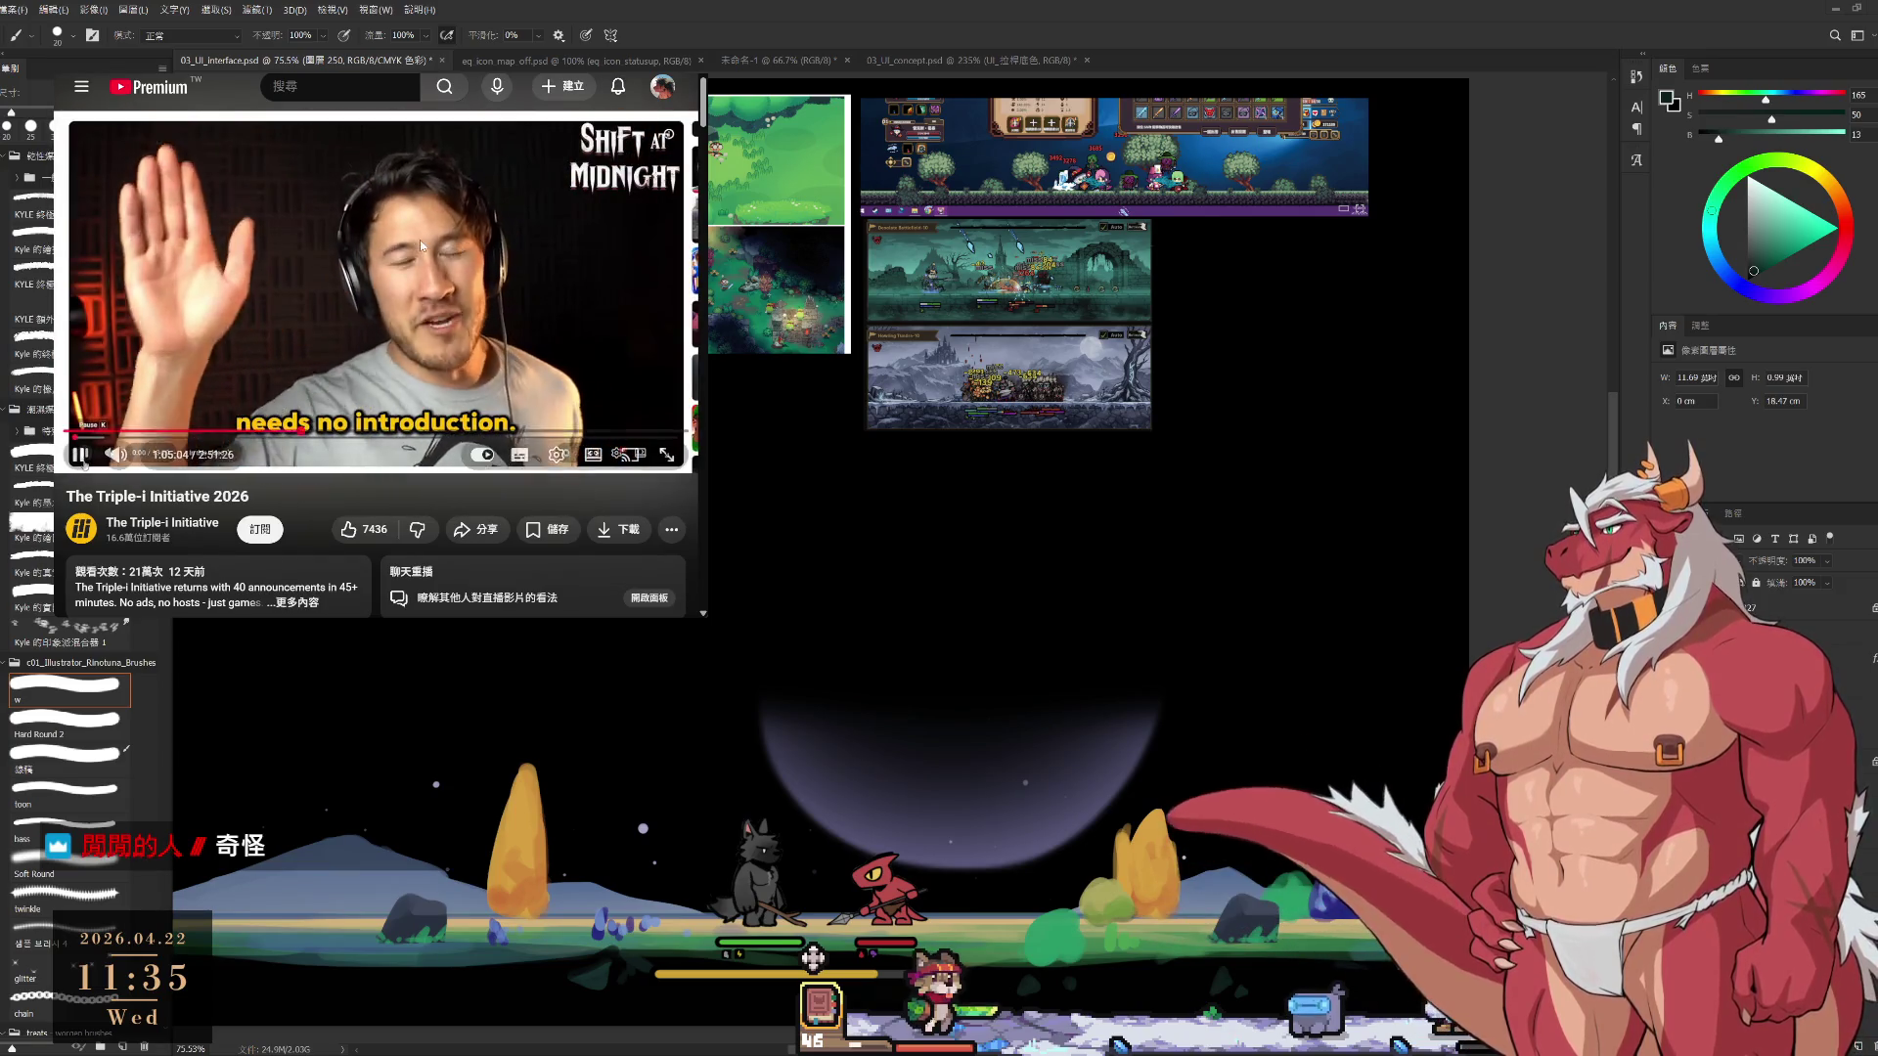
# Pause and resume the Triple-i Initiative stream a few times, leaving it paused
pyautogui.click(420, 242)
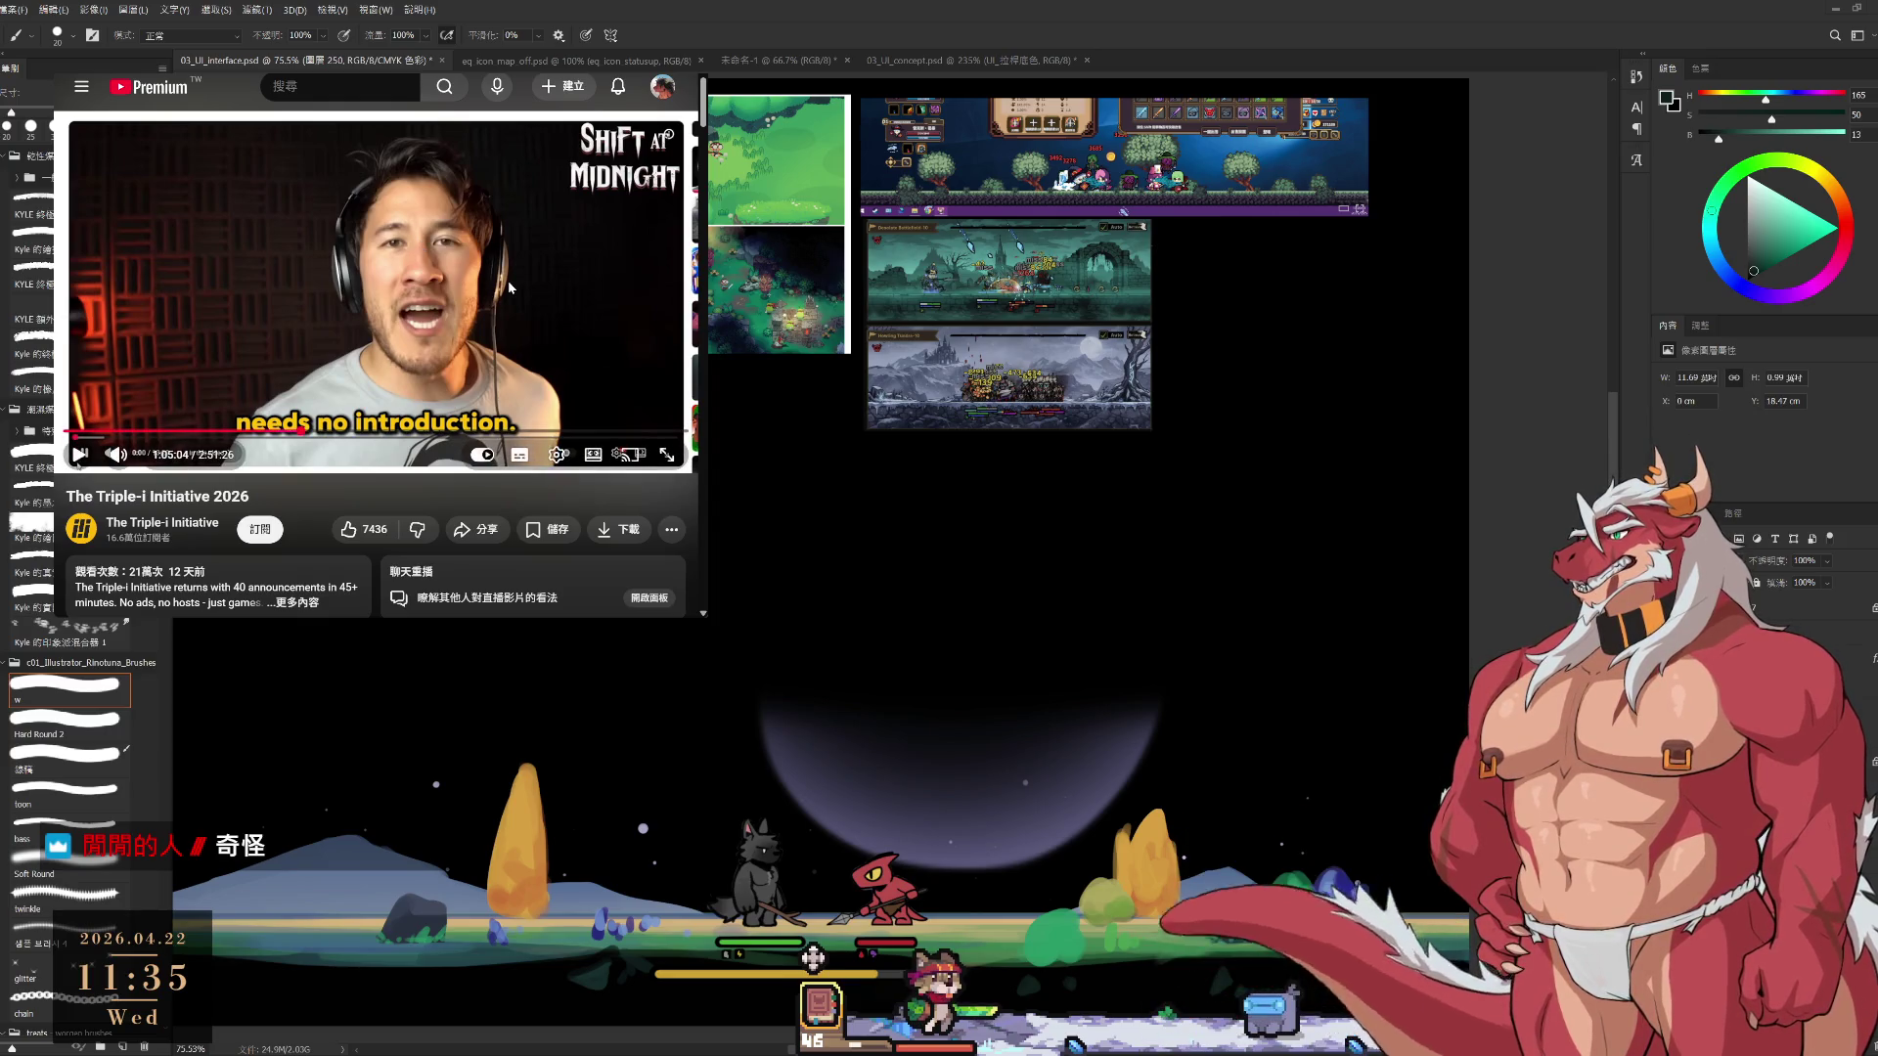
pyautogui.click(421, 245)
pyautogui.click(539, 284)
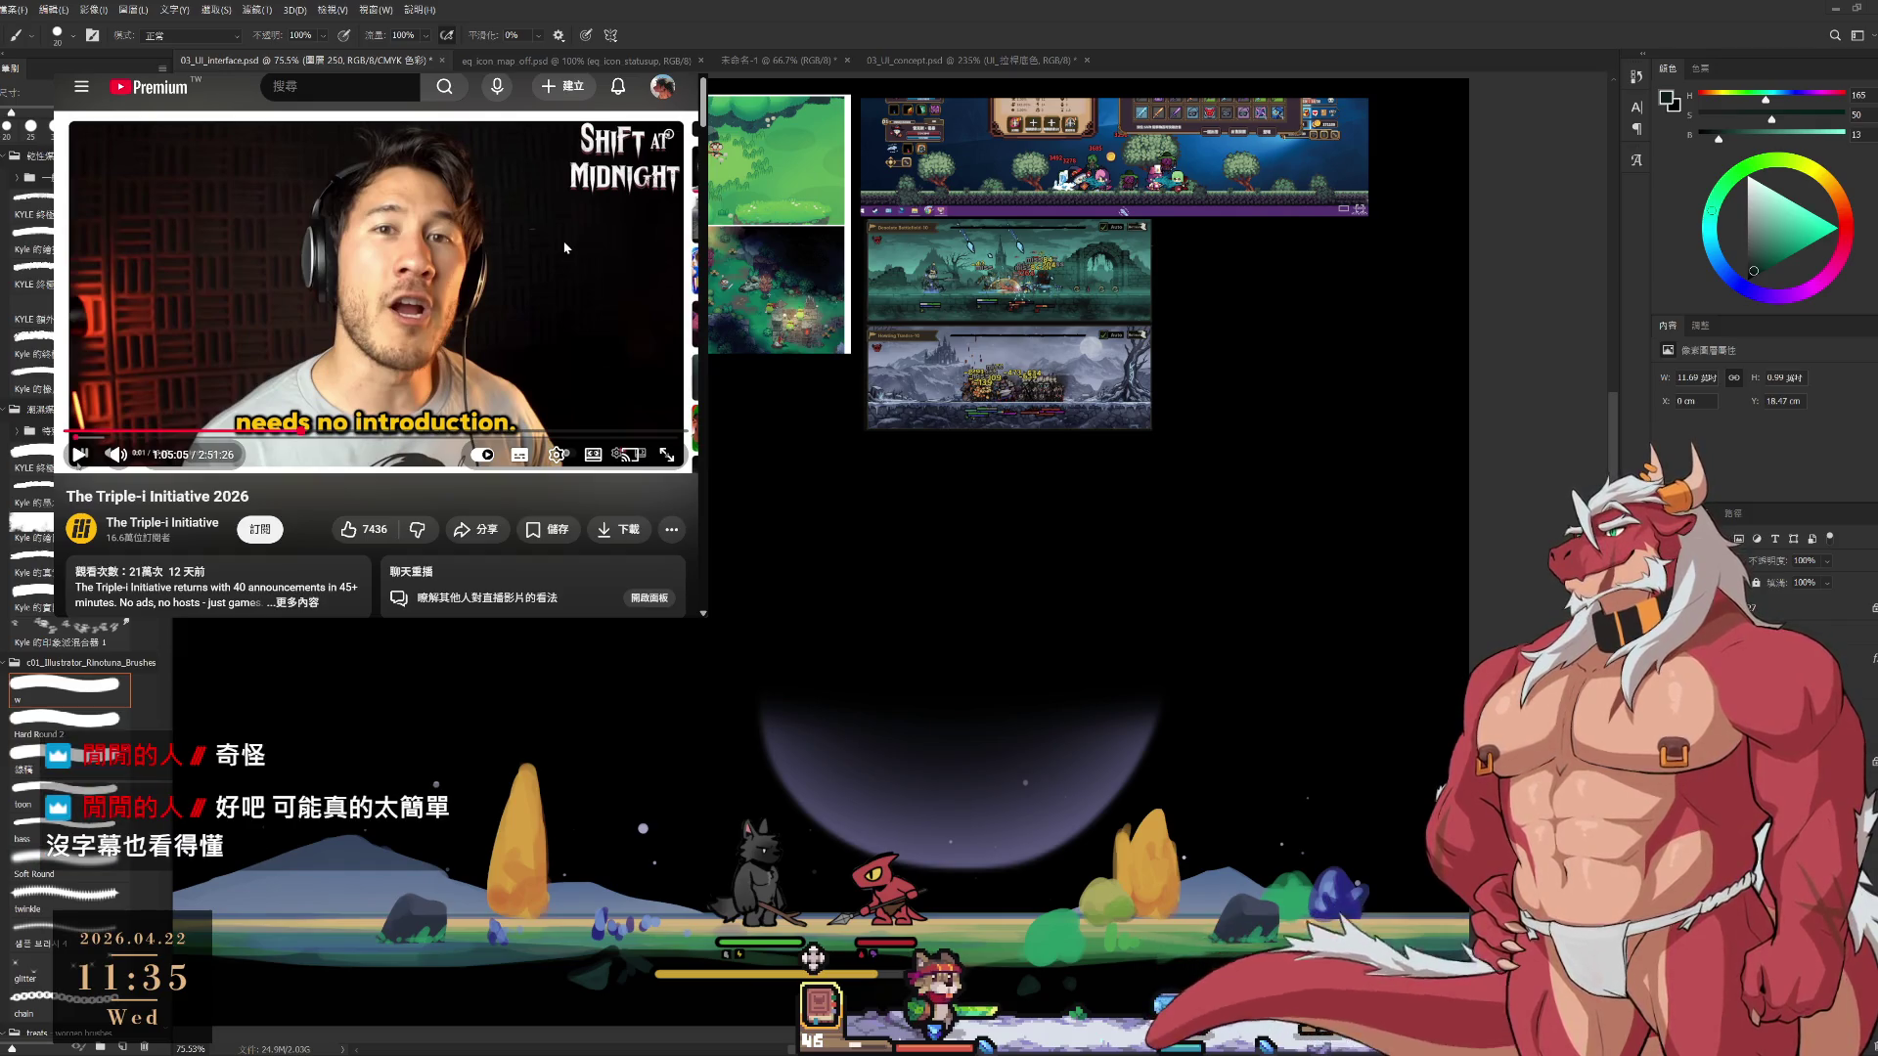
pyautogui.click(80, 456)
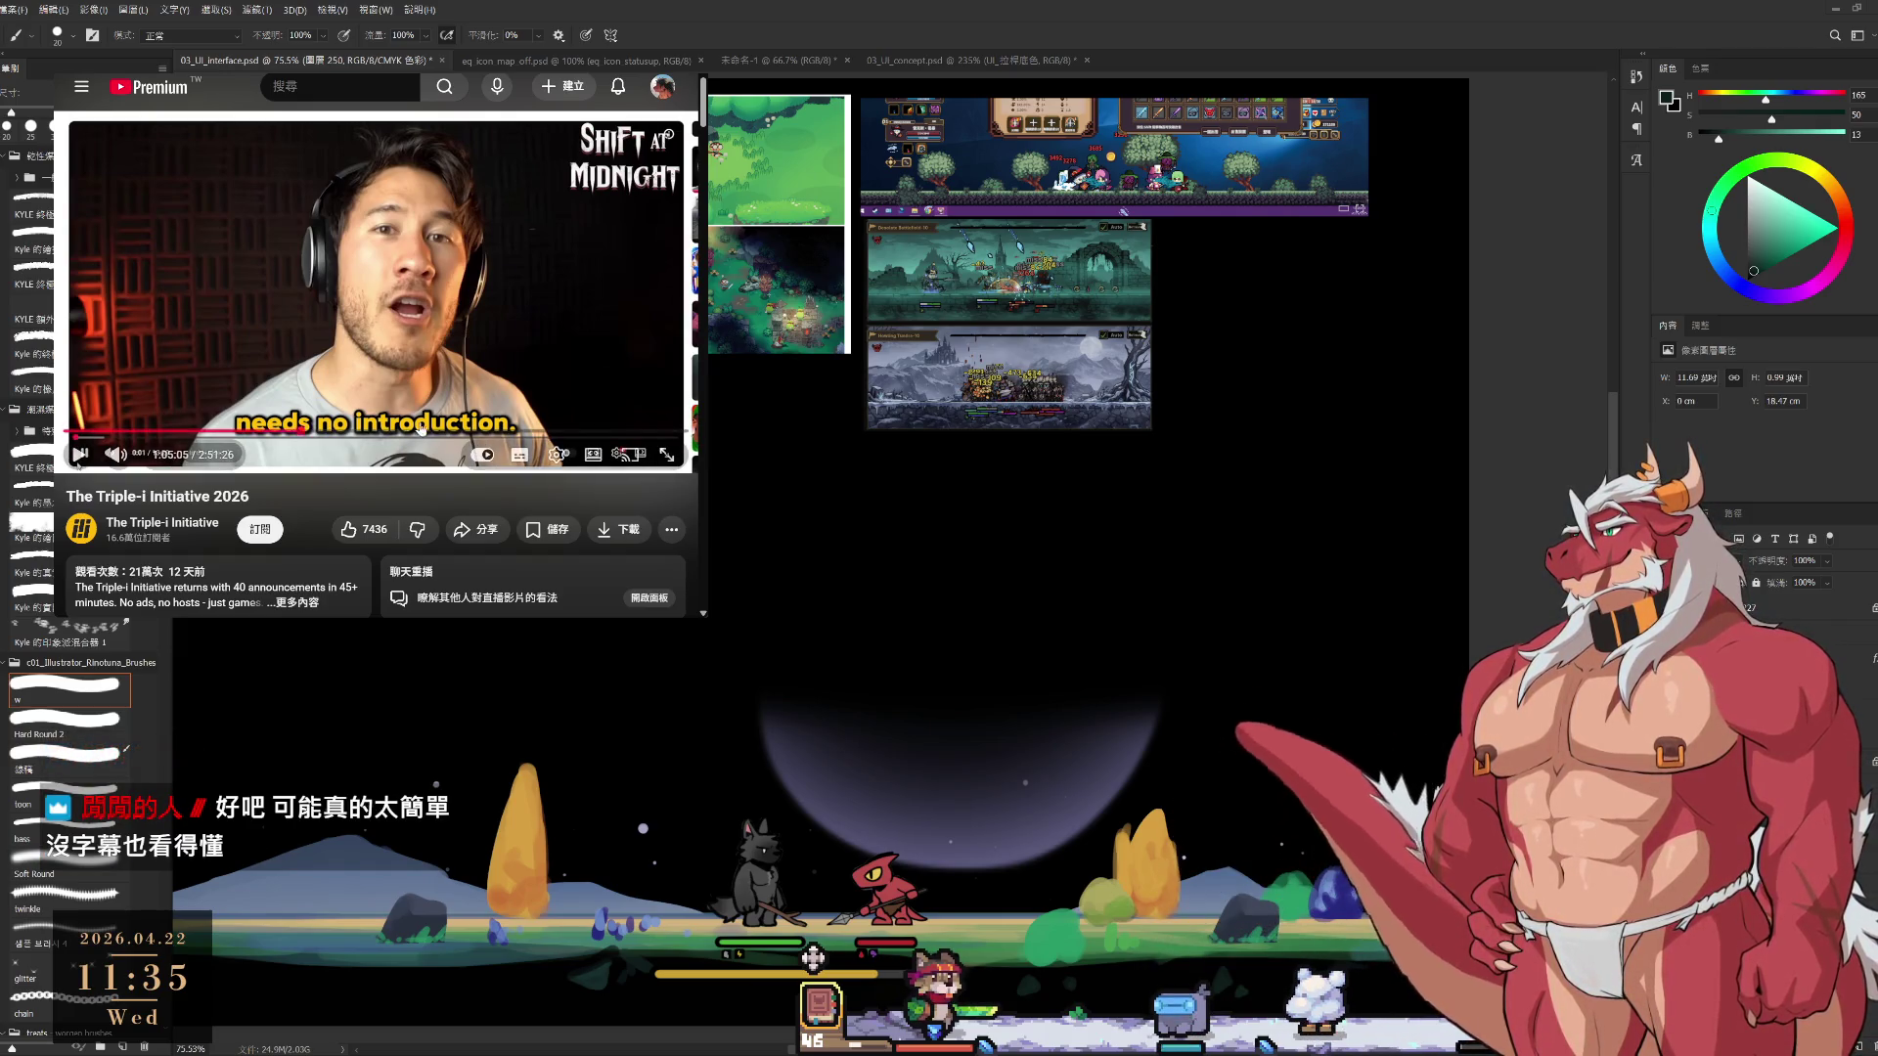
pyautogui.click(504, 275)
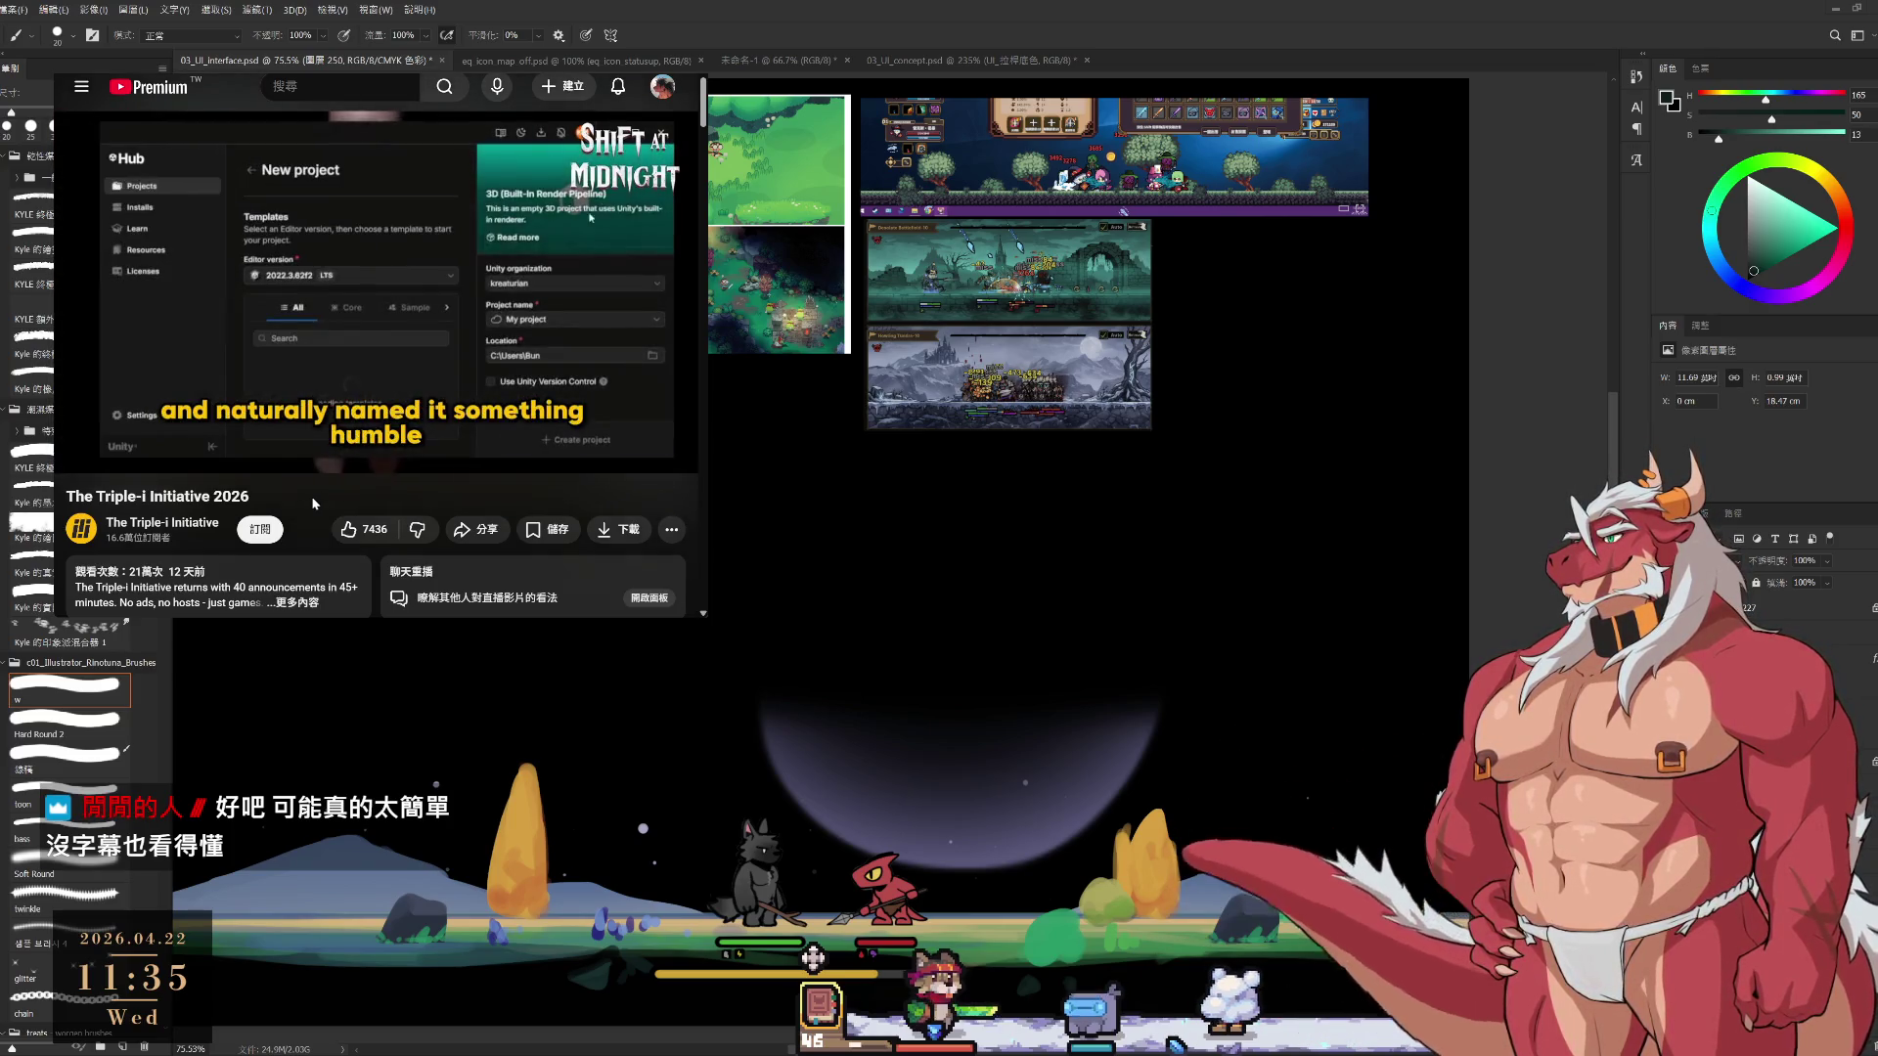
# Seek the stream back to about the 1:10 mark, then pause it
pyautogui.click(374, 430)
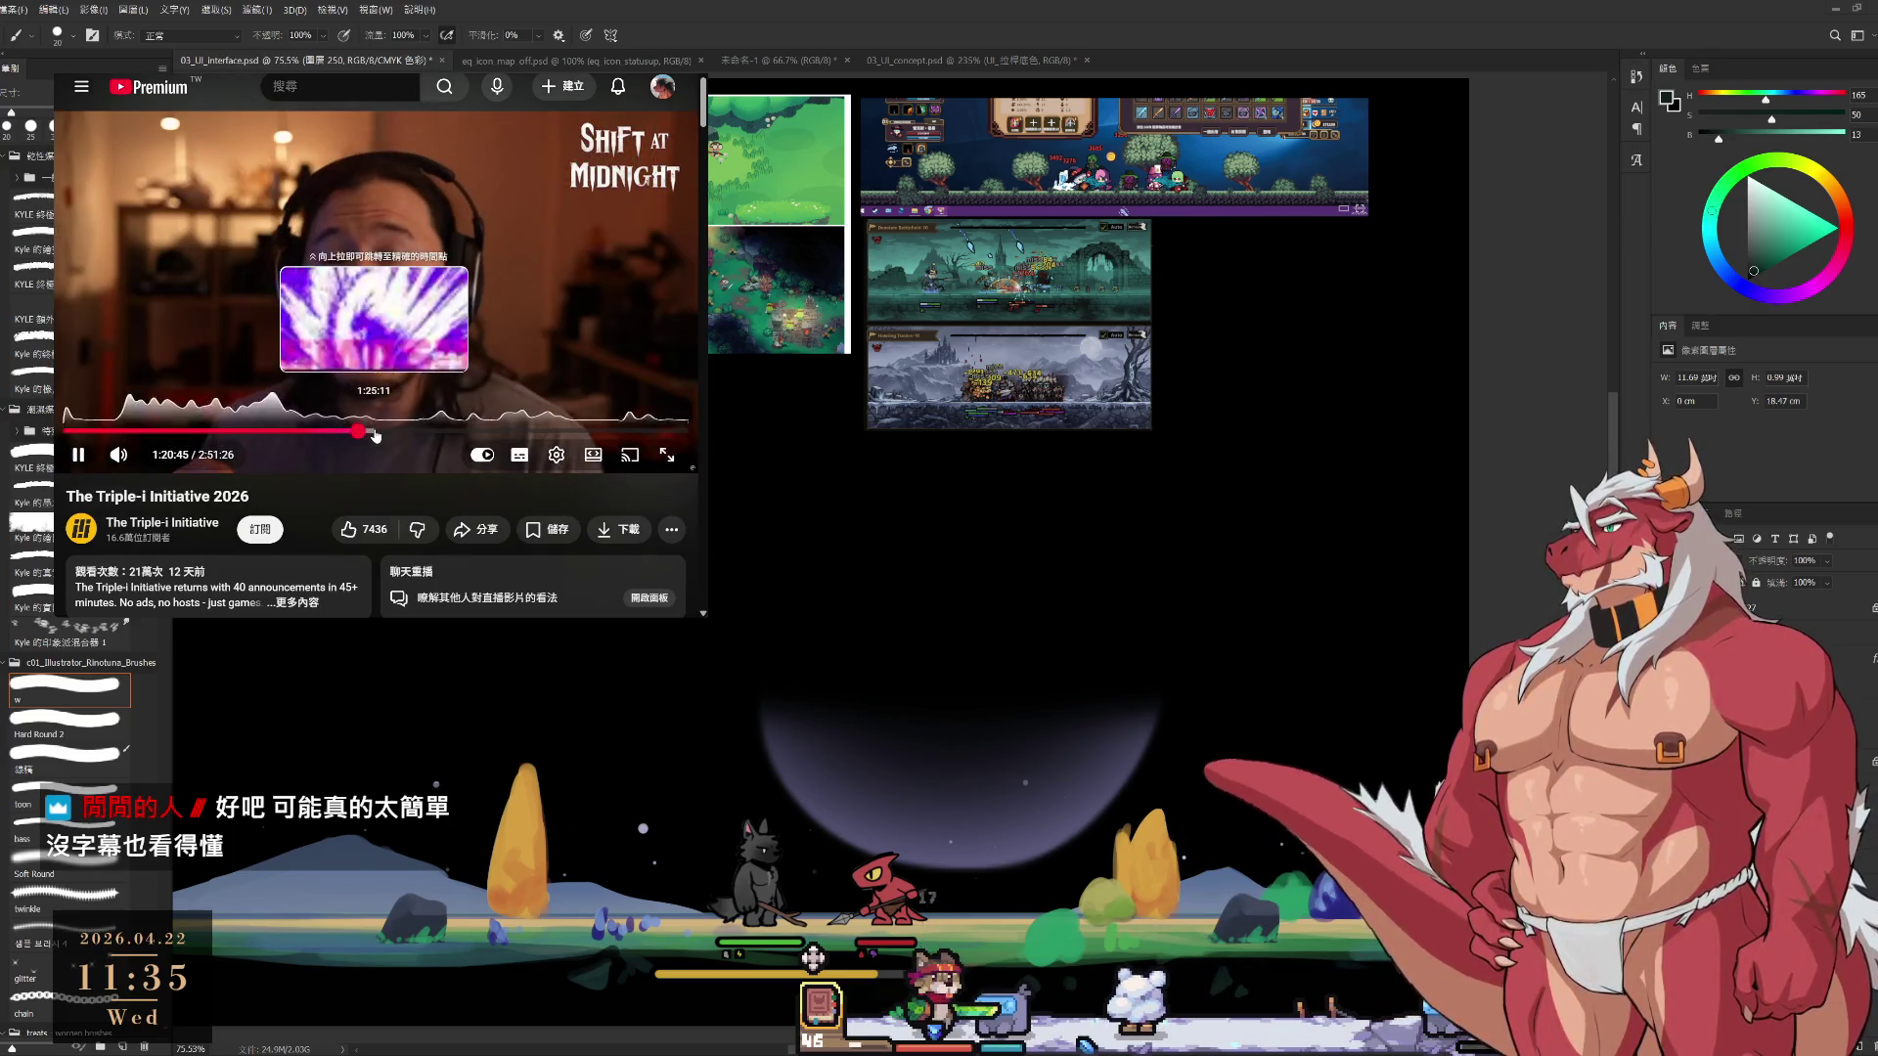
pyautogui.click(388, 431)
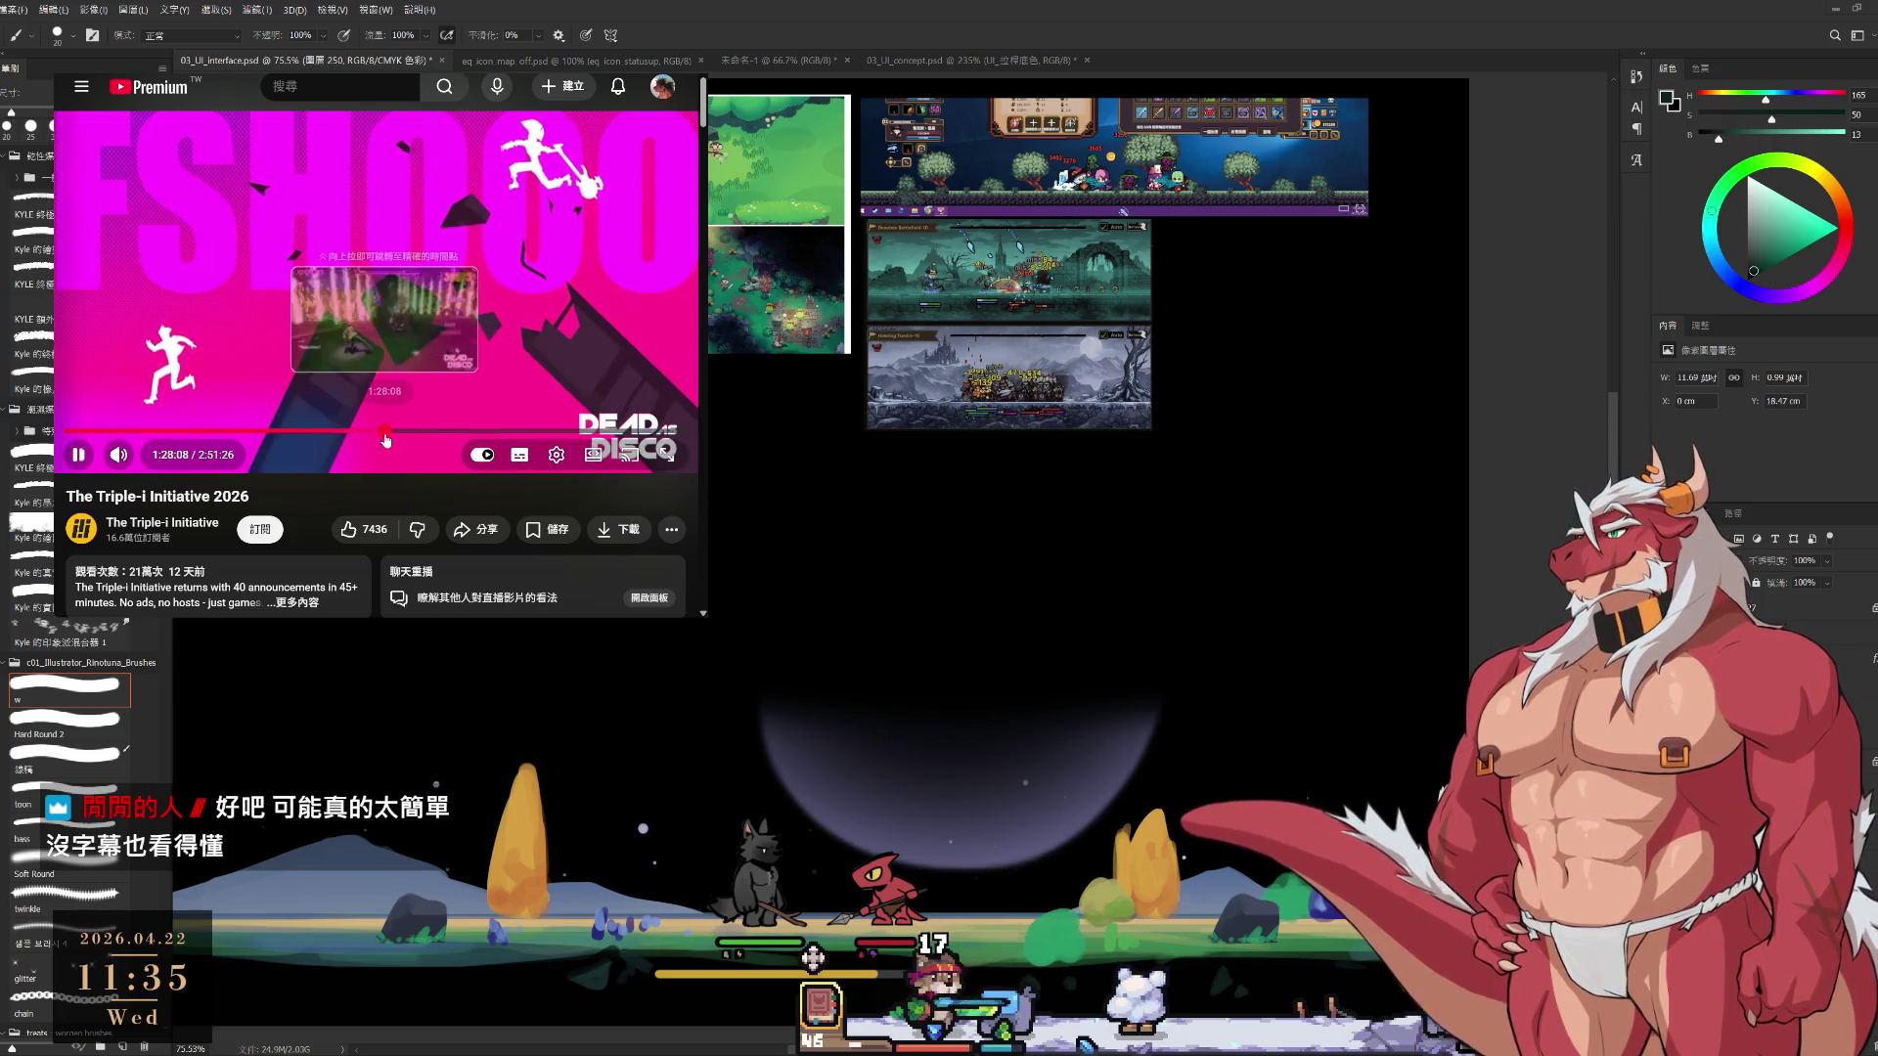
pyautogui.click(319, 431)
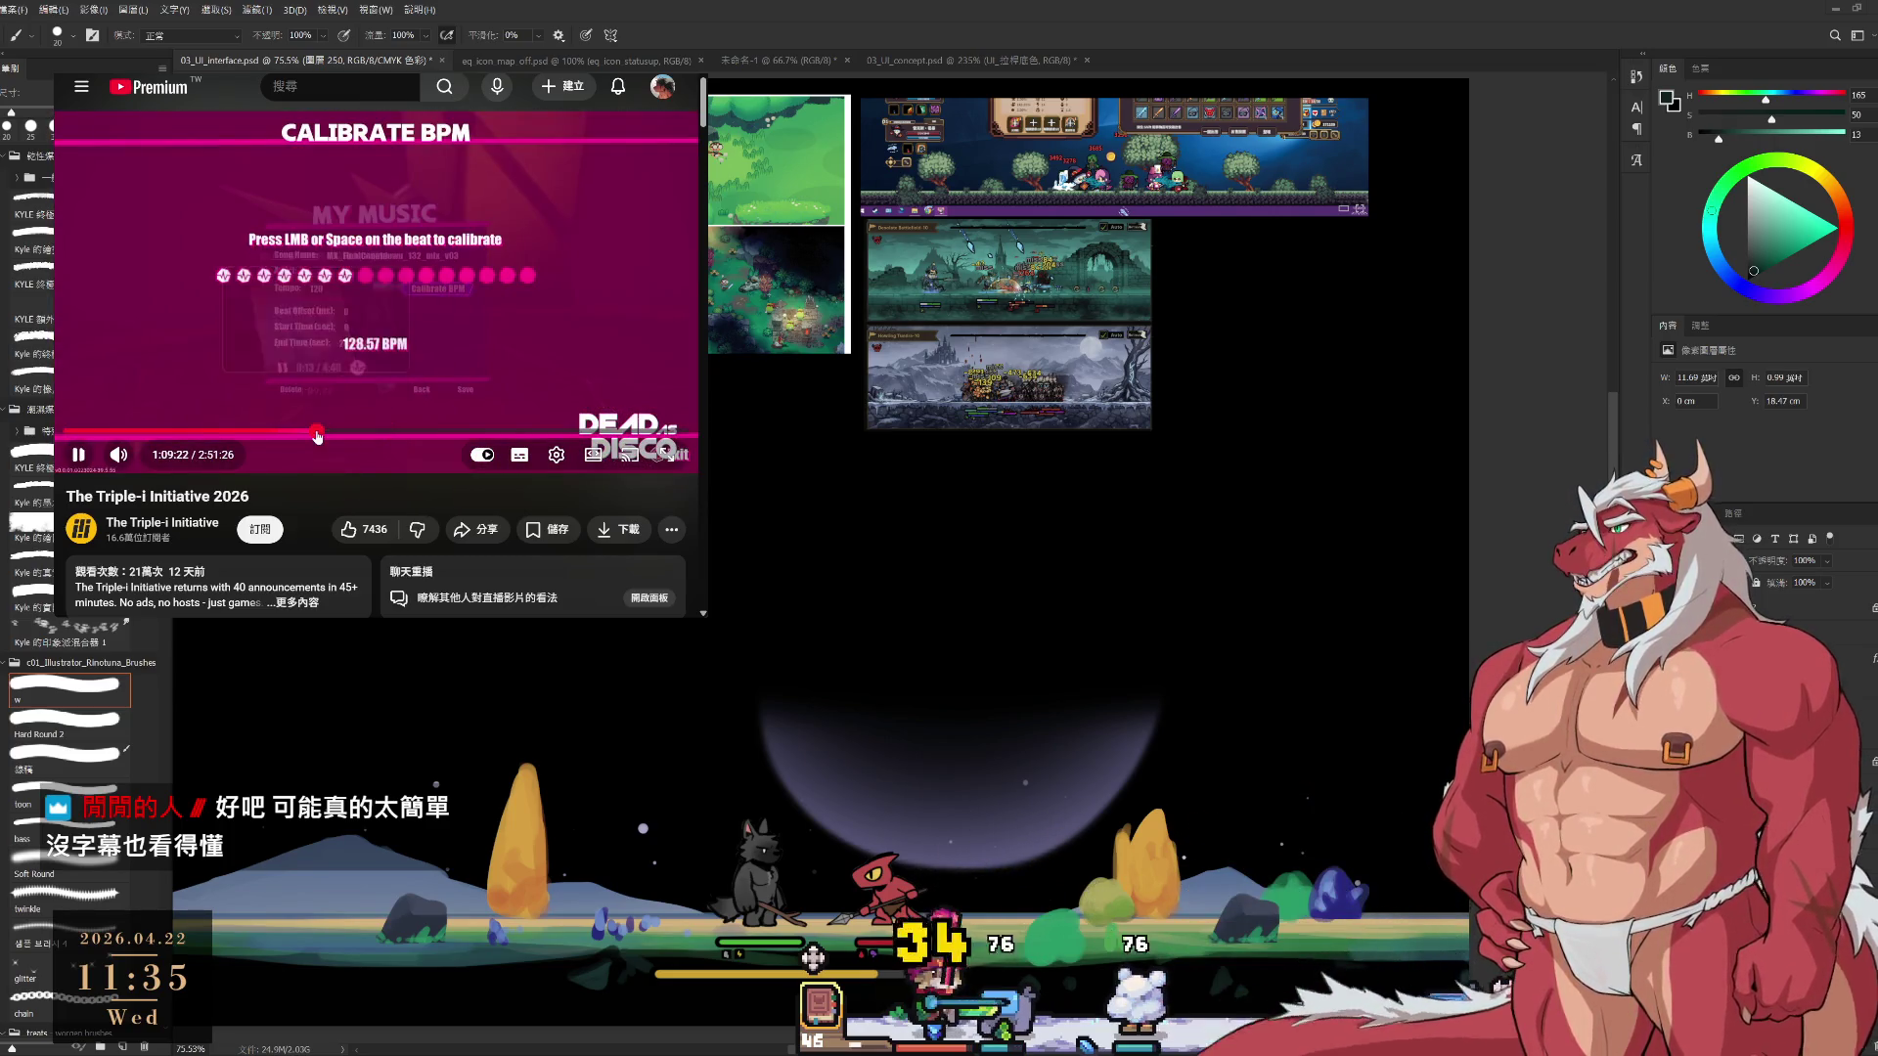
pyautogui.click(322, 434)
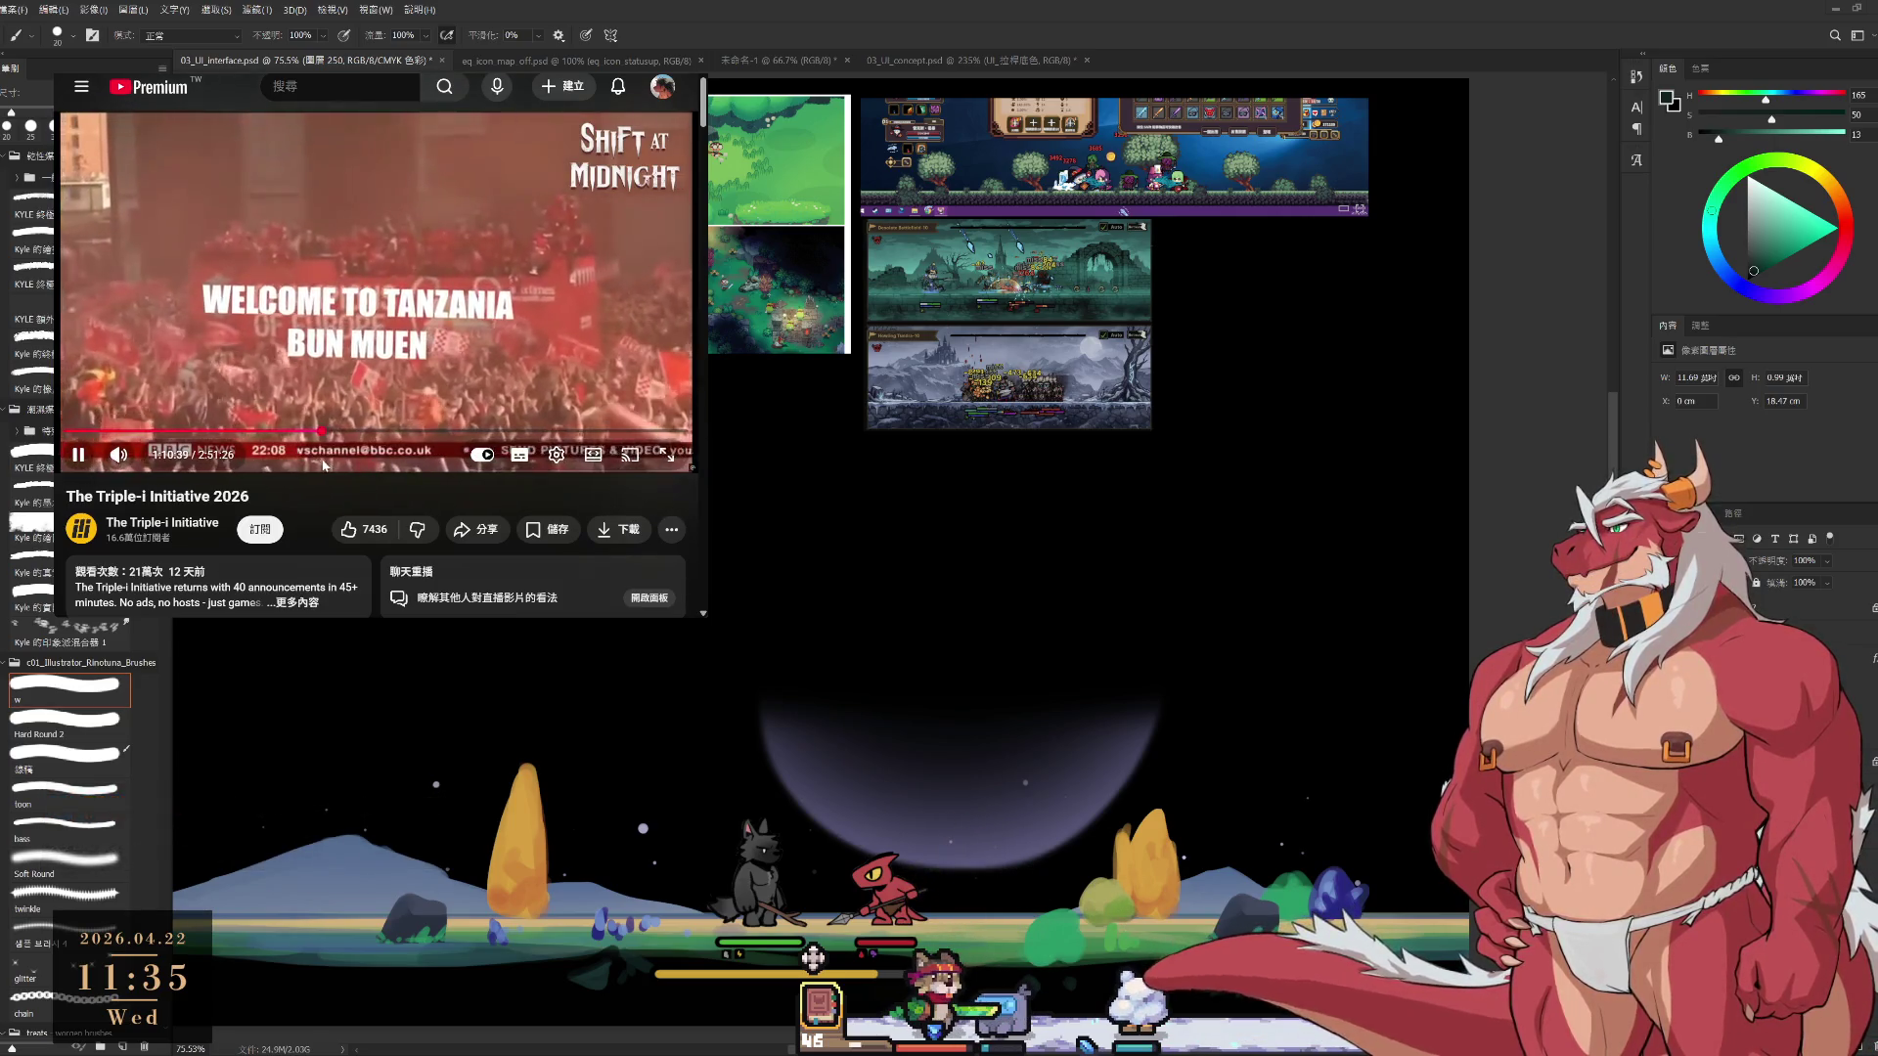
pyautogui.press('j')
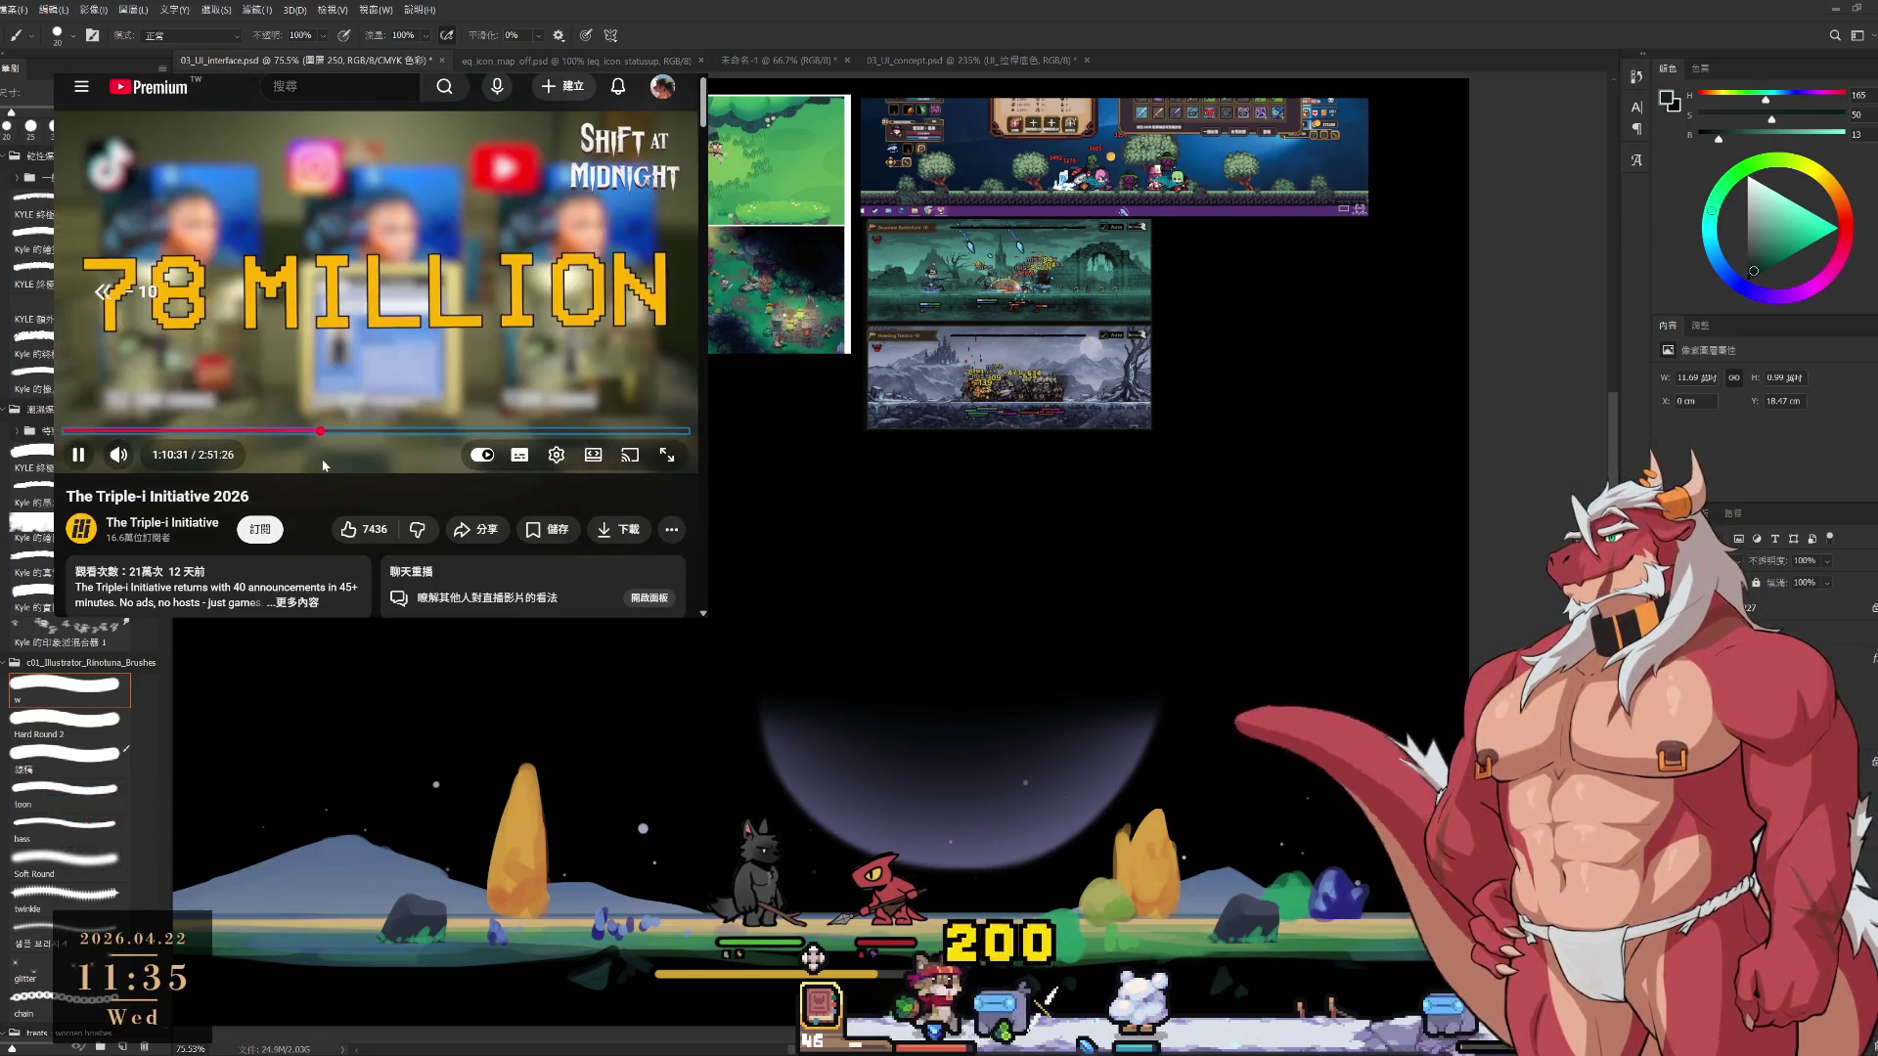
pyautogui.press('j')
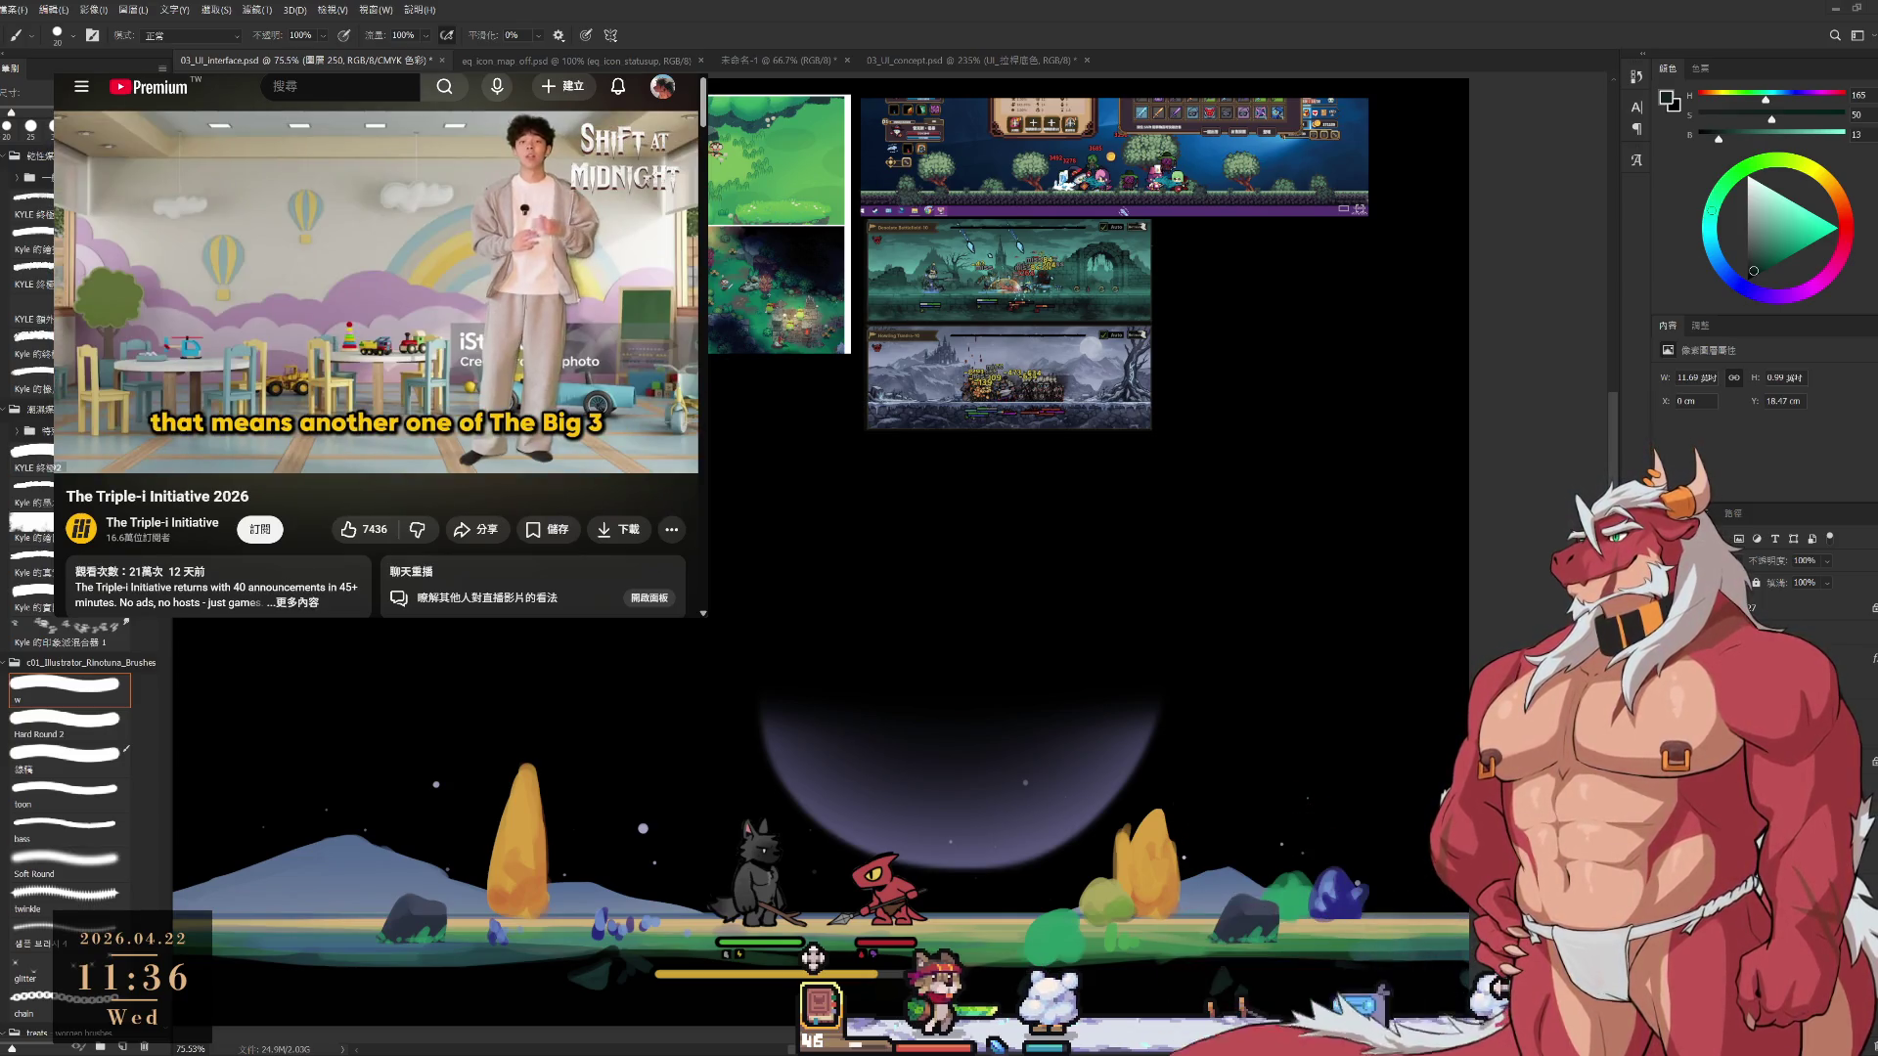
pyautogui.click(324, 466)
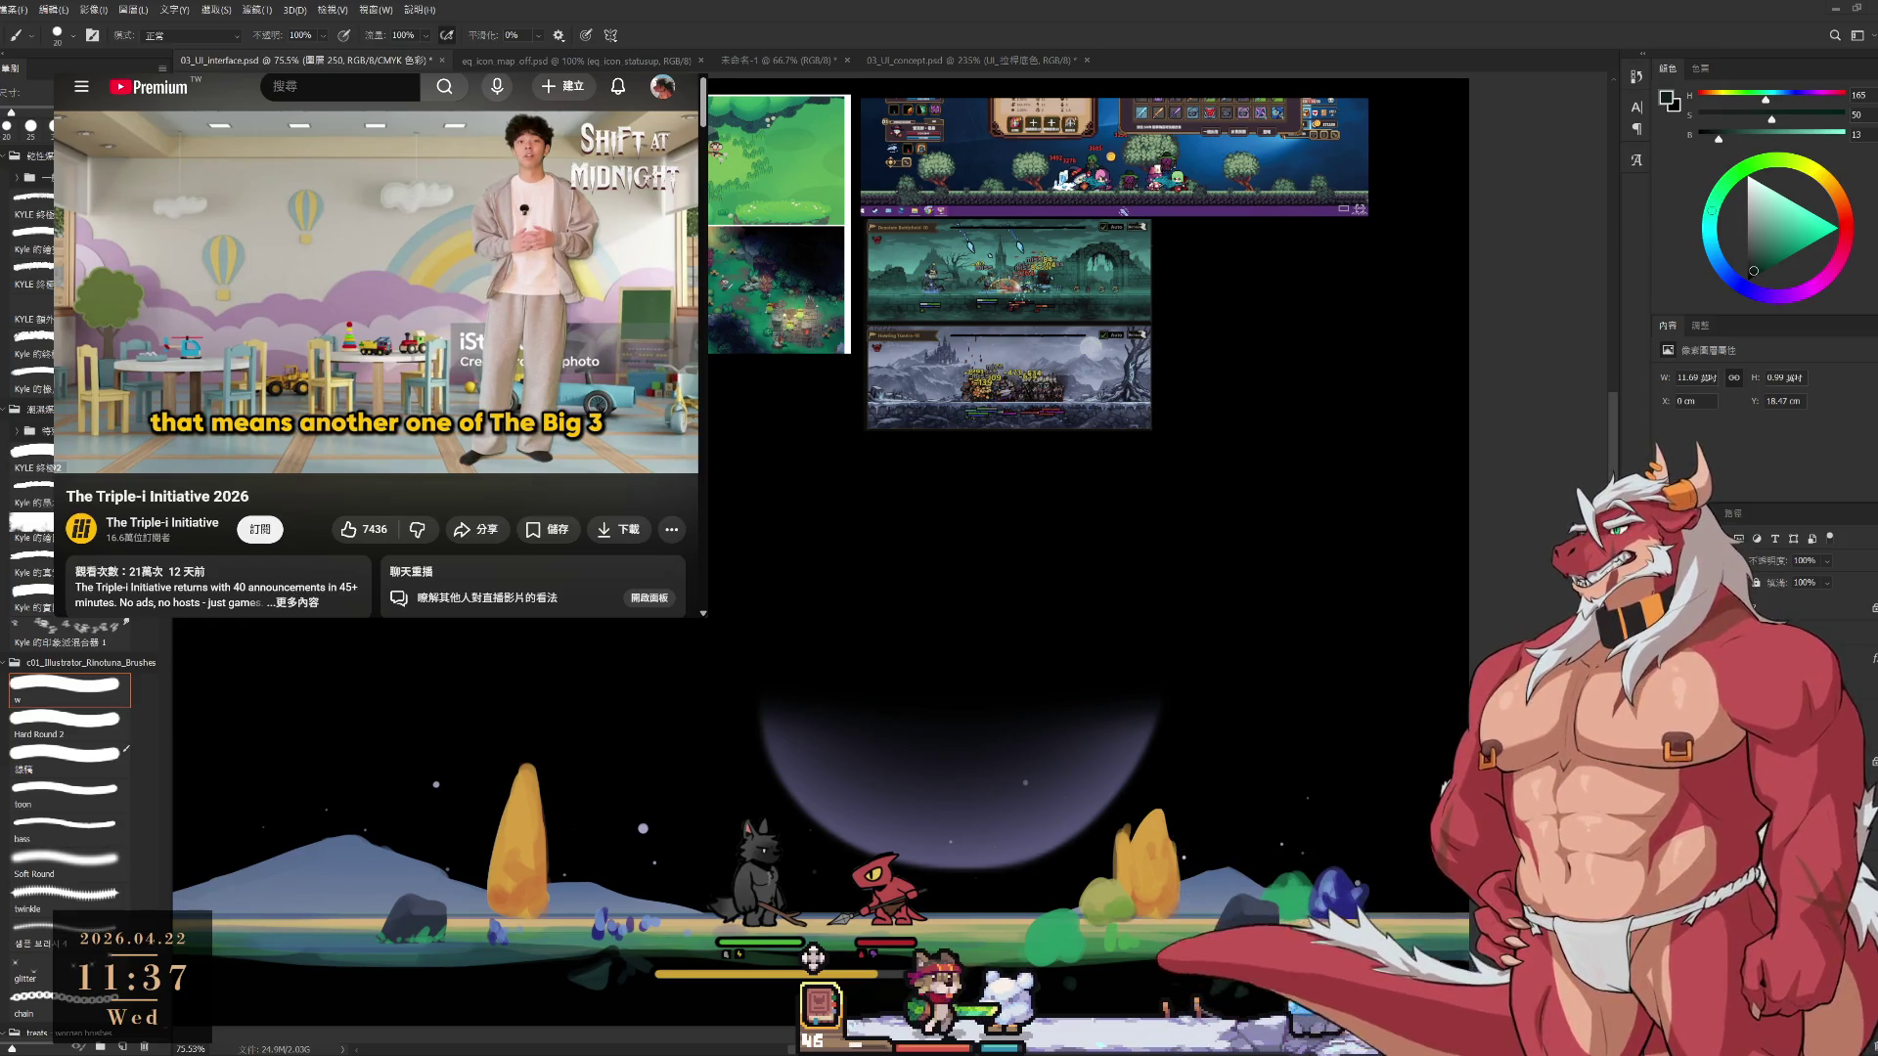
pyautogui.click(325, 466)
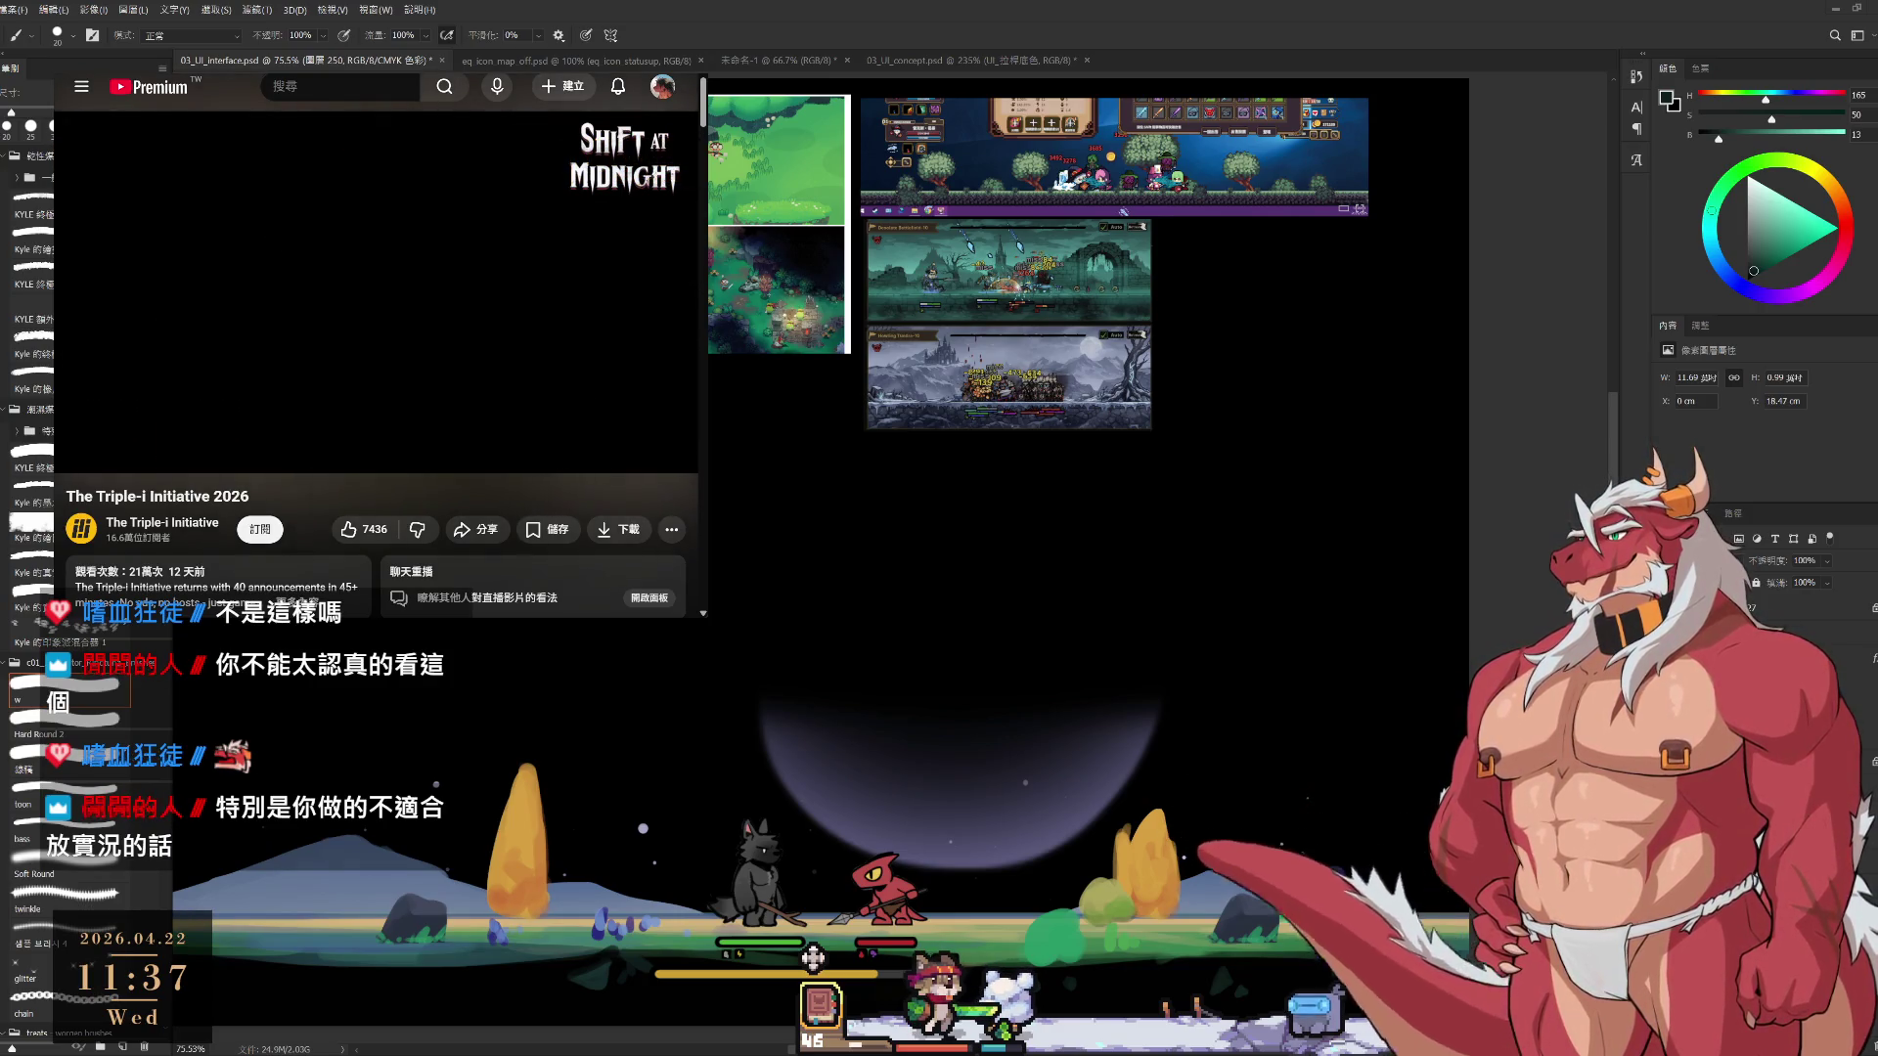
pyautogui.click(325, 466)
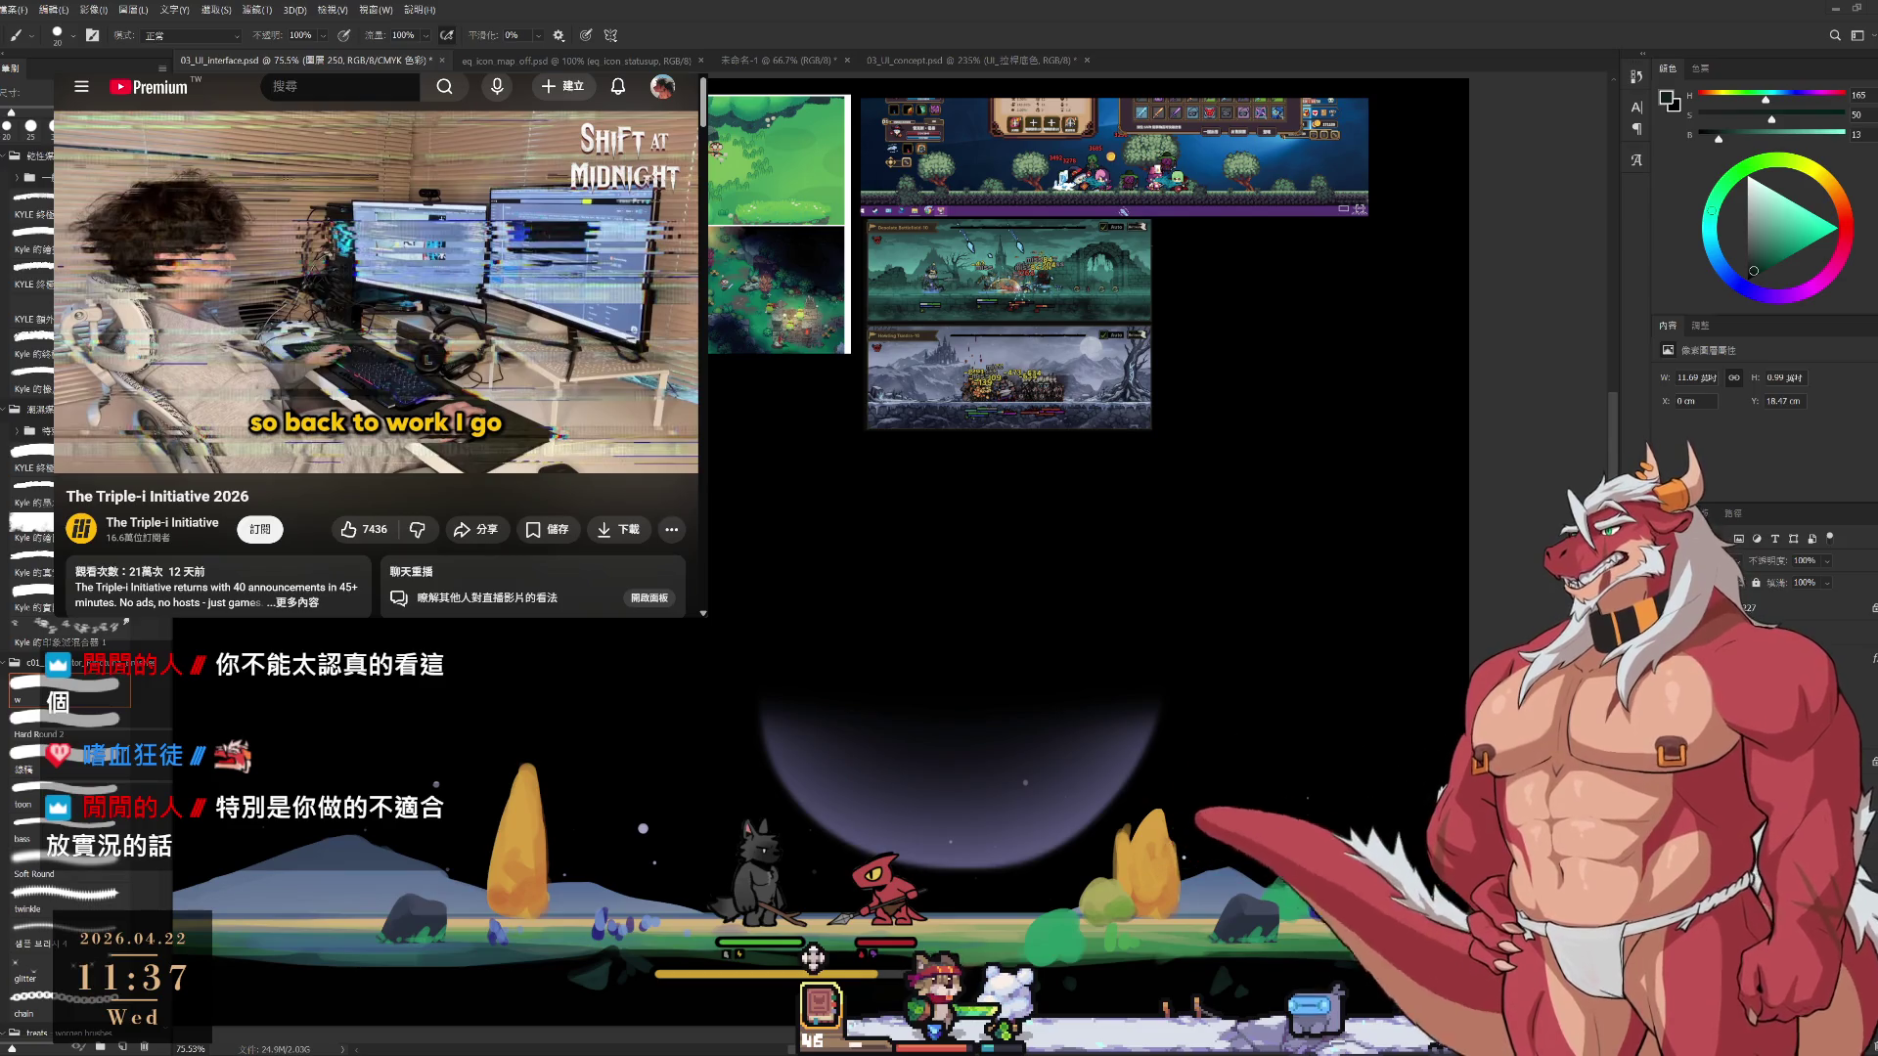
# Play the stream past the 'multiplayer demo' line, pause it, and switch back to Photoshop
pyautogui.click(350, 247)
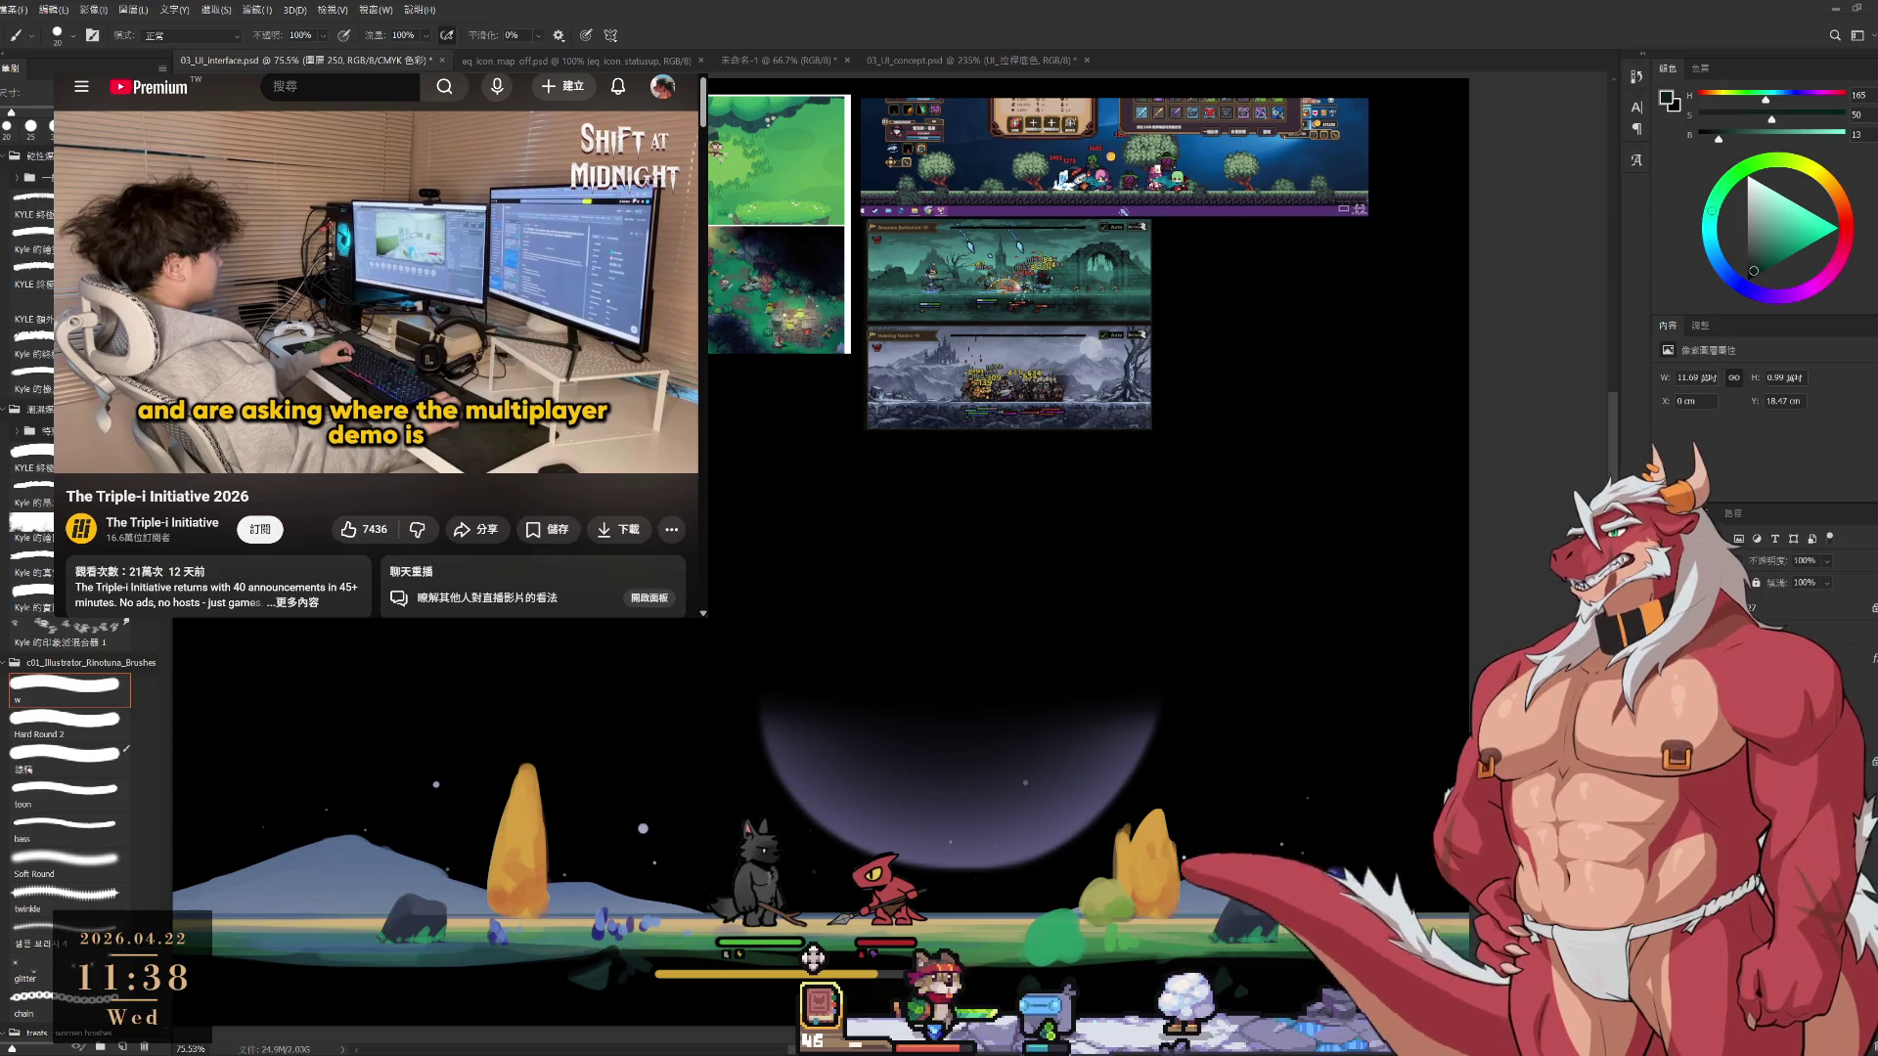
pyautogui.press('space')
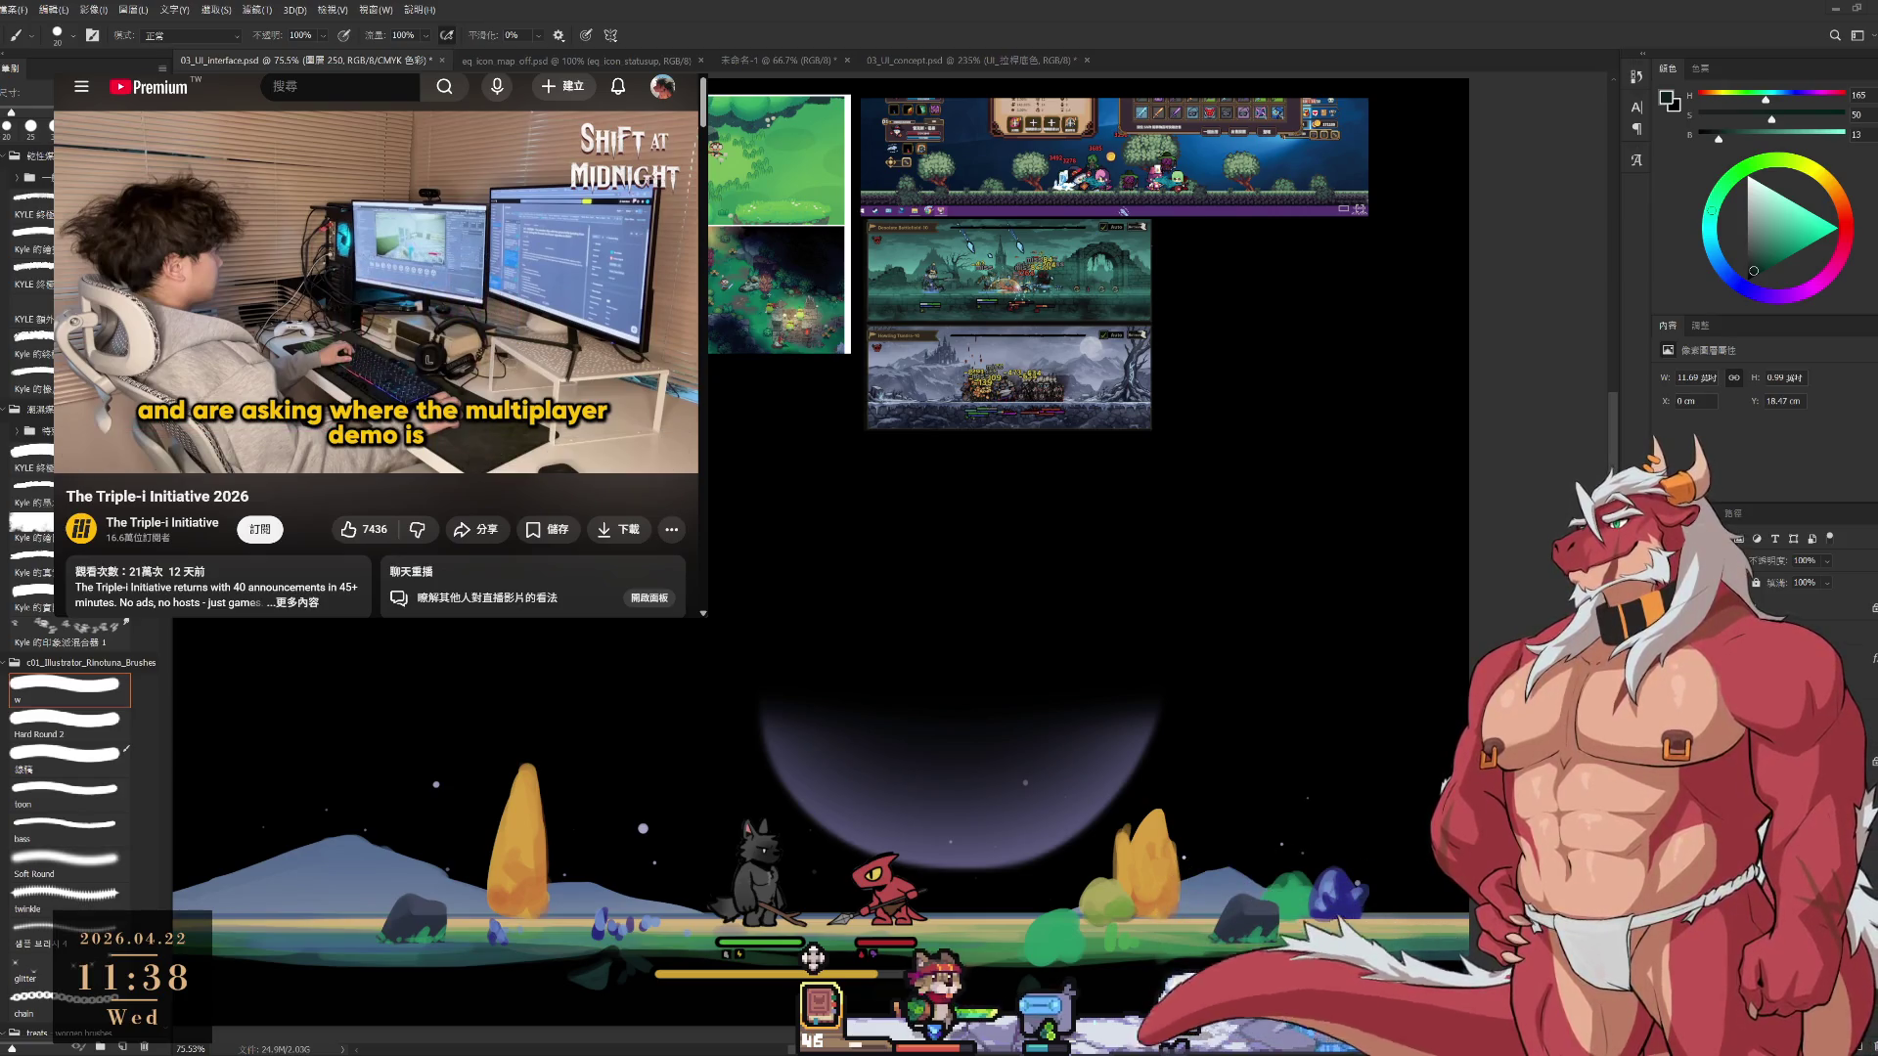
pyautogui.hotkey('alt', 'Tab')
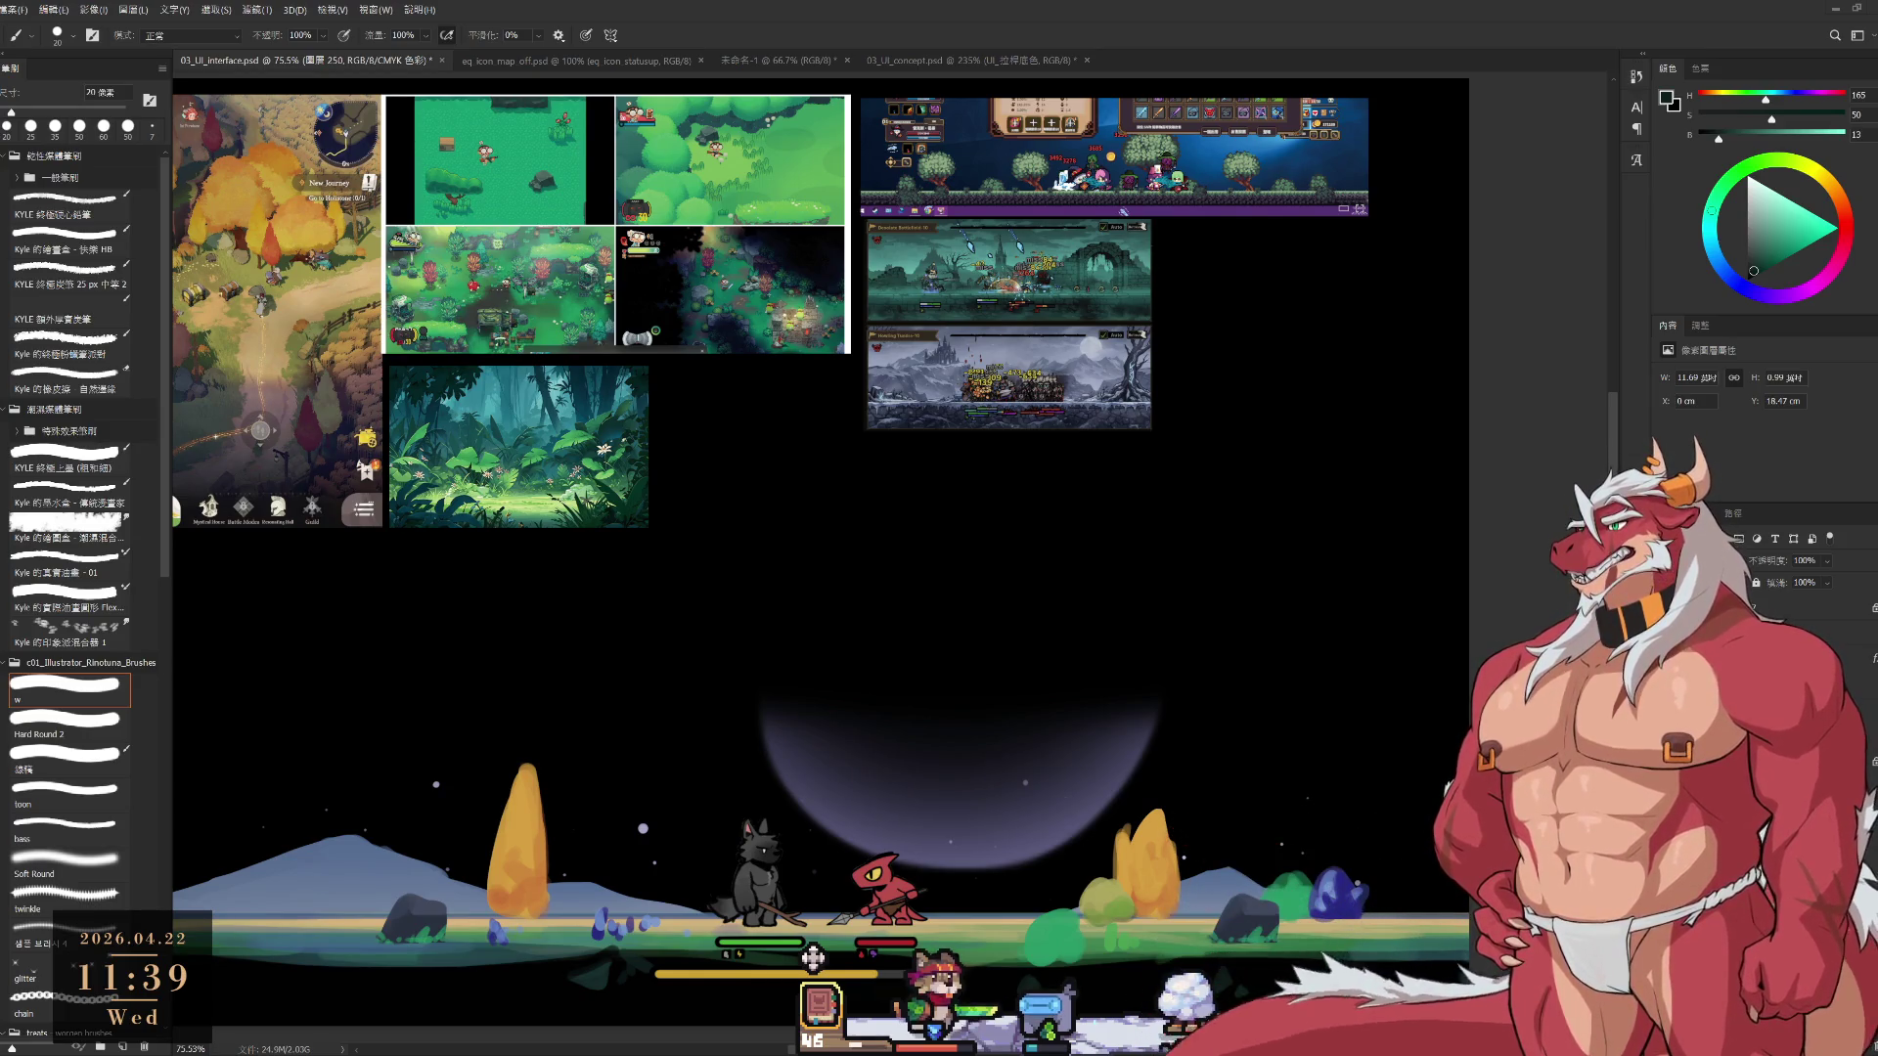
pyautogui.moveTo(813, 960)
pyautogui.mouseDown()
pyautogui.moveTo(324, 912)
pyautogui.moveTo(329, 552)
pyautogui.moveTo(573, 437)
pyautogui.moveTo(821, 890)
pyautogui.moveTo(612, 851)
pyautogui.moveTo(790, 960)
pyautogui.moveTo(789, 919)
pyautogui.mouseUp()
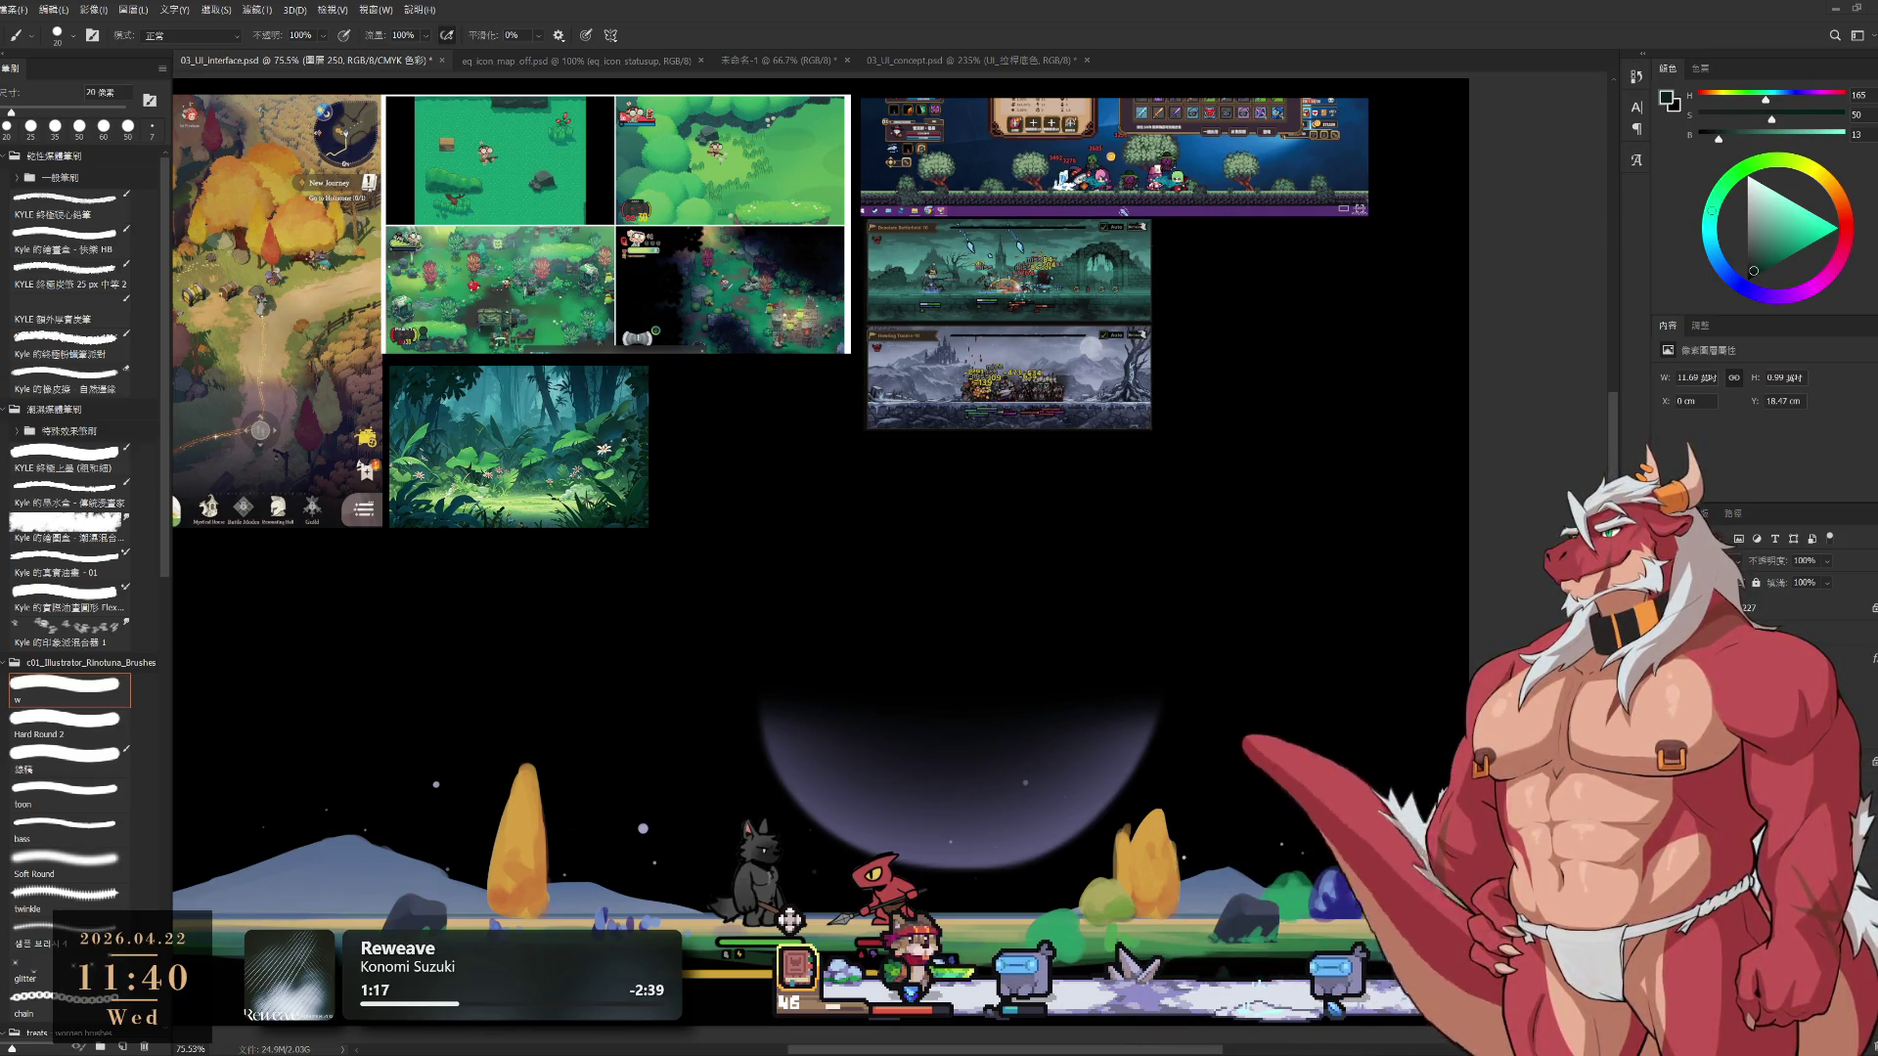
pyautogui.moveTo(1220, 595)
pyautogui.mouseDown()
pyautogui.moveTo(1208, 304)
pyautogui.moveTo(1251, 309)
pyautogui.mouseUp()
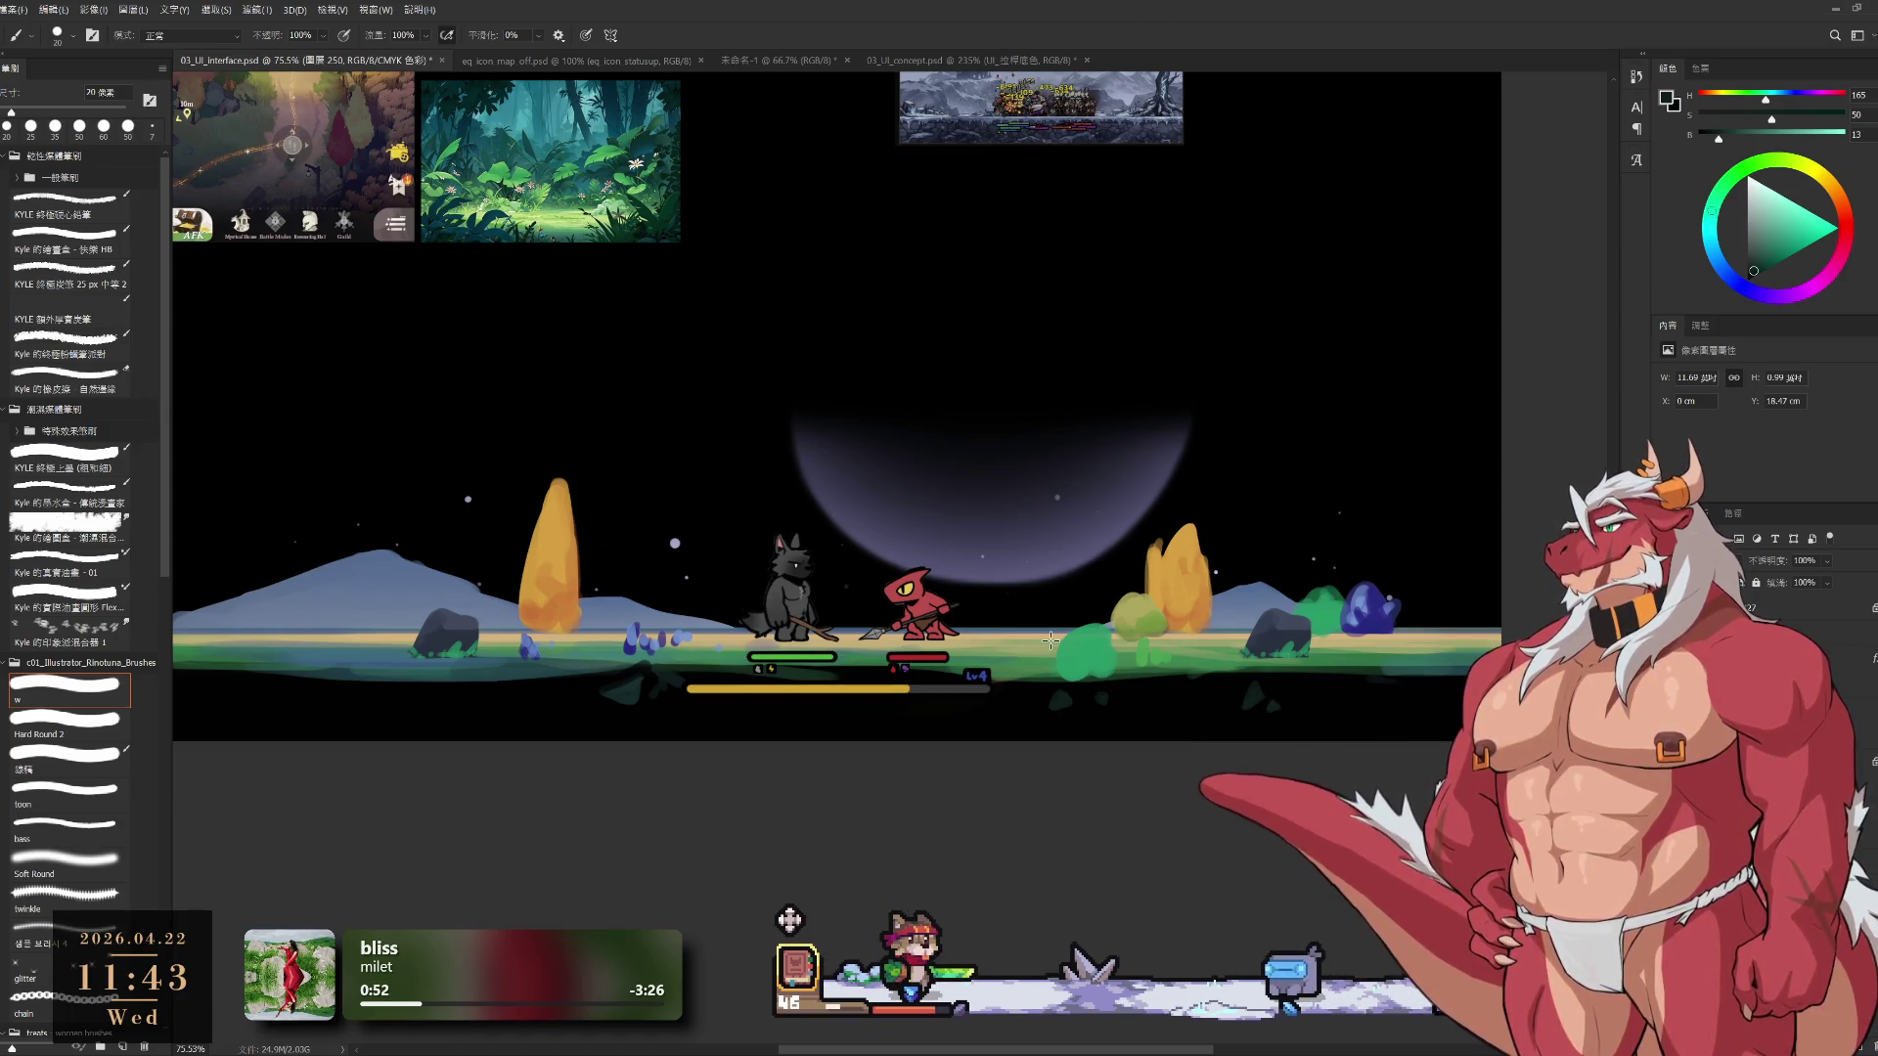
# Scroll the view over the wolf-and-lizard battle layout with its health bars and yellow bar
pyautogui.scroll(3, 912, 688)
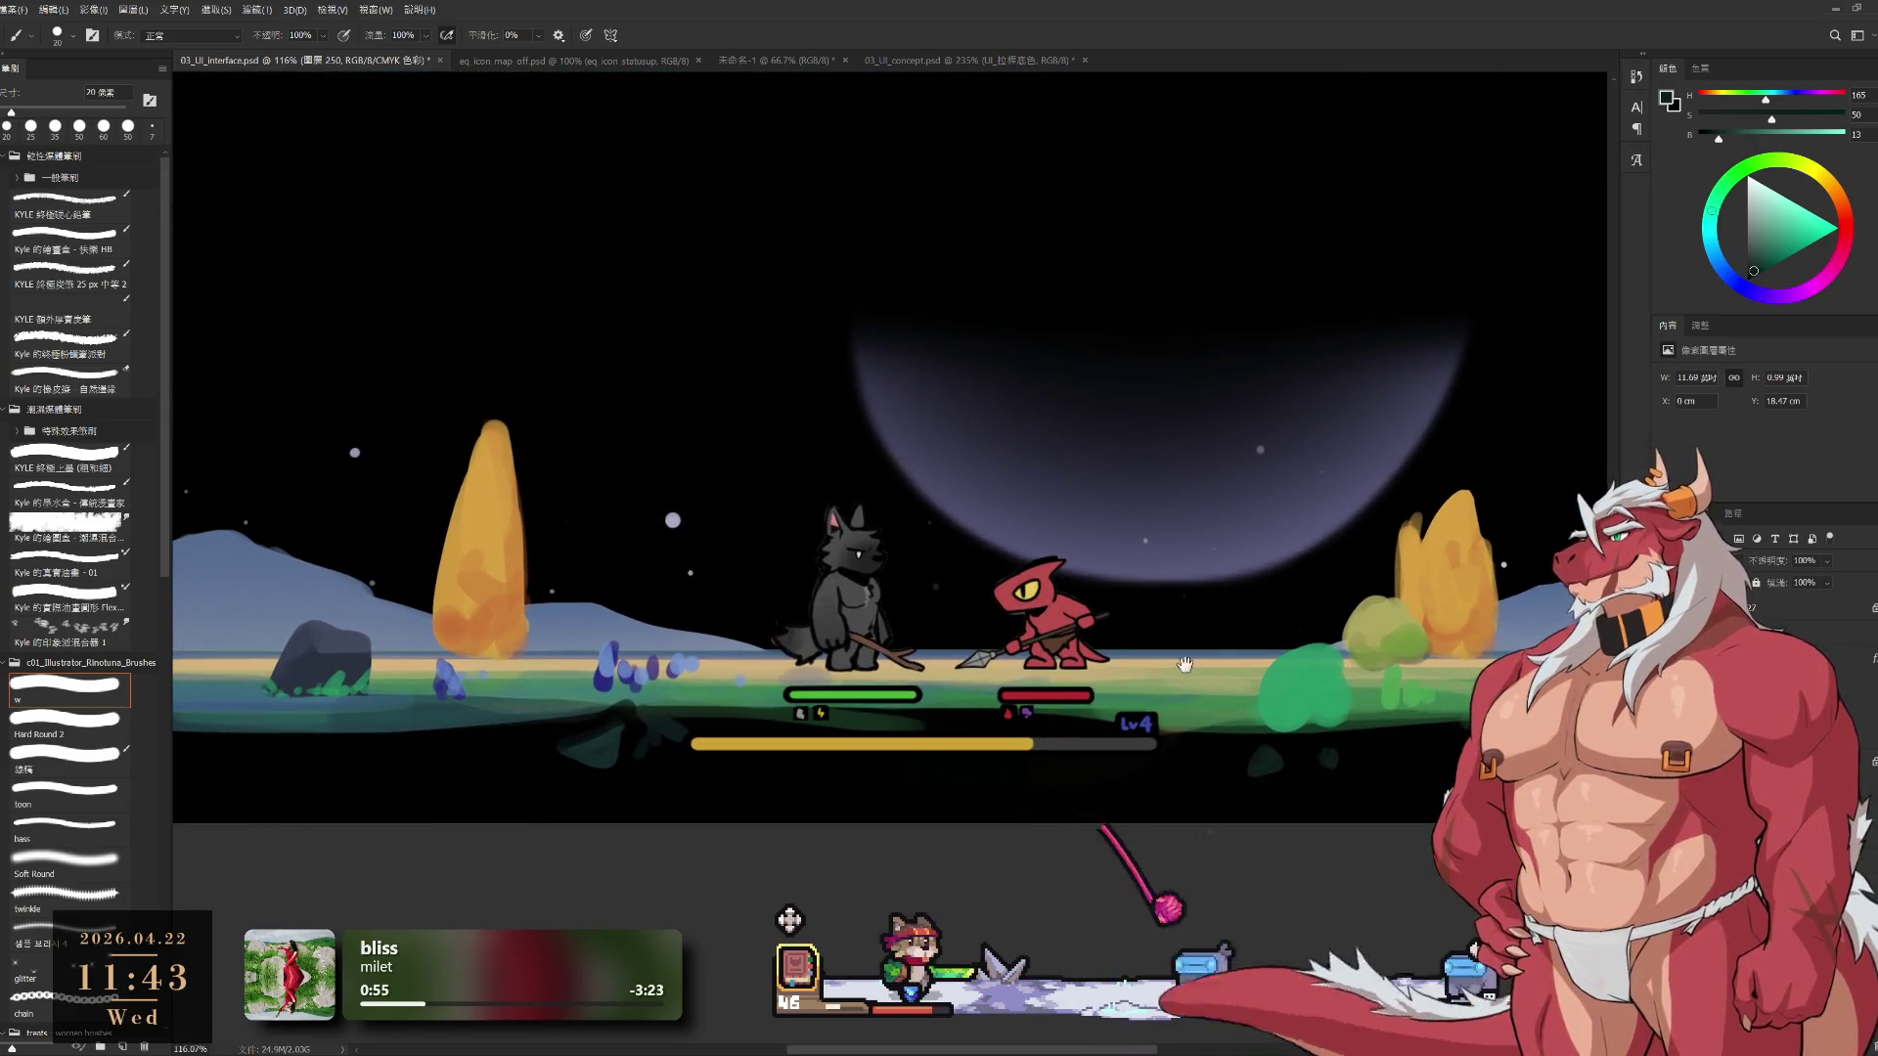
# Preview the armored-knight and inventory-panel variants, then restore the wolf scene and zoom out
pyautogui.moveTo(1185, 665); pyautogui.dragTo(1212, 694)
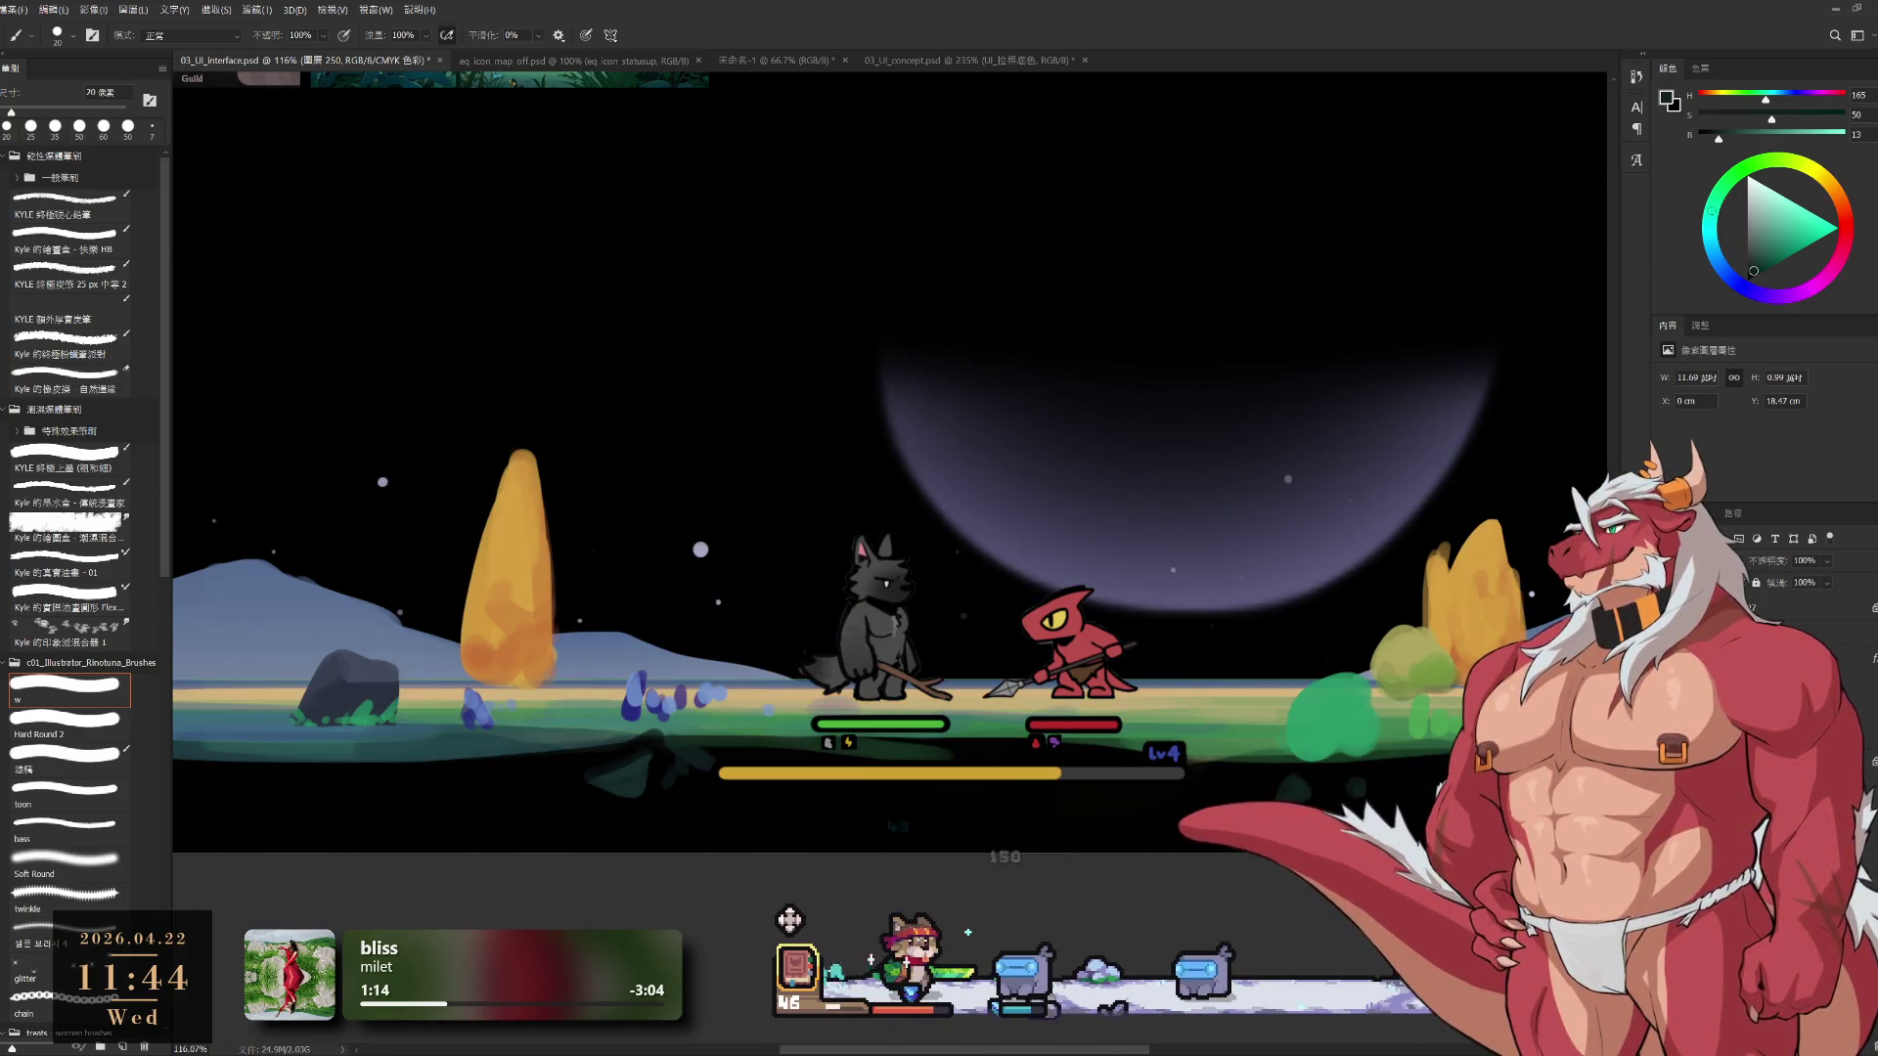
pyautogui.hotkey('ctrl', 'z')
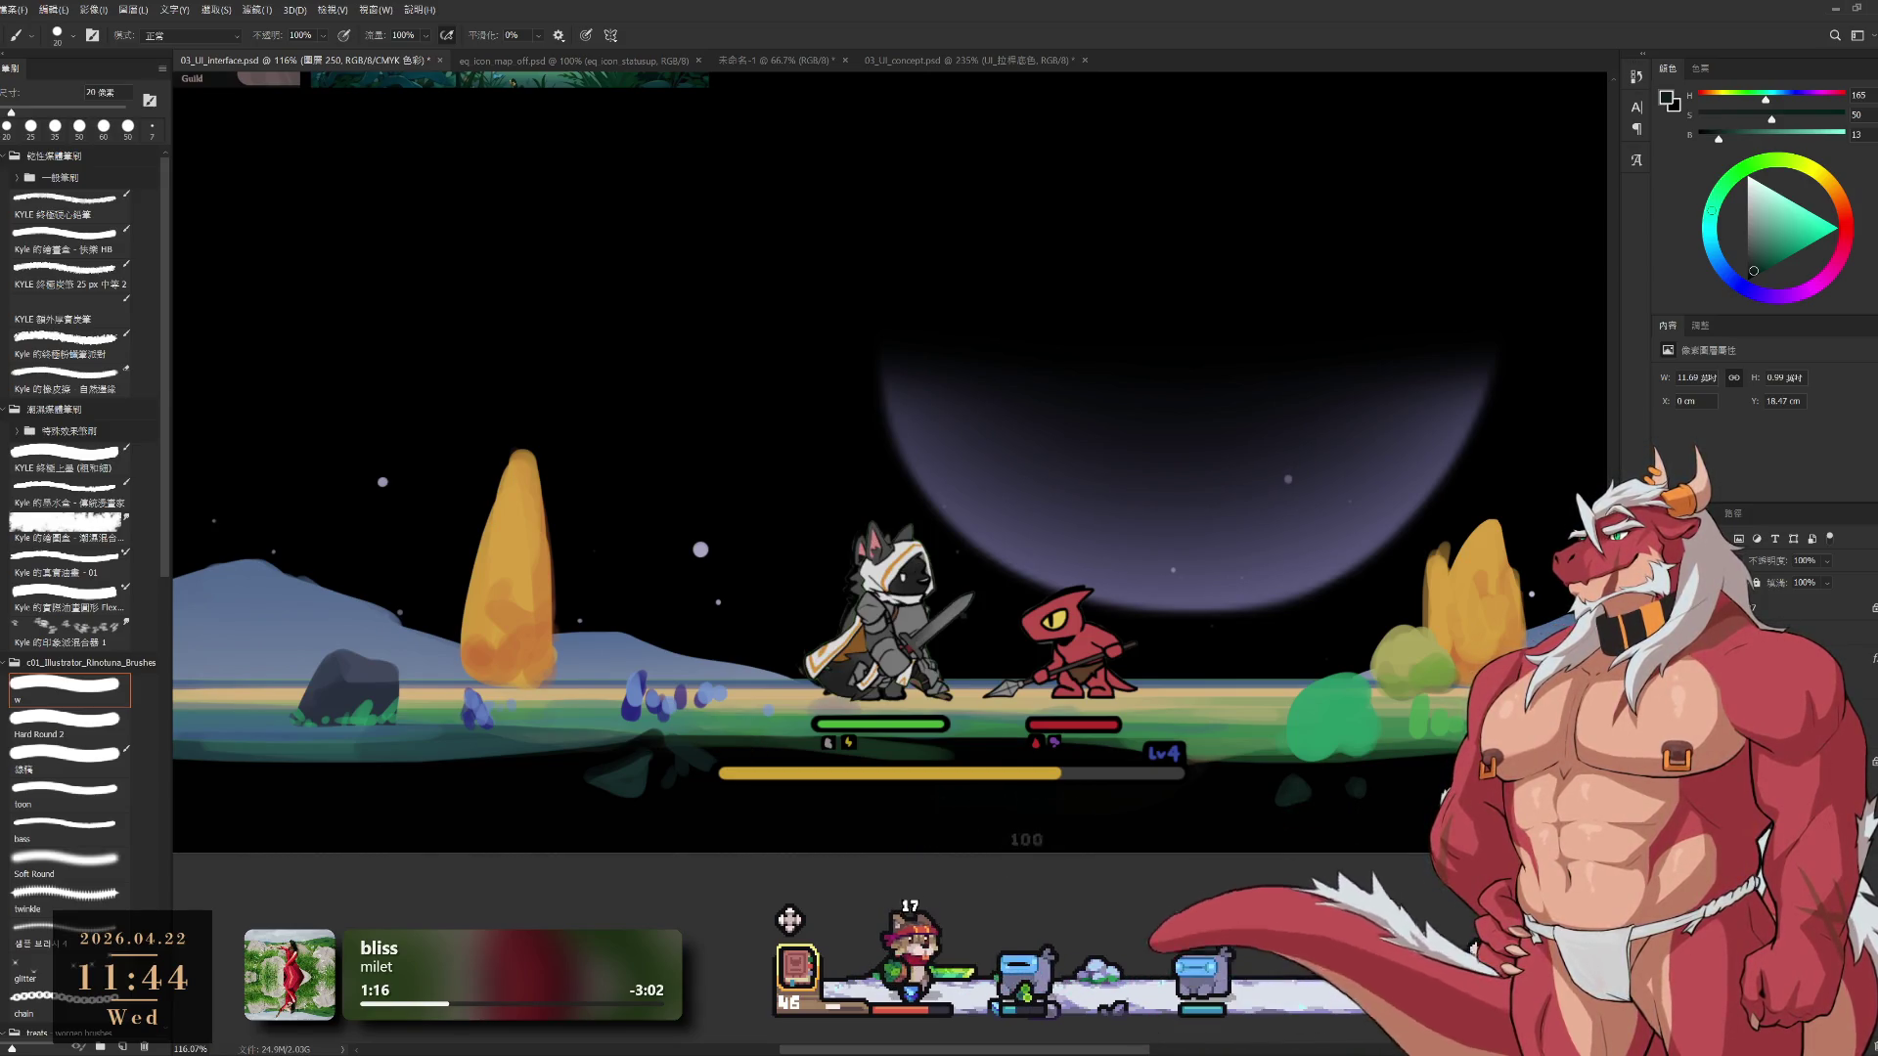
pyautogui.hotkey('ctrl', 'shift', 'z')
pyautogui.hotkey('ctrl', 'z')
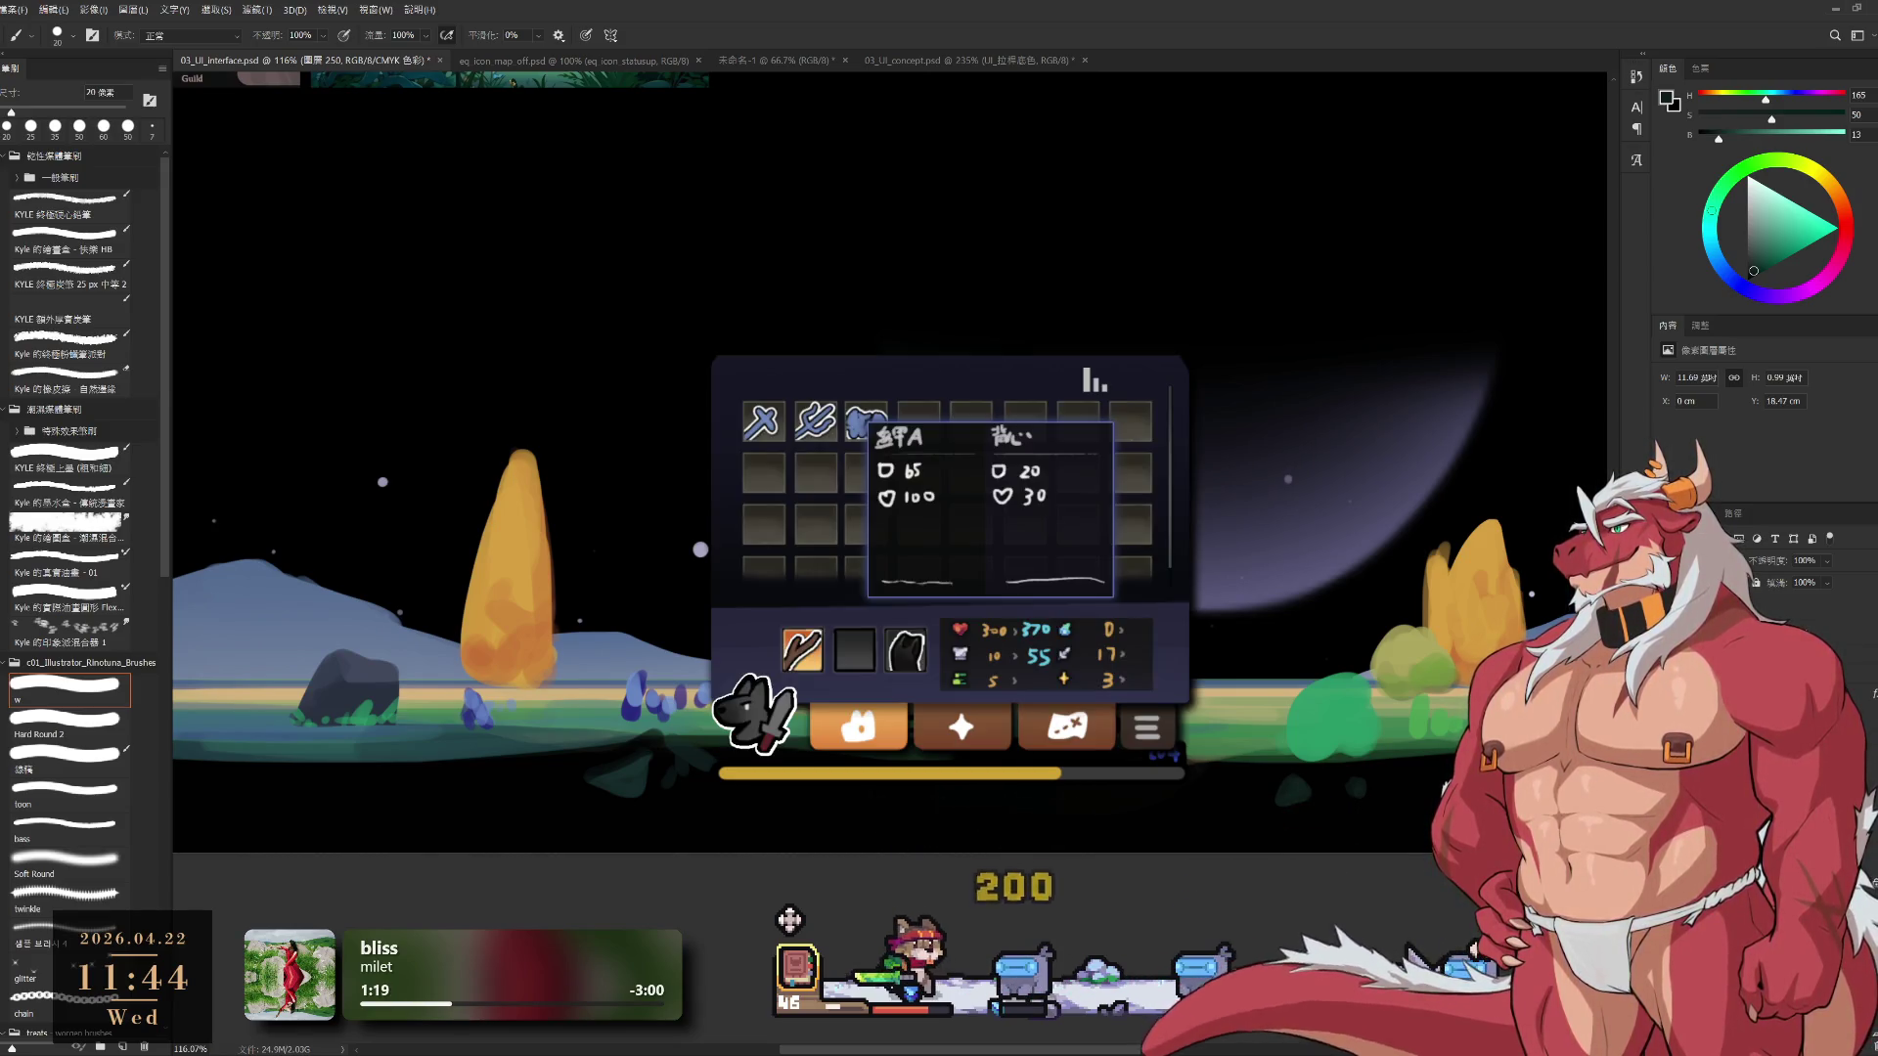
pyautogui.hotkey('ctrl', 'shift', 'z')
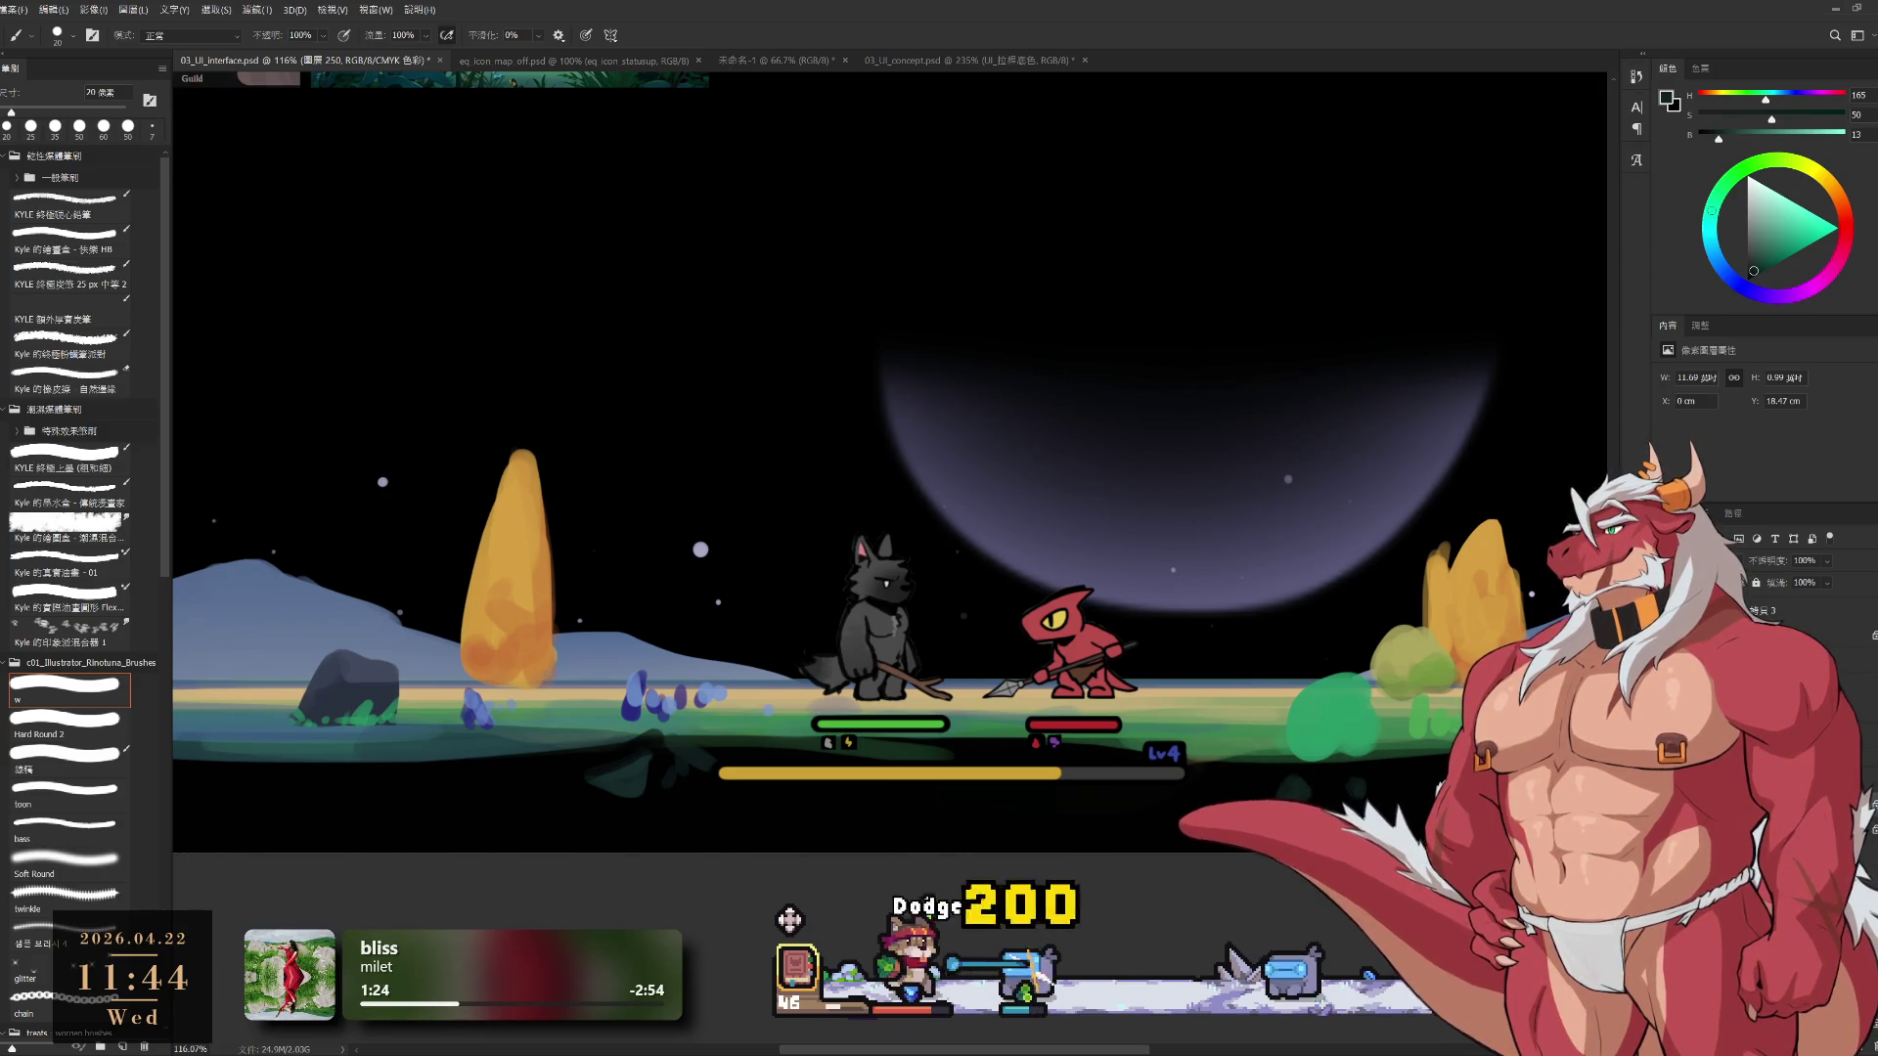
pyautogui.scroll(-3, 1288, 698)
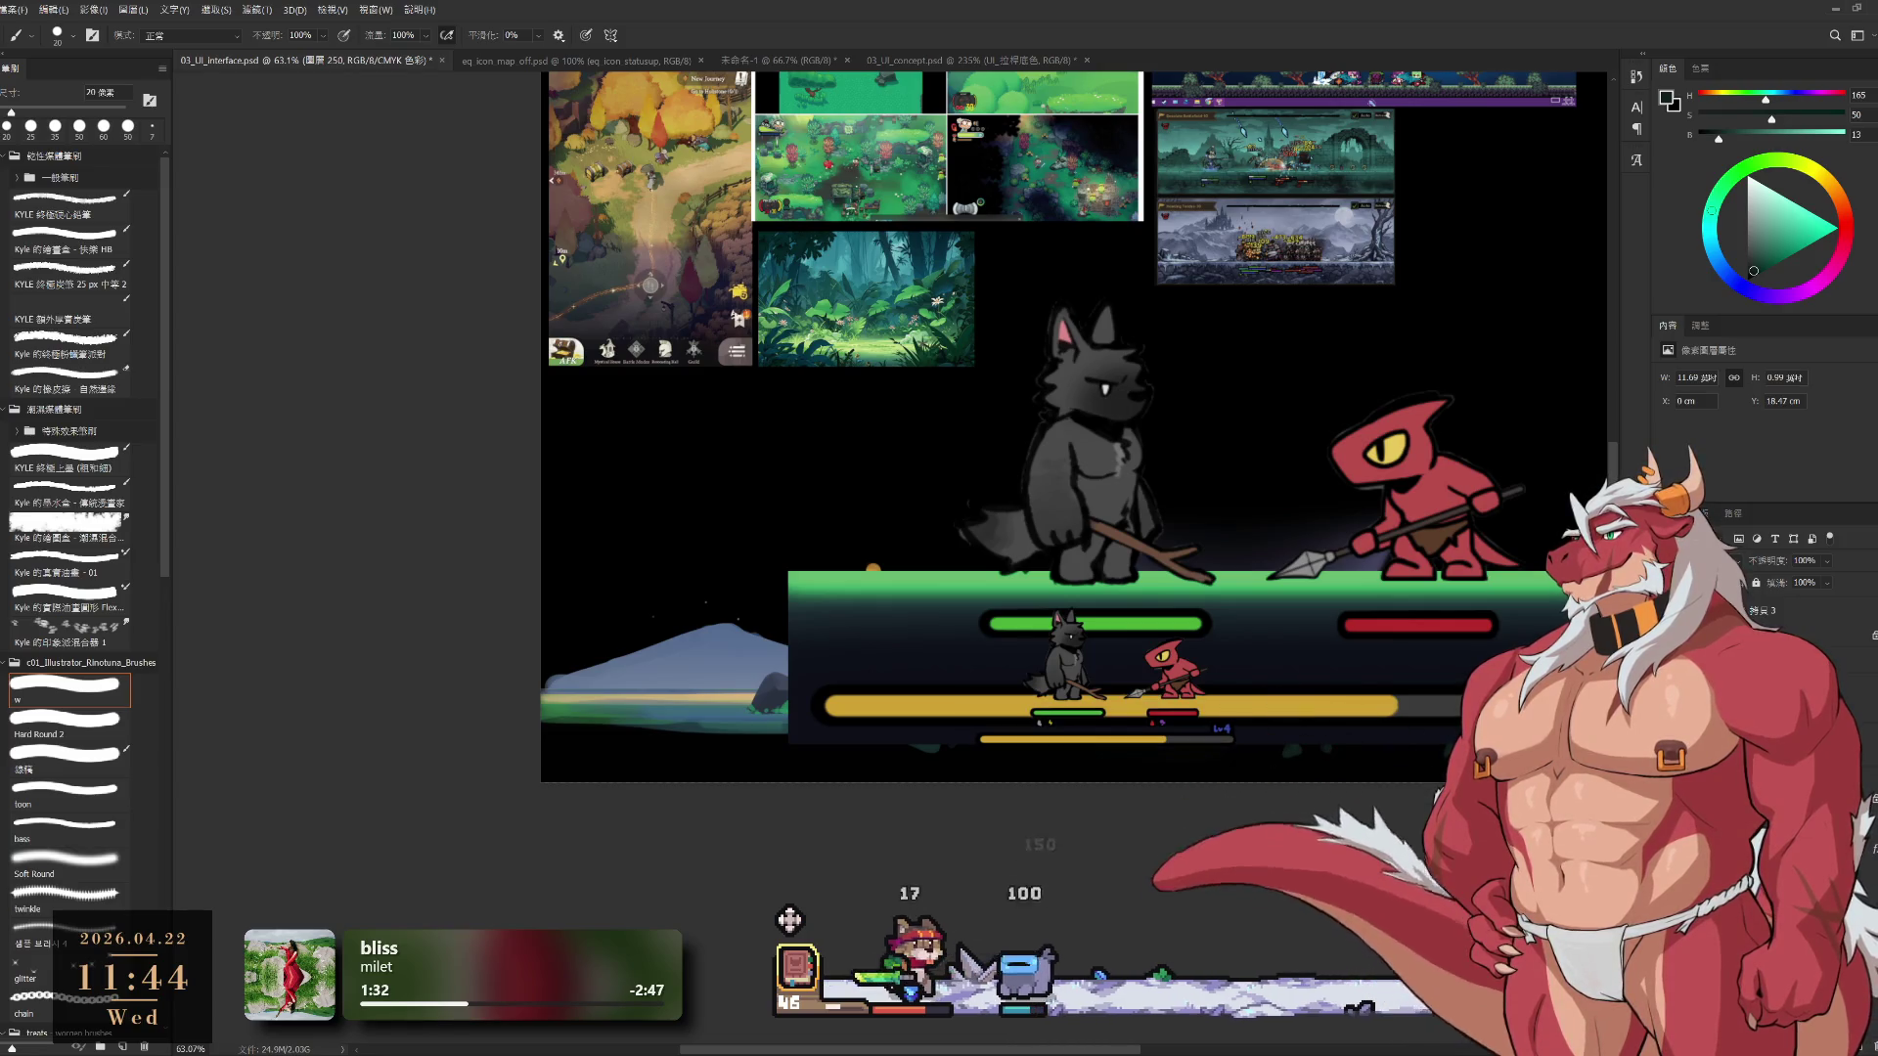
# Step back through history to reveal the inventory and wolf-with-sword art, then select layer 251
pyautogui.hotkey('ctrl', 'z')
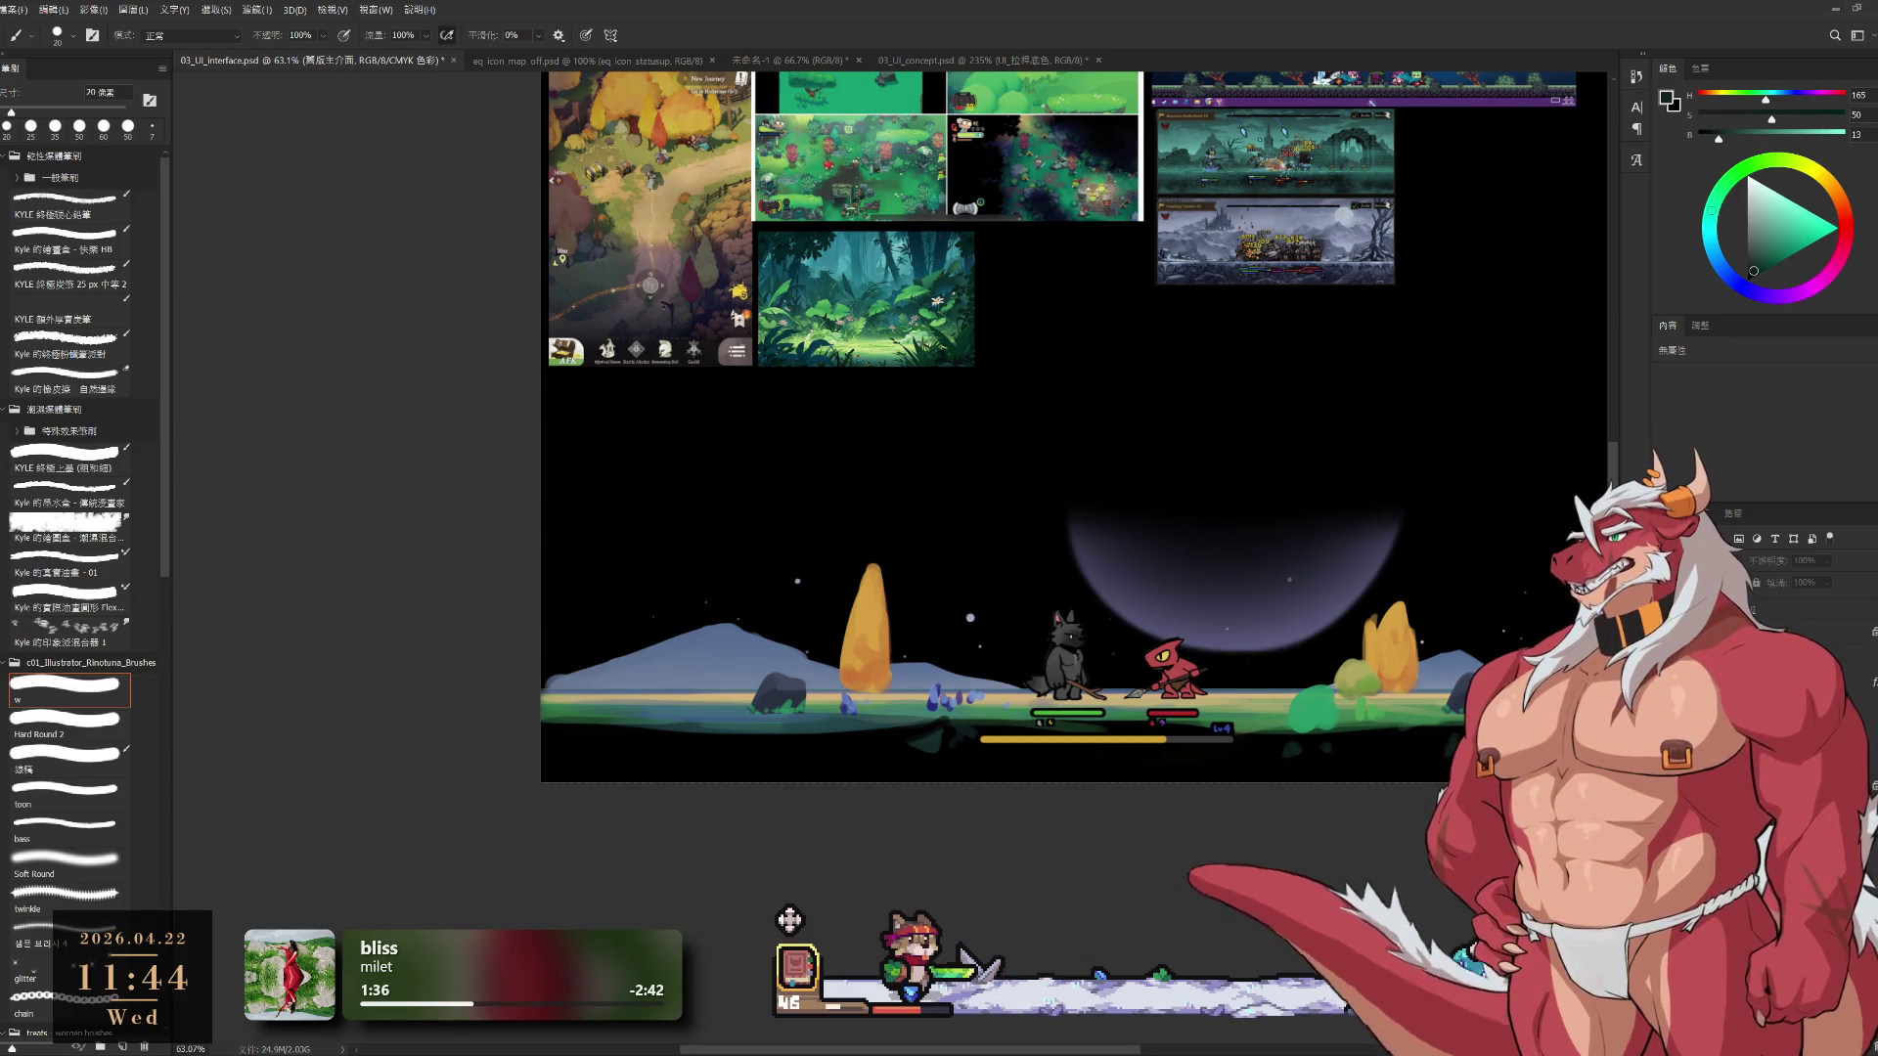
pyautogui.hotkey('ctrl', 'z')
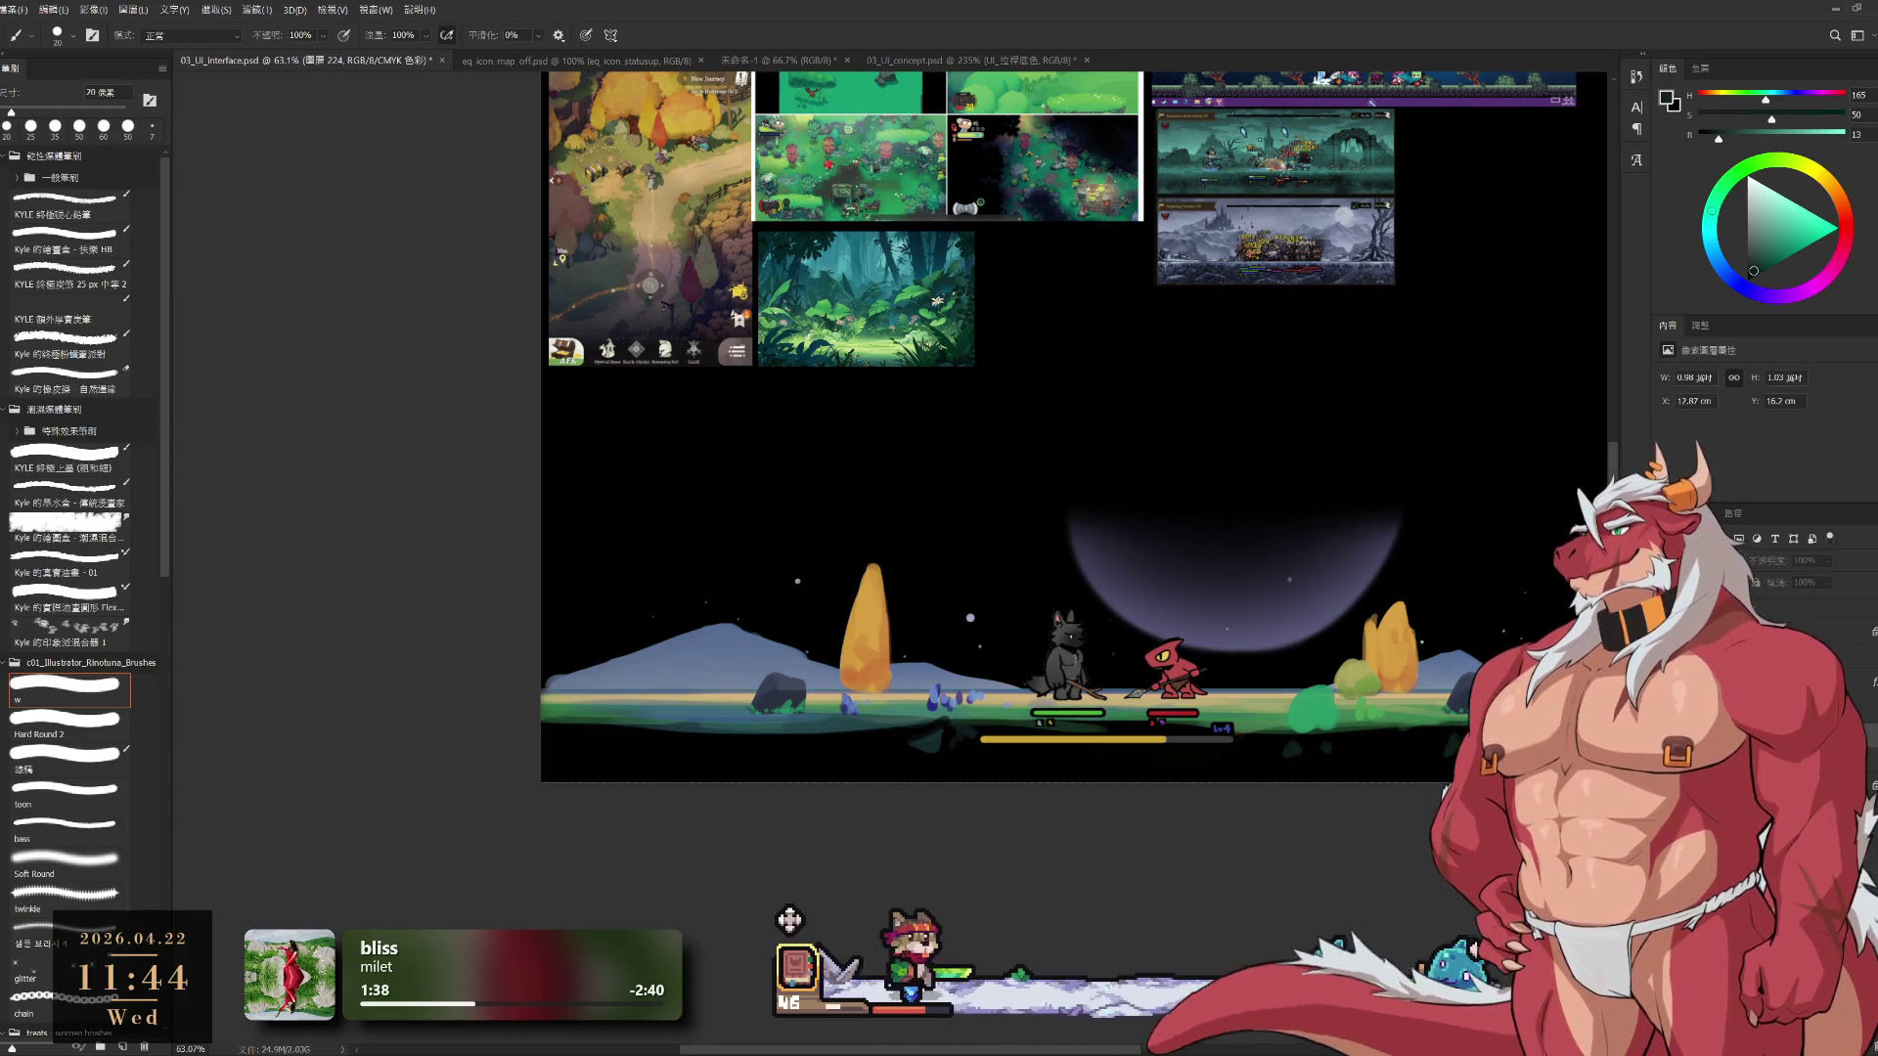
pyautogui.hotkey('ctrl', 'z')
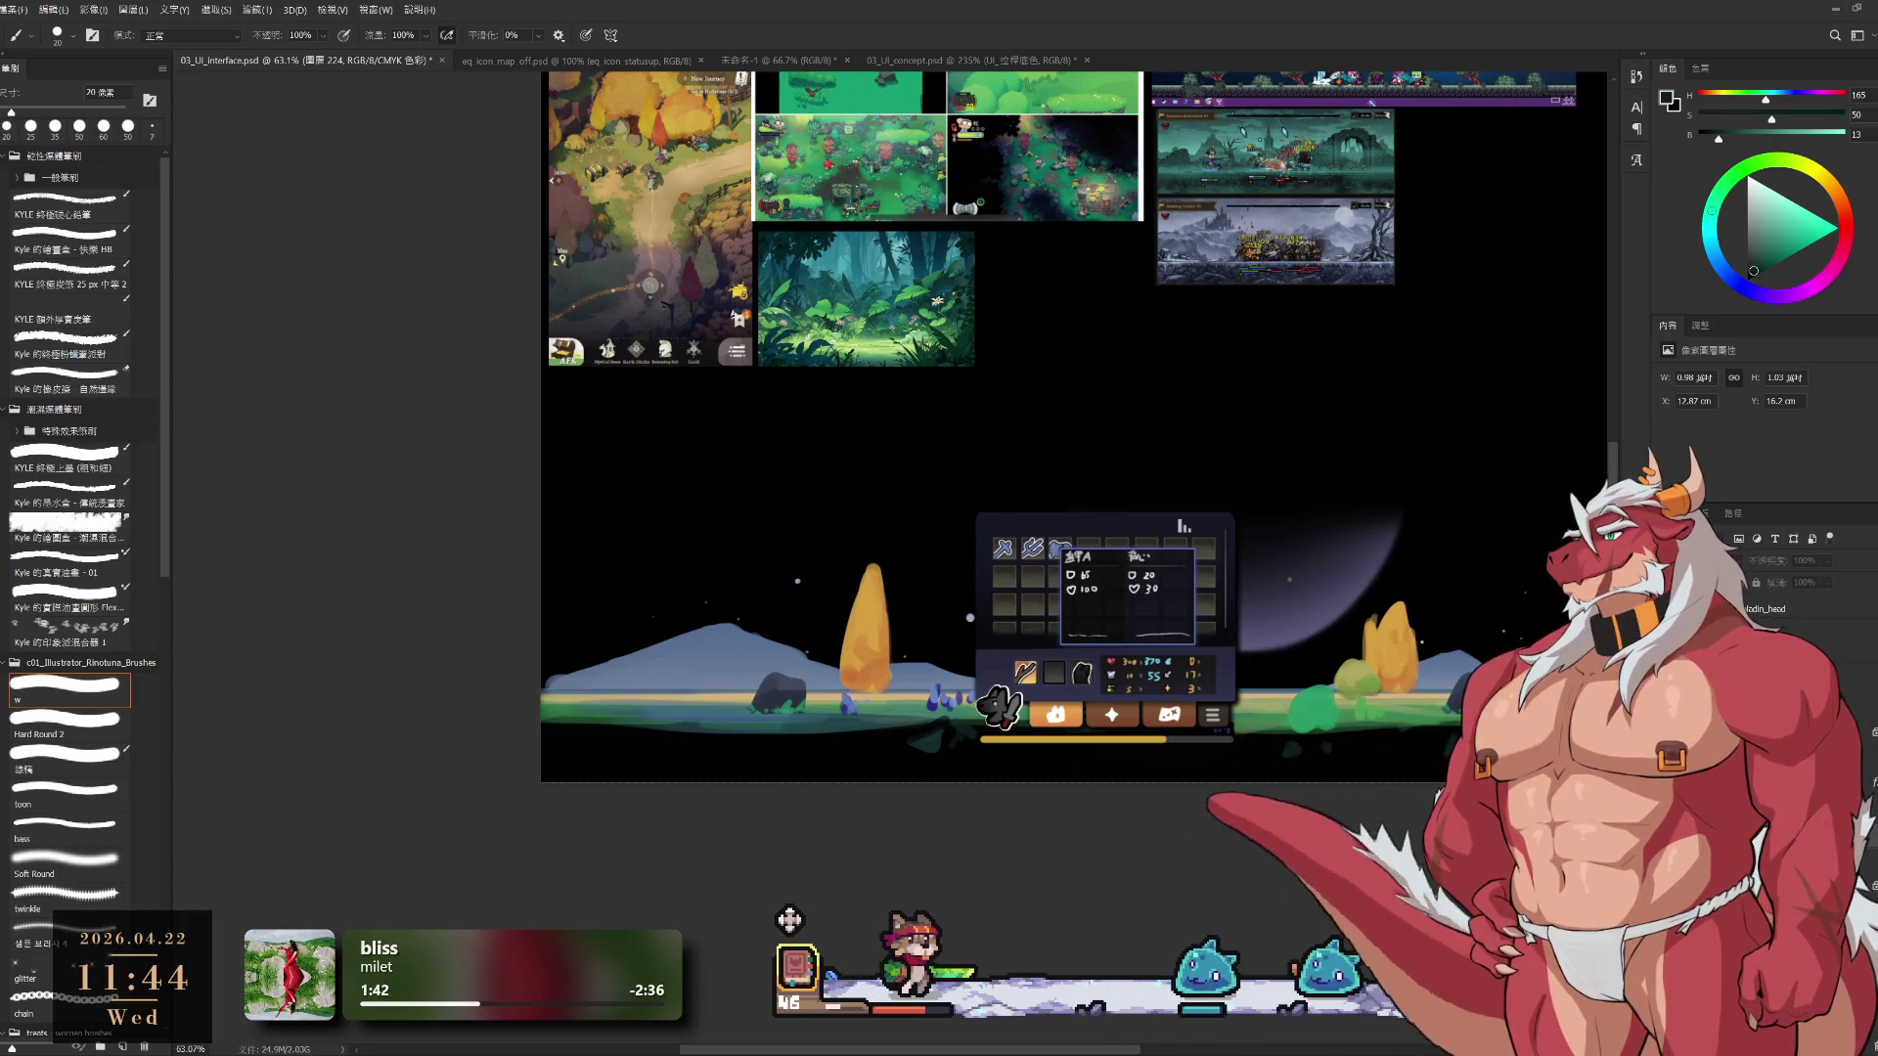
pyautogui.hotkey('ctrl', 'z')
pyautogui.hotkey('ctrl', 'z')
pyautogui.hotkey('ctrl', 'z')
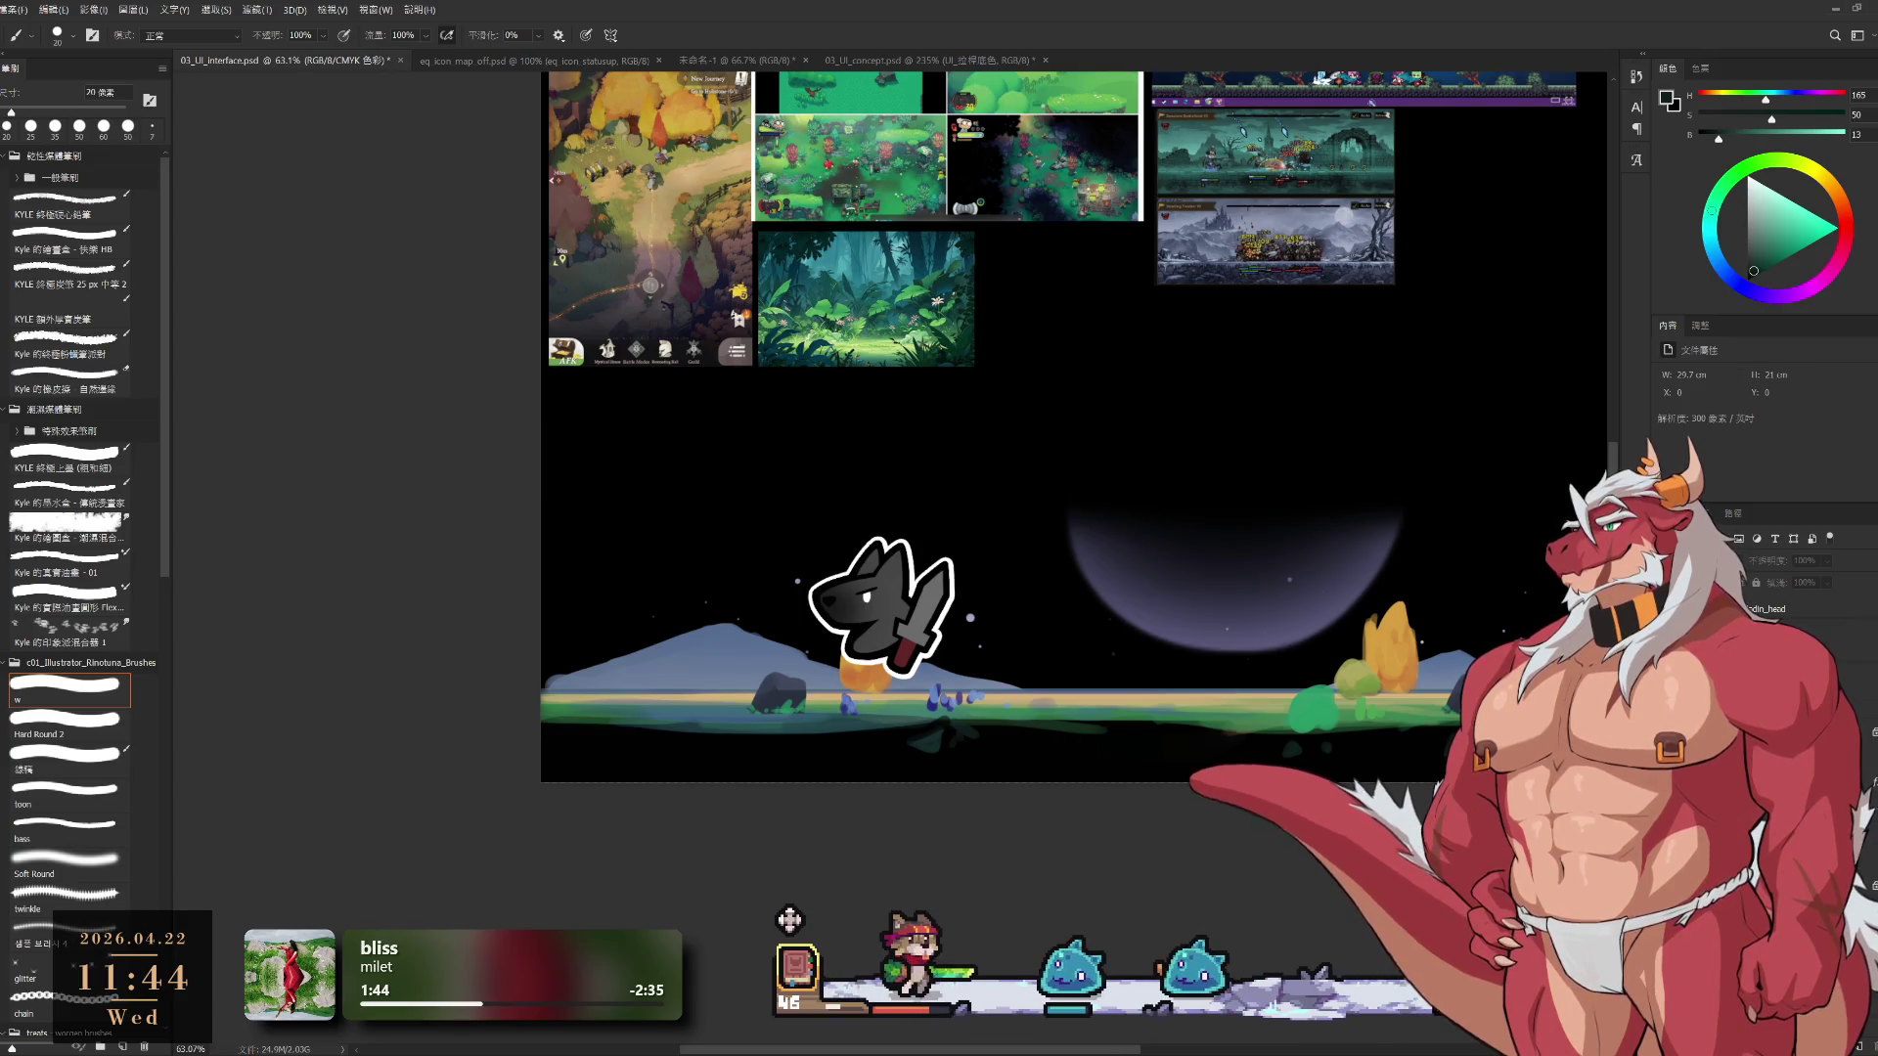
pyautogui.hotkey('ctrl', 'z')
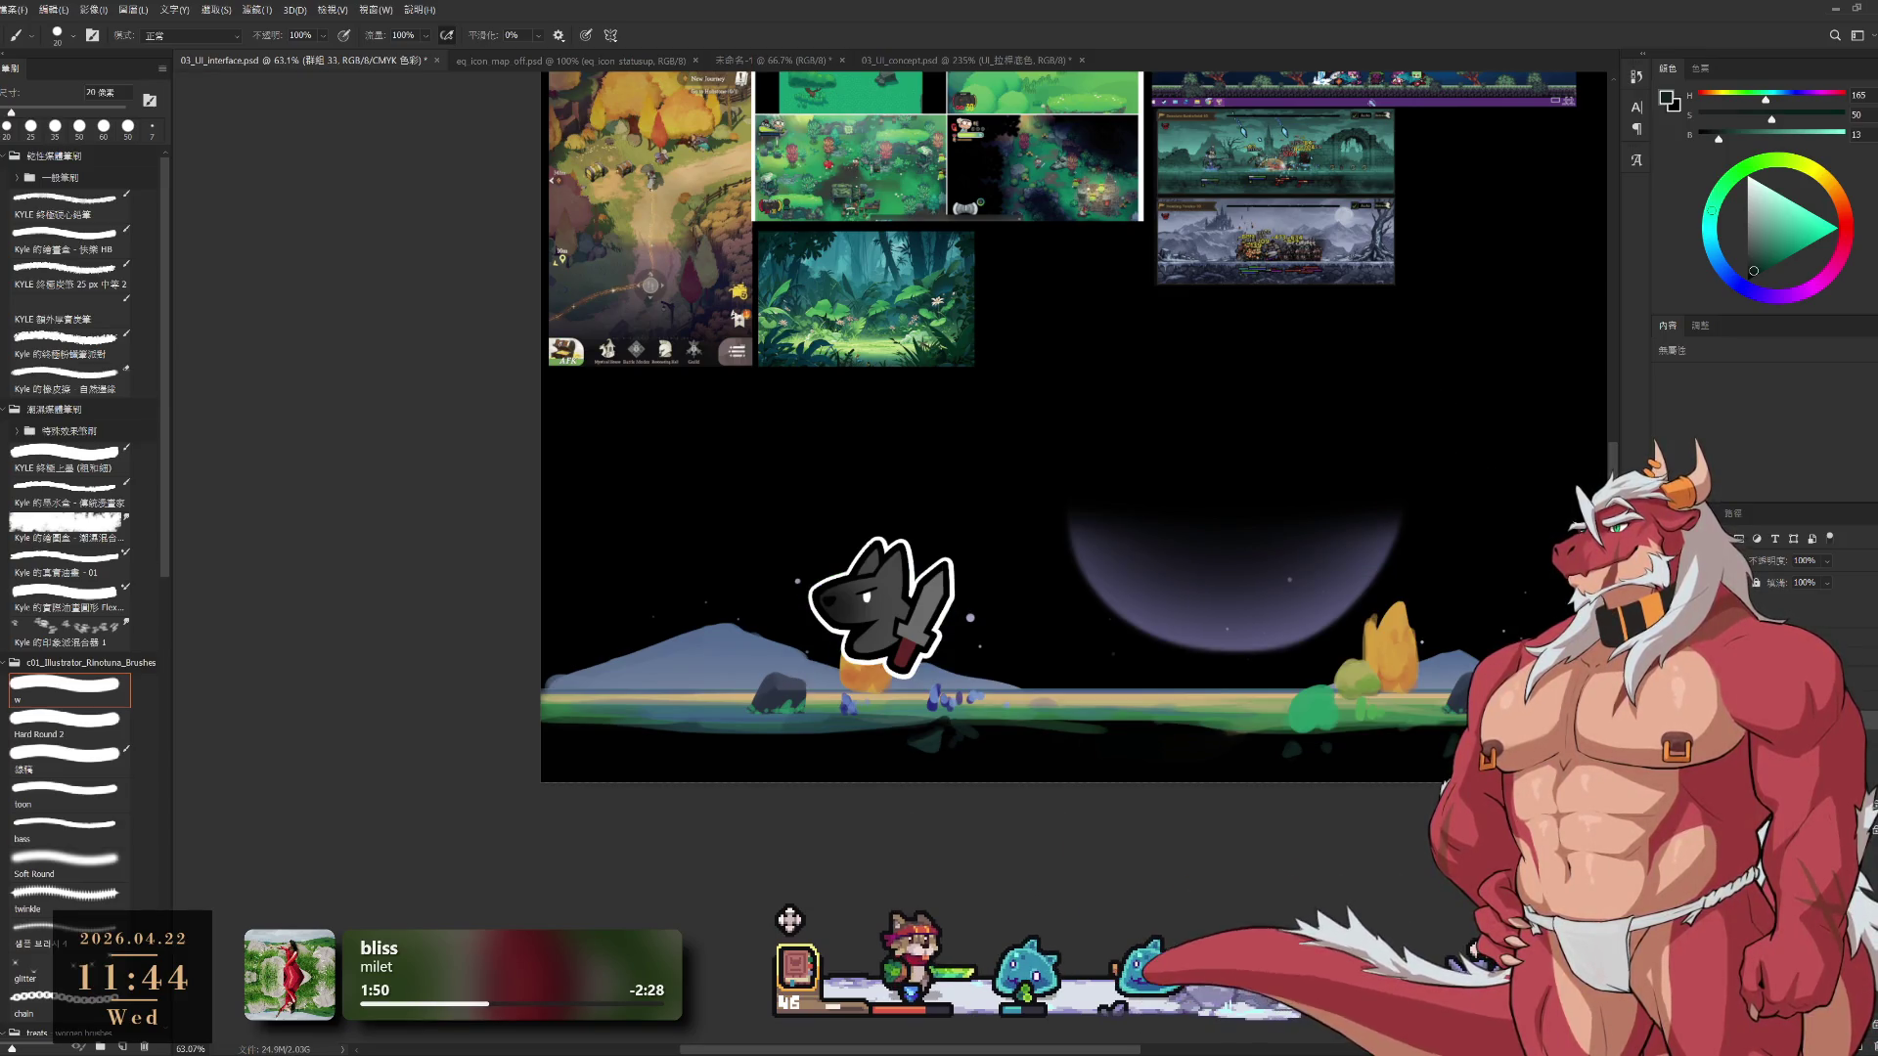
pyautogui.keyDown('ctrl'); pyautogui.click(1356, 689); pyautogui.keyUp('ctrl')
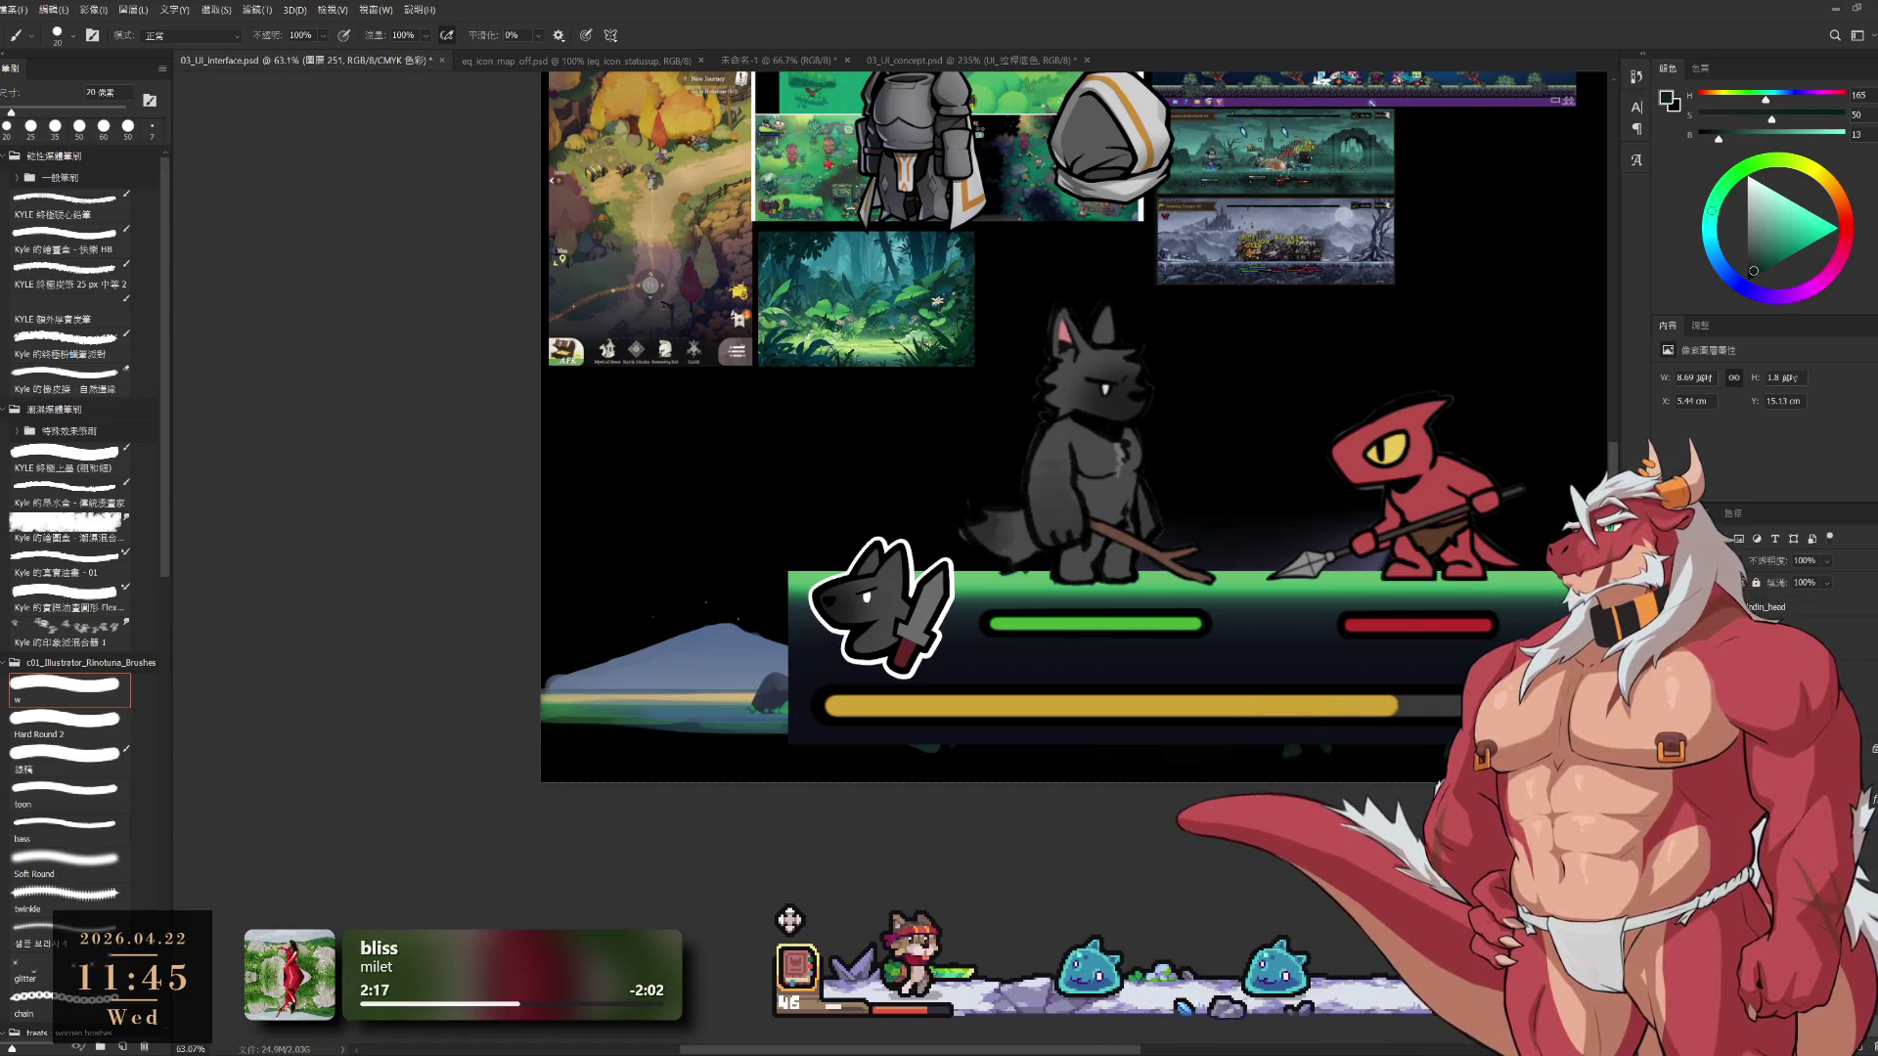
# Compare the inventory panel against the battle scene, then select group 33 with the wolf-head icon
pyautogui.hotkey('ctrl', ',')
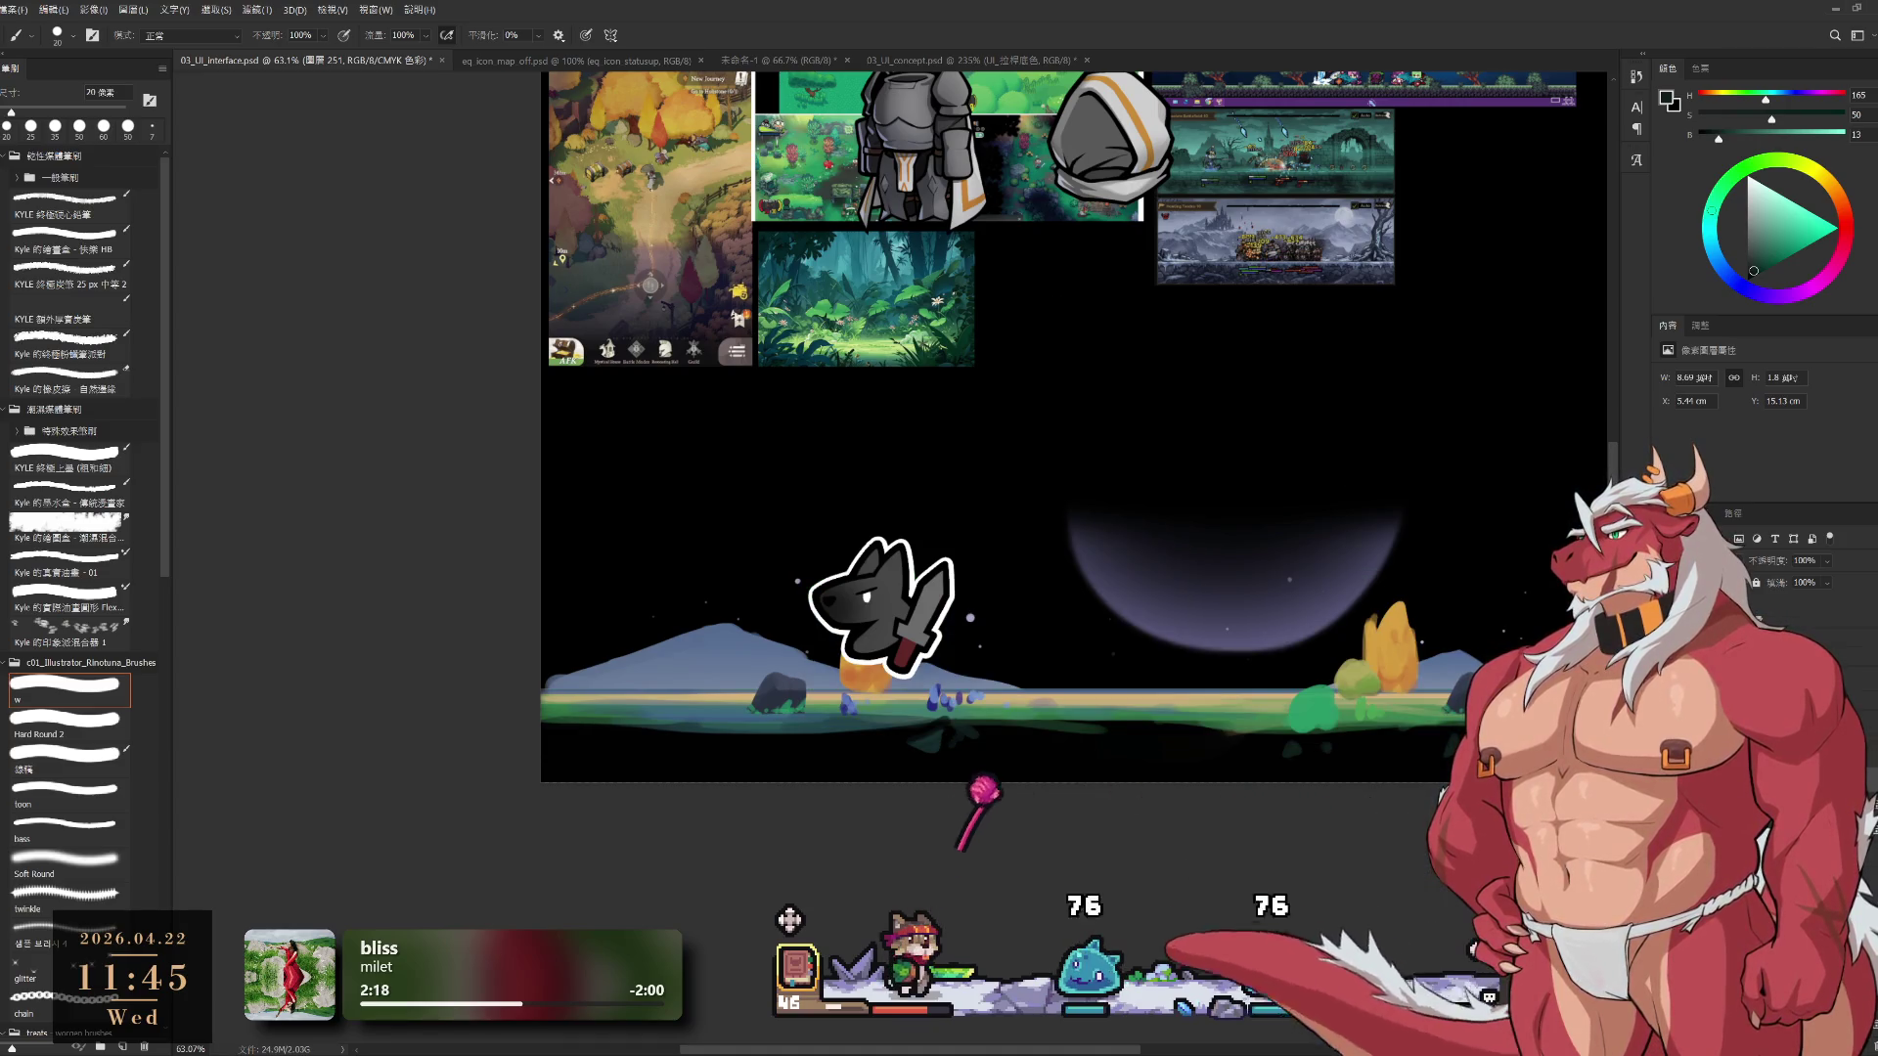
pyautogui.hotkey('ctrl', ',')
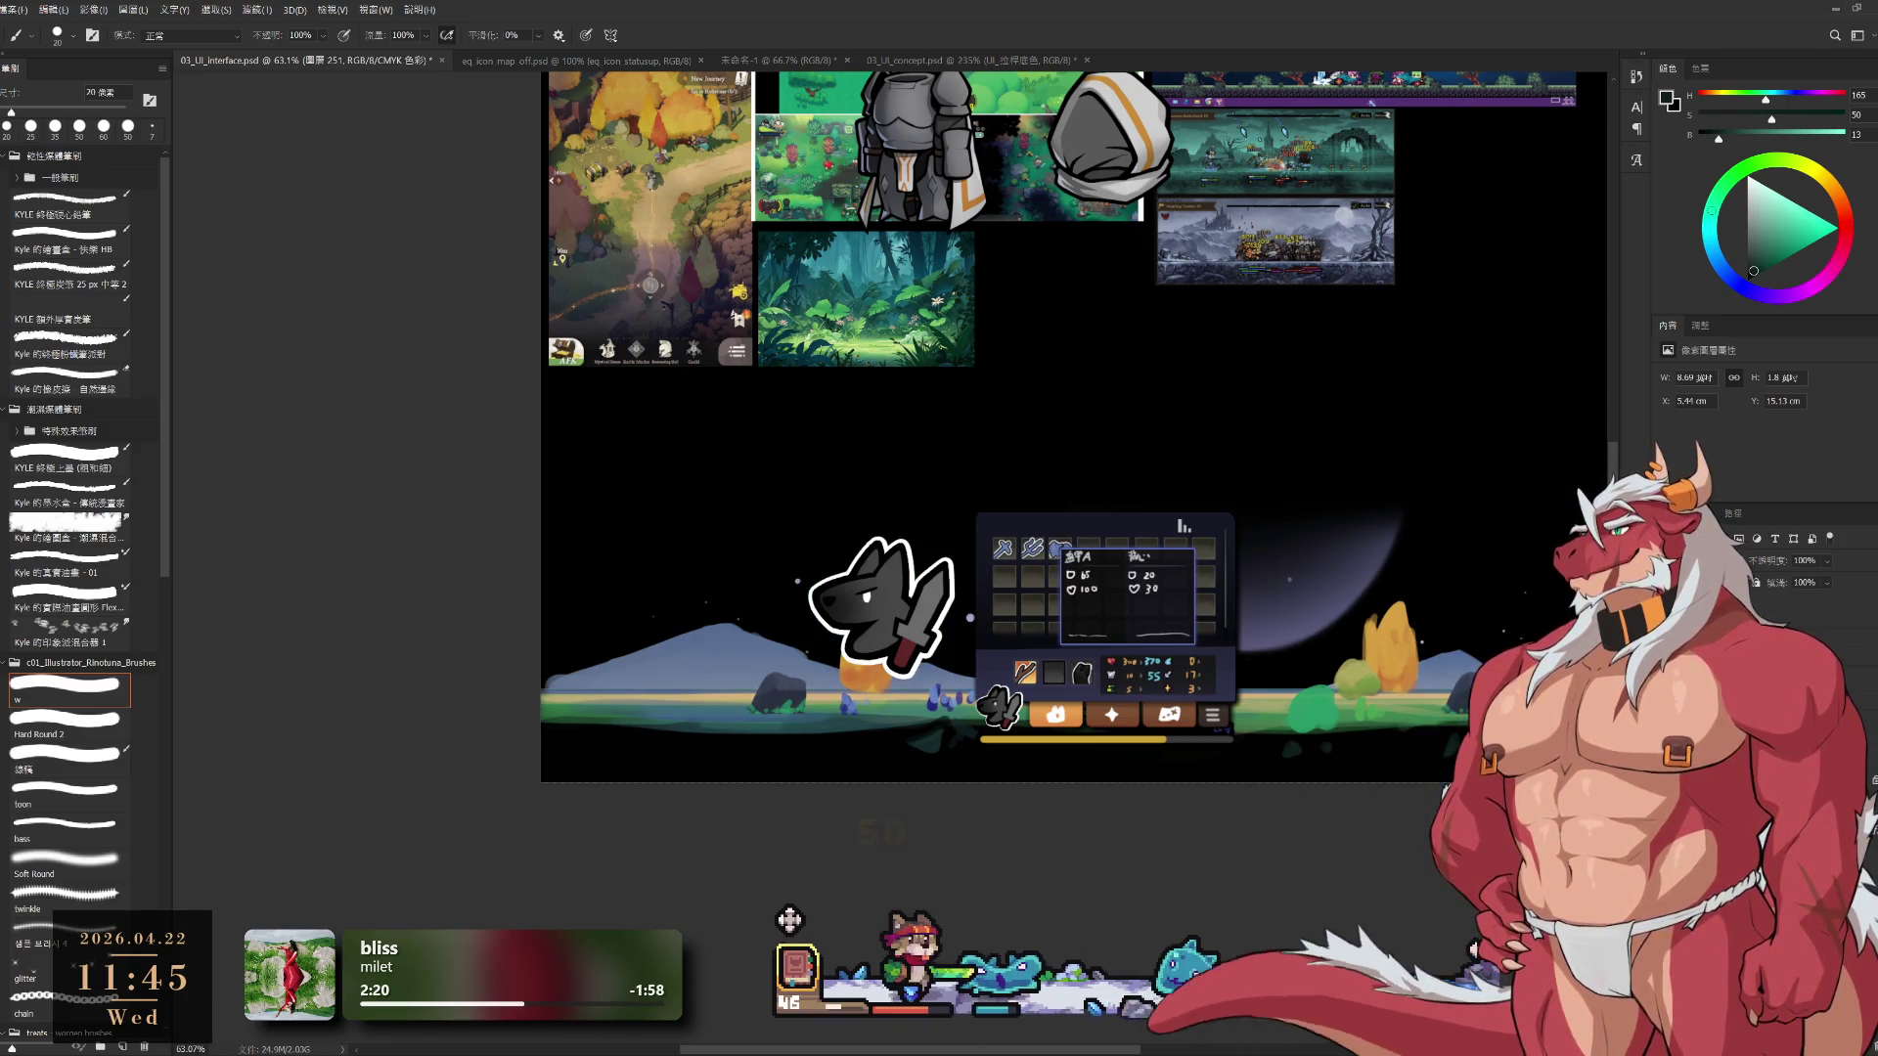
pyautogui.hotkey('ctrl', ',')
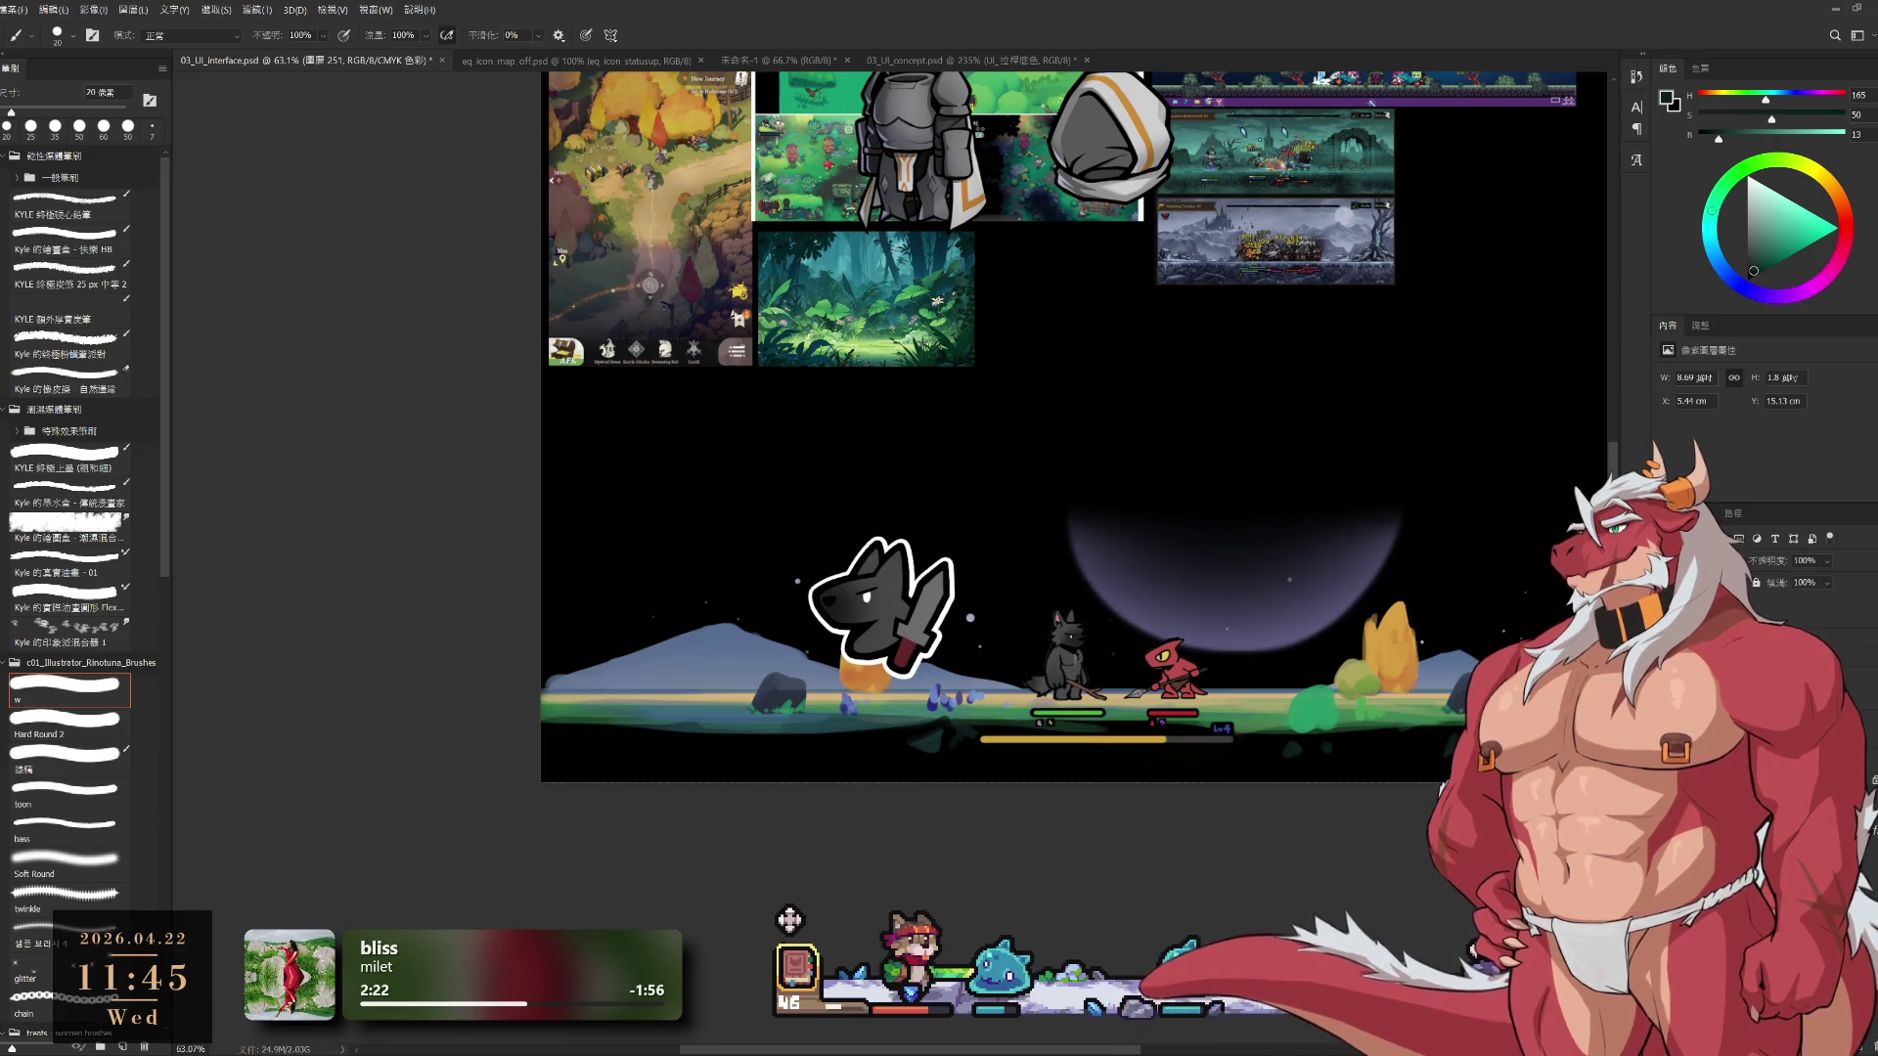
pyautogui.hotkey('ctrl', ',')
pyautogui.hotkey('ctrl', ',')
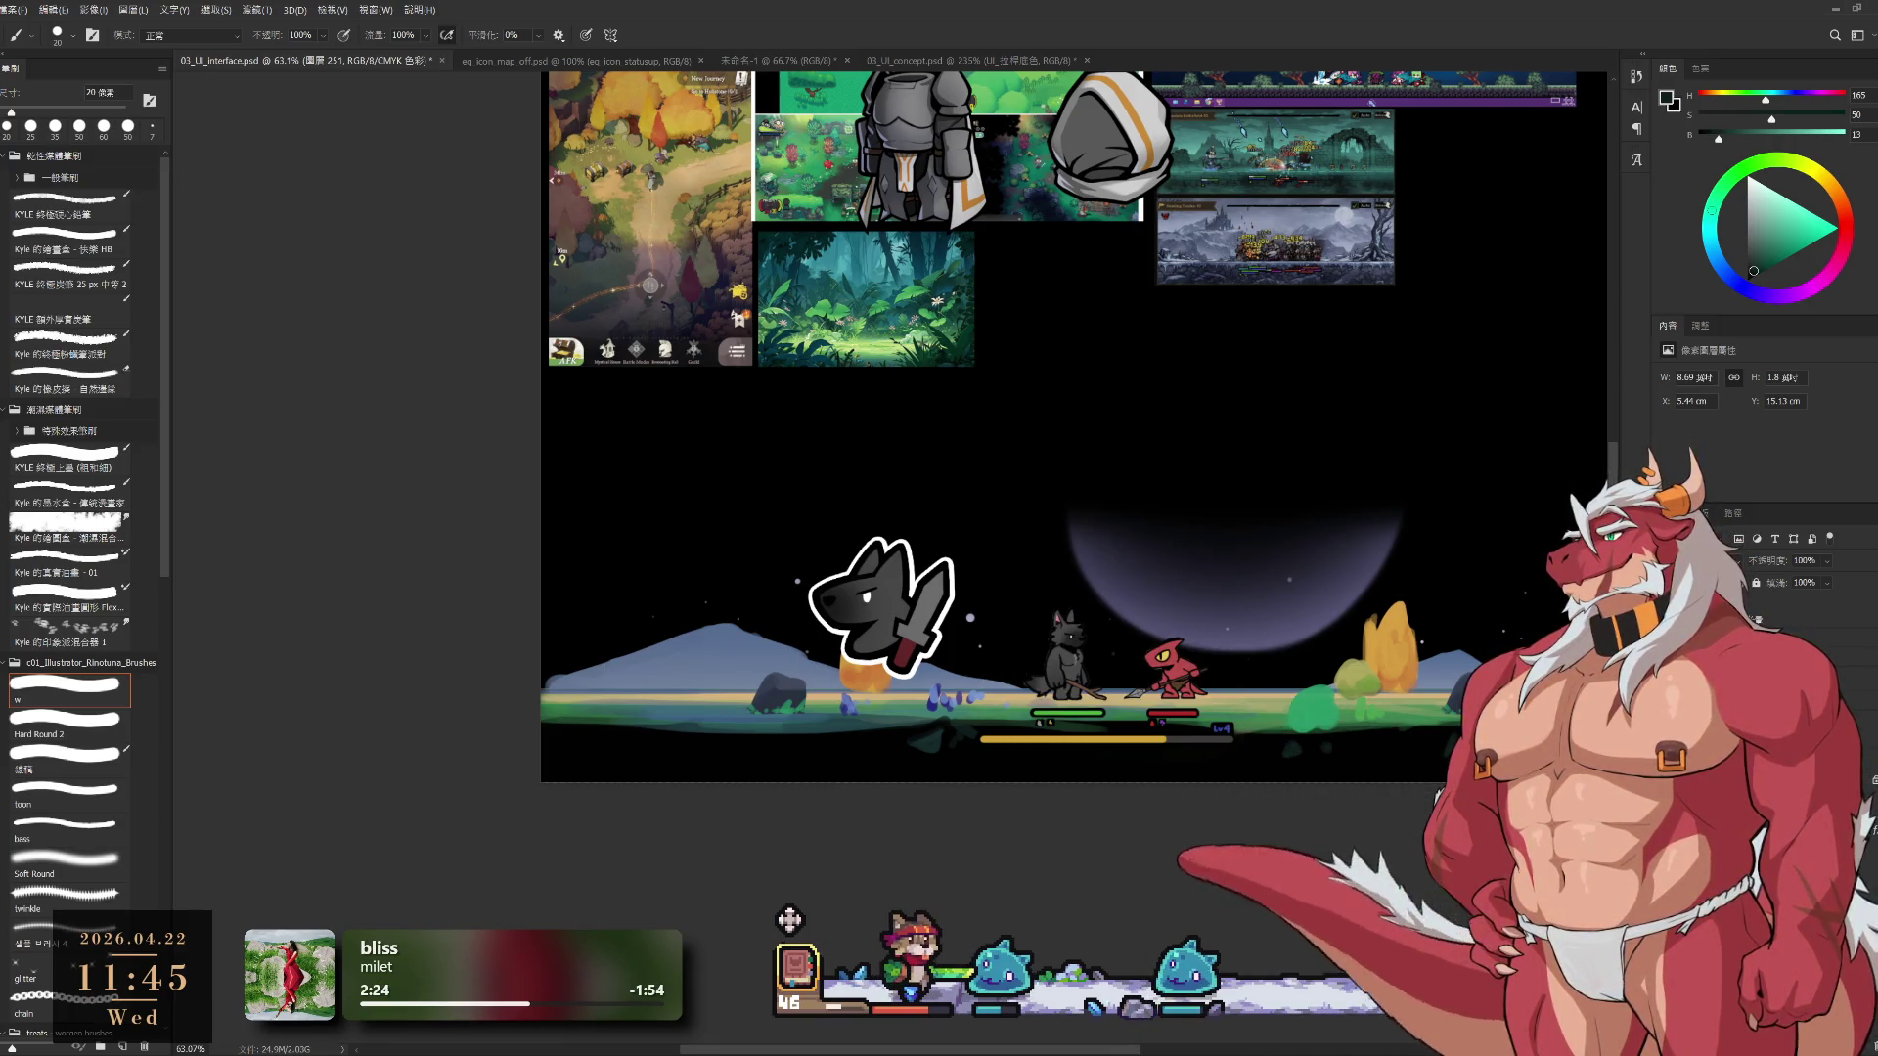
pyautogui.hotkey('alt', ']')
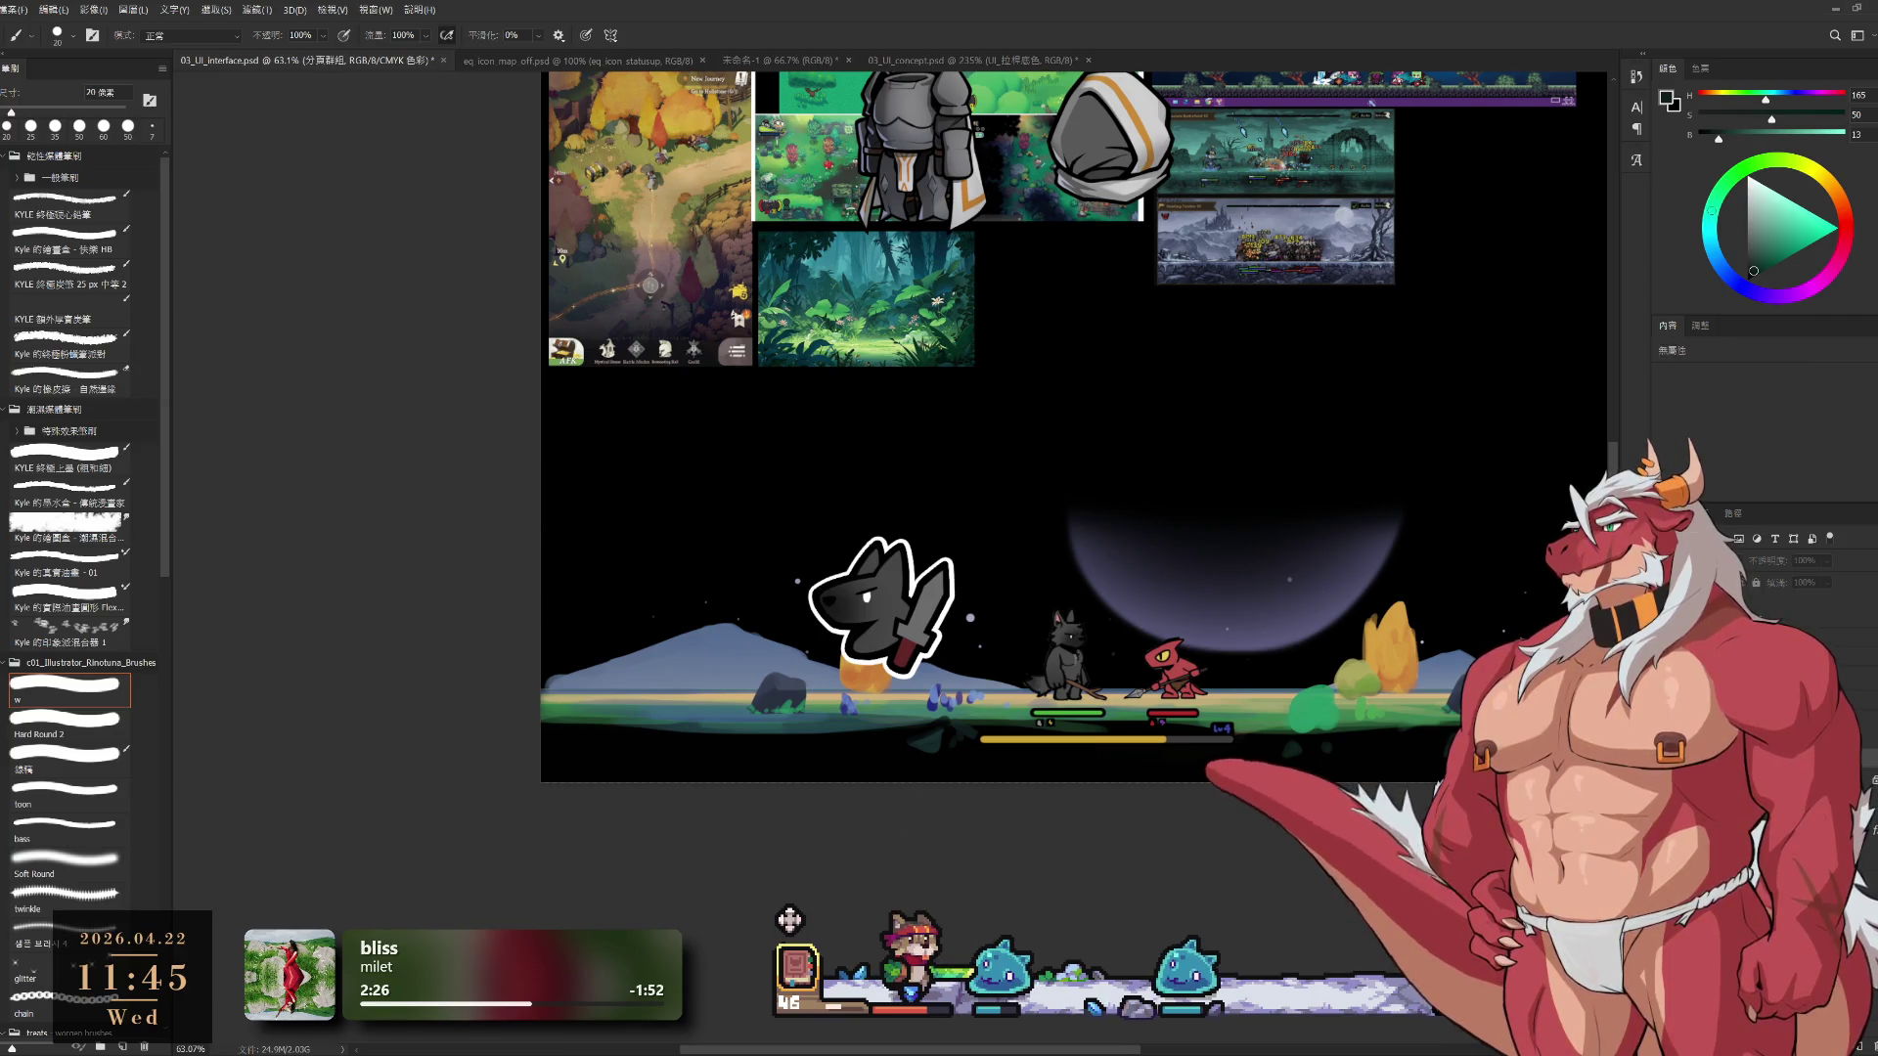
pyautogui.hotkey('alt', ']')
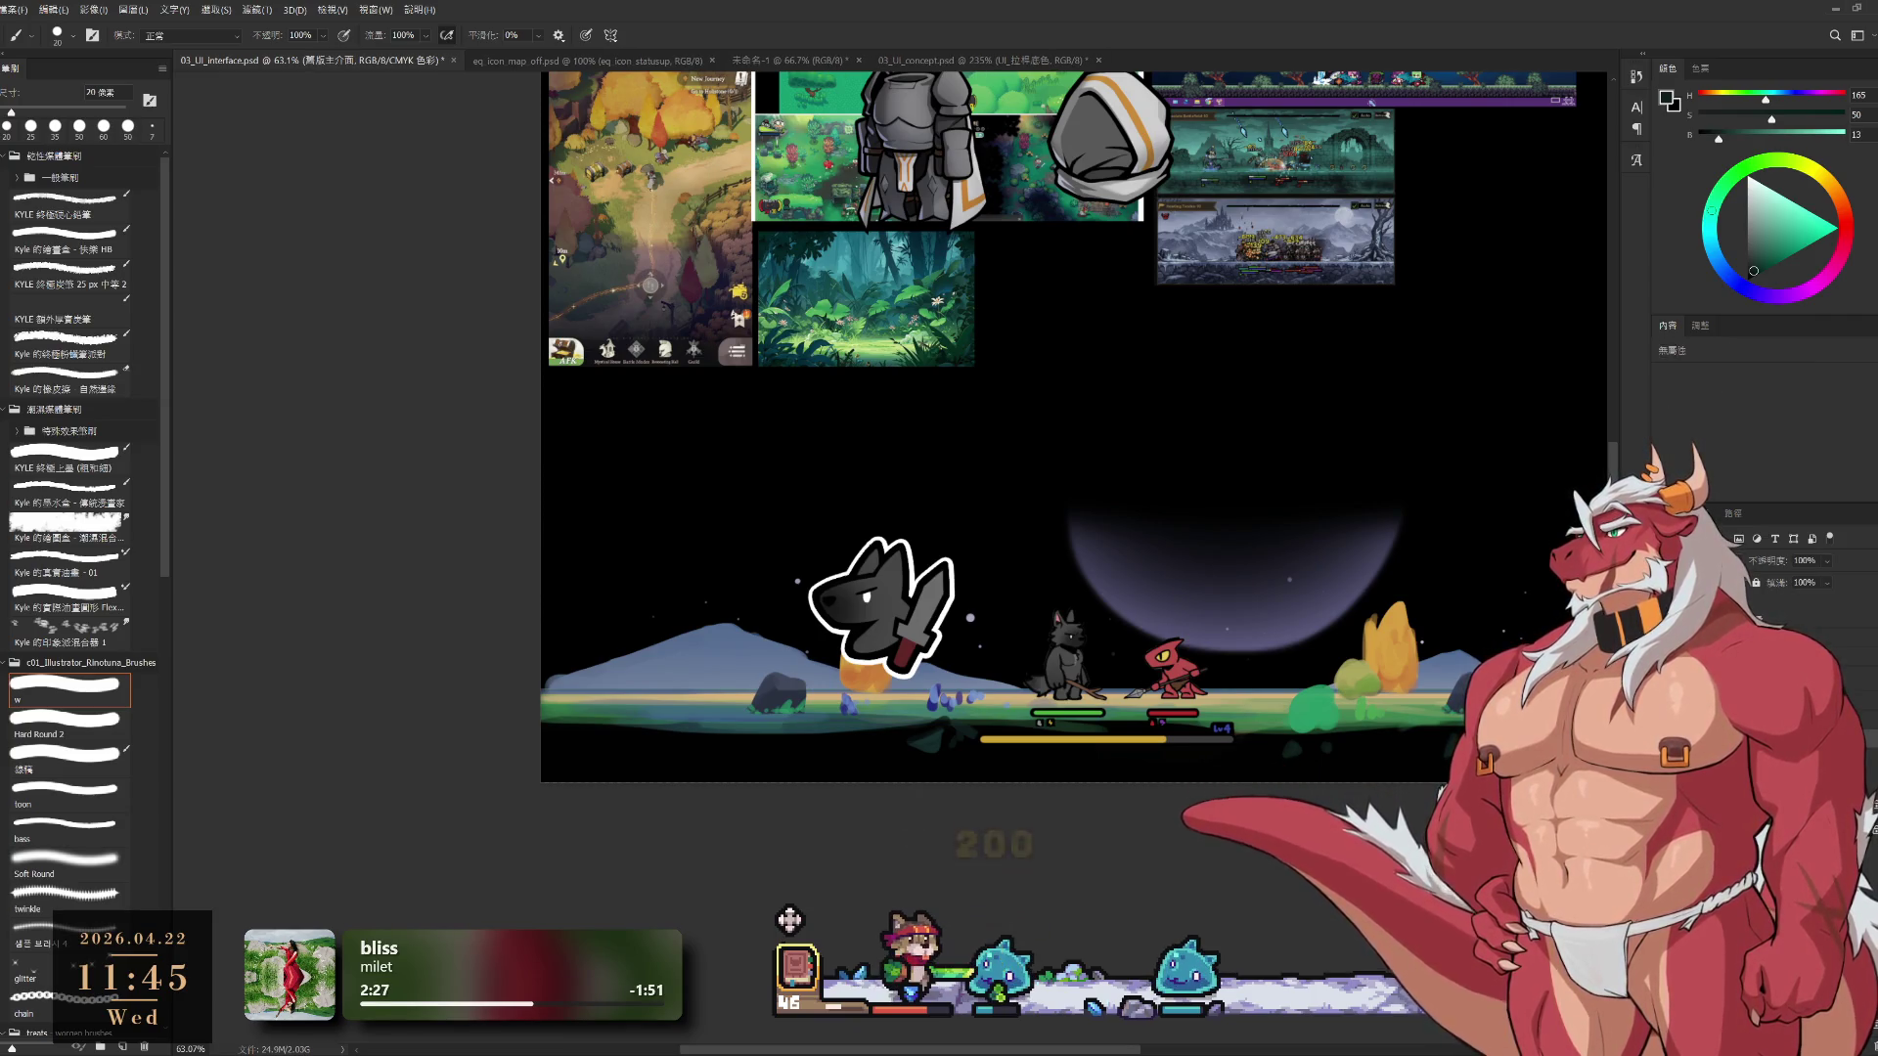
pyautogui.hotkey('ctrl', ',')
pyautogui.hotkey('ctrl', ',')
pyautogui.hotkey('alt', ']')
pyautogui.hotkey('ctrl', ',')
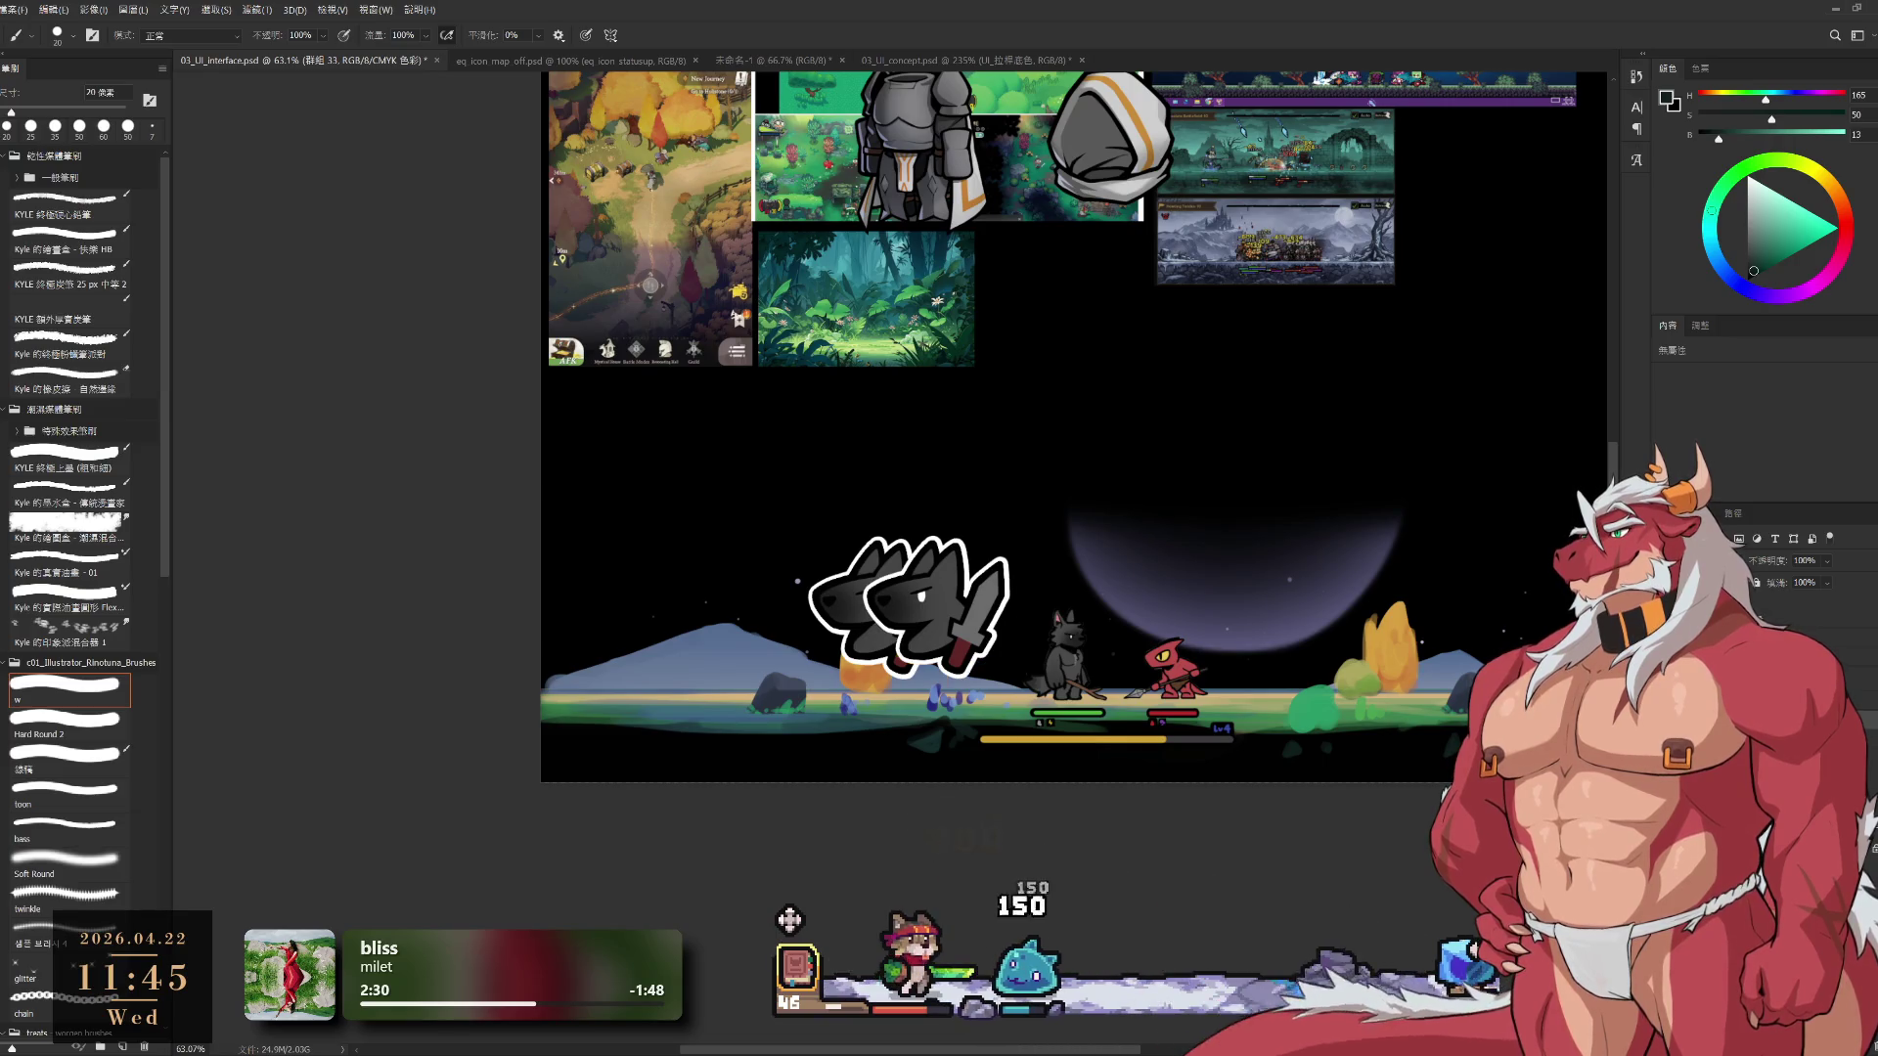
# Duplicate the wolf-head icon, scale it to about 42% and place it beside the green health bar
pyautogui.hotkey('ctrl', 'r')
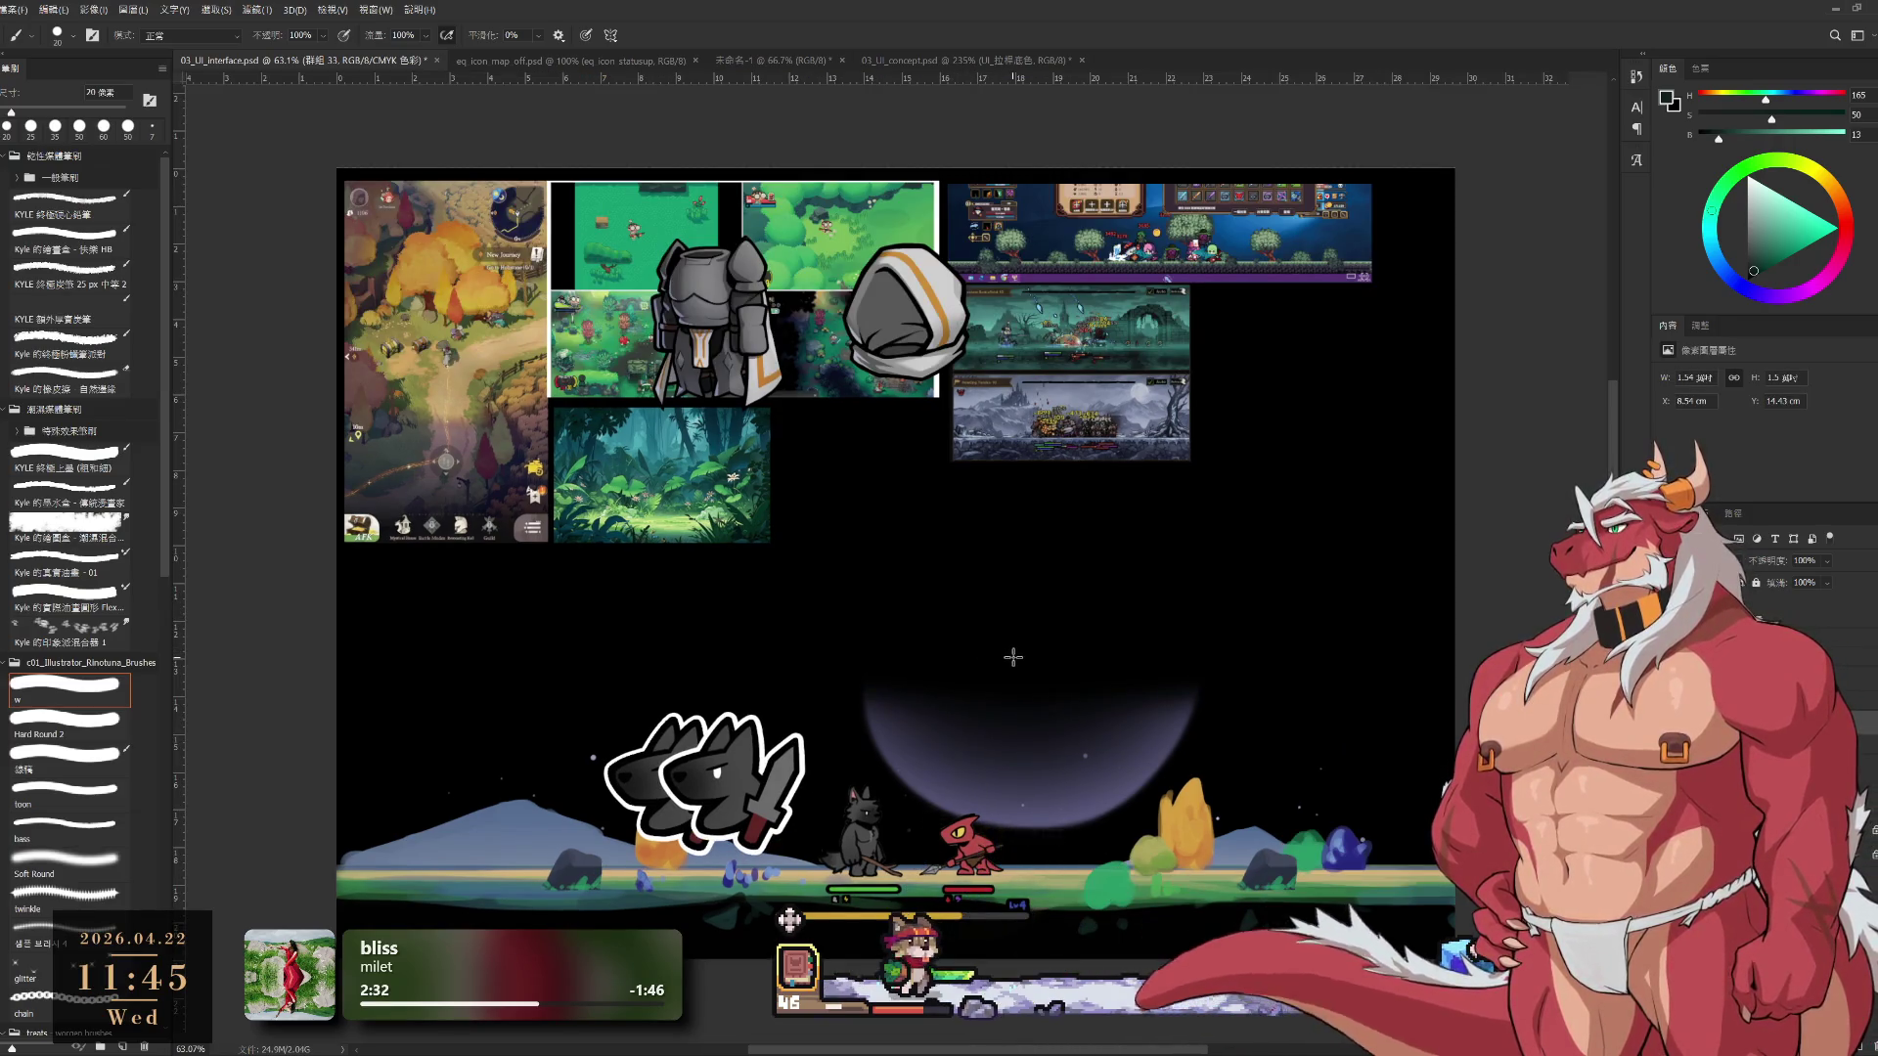
pyautogui.hotkey('ctrl', 'r')
pyautogui.hotkey('ctrl', 't')
pyautogui.scroll(4, 988, 645)
pyautogui.scroll(1, 974, 614)
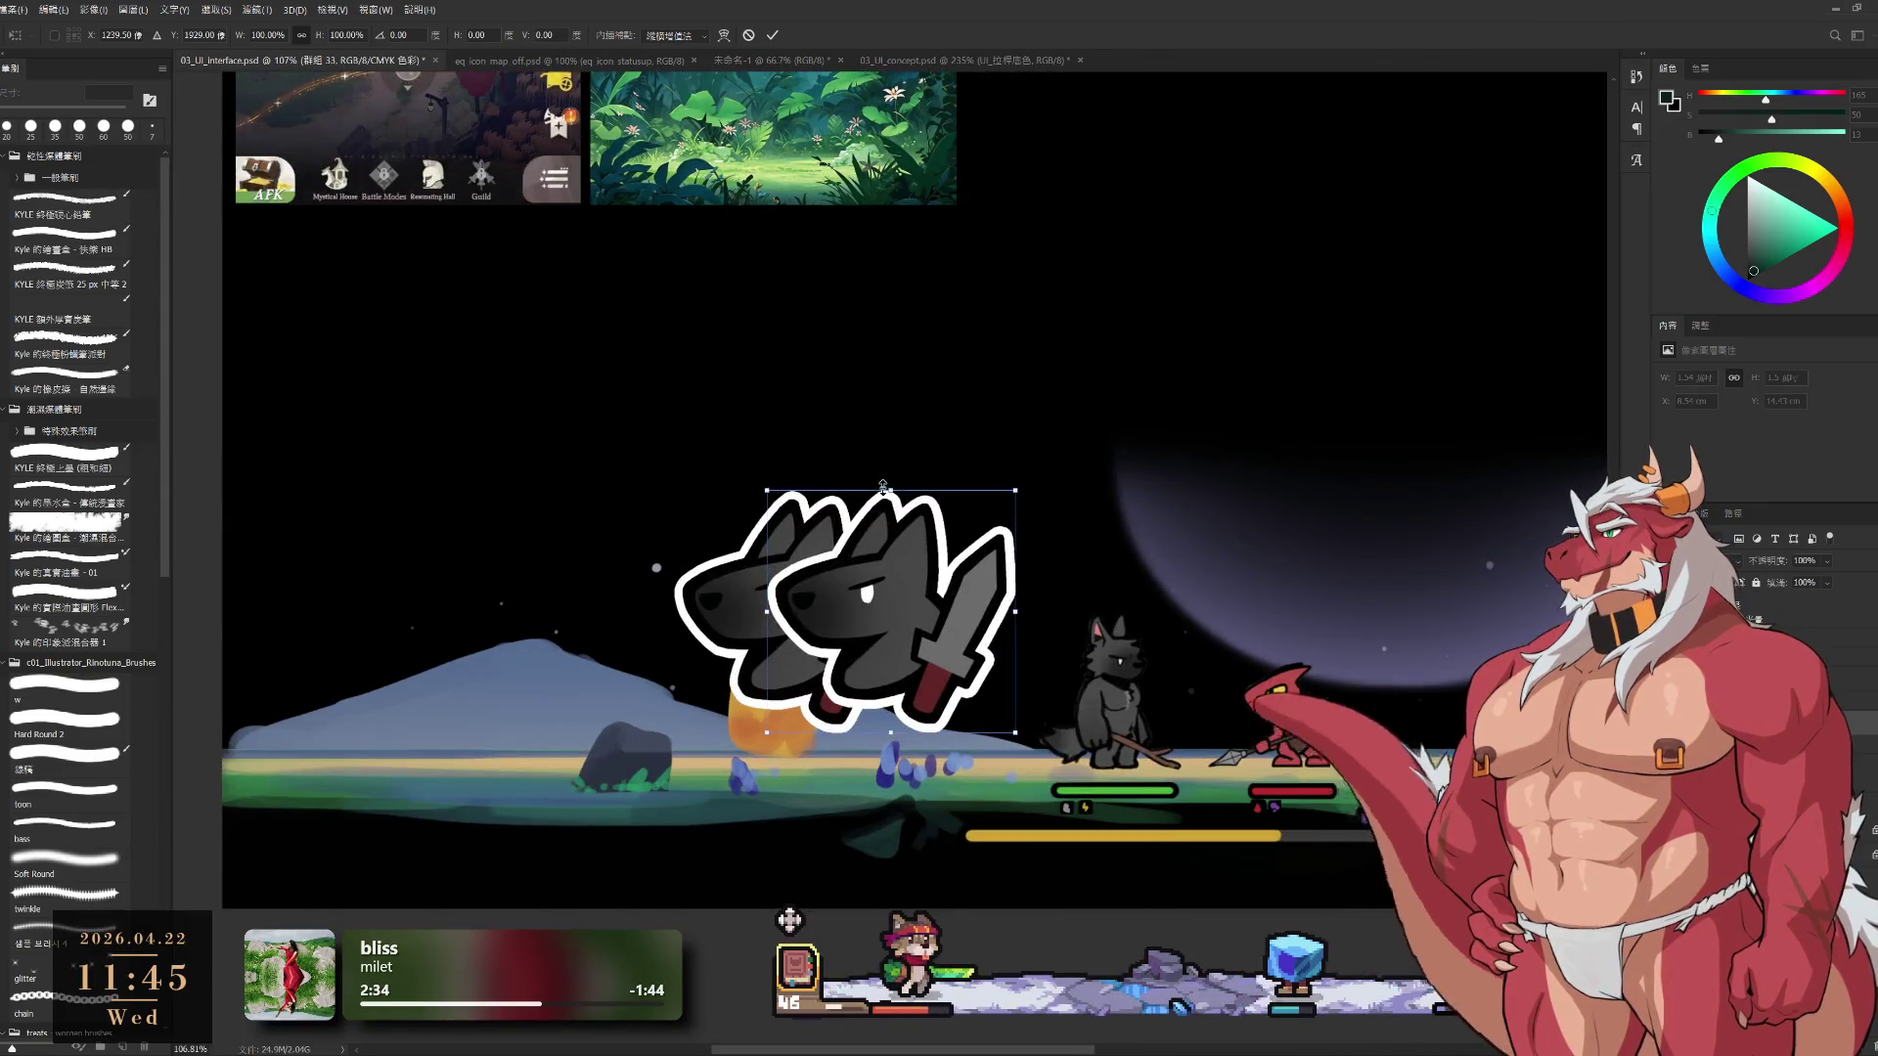
pyautogui.moveTo(773, 496)
pyautogui.mouseDown()
pyautogui.moveTo(978, 761)
pyautogui.moveTo(1001, 752)
pyautogui.moveTo(1000, 786)
pyautogui.mouseUp()
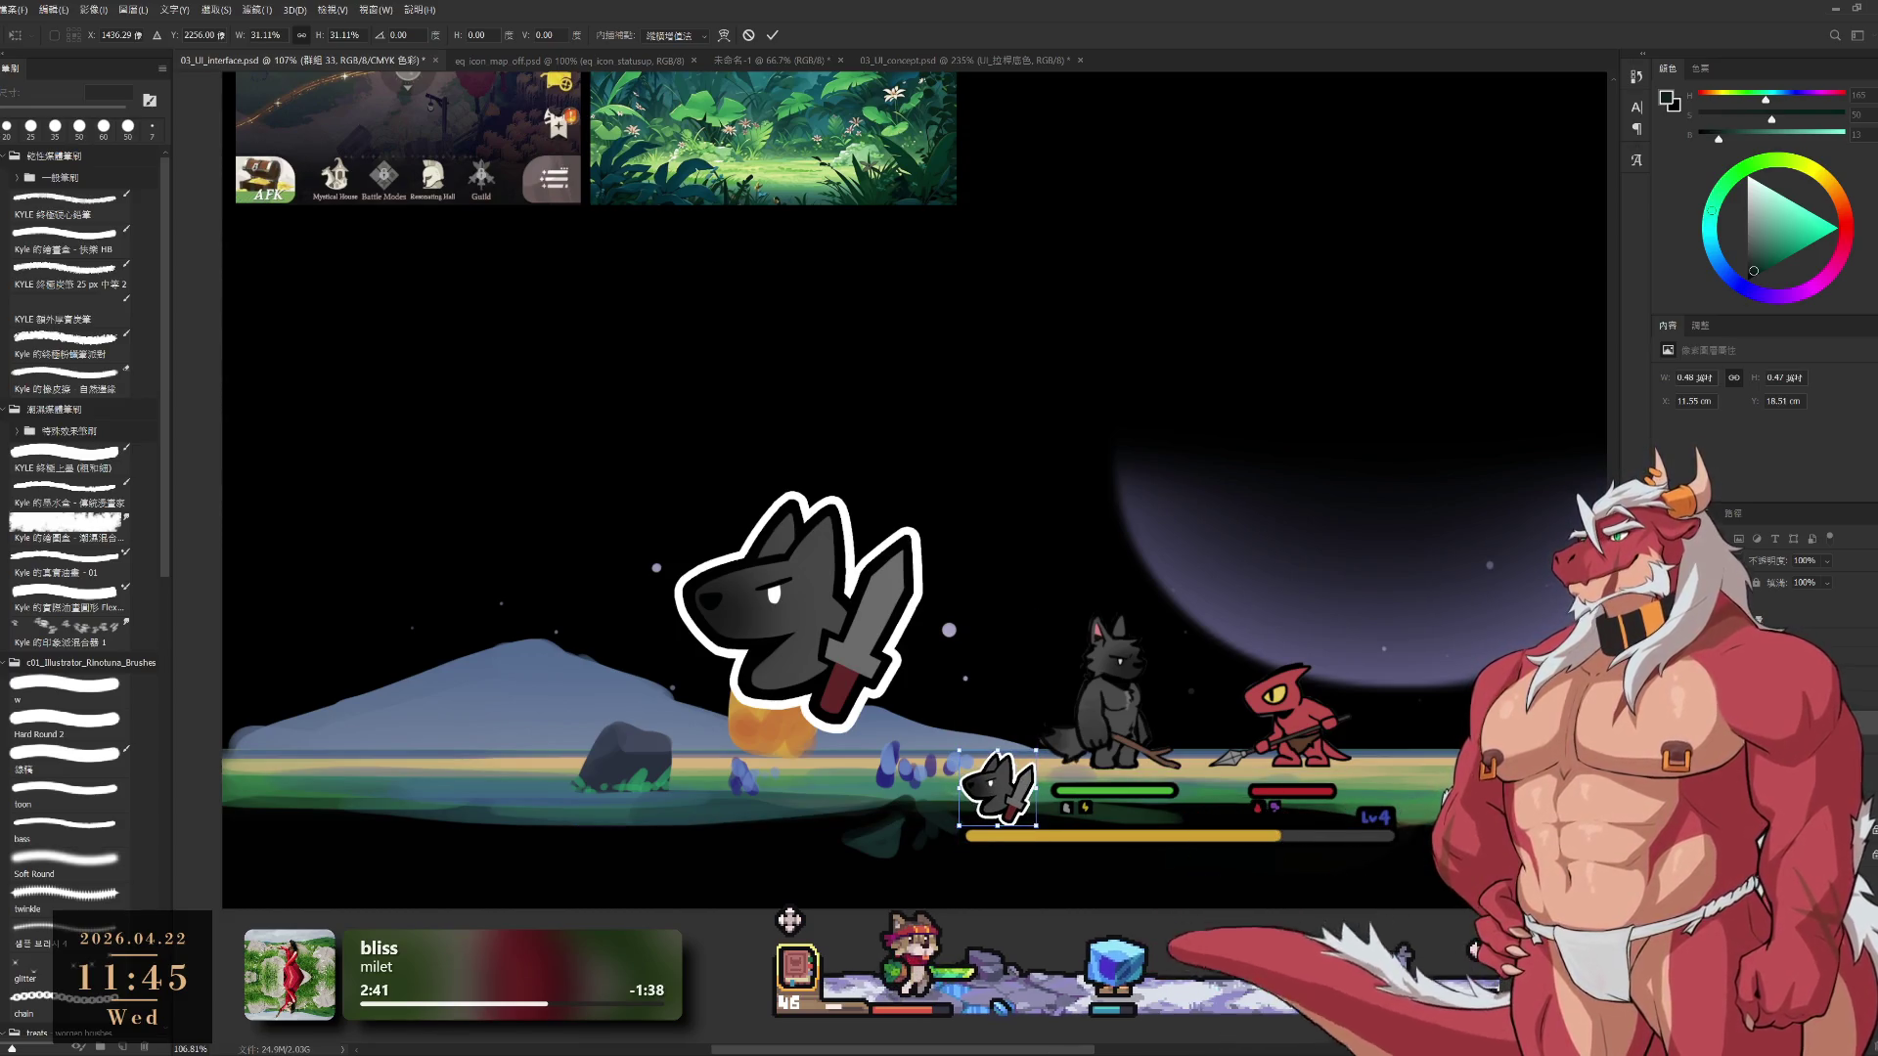
pyautogui.press('Return')
pyautogui.scroll(-5, 782, 655)
pyautogui.scroll(4, 783, 654)
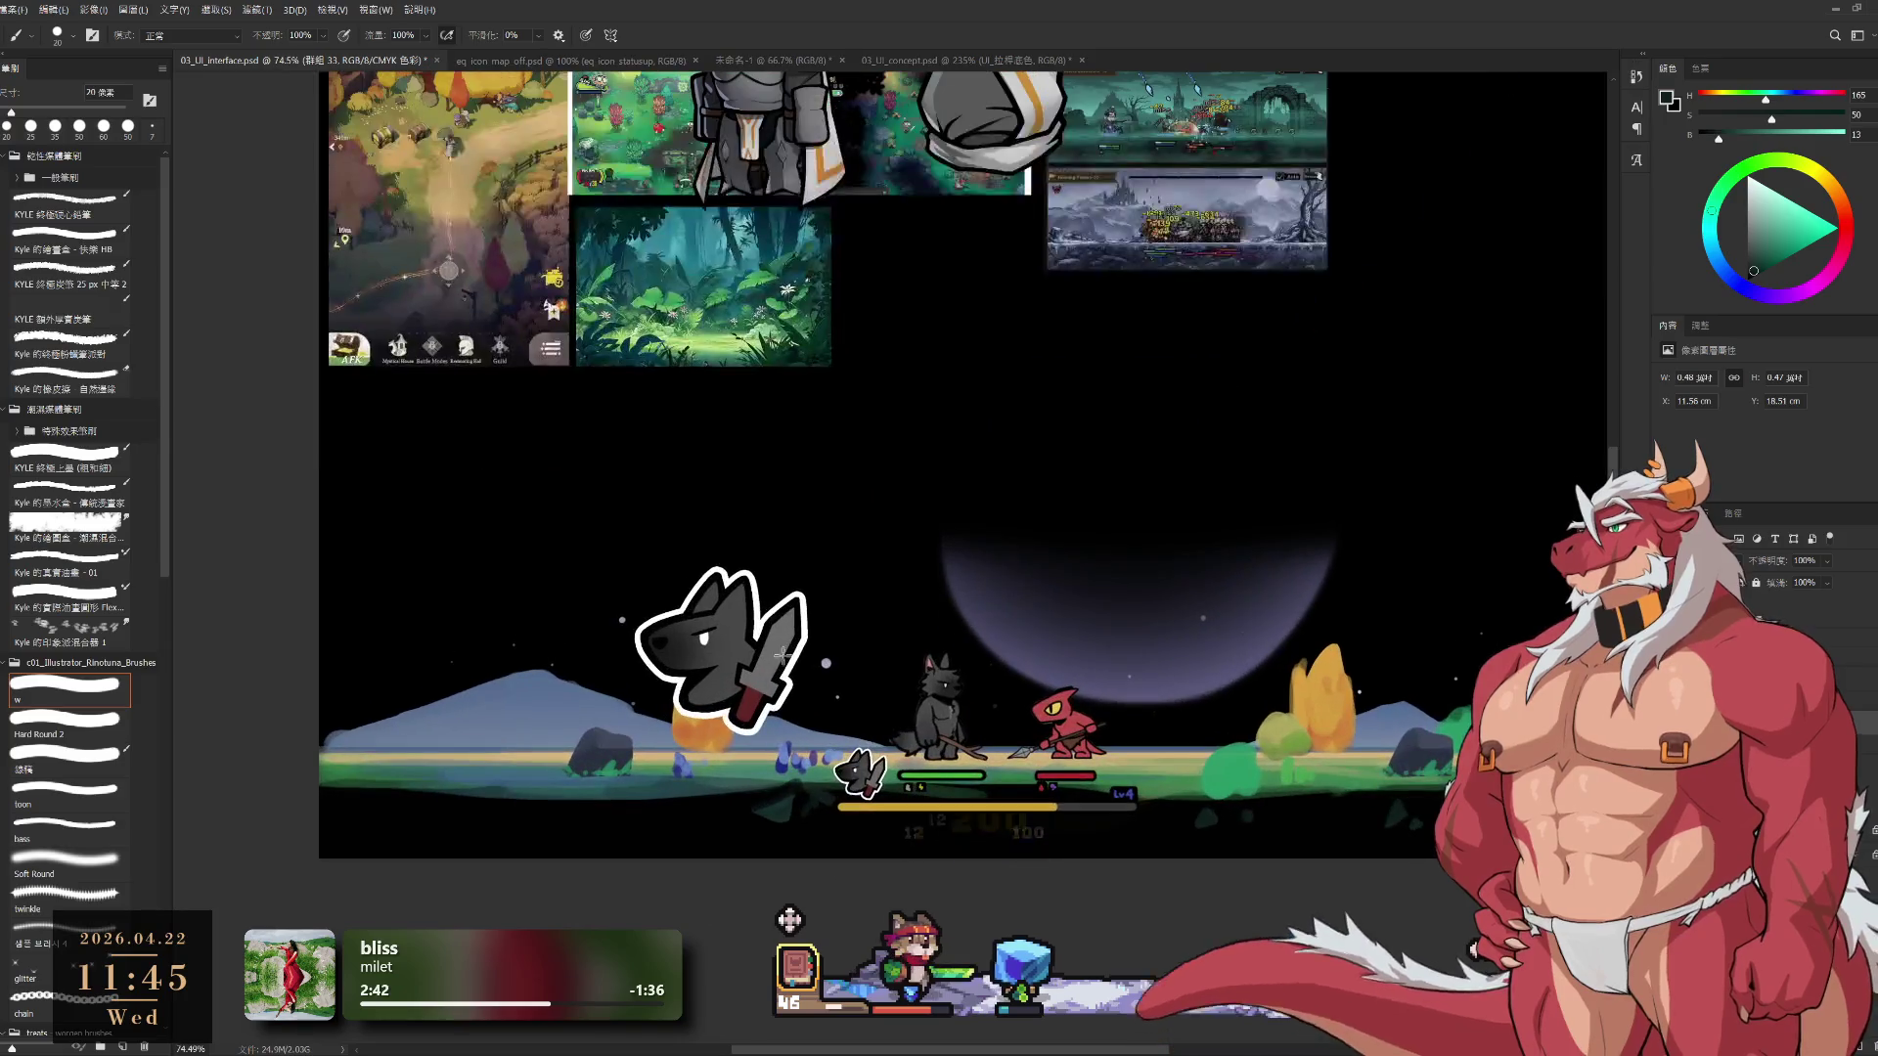
# Hide the large wolf-with-sword icon layer and pan the view to centre the battle scene
pyautogui.click(1790, 606)
pyautogui.click(1740, 646)
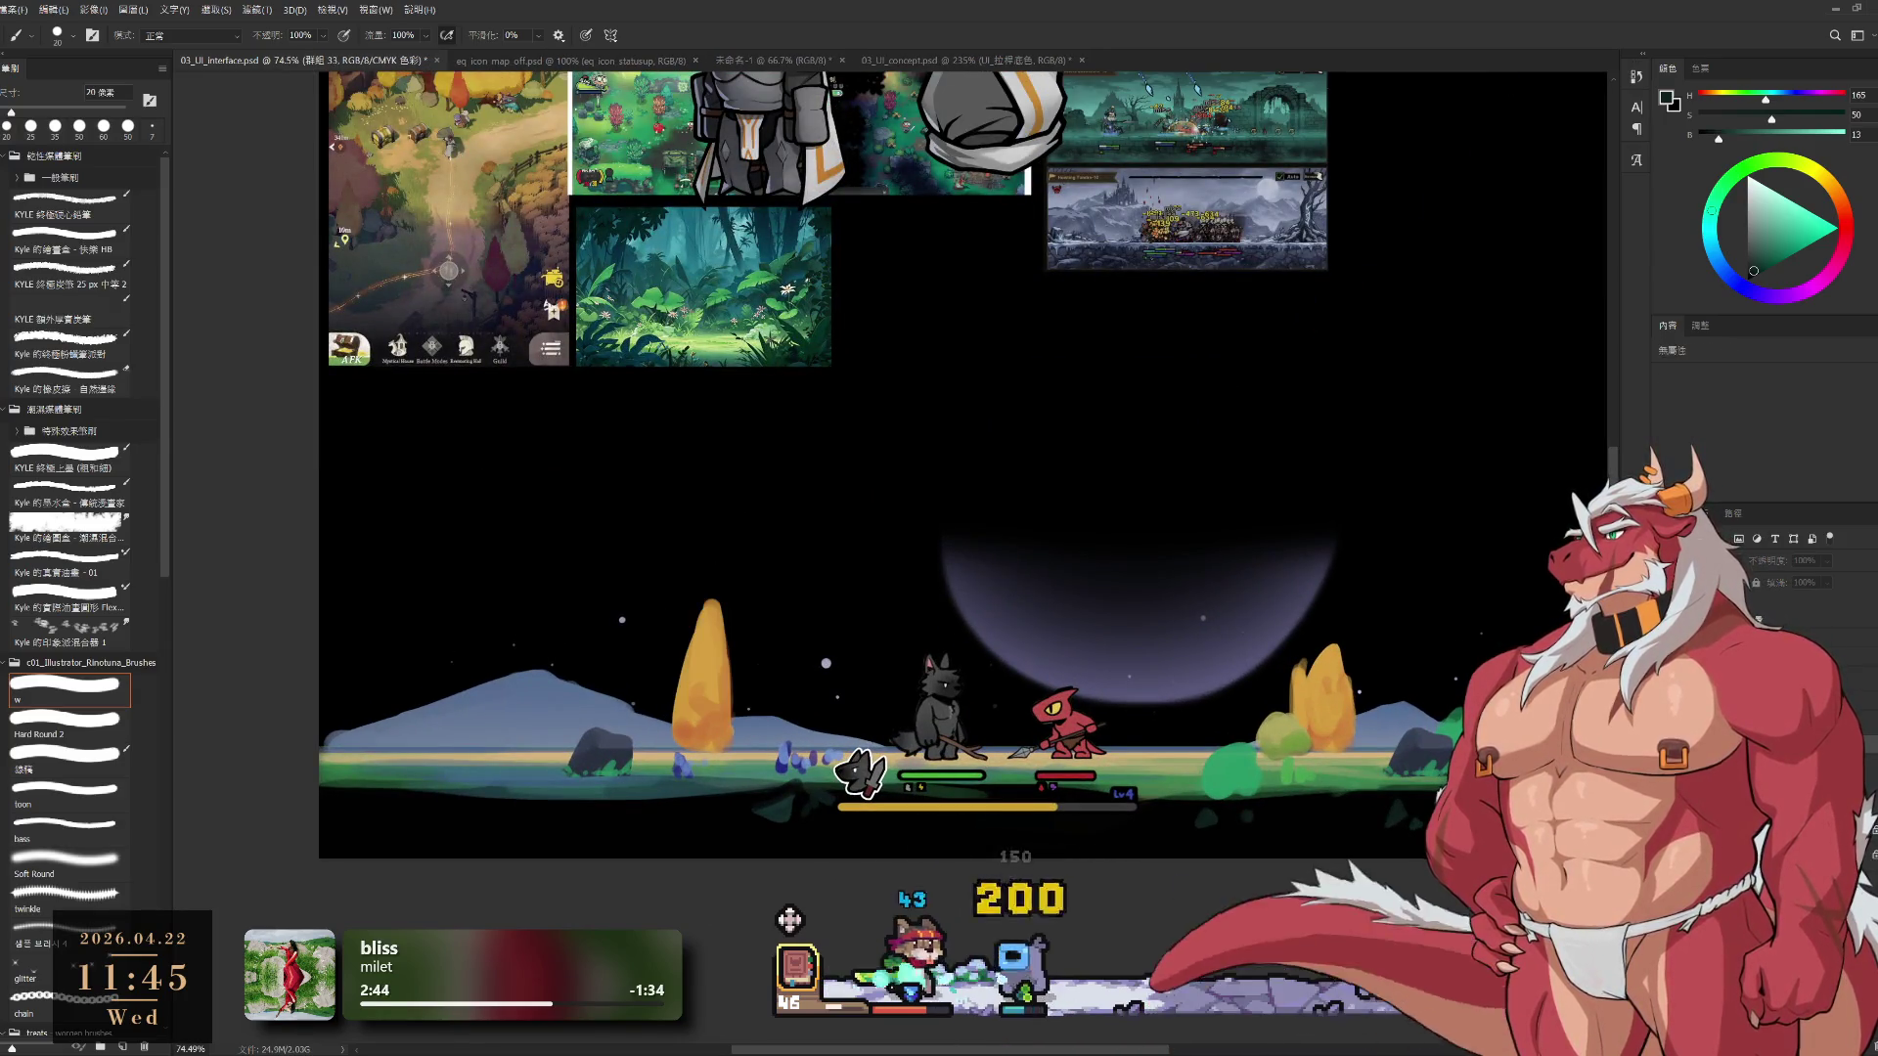
pyautogui.scroll(-2, 1280, 525)
pyautogui.scroll(1, 1280, 525)
pyautogui.scroll(-1, 1280, 525)
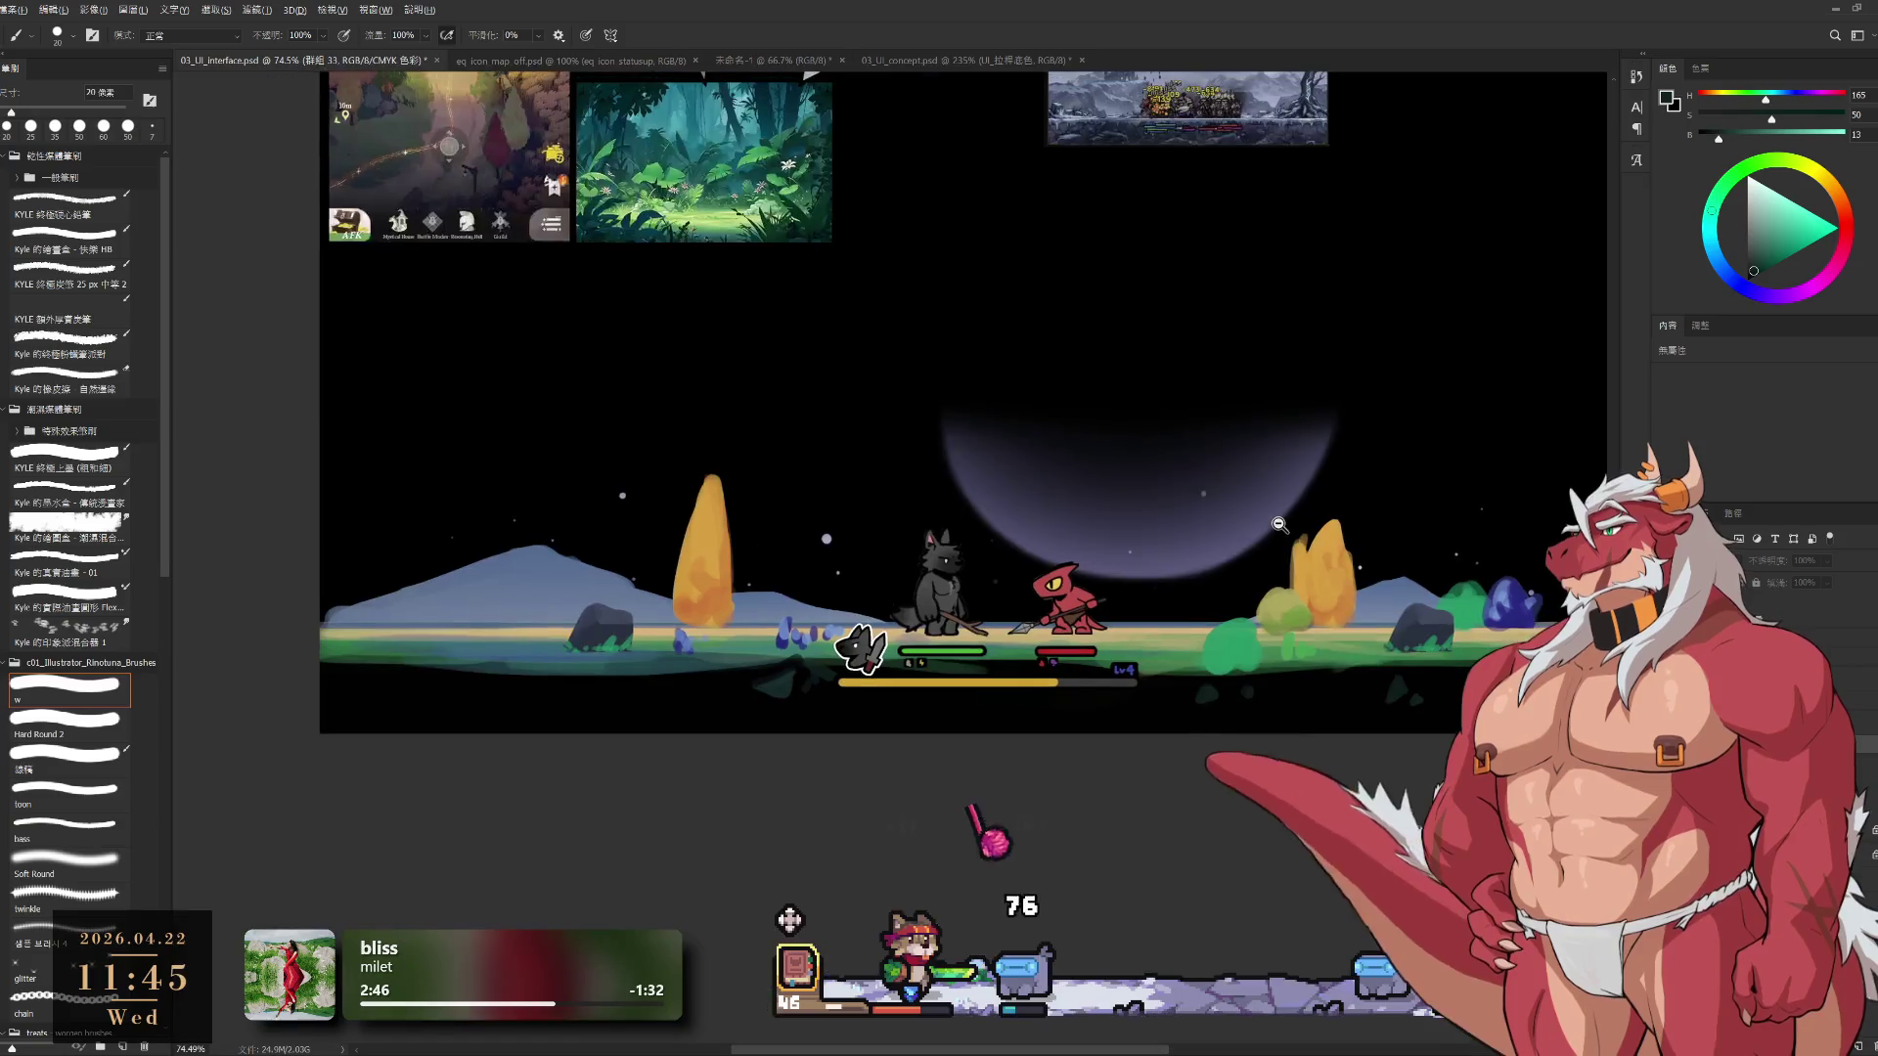
pyautogui.moveTo(1280, 525)
pyautogui.mouseDown()
pyautogui.moveTo(1245, 626)
pyautogui.moveTo(1251, 597)
pyautogui.mouseUp()
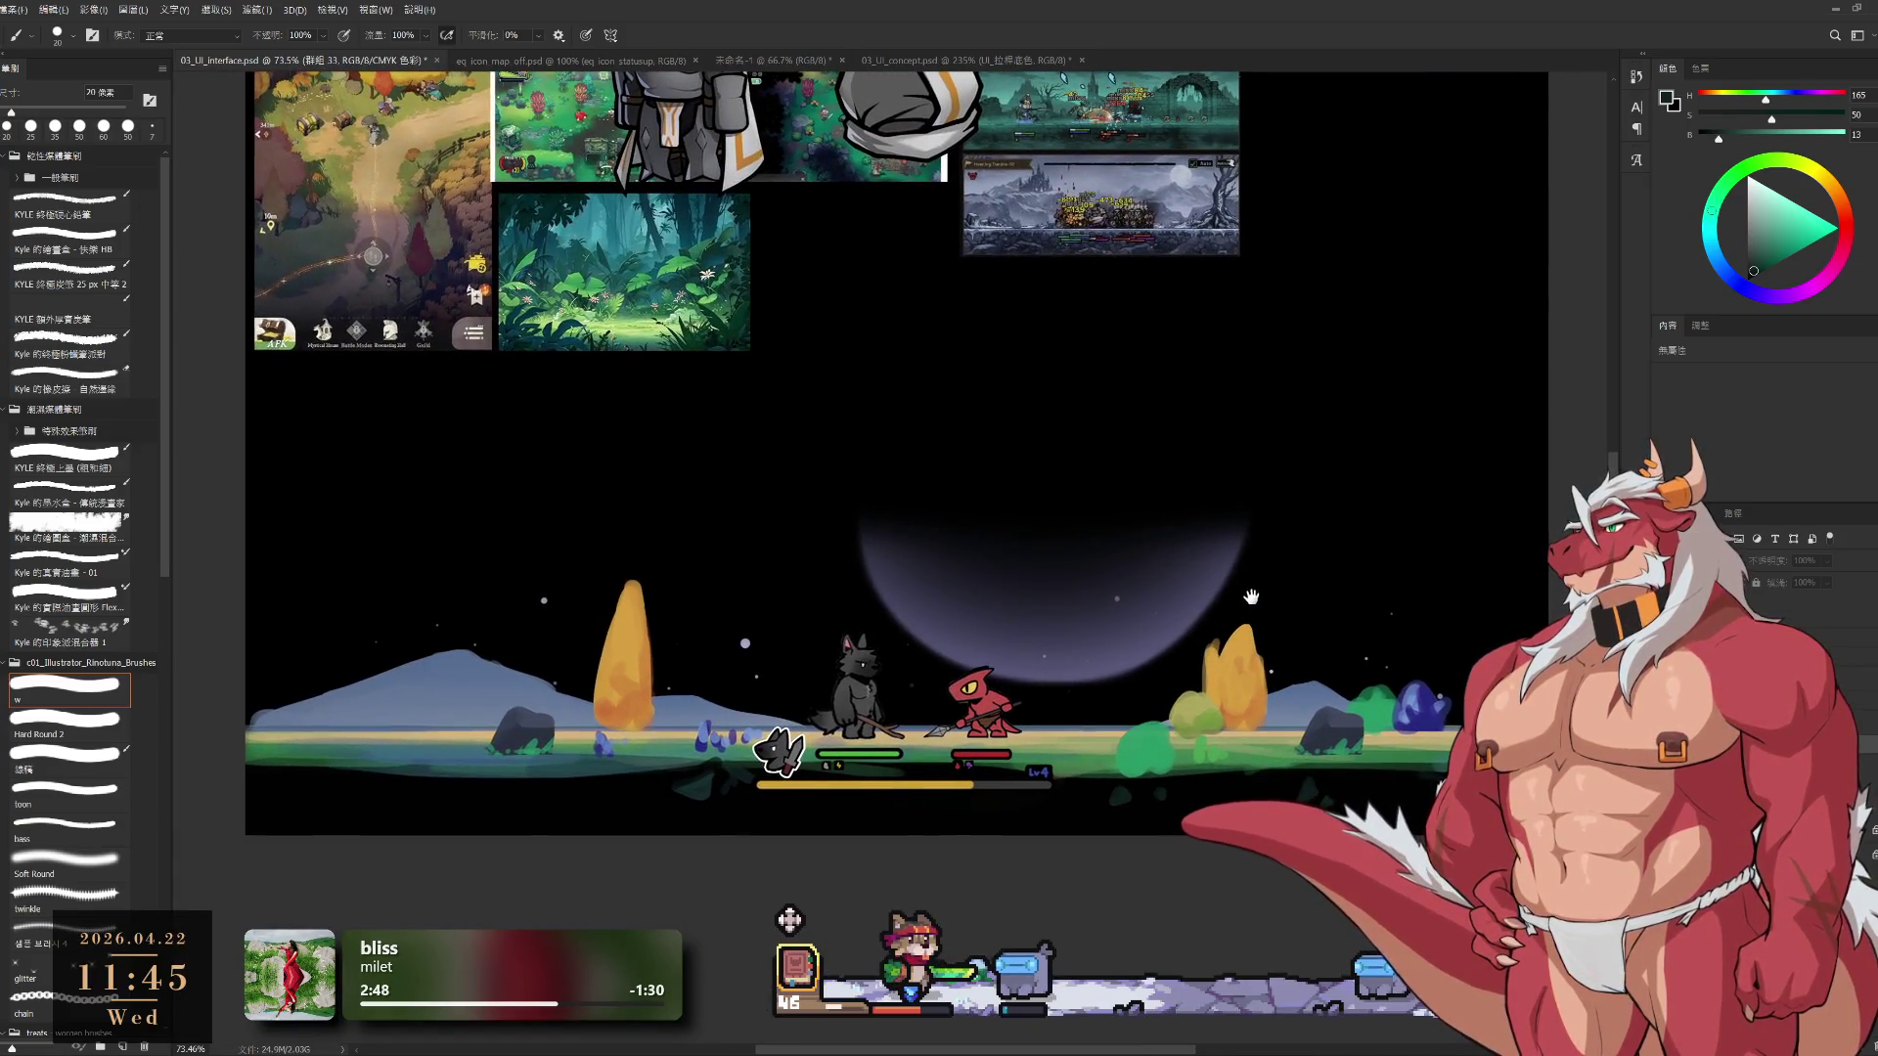
pyautogui.scroll(2, 1274, 606)
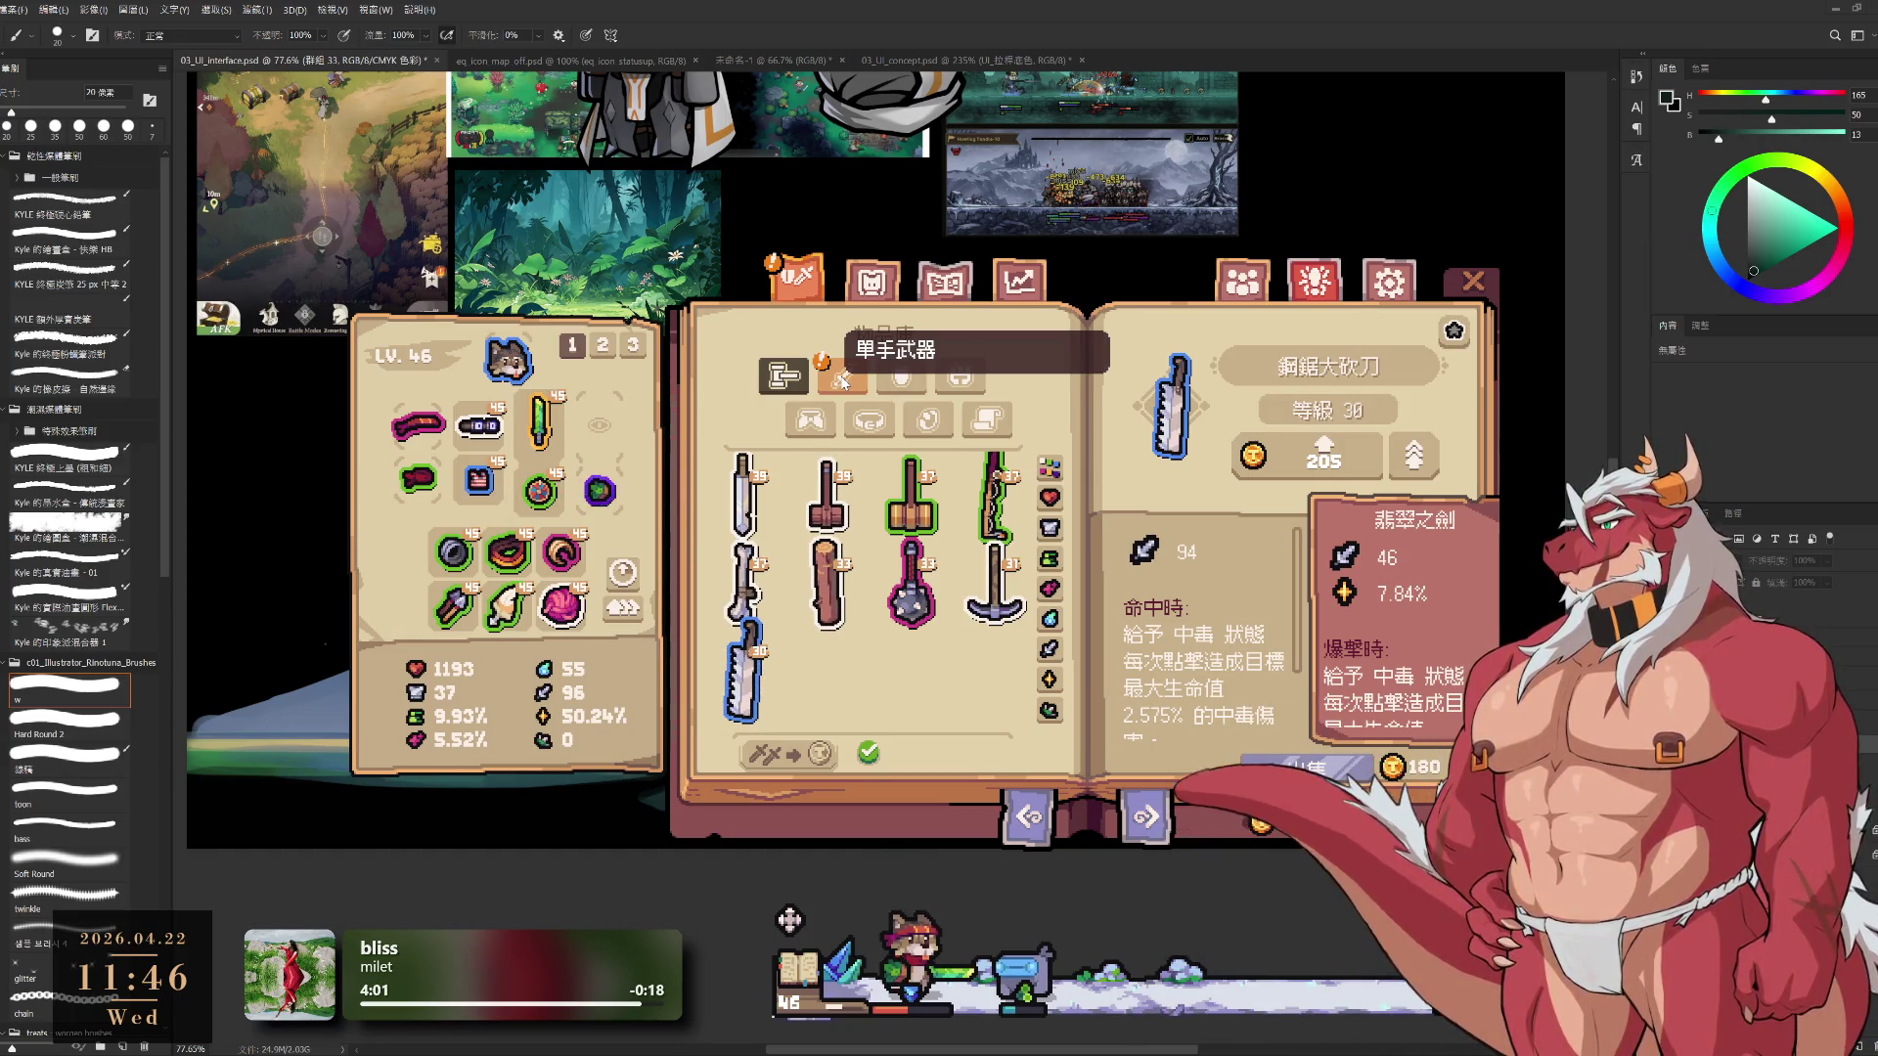
# Inspect the 屠刀, 鐵釘頭槌 and 弄臣手杖 one-handed weapons, then open the statistics page
pyautogui.scroll(-2, 1271, 672)
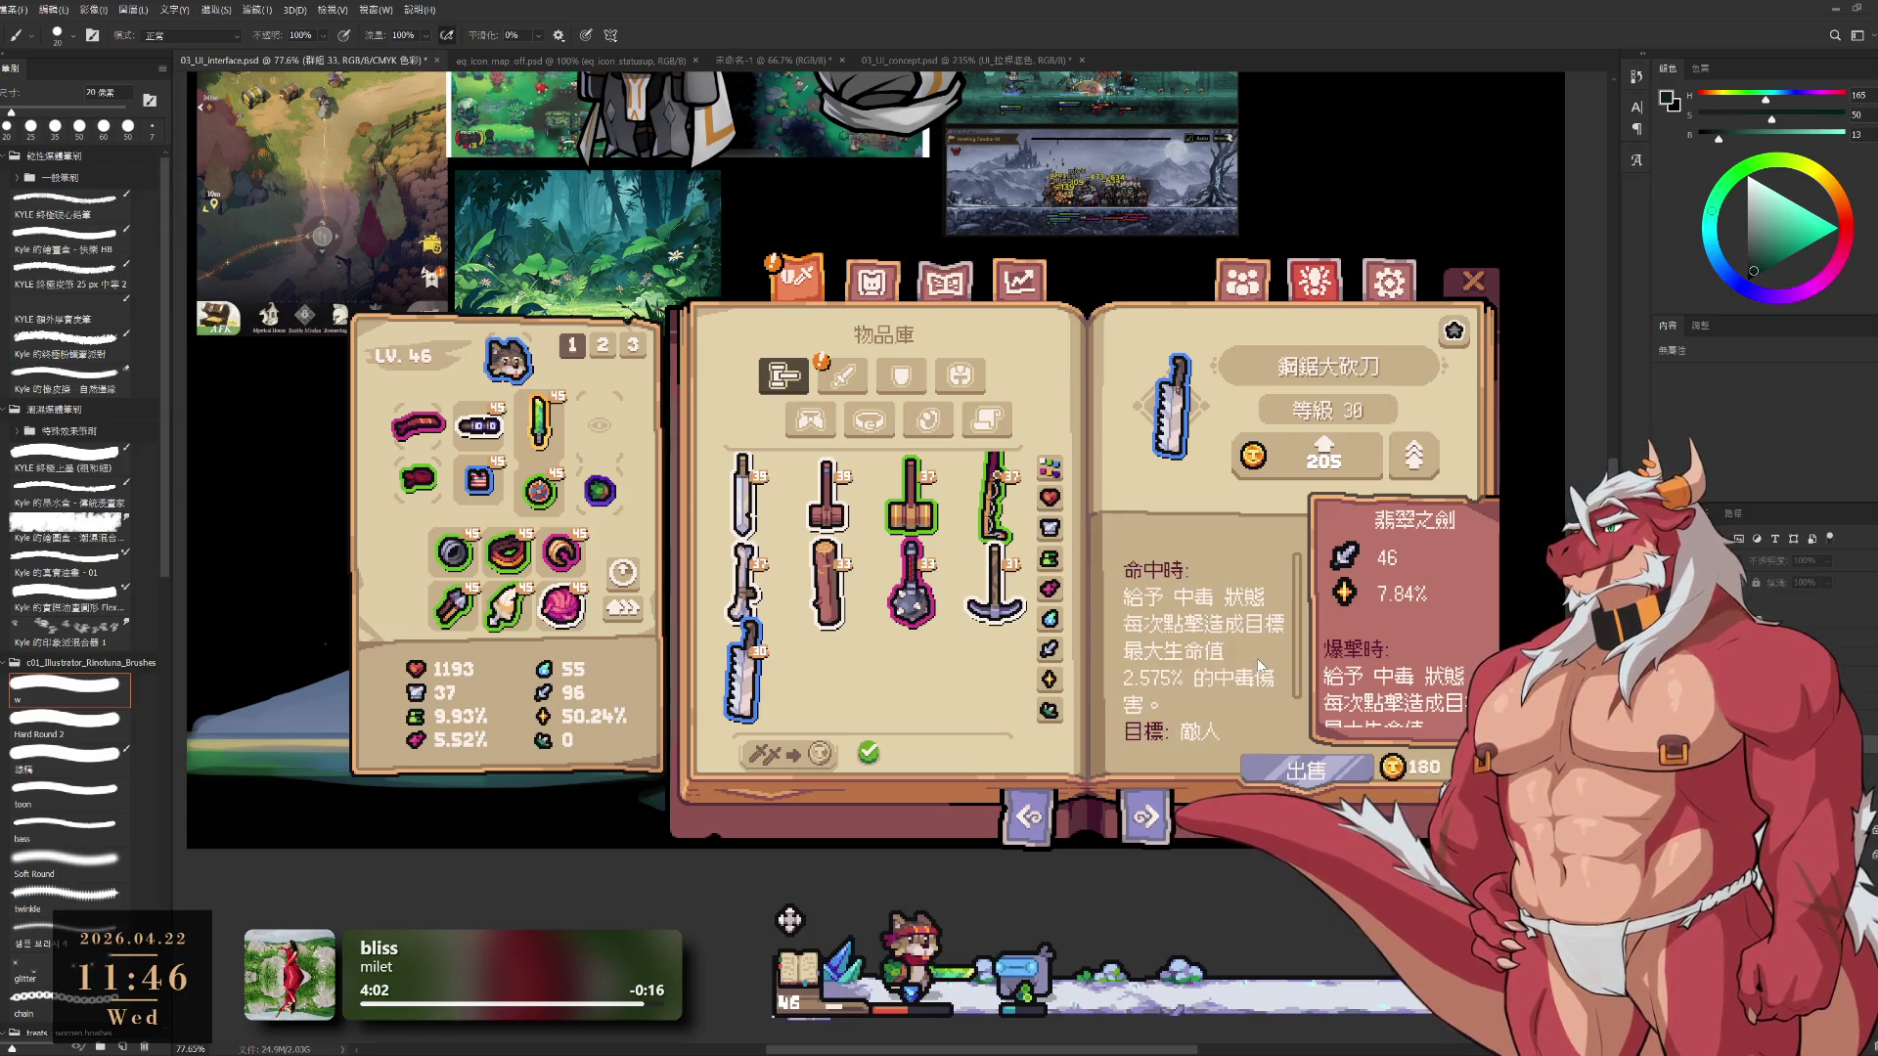
pyautogui.scroll(2, 1258, 661)
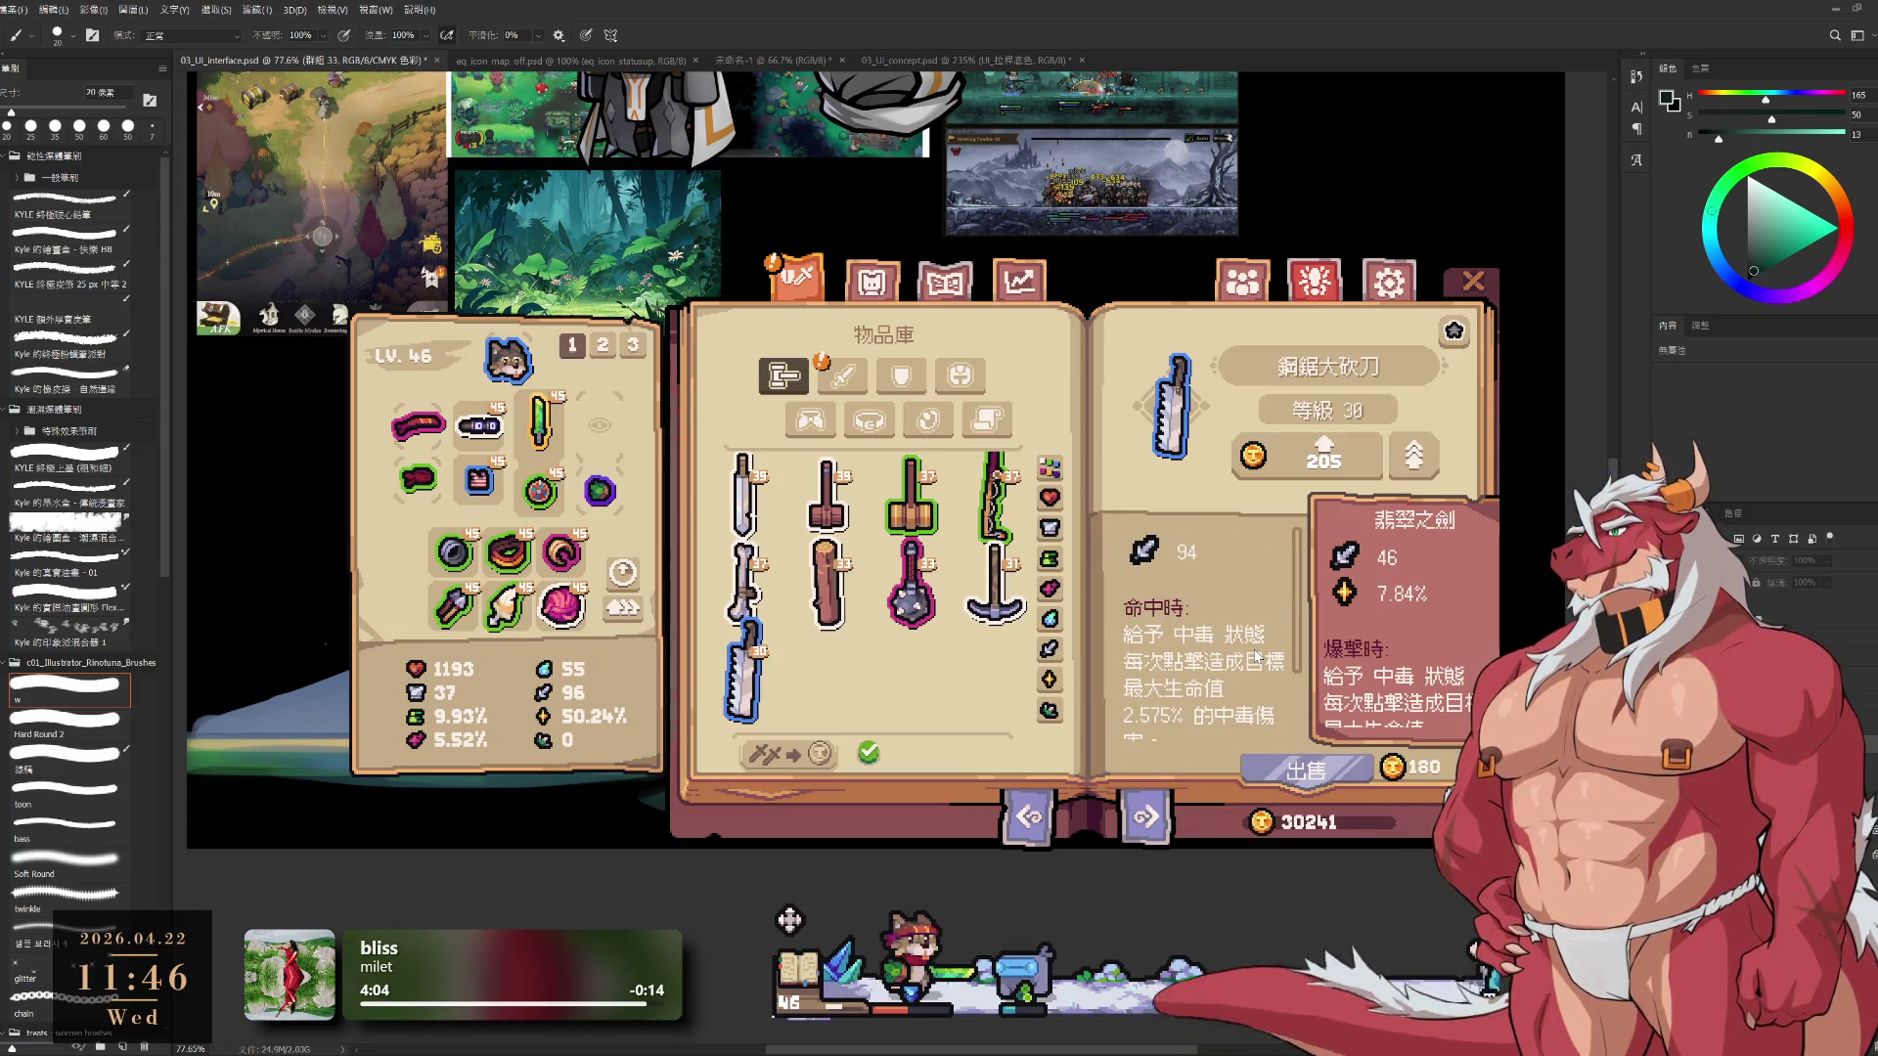
pyautogui.click(843, 376)
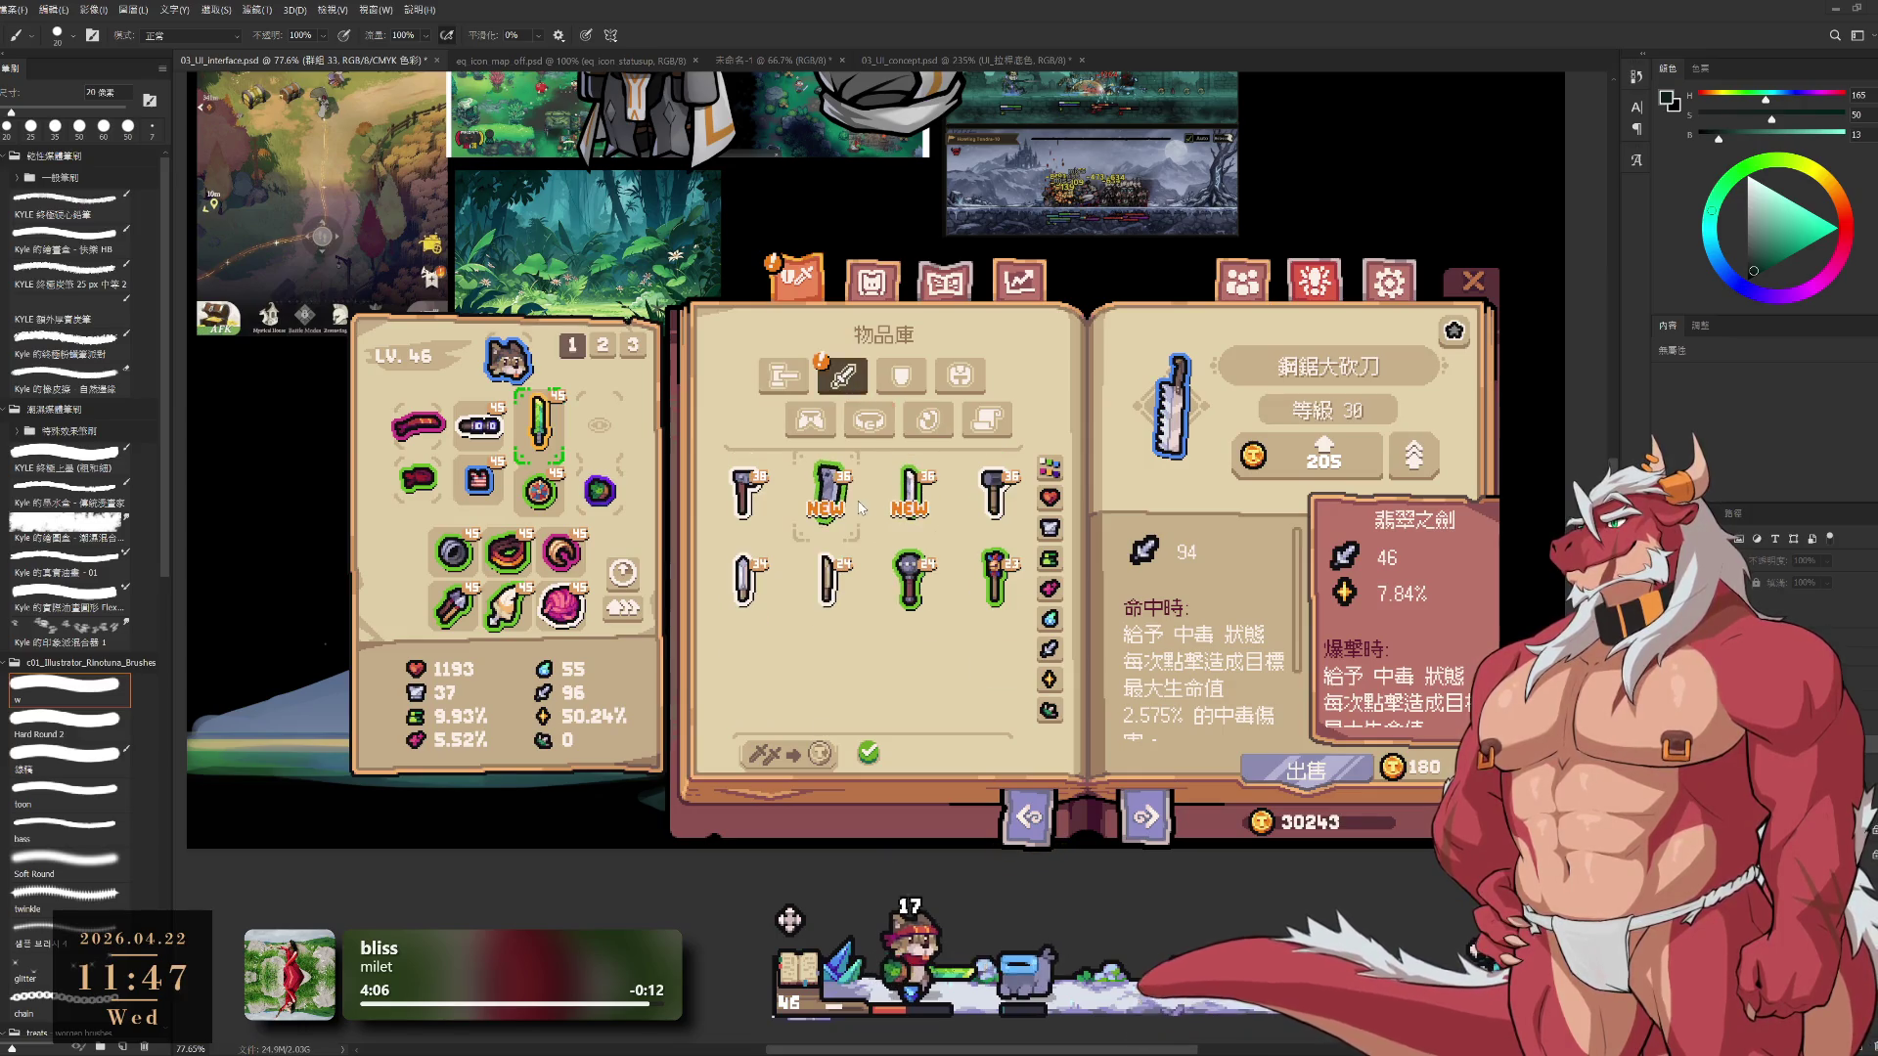
pyautogui.click(915, 494)
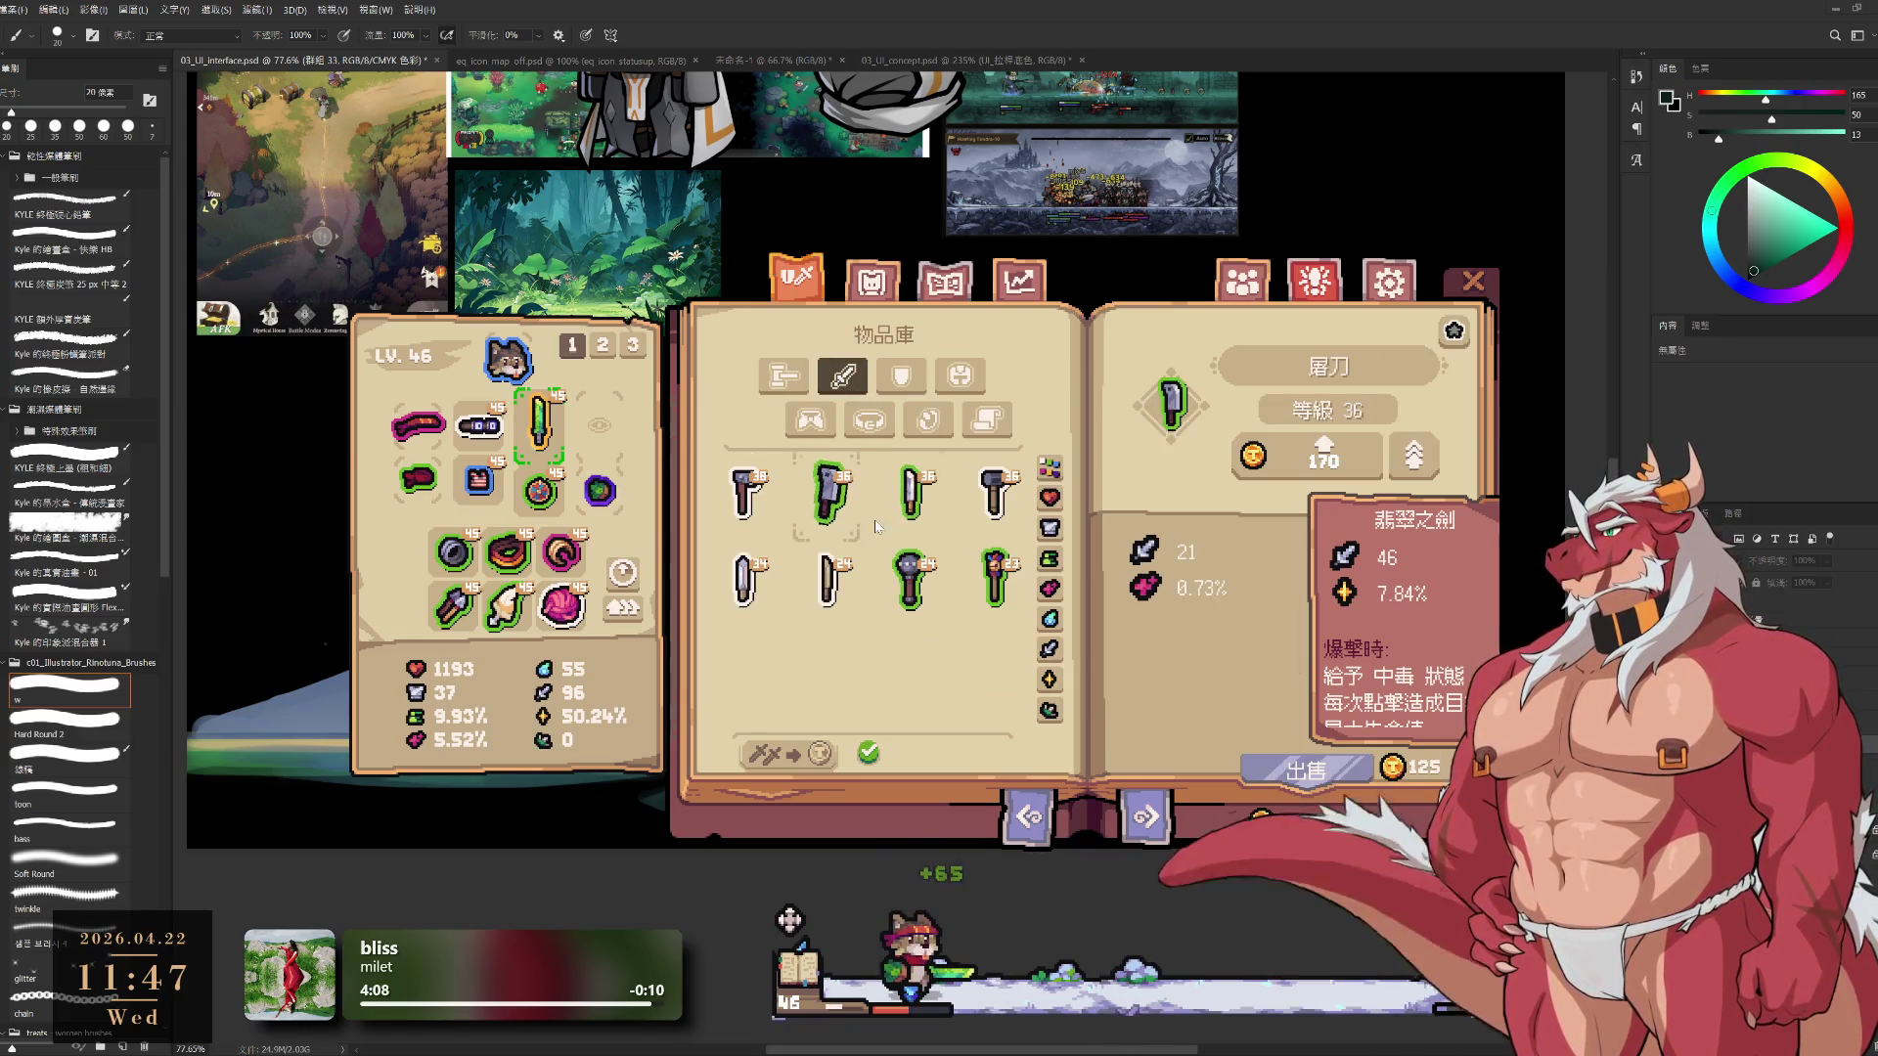
pyautogui.click(928, 567)
pyautogui.click(996, 582)
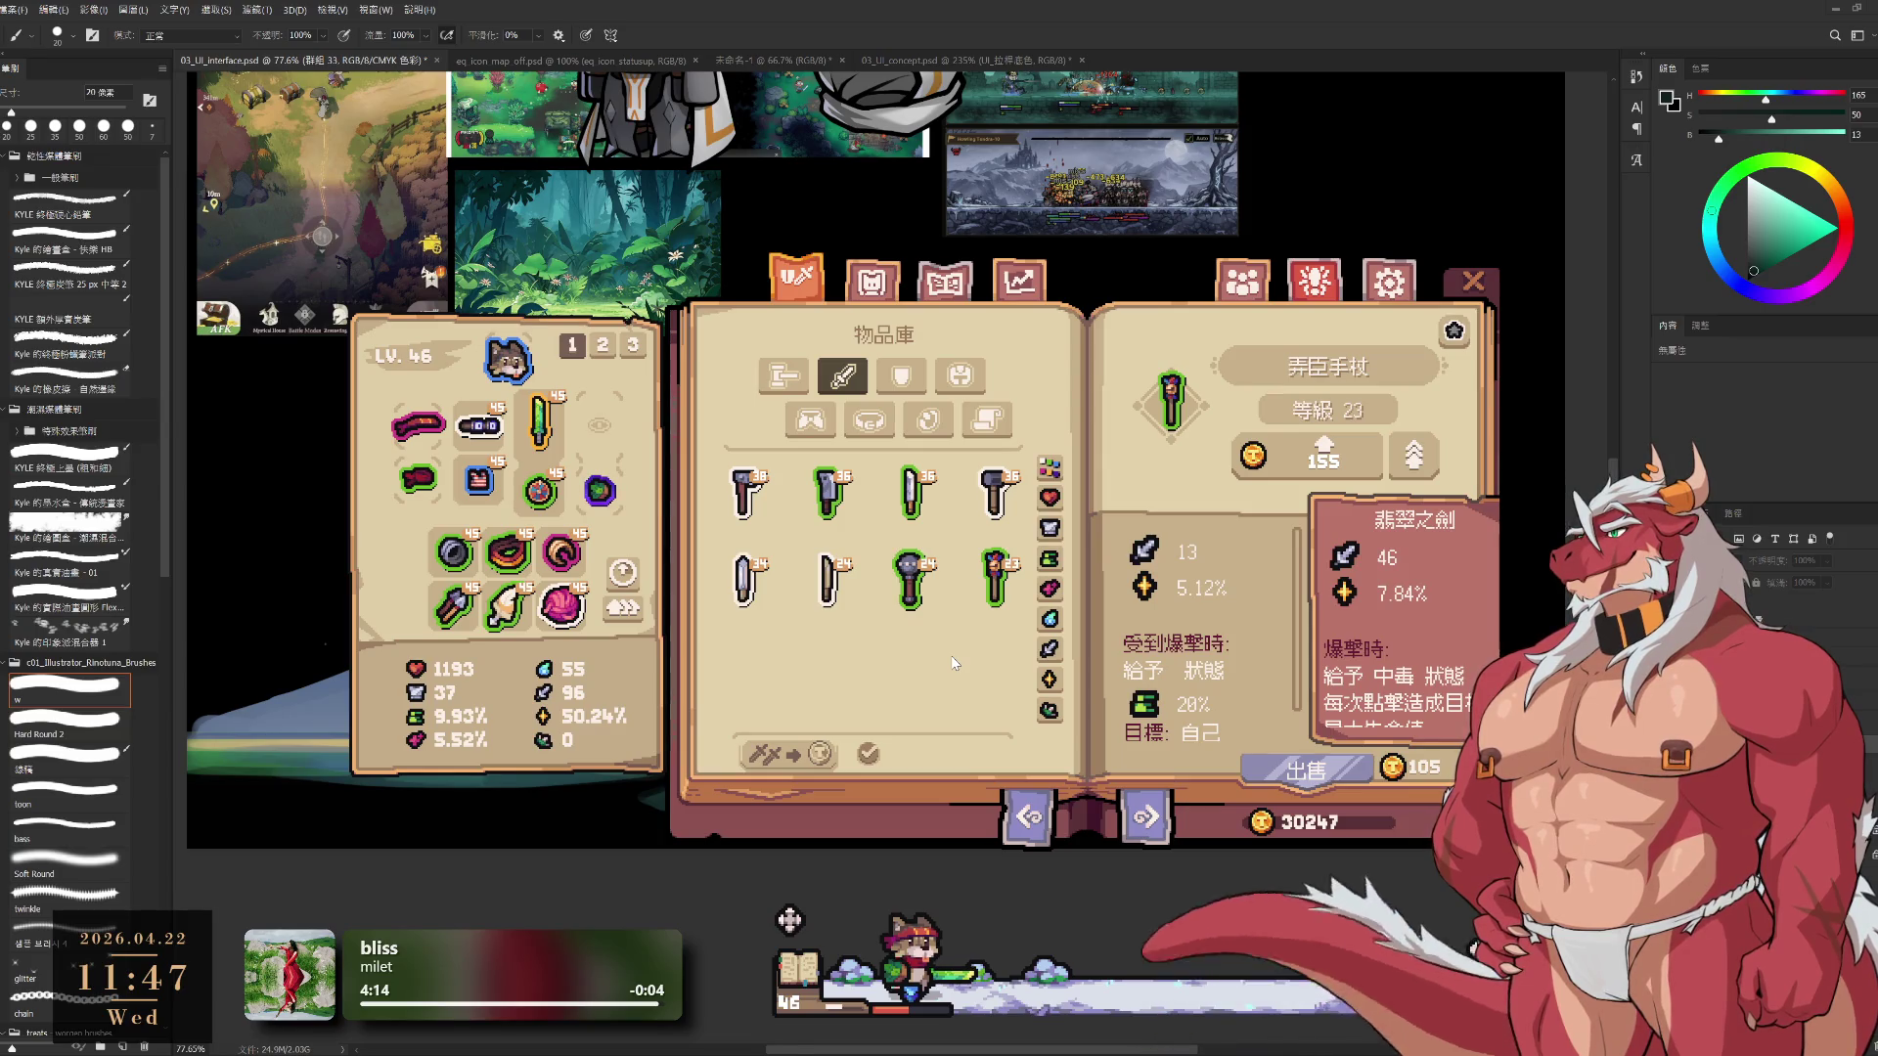
pyautogui.click(1242, 292)
pyautogui.click(1010, 291)
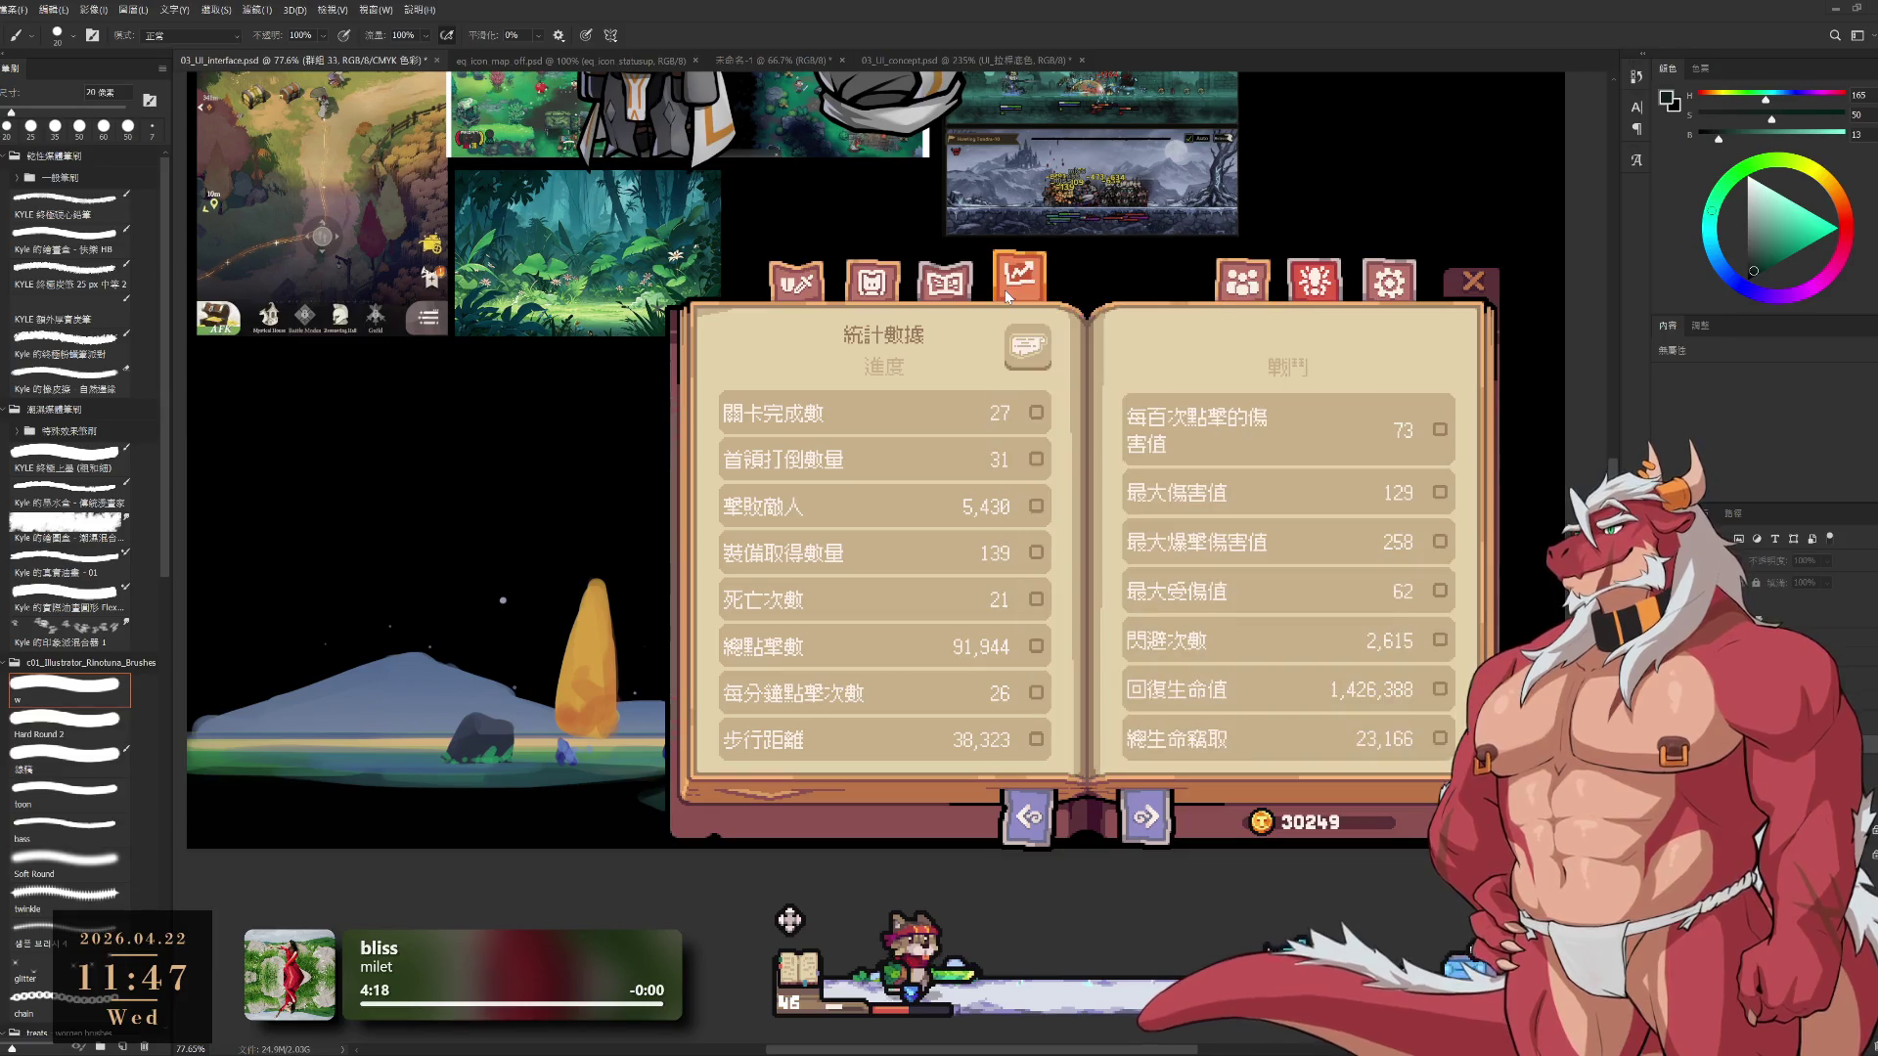
# Join a friend's lobby from the friends page, then move through statistics and collection to the wardrobe
pyautogui.click(1242, 282)
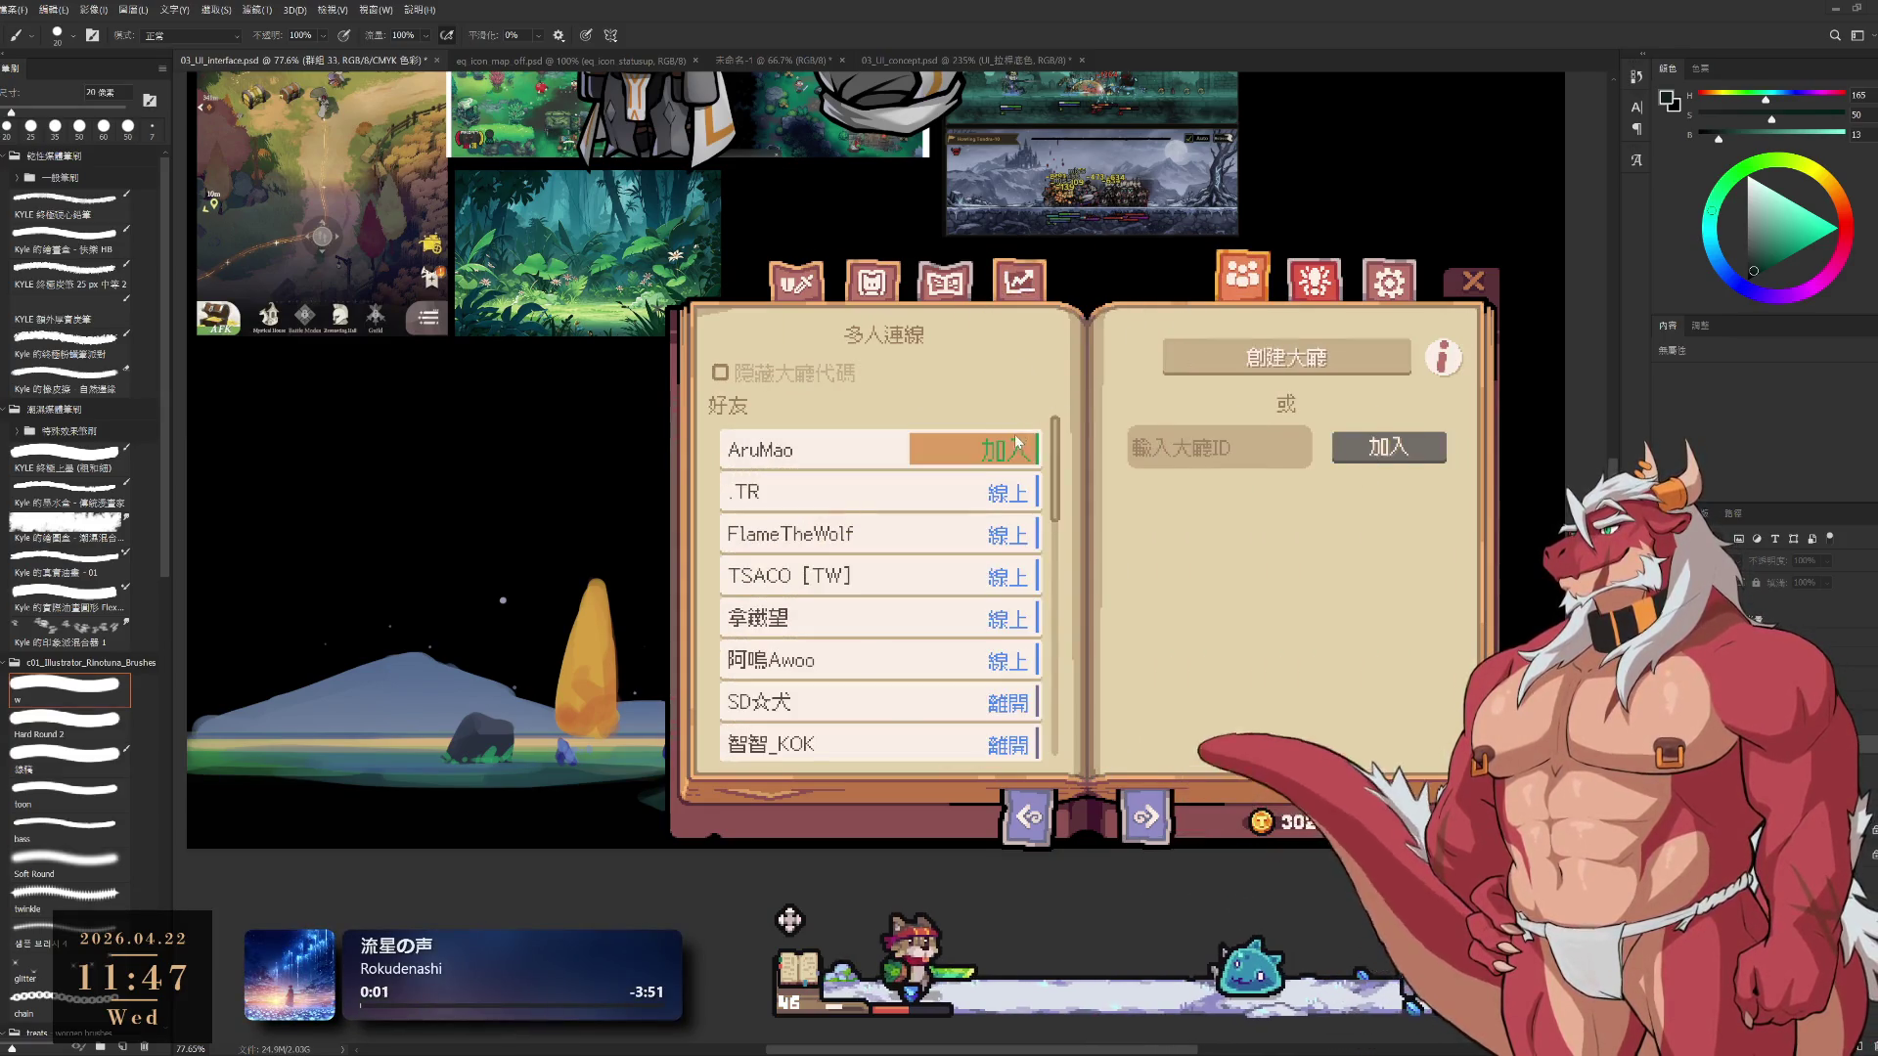
pyautogui.click(977, 452)
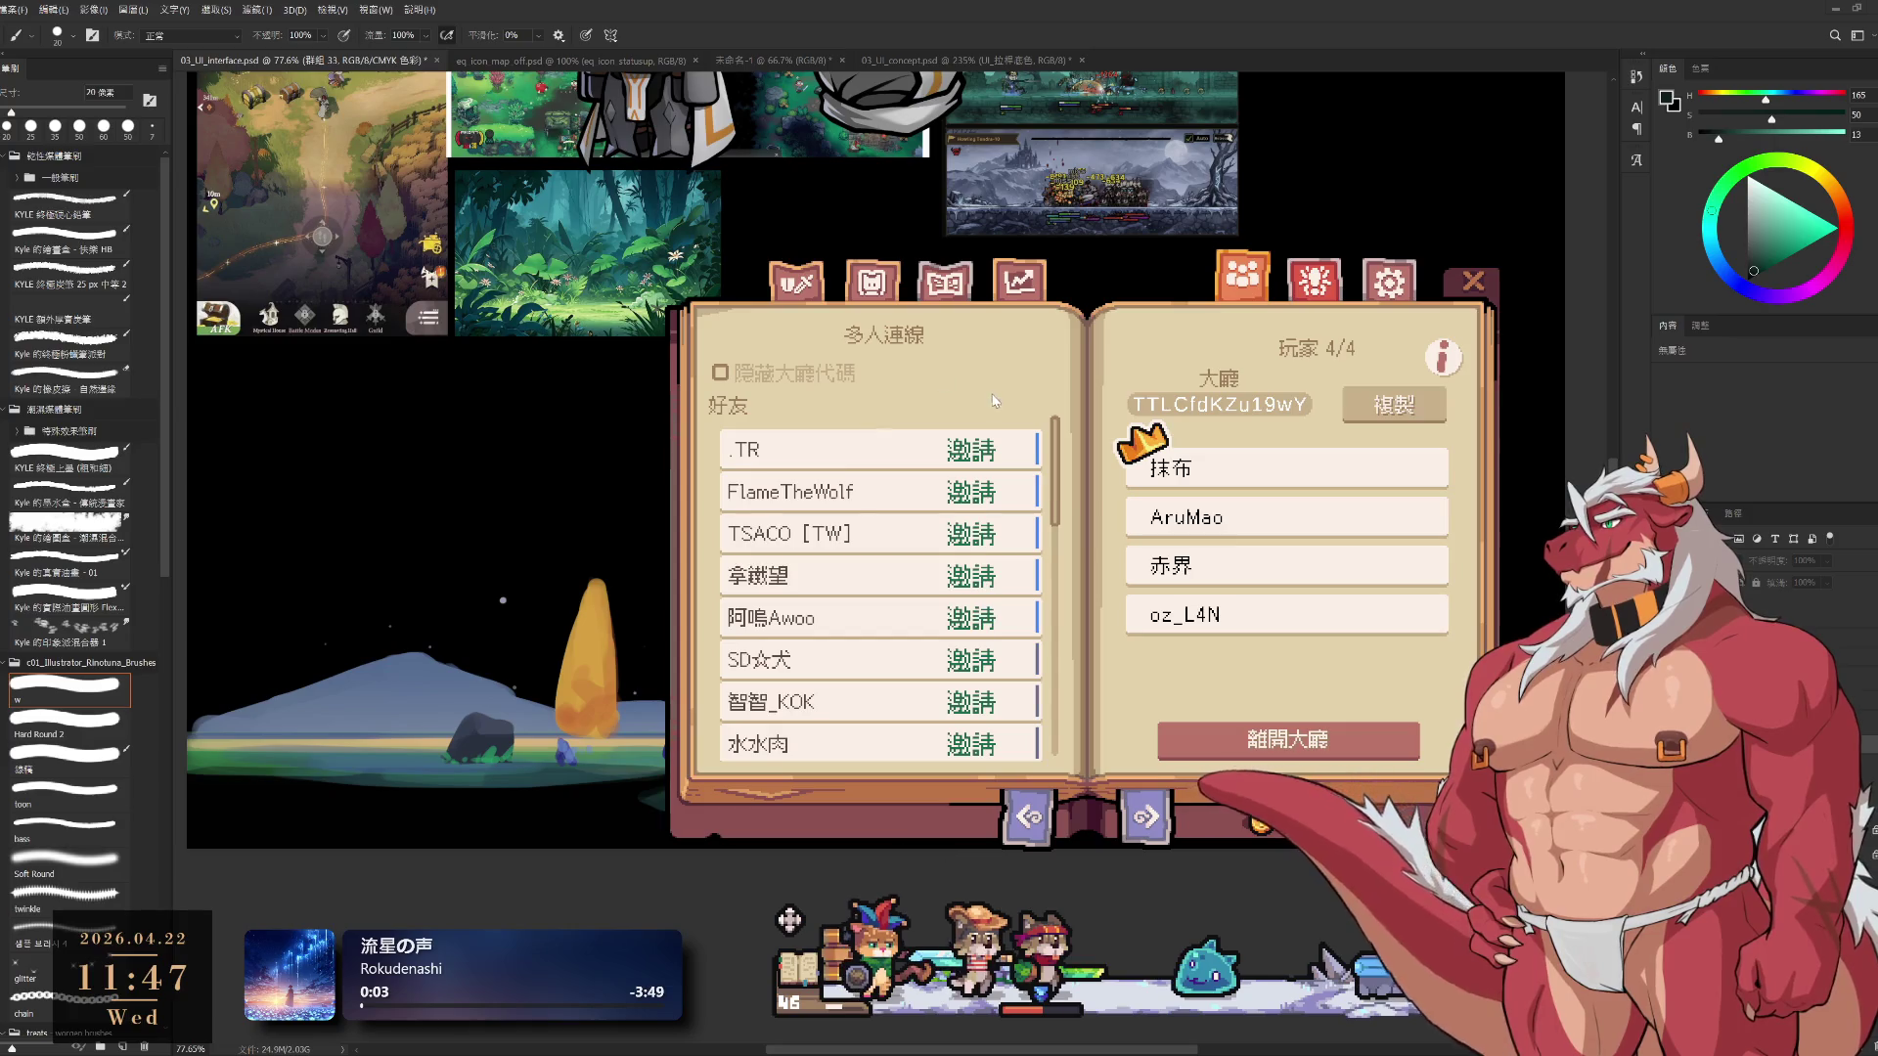
pyautogui.click(1020, 281)
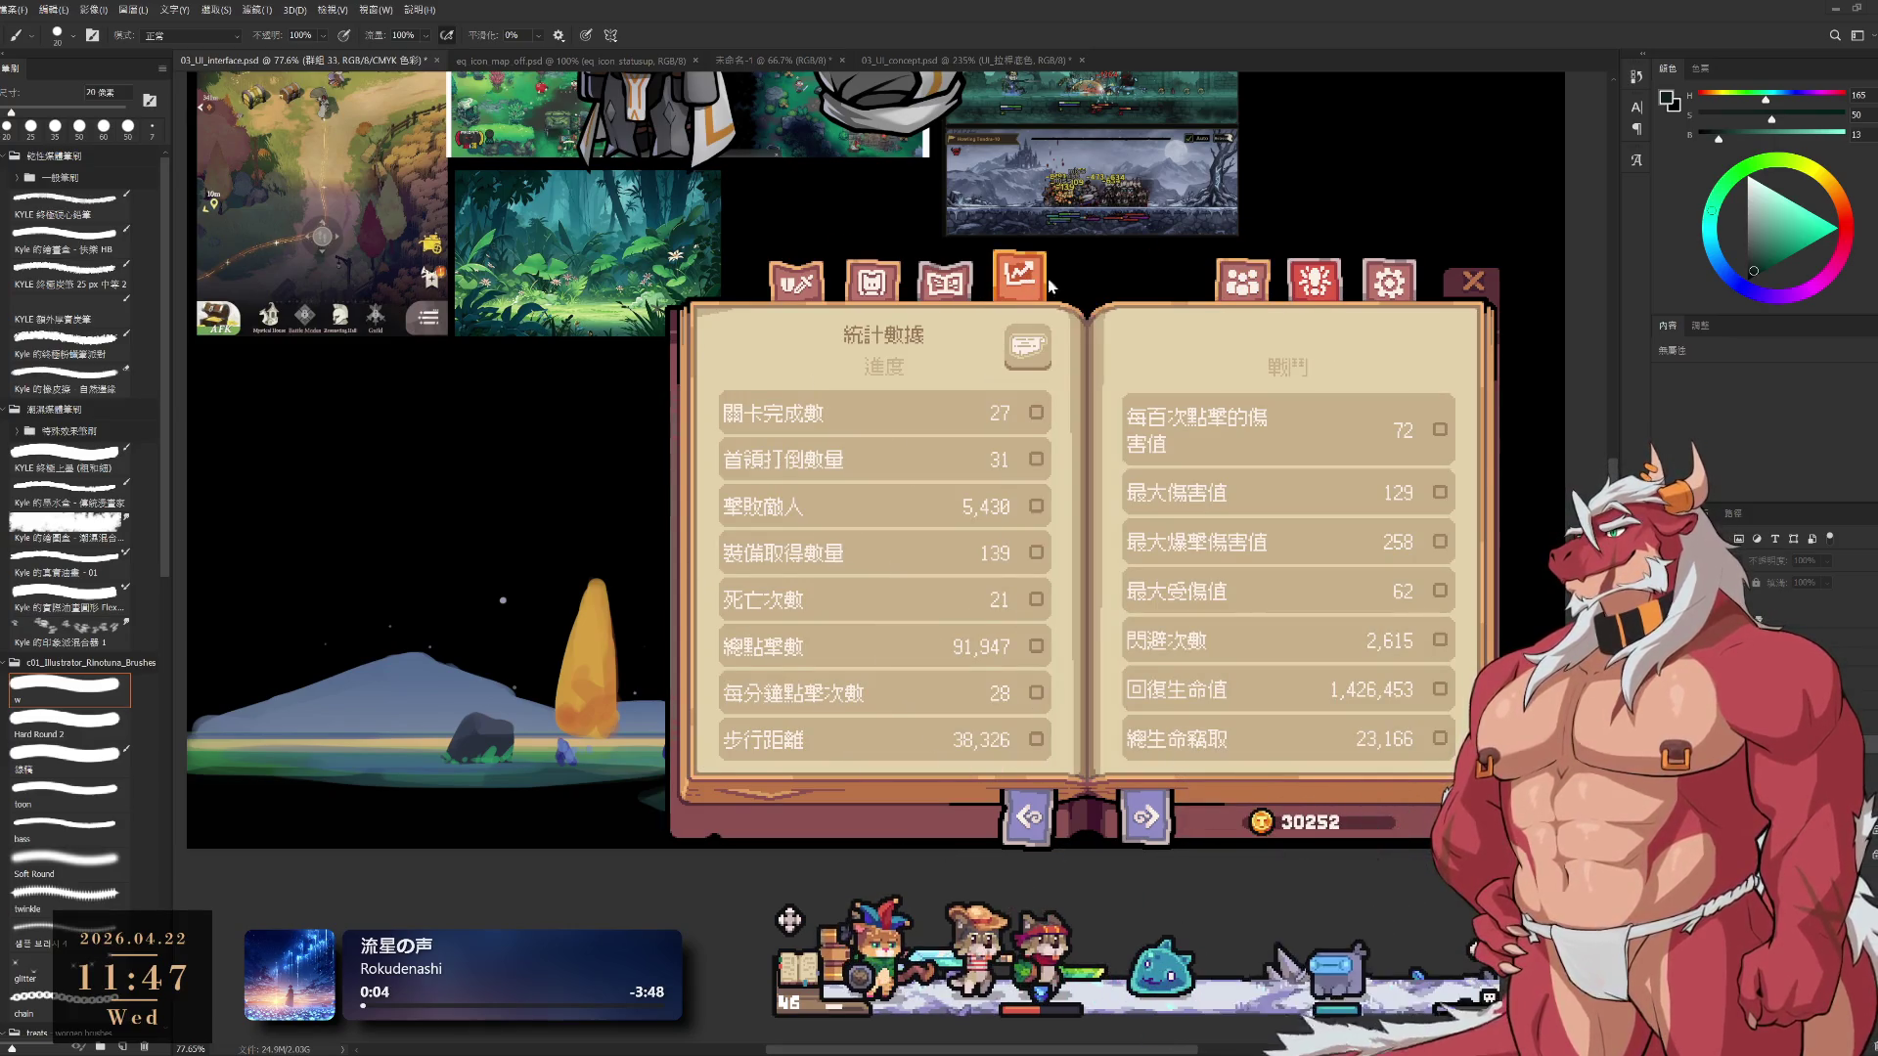
pyautogui.click(941, 285)
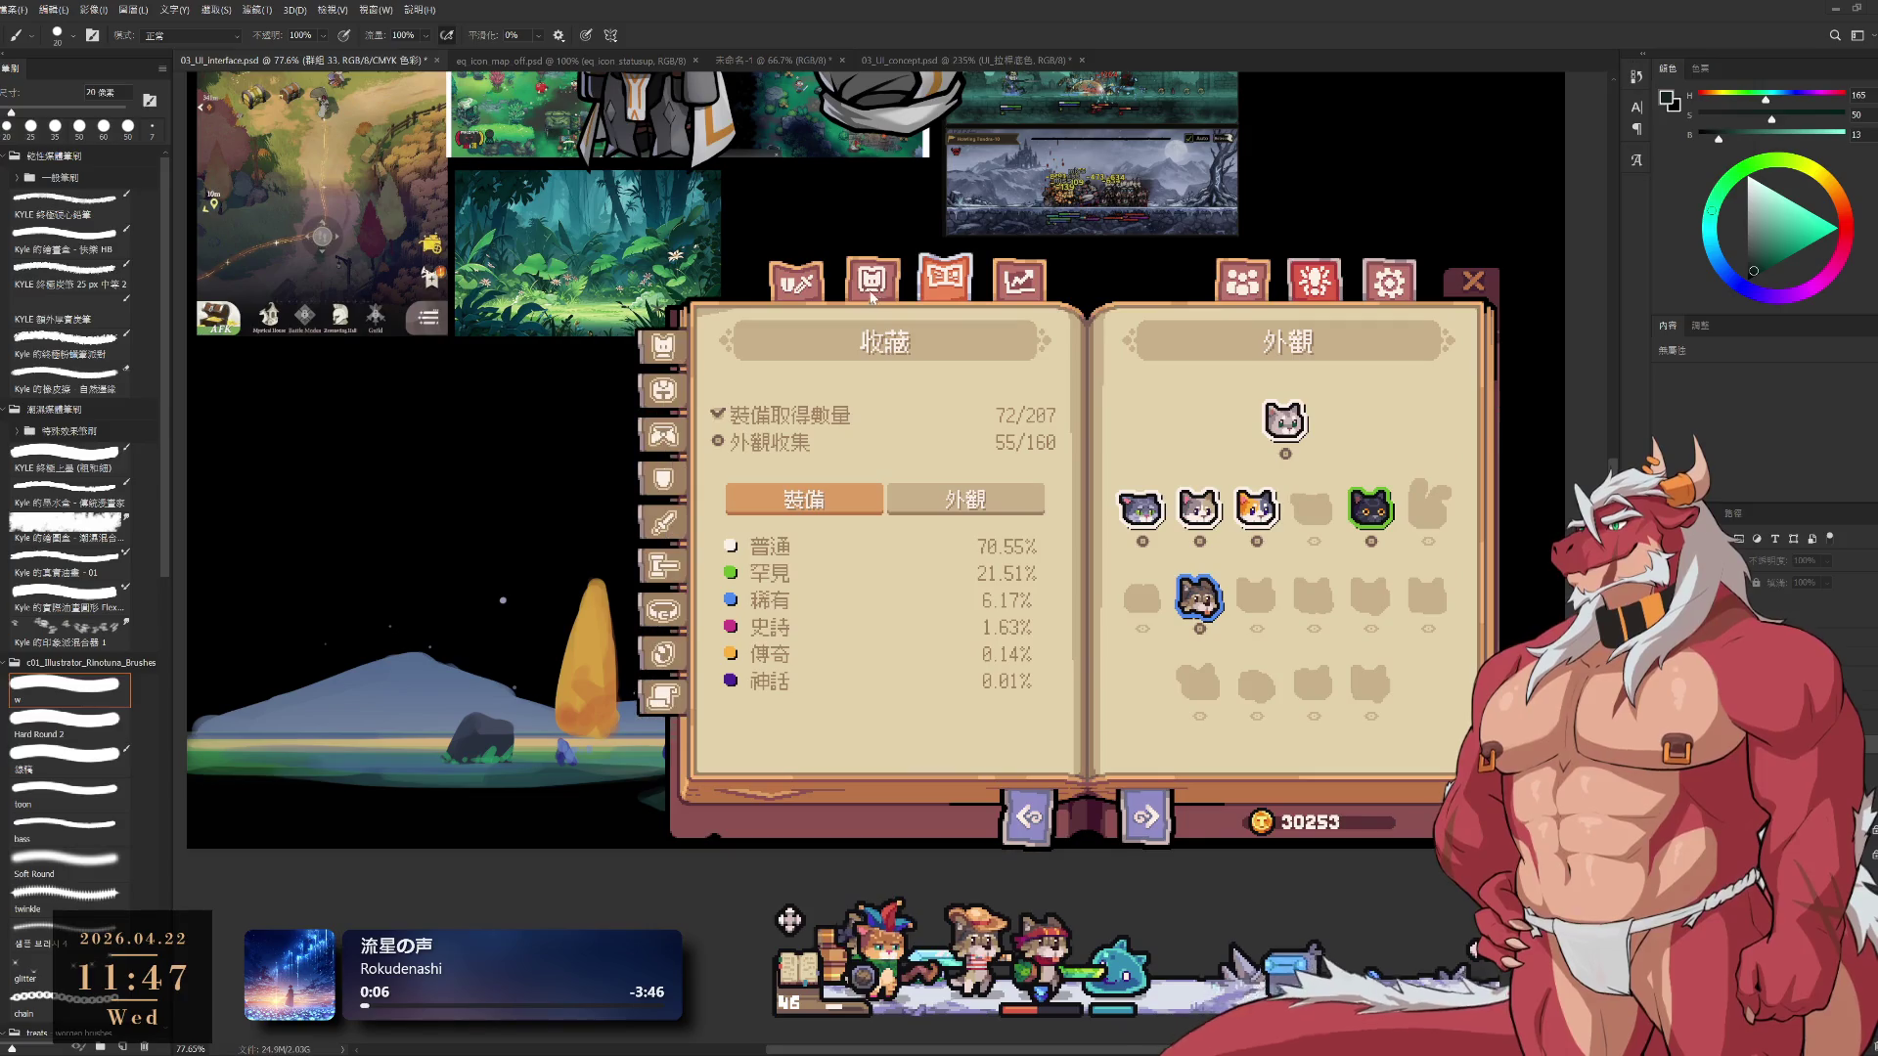
pyautogui.moveTo(1272, 587)
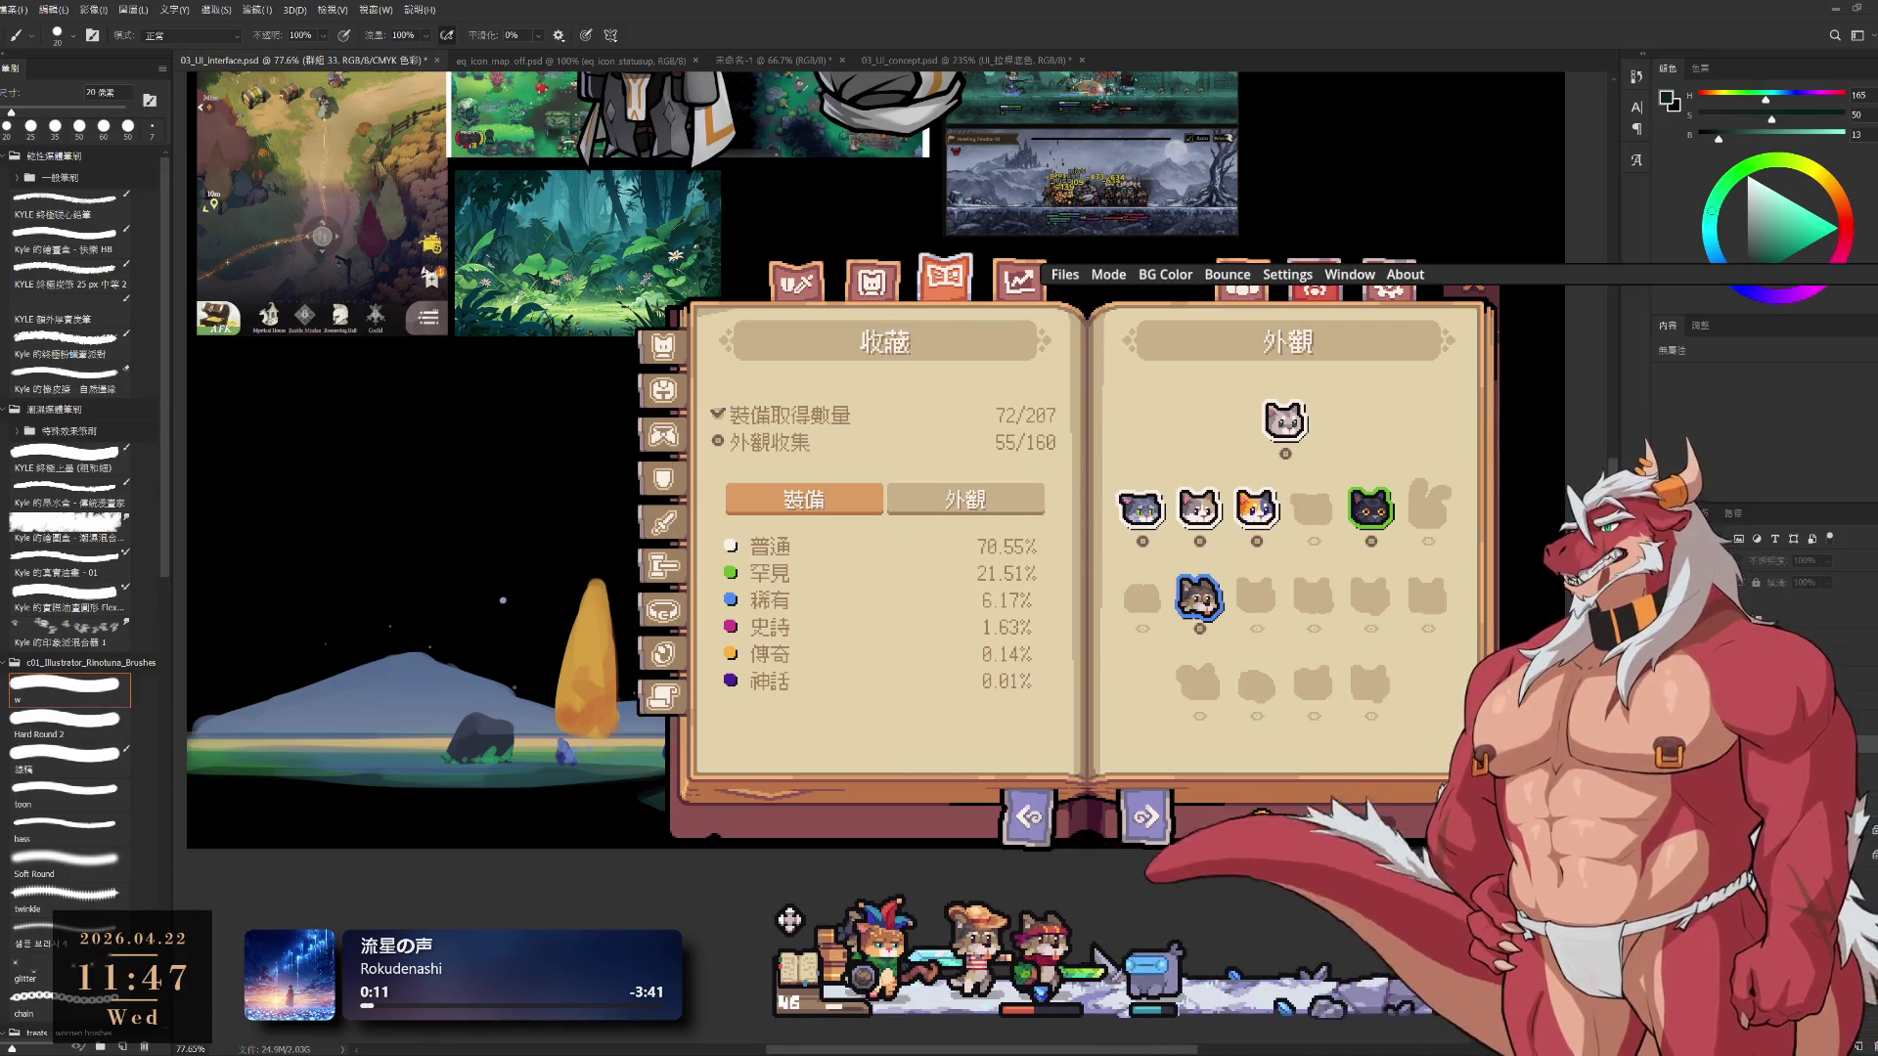
pyautogui.click(871, 281)
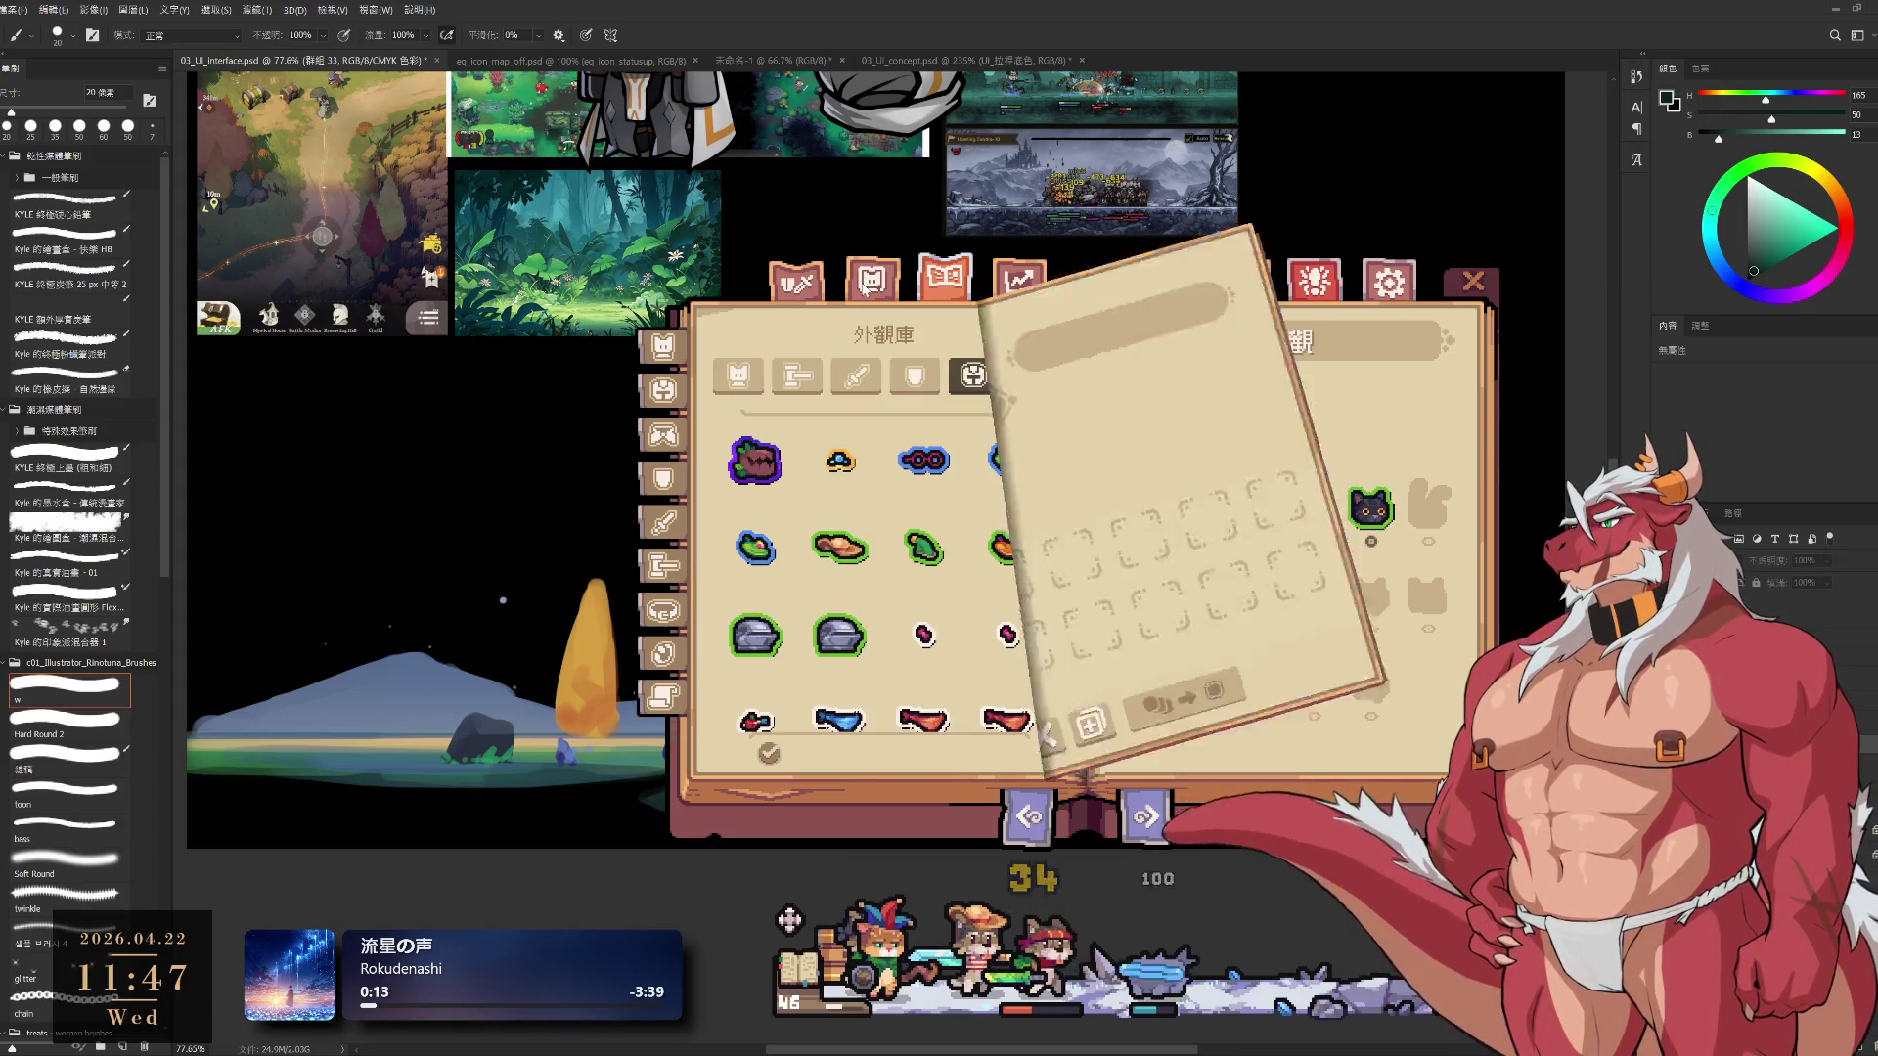
# Try the goggles and another headgear look, then re-equip the pink warrior headband
pyautogui.click(814, 284)
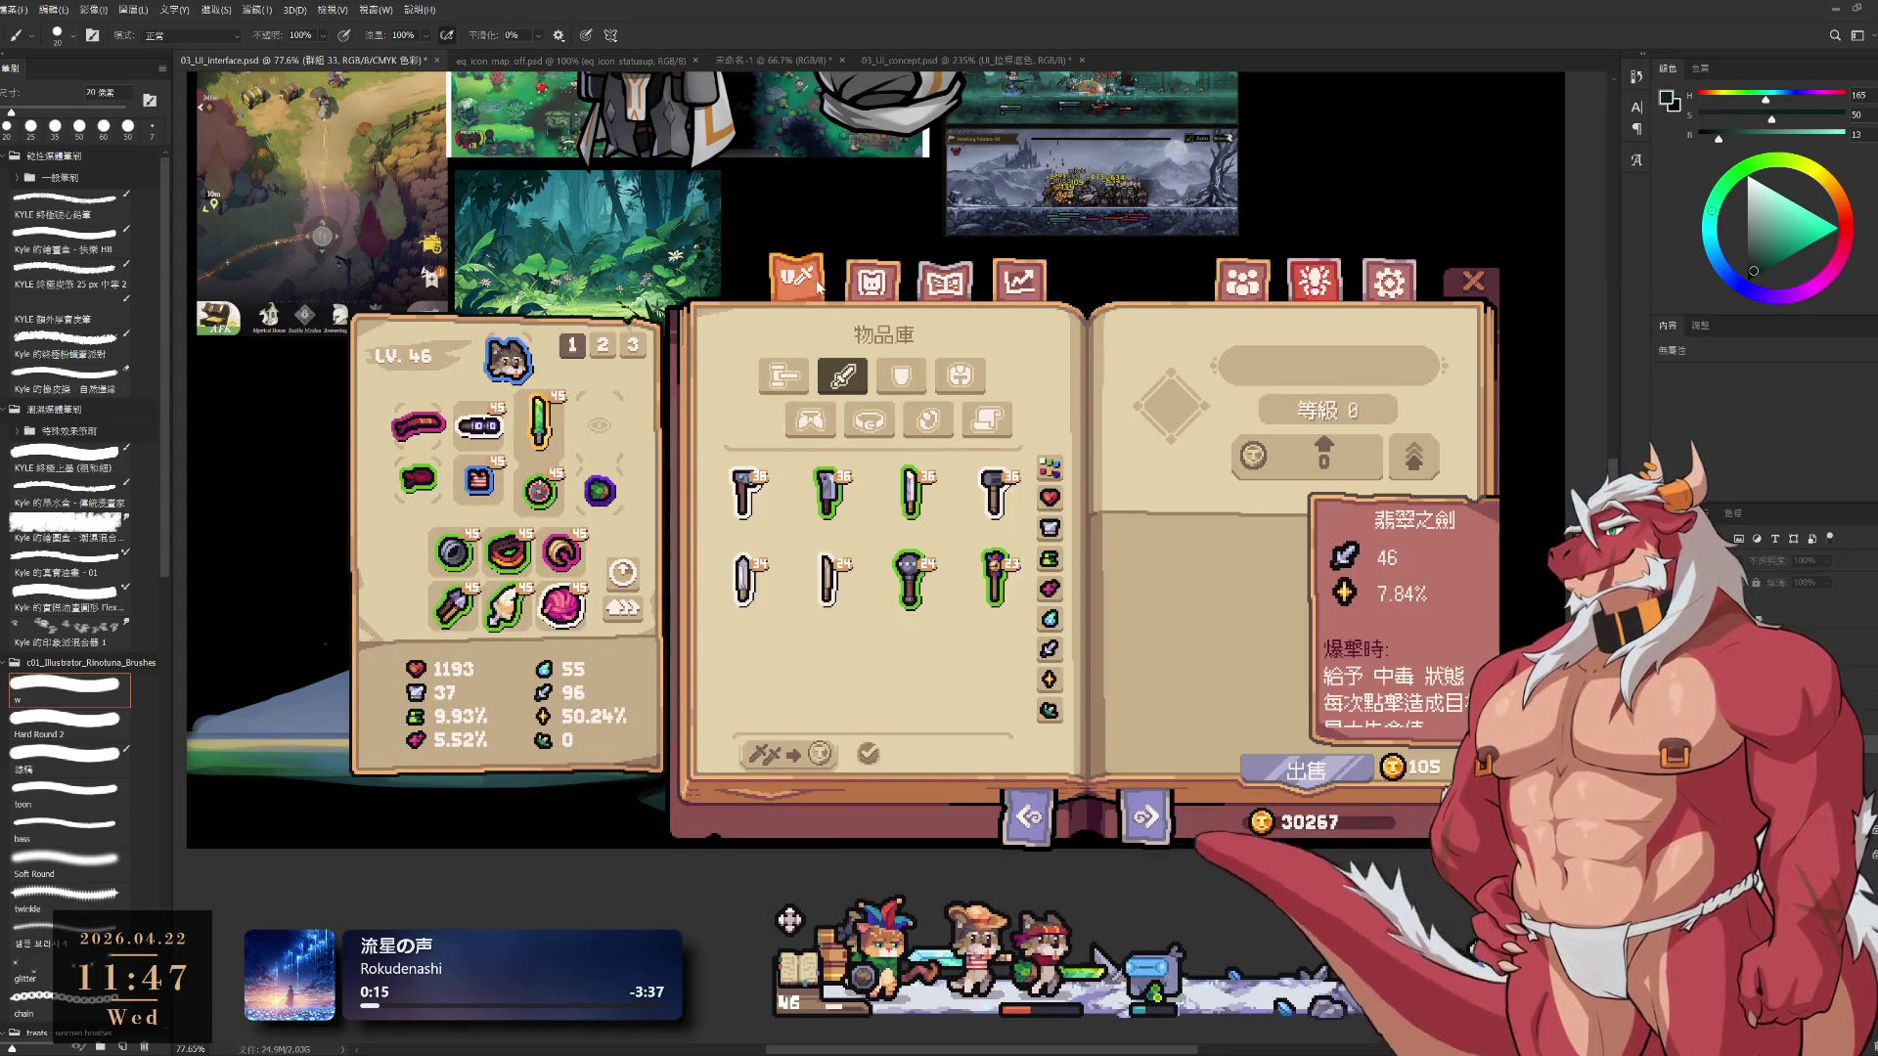
pyautogui.click(893, 284)
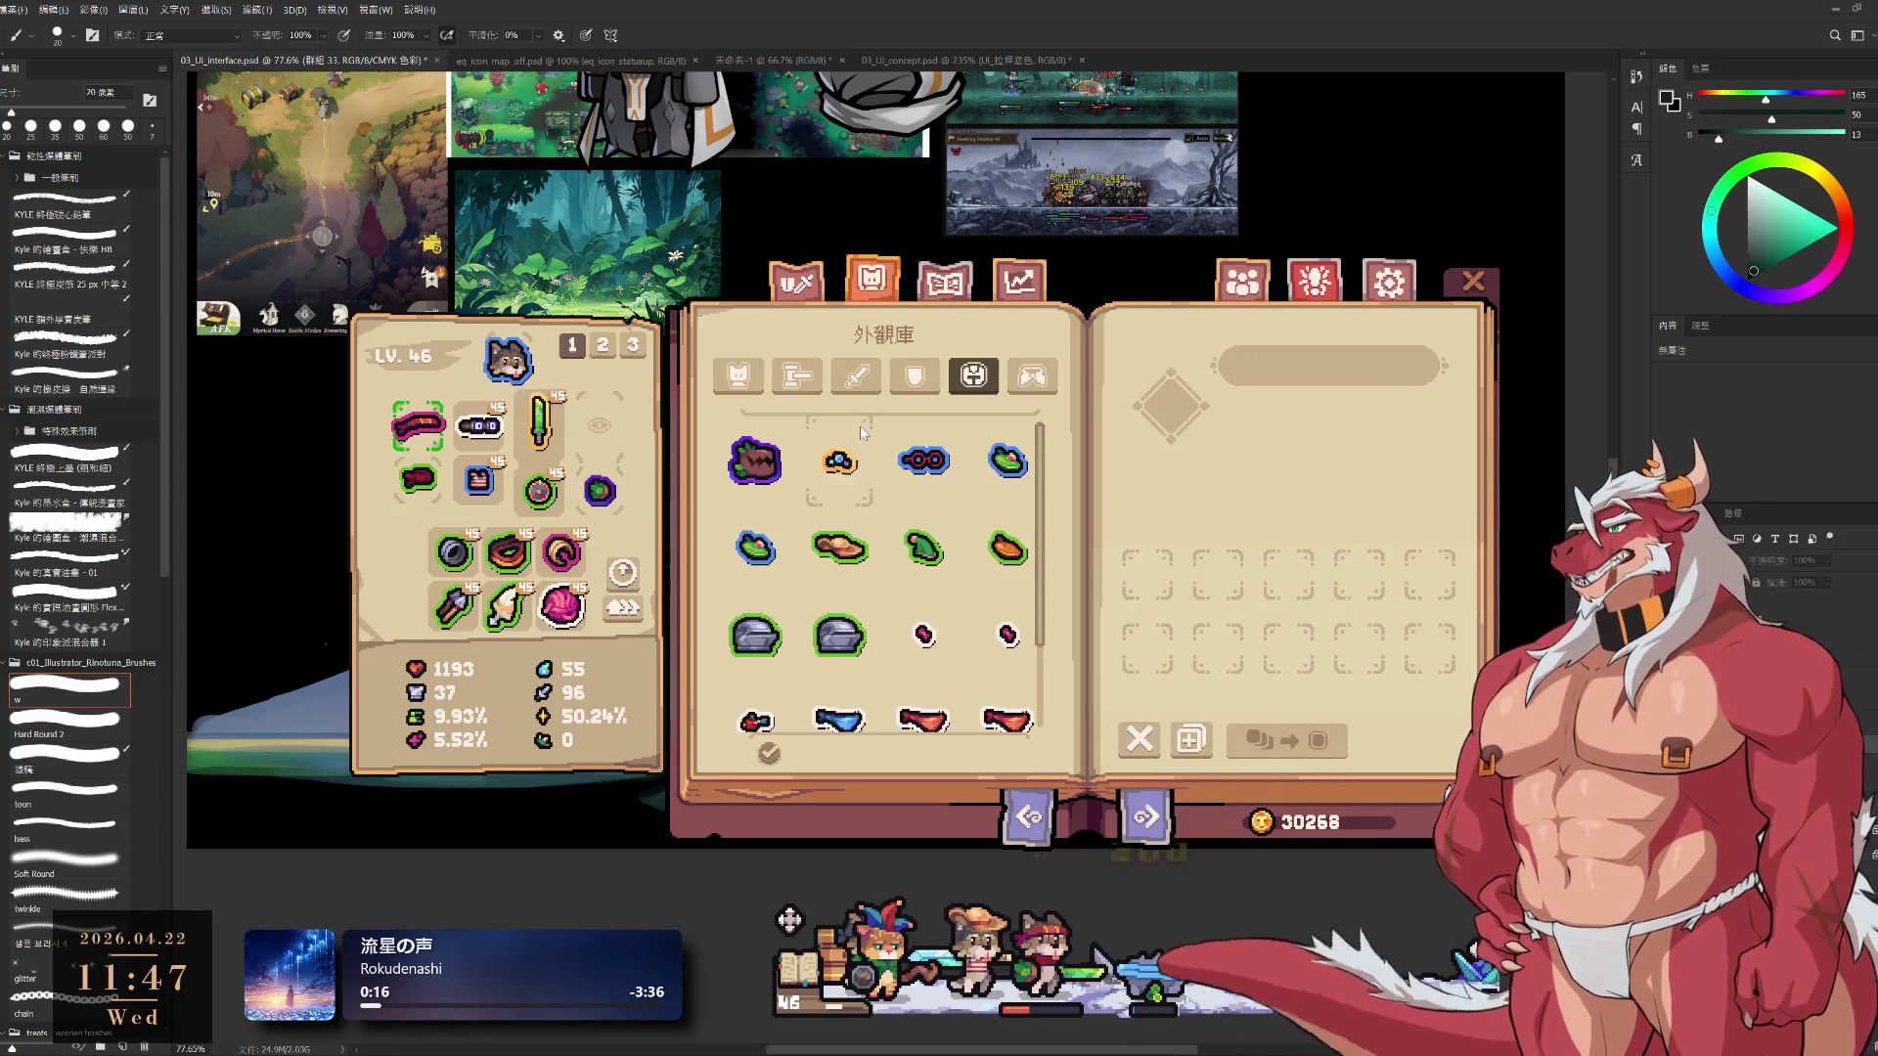
pyautogui.click(749, 467)
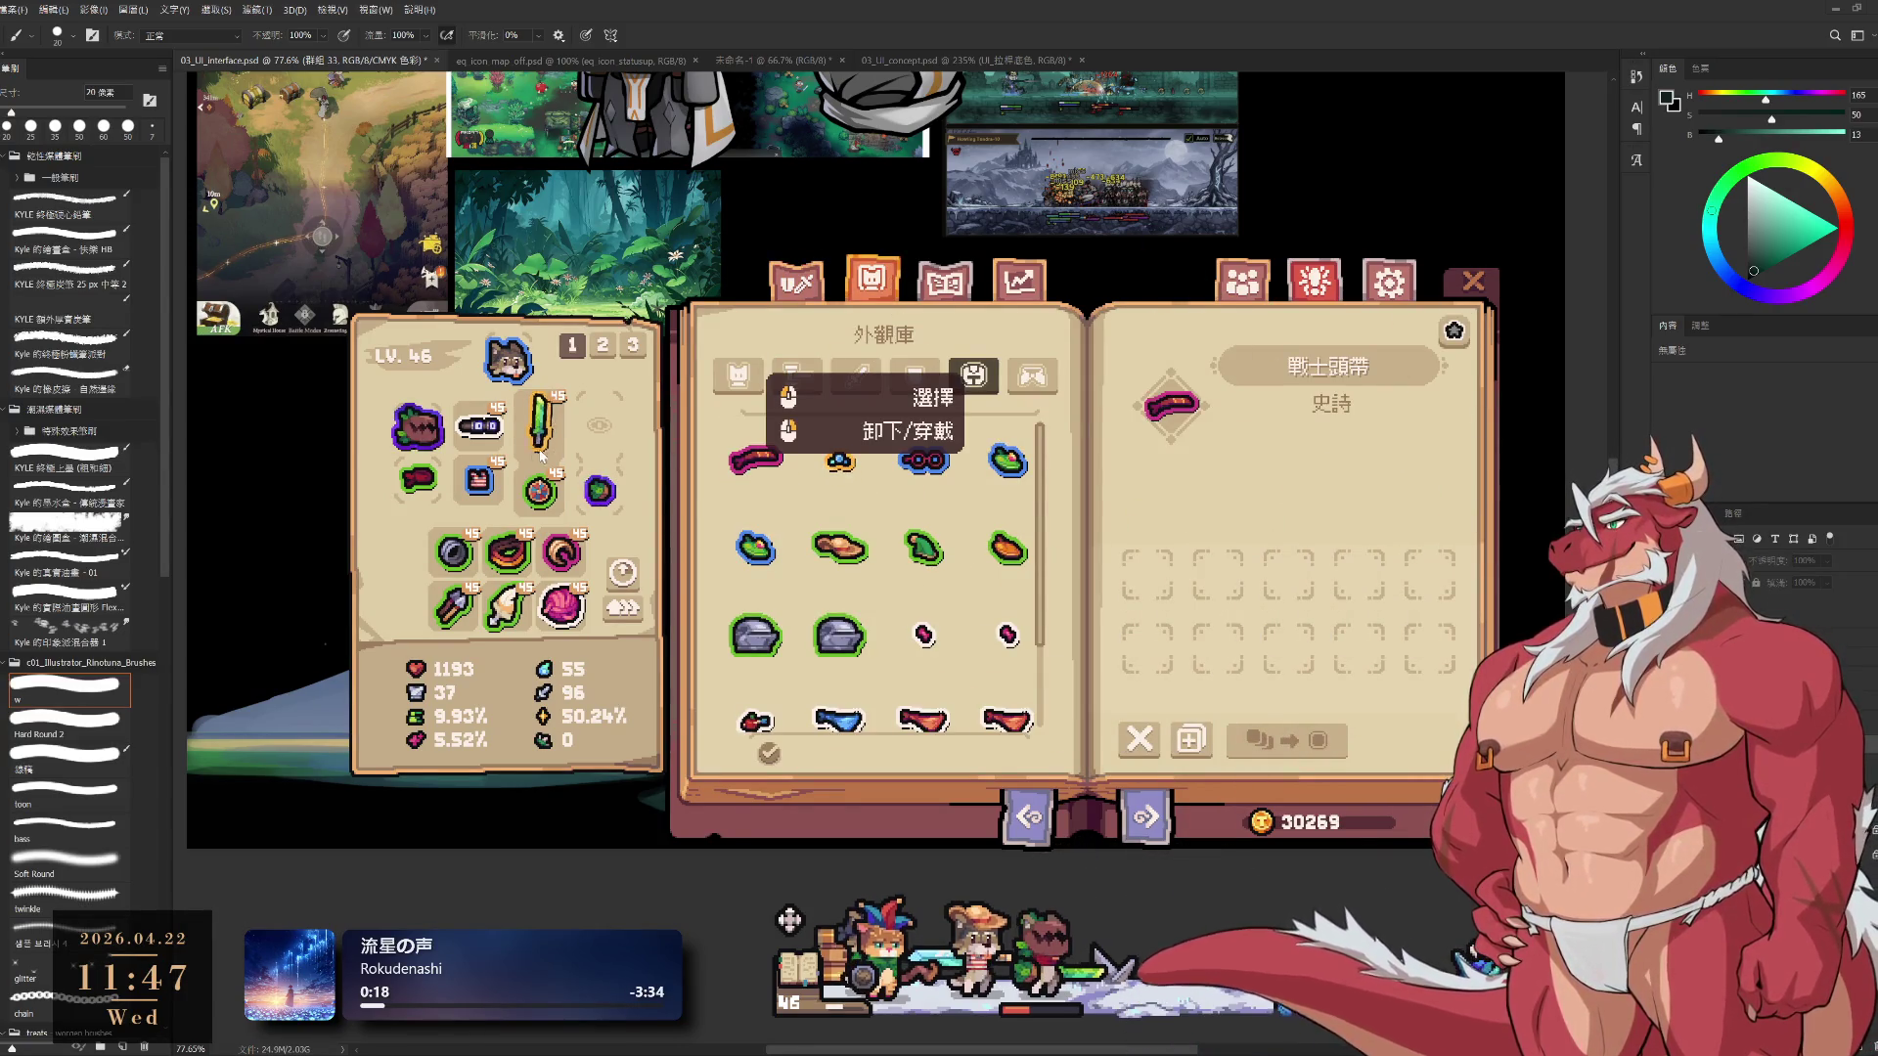
pyautogui.click(418, 427)
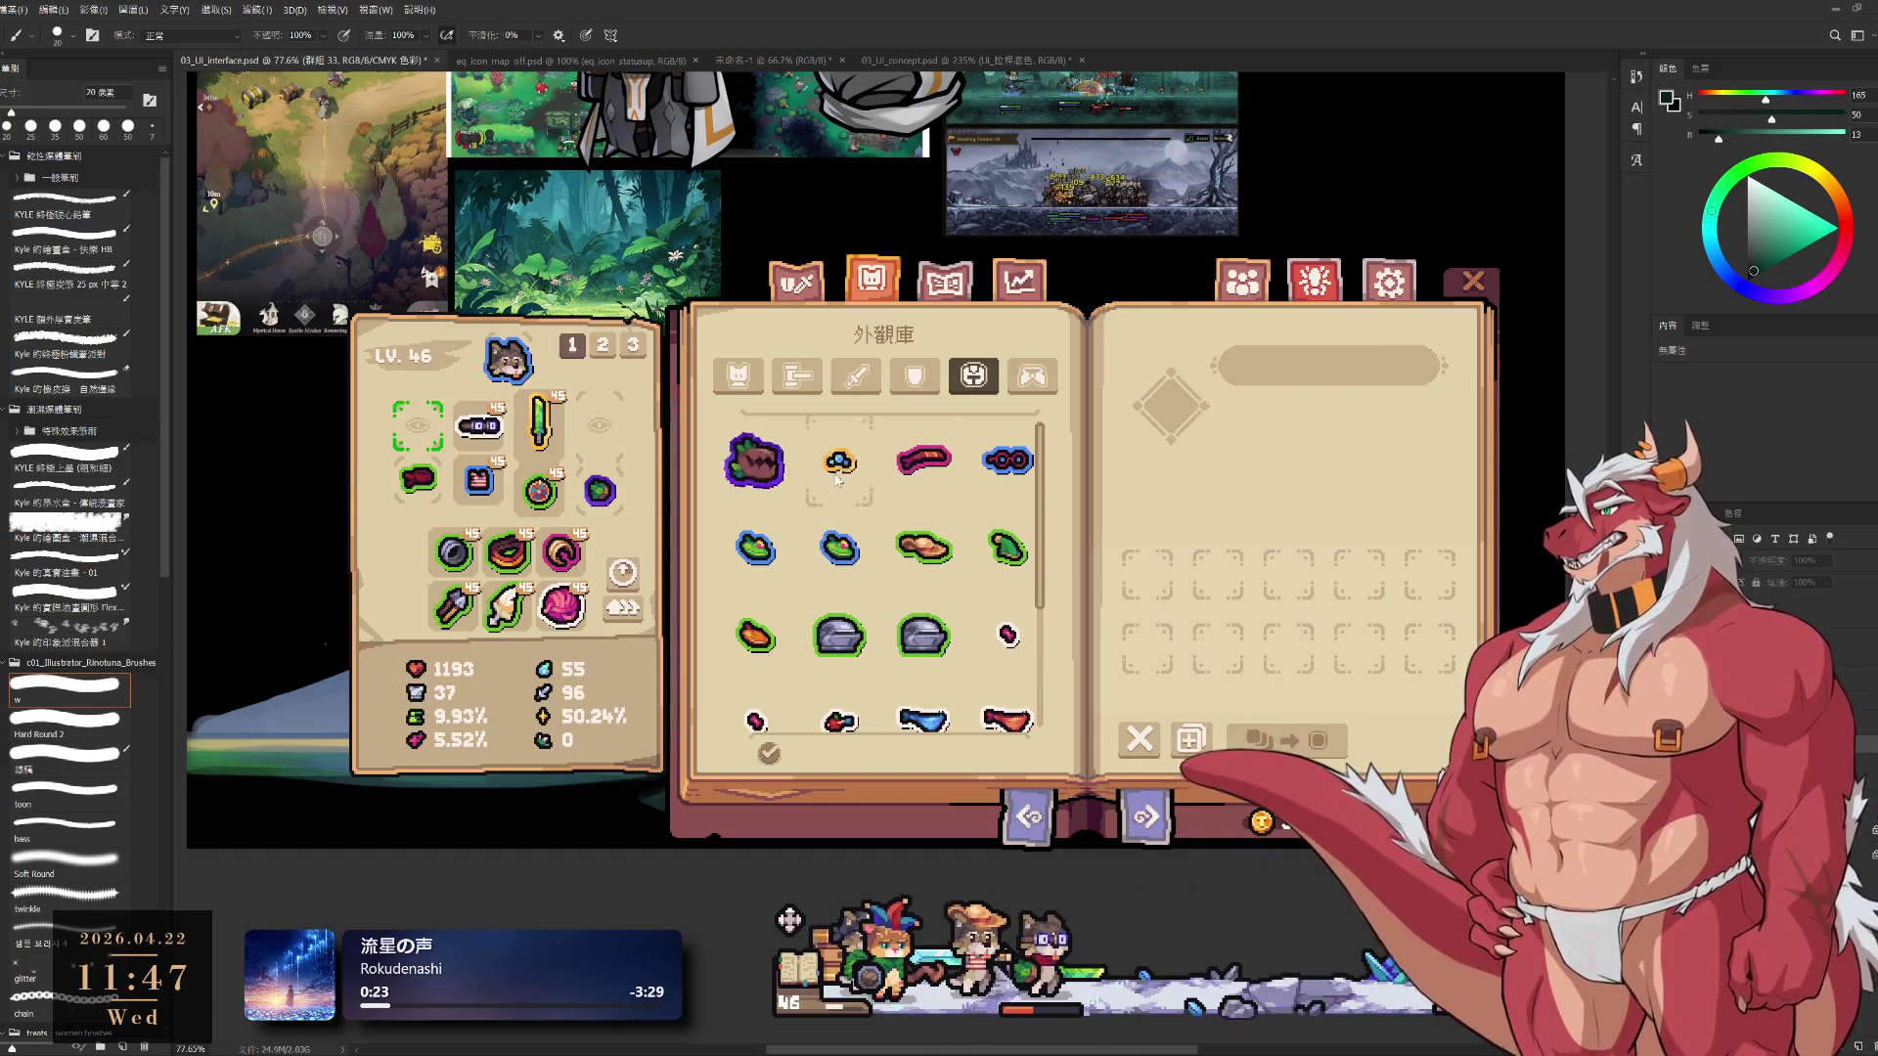
pyautogui.click(919, 466)
pyautogui.click(910, 479)
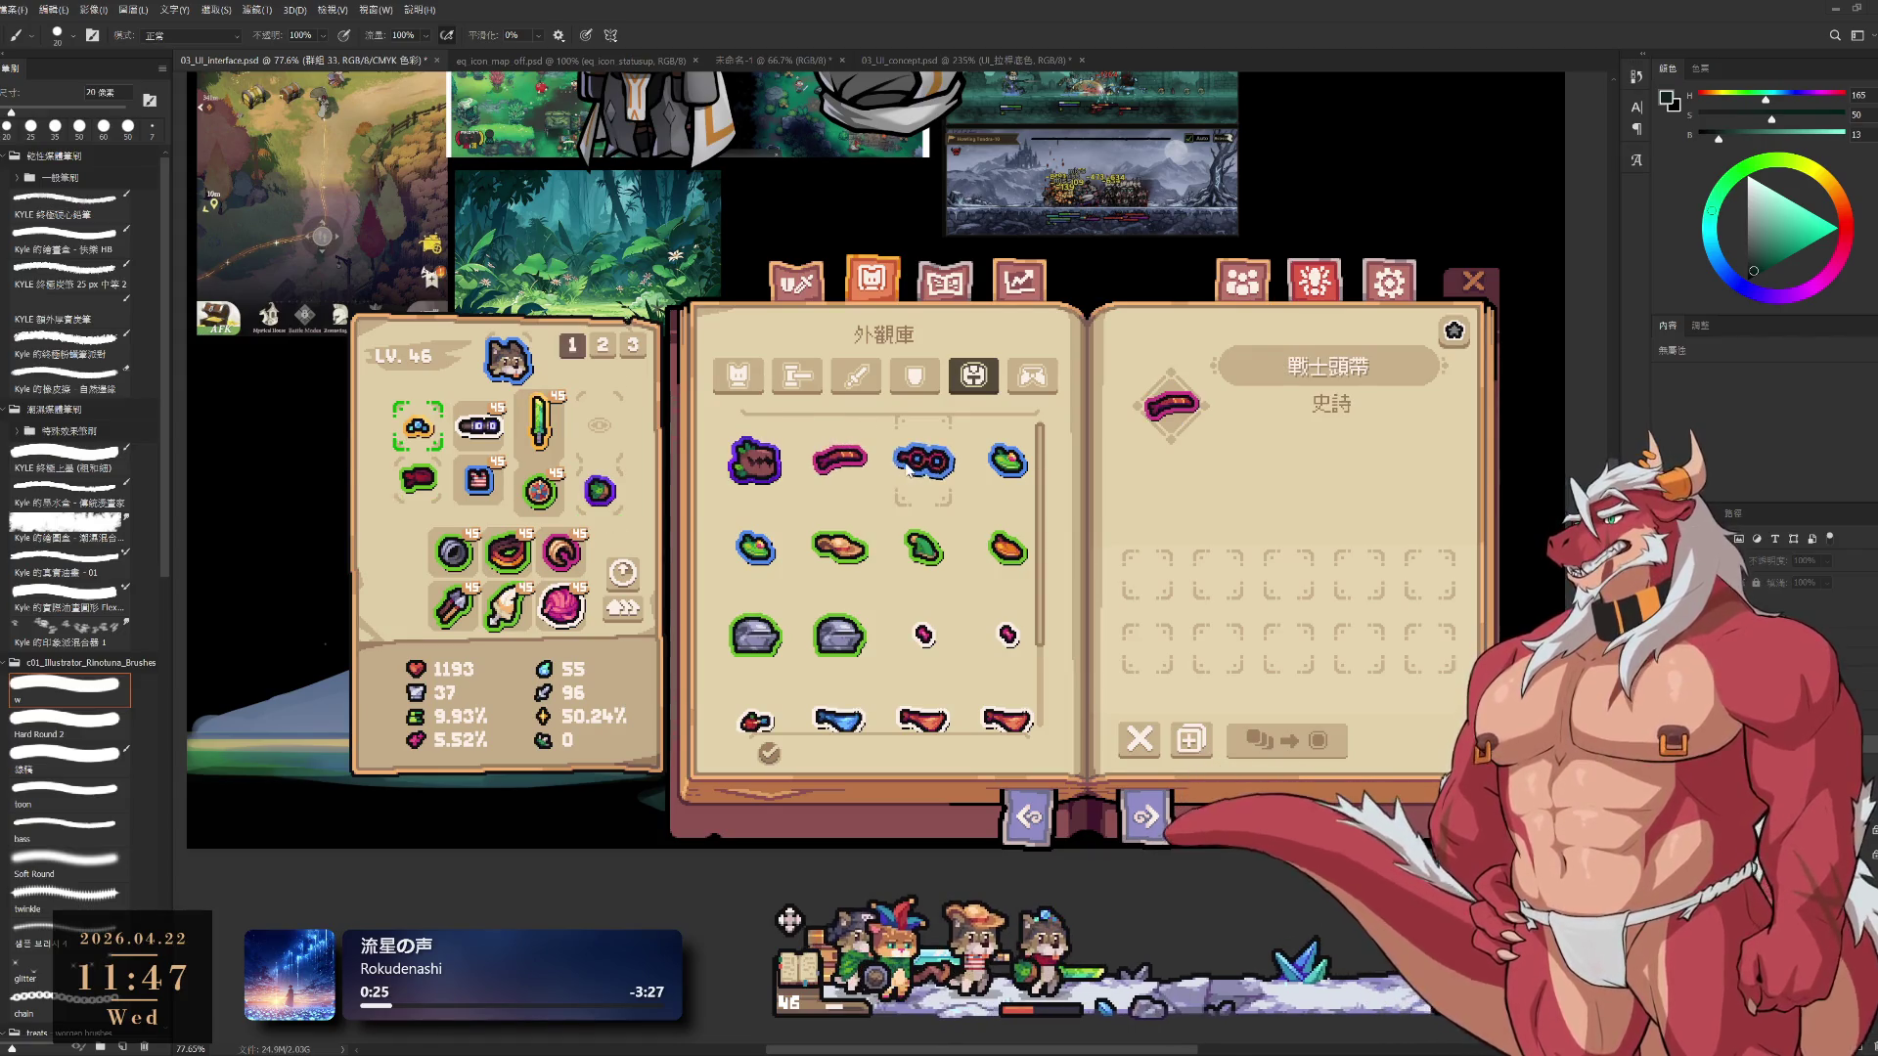
pyautogui.click(874, 466)
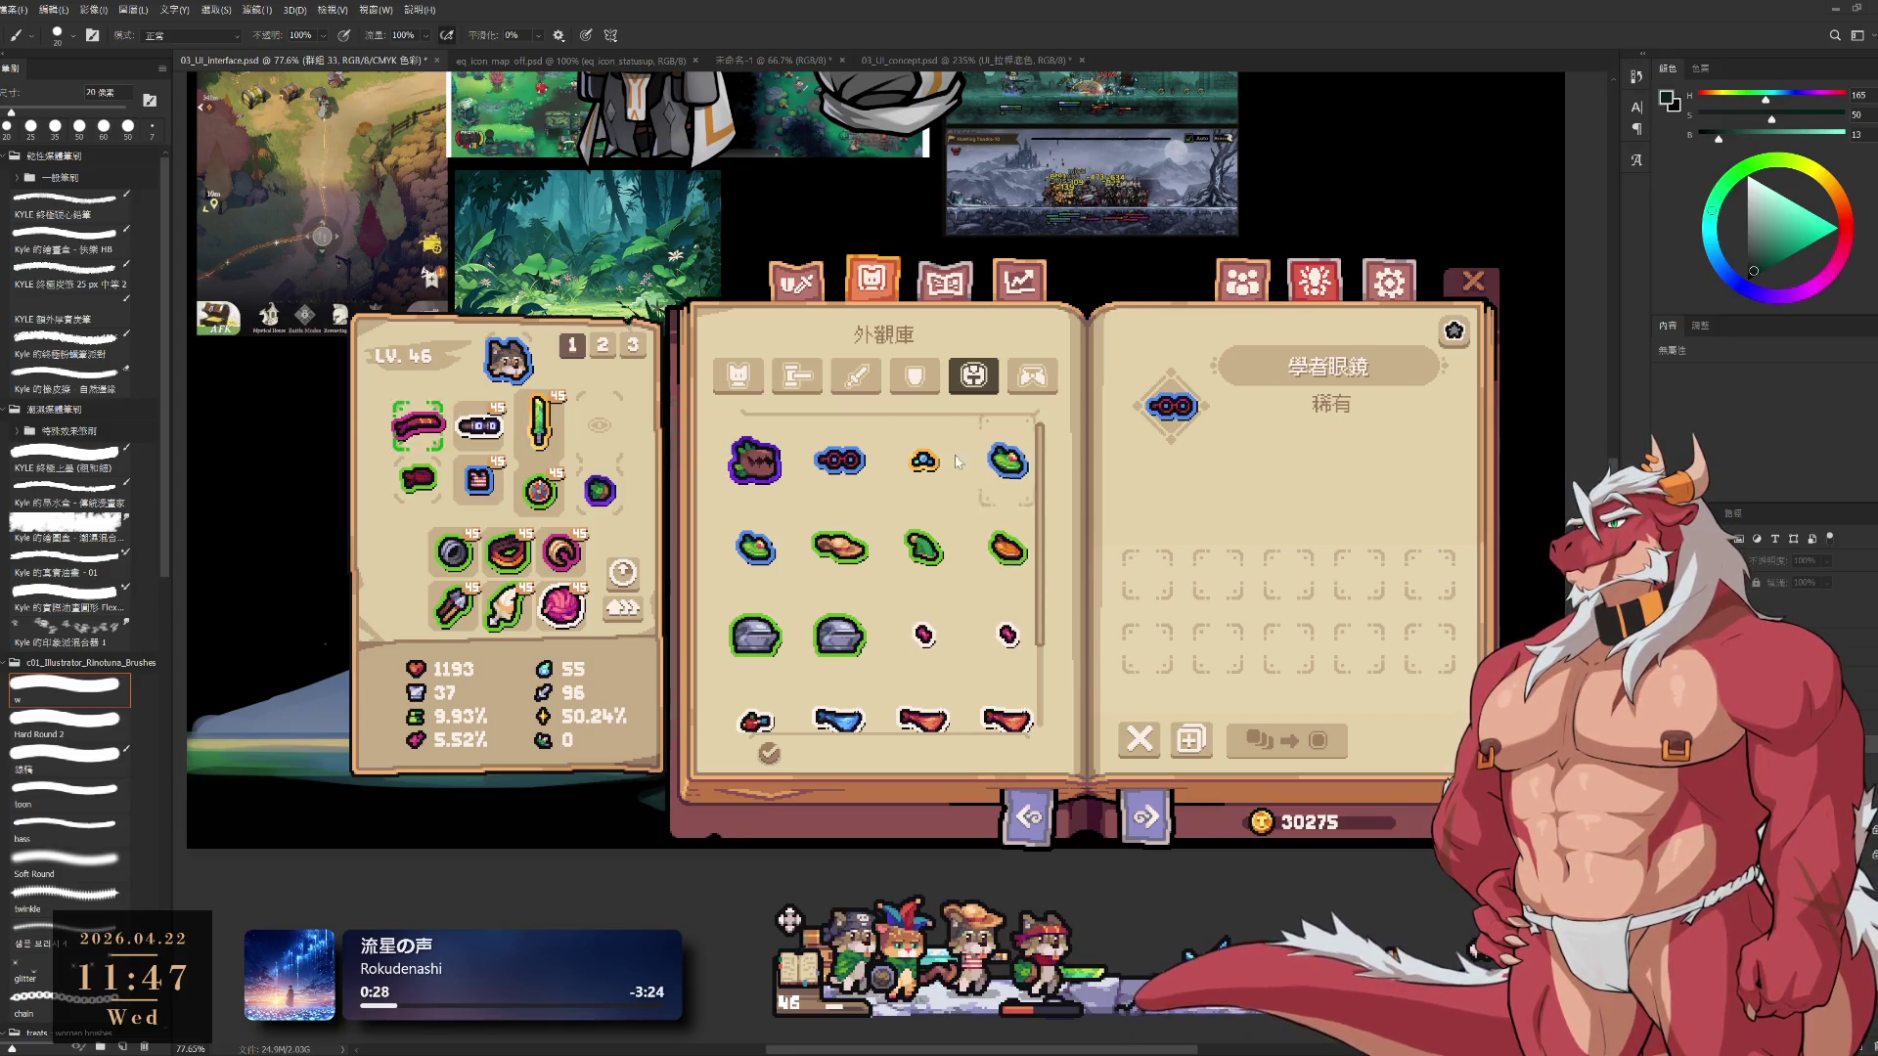
pyautogui.click(426, 423)
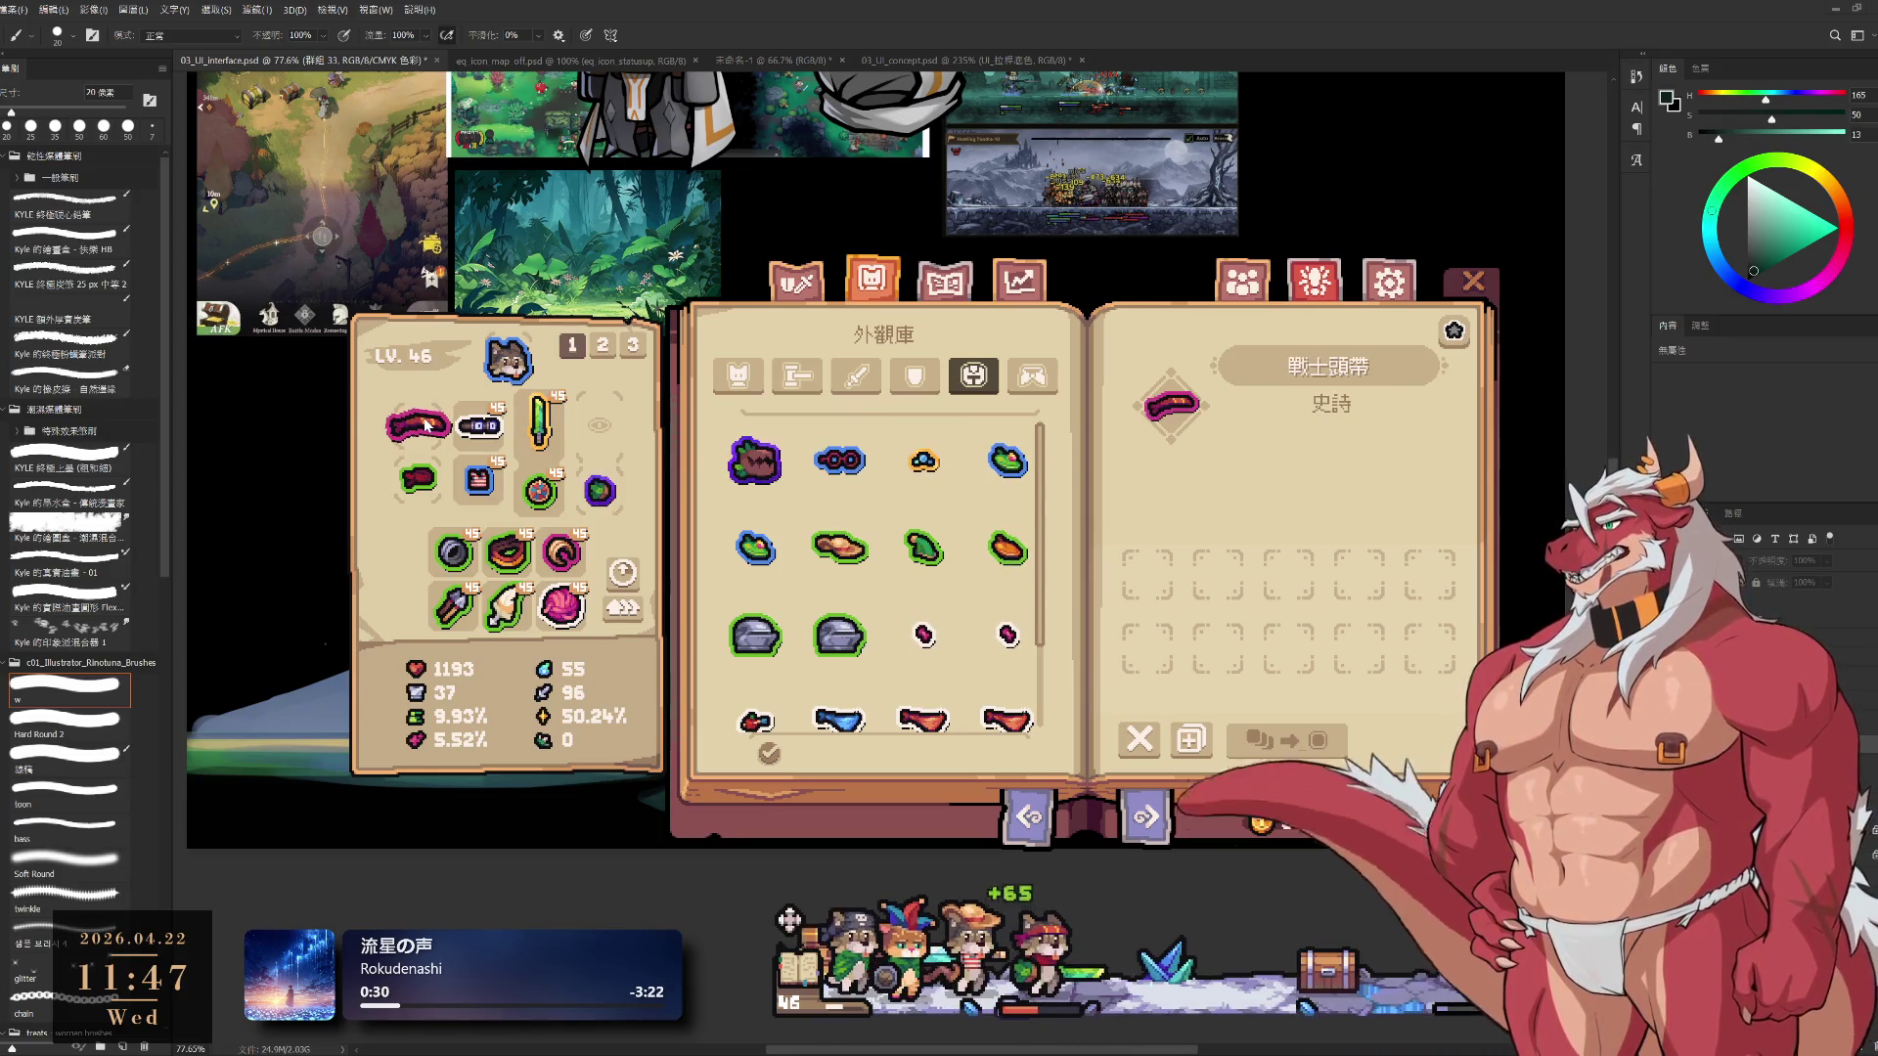
pyautogui.scroll(-1, 1054, 649)
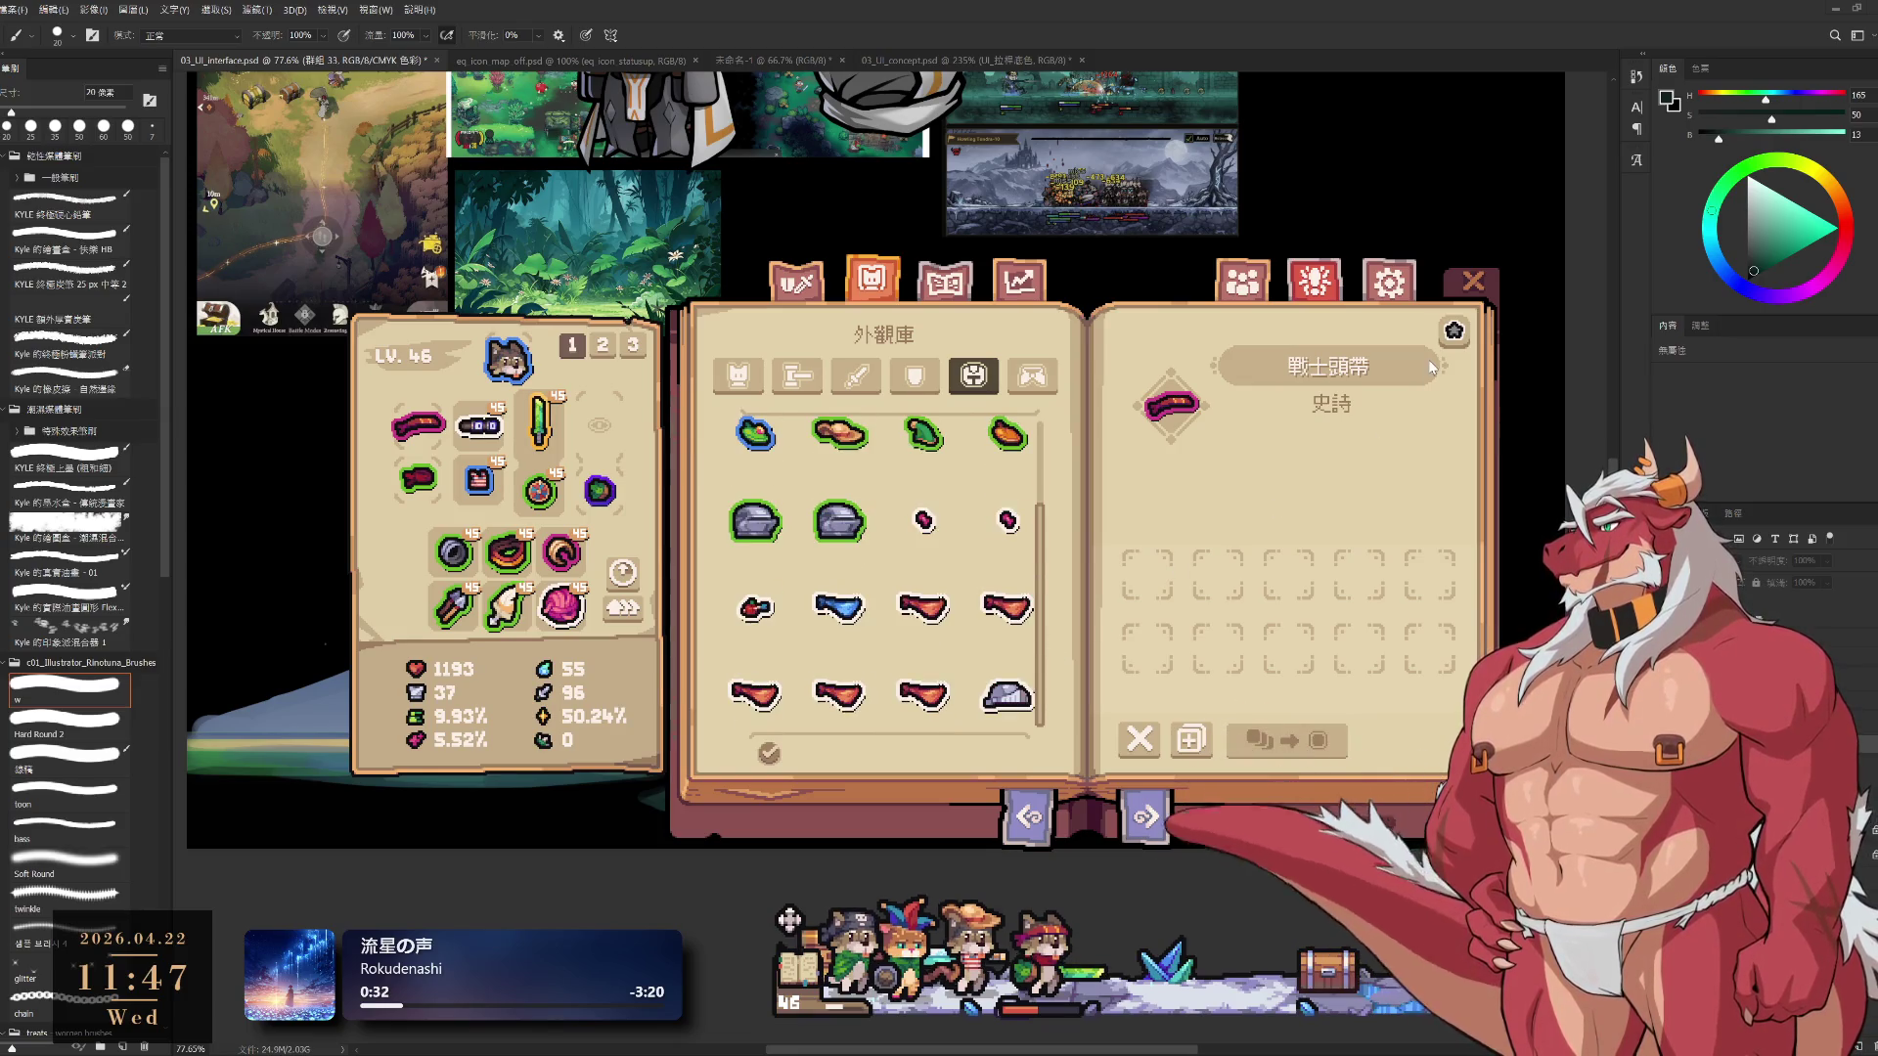
# Close and reopen the book, then show the throwable items in 物品庫 item storage
pyautogui.click(1473, 286)
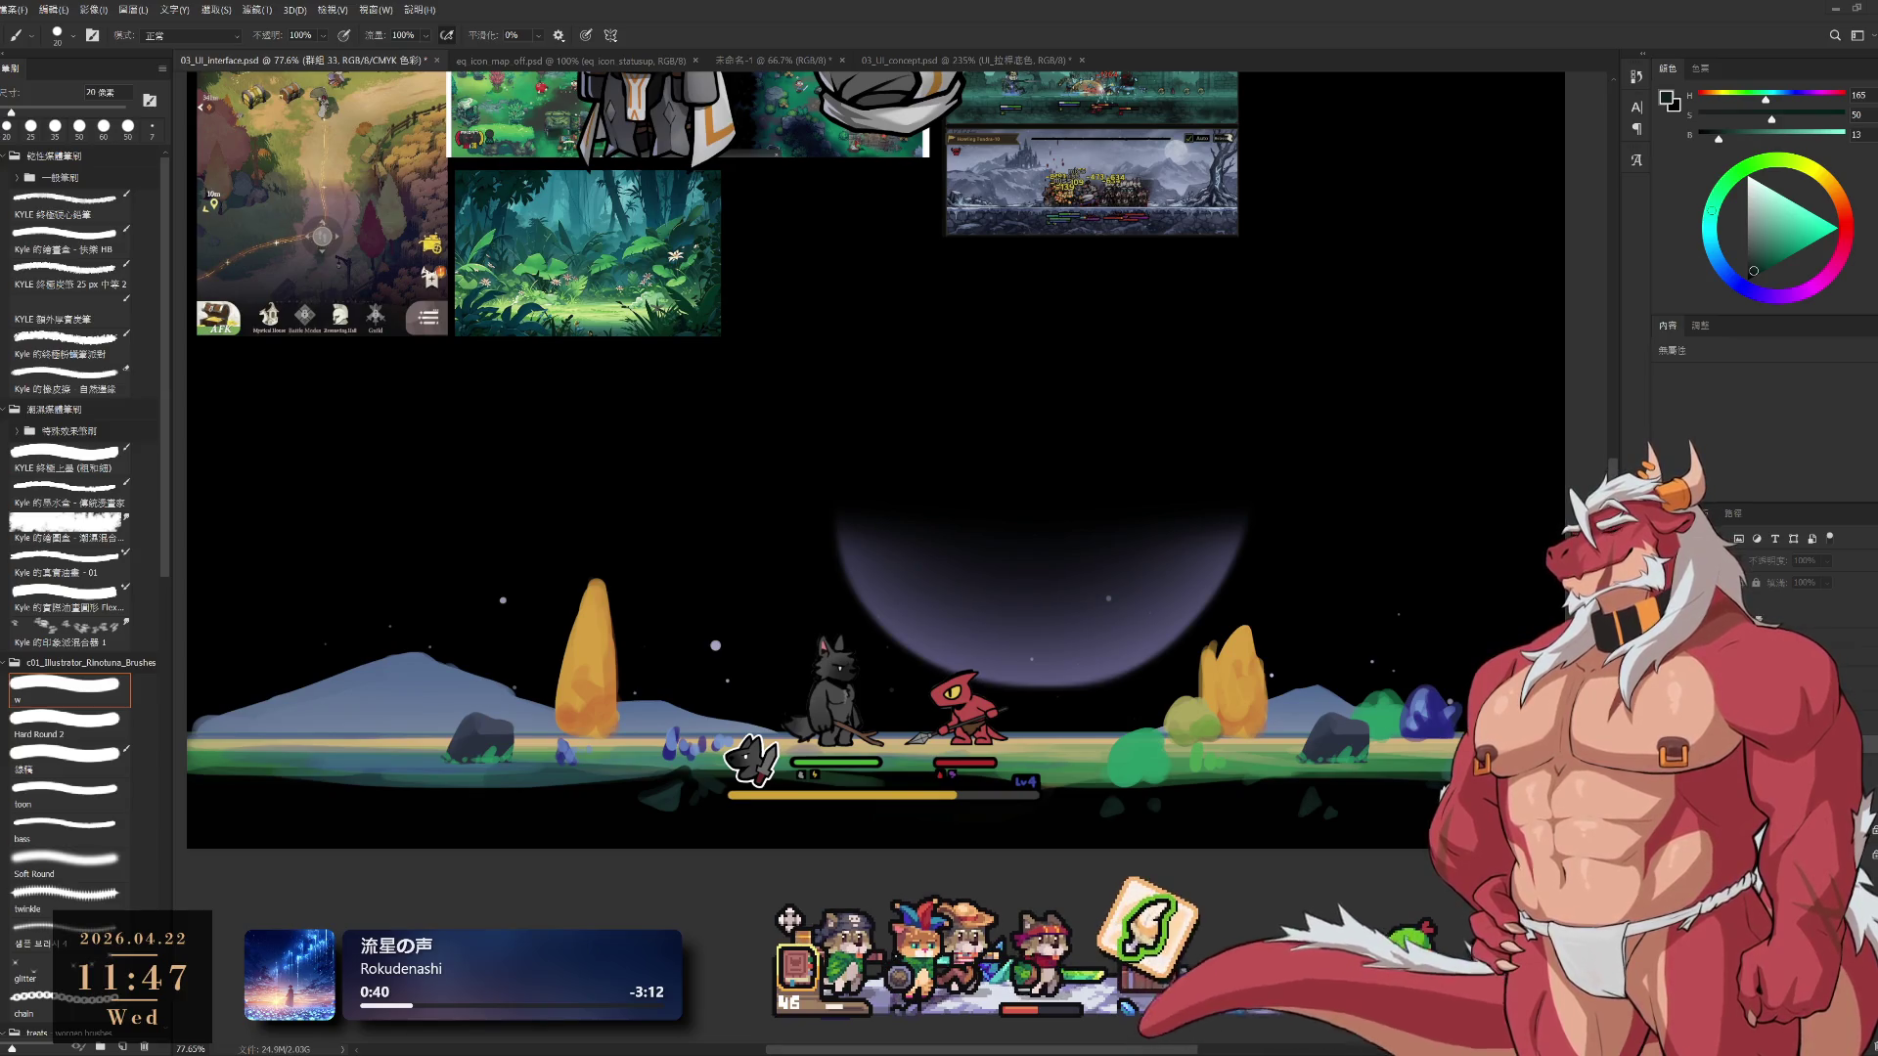
pyautogui.click(848, 944)
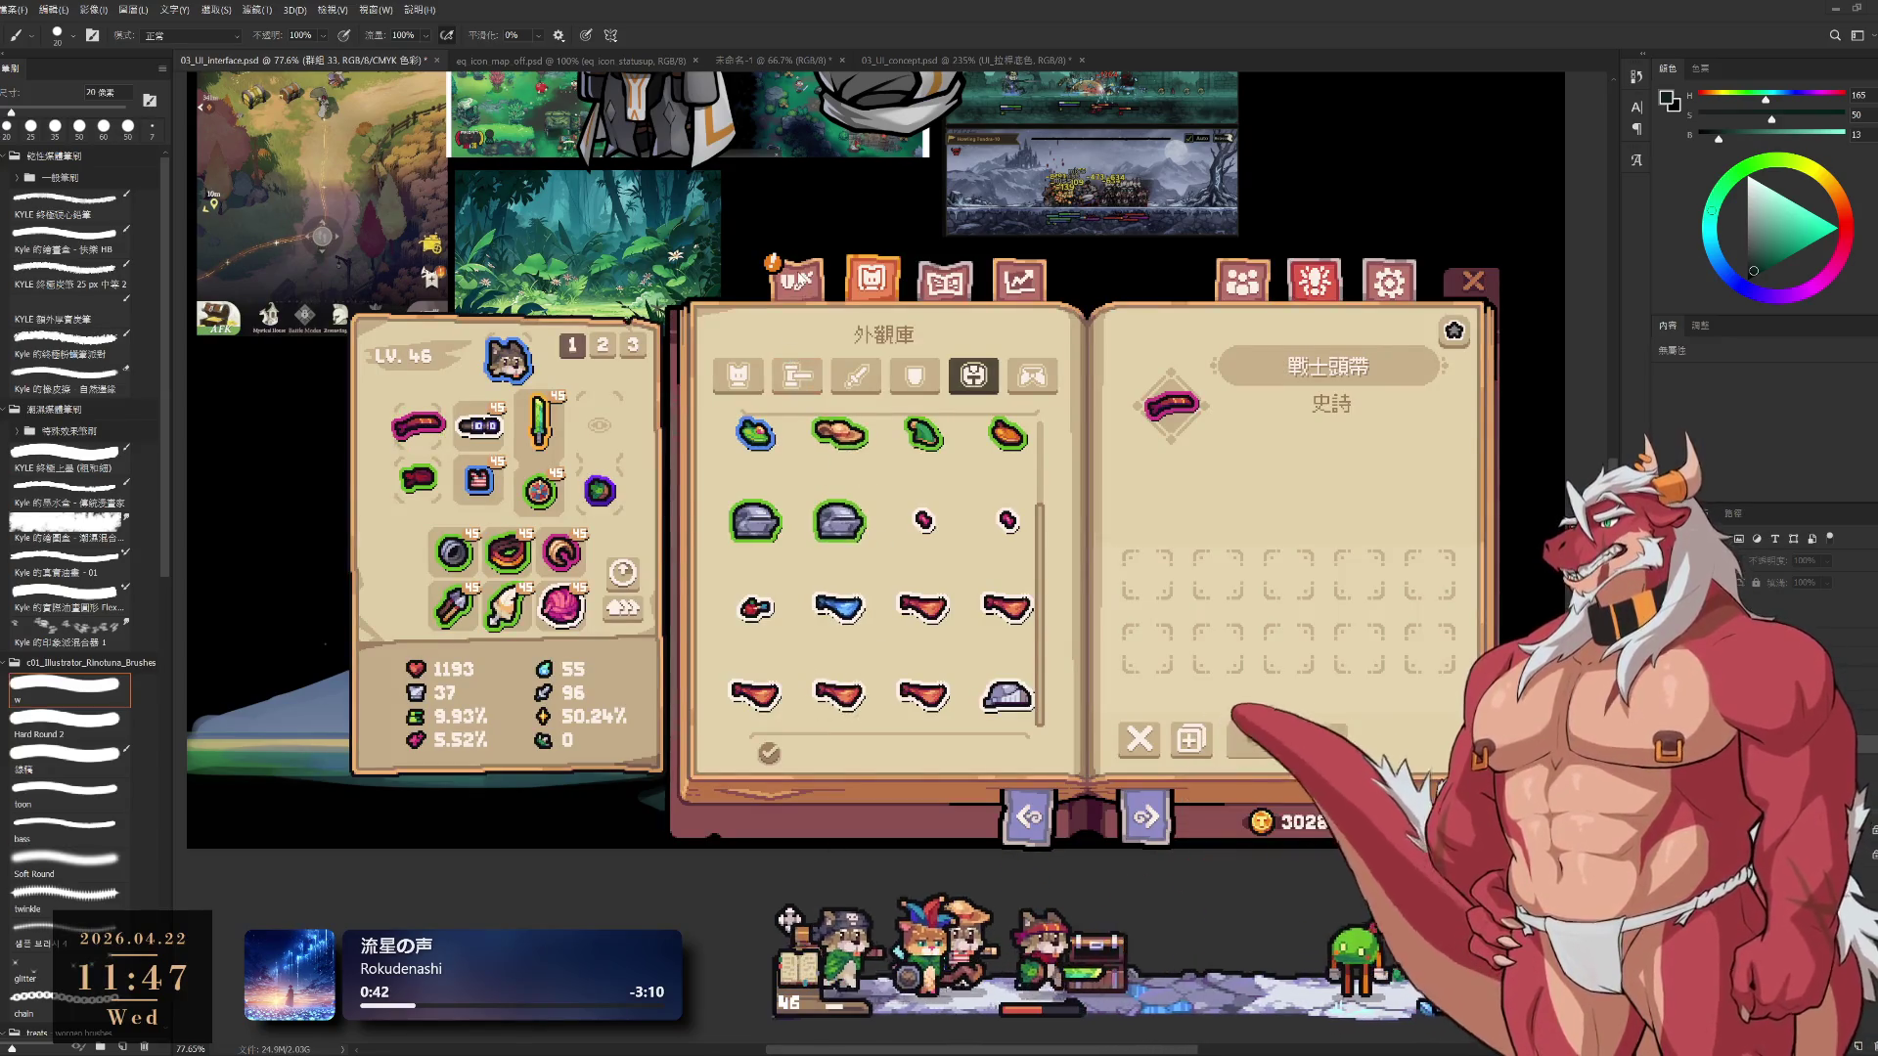
pyautogui.click(797, 284)
pyautogui.click(986, 421)
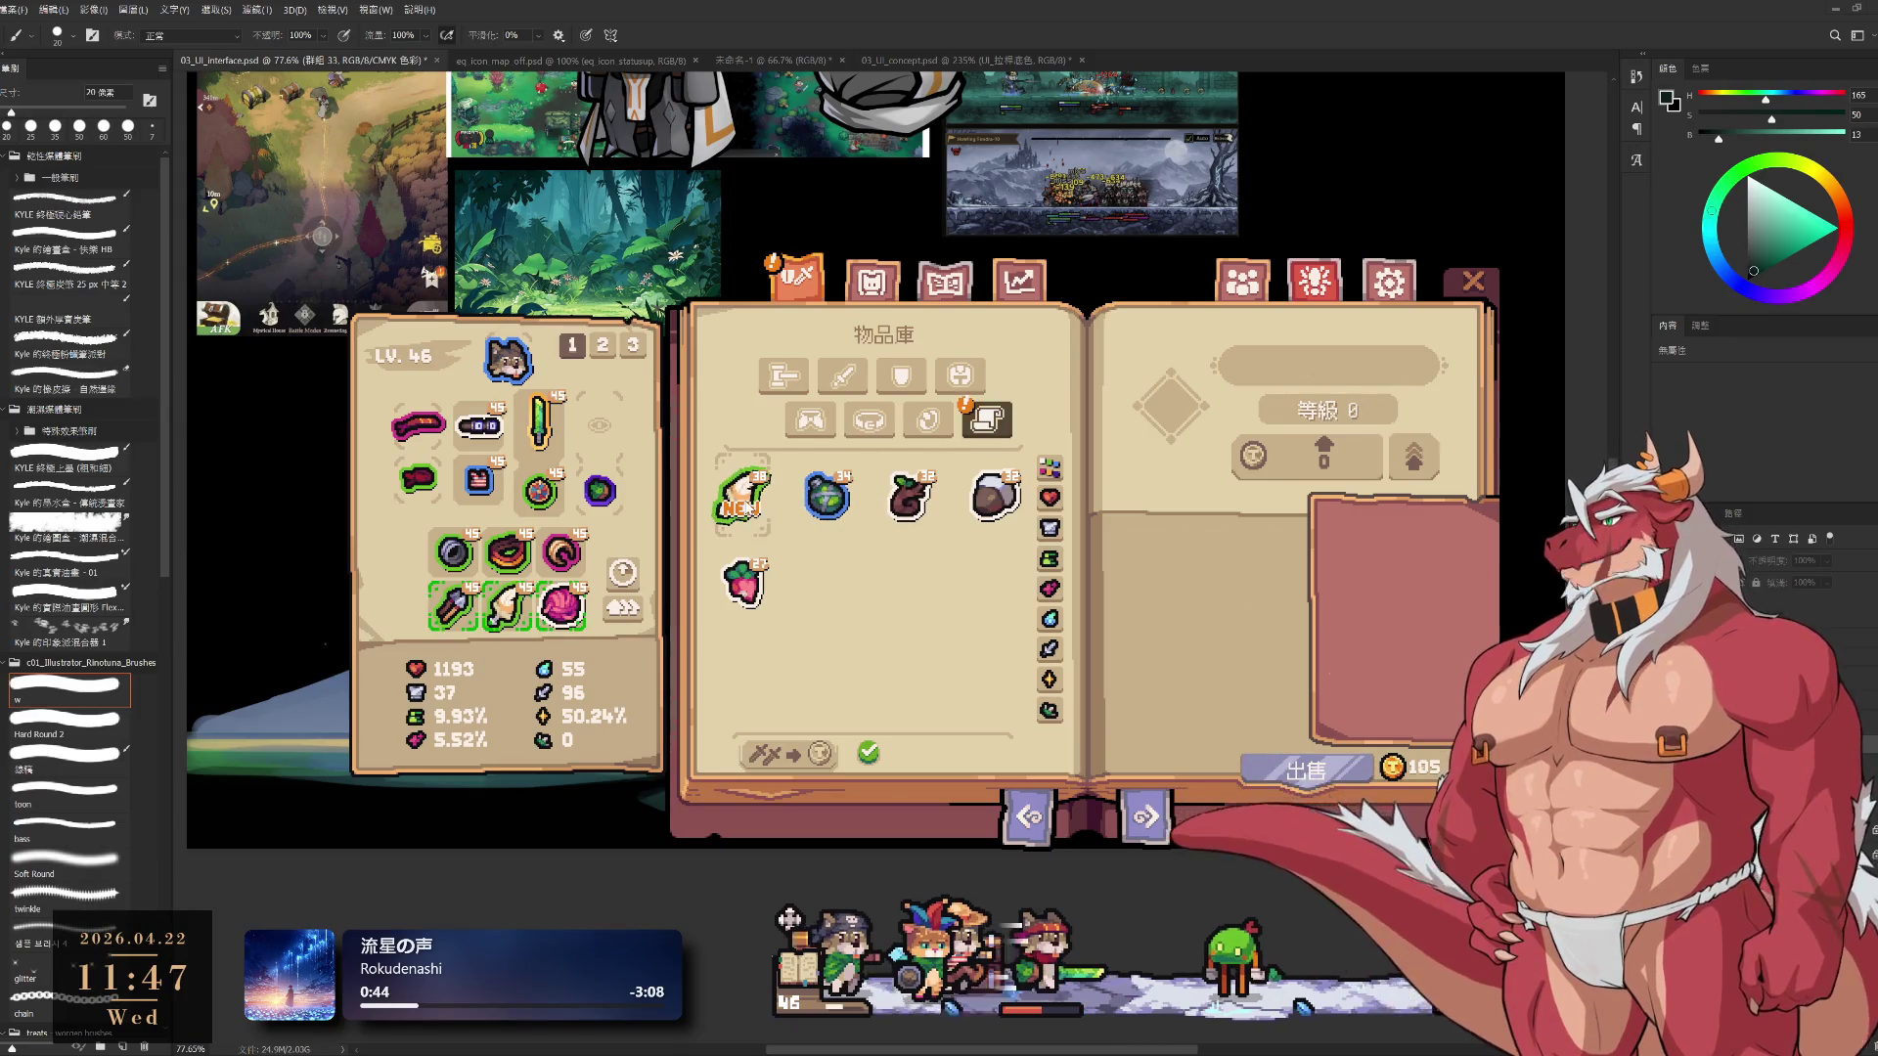
# Upgrade all throwable items, dropping gold from 30288 to 28049 and raising health from 1193 to 1215
pyautogui.click(749, 507)
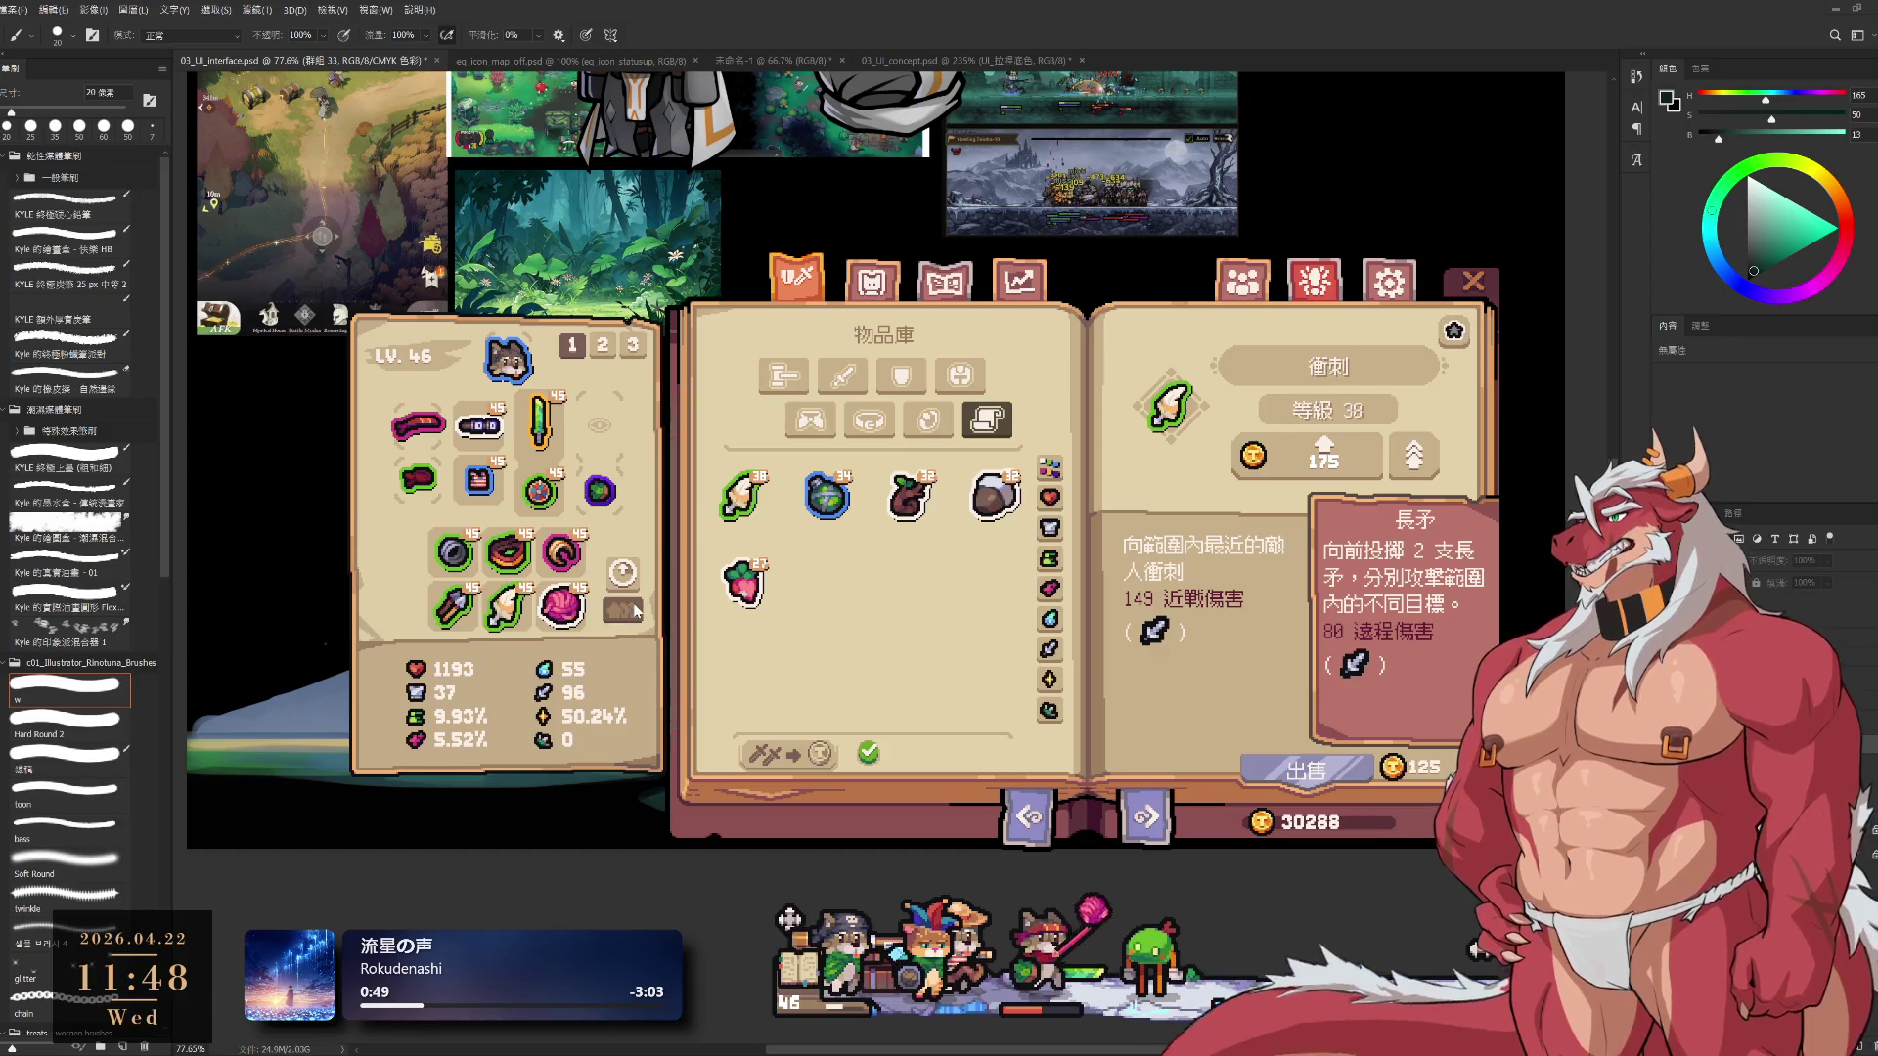
pyautogui.click(637, 611)
# Inspect the yarn ball, poison bottle, hard acorn and heart radish details
pyautogui.click(563, 607)
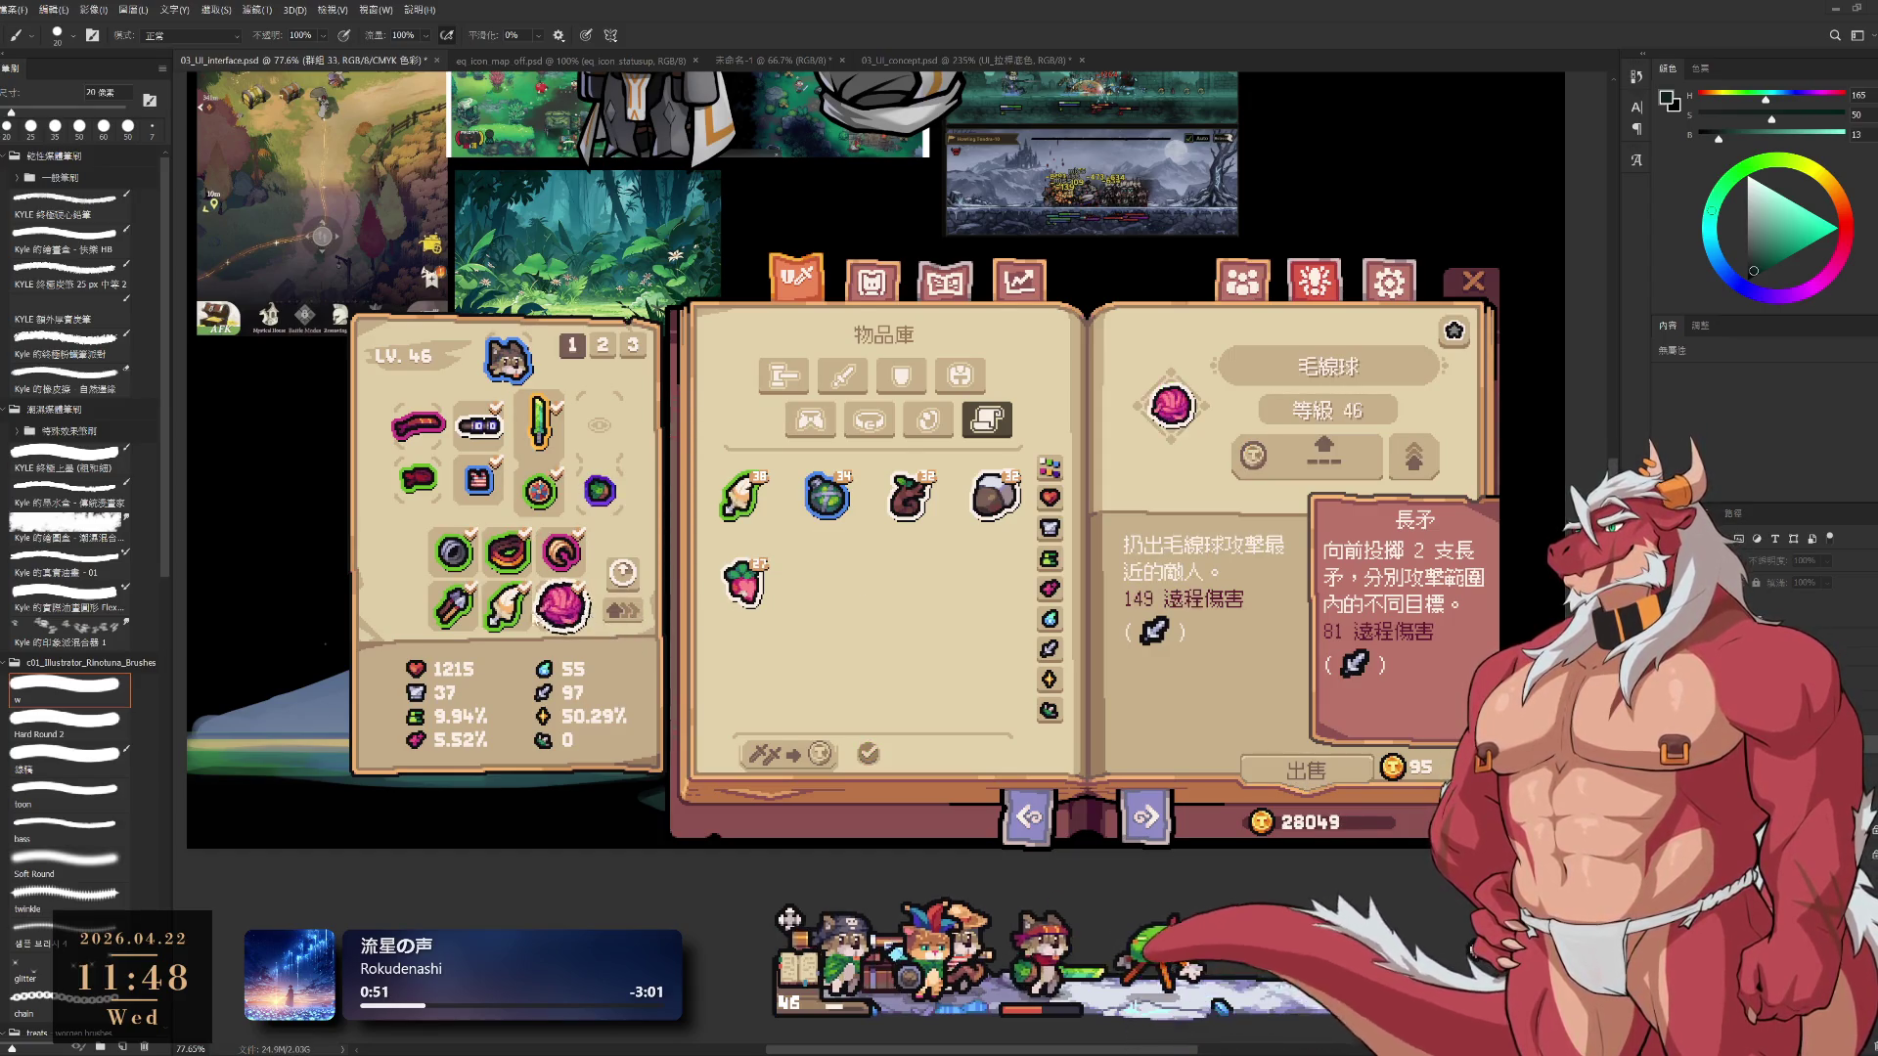
pyautogui.click(826, 494)
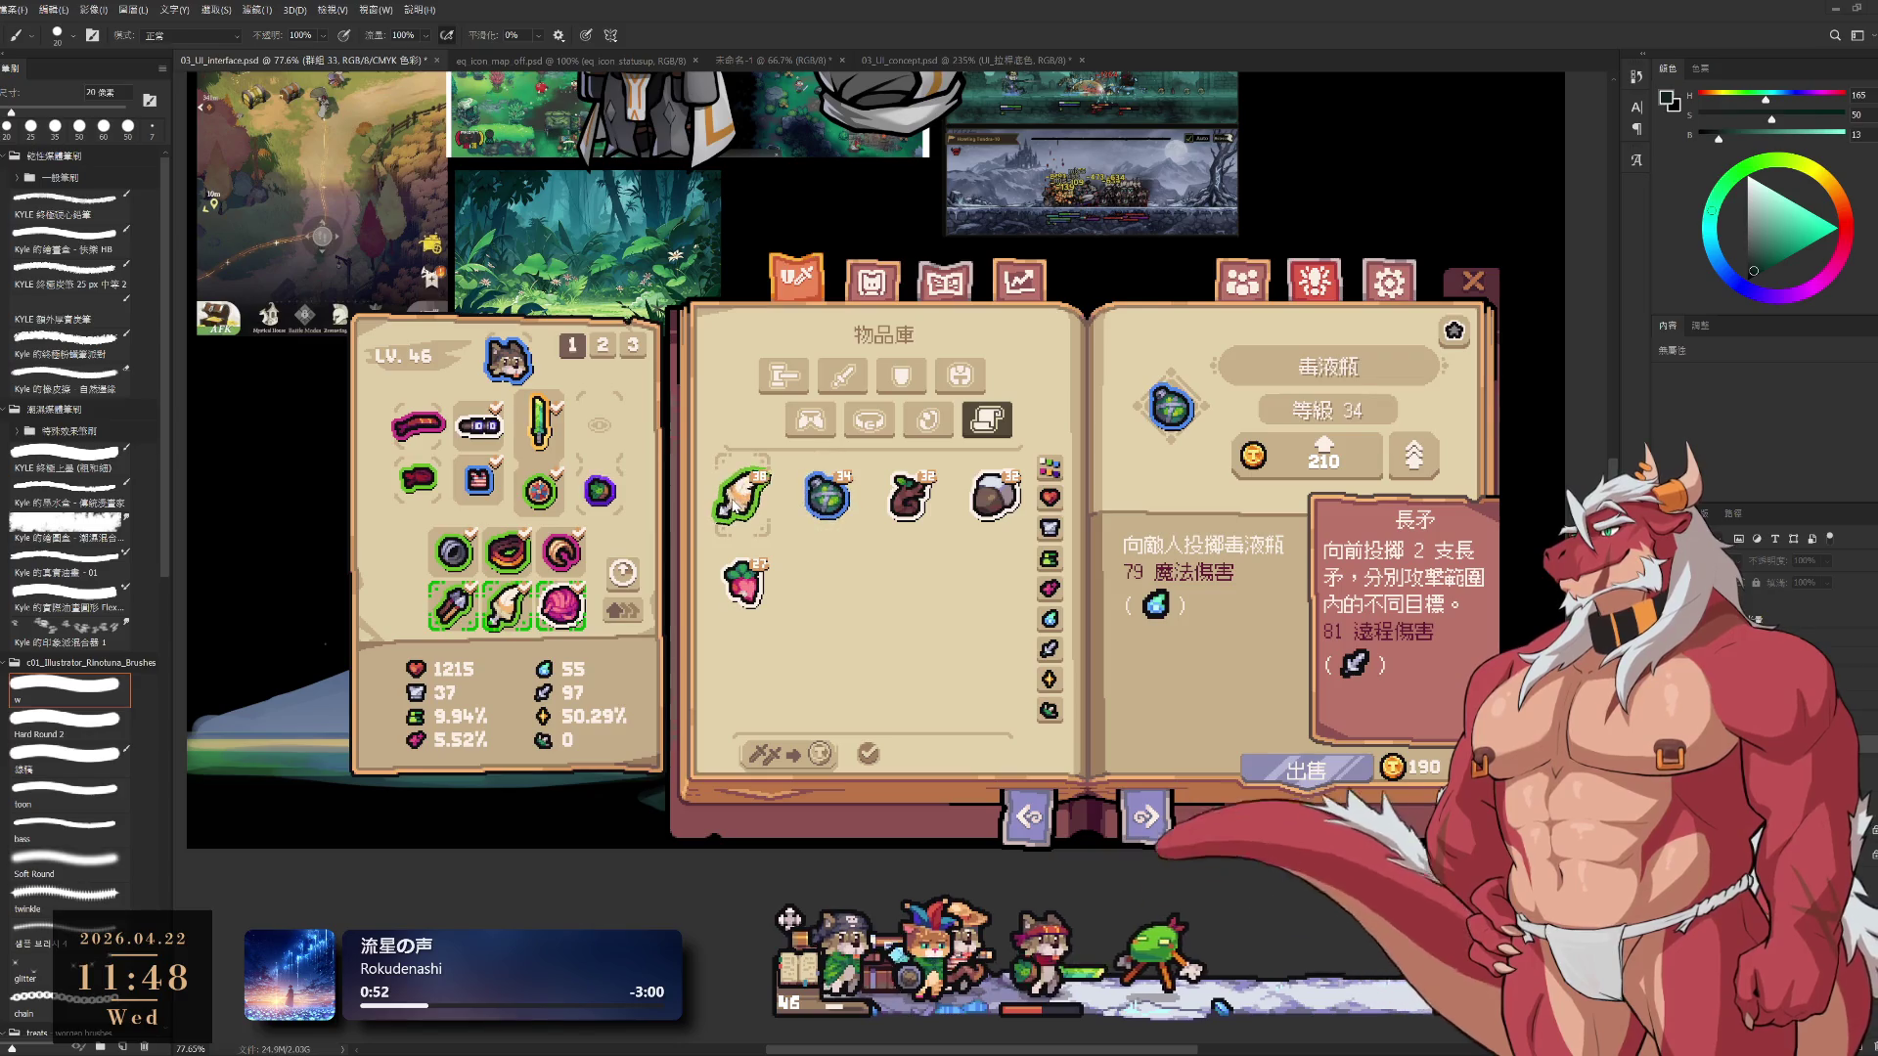
pyautogui.click(993, 497)
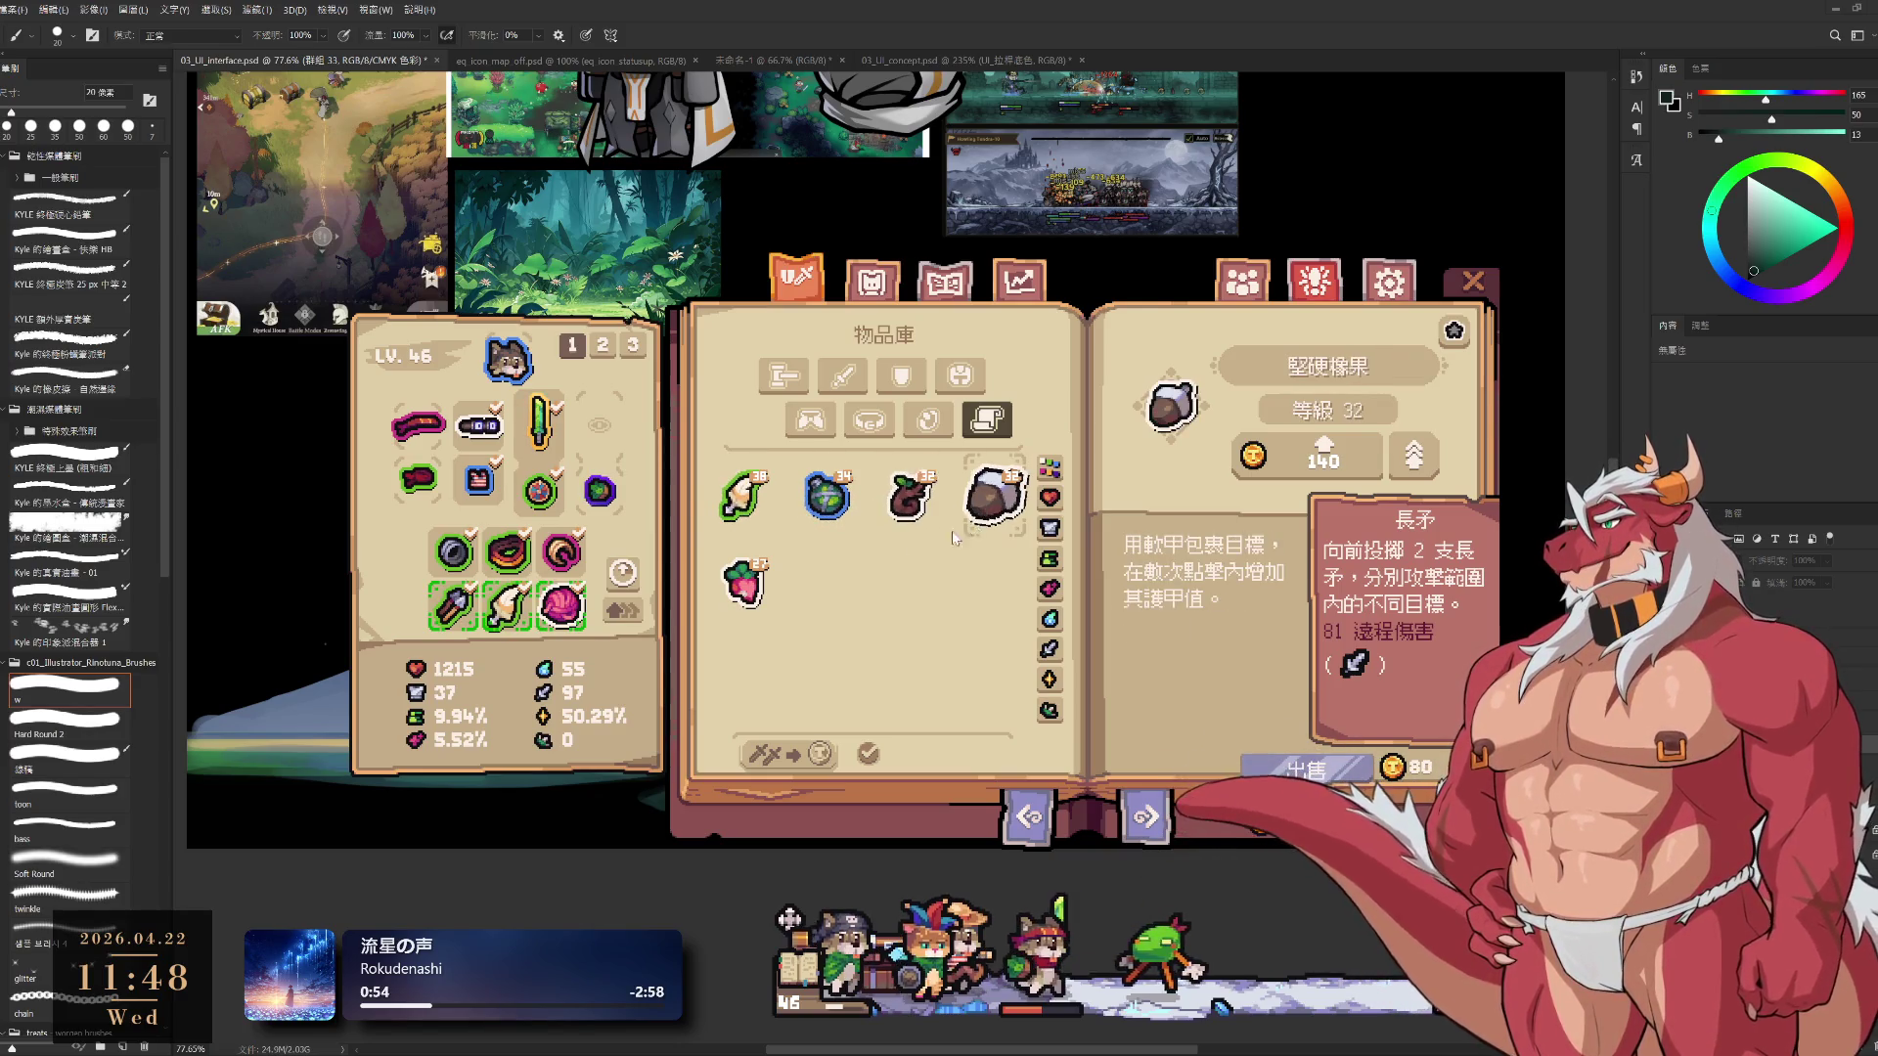
pyautogui.click(744, 587)
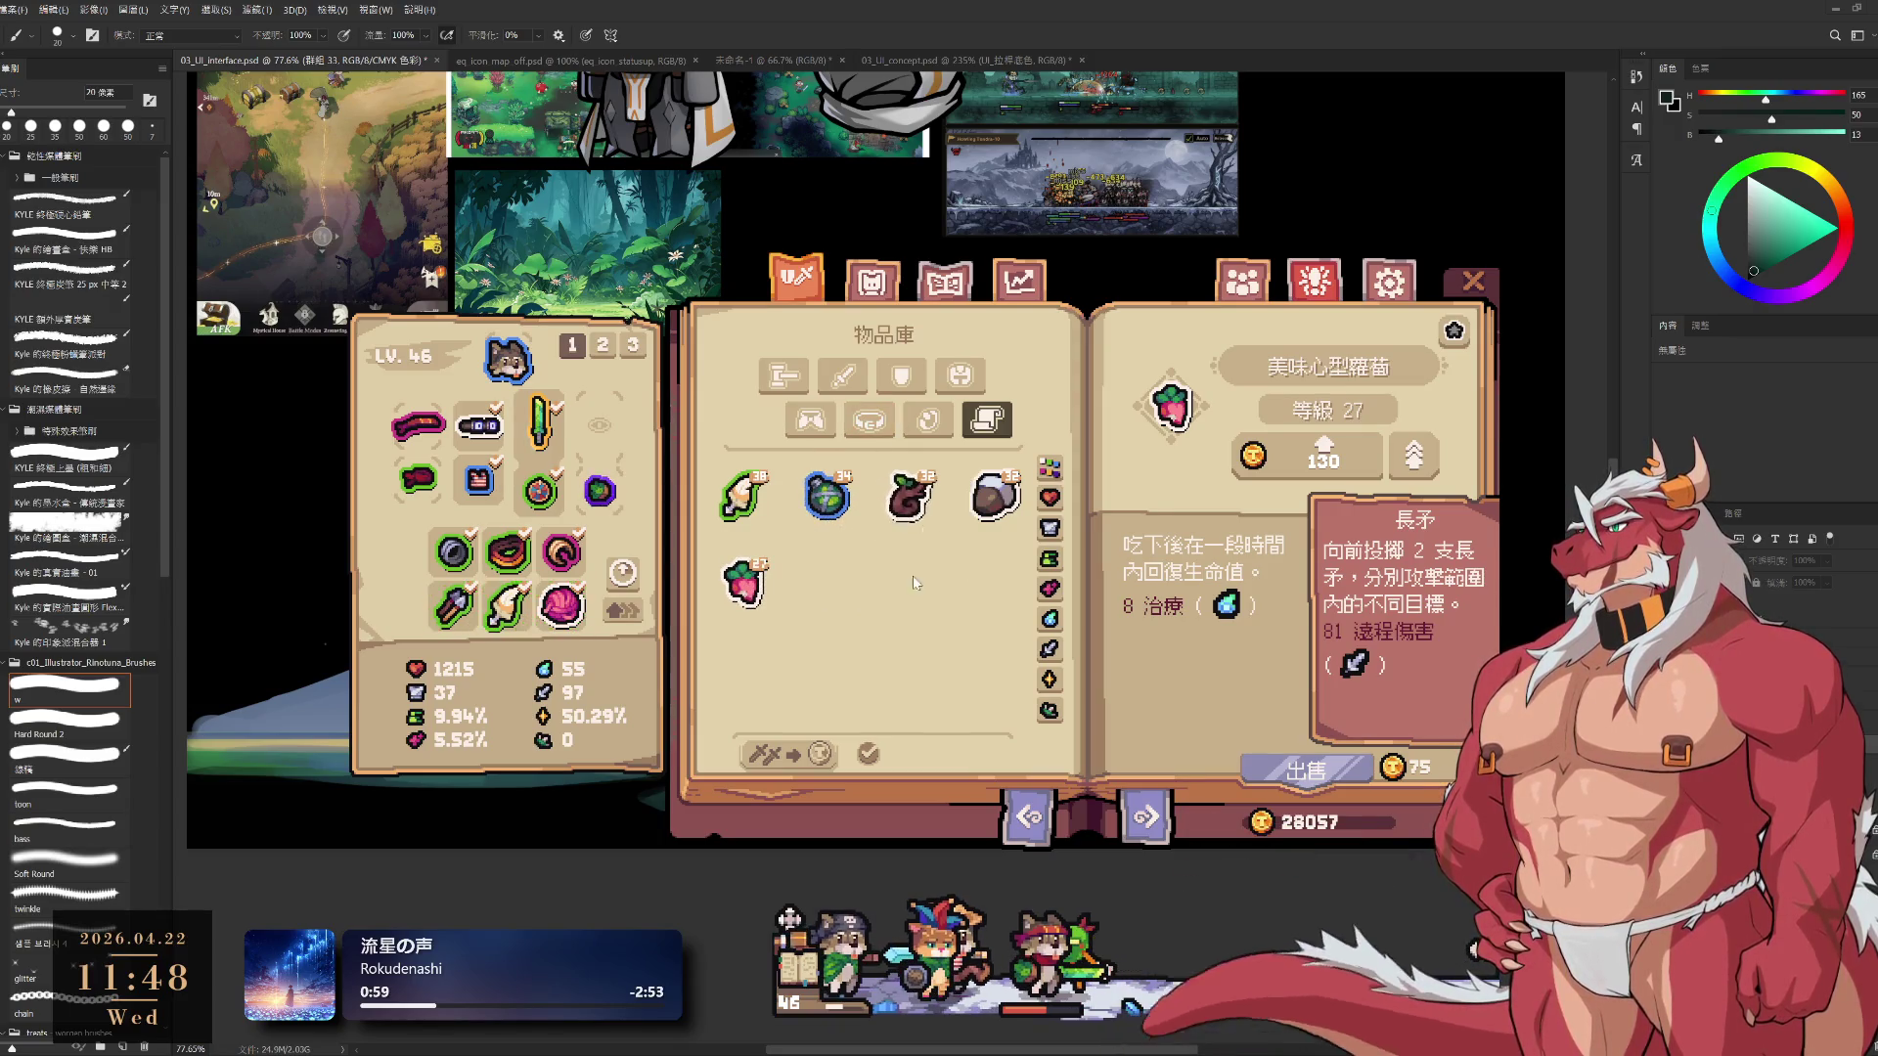
pyautogui.click(833, 501)
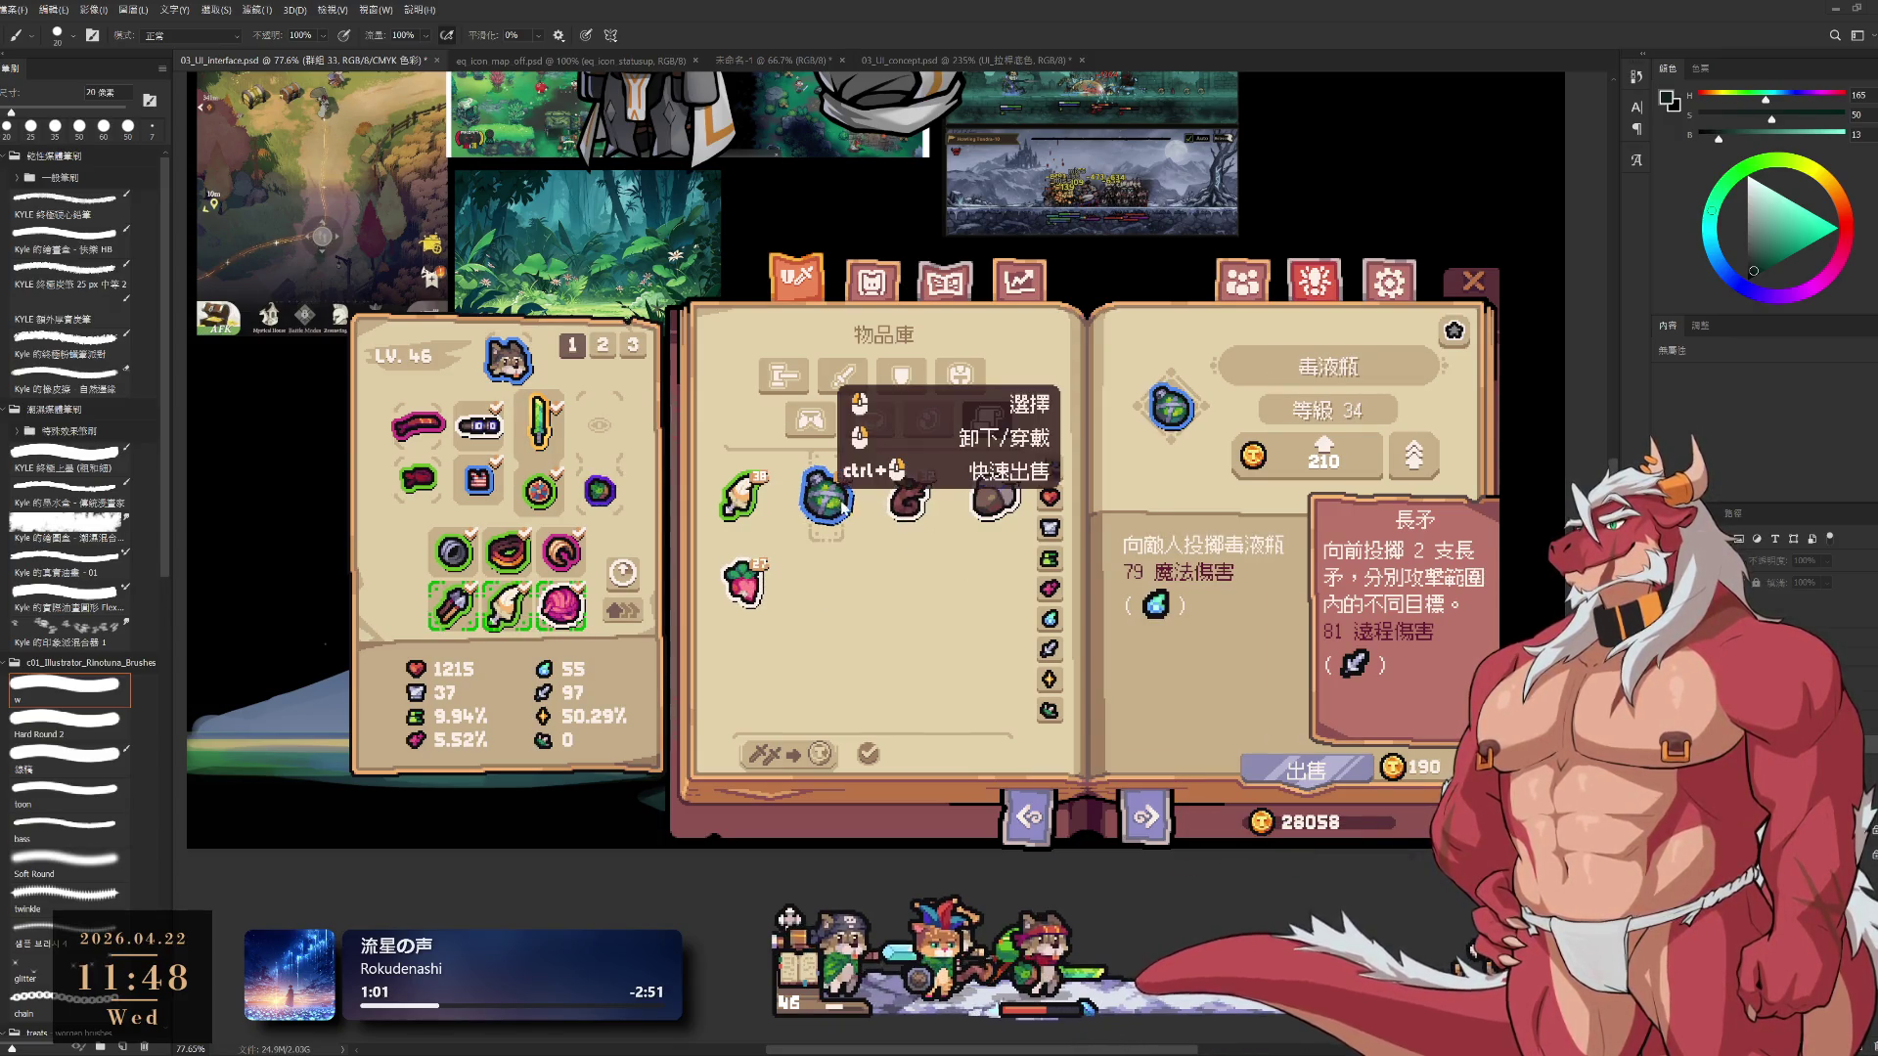
# Browse the cosmetics categories in the appearance wardrobe, then return to item storage
pyautogui.click(872, 281)
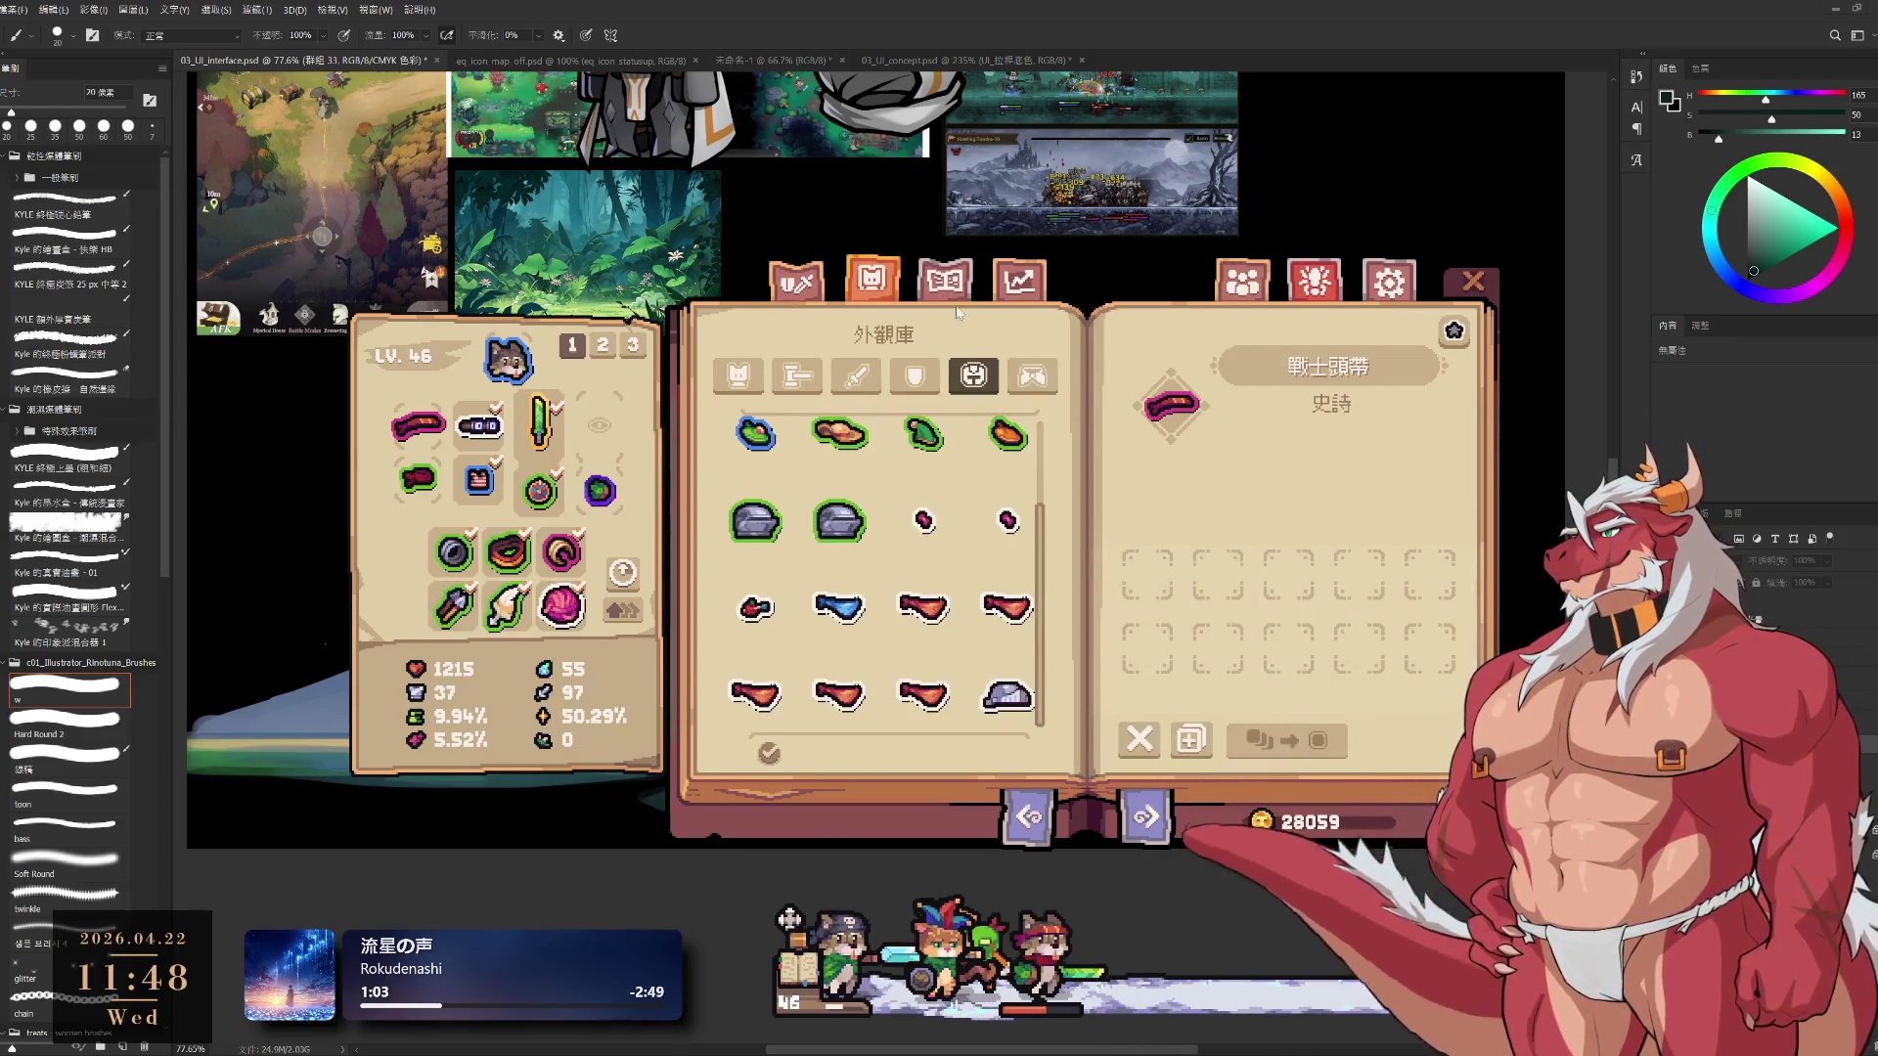
pyautogui.click(914, 375)
pyautogui.click(797, 375)
pyautogui.click(738, 375)
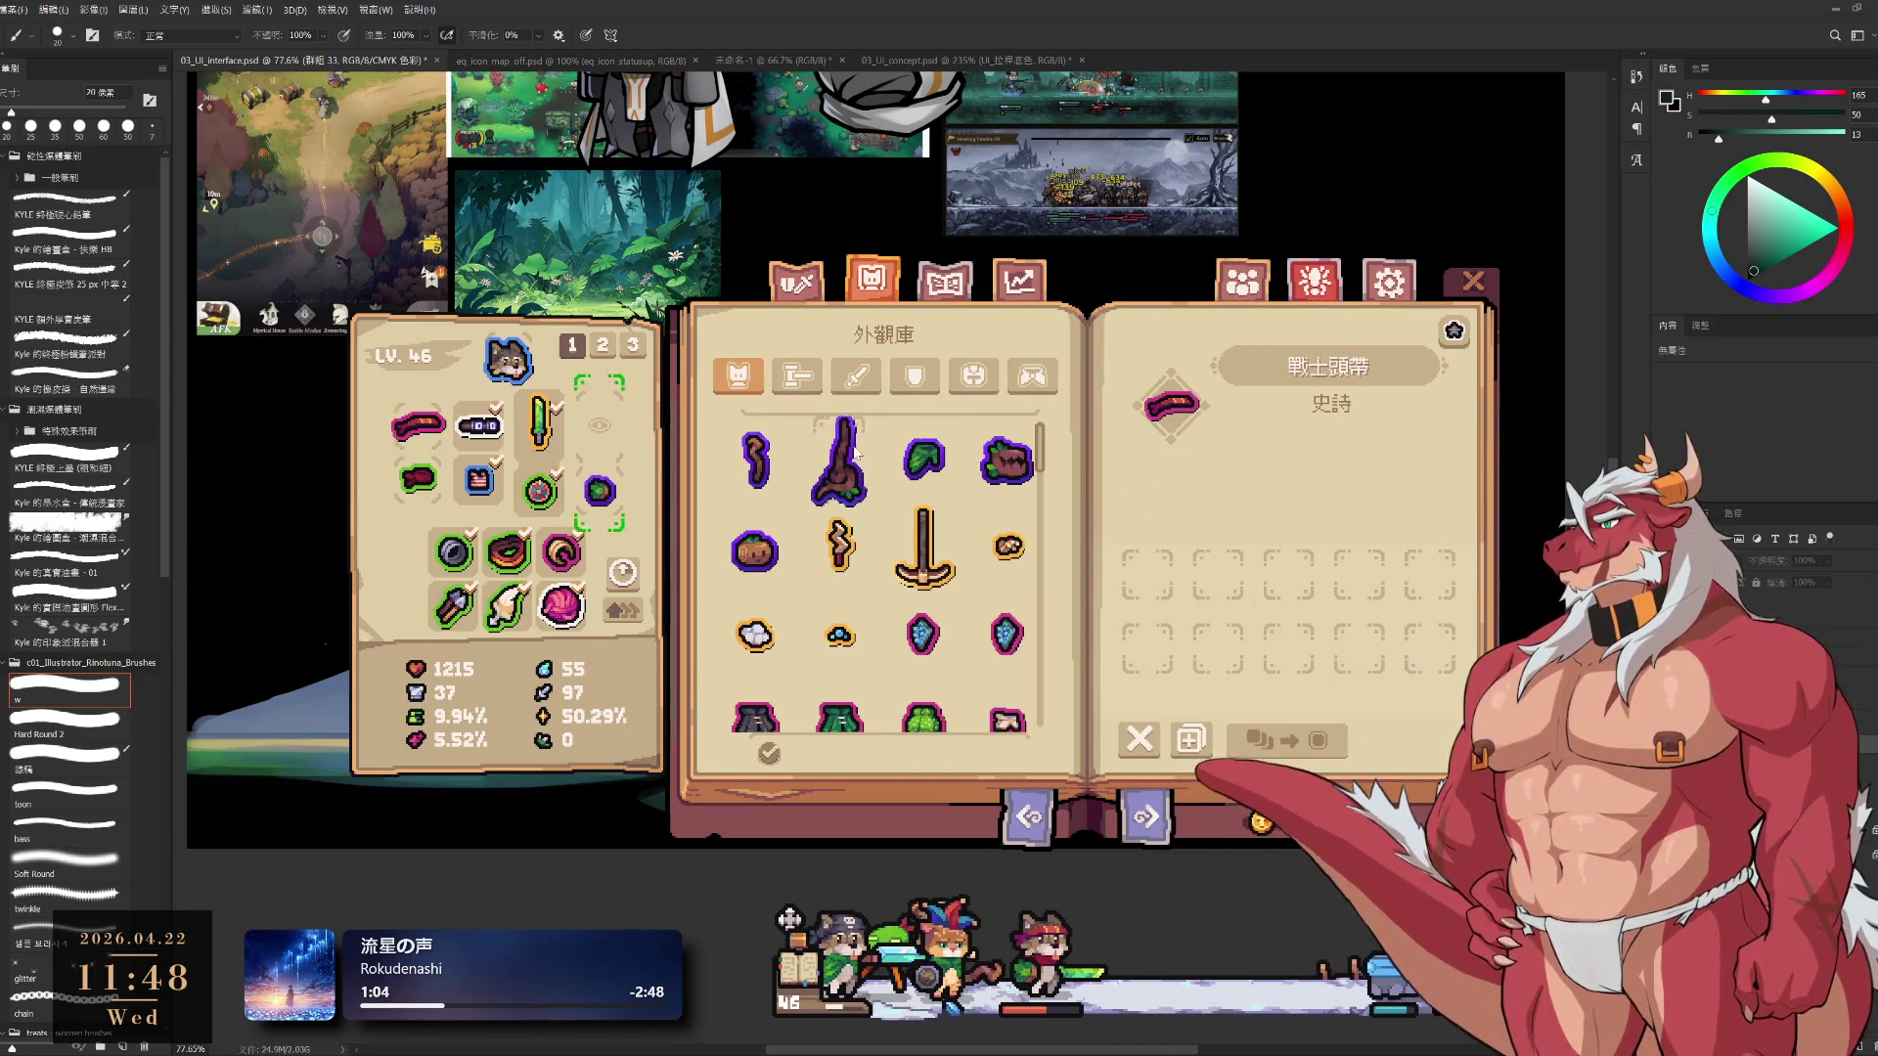
pyautogui.scroll(-5, 858, 452)
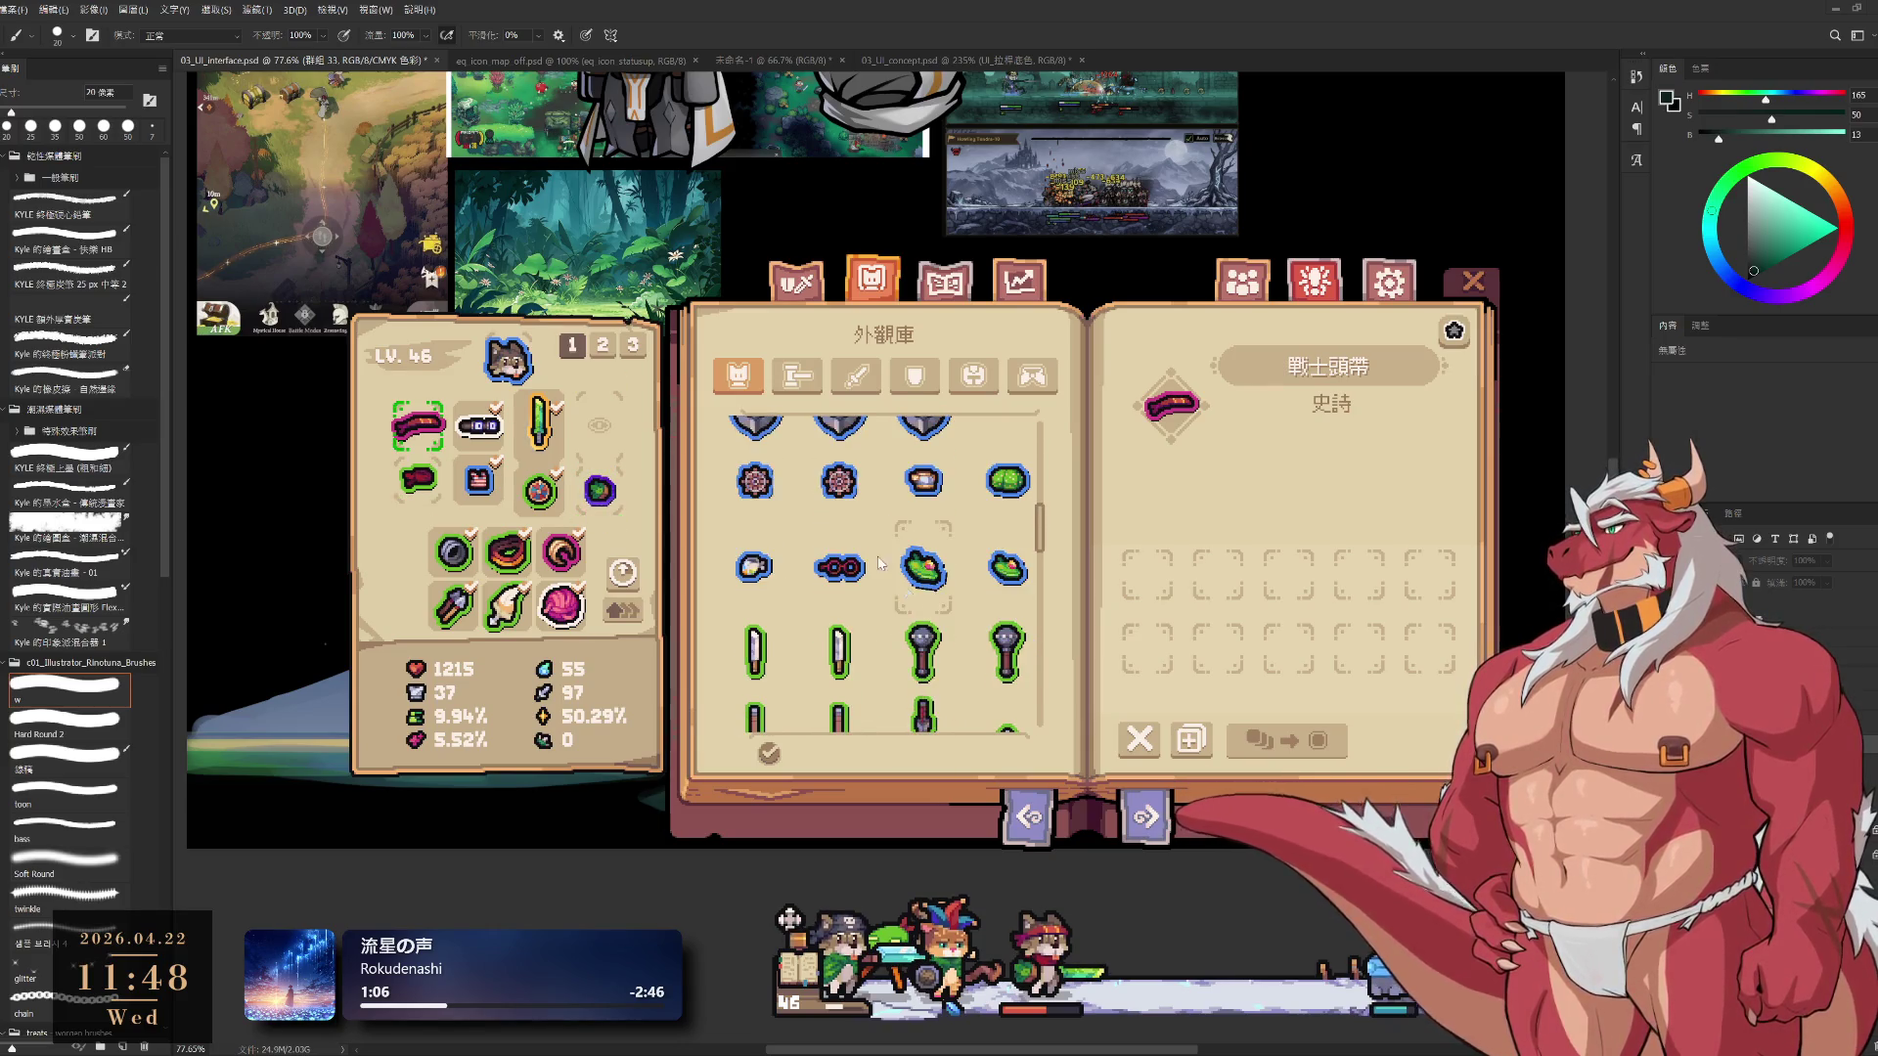
pyautogui.click(802, 281)
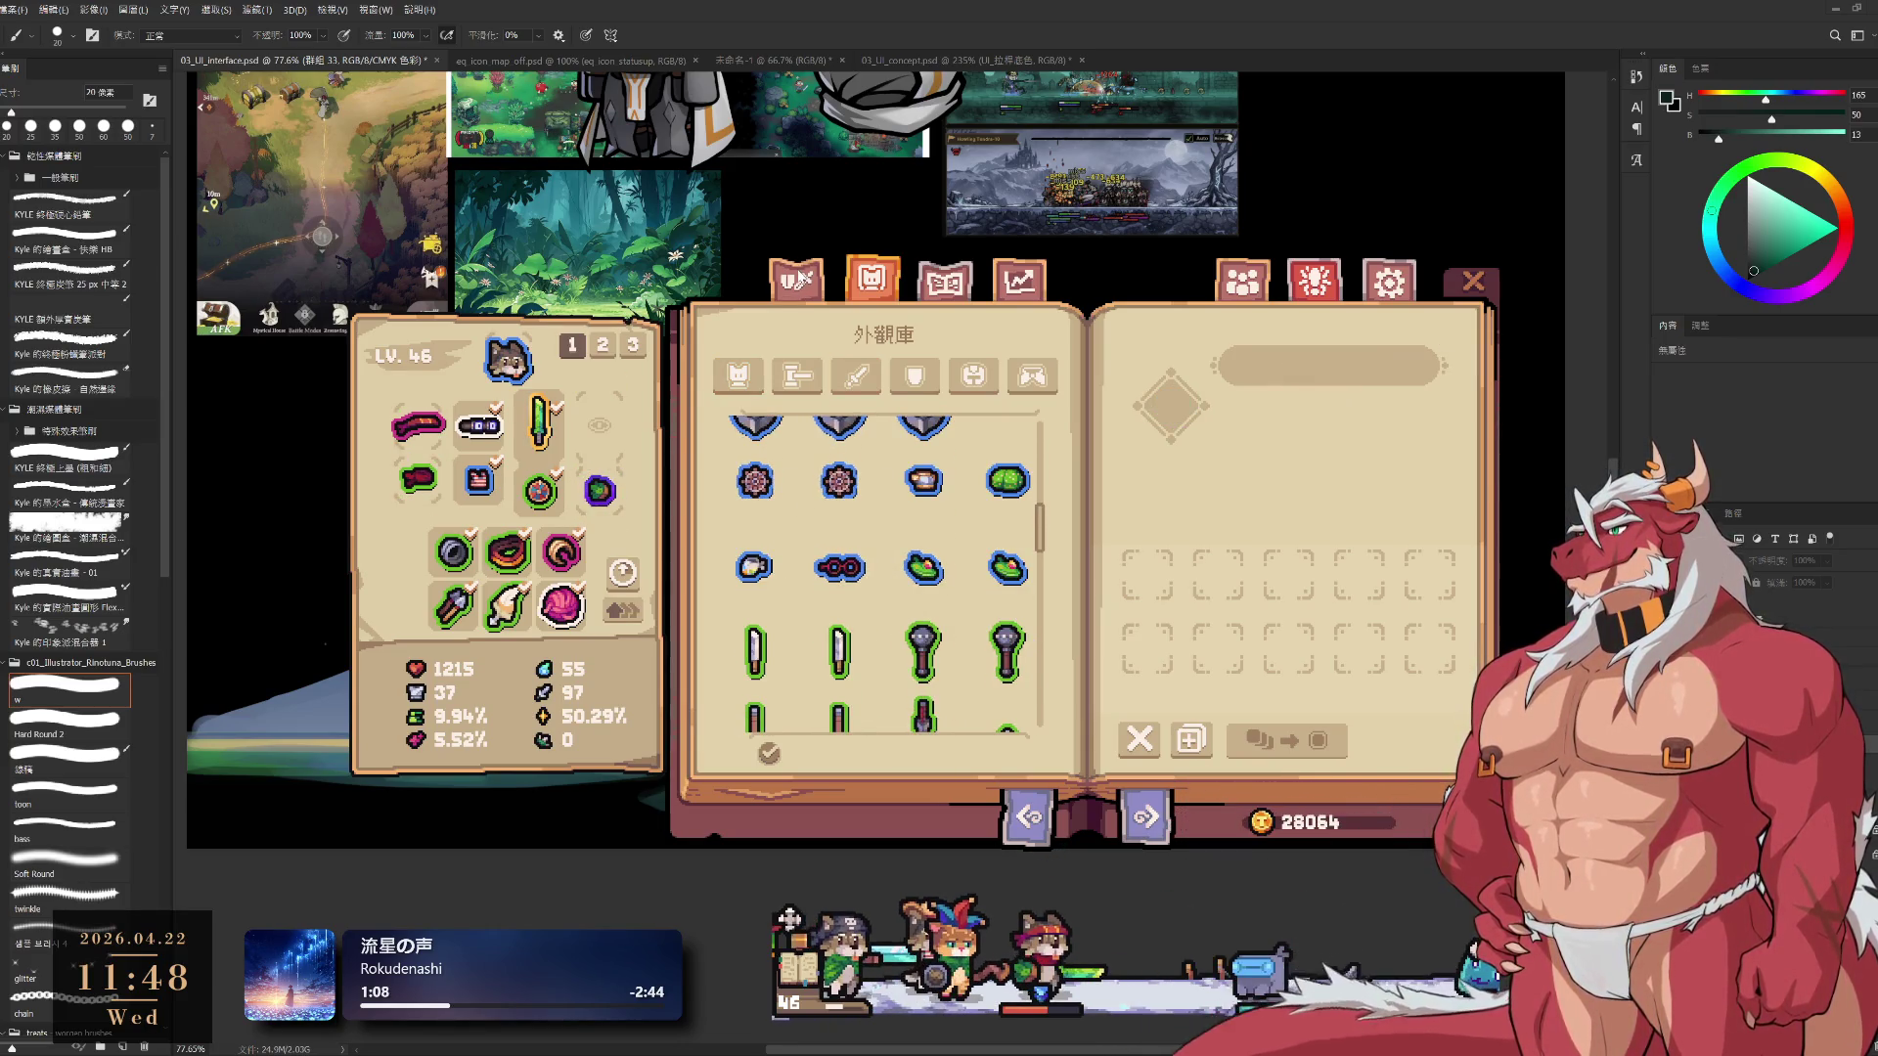
pyautogui.click(802, 281)
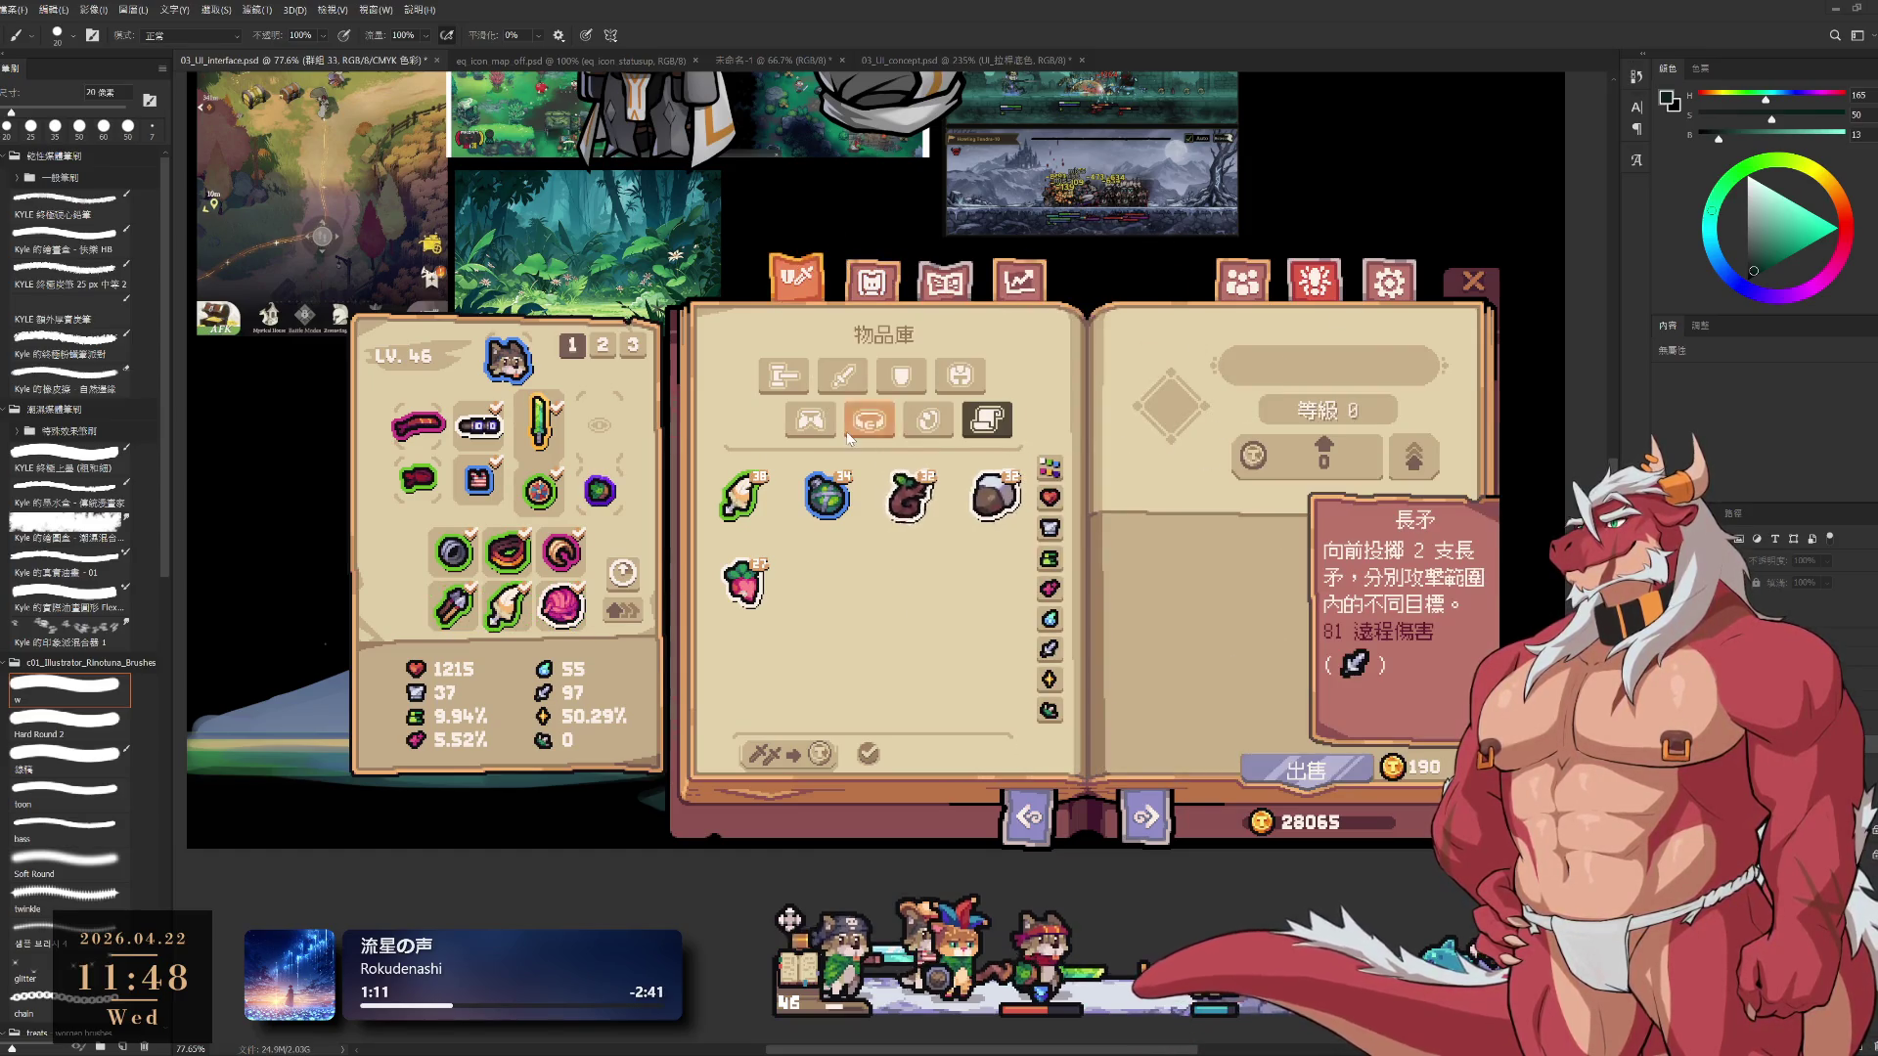
# Check the weapons and throwables categories, then close the inventory book
pyautogui.click(783, 375)
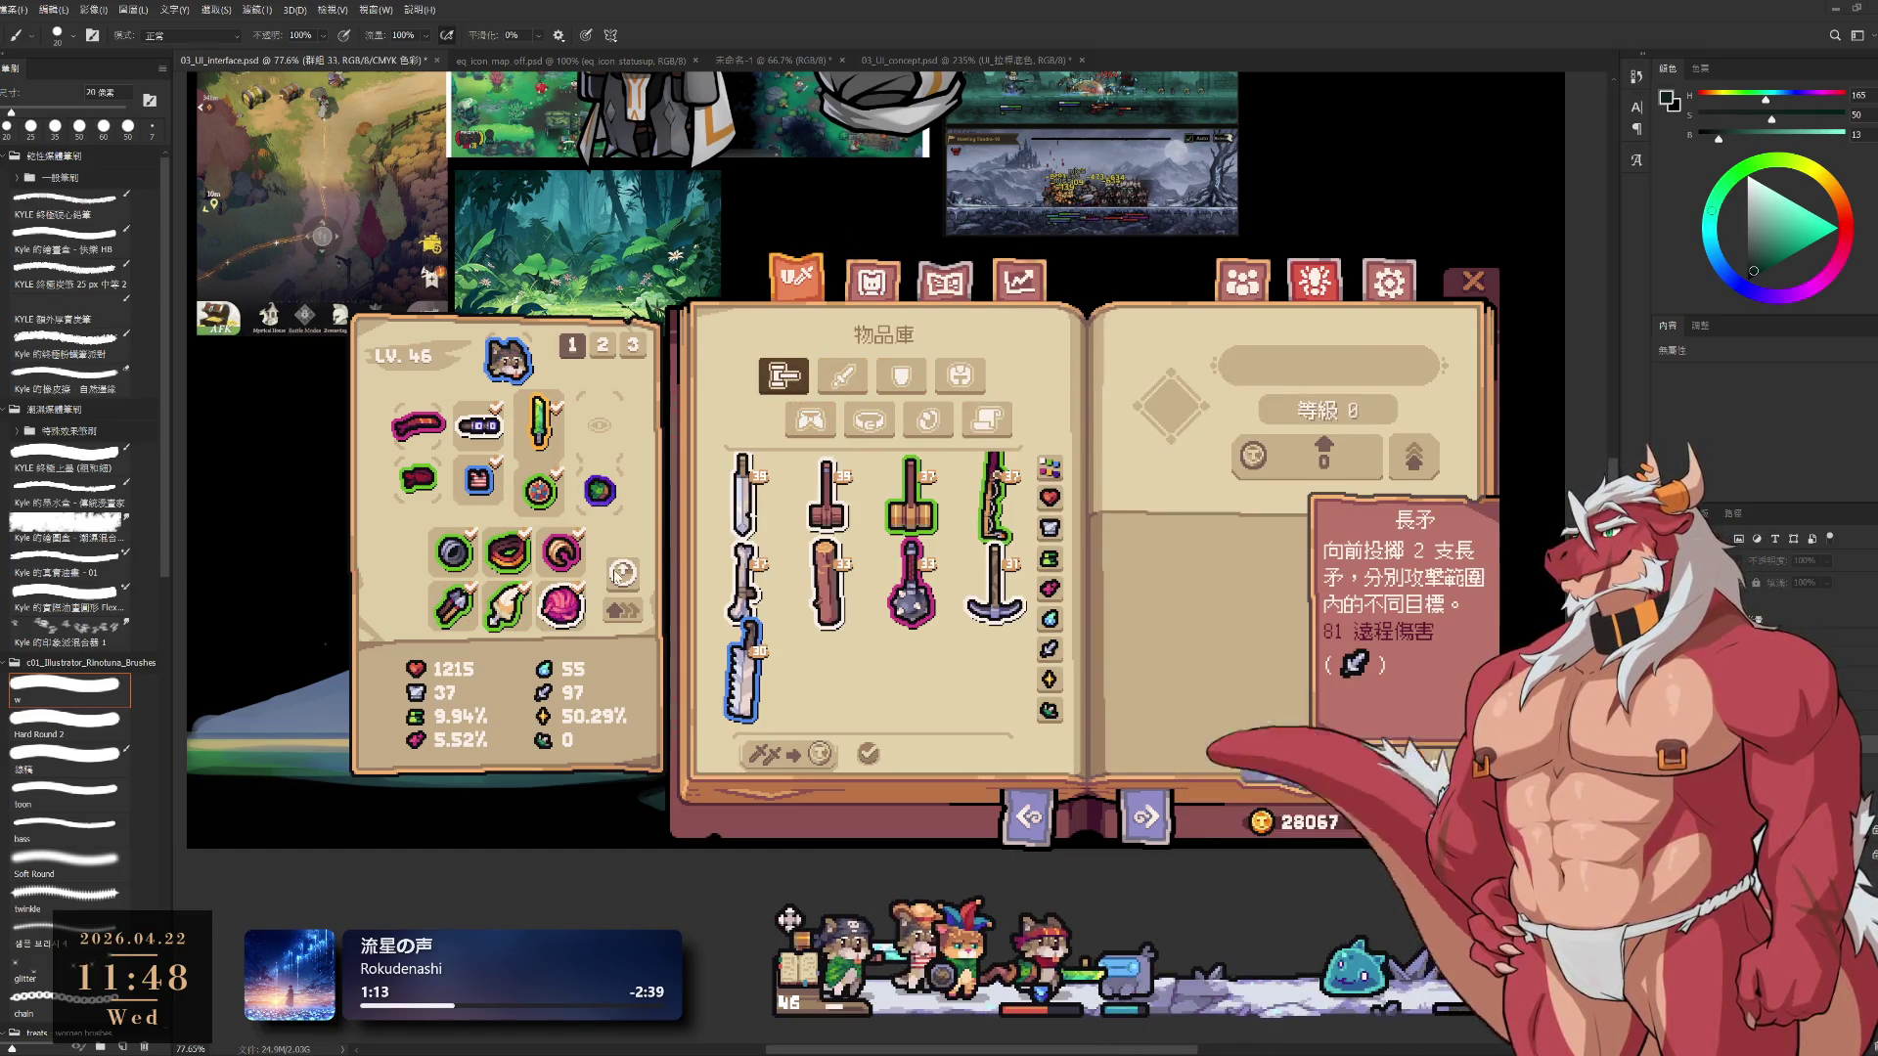
pyautogui.click(562, 607)
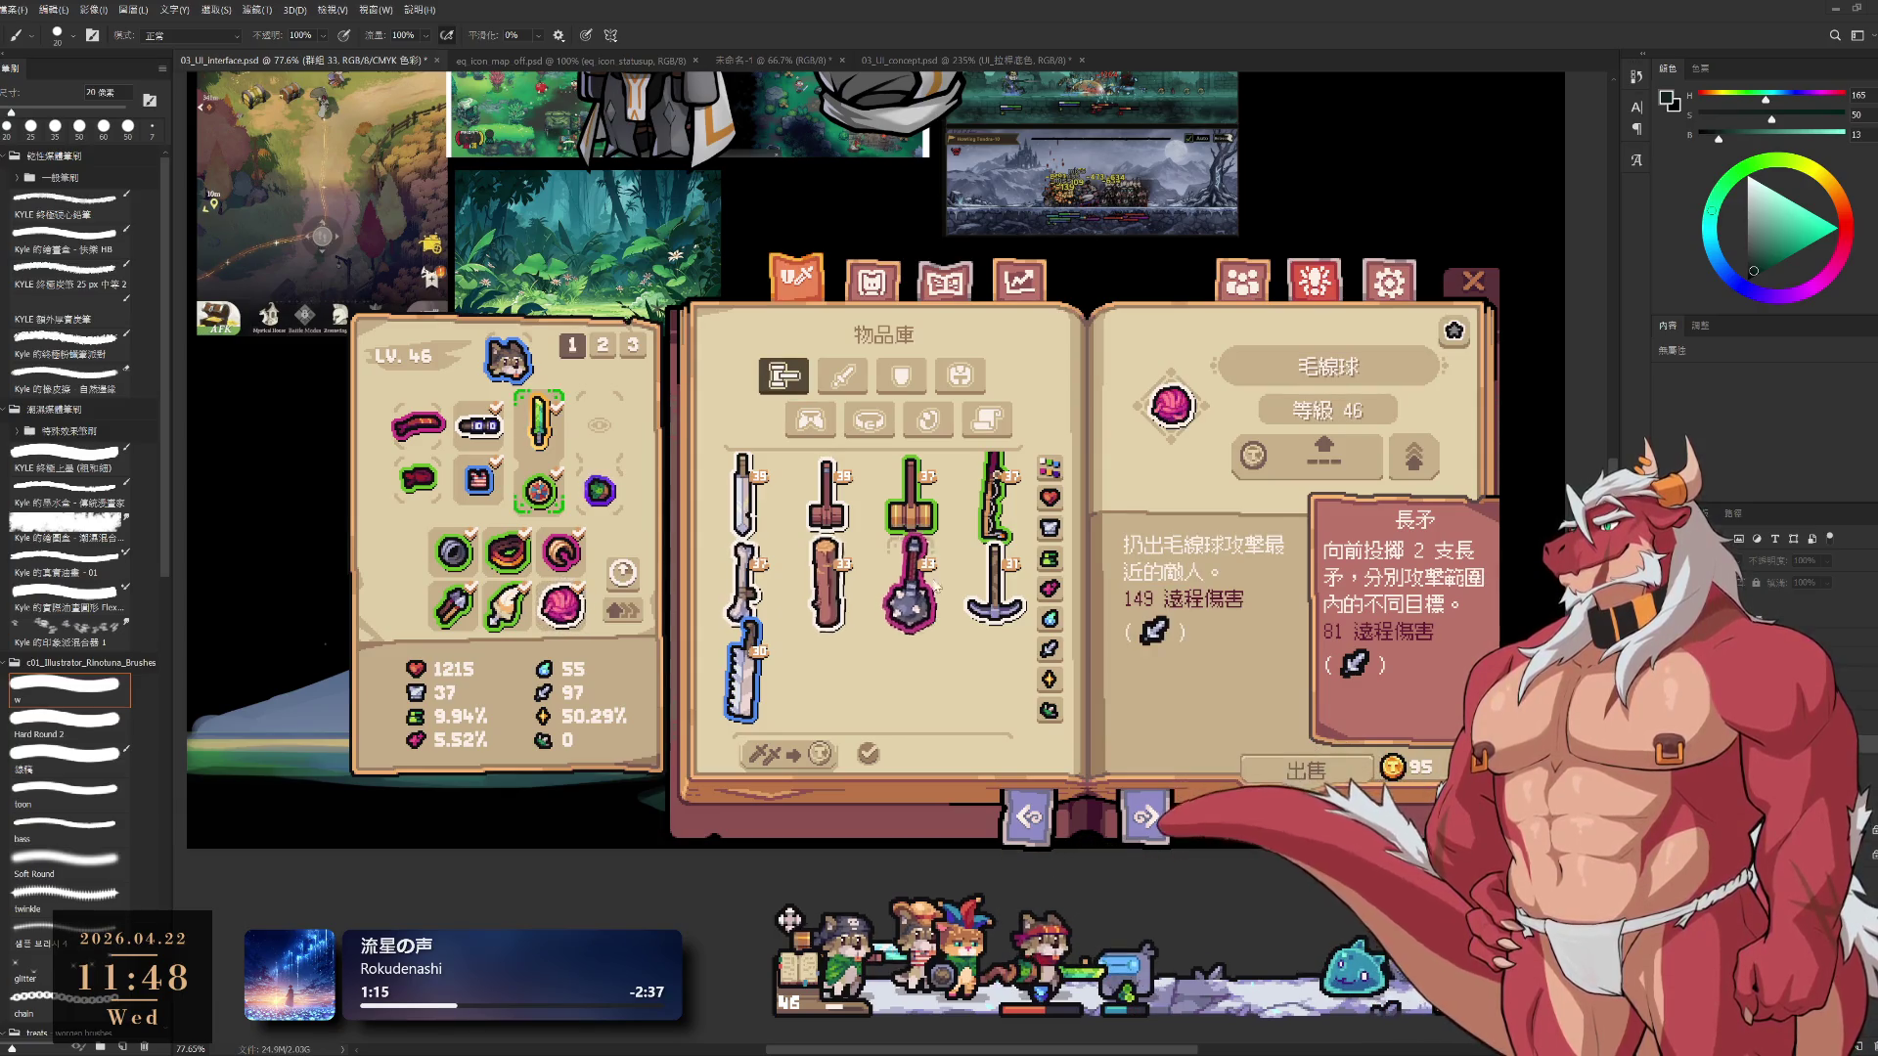
pyautogui.click(1006, 426)
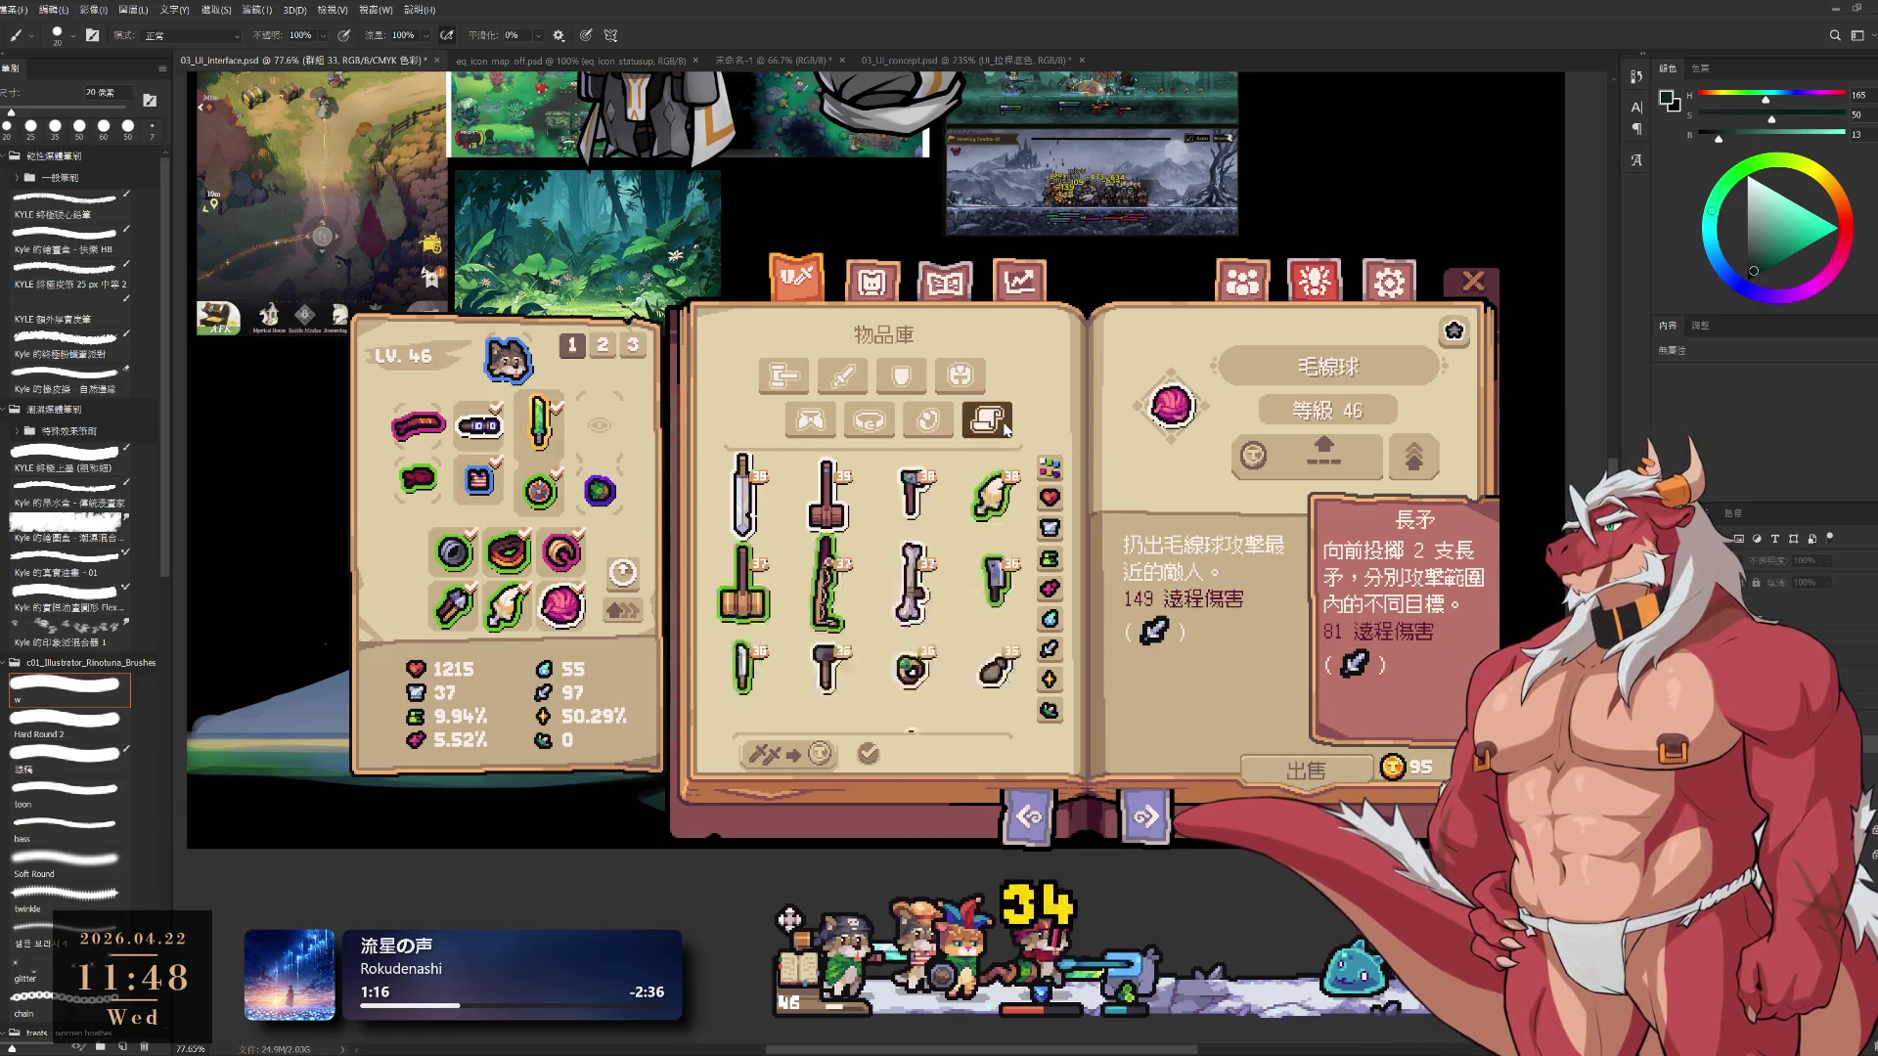
pyautogui.click(818, 507)
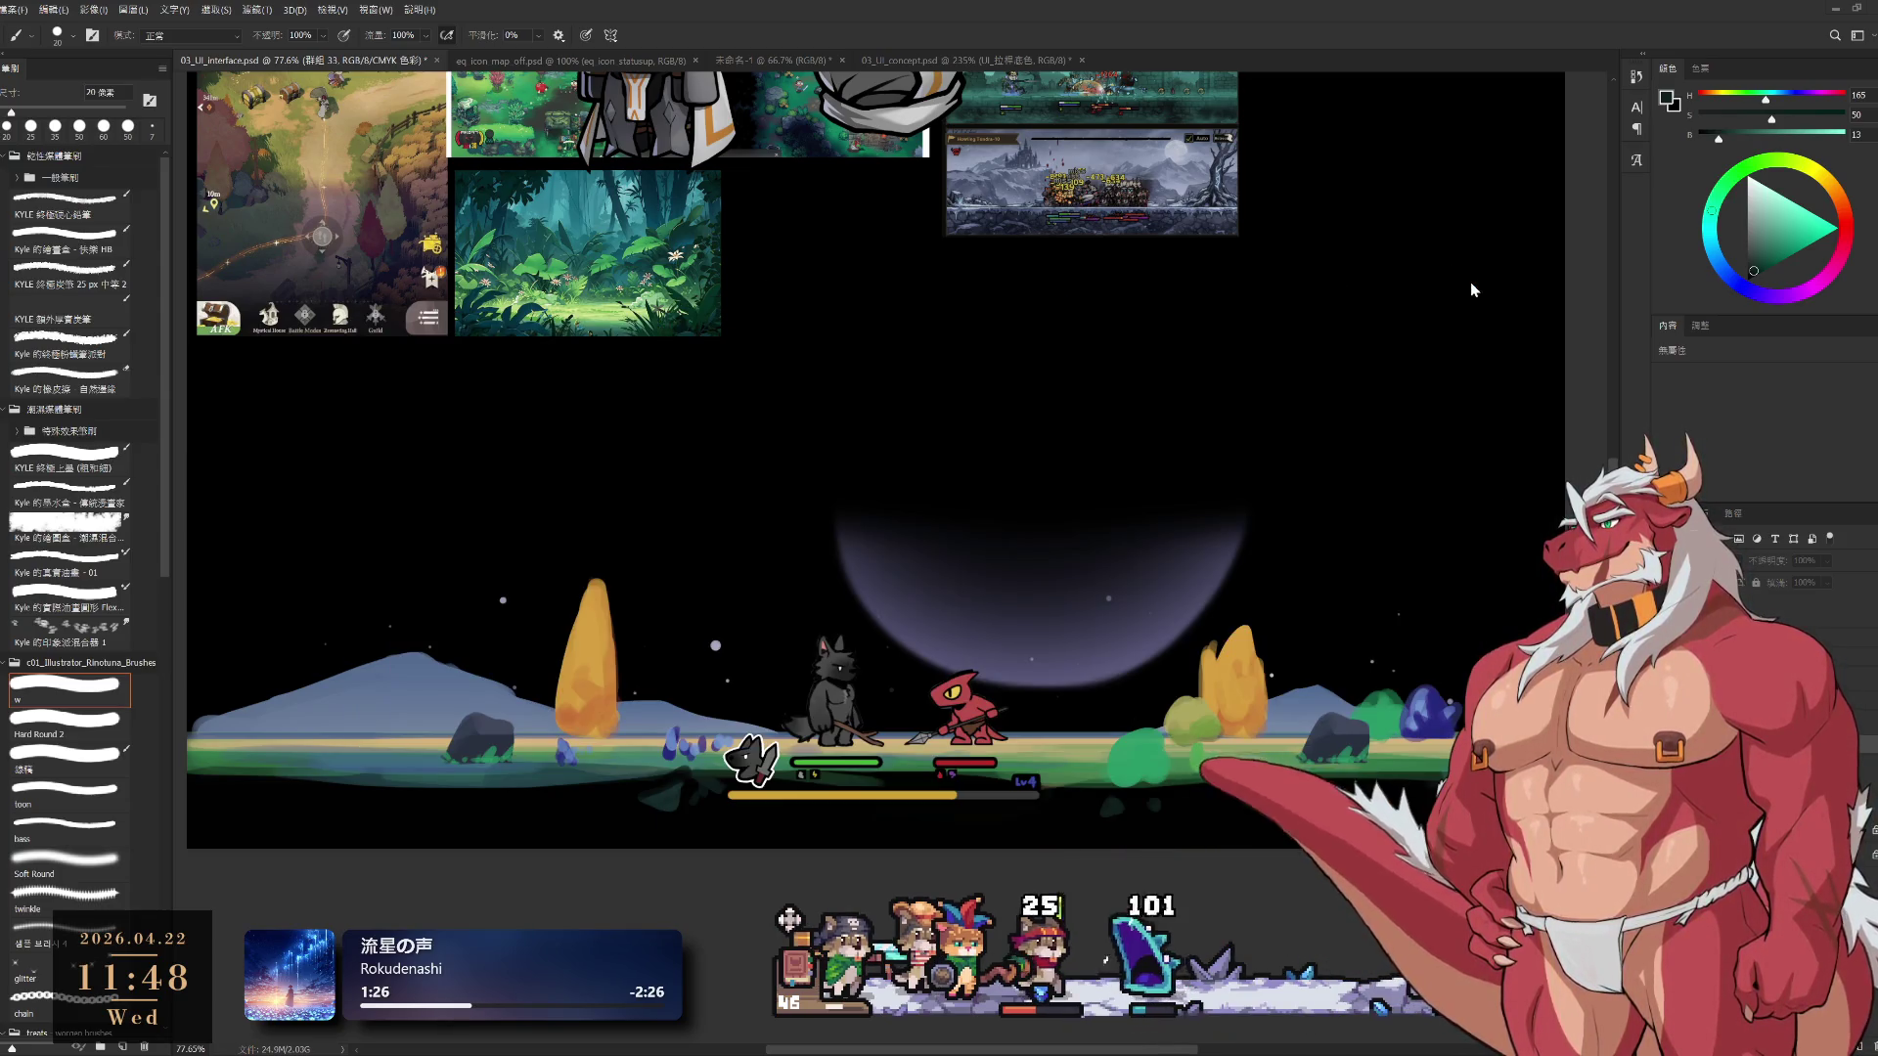
pyautogui.click(1472, 282)
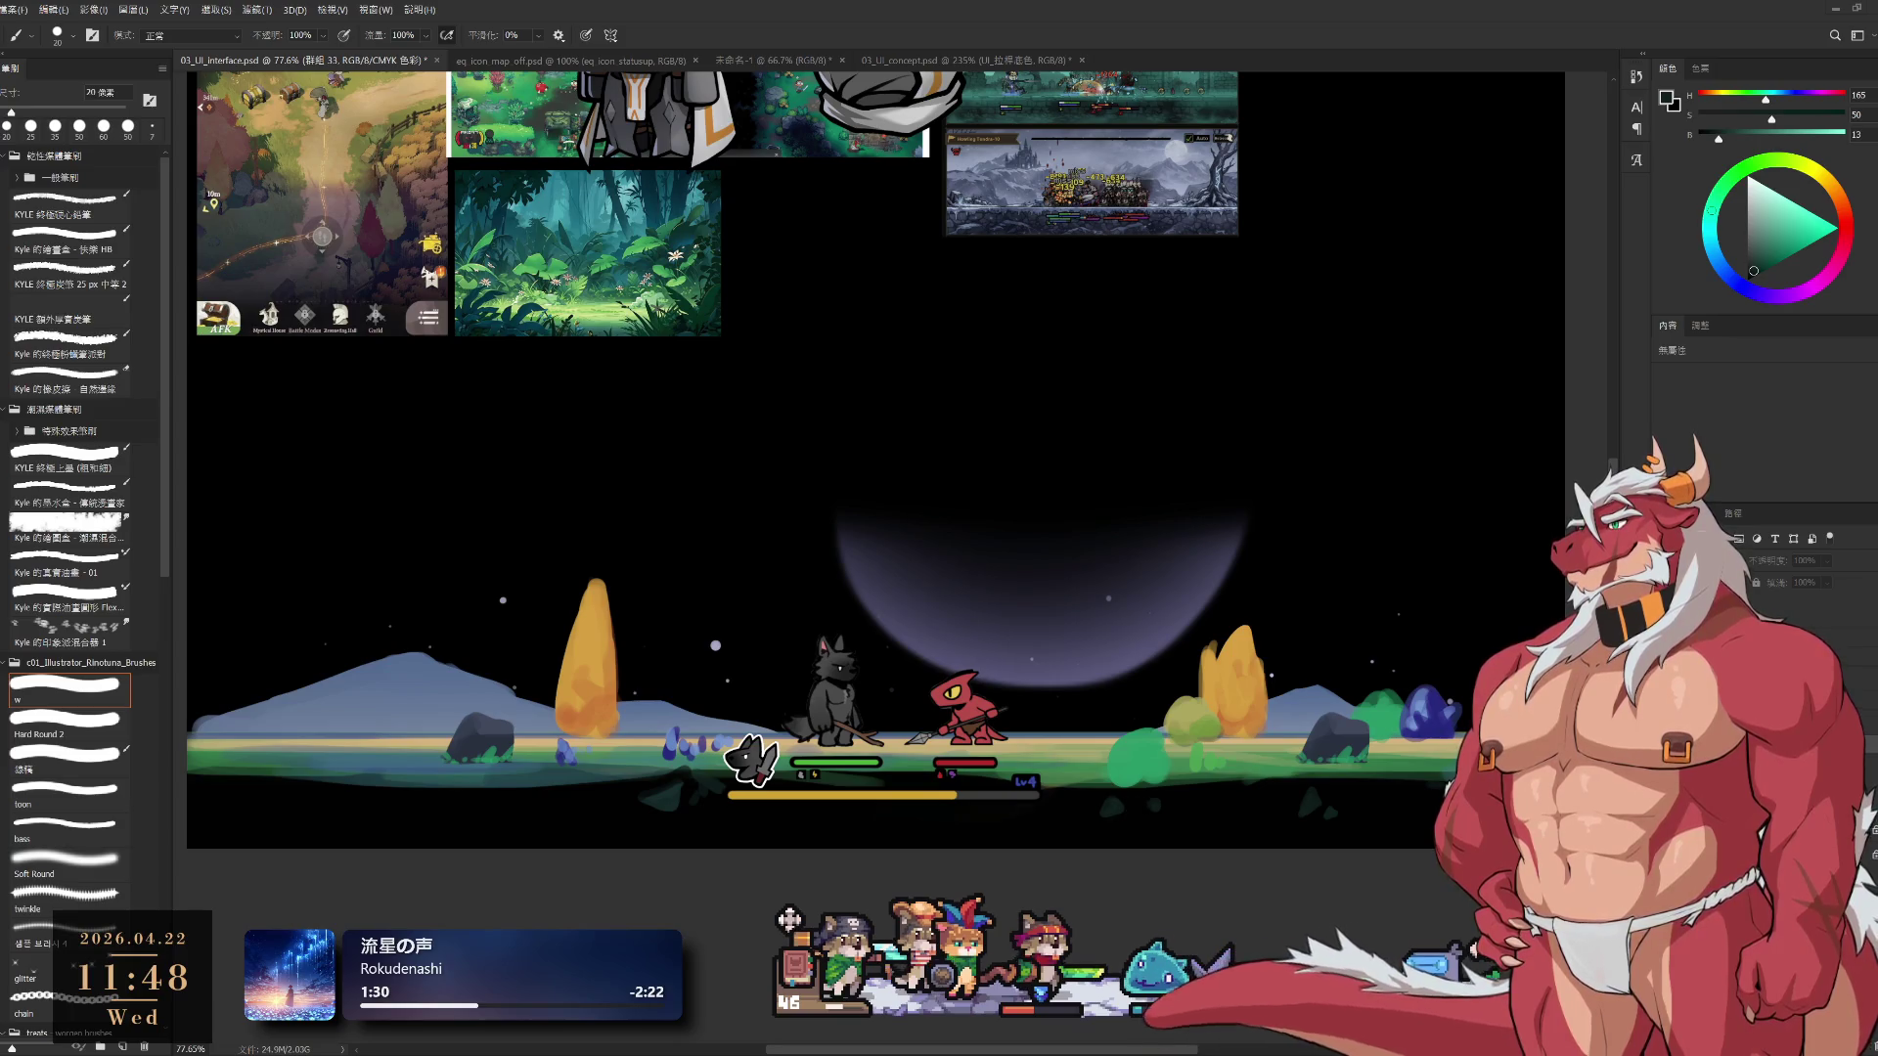
pyautogui.moveTo(1076, 411)
pyautogui.mouseDown()
pyautogui.moveTo(1086, 349)
pyautogui.moveTo(1058, 433)
pyautogui.mouseUp()
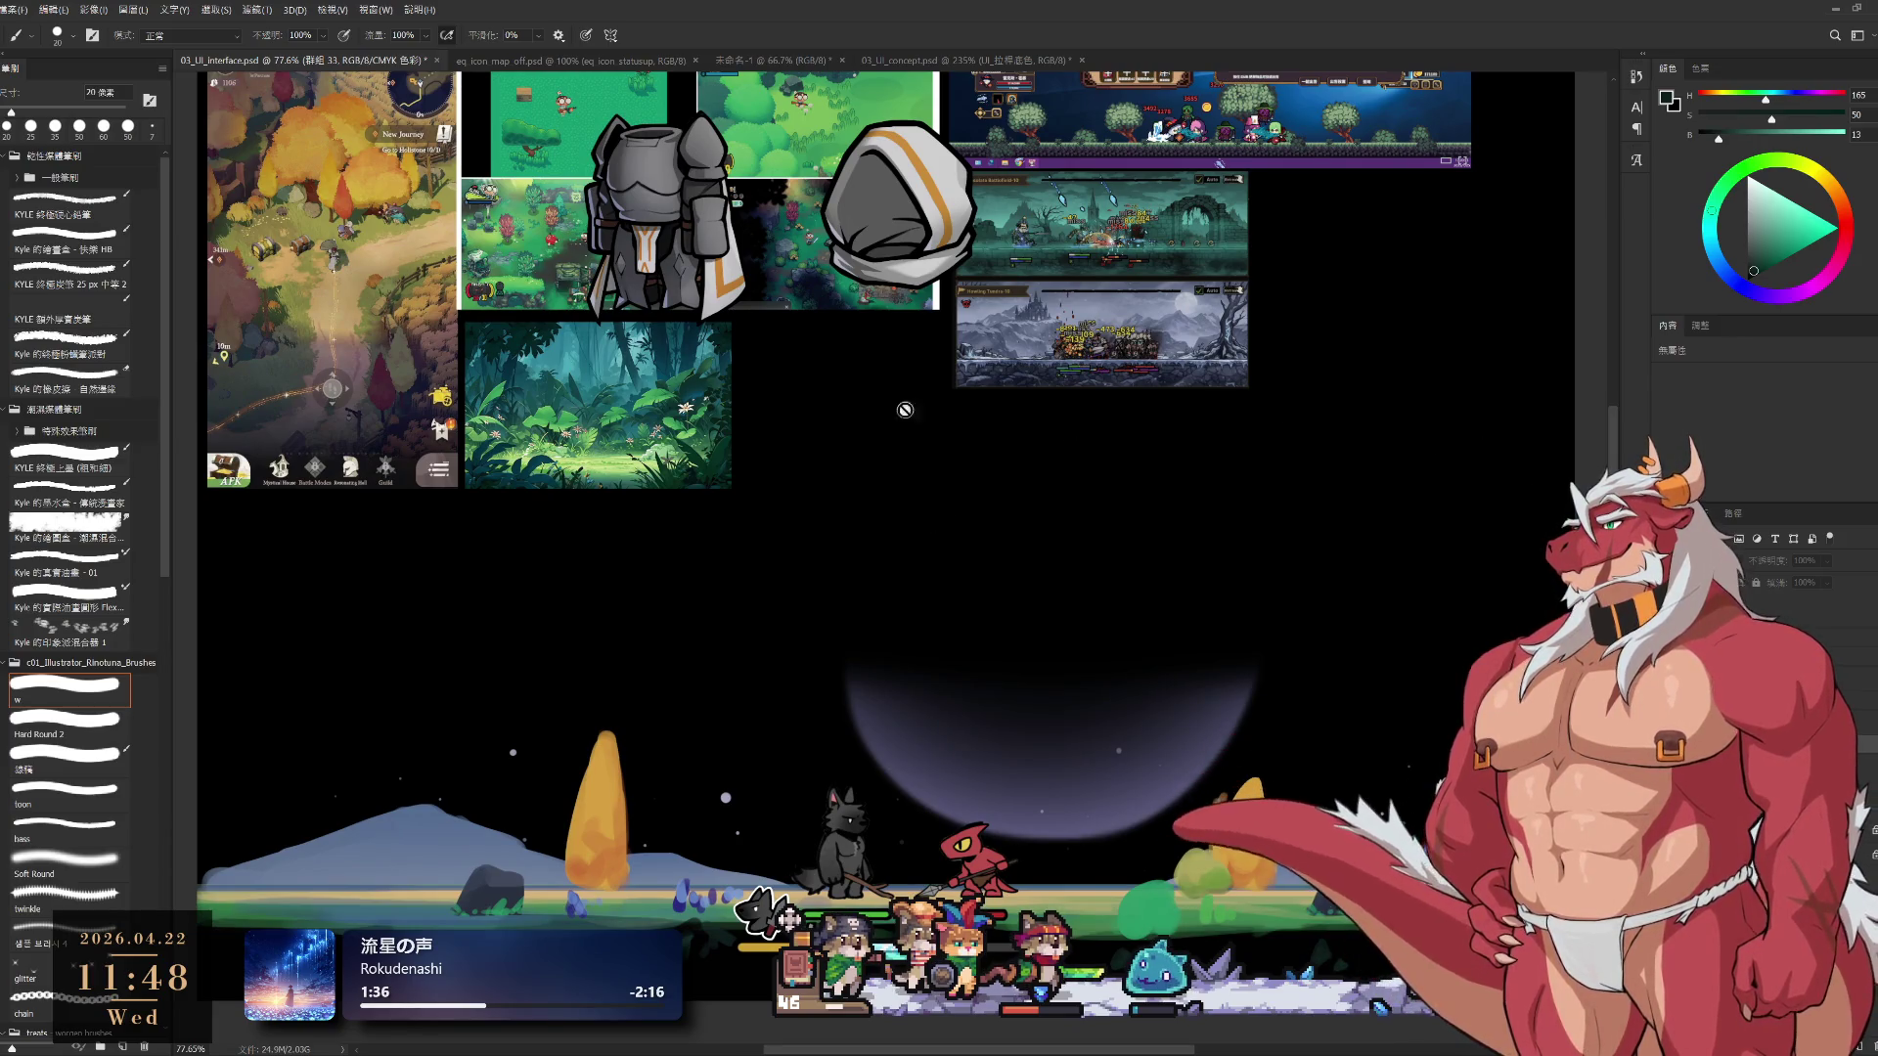
# Select icon_paladin_head and hide the paladin helmet and armor layers
pyautogui.click(1800, 636)
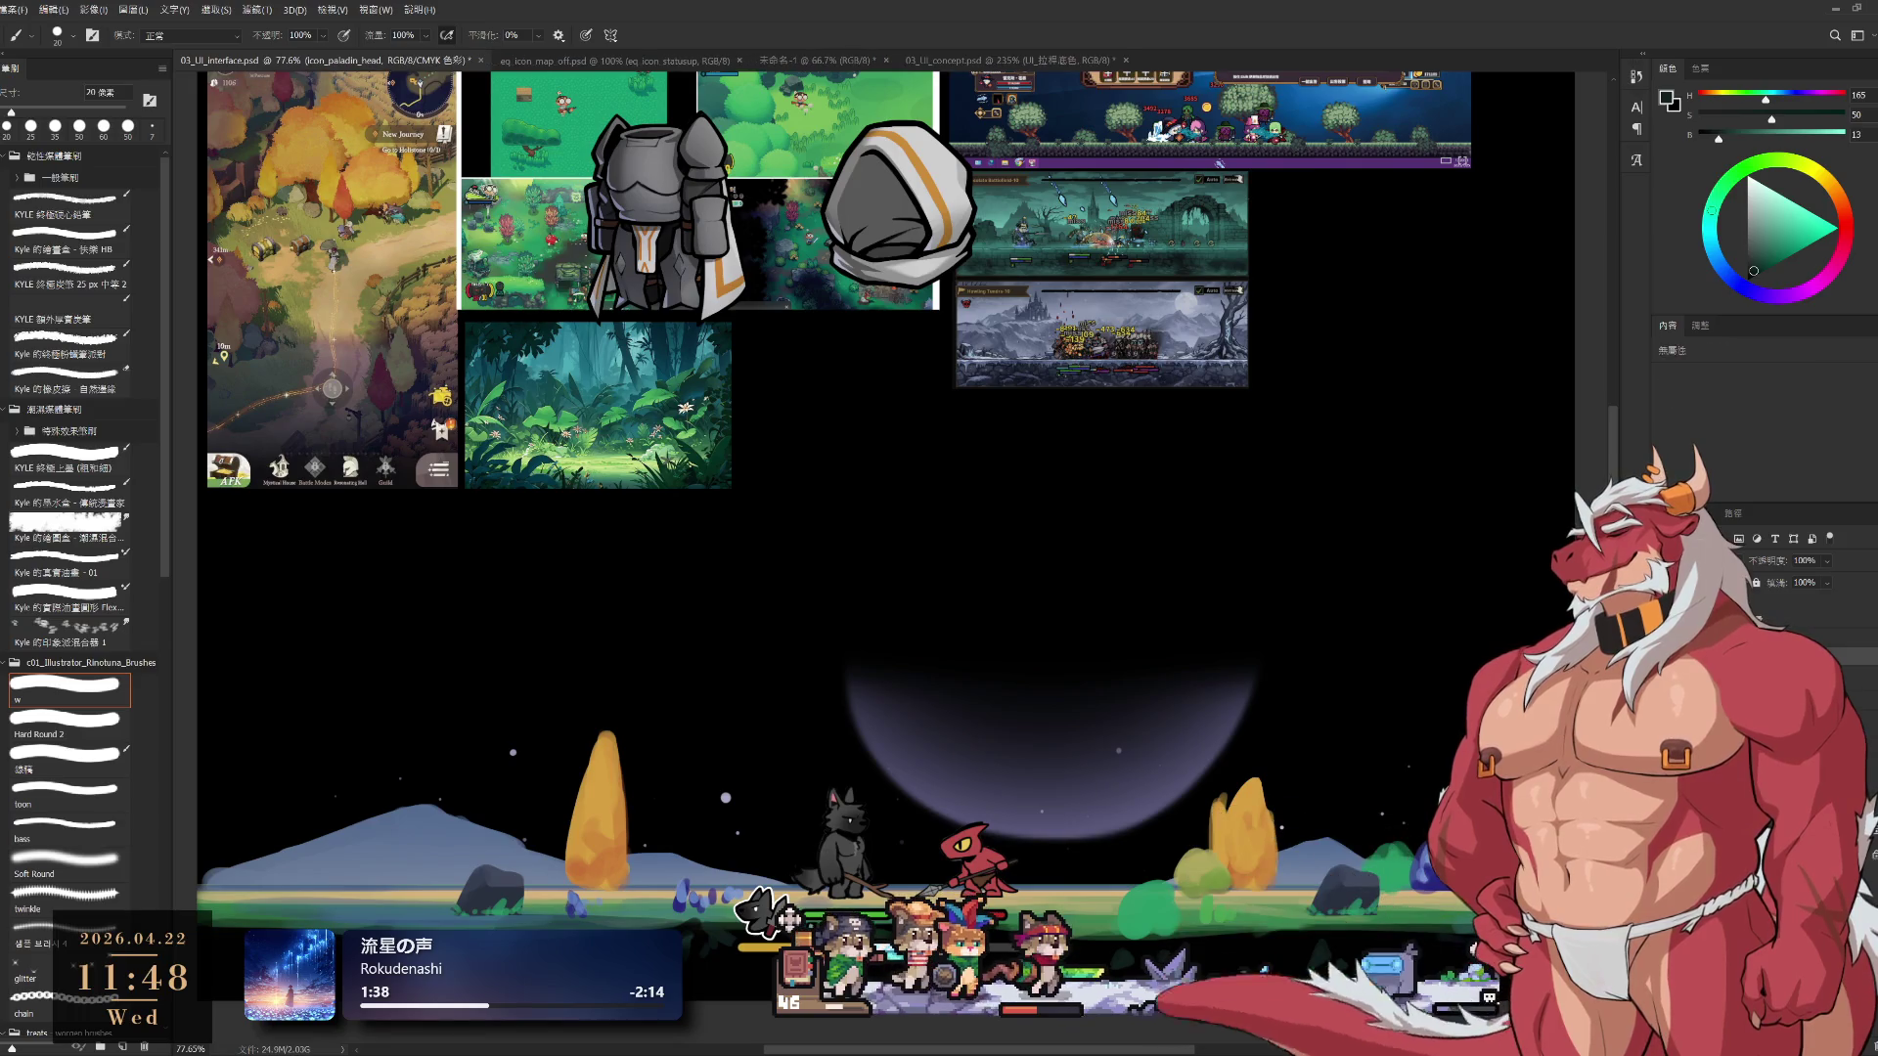
pyautogui.click(1738, 636)
pyautogui.click(1738, 658)
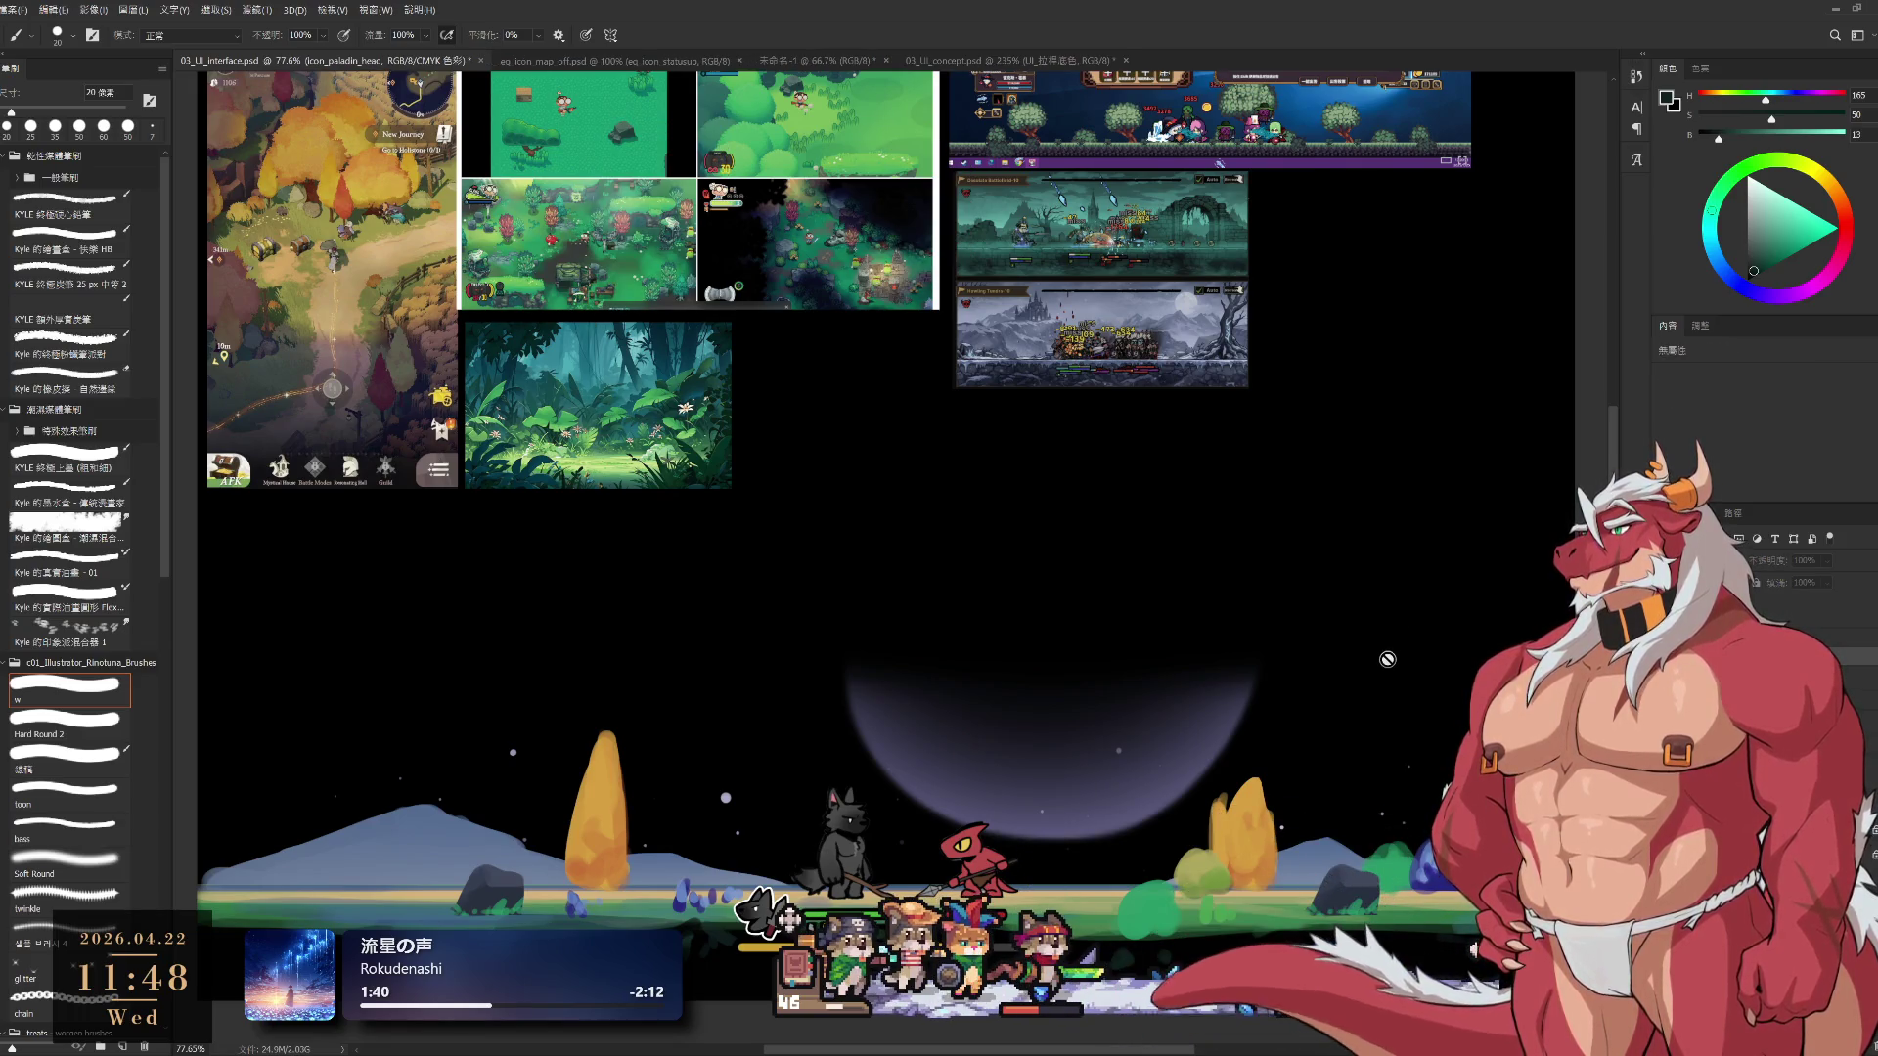
pyautogui.moveTo(1387, 660); pyautogui.dragTo(1370, 671)
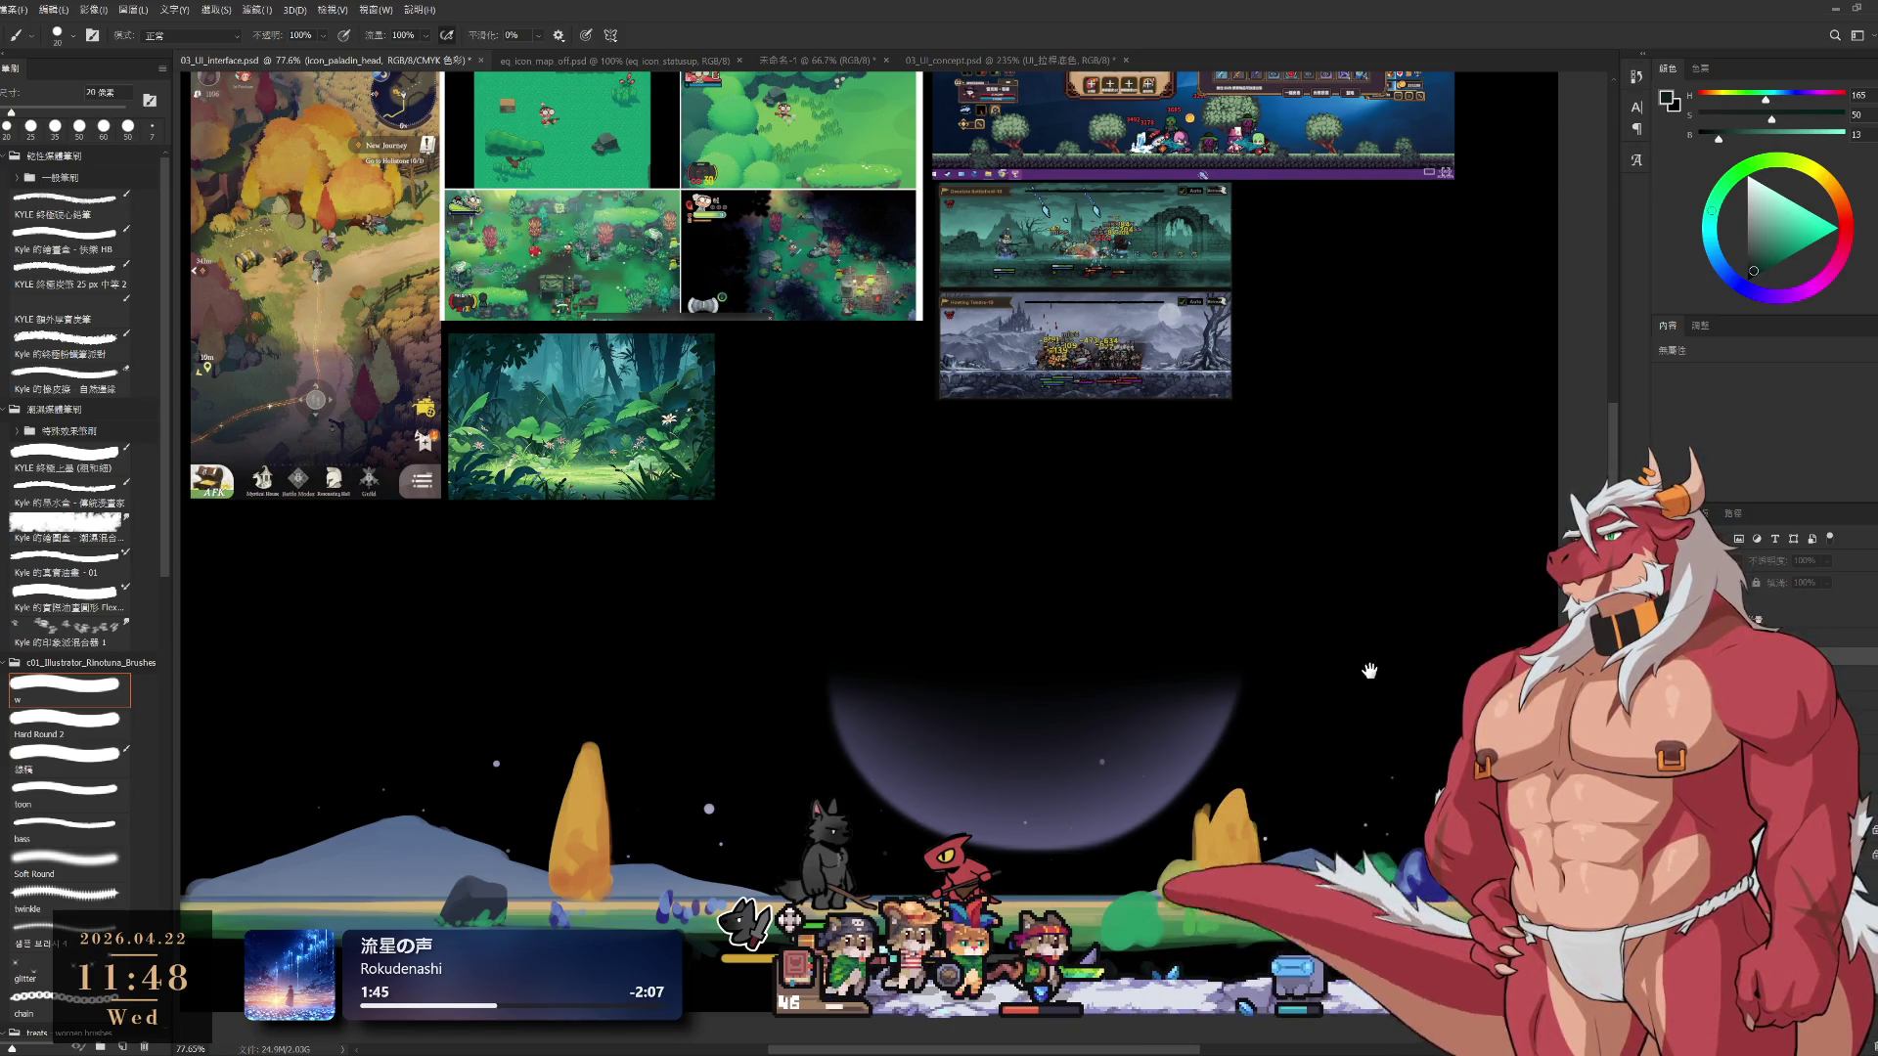
pyautogui.moveTo(1182, 913); pyautogui.dragTo(1190, 892)
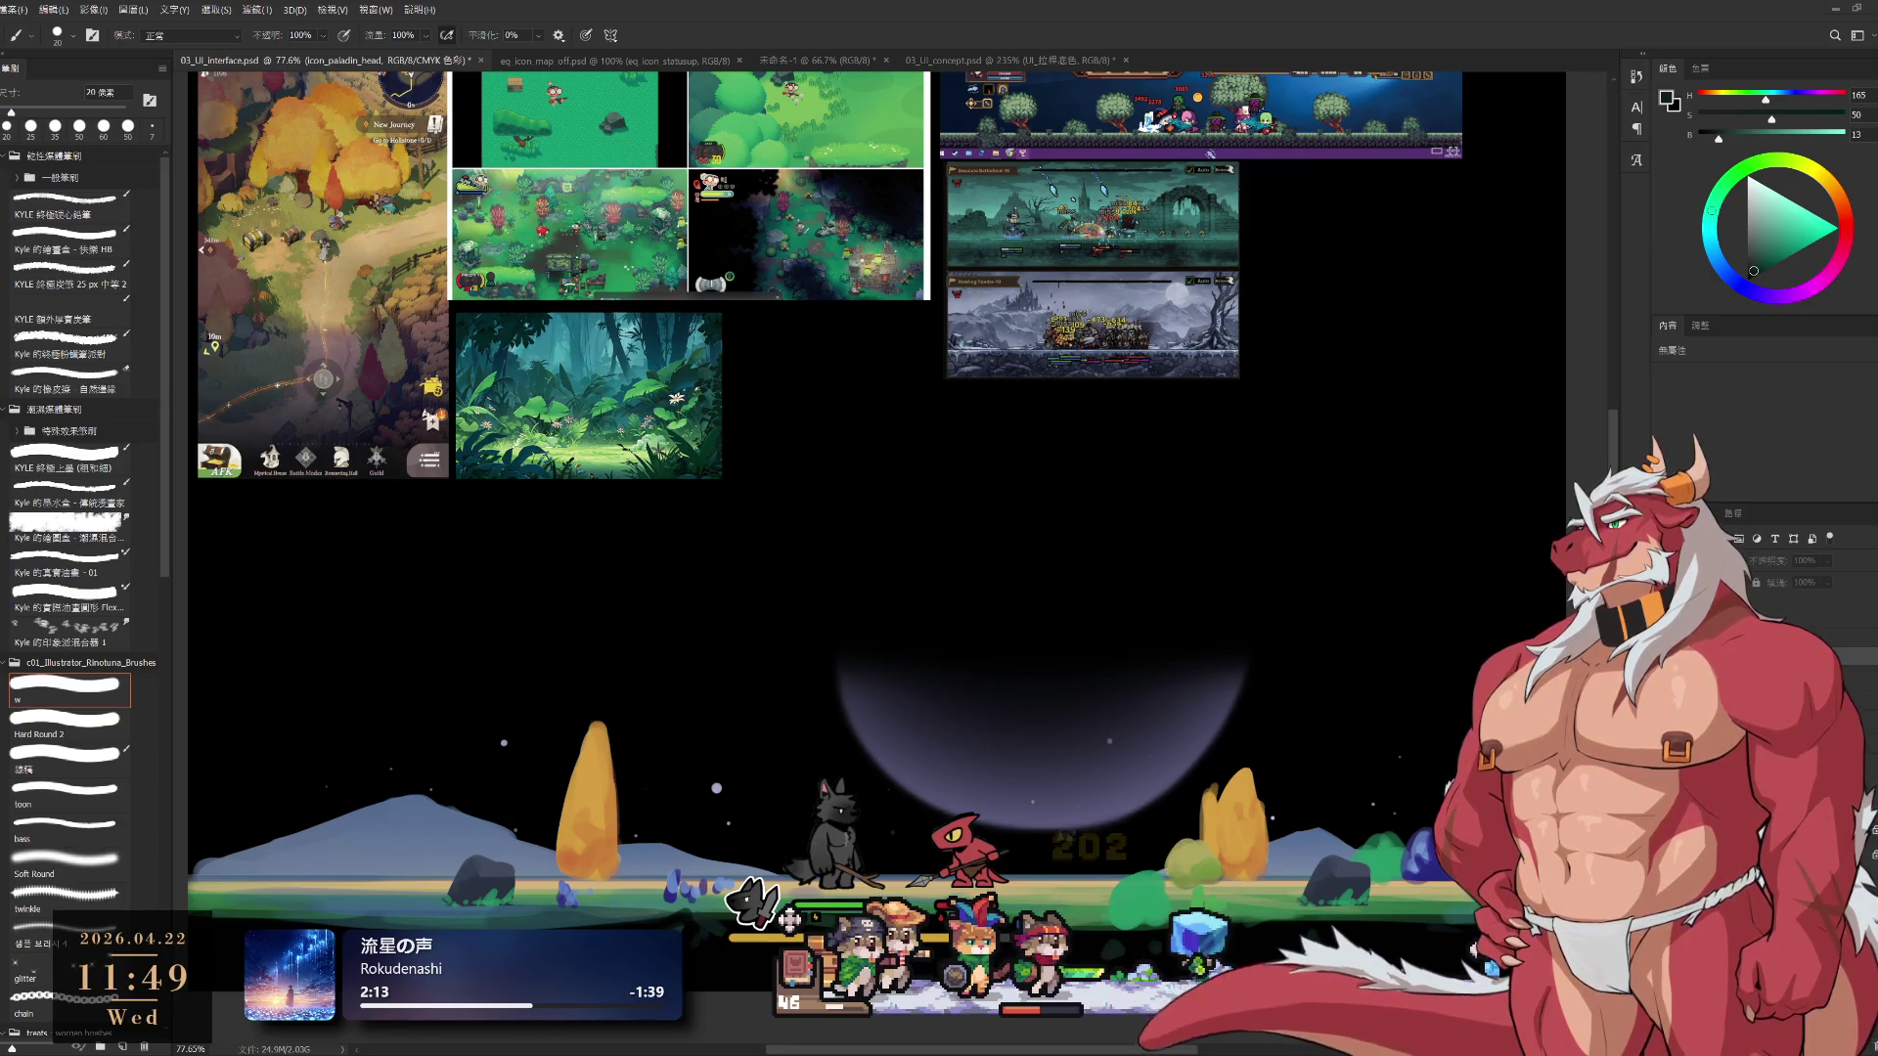
pyautogui.scroll(2, 900, 557)
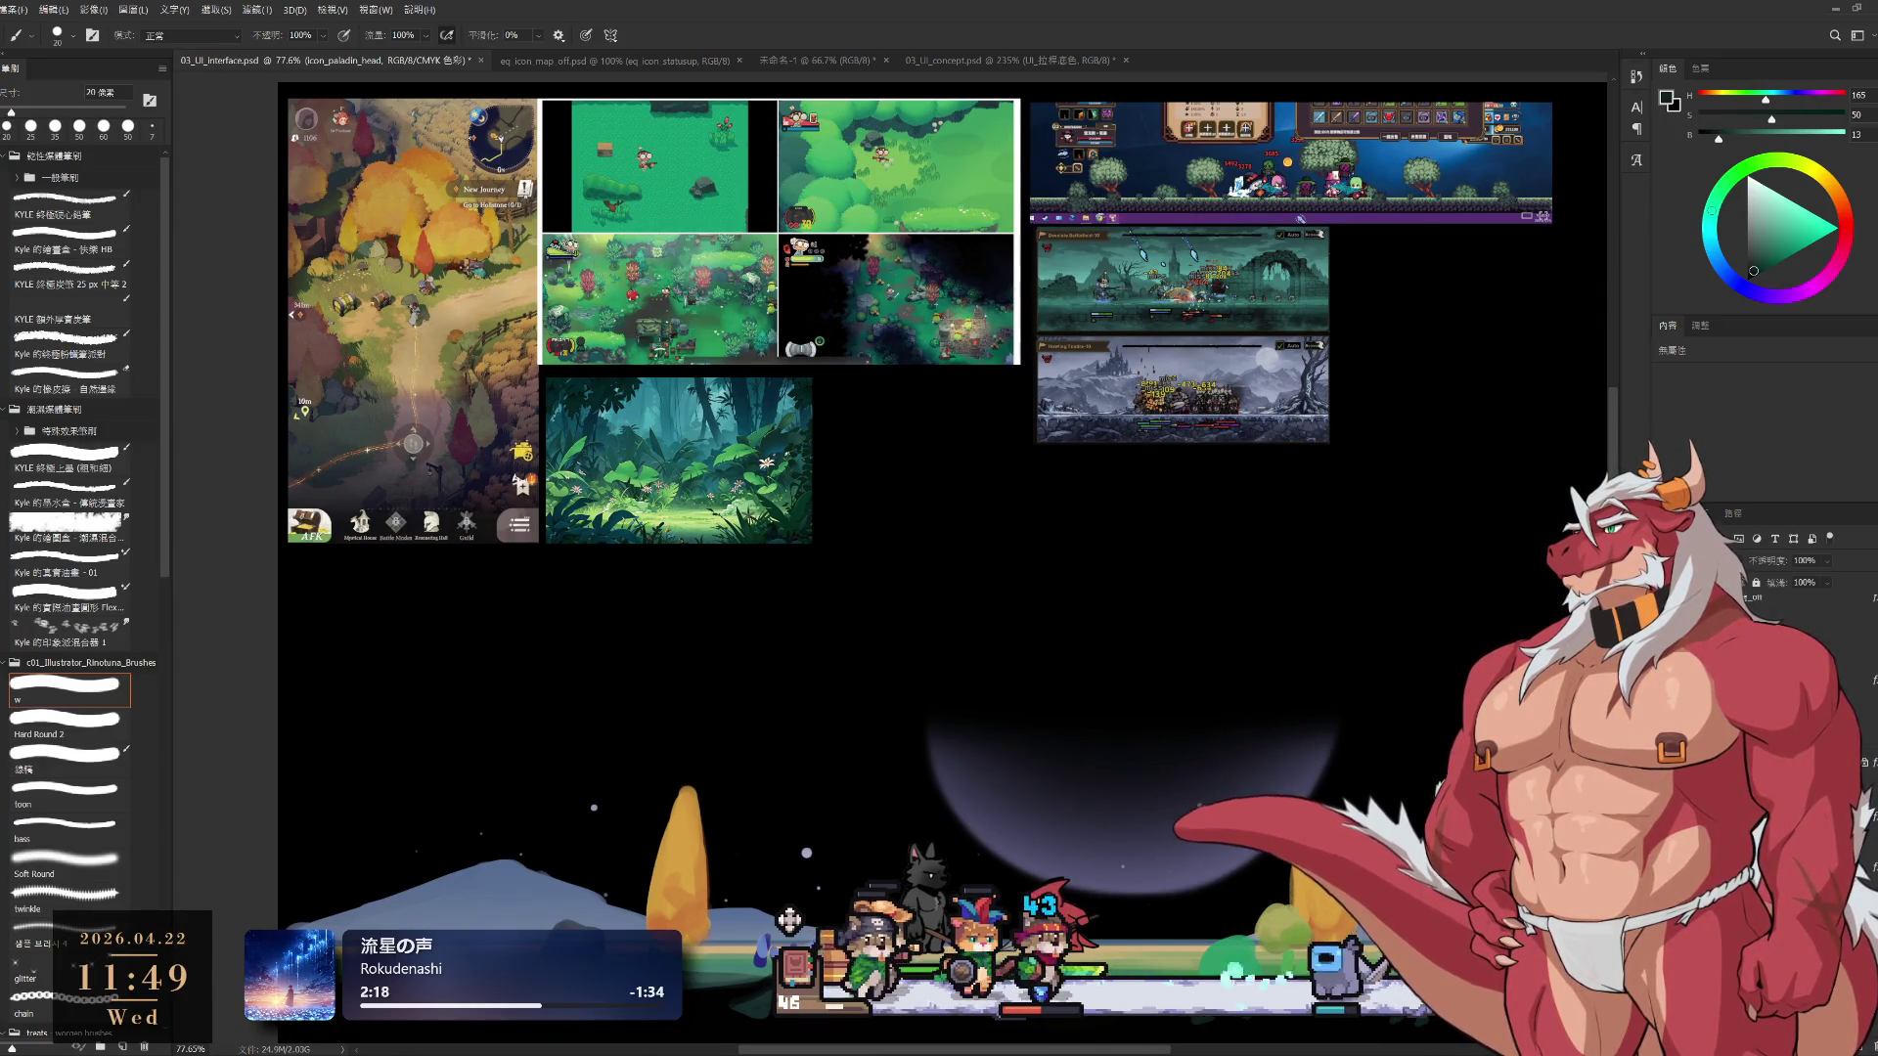
pyautogui.hotkey('alt', ',')
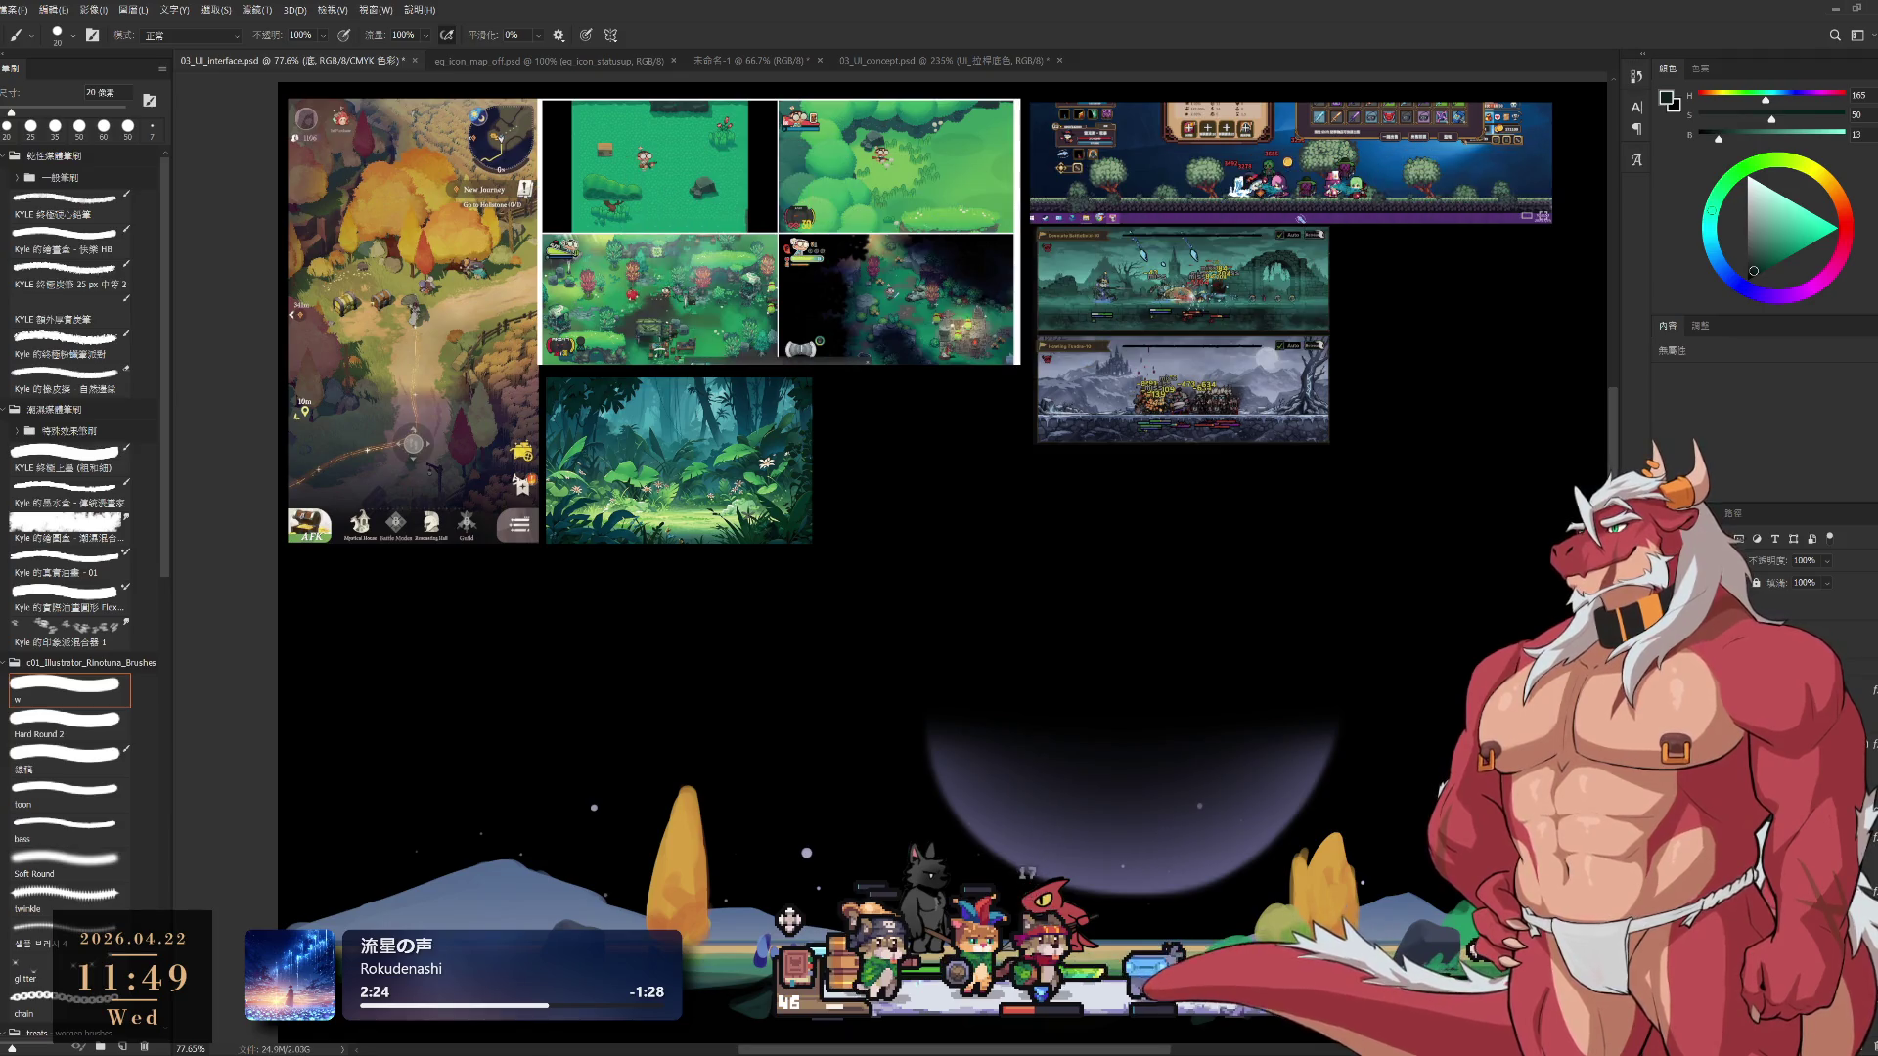
pyautogui.moveTo(1172, 628); pyautogui.dragTo(1137, 598)
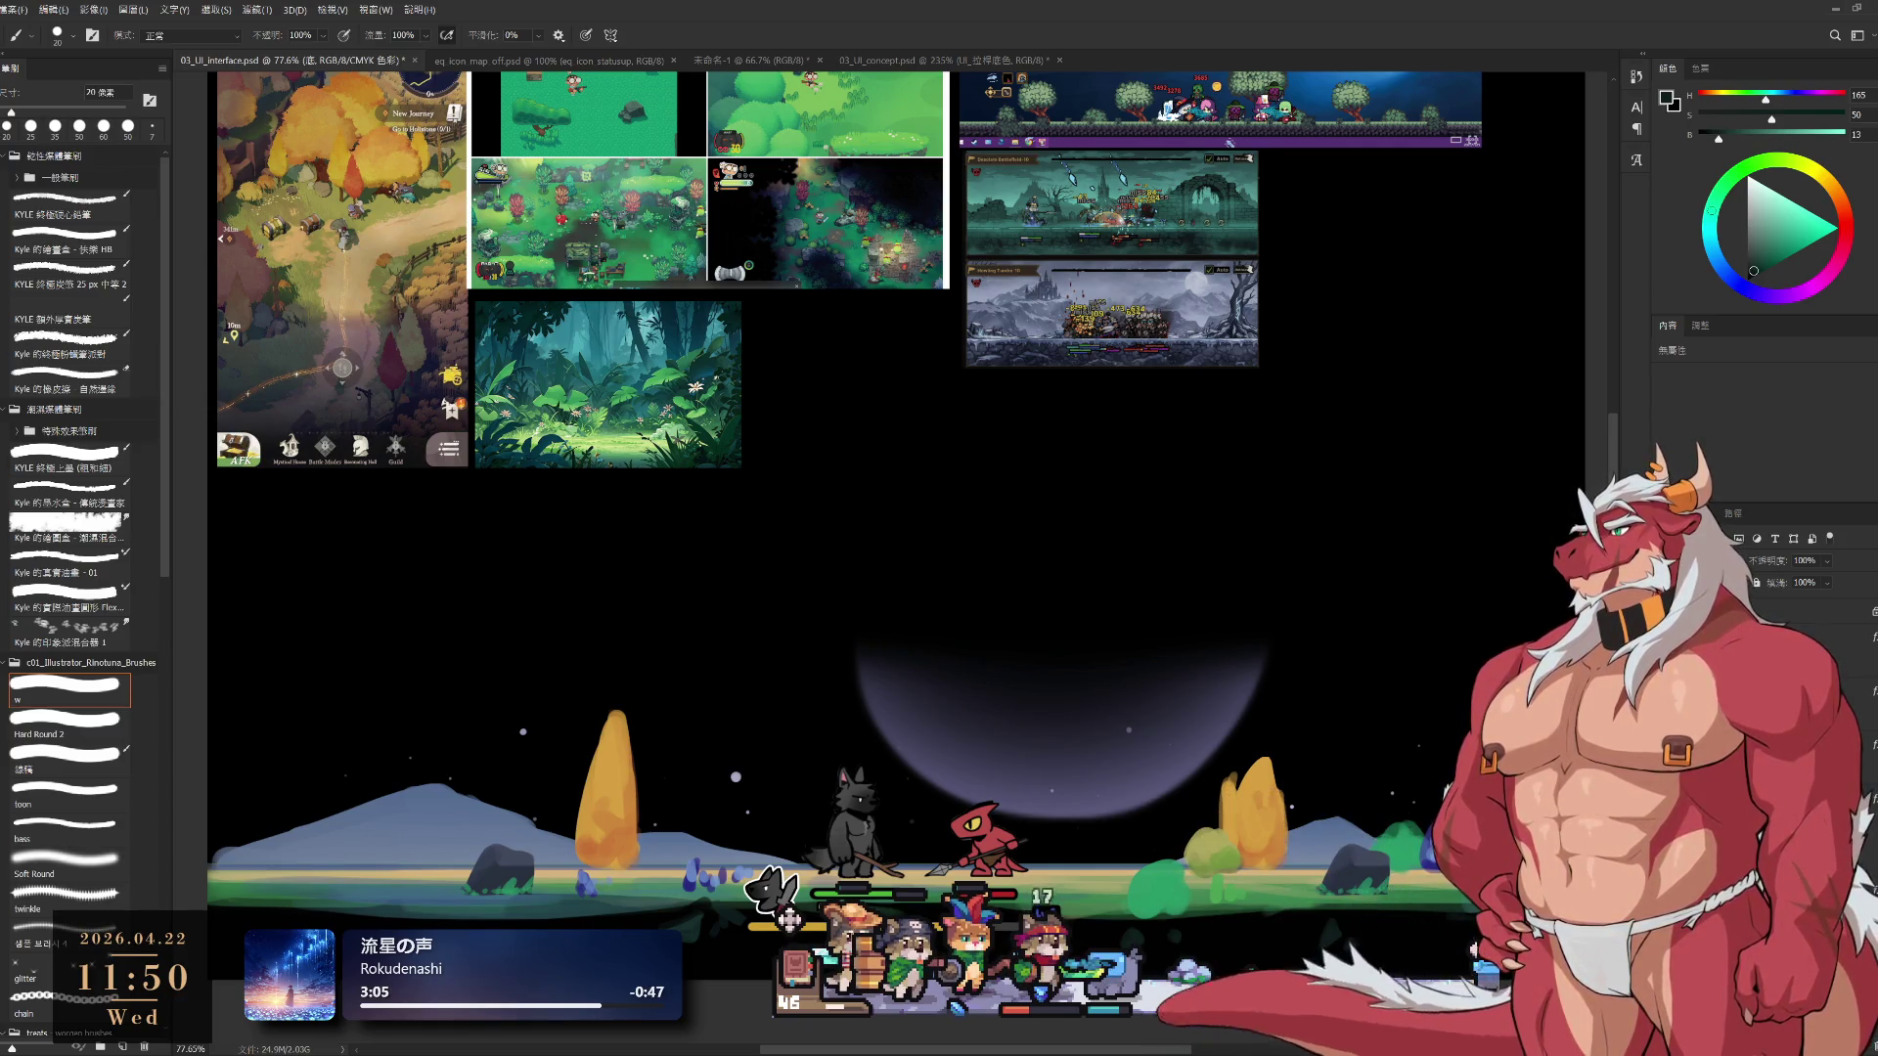
# Select layer 圖層 253, swap the painting colour to white, and choose the Hard Round 2 brush
pyautogui.keyDown('ctrl'); pyautogui.click(1275, 760); pyautogui.keyUp('ctrl')
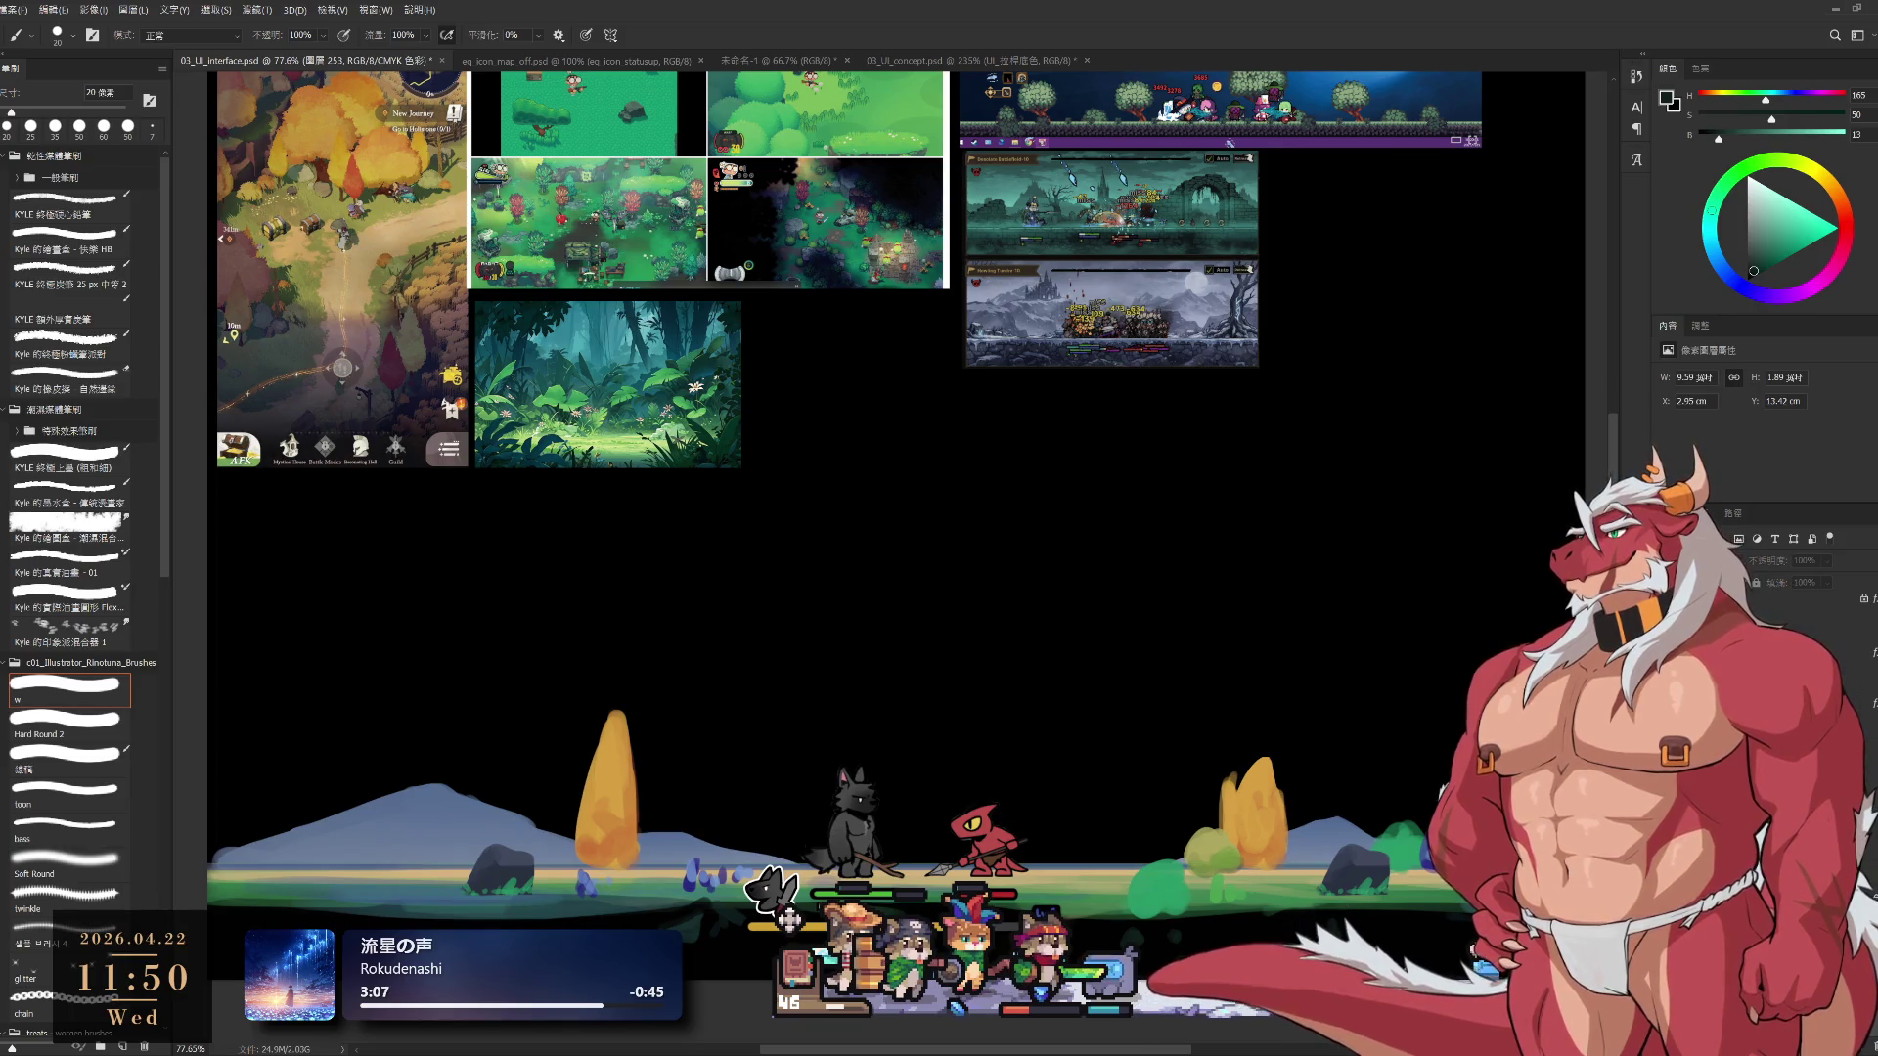
pyautogui.press('x')
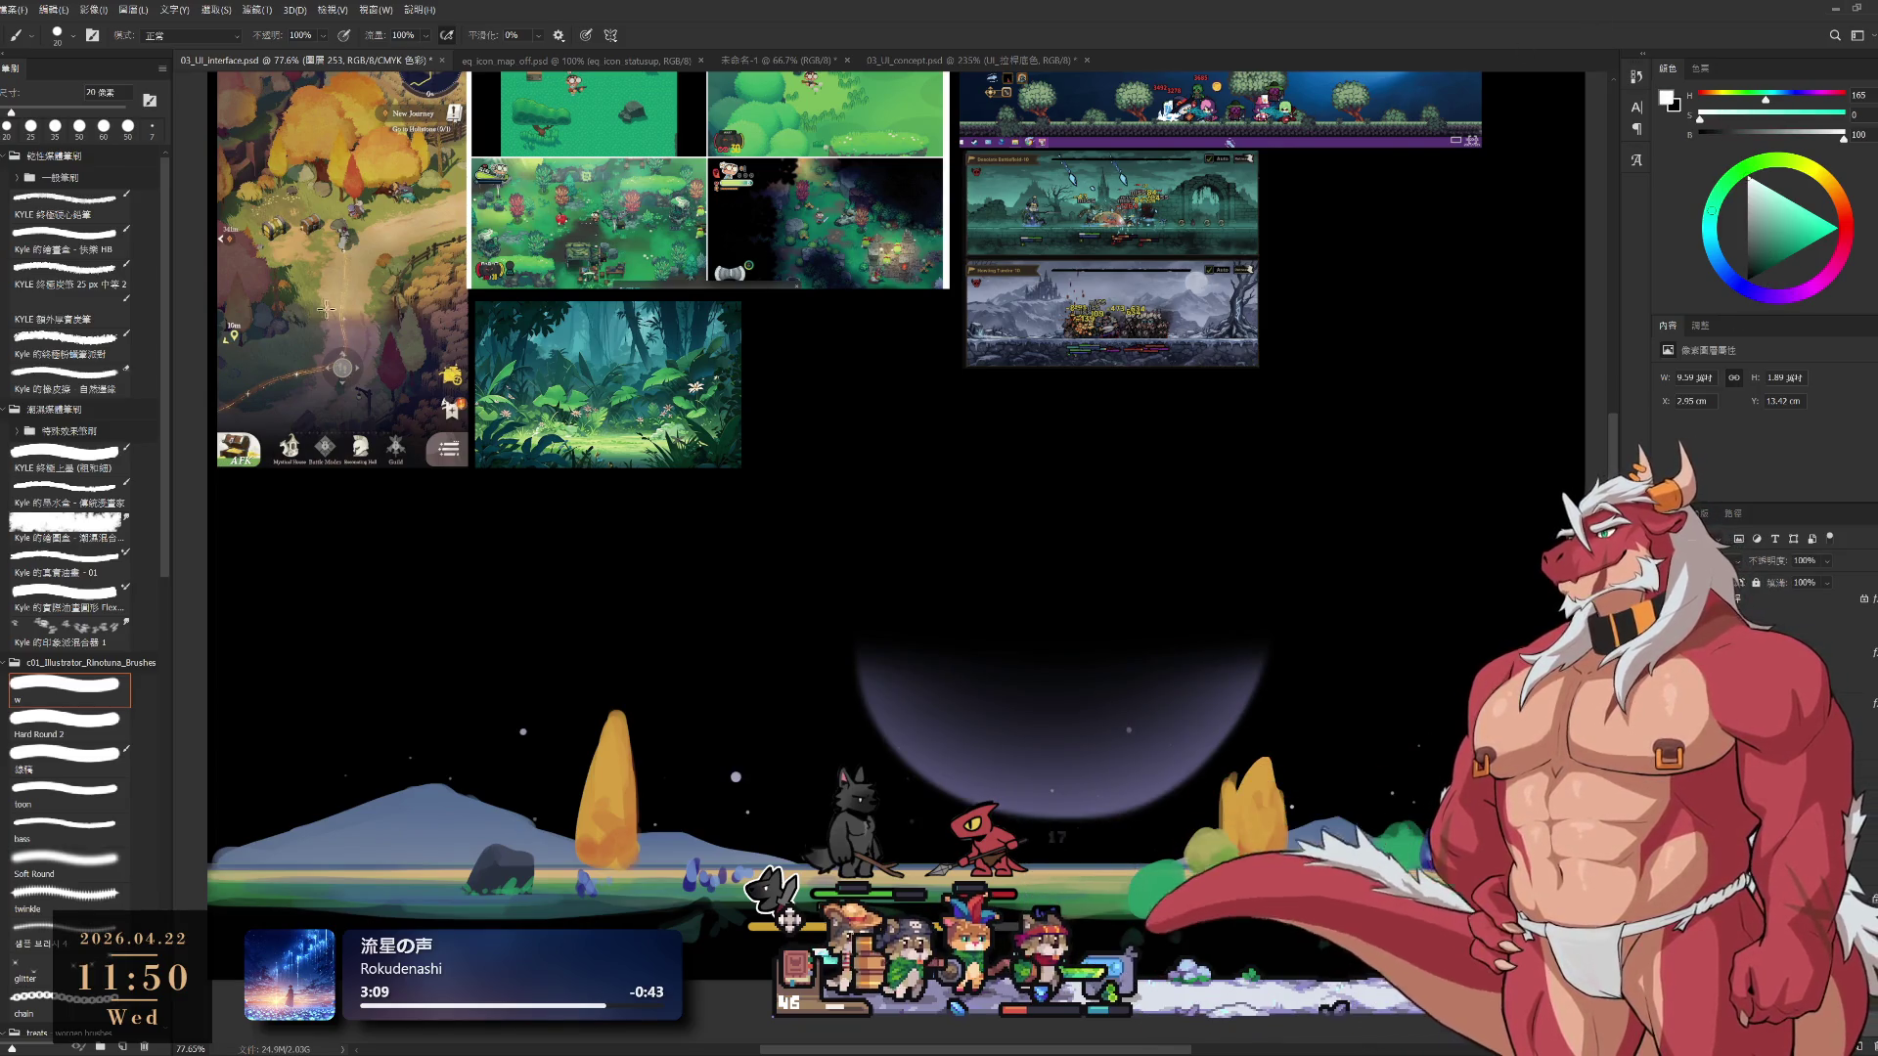
pyautogui.click(103, 795)
pyautogui.click(70, 714)
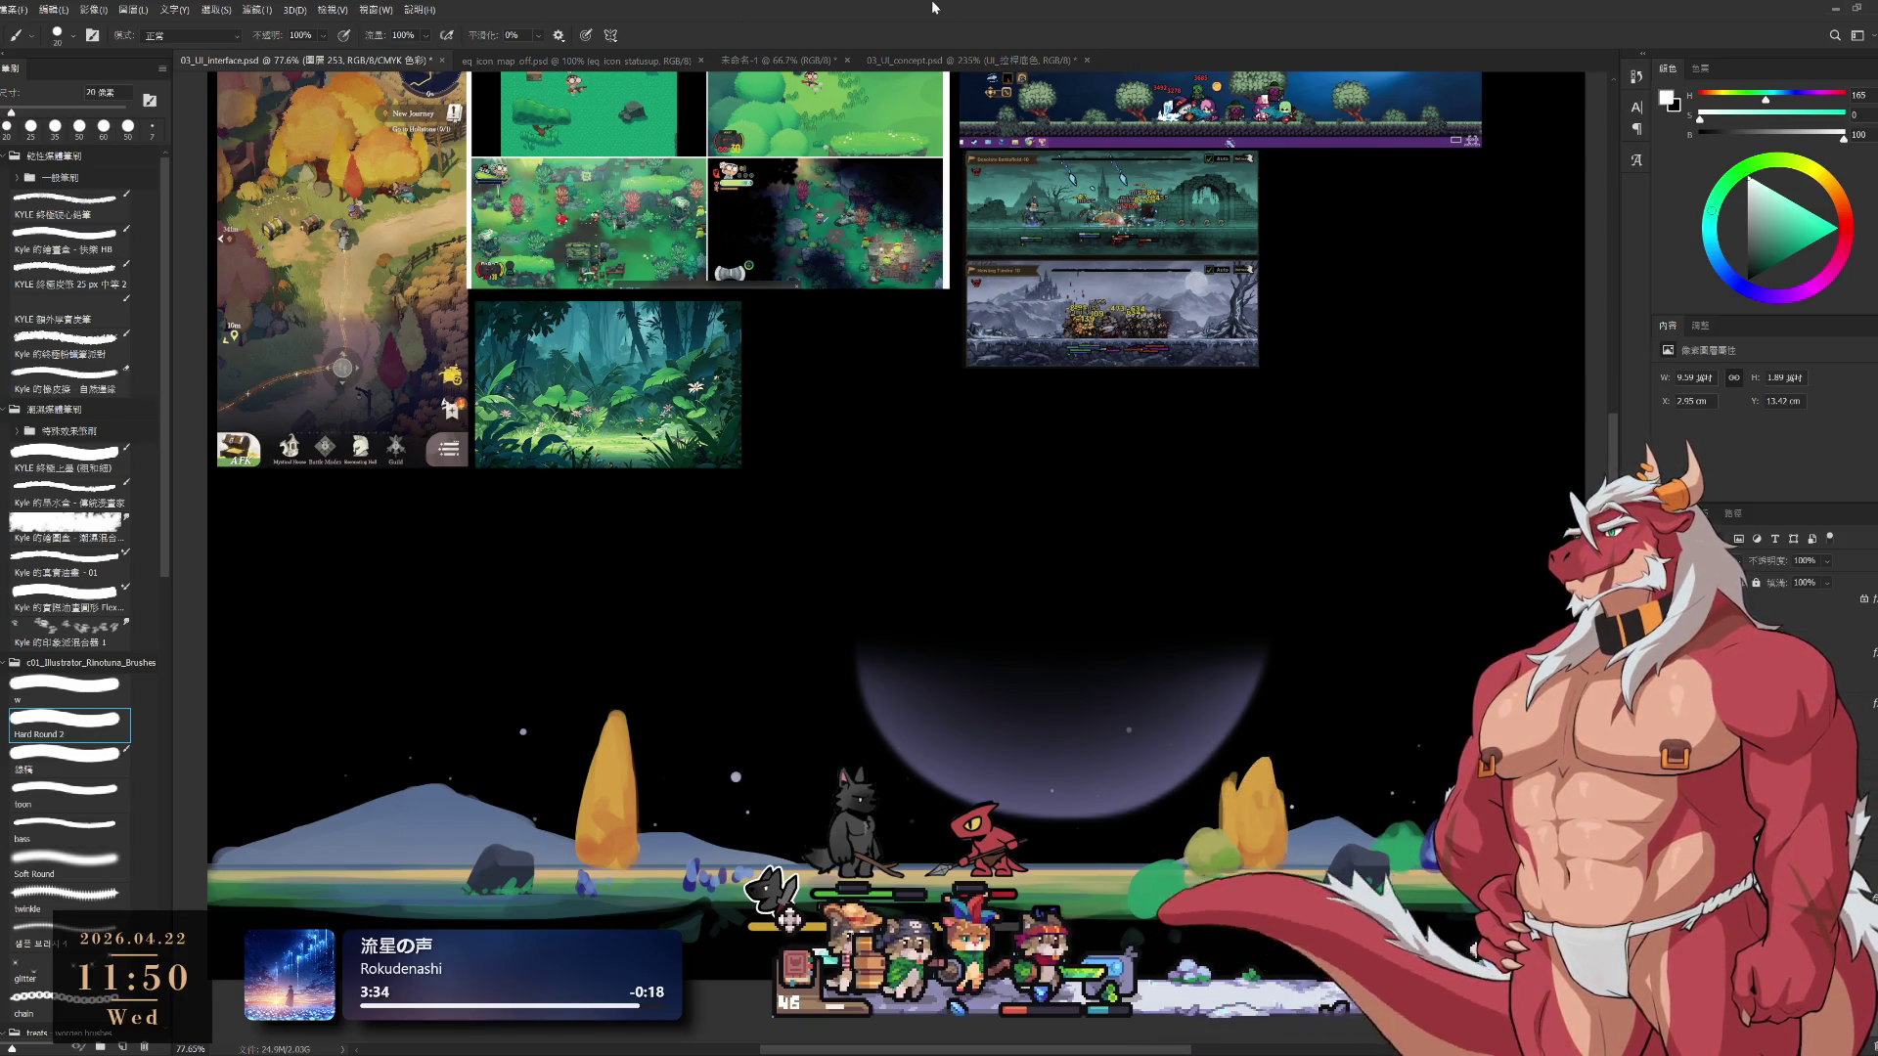
pyautogui.scroll(-2, 1290, 557)
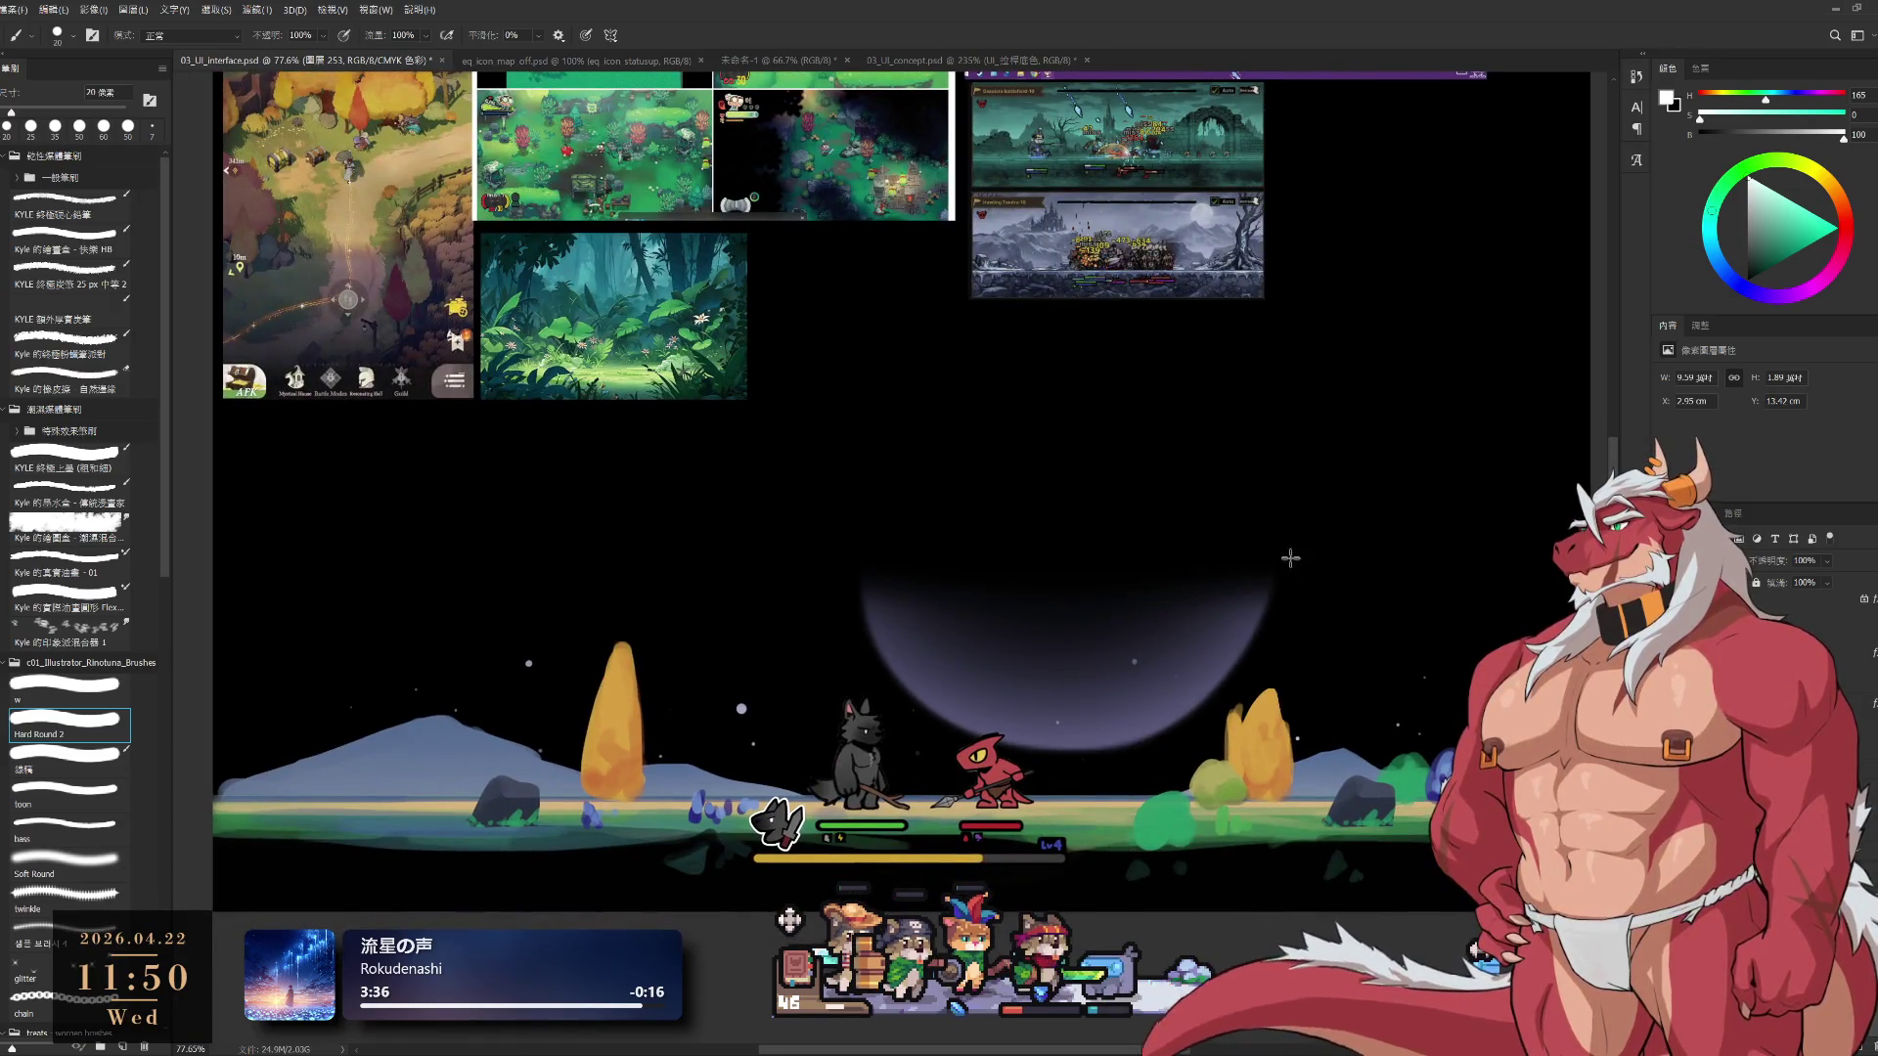
# Shift layer 圖層 251 left and sample a lighter flower blue with a 45 px brush
pyautogui.moveTo(1171, 834); pyautogui.dragTo(709, 821)
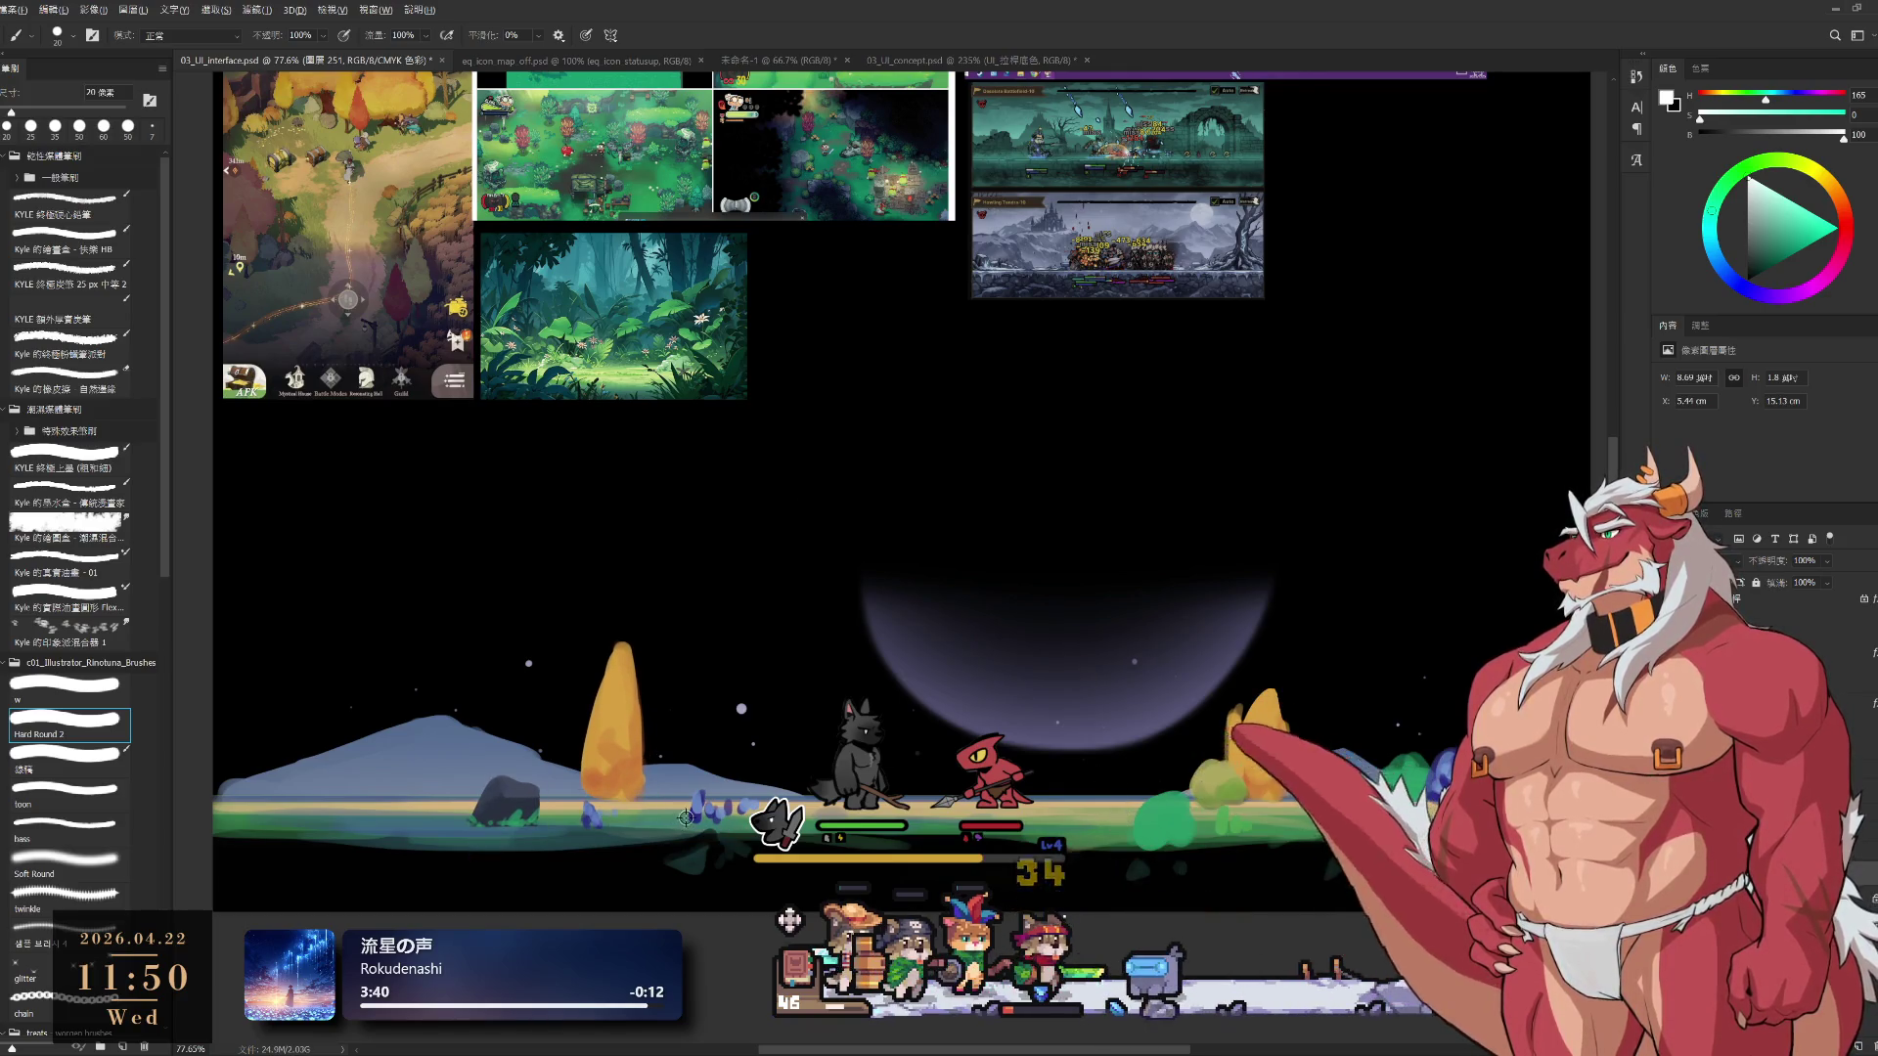
pyautogui.keyDown('alt'); pyautogui.click(699, 802); pyautogui.keyUp('alt')
pyautogui.click(1763, 252)
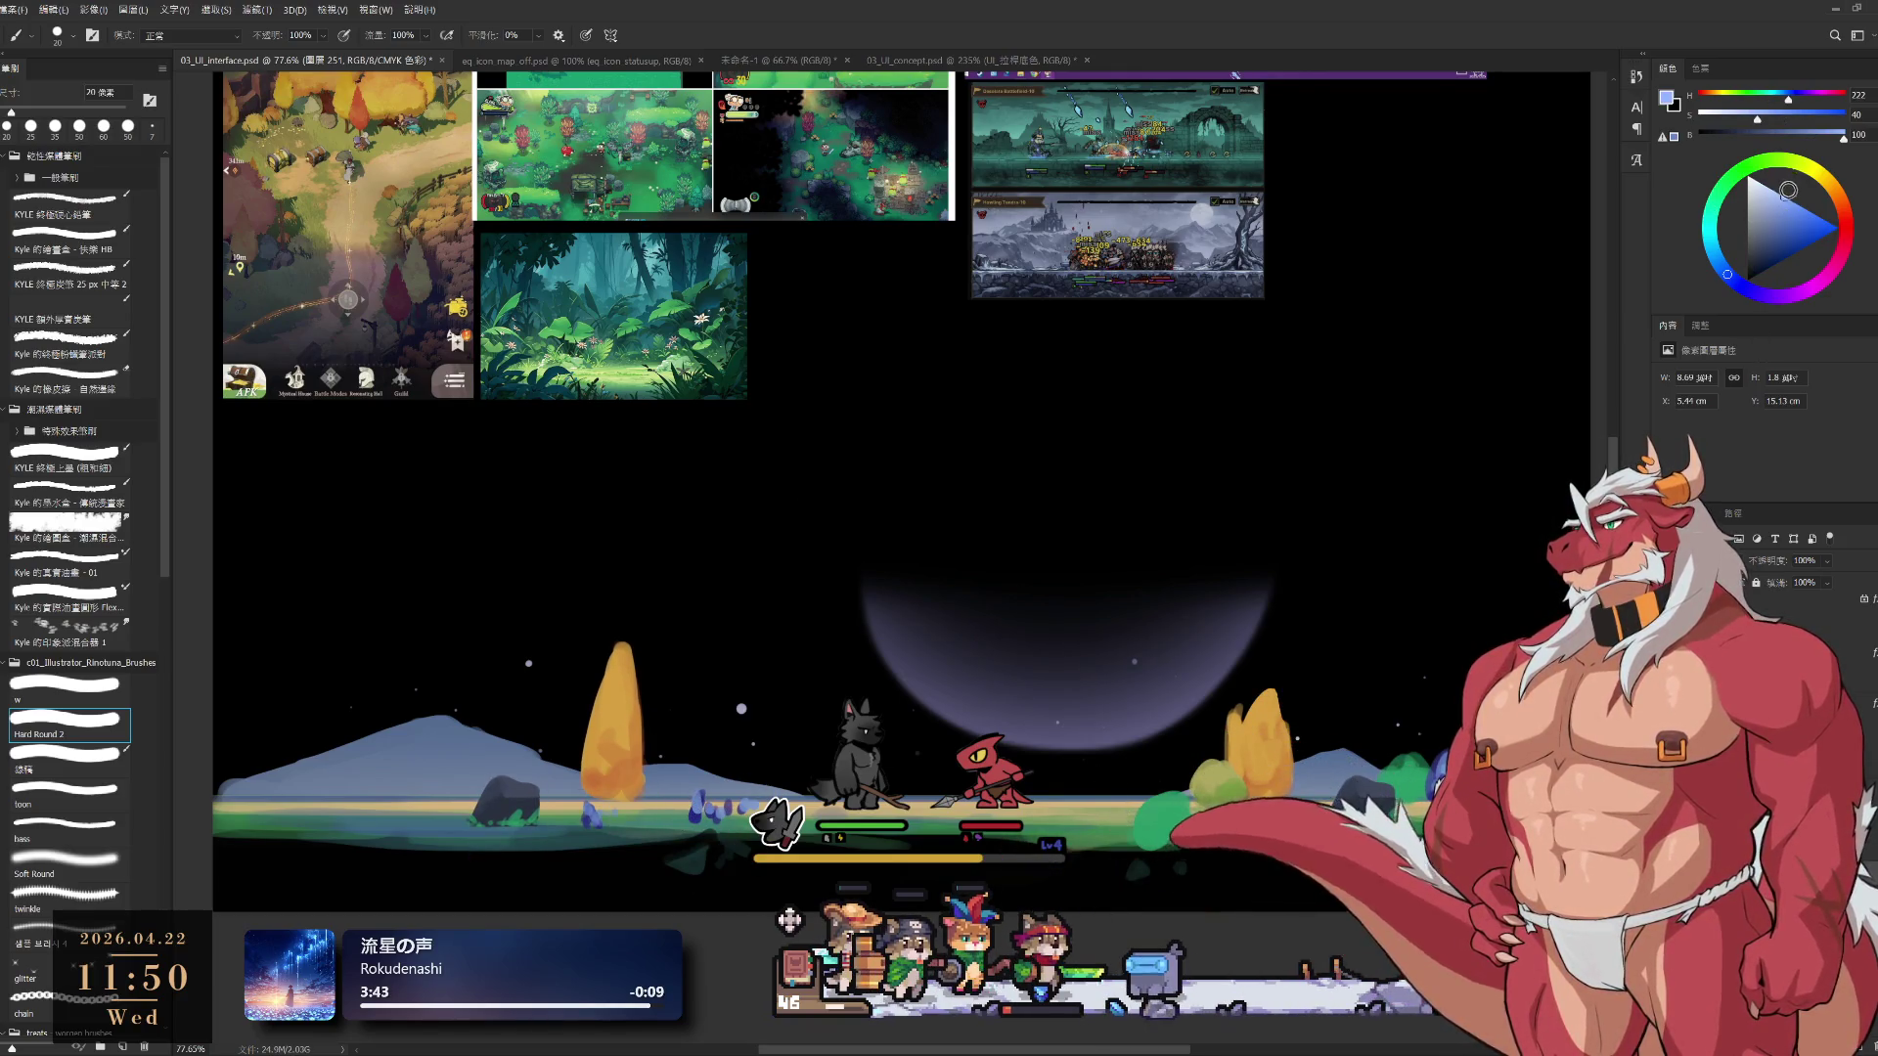
pyautogui.press(']')
pyautogui.press(']')
pyautogui.press(']')
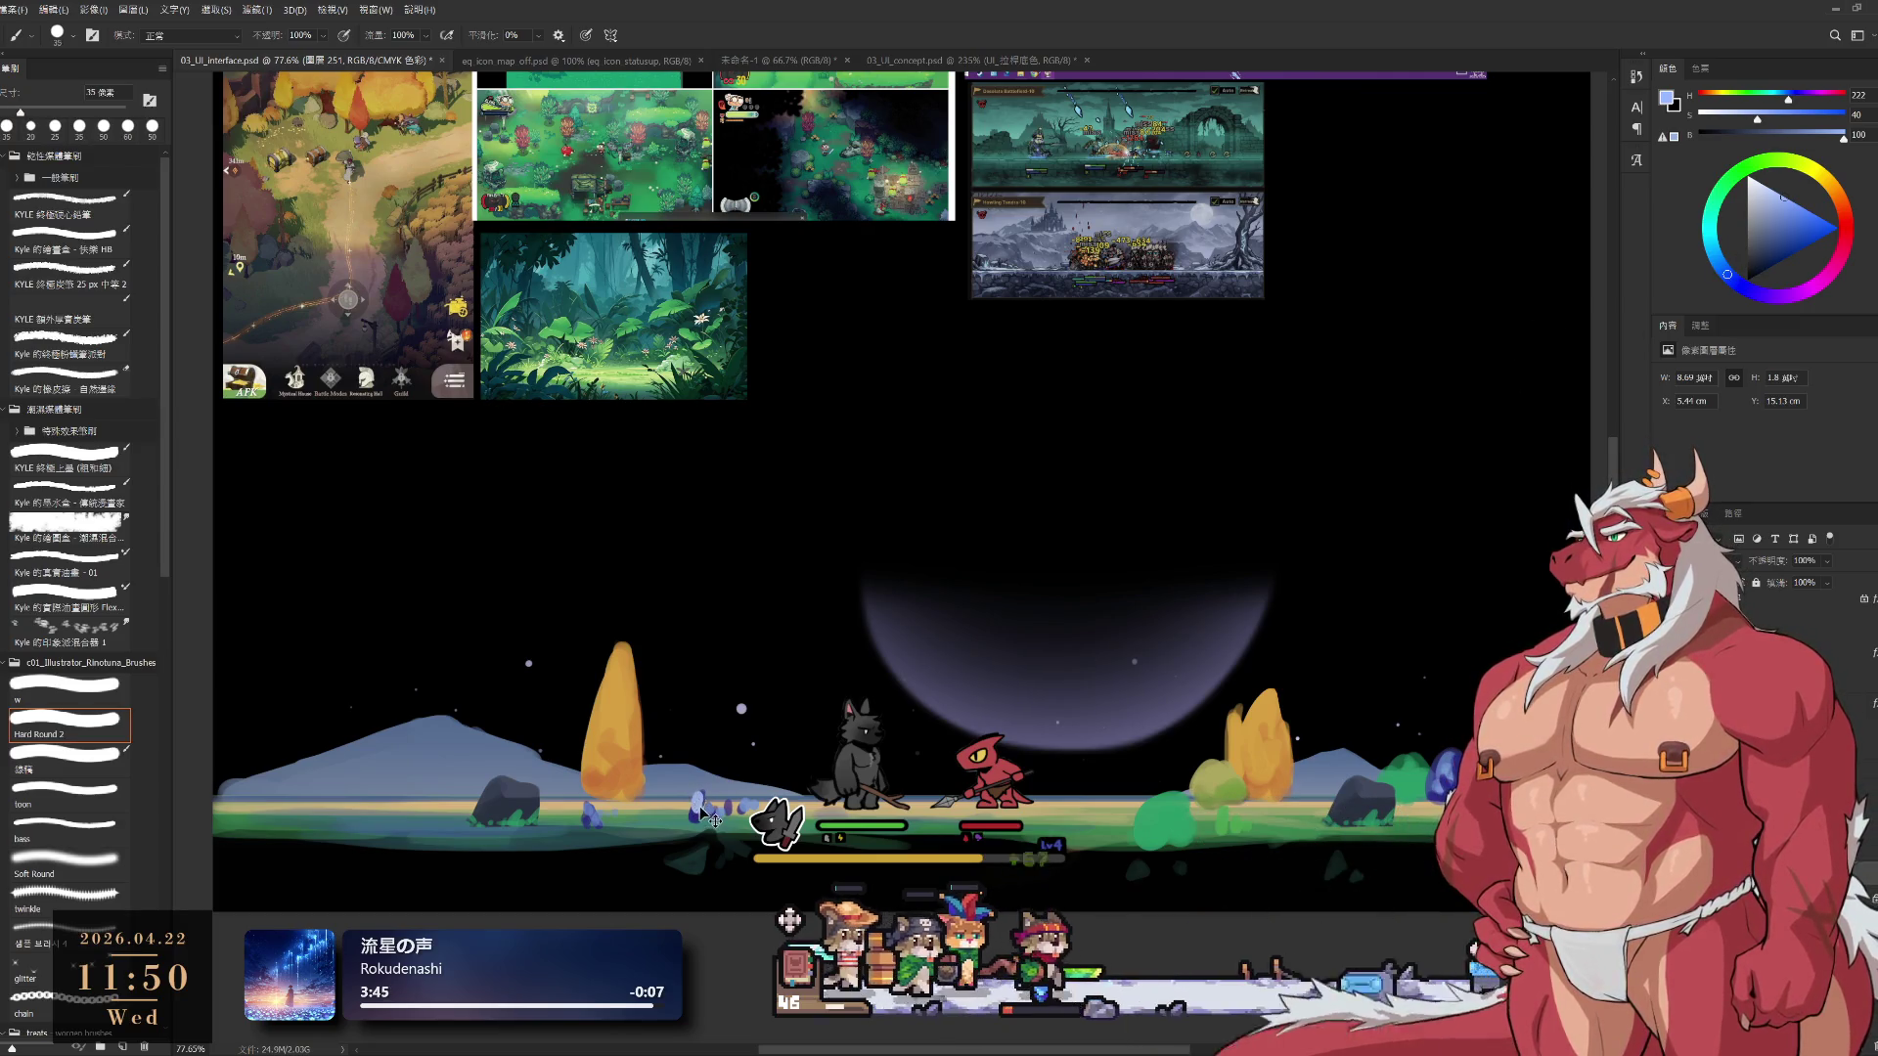
pyautogui.press(']')
# Sample the darker flower blue and paint extra flowers beside the wolf portrait at 40 px
pyautogui.keyDown('alt'); pyautogui.click(697, 820); pyautogui.keyUp('alt')
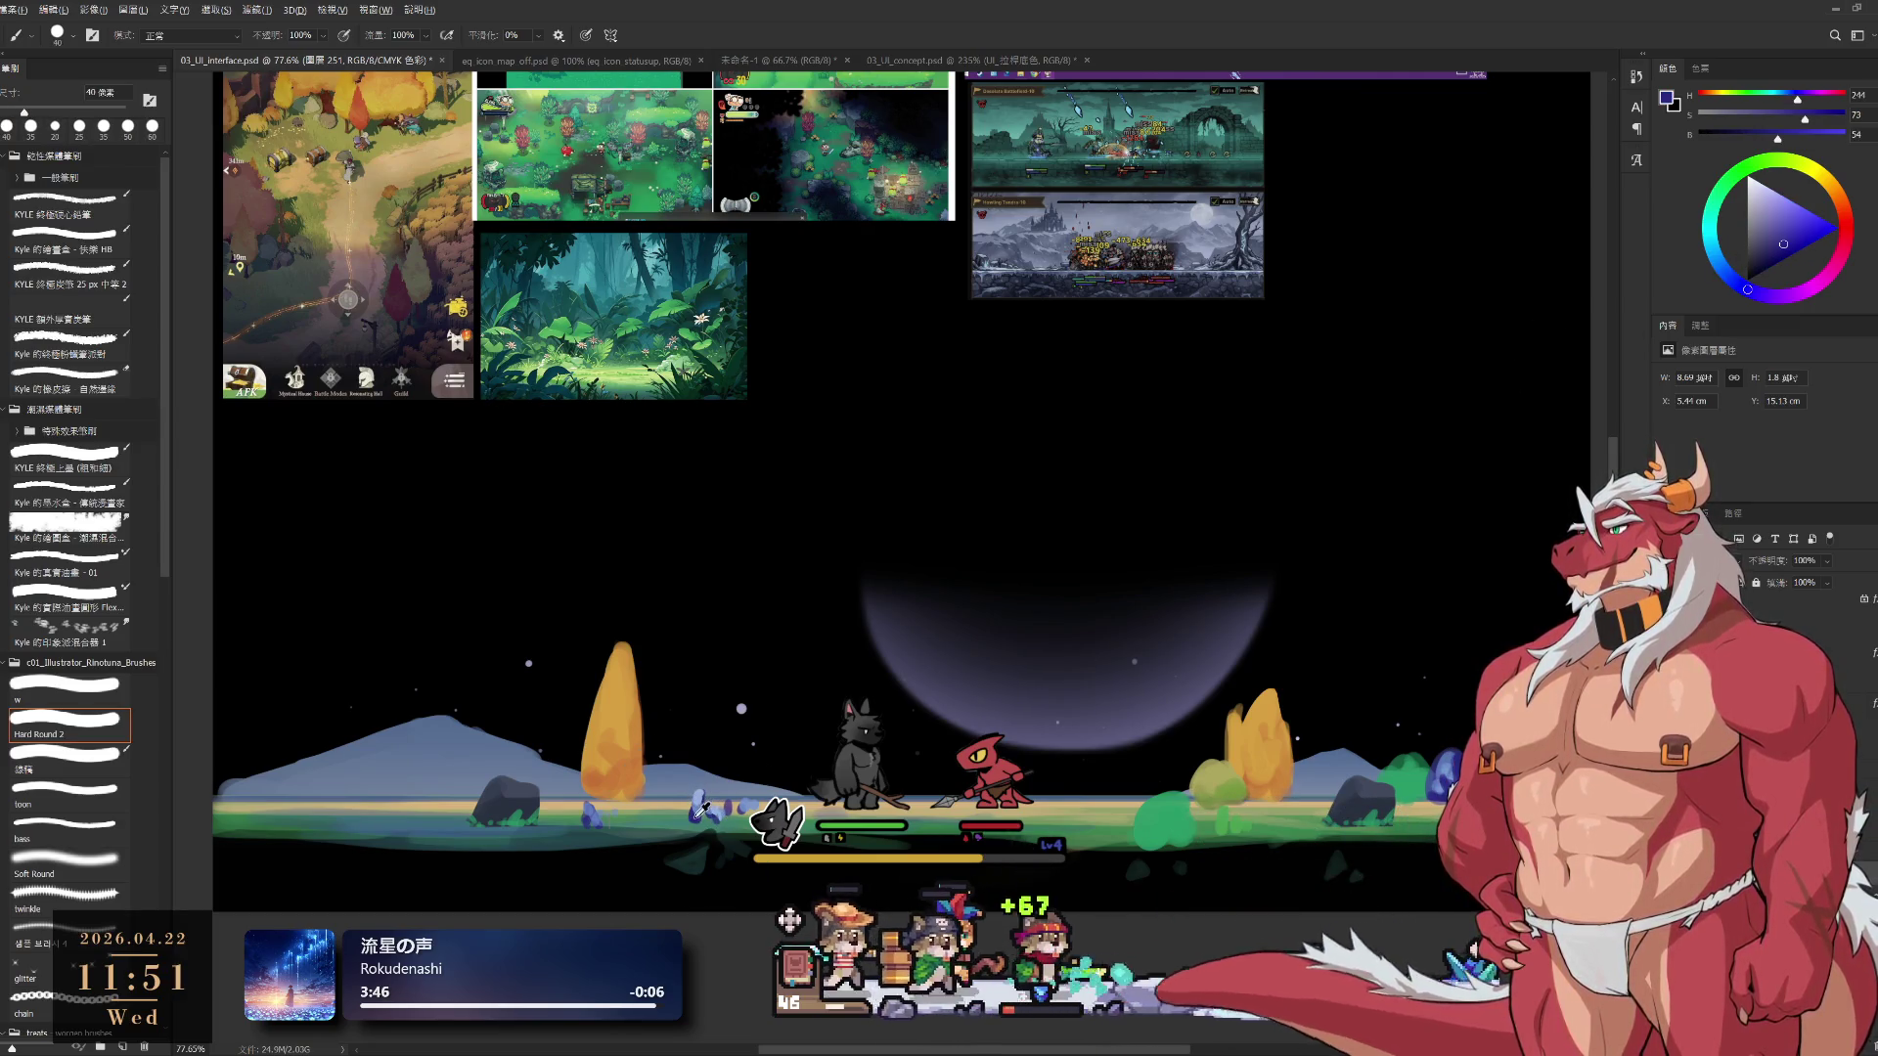
pyautogui.press('[')
pyautogui.moveTo(691, 824); pyautogui.dragTo(734, 820)
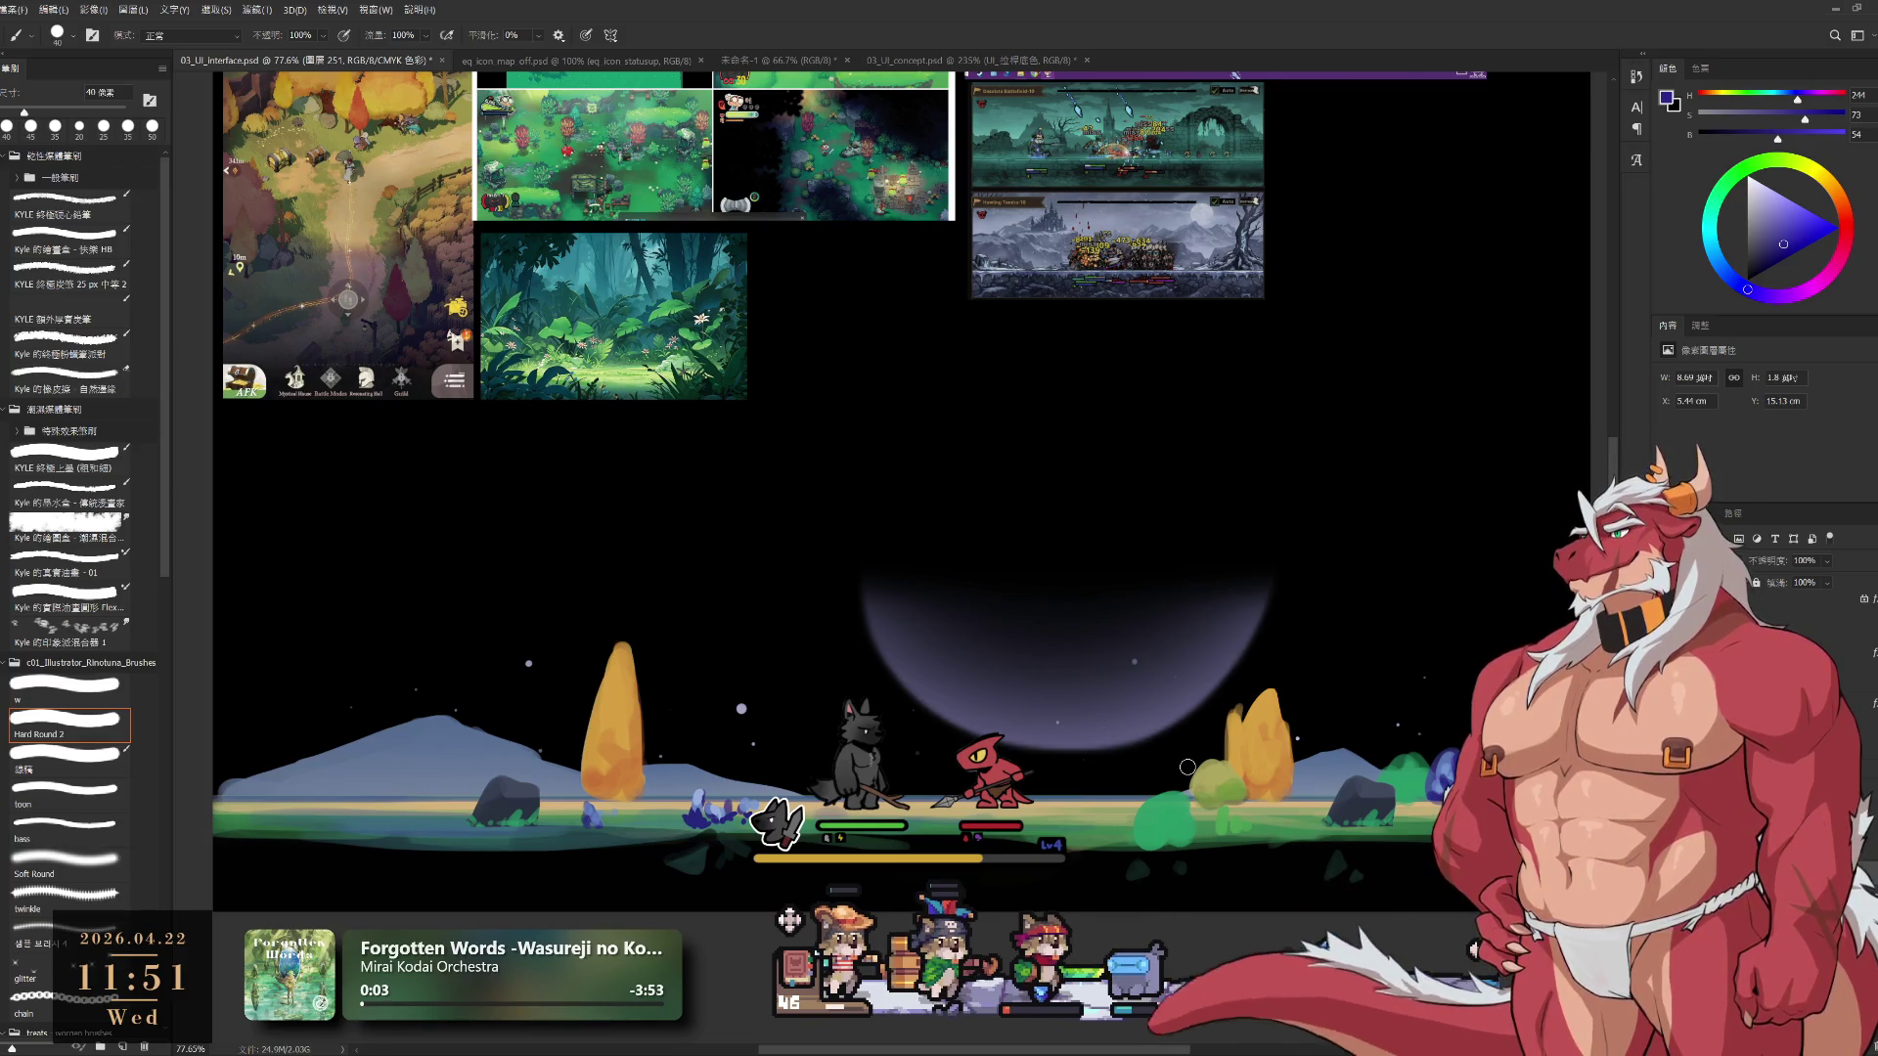
pyautogui.scroll(2, 966, 840)
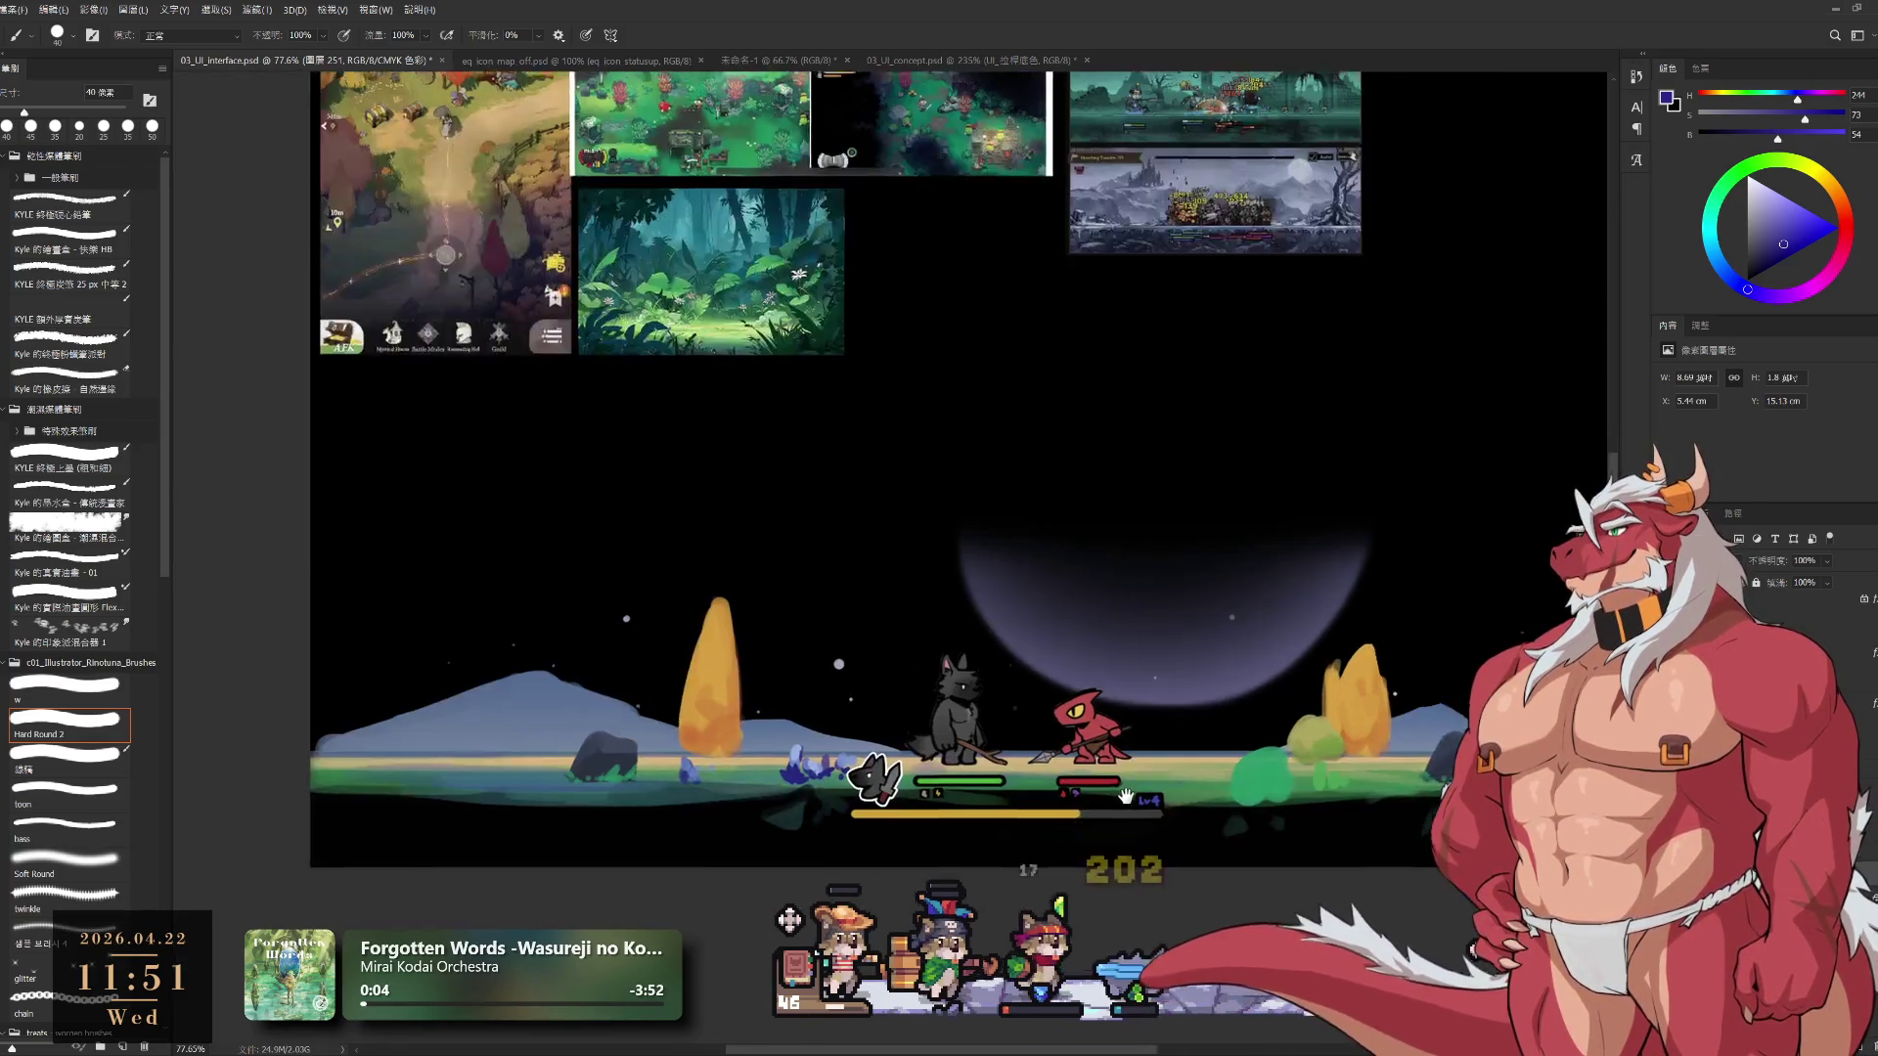
# Zoom in, lasso the blue flowers, then deselect and return to the Brush
pyautogui.scroll(1, 1097, 663)
pyautogui.scroll(1, 1097, 663)
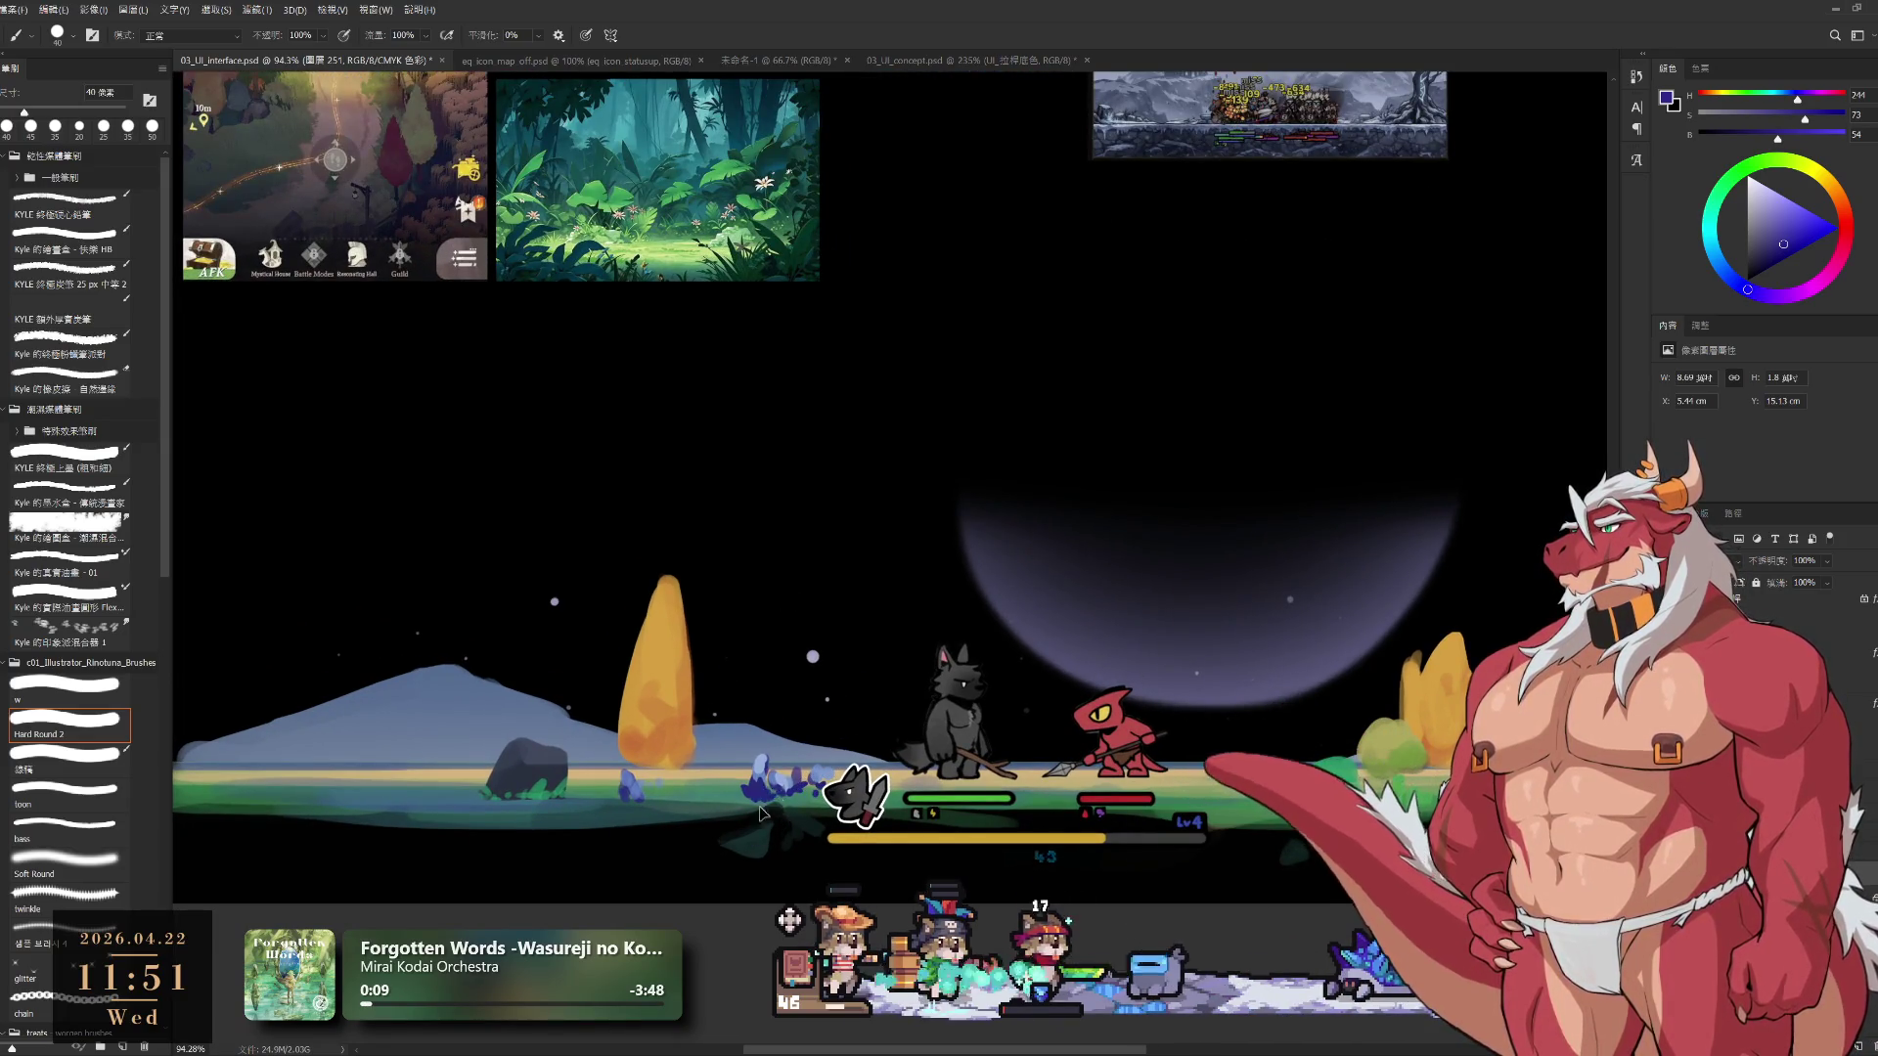
pyautogui.press('l')
pyautogui.moveTo(797, 722)
pyautogui.mouseDown()
pyautogui.moveTo(870, 832)
pyautogui.moveTo(841, 773)
pyautogui.moveTo(1037, 685)
pyautogui.moveTo(1213, 695)
pyautogui.mouseUp()
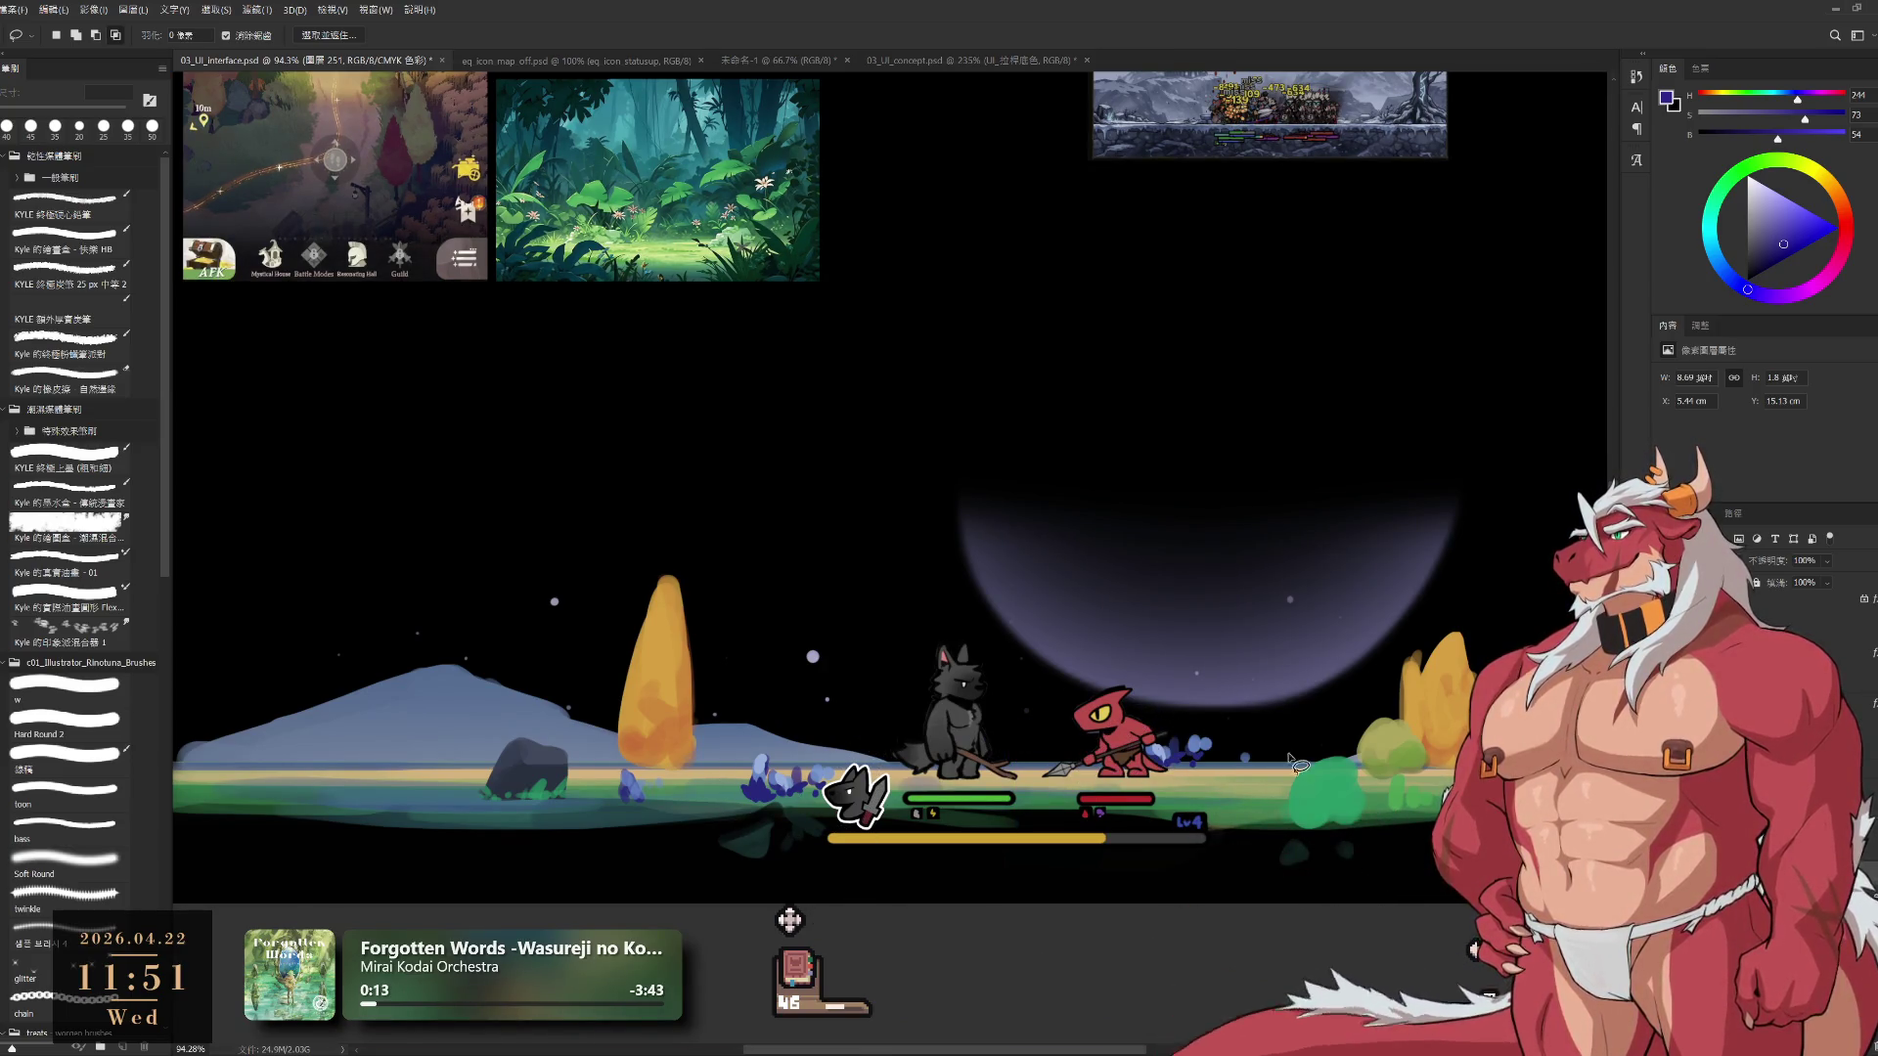
pyautogui.hotkey('ctrl', 'd')
pyautogui.press('b')
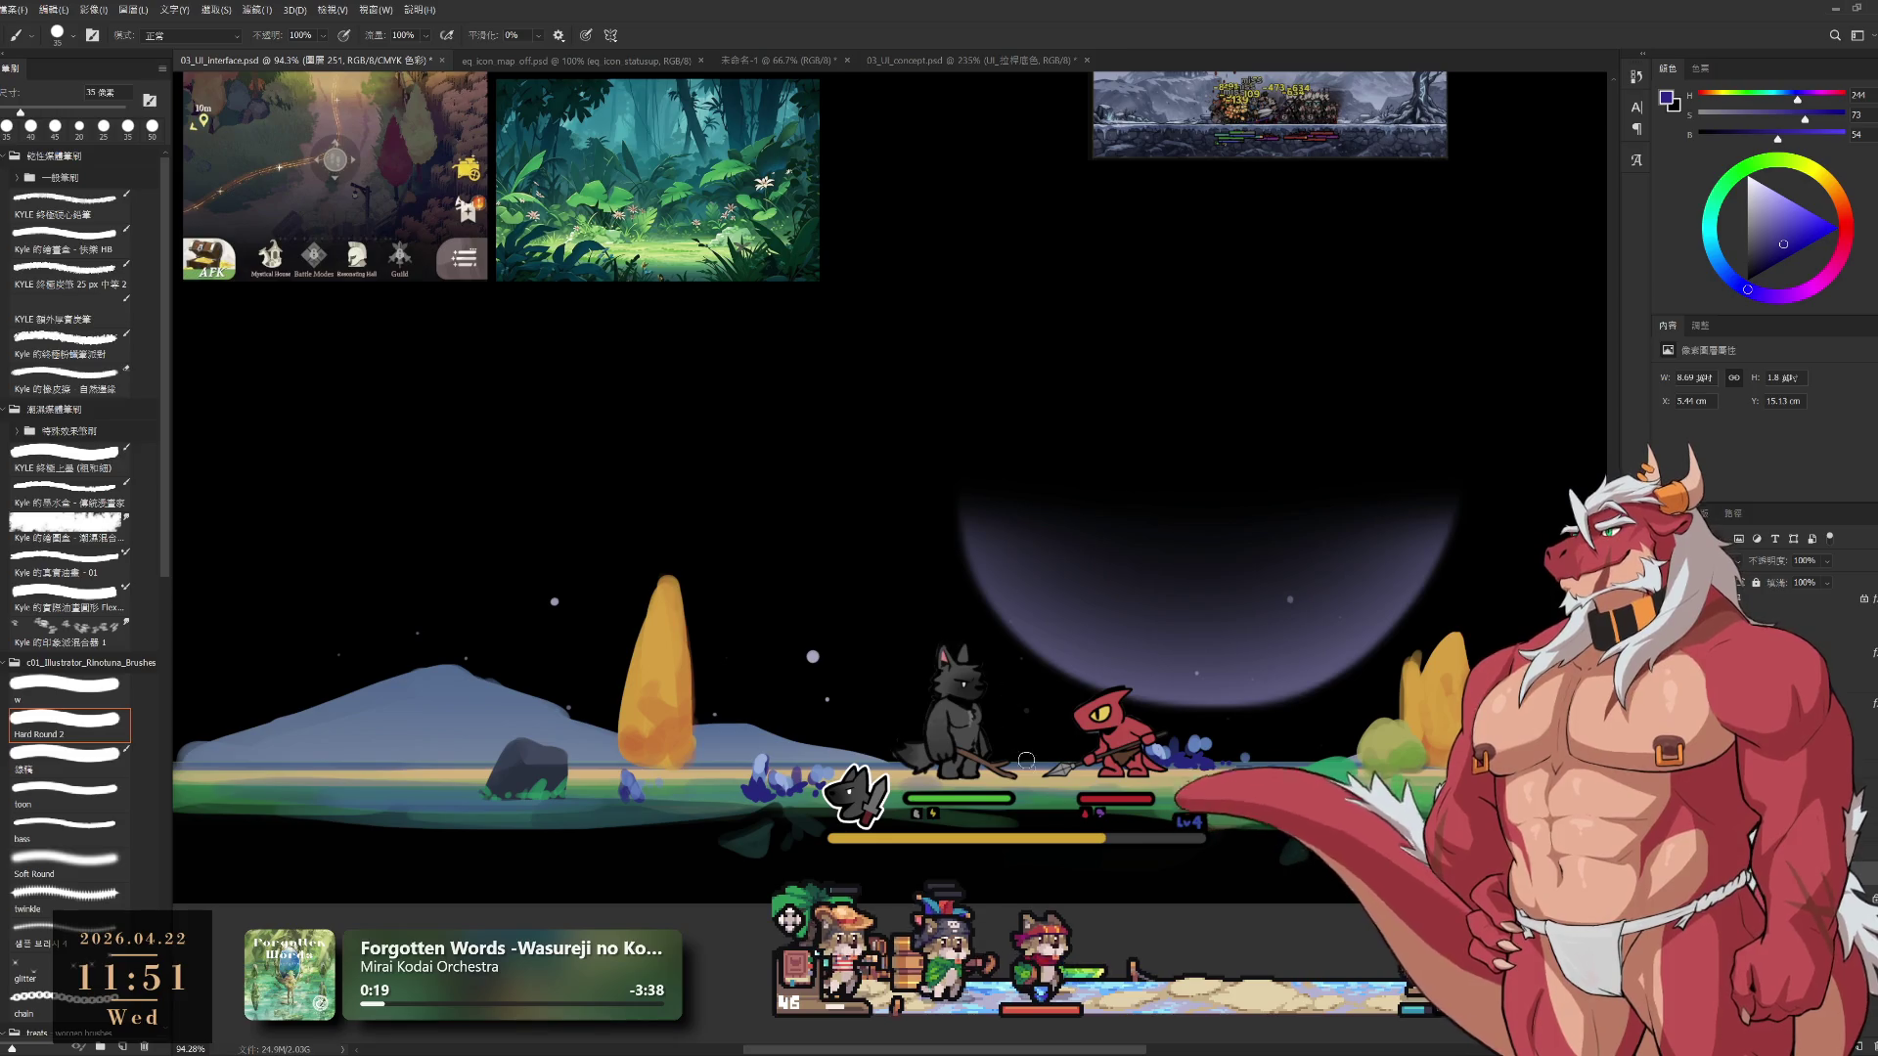
# Sample the tree's orange and repaint its top taller and pointier with the 30 px w brush
pyautogui.keyDown('alt'); pyautogui.click(673, 631); pyautogui.keyUp('alt')
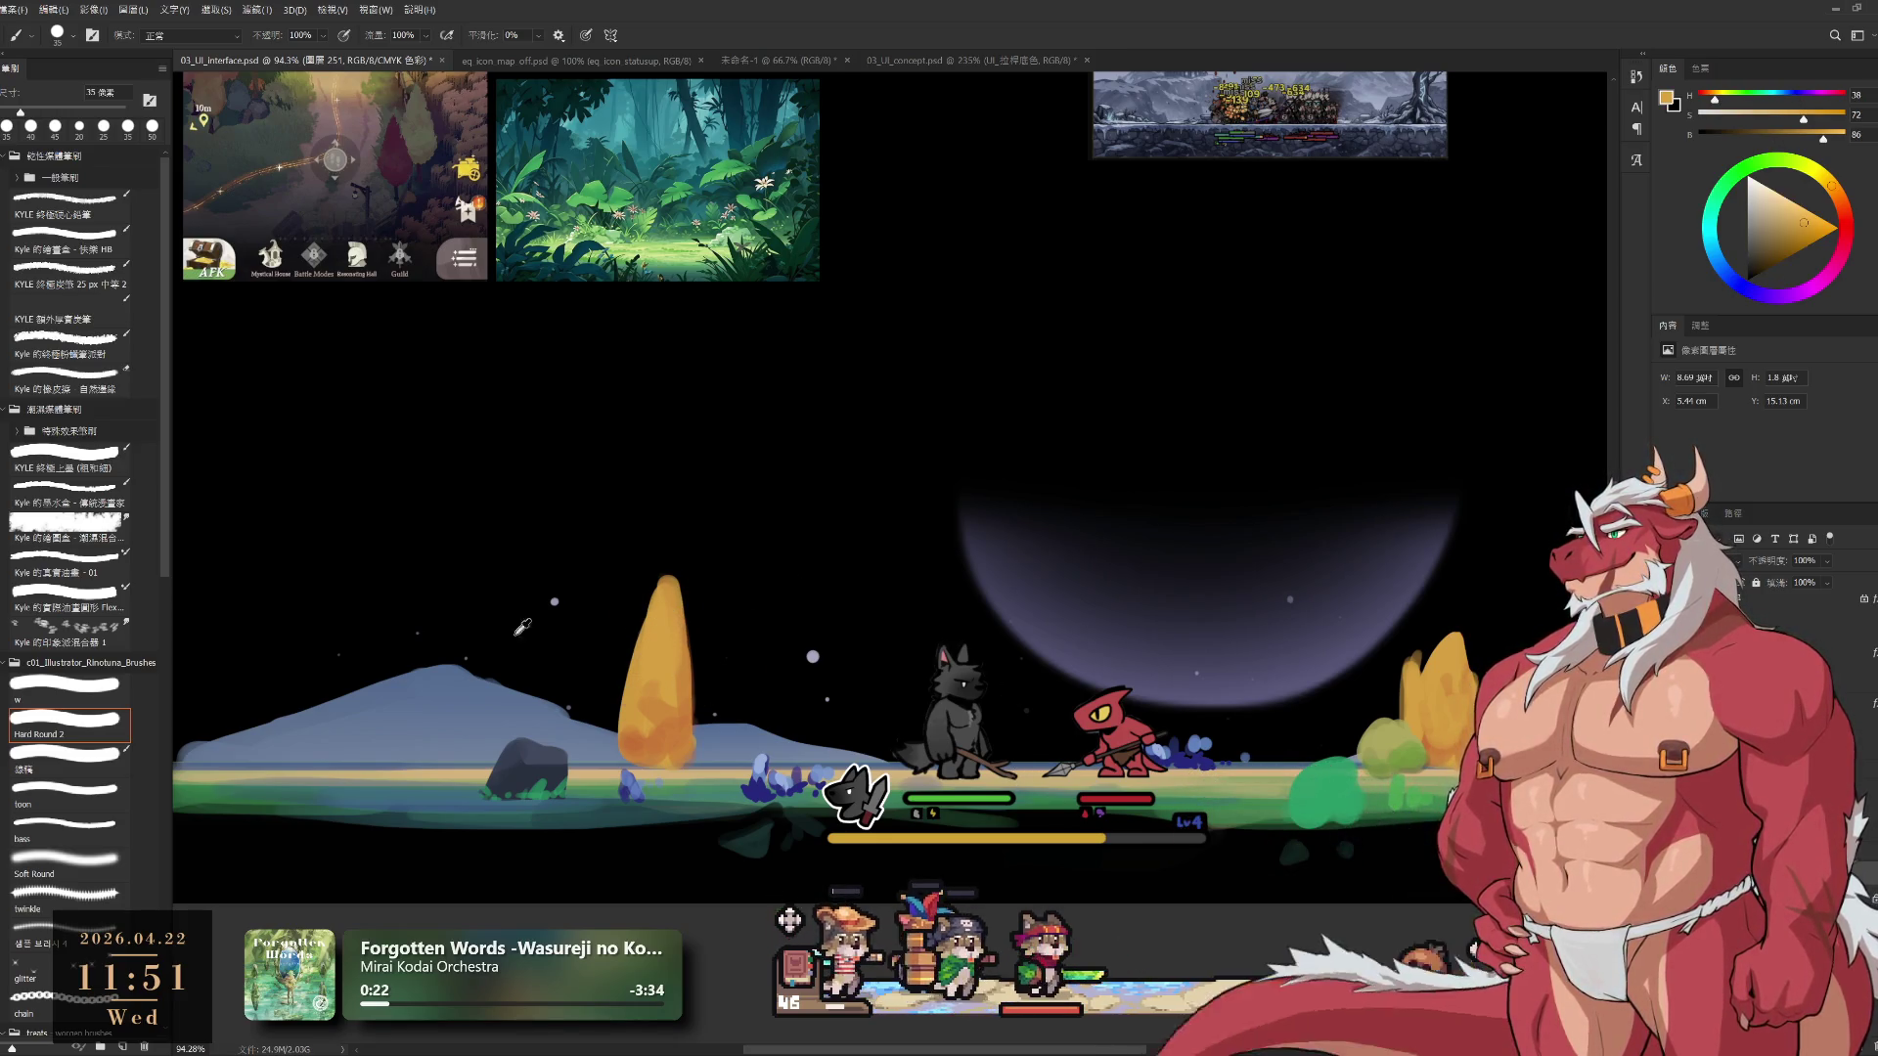
pyautogui.click(93, 682)
pyautogui.press(']')
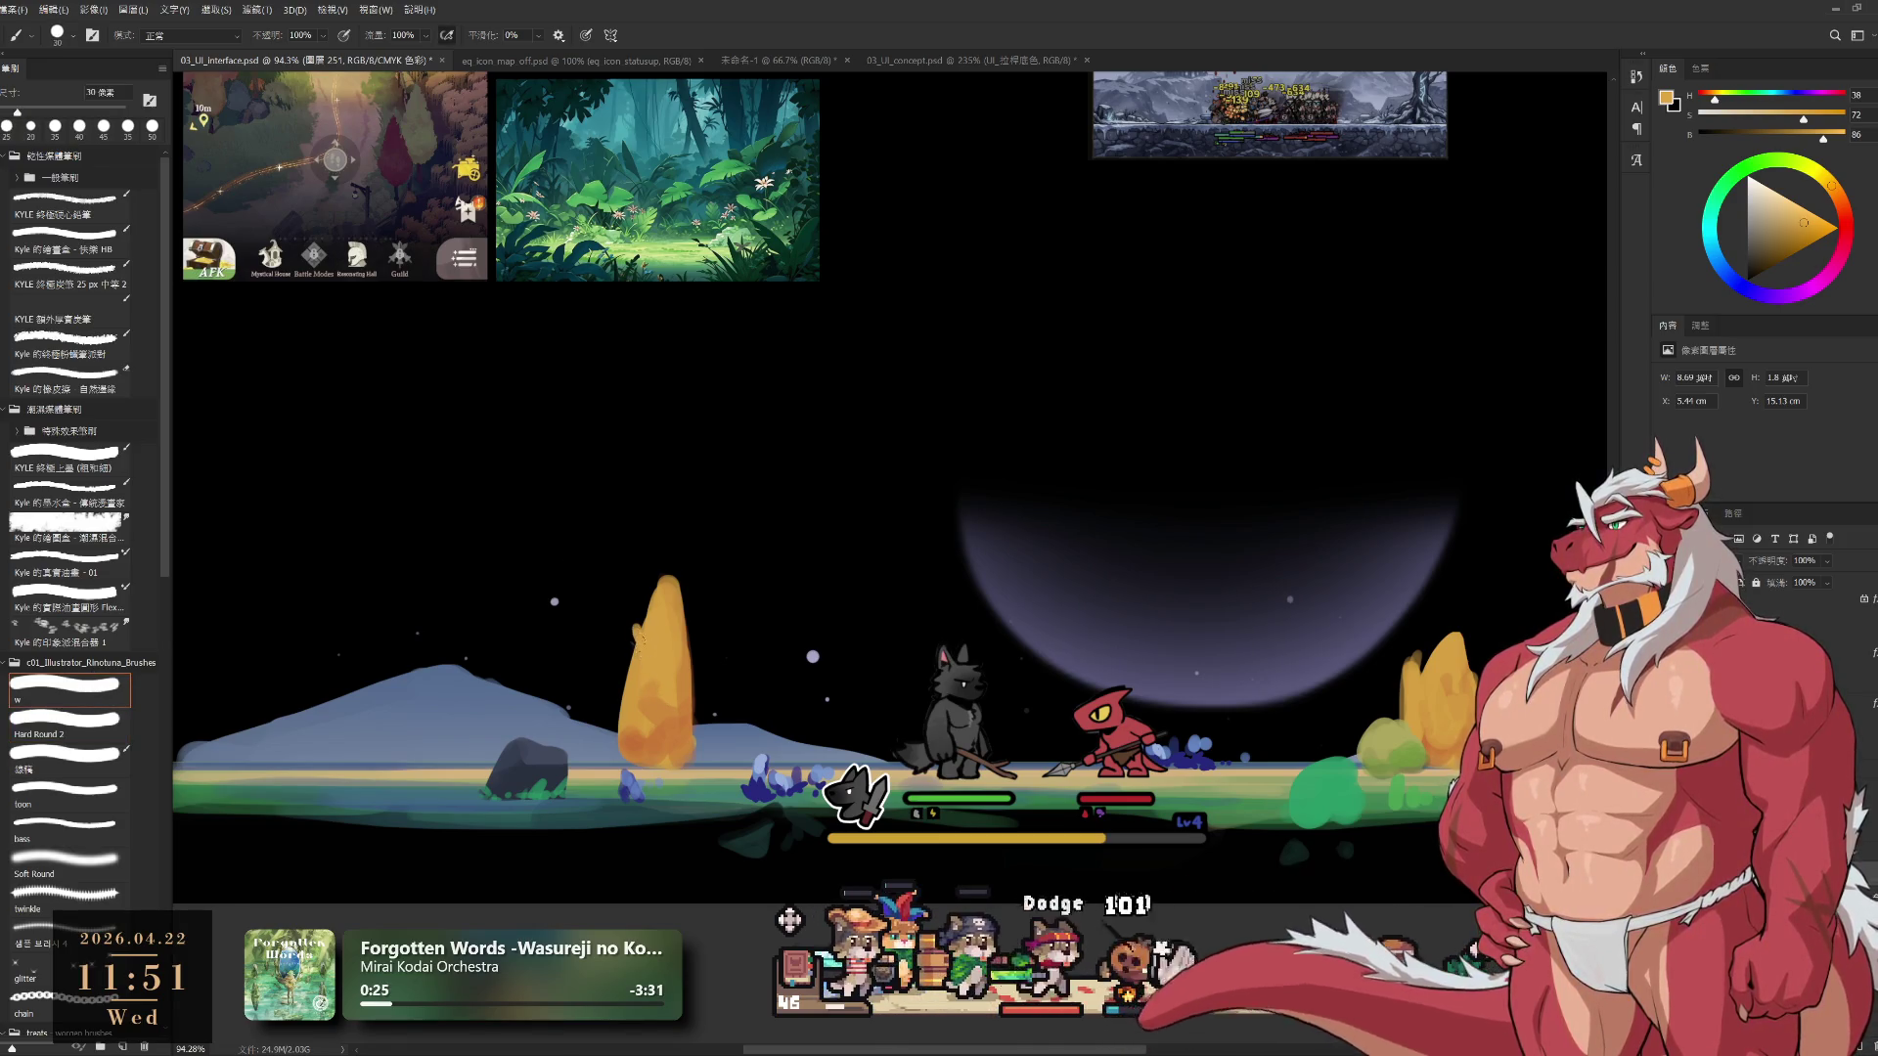
pyautogui.moveTo(663, 608); pyautogui.dragTo(669, 575)
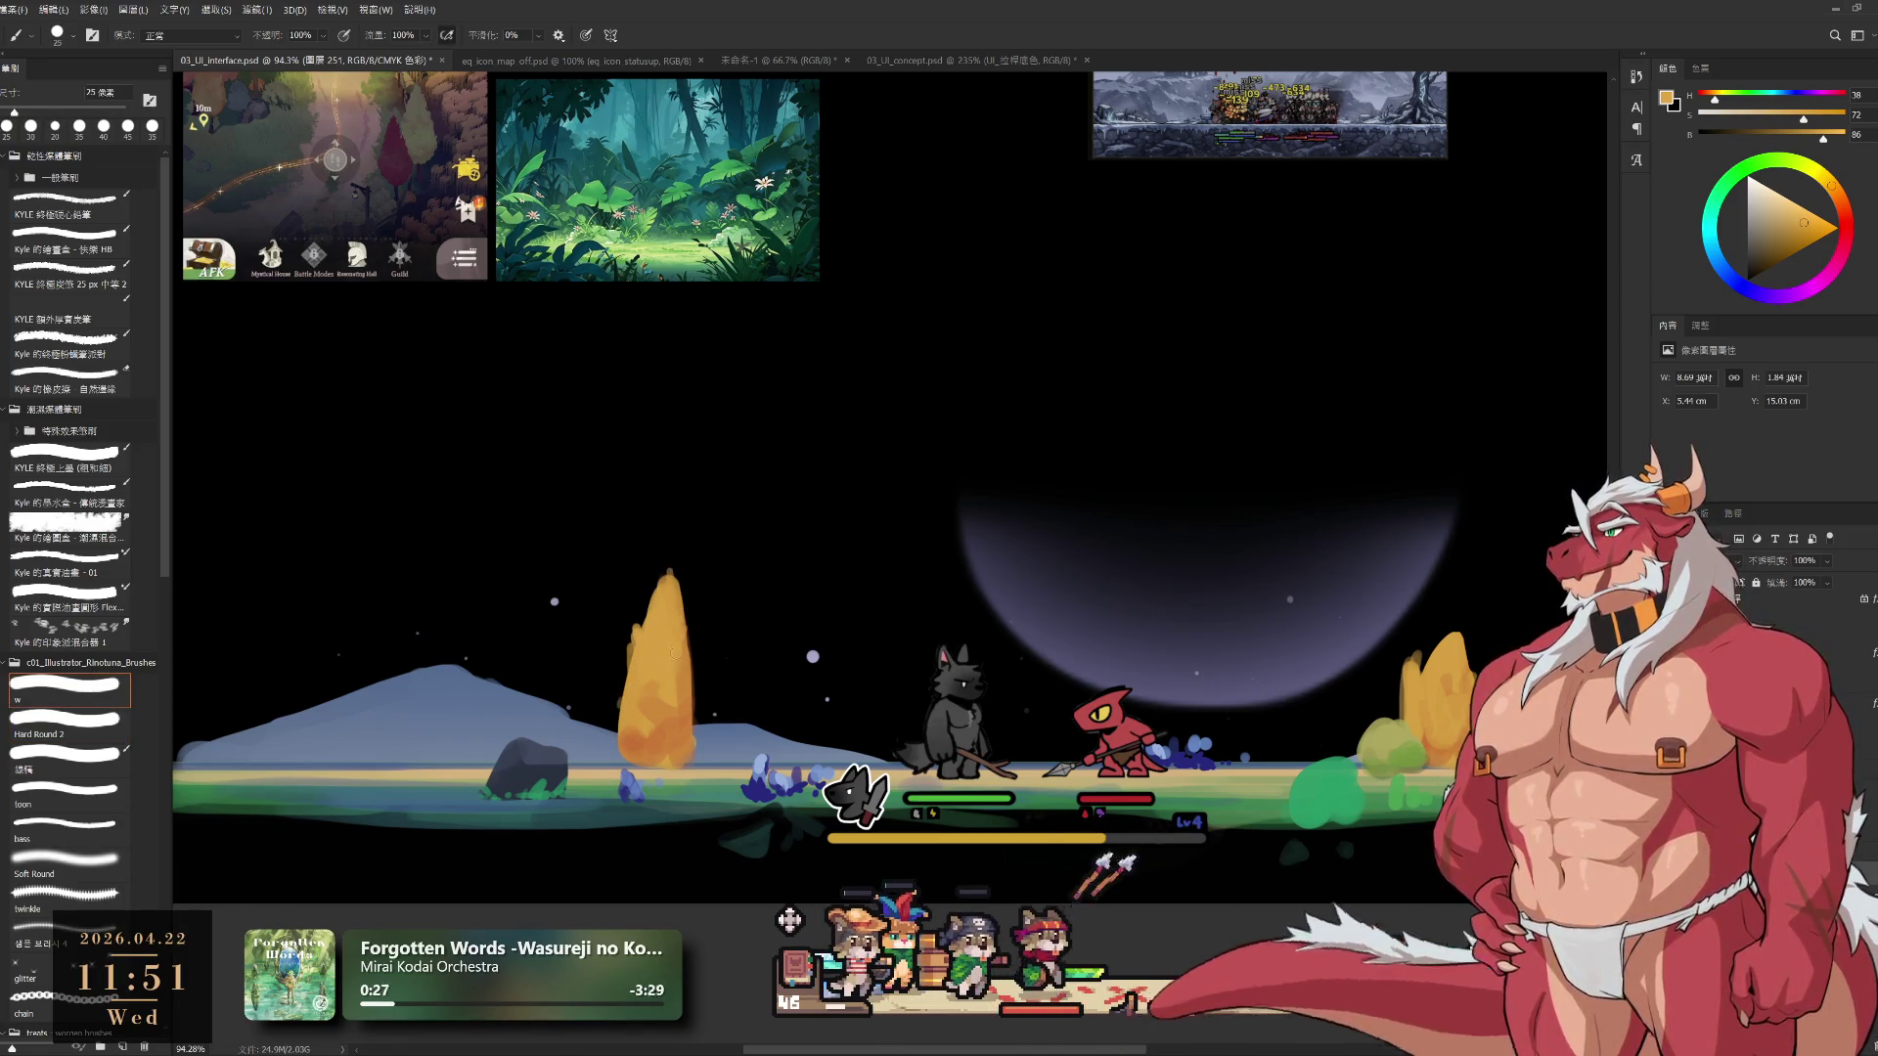
# Repaint the orange tree's base in a reddish orange with a 30 px brush
pyautogui.keyDown('alt'); pyautogui.click(688, 743); pyautogui.keyUp('alt')
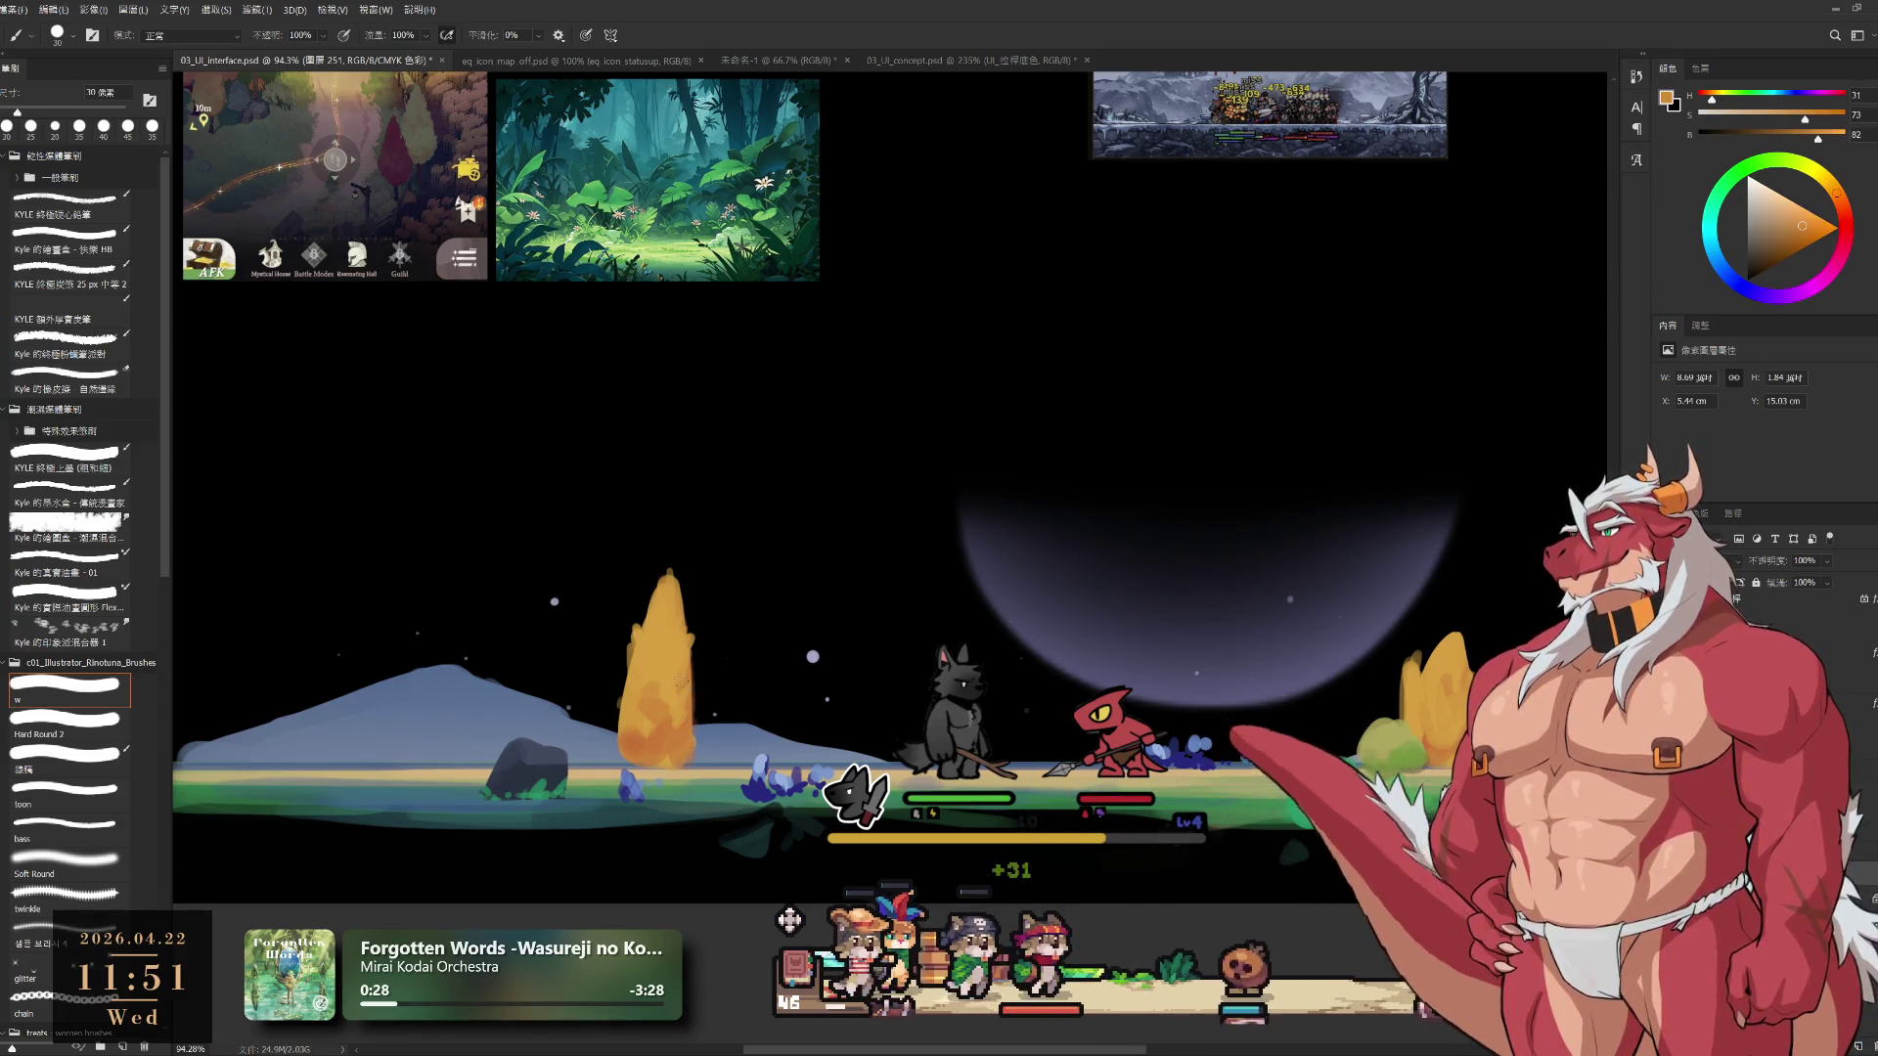
pyautogui.press(']')
pyautogui.press(']')
pyautogui.press(']')
pyautogui.press(']')
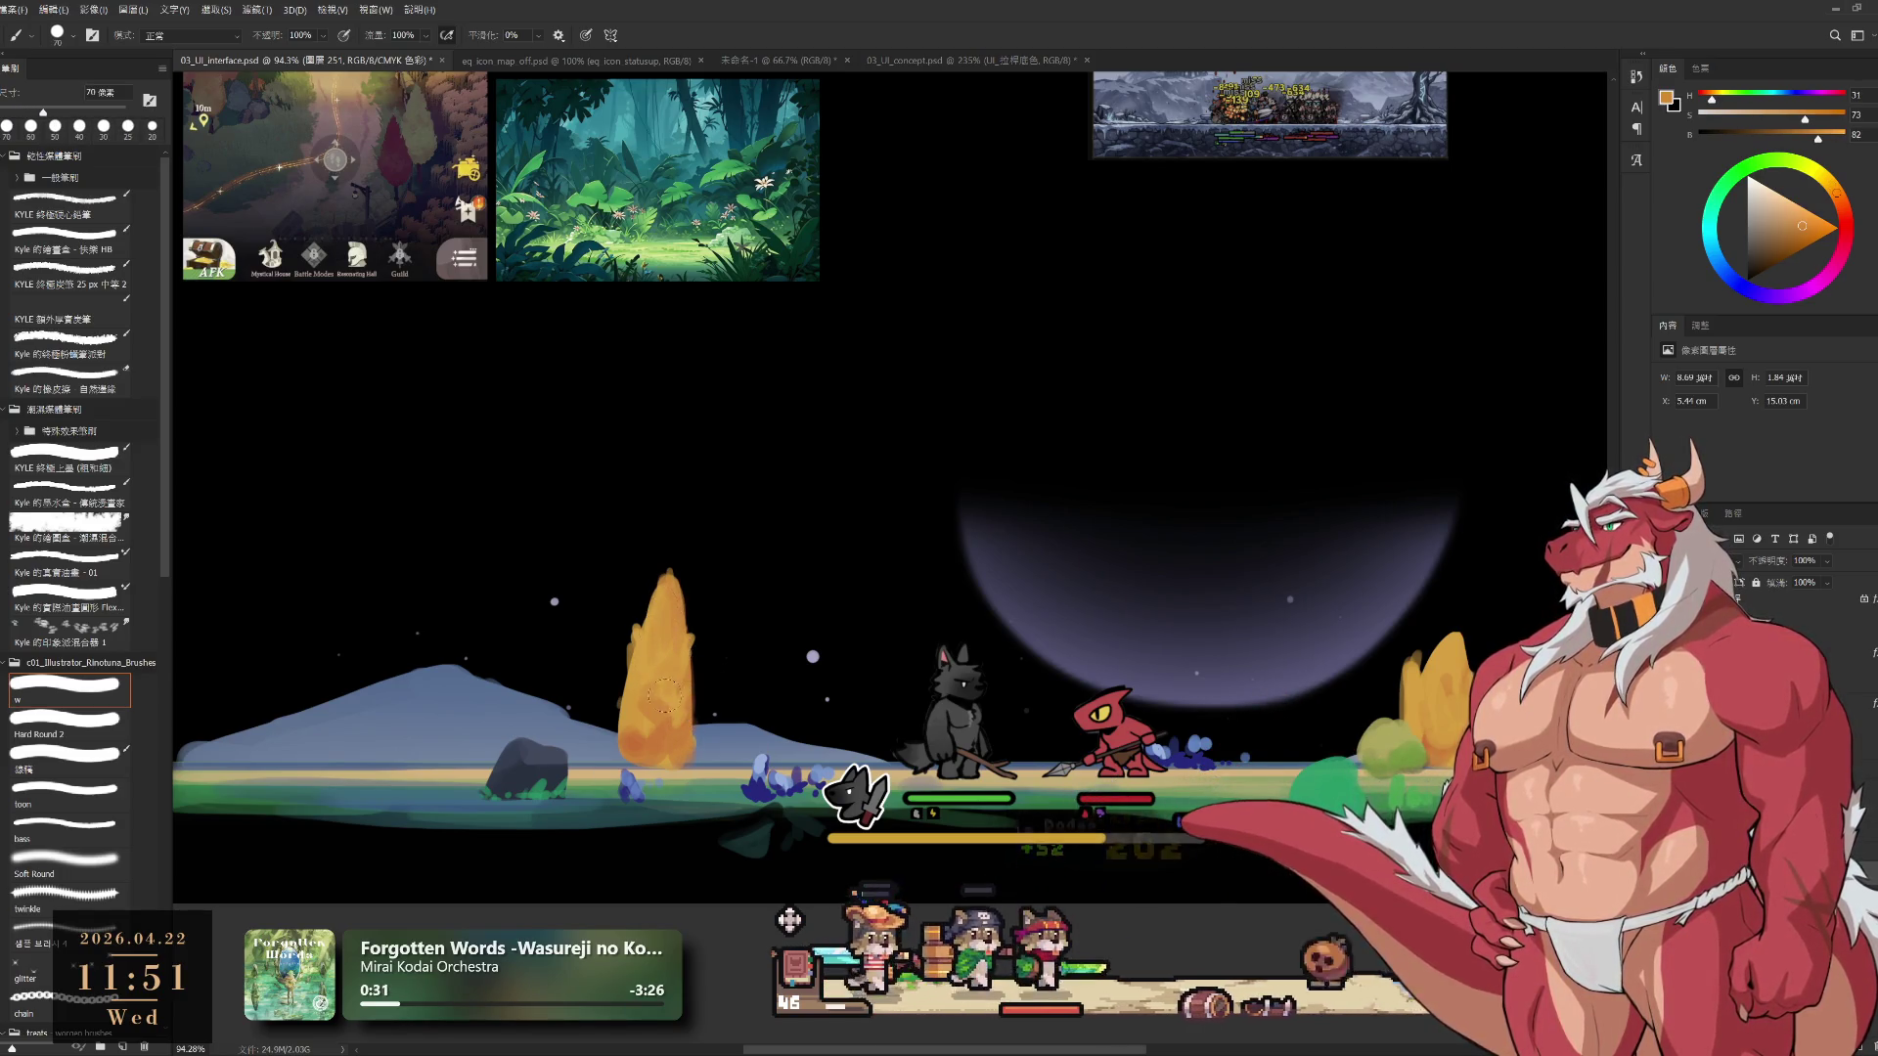
pyautogui.keyDown('alt'); pyautogui.click(643, 676); pyautogui.keyUp('alt')
pyautogui.press(']')
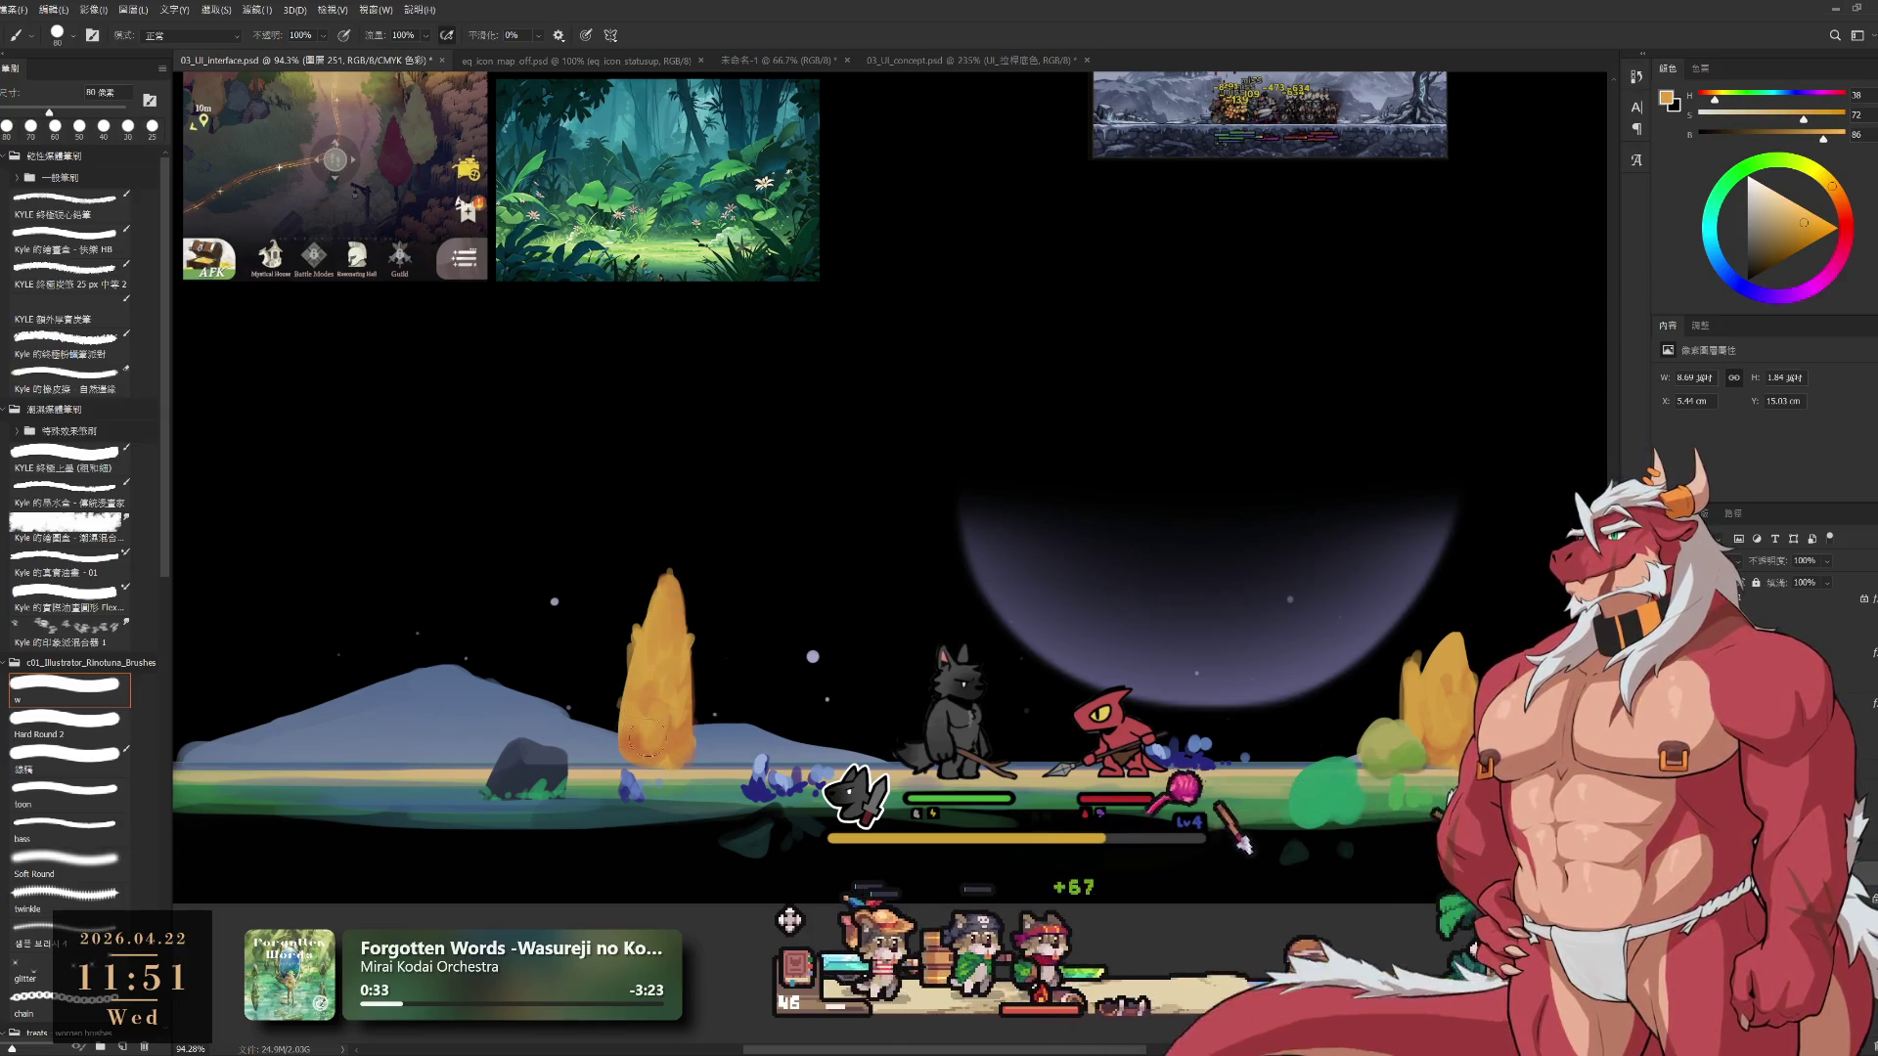
pyautogui.press('[')
pyautogui.press('[')
pyautogui.press('[')
pyautogui.keyDown('alt'); pyautogui.click(636, 743); pyautogui.keyUp('alt')
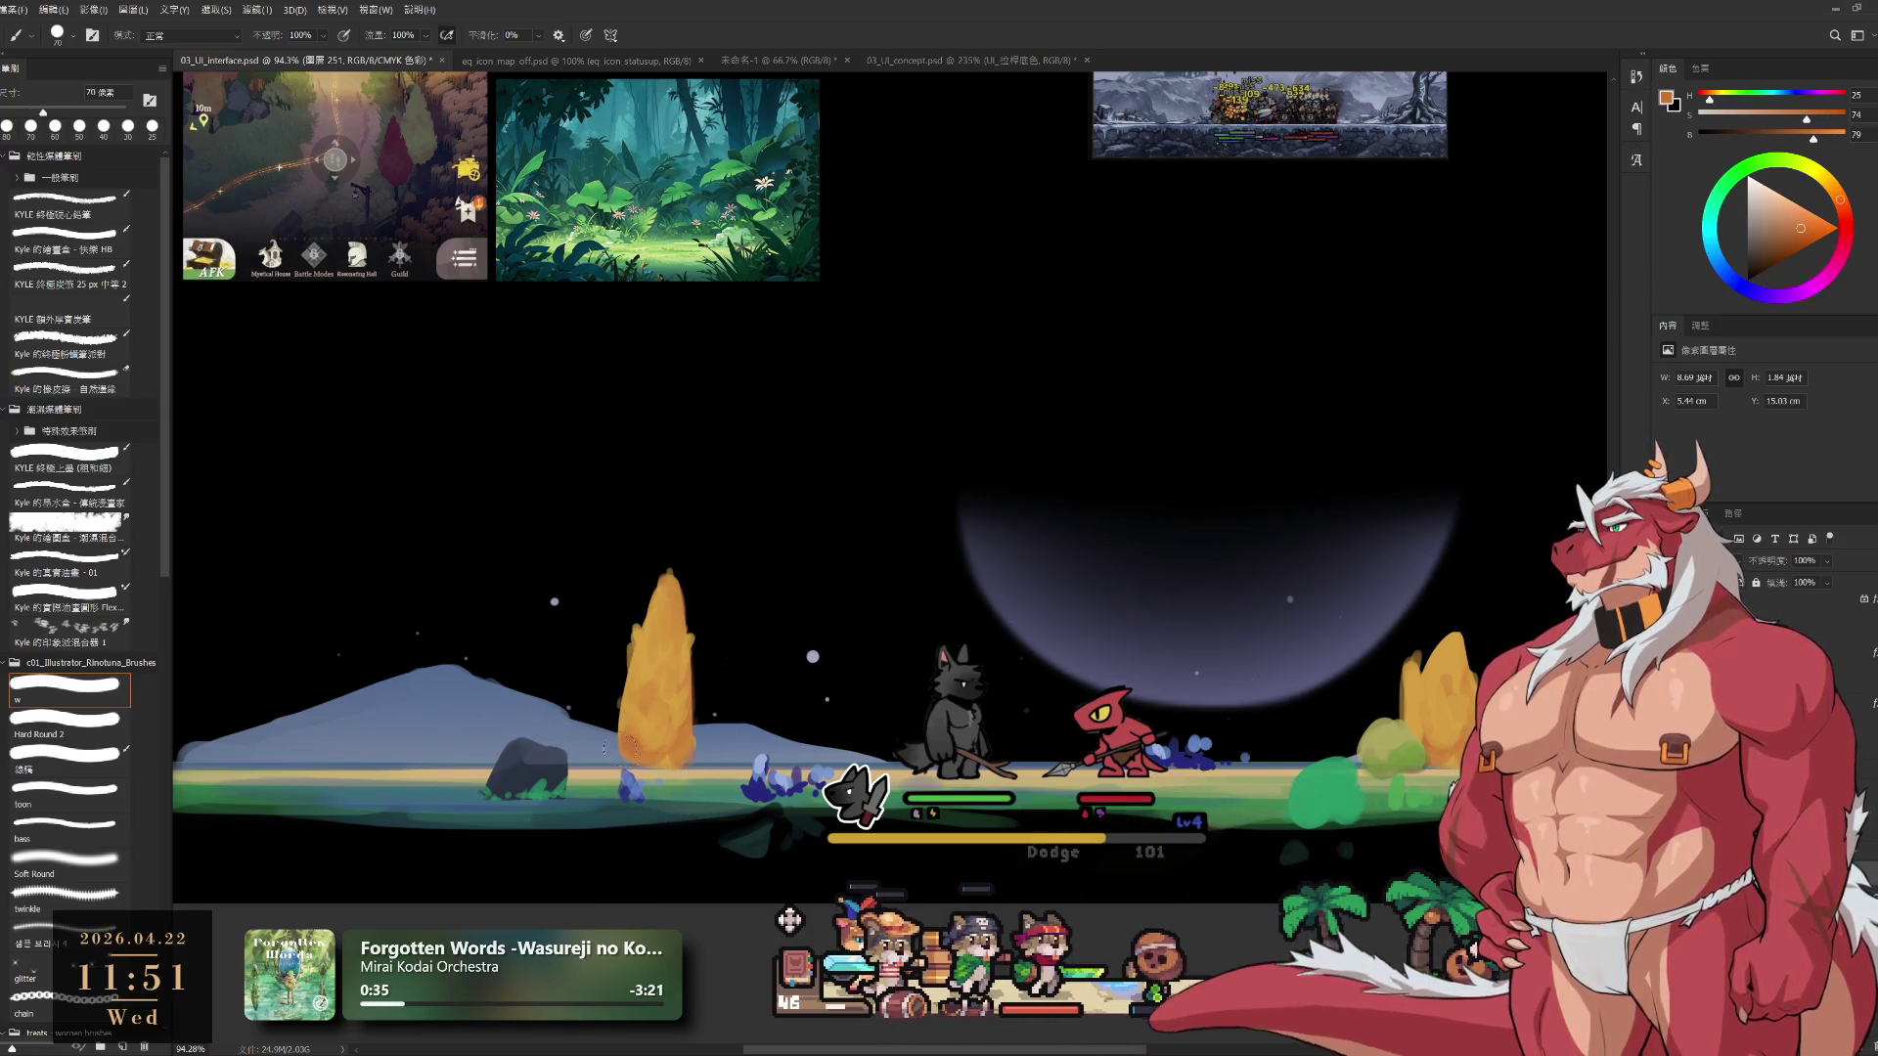
pyautogui.press(']')
pyautogui.press(']')
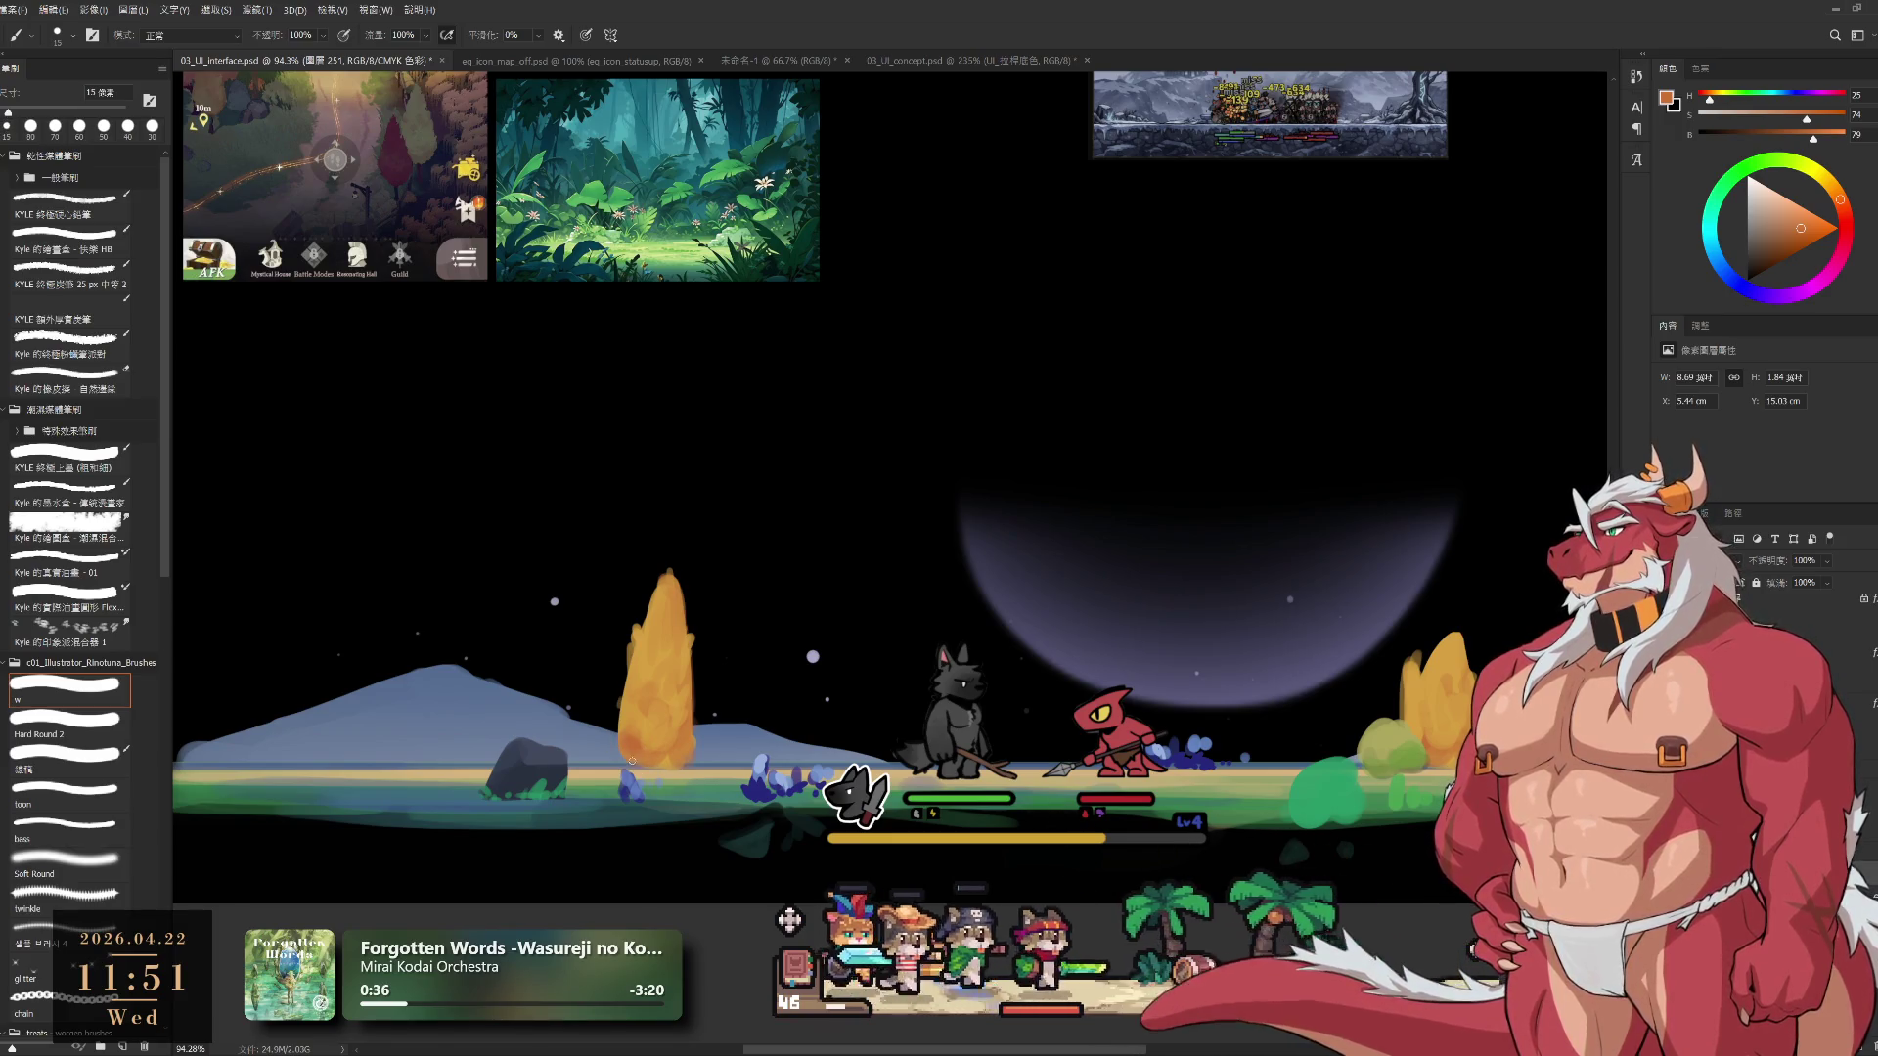
pyautogui.moveTo(632, 764); pyautogui.dragTo(697, 766)
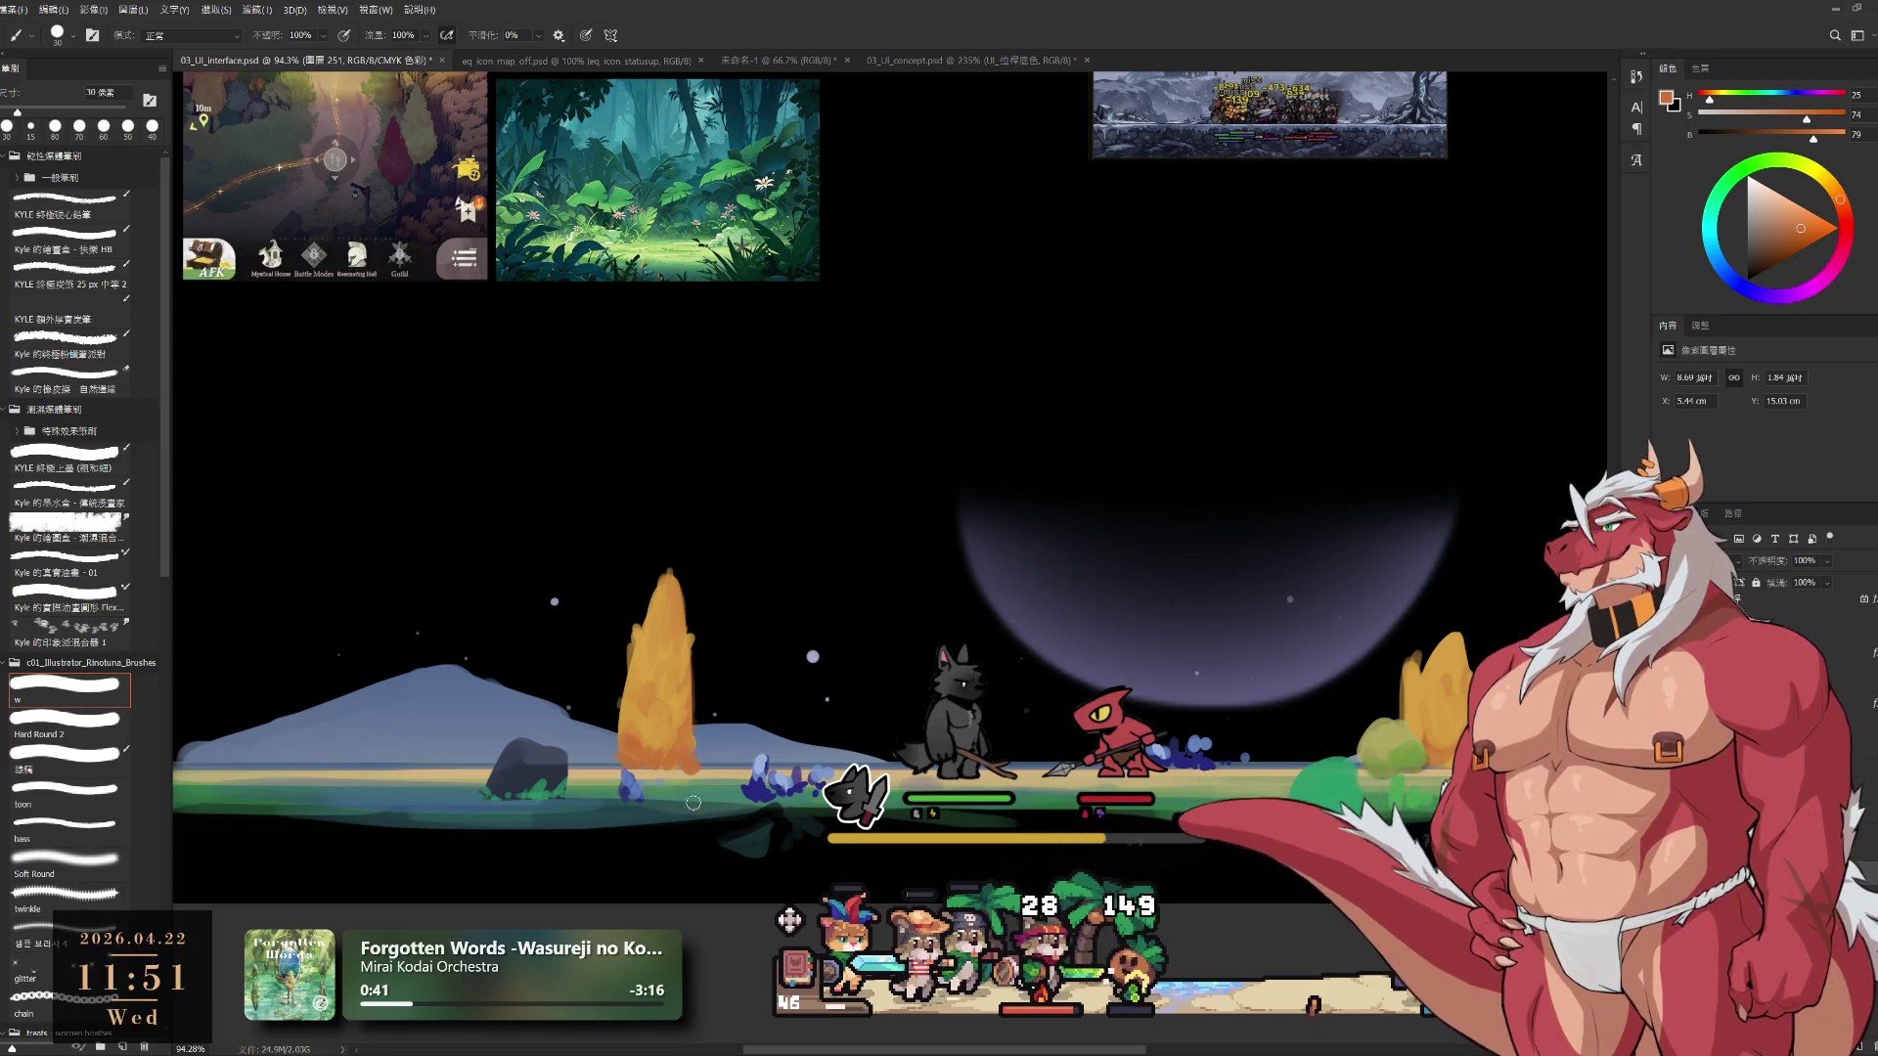
pyautogui.moveTo(677, 814)
pyautogui.mouseDown()
pyautogui.moveTo(559, 828)
pyautogui.moveTo(615, 838)
pyautogui.mouseUp()
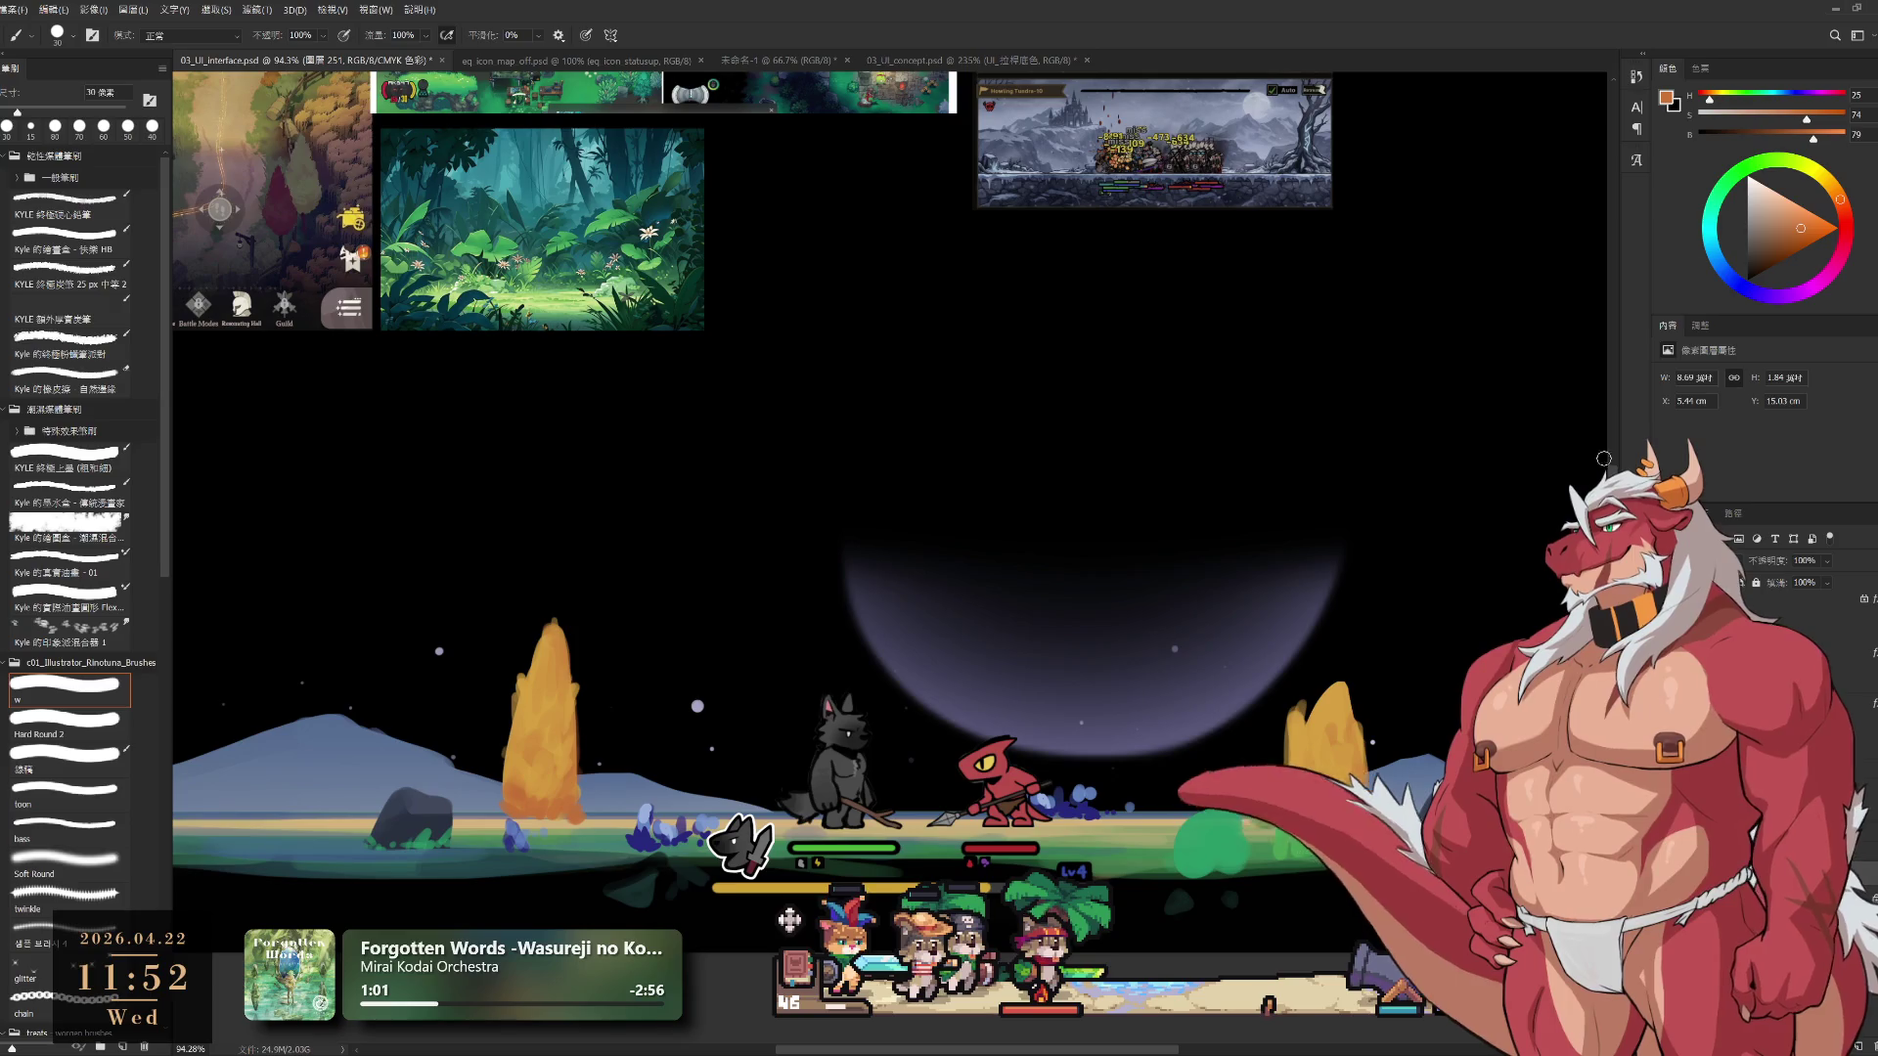
pyautogui.moveTo(1163, 183)
pyautogui.mouseDown()
pyautogui.moveTo(1219, 215)
pyautogui.moveTo(1141, 444)
pyautogui.moveTo(1098, 461)
pyautogui.moveTo(897, 830)
pyautogui.moveTo(912, 754)
pyautogui.mouseUp()
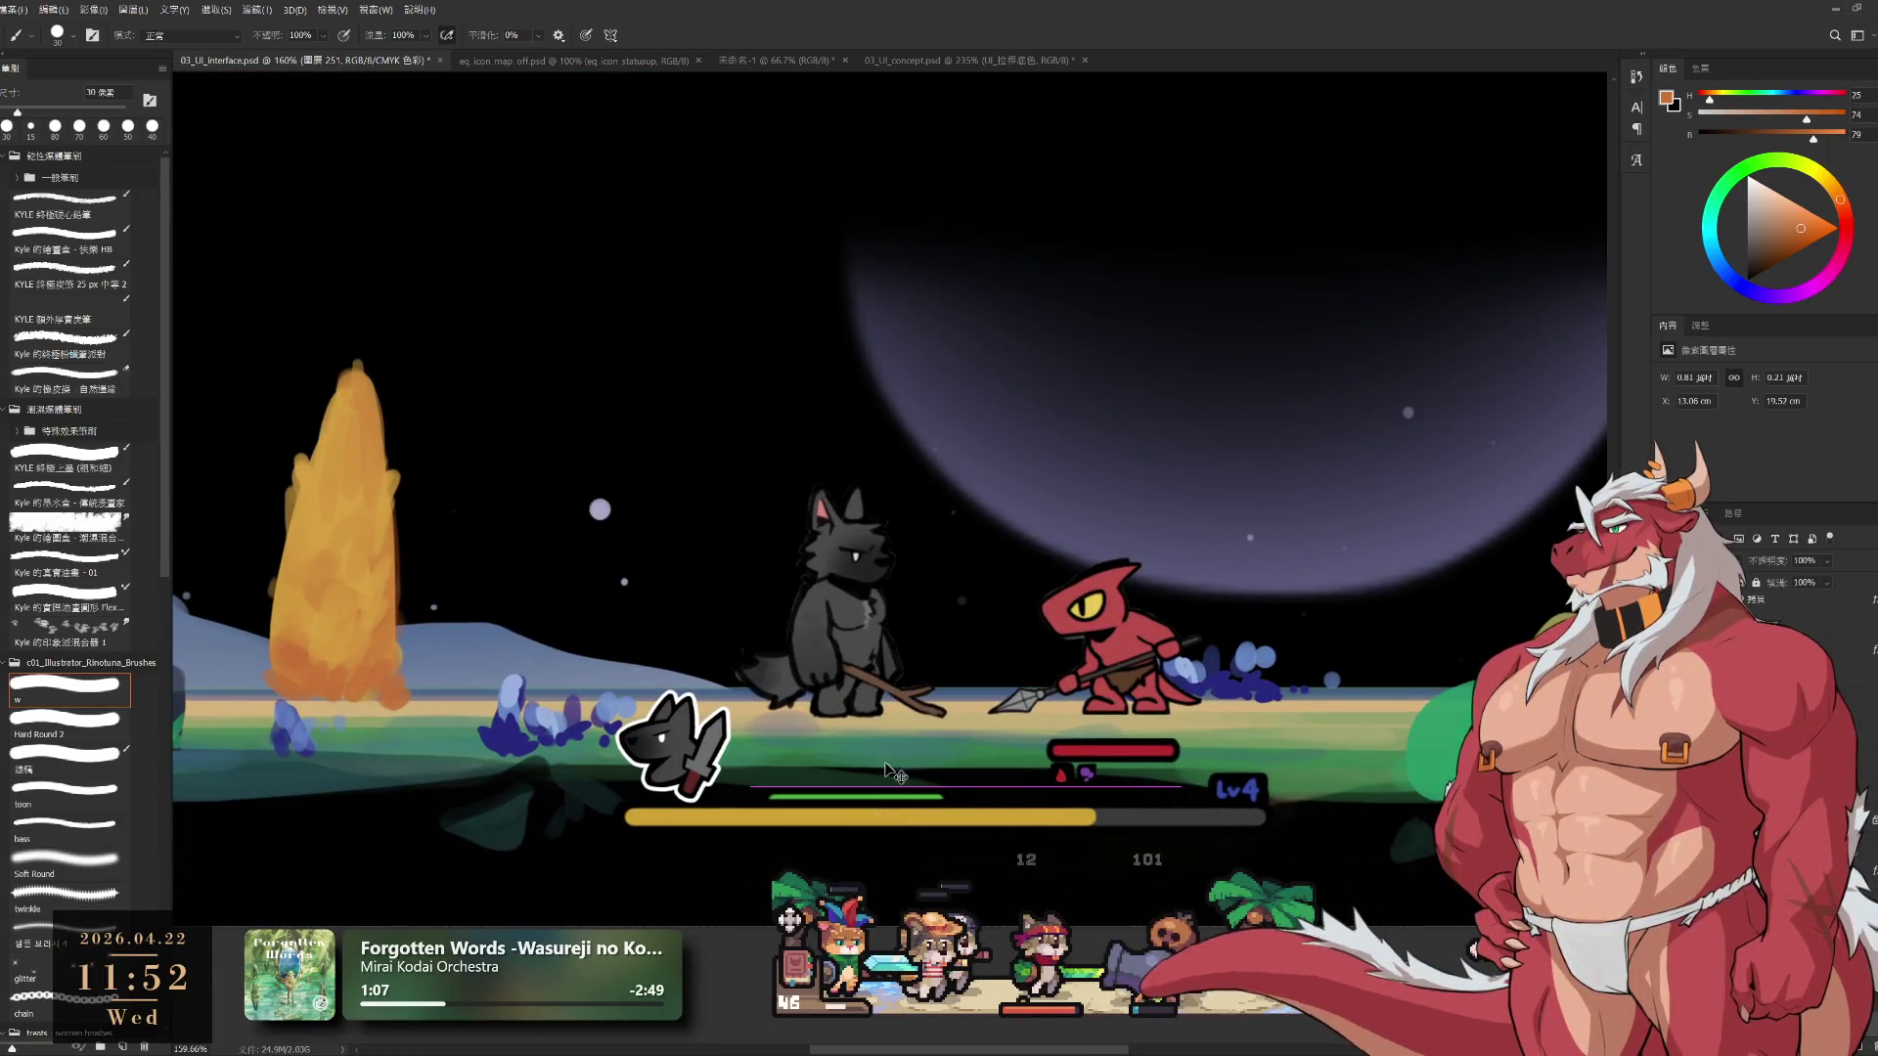
# Try a dark grey stroke on the health bar, undo it, and paint a small pale blue mark
pyautogui.moveTo(951, 727)
pyautogui.mouseDown()
pyautogui.moveTo(988, 730)
pyautogui.moveTo(870, 756)
pyautogui.mouseUp()
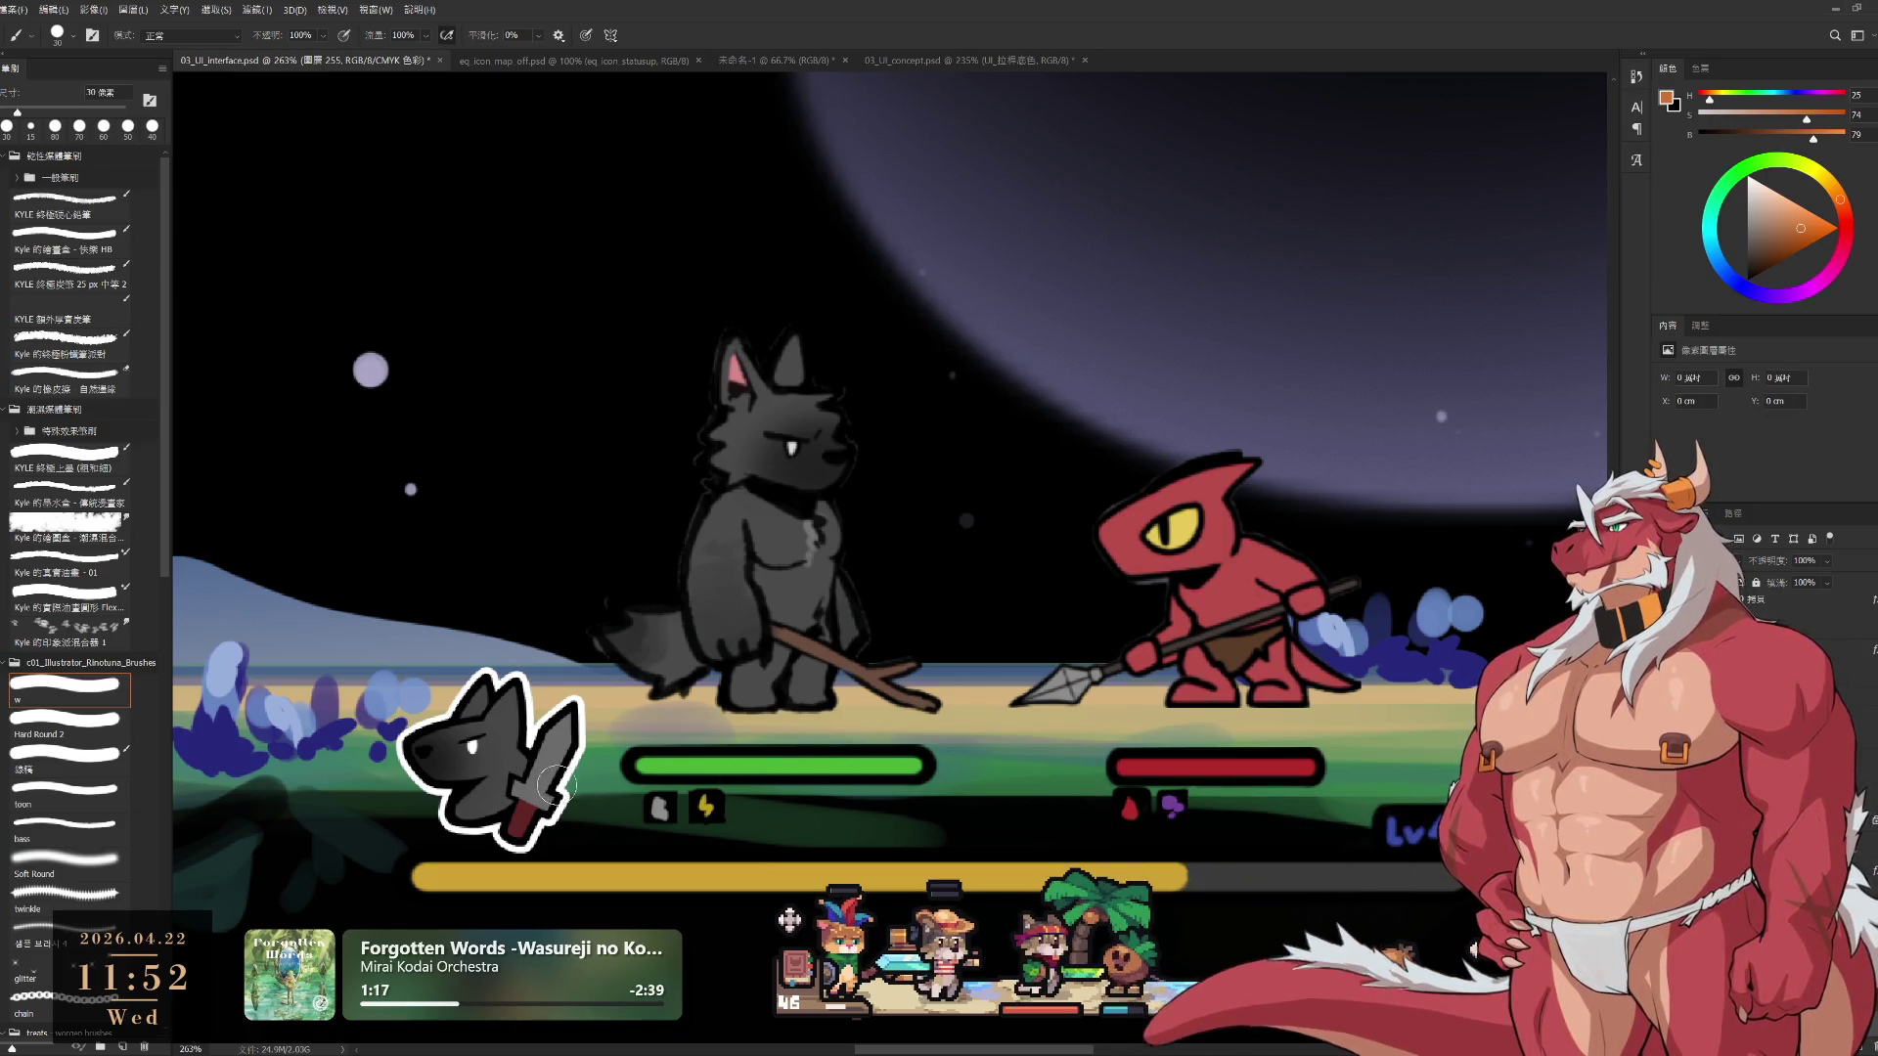
pyautogui.keyDown('alt'); pyautogui.click(818, 586); pyautogui.keyUp('alt')
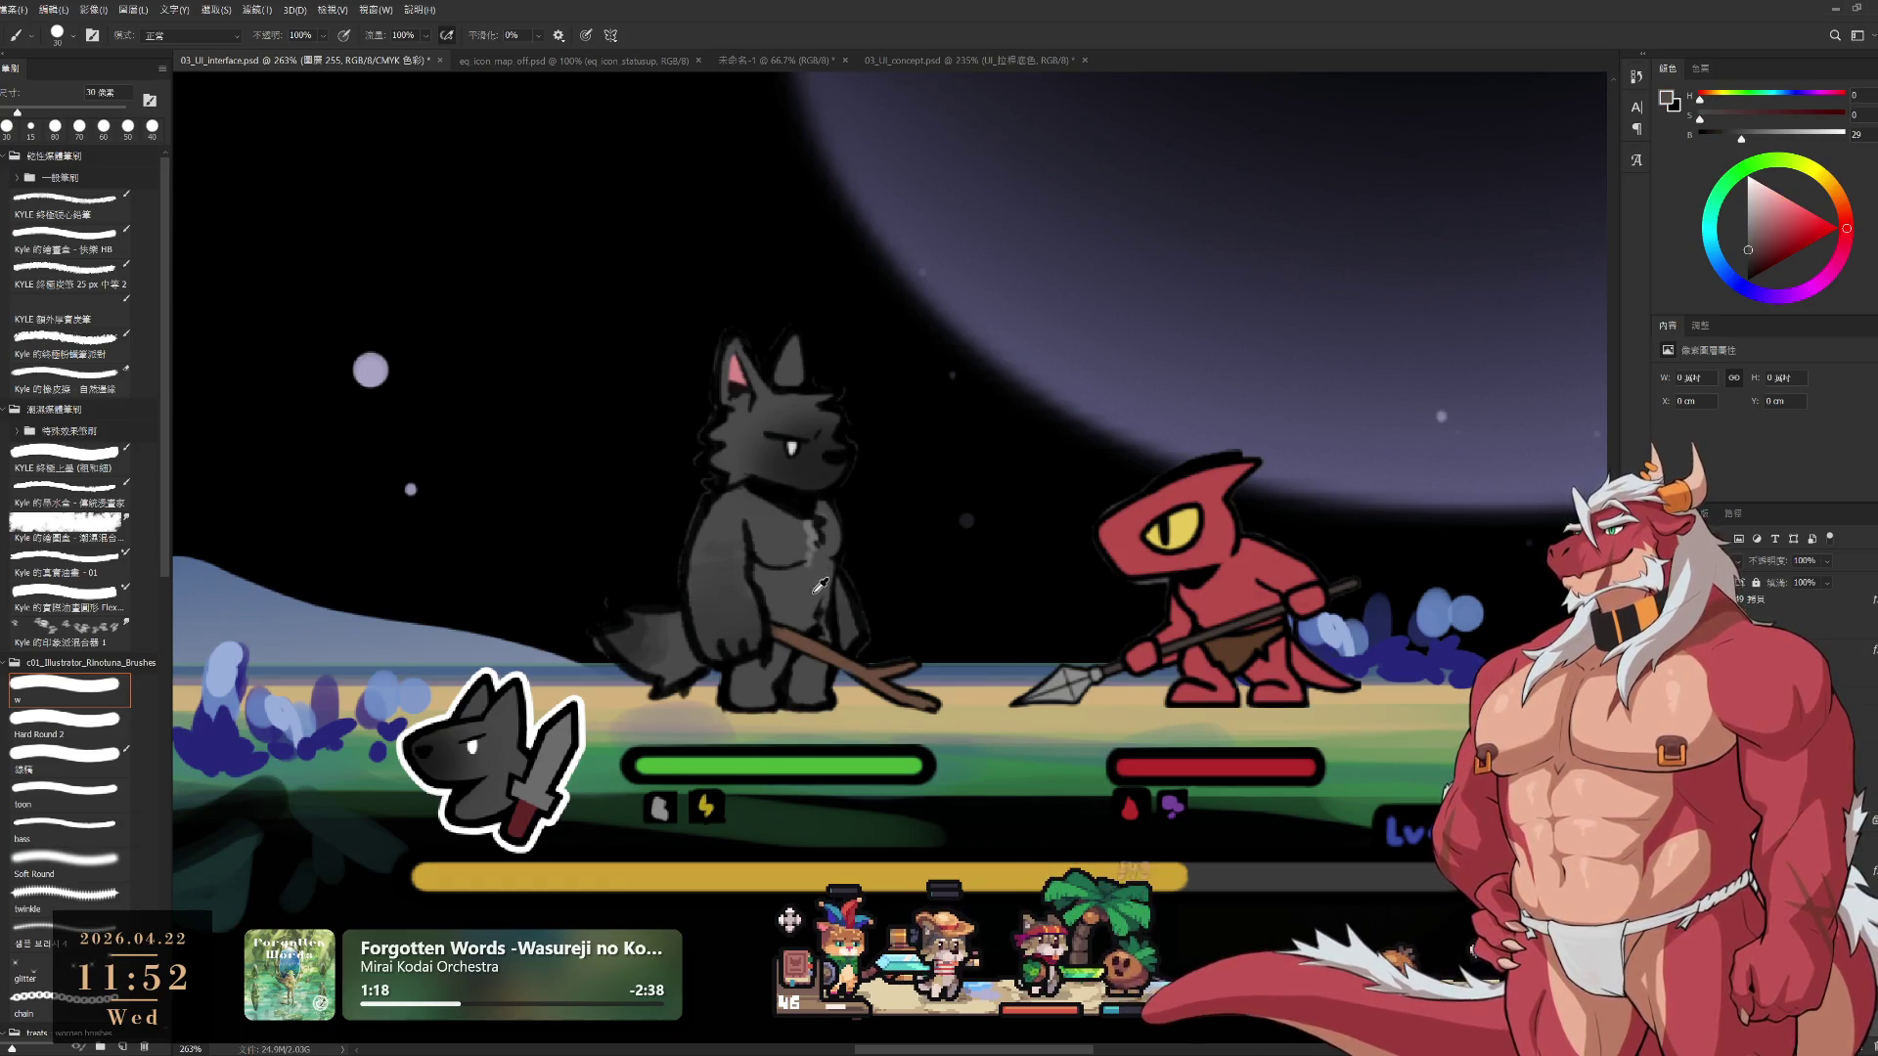
pyautogui.press('[')
pyautogui.press('[')
pyautogui.moveTo(642, 768); pyautogui.dragTo(790, 770)
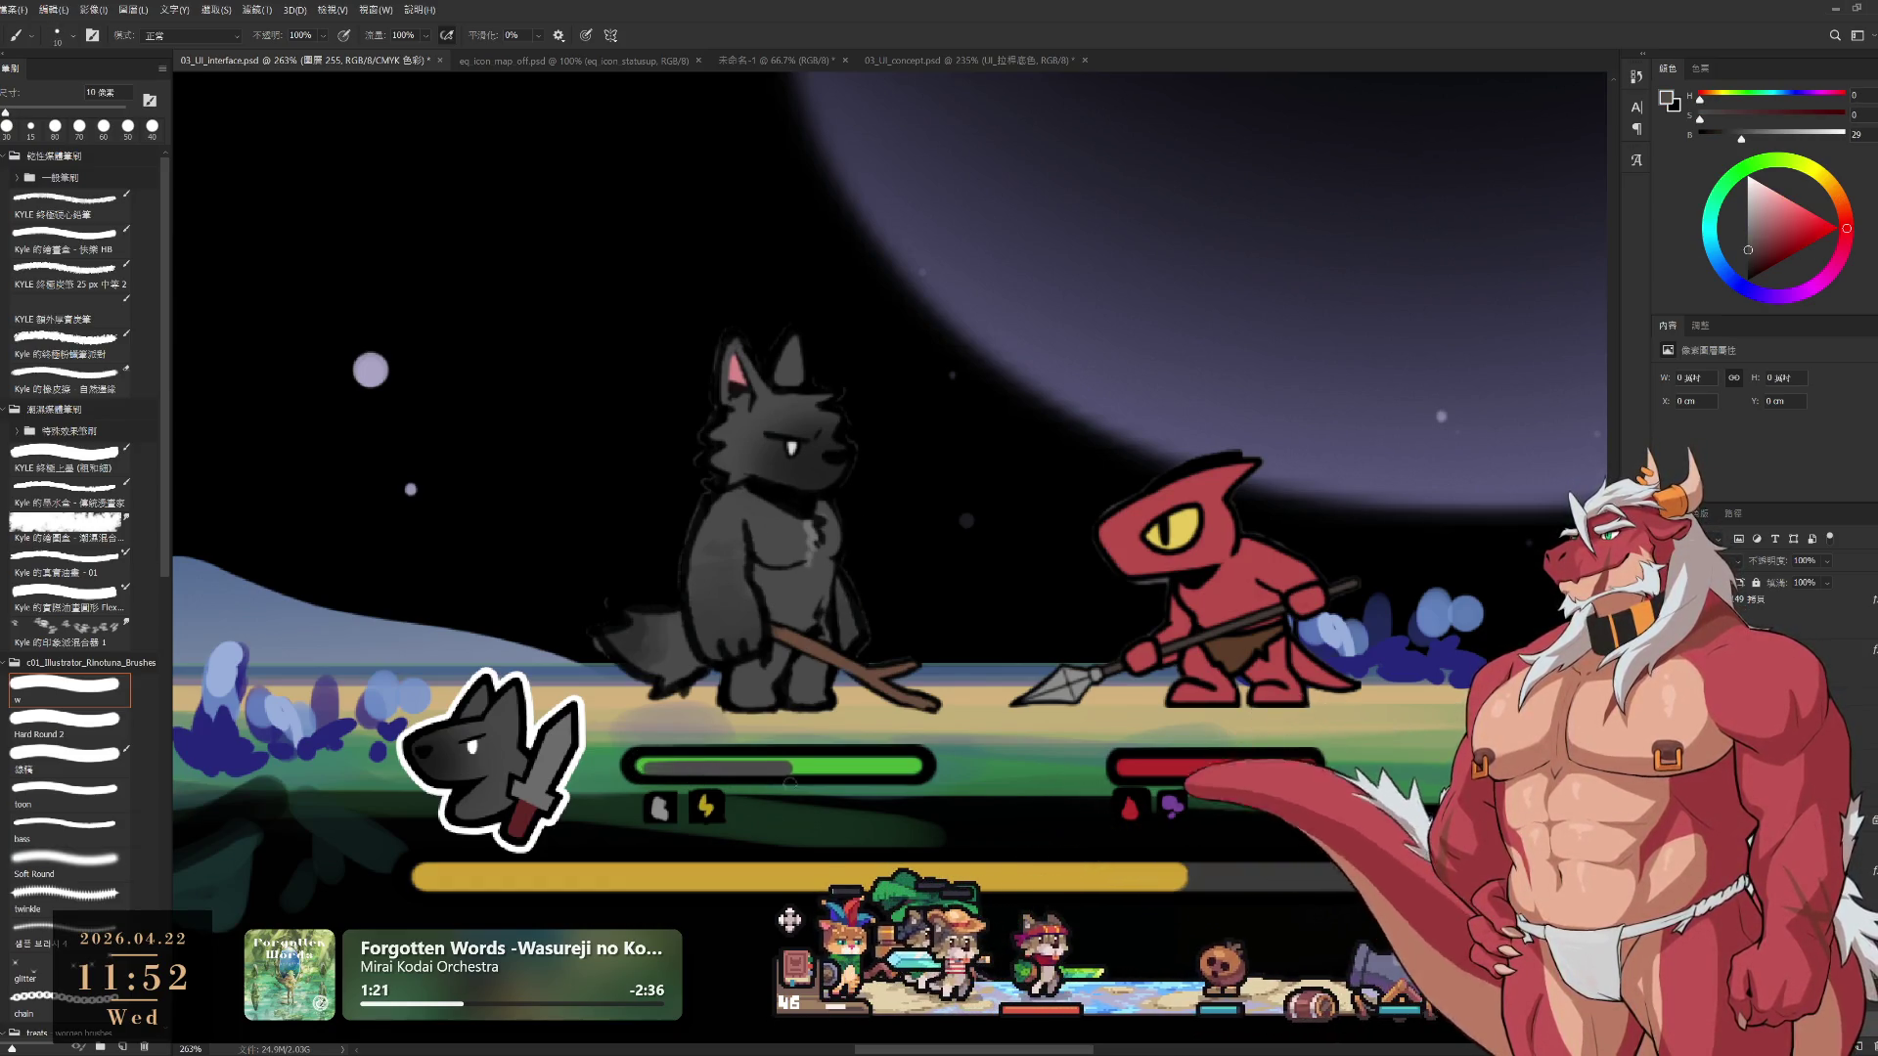
pyautogui.hotkey('ctrl', 'z')
pyautogui.click(1759, 213)
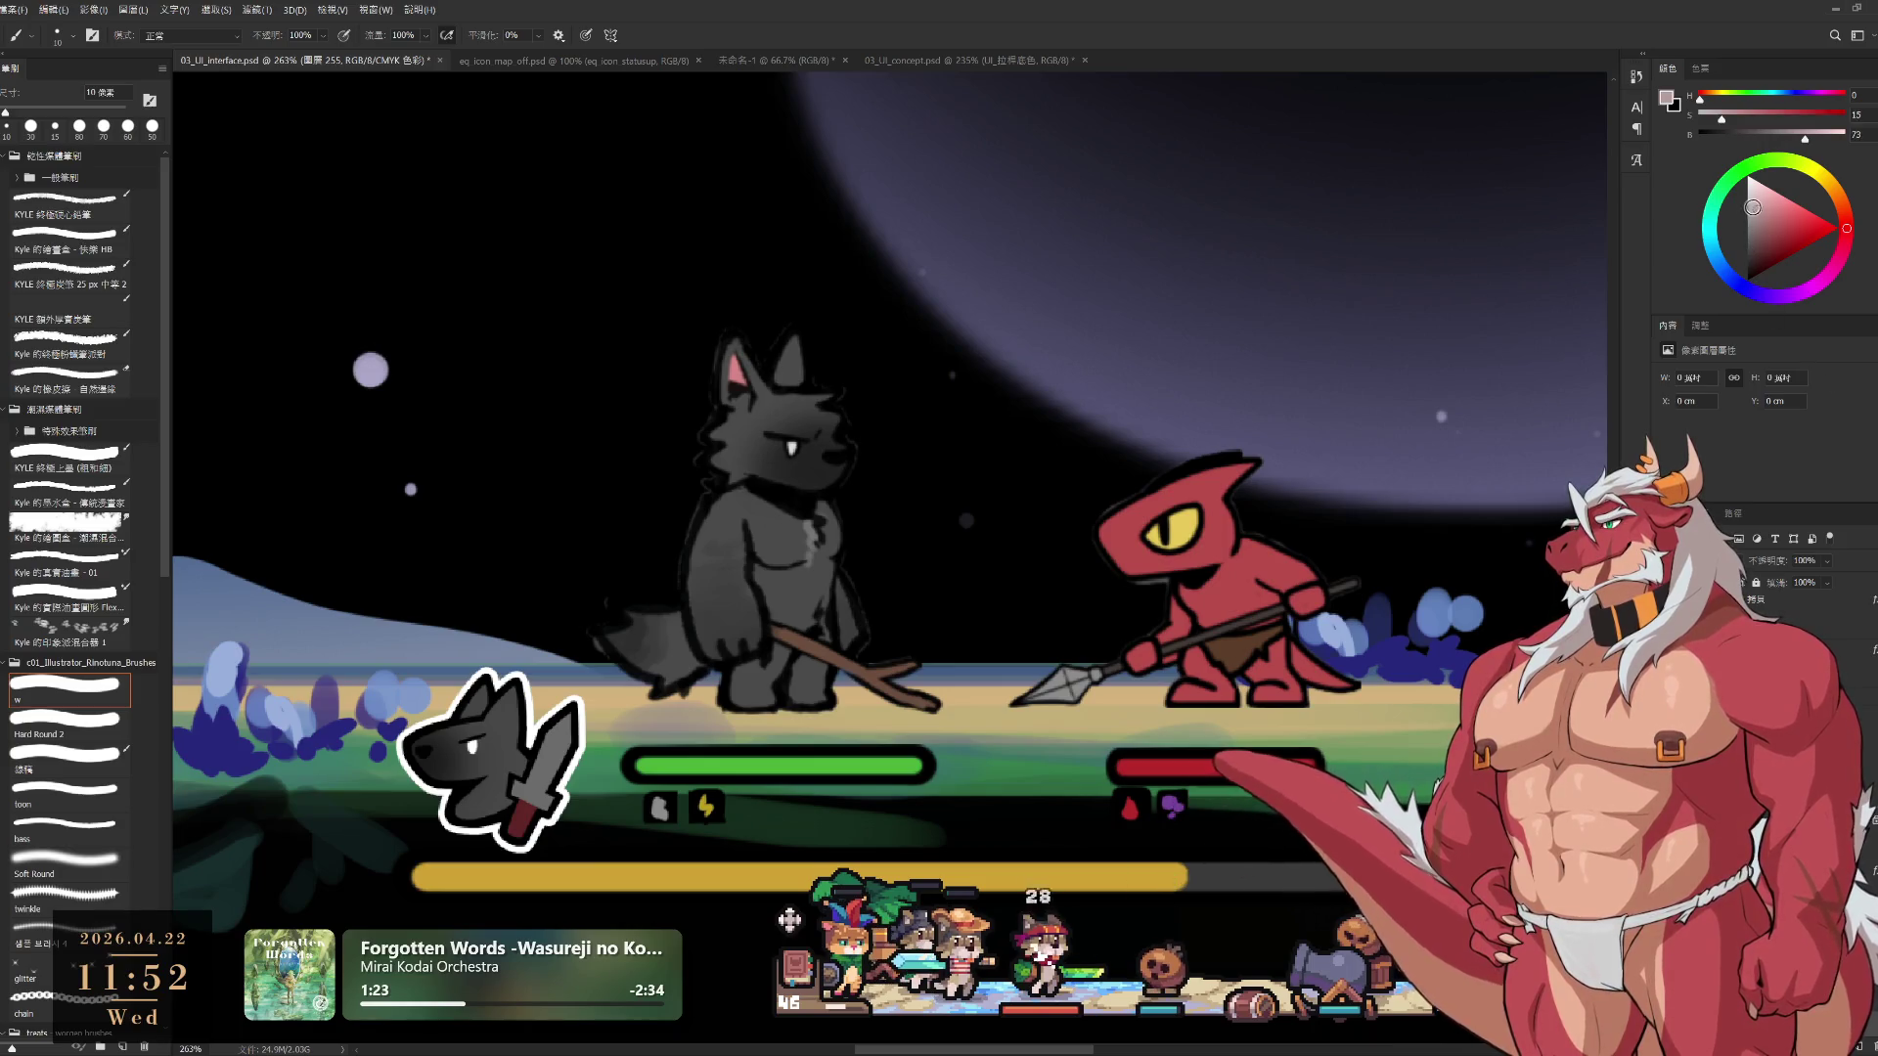
pyautogui.click(1789, 96)
pyautogui.press(']')
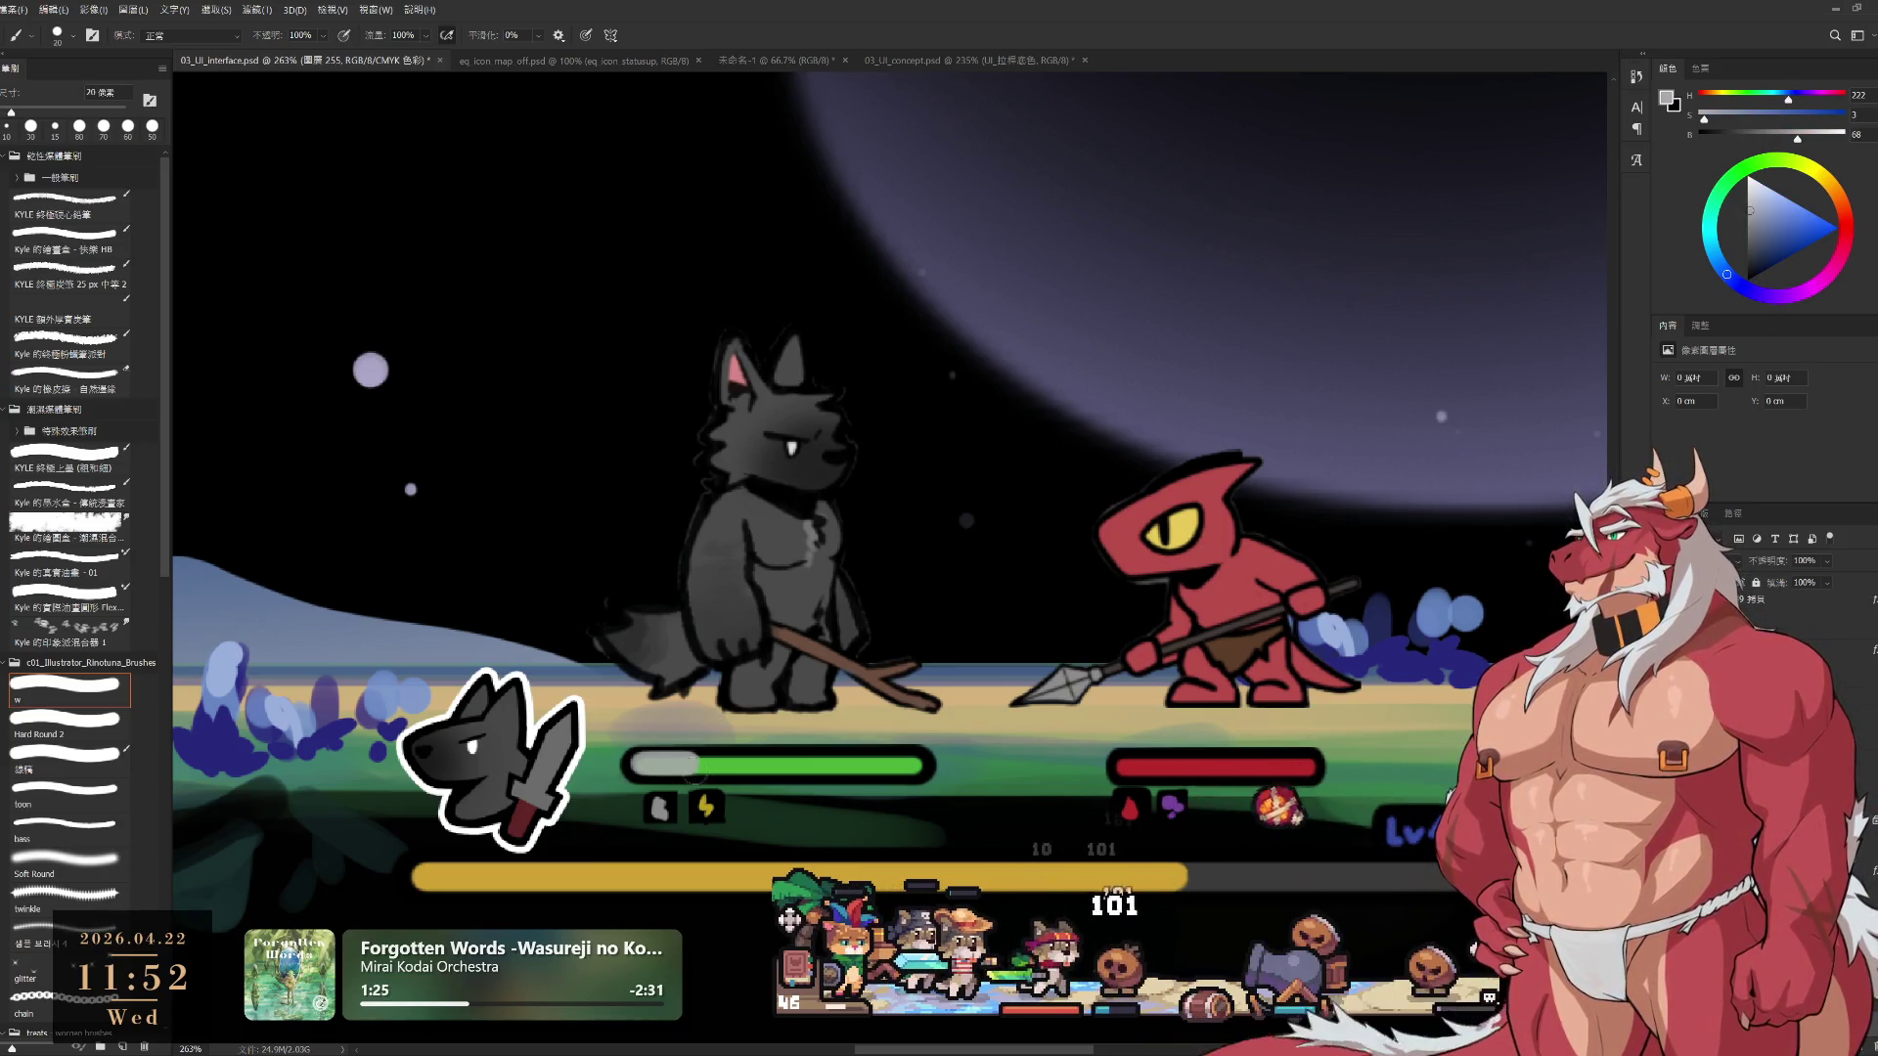
pyautogui.click(1763, 202)
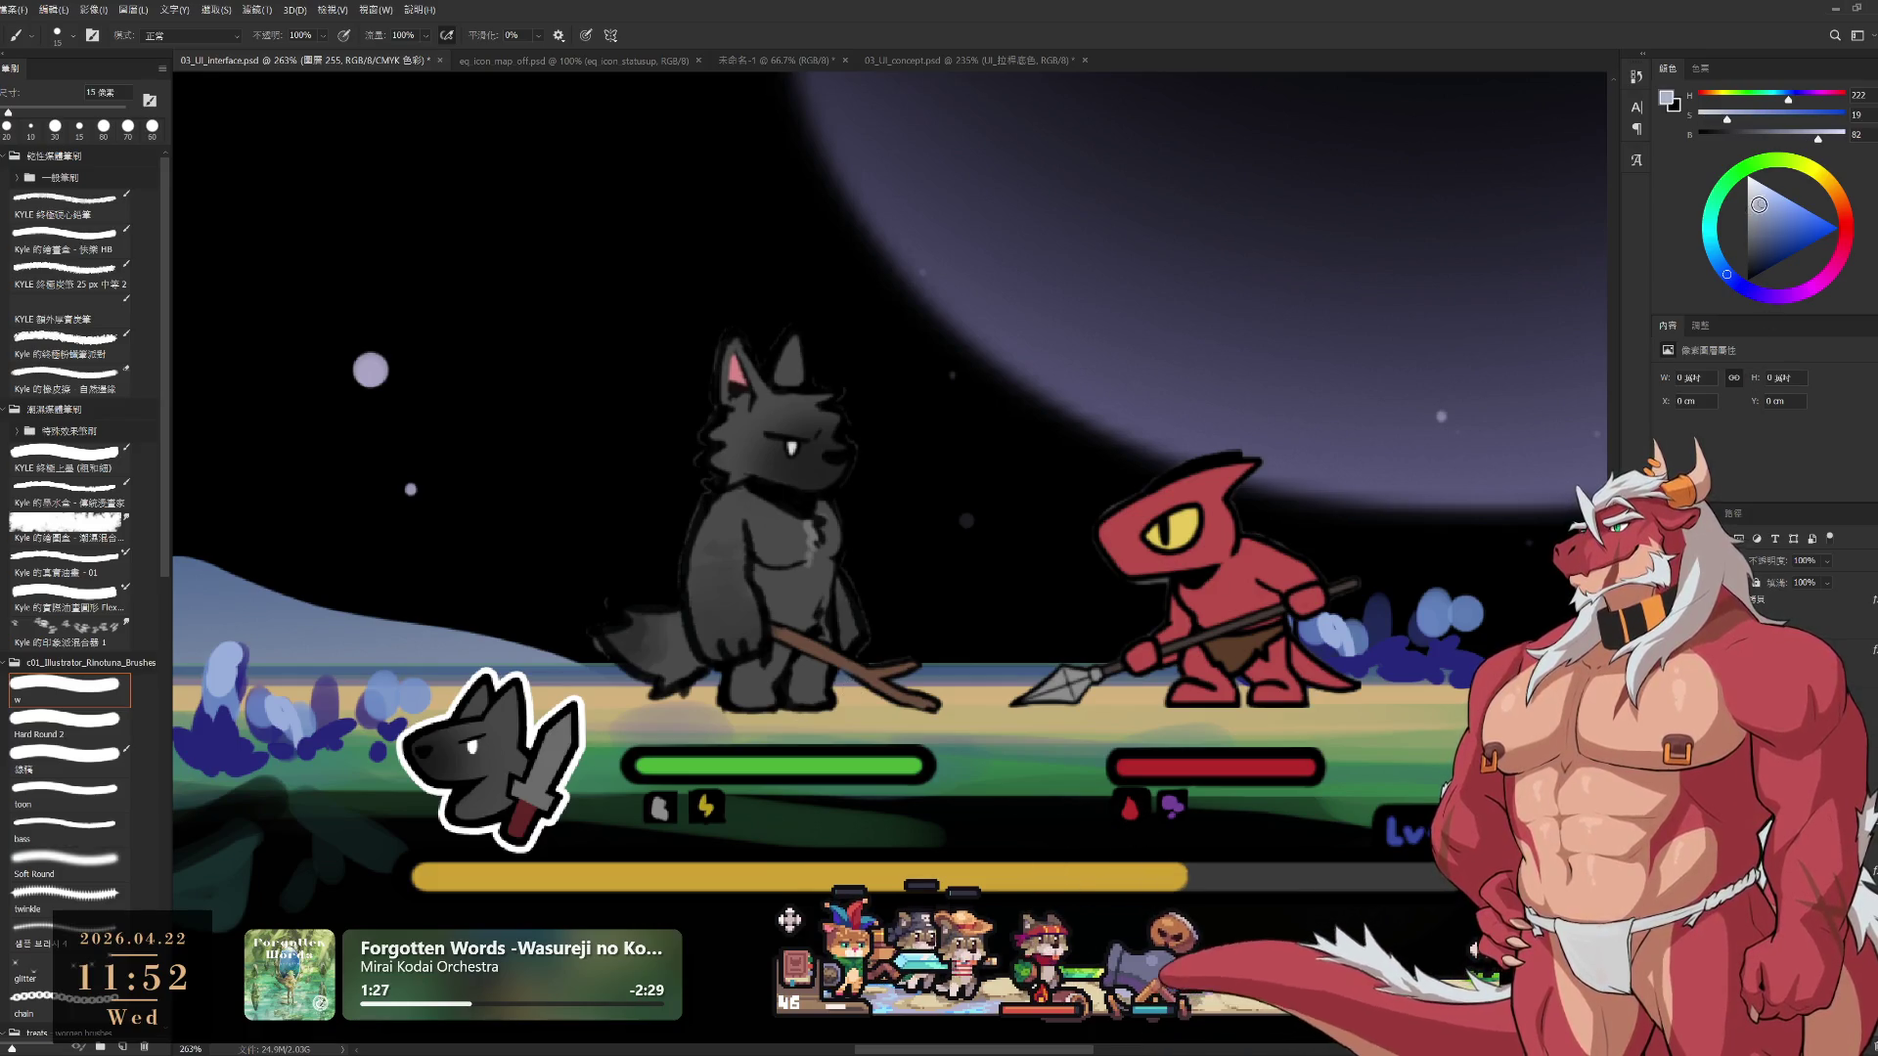
pyautogui.press('[')
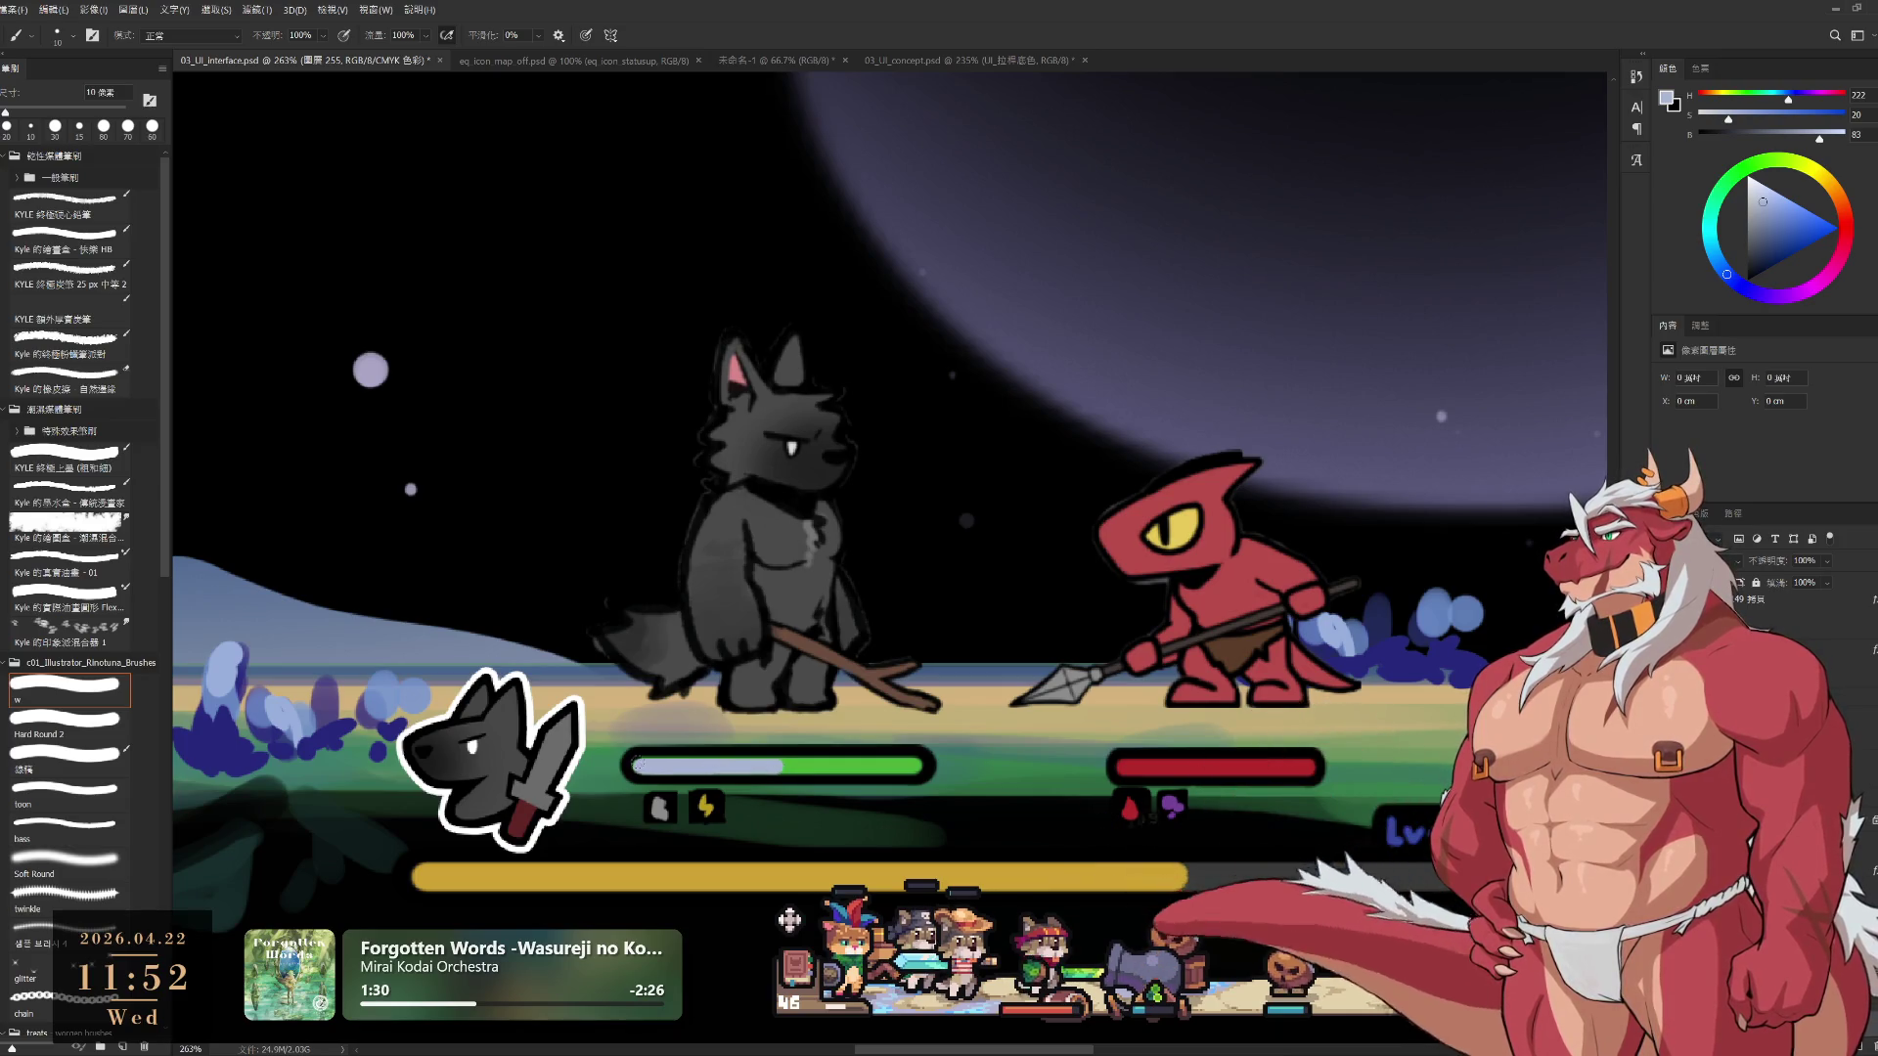
pyautogui.moveTo(654, 725); pyautogui.dragTo(663, 724)
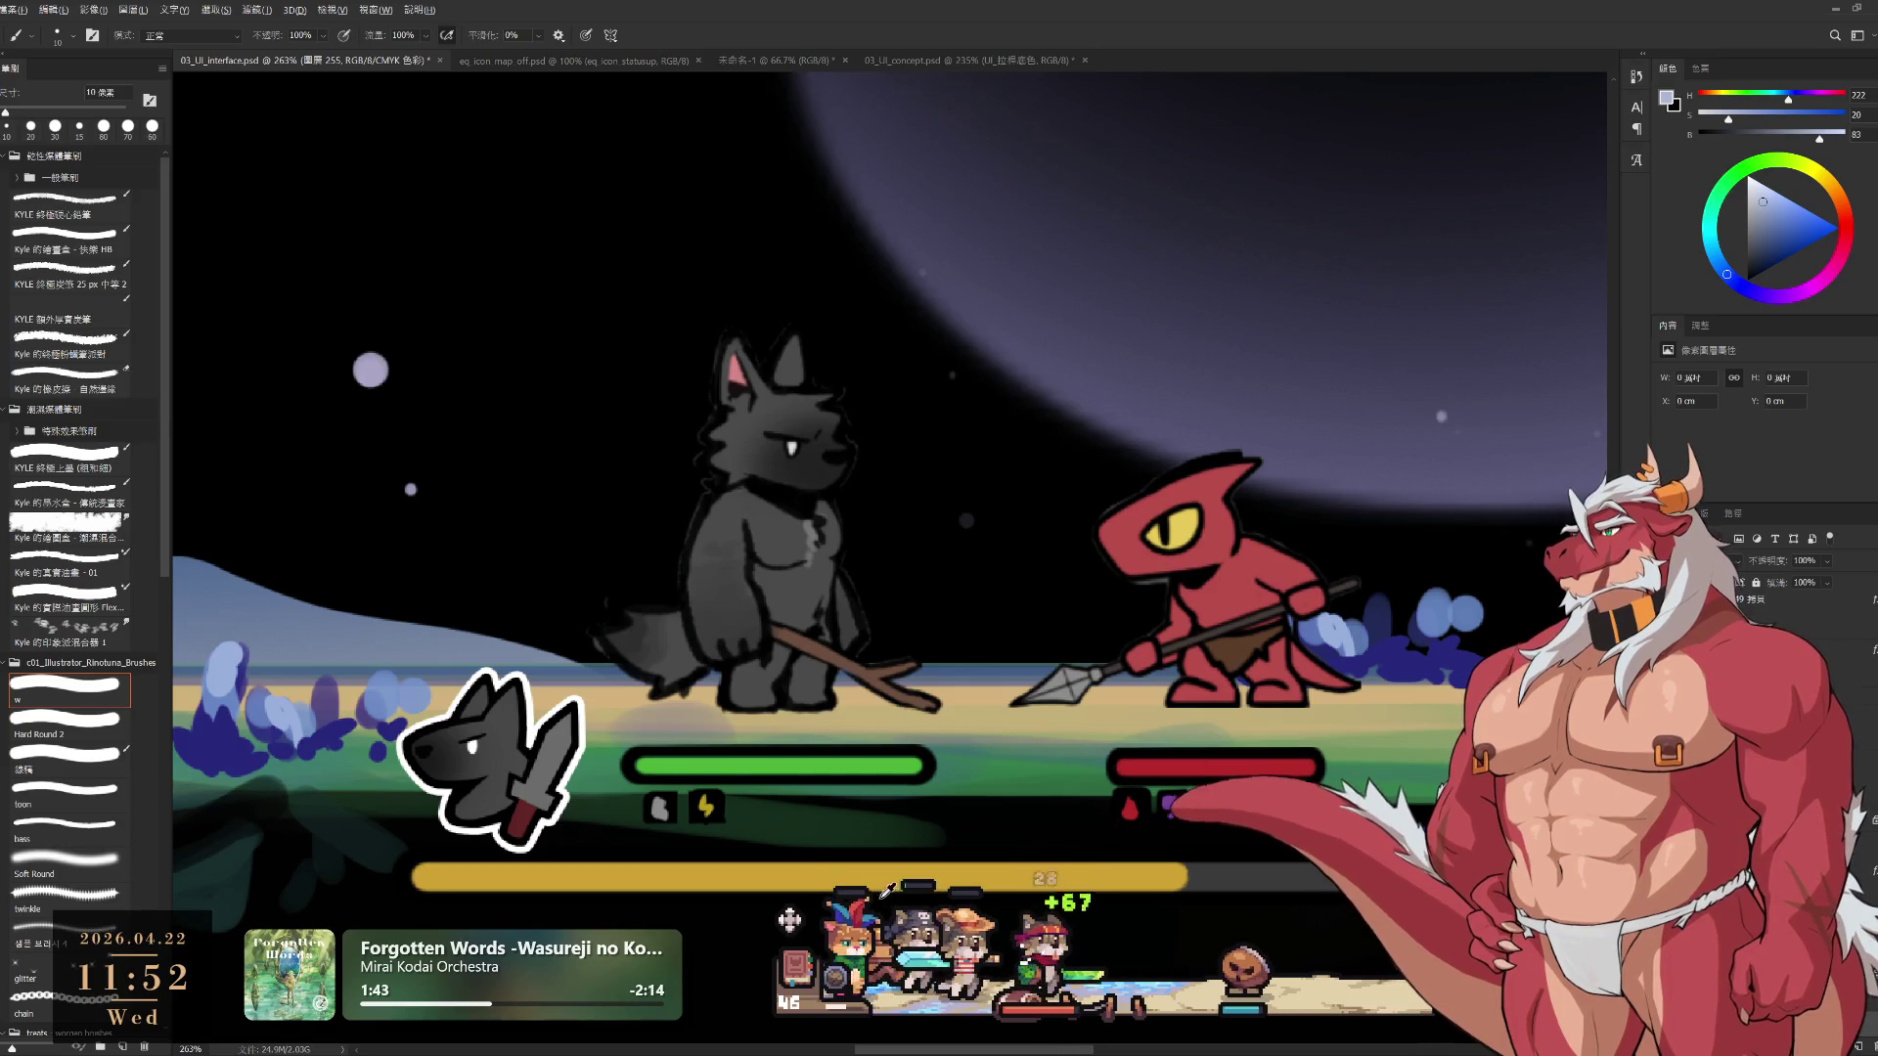
# Sample the long bar's yellow and paint it across the whole green health bar at 15 px
pyautogui.keyDown('alt'); pyautogui.click(885, 886); pyautogui.keyUp('alt')
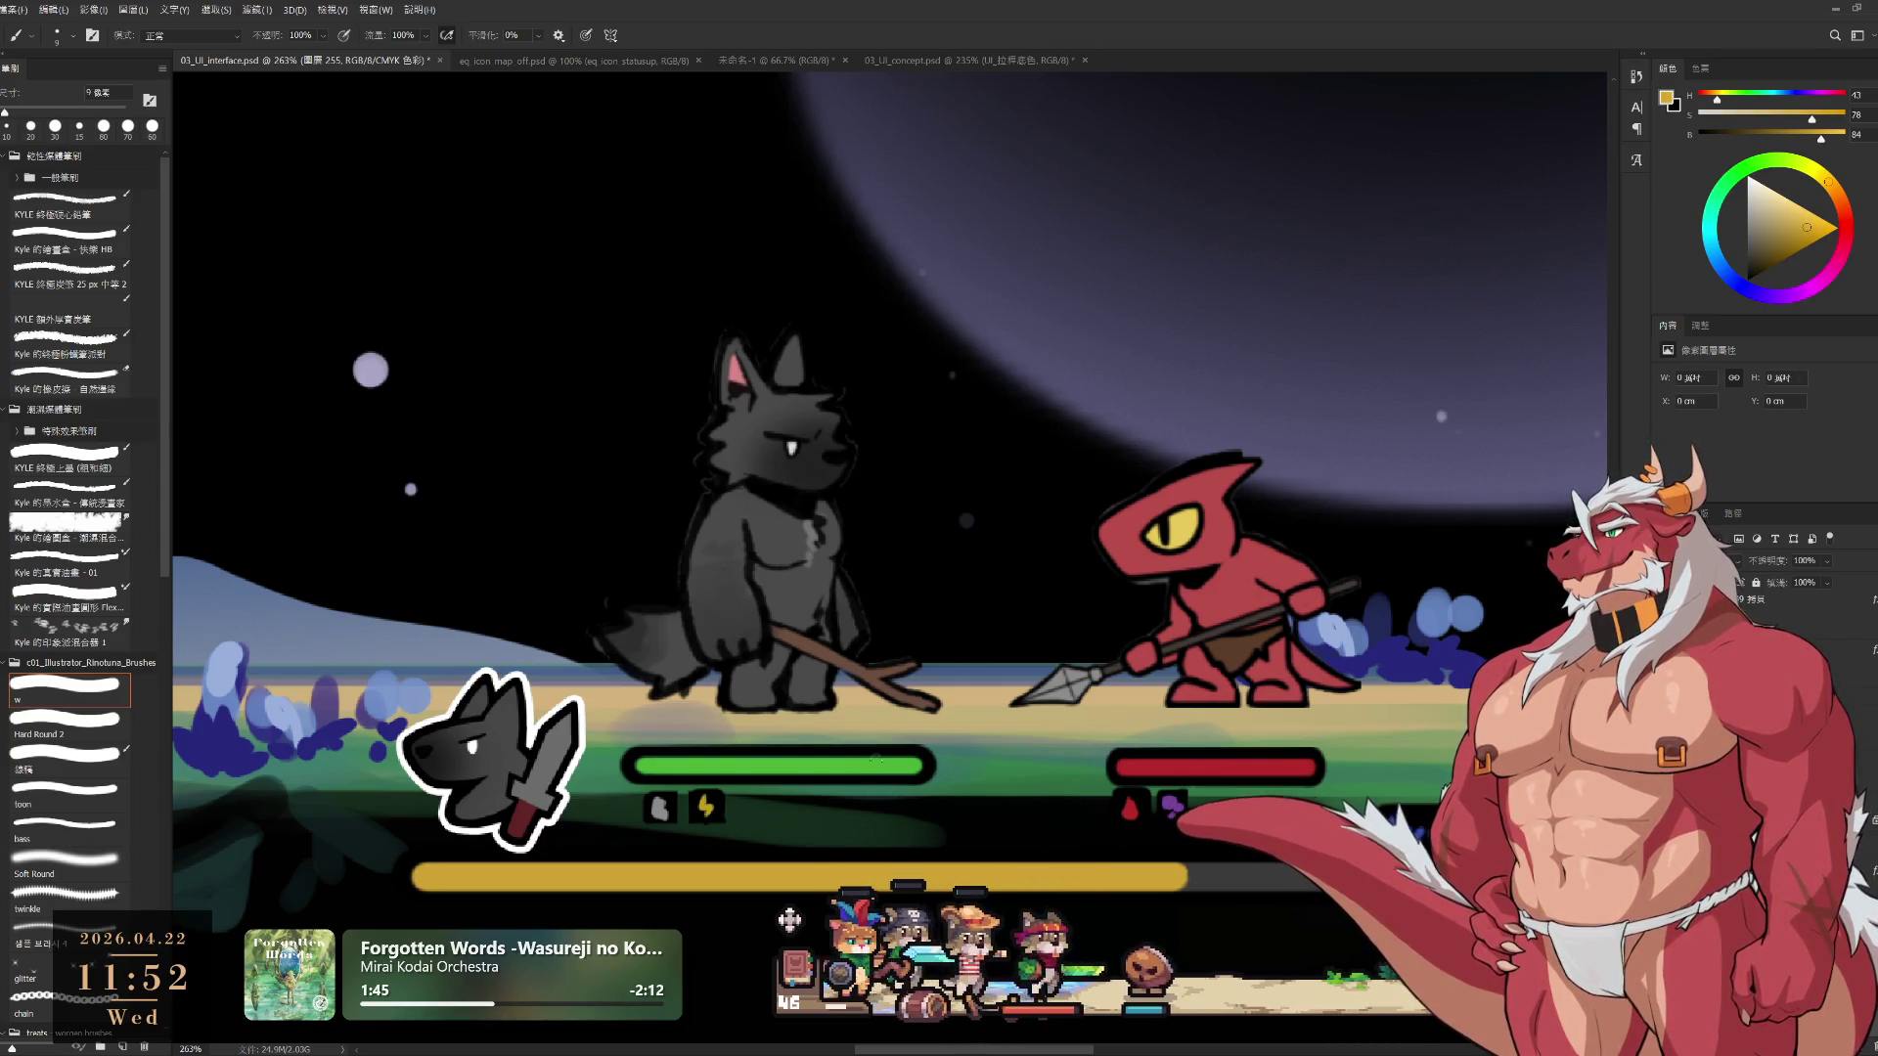
pyautogui.press(']')
pyautogui.press(']')
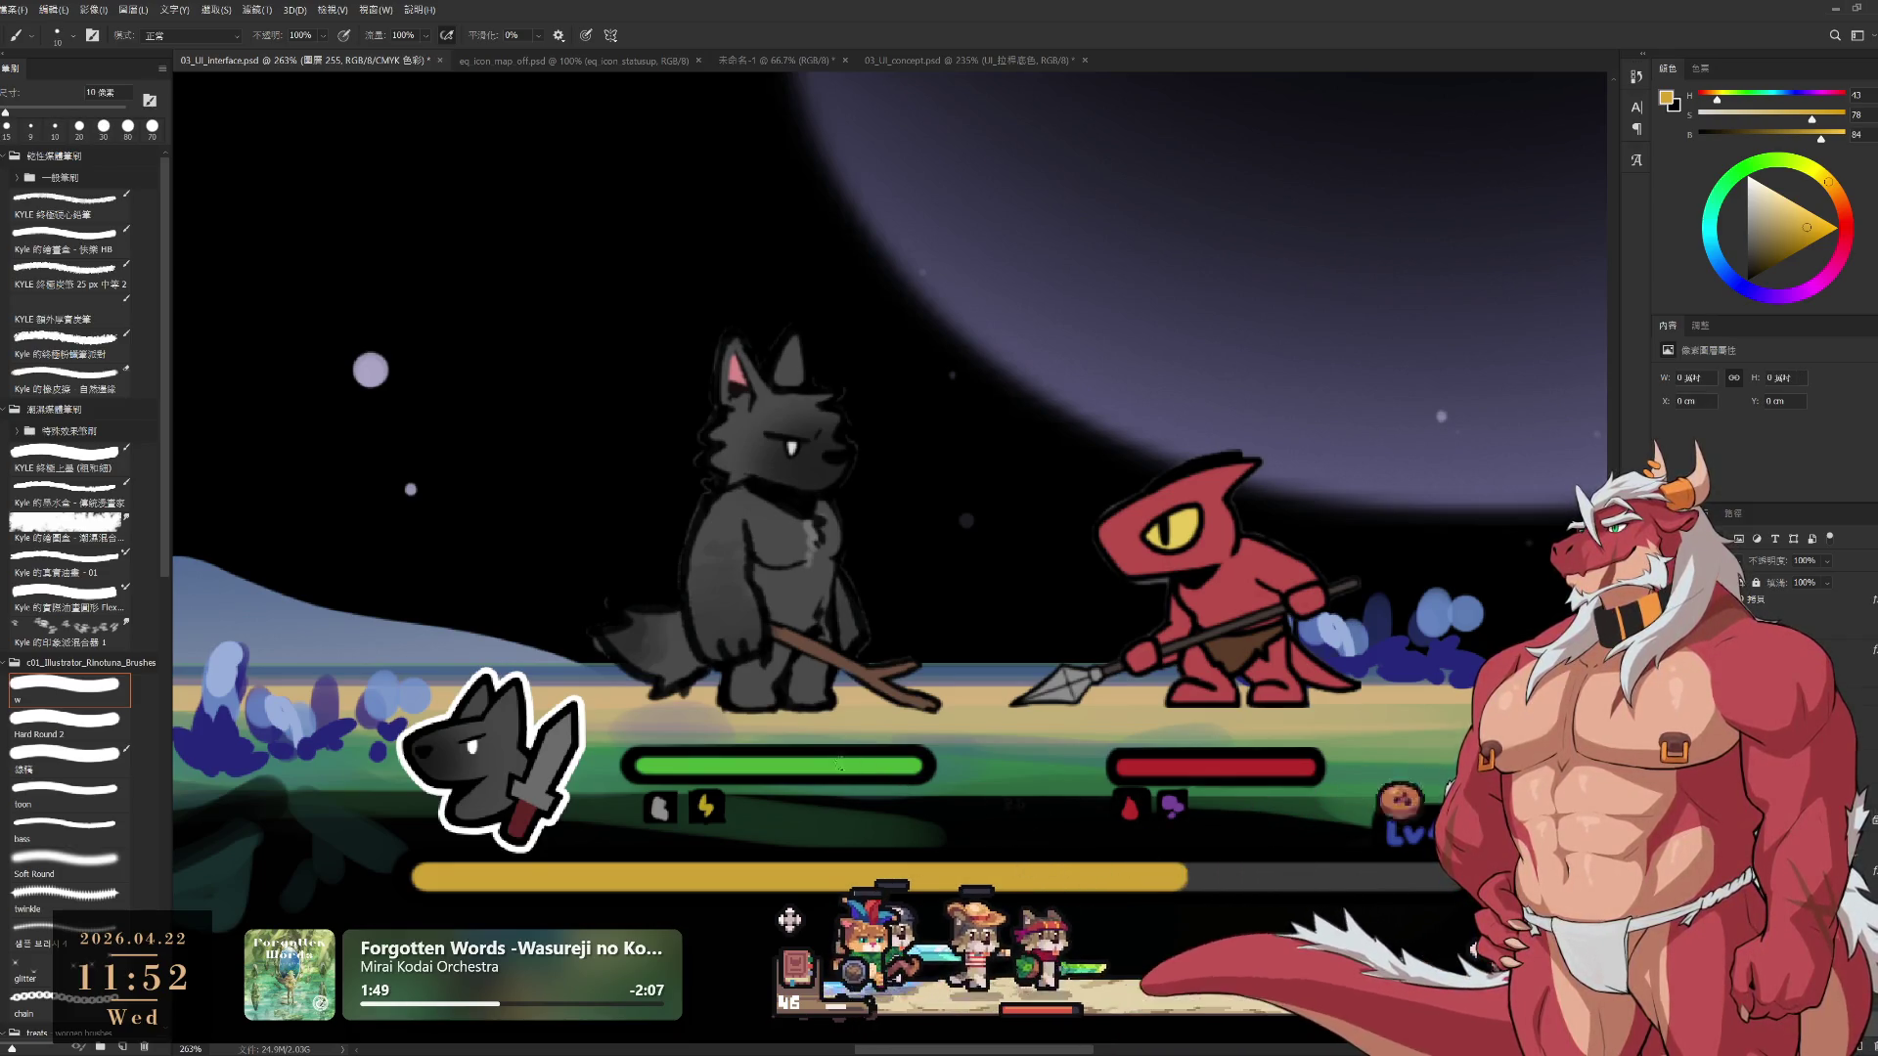
pyautogui.press(']')
pyautogui.moveTo(830, 766); pyautogui.dragTo(915, 768)
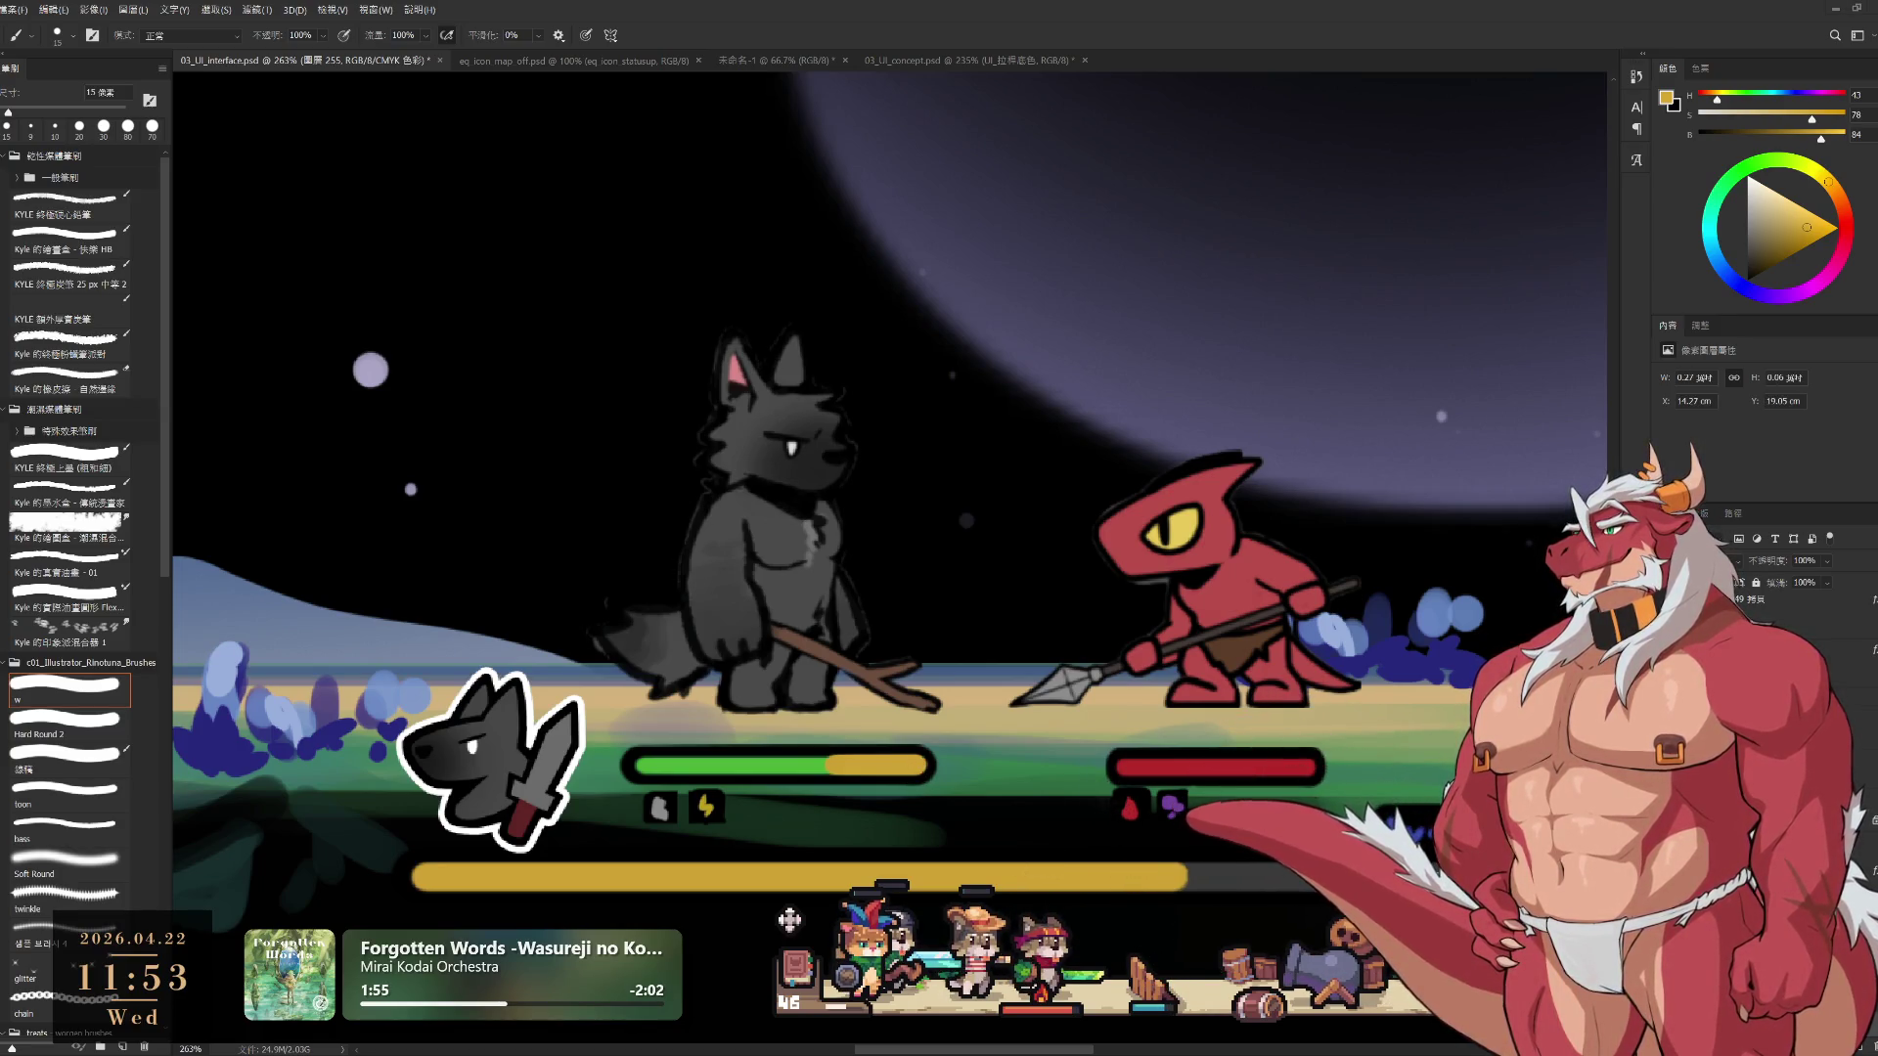
pyautogui.hotkey('ctrl', 'z')
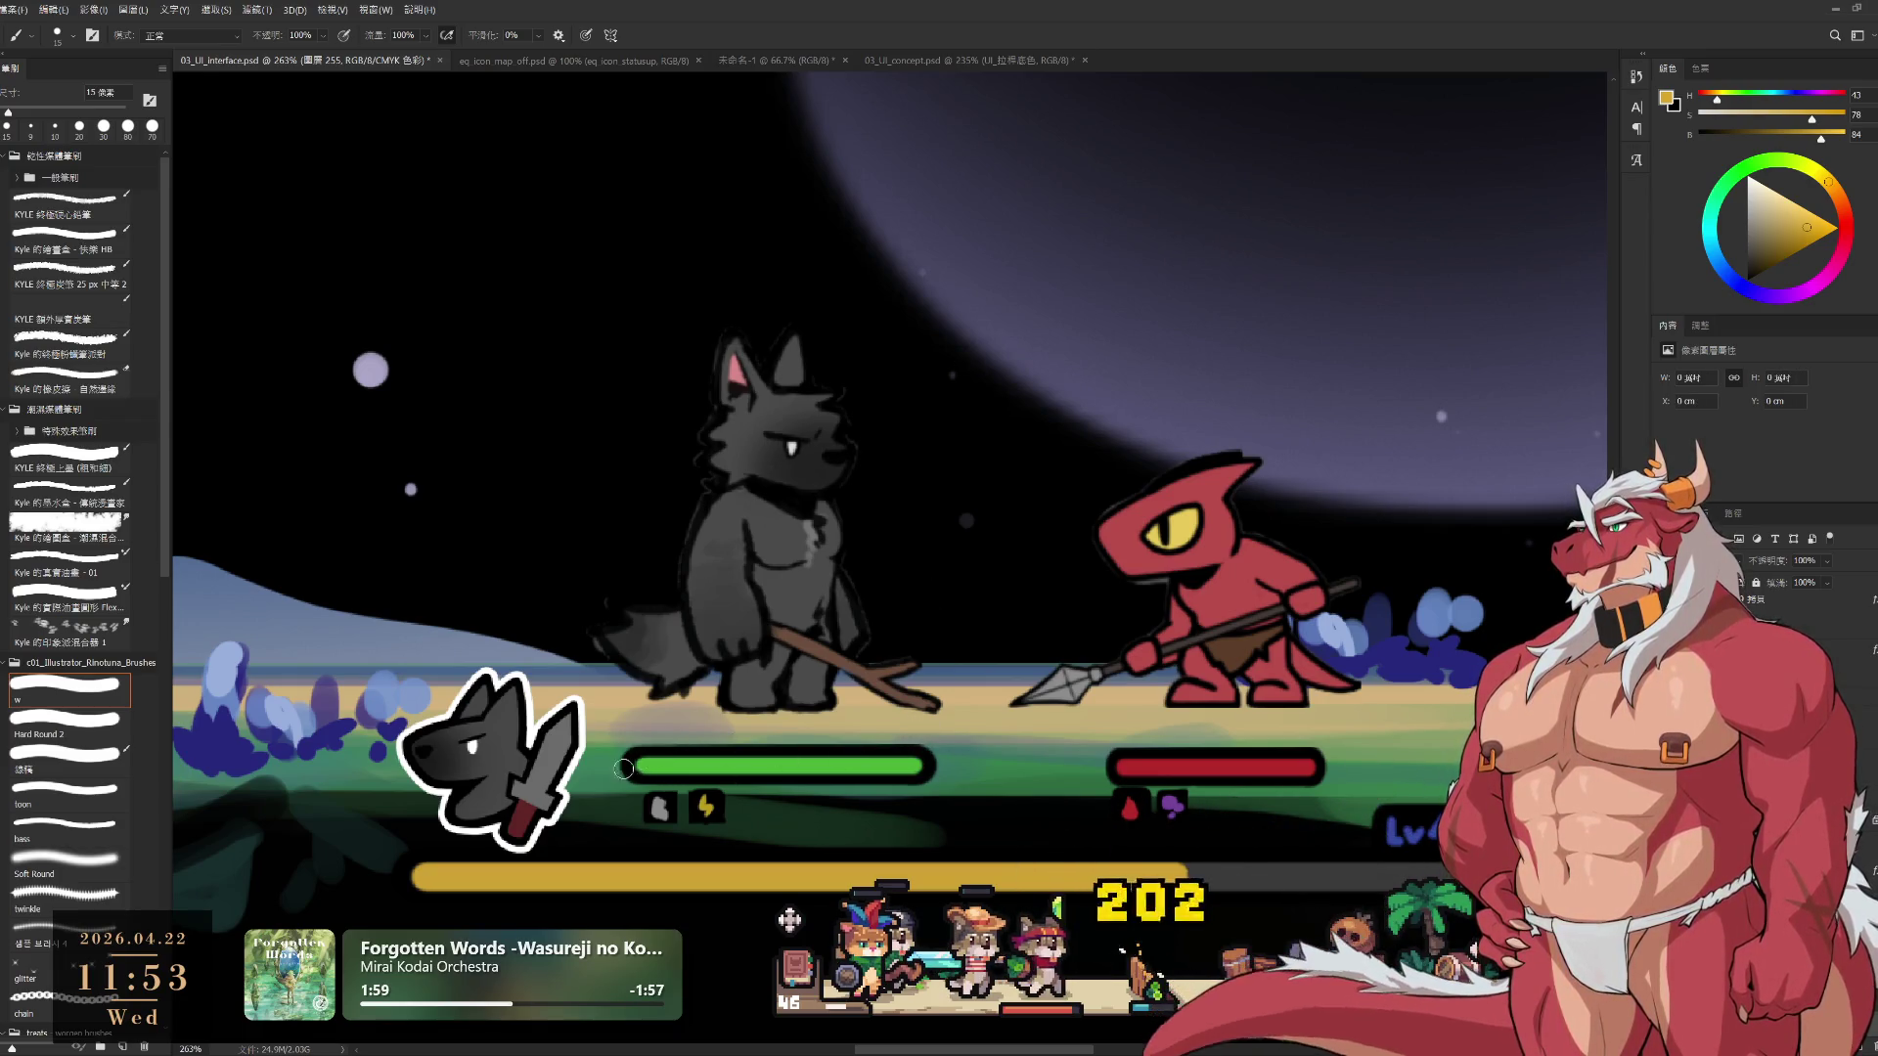
pyautogui.press('[')
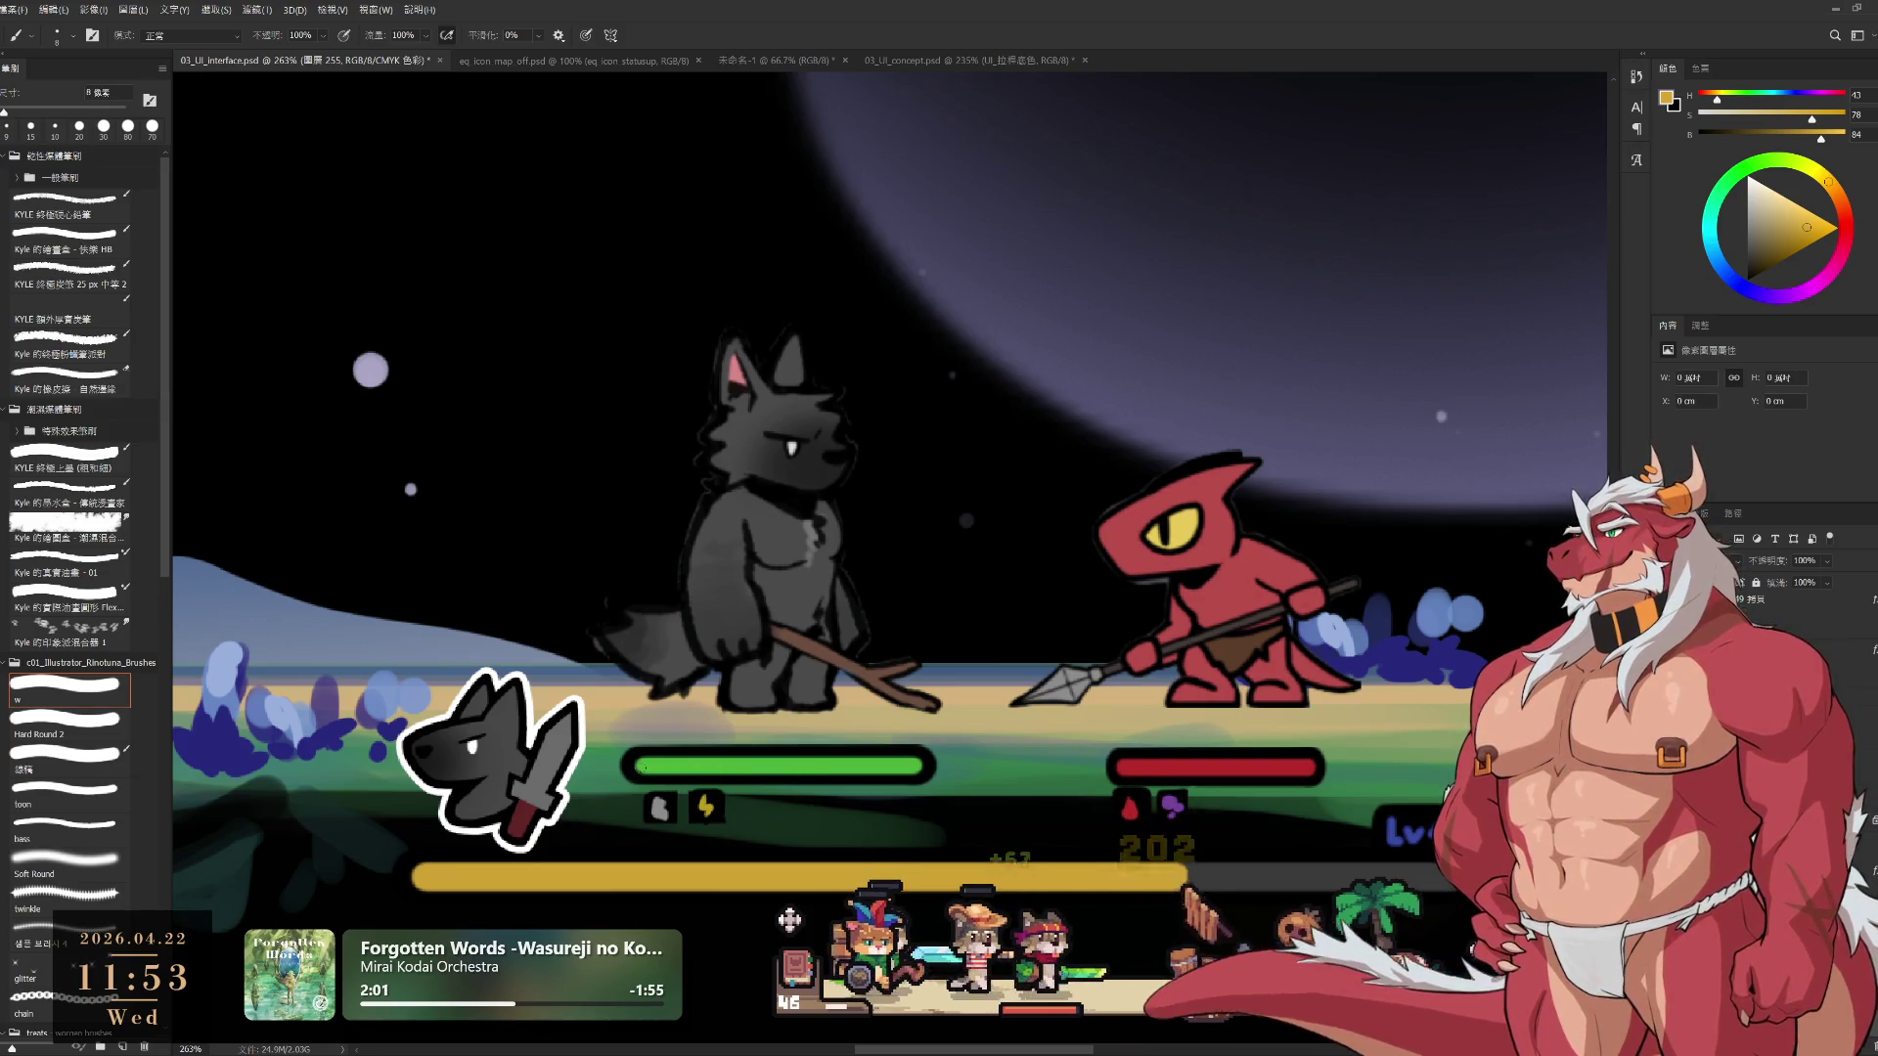
pyautogui.press(']')
pyautogui.press(']')
pyautogui.moveTo(641, 767); pyautogui.dragTo(915, 767)
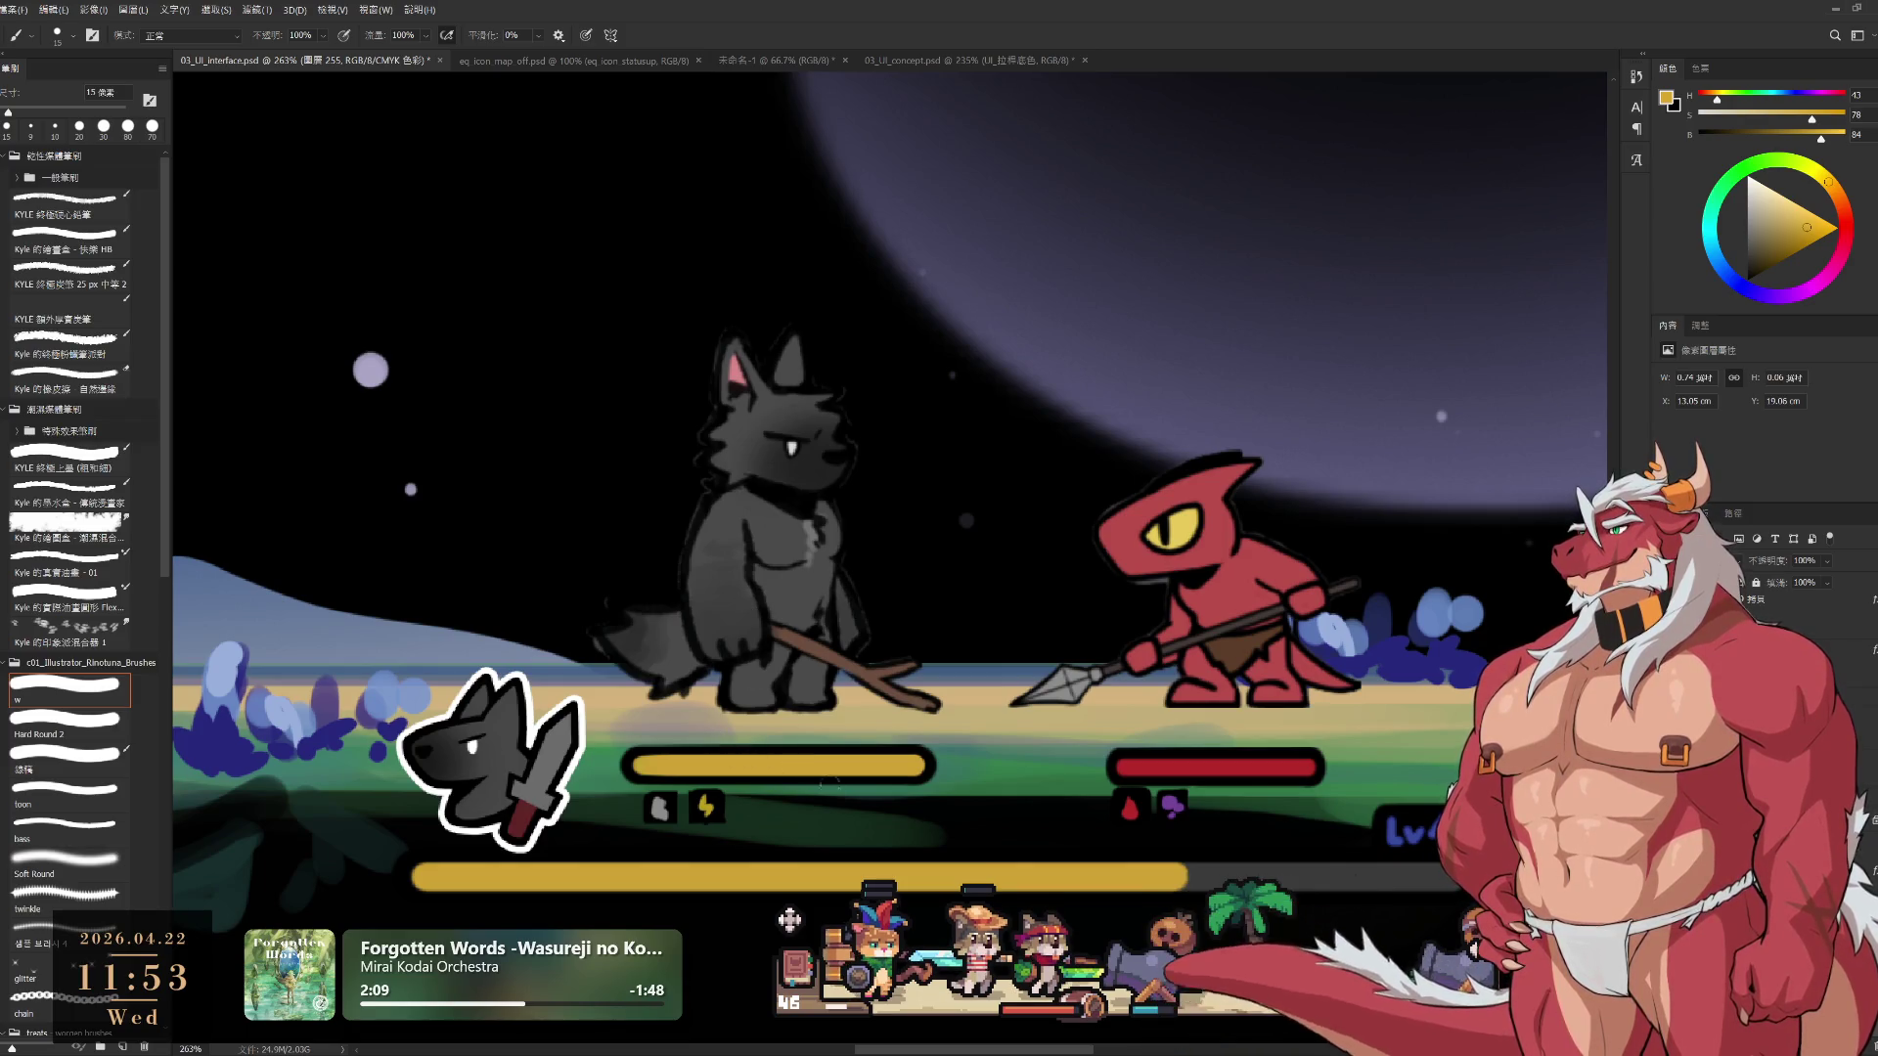
# Erase yellow from the bar's right side to reveal the green beneath
pyautogui.press('e')
pyautogui.moveTo(731, 765); pyautogui.dragTo(1035, 761)
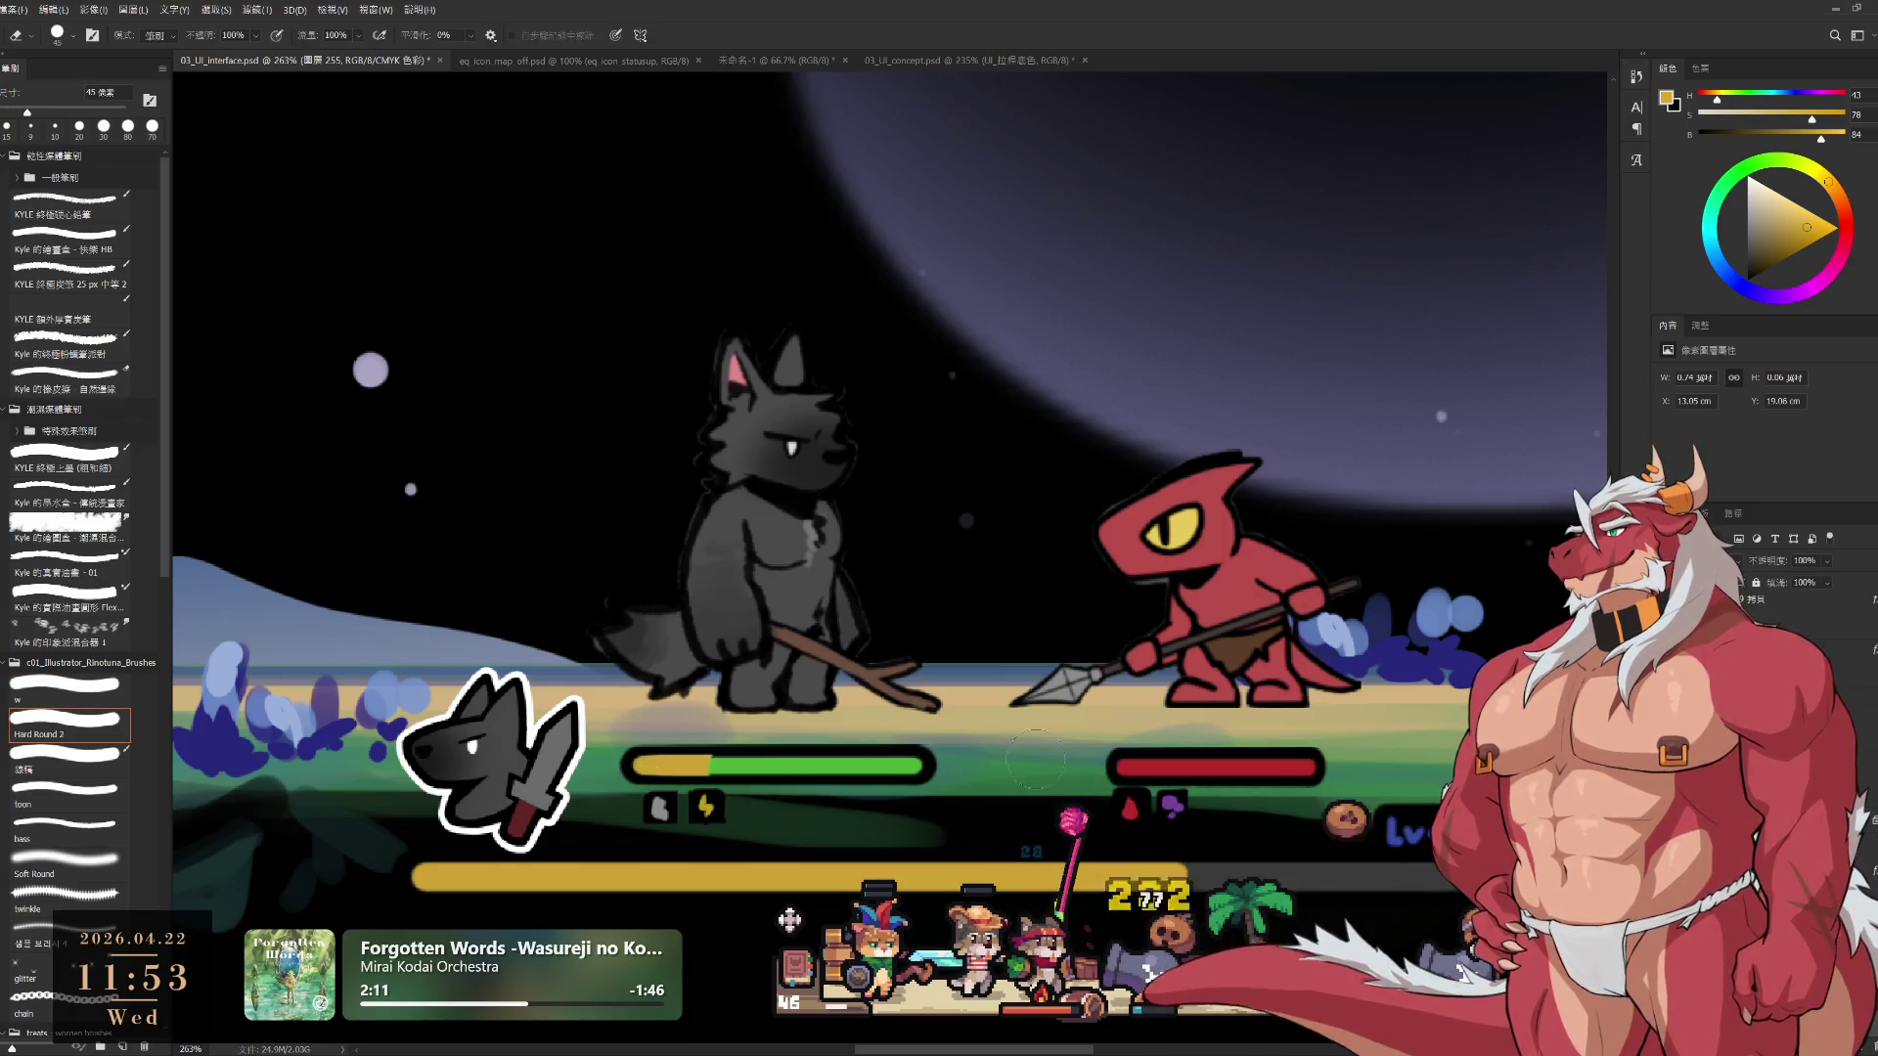
pyautogui.hotkey('ctrl', 'z')
pyautogui.moveTo(773, 763); pyautogui.dragTo(892, 761)
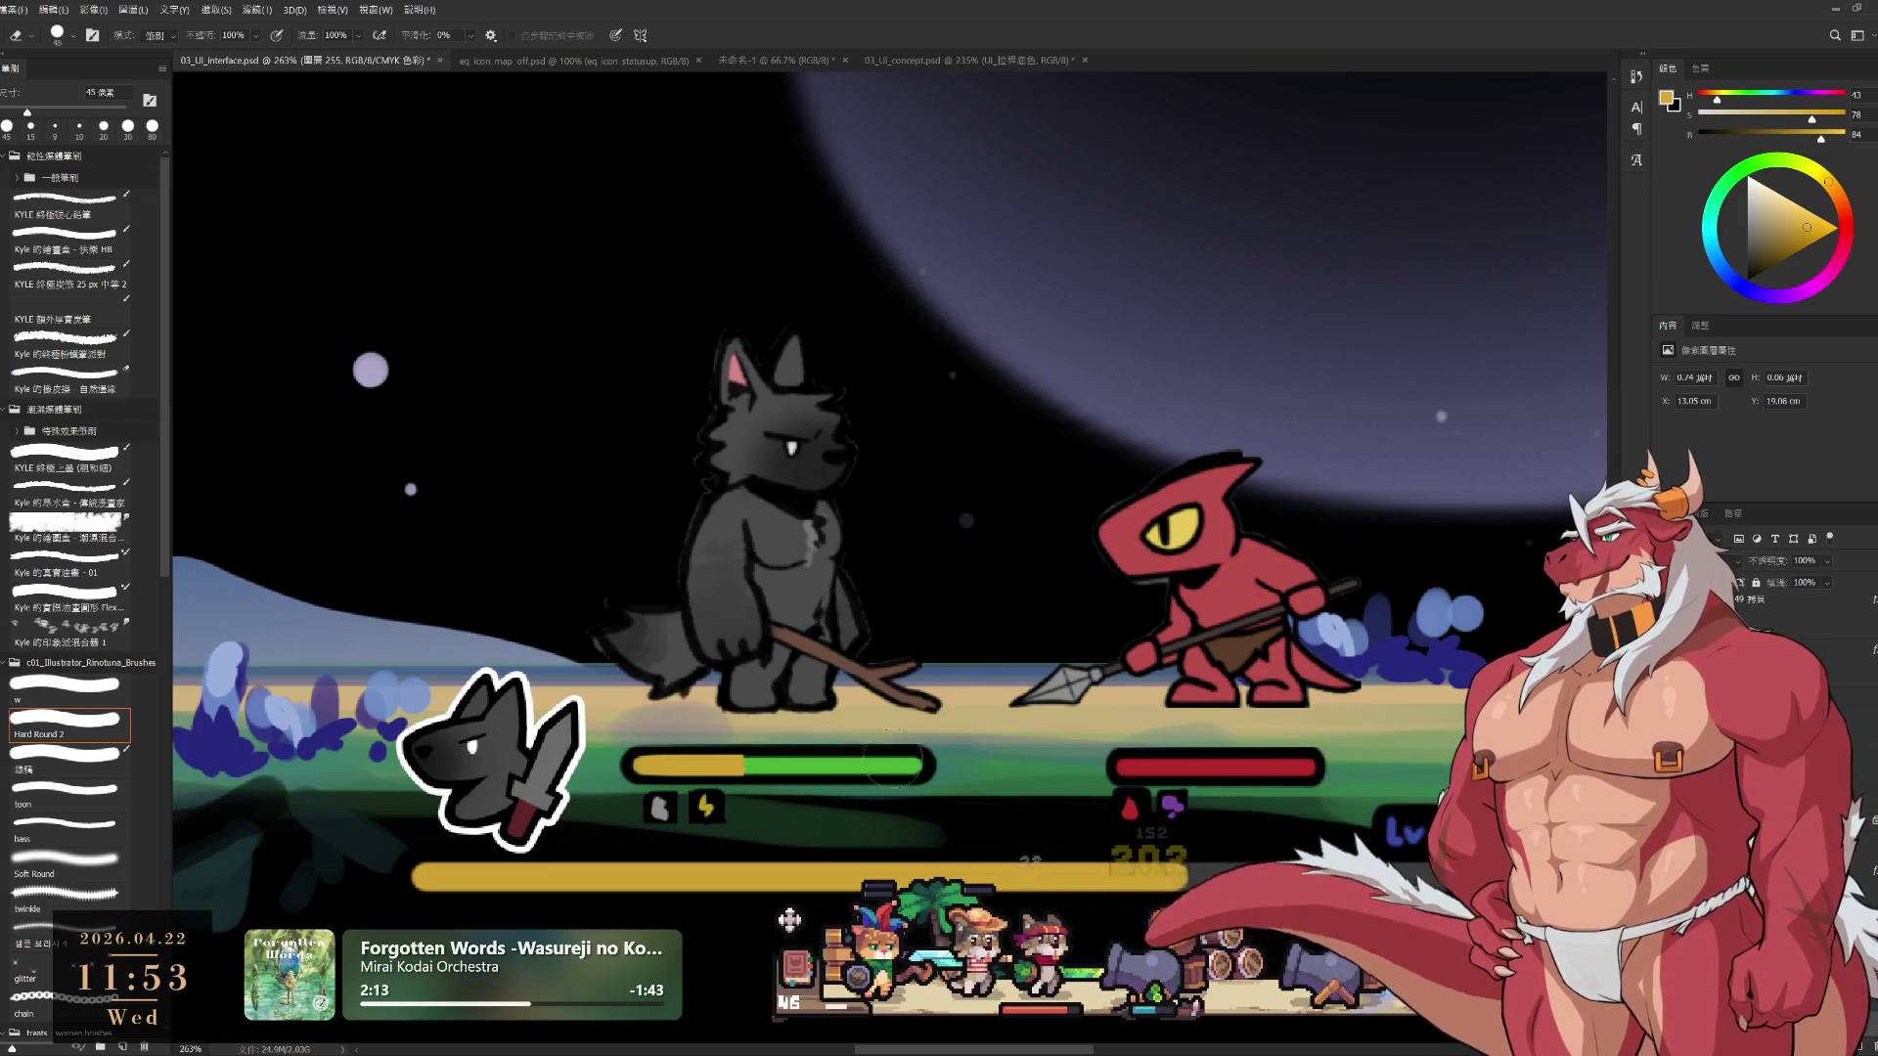
pyautogui.press('[')
pyautogui.press('[')
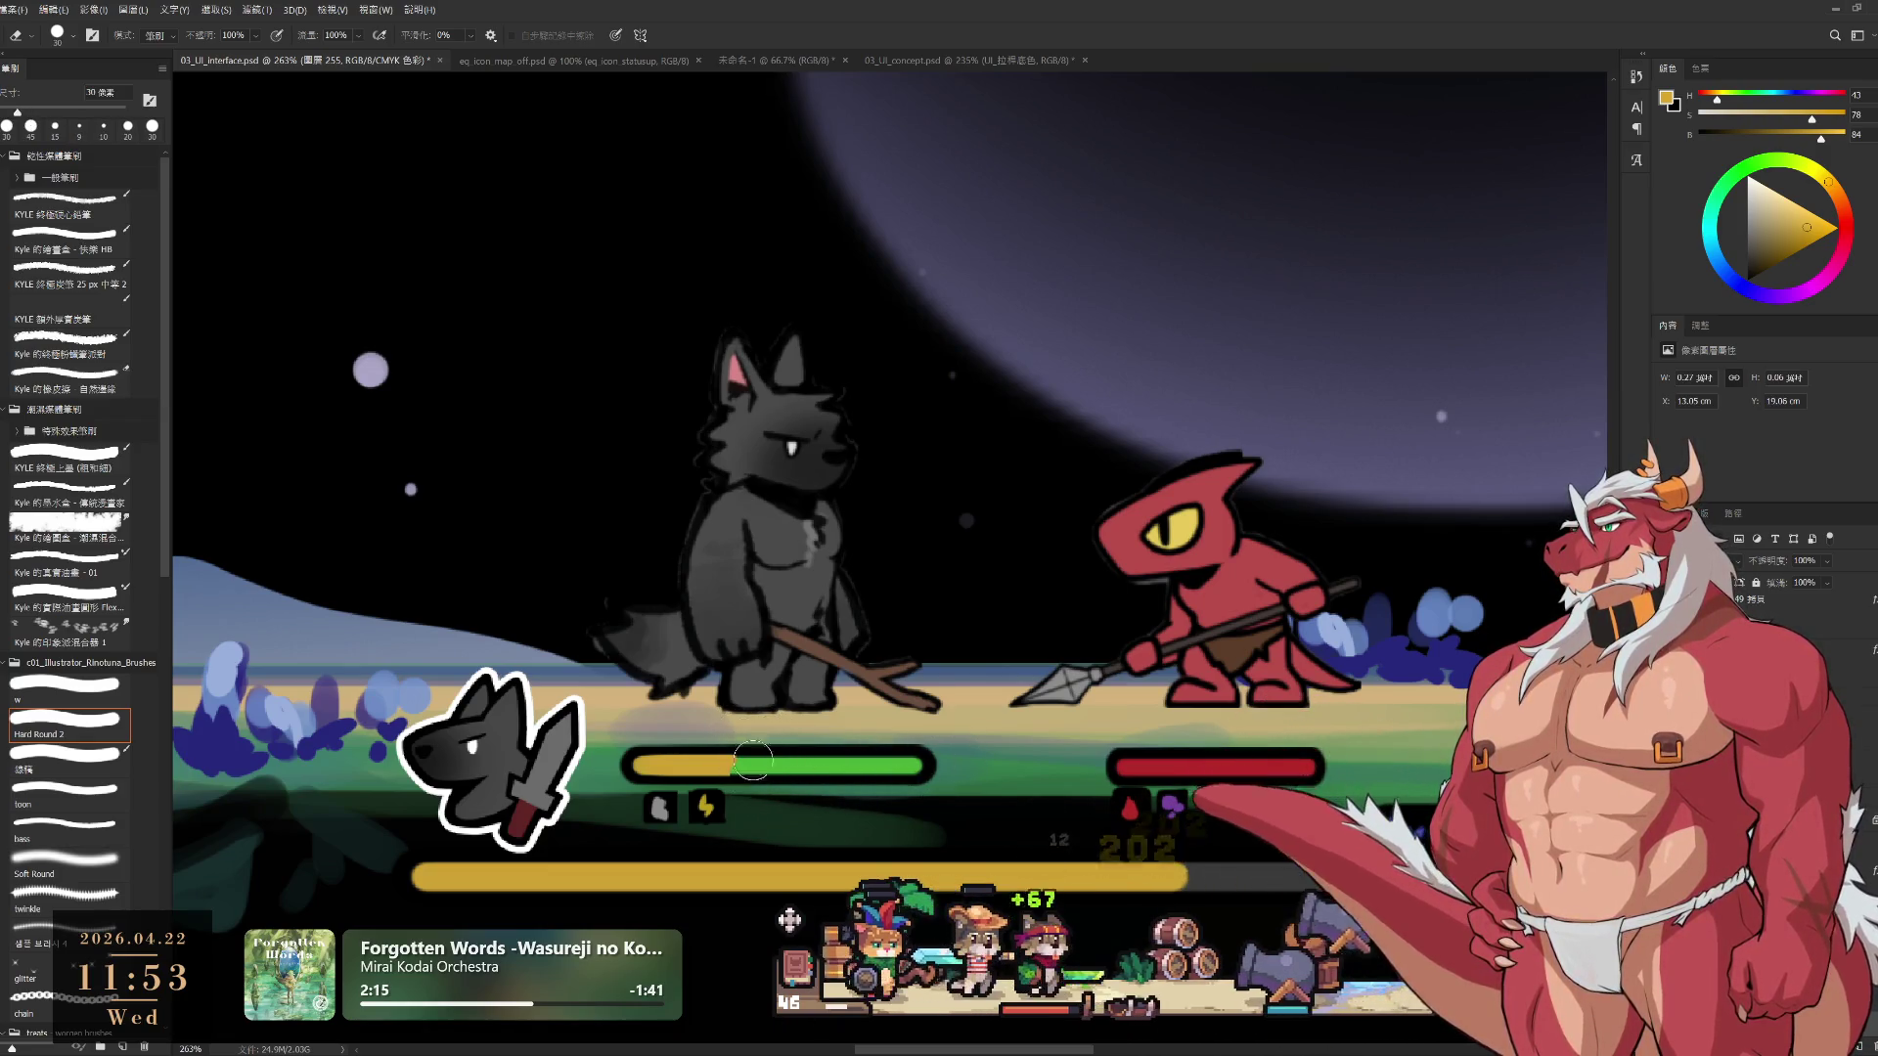
pyautogui.hotkey('ctrl', 'z')
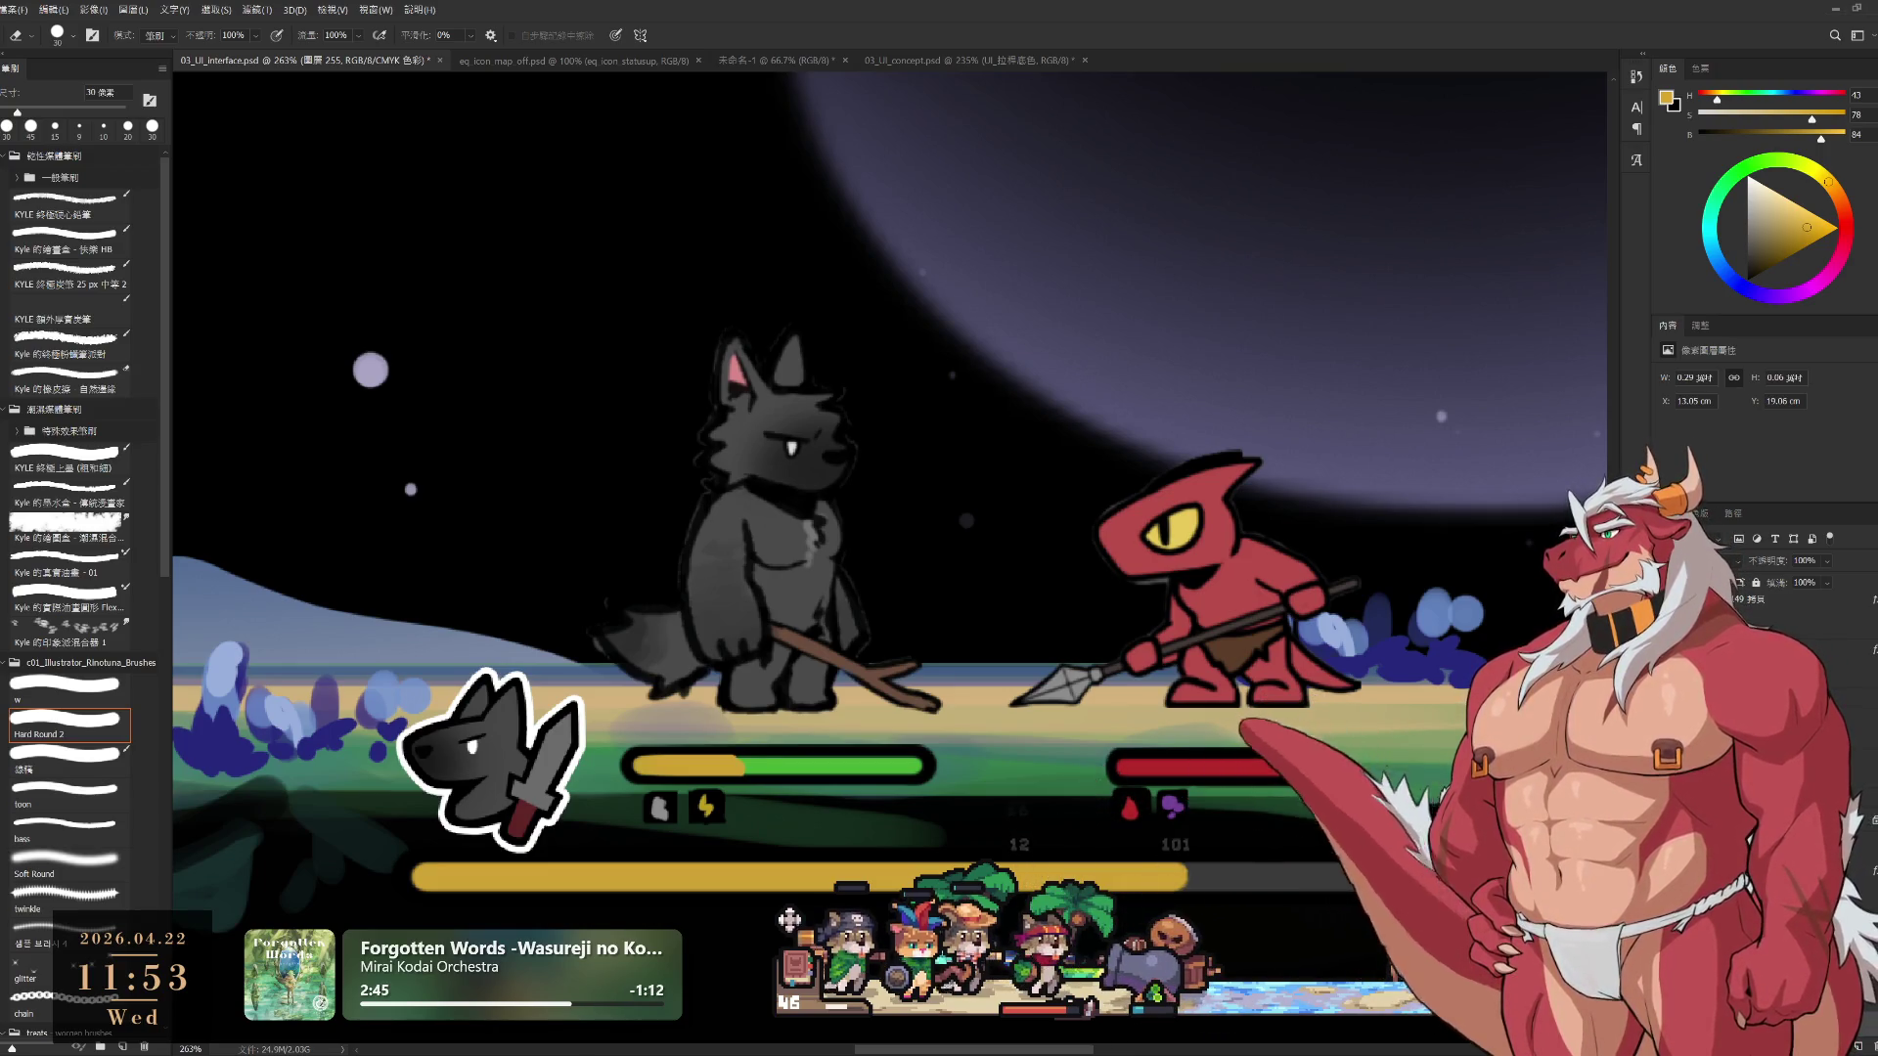
# Move the yellow segment up, repaint it at 10 px, and erase its lower edge at 15 px
pyautogui.moveTo(693, 779)
pyautogui.mouseDown()
pyautogui.moveTo(693, 750)
pyautogui.moveTo(688, 772)
pyautogui.mouseUp()
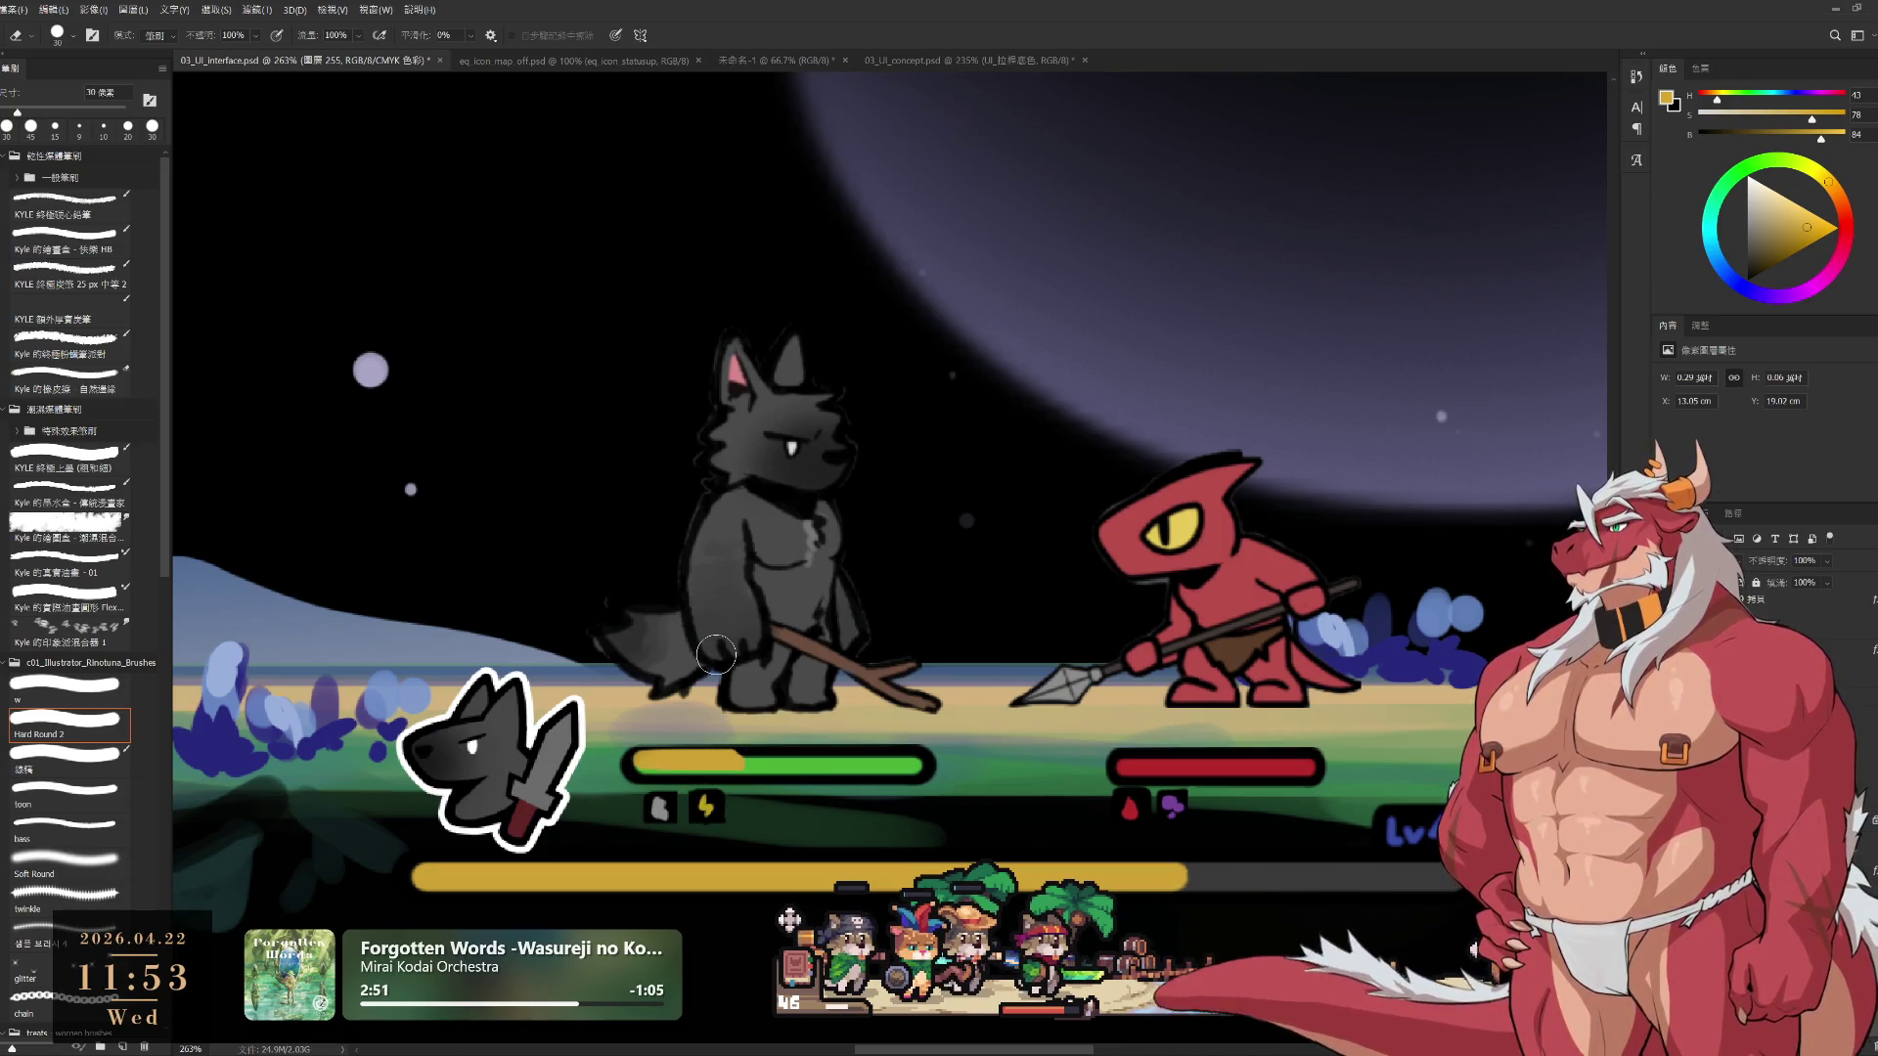
pyautogui.press('b')
pyautogui.press('[')
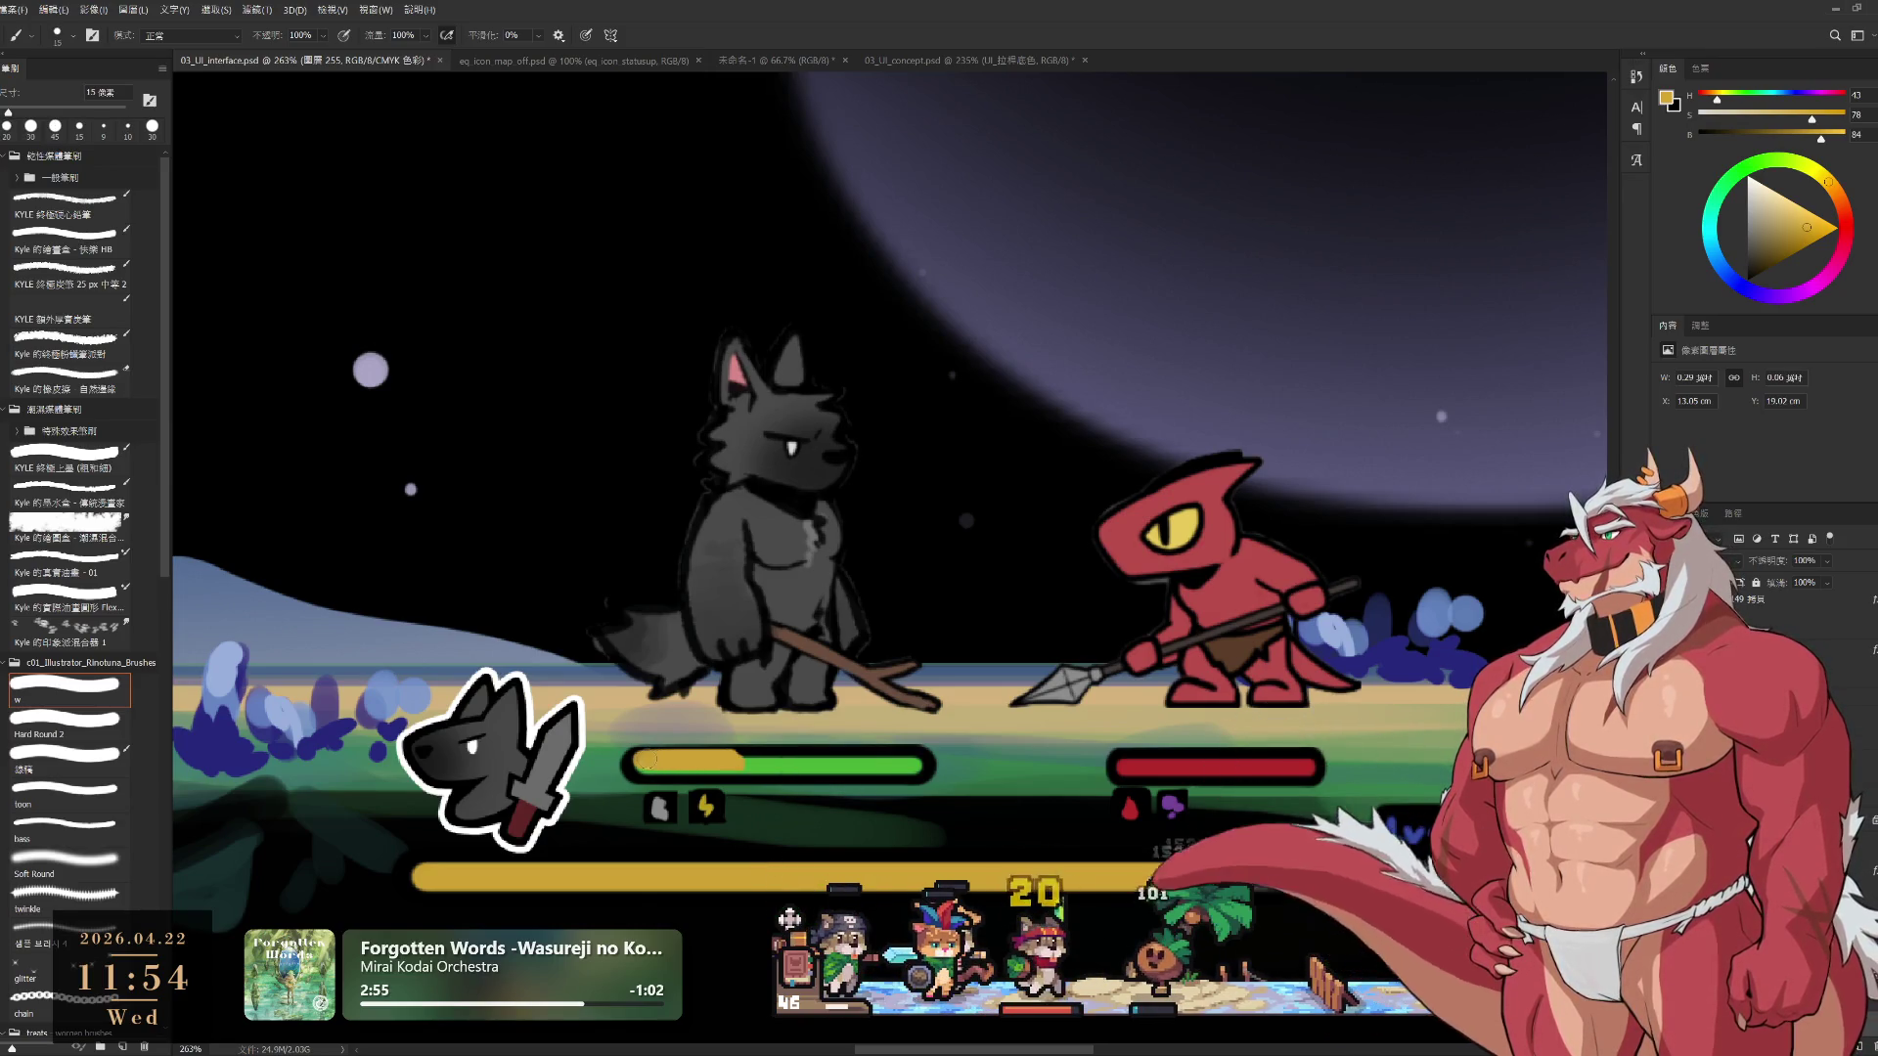
pyautogui.moveTo(734, 763)
pyautogui.mouseDown()
pyautogui.moveTo(841, 763)
pyautogui.moveTo(653, 761)
pyautogui.moveTo(892, 761)
pyautogui.mouseUp()
pyautogui.press('e')
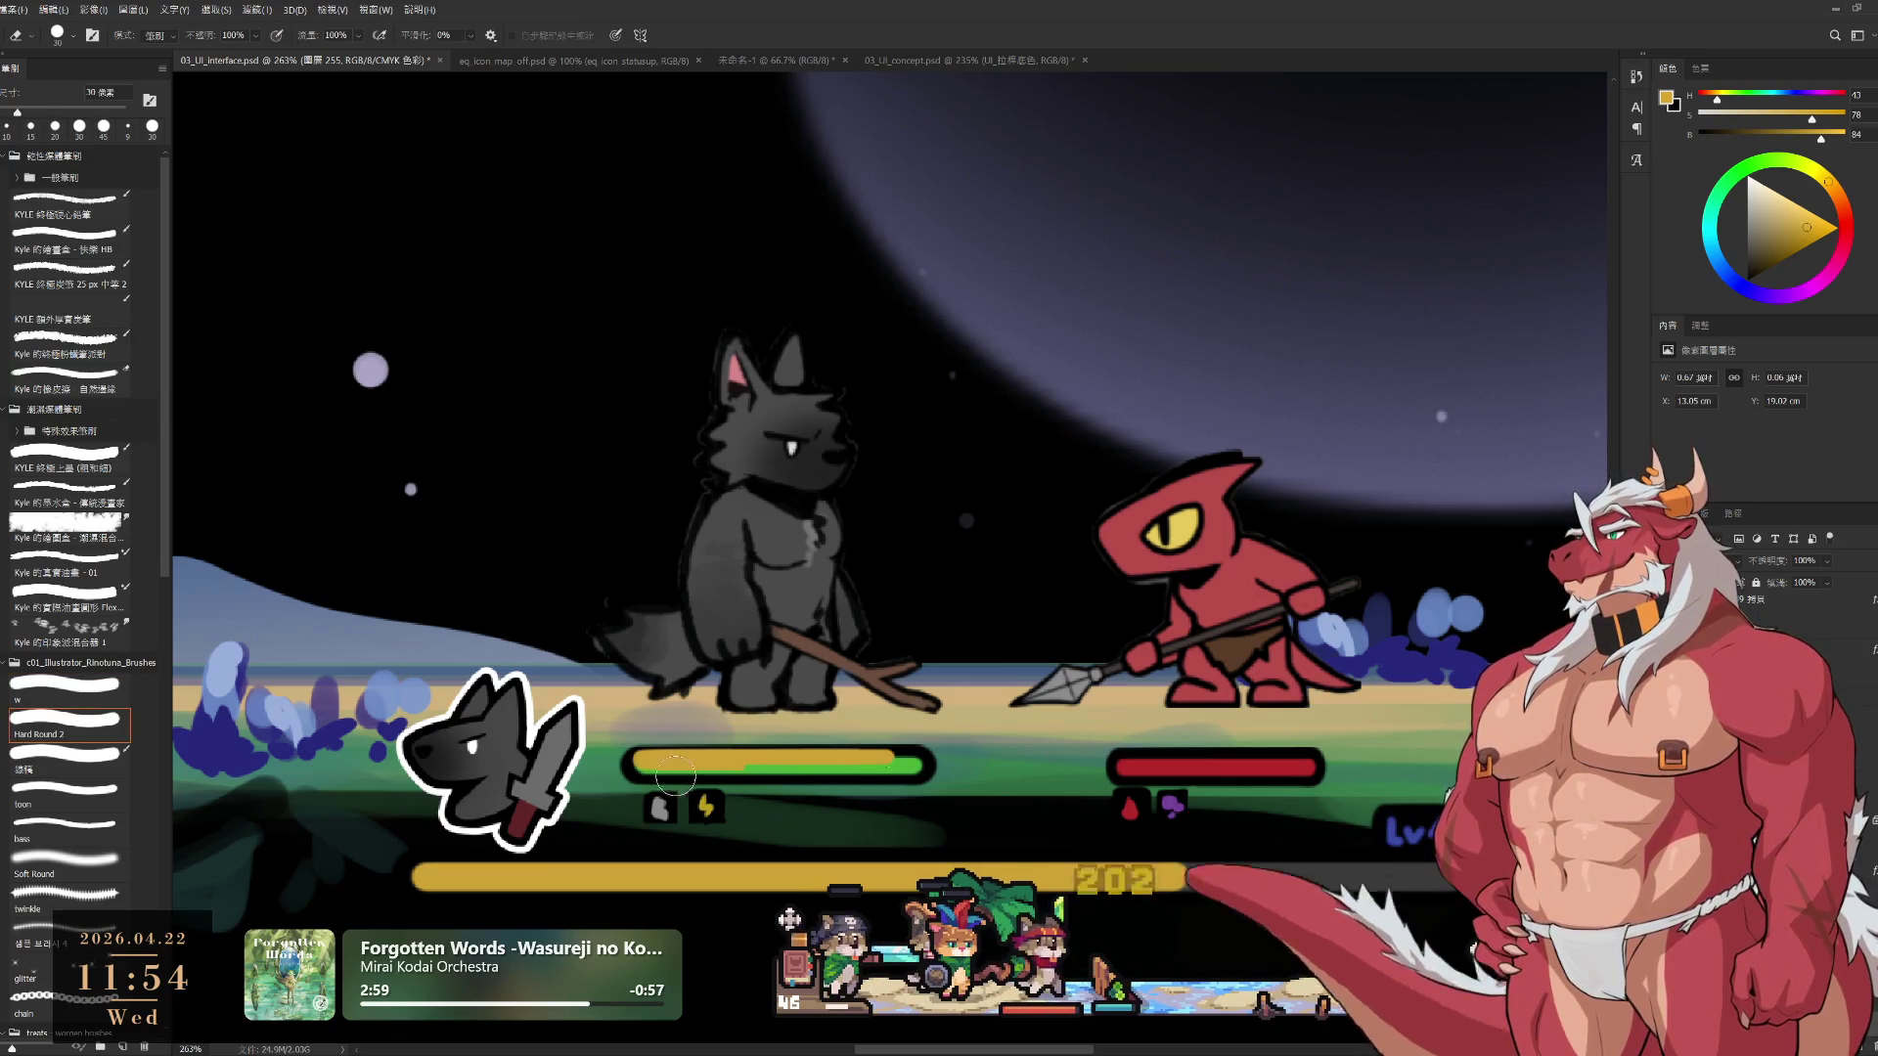
pyautogui.press('[')
pyautogui.moveTo(675, 773); pyautogui.dragTo(904, 768)
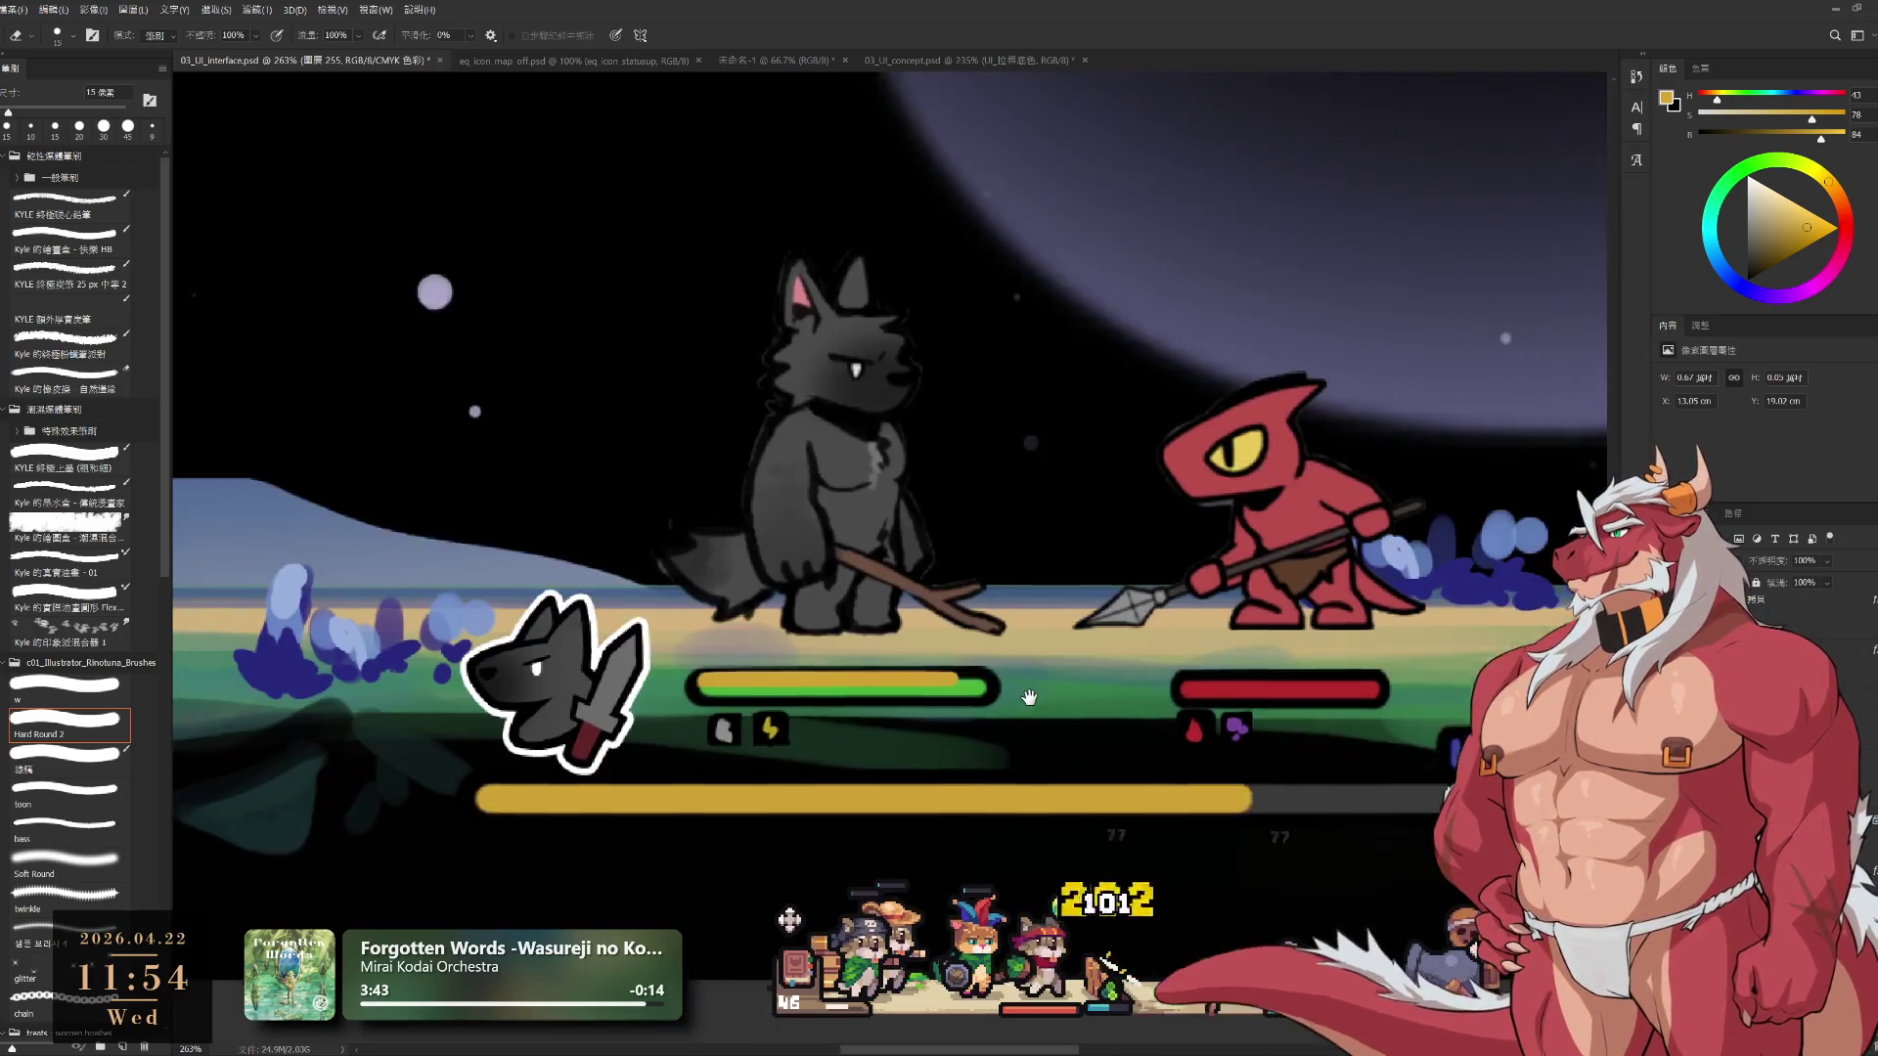
# Nudge the thin yellow strip up and left, keeping it yellow
pyautogui.scroll(-1, 889, 528)
pyautogui.hscroll(-1, 889, 528)
pyautogui.moveTo(971, 667)
pyautogui.mouseDown()
pyautogui.moveTo(960, 632)
pyautogui.moveTo(962, 652)
pyautogui.mouseUp()
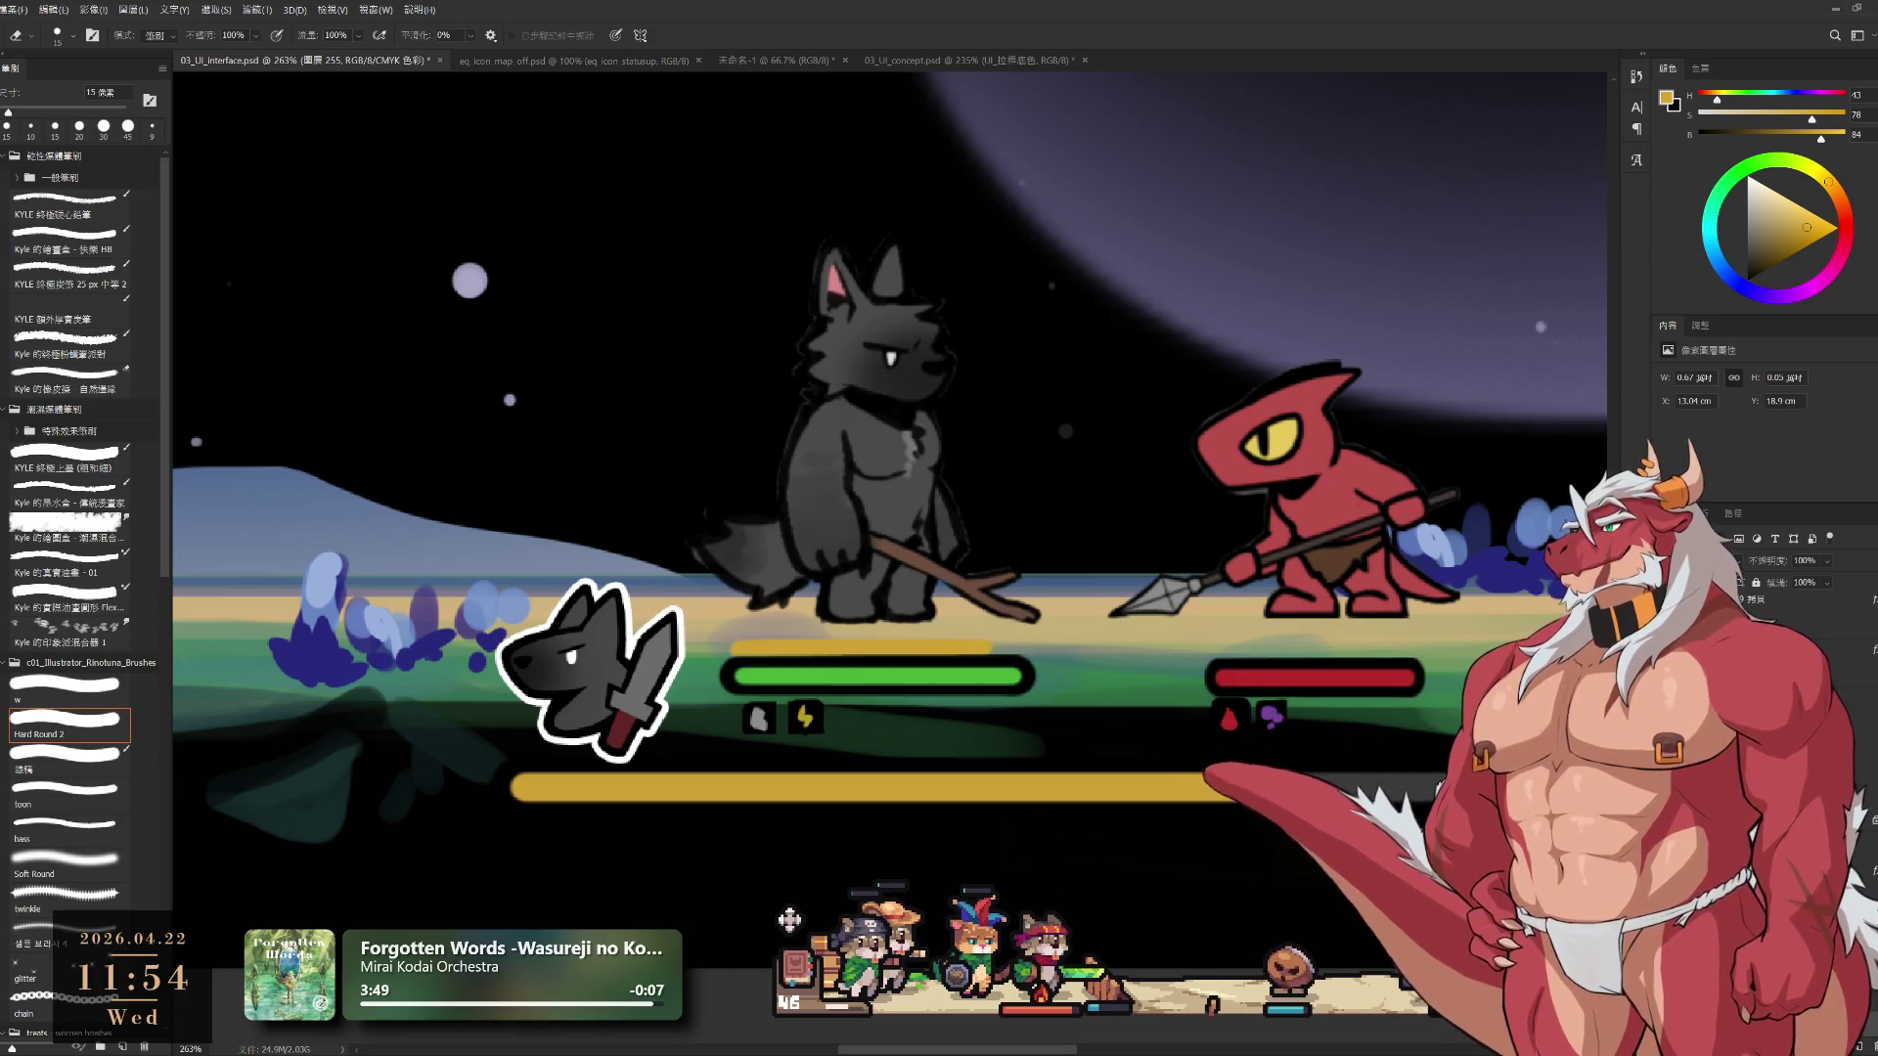
pyautogui.press('h')
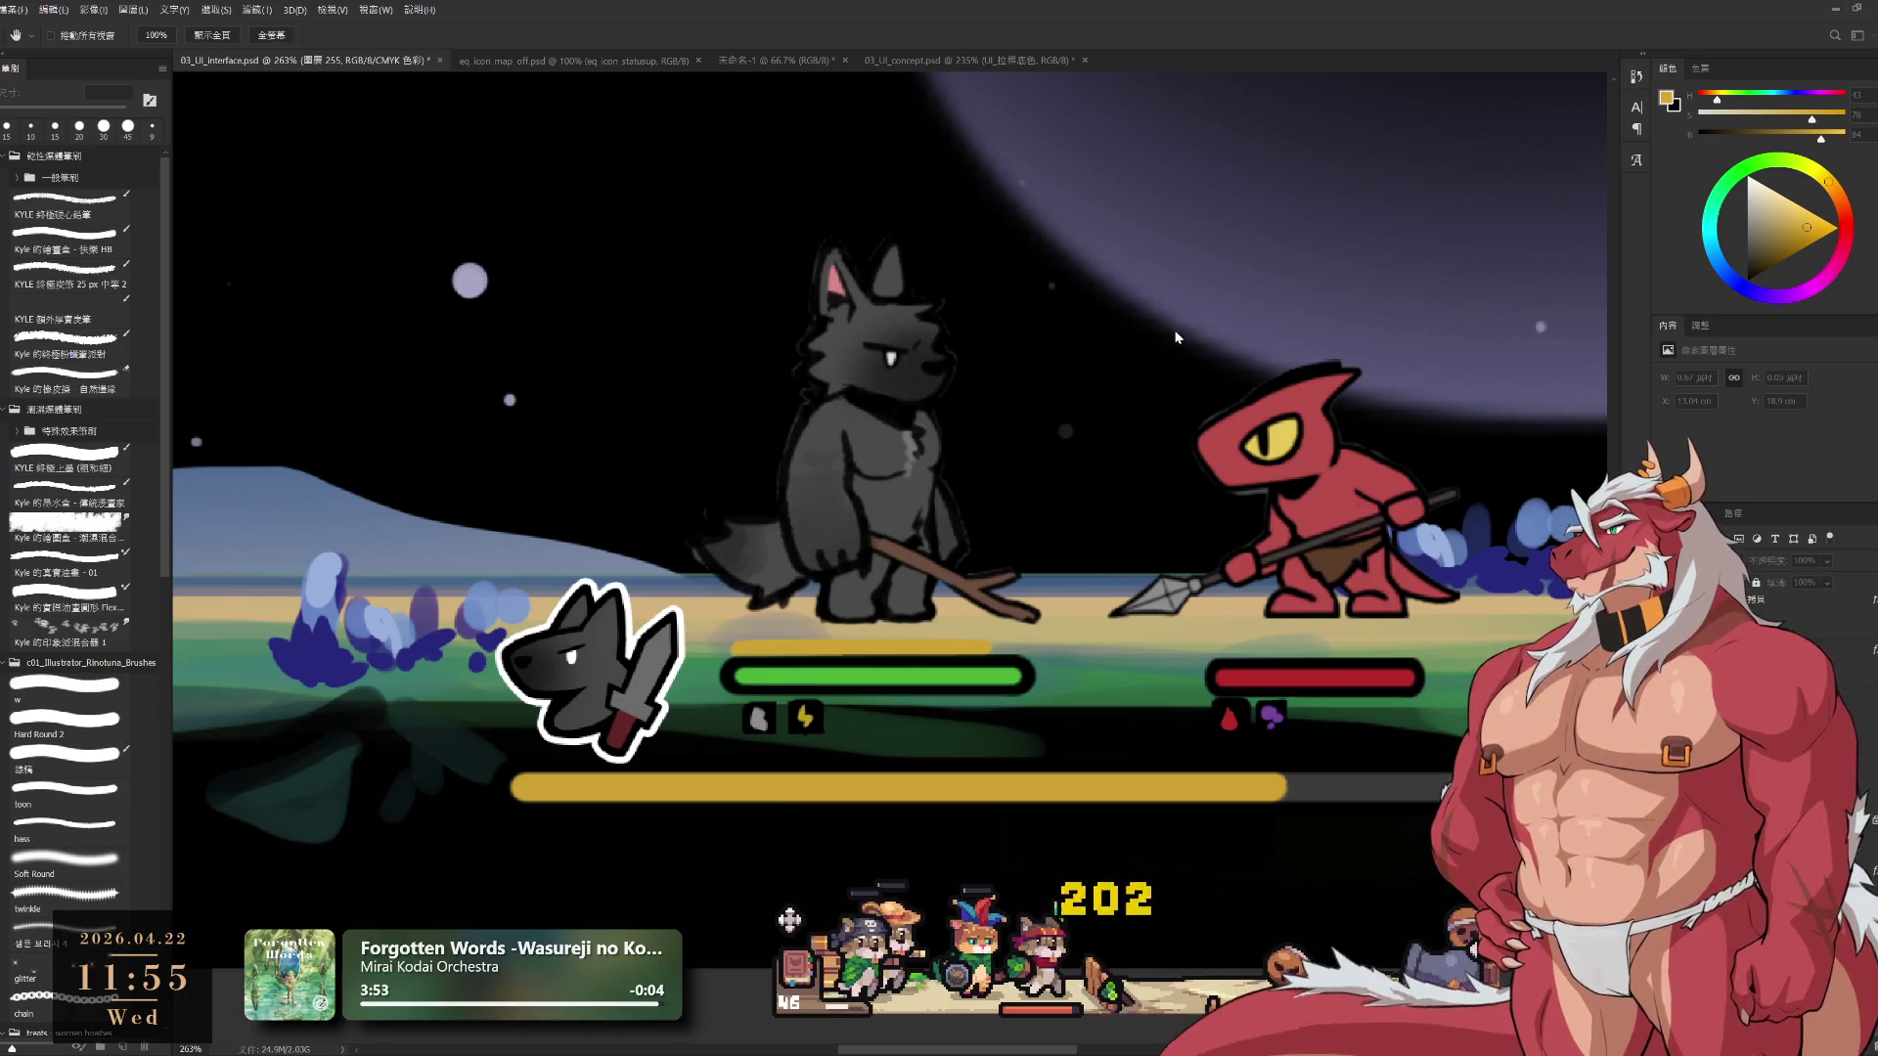
pyautogui.hotkey('ctrl', 'z')
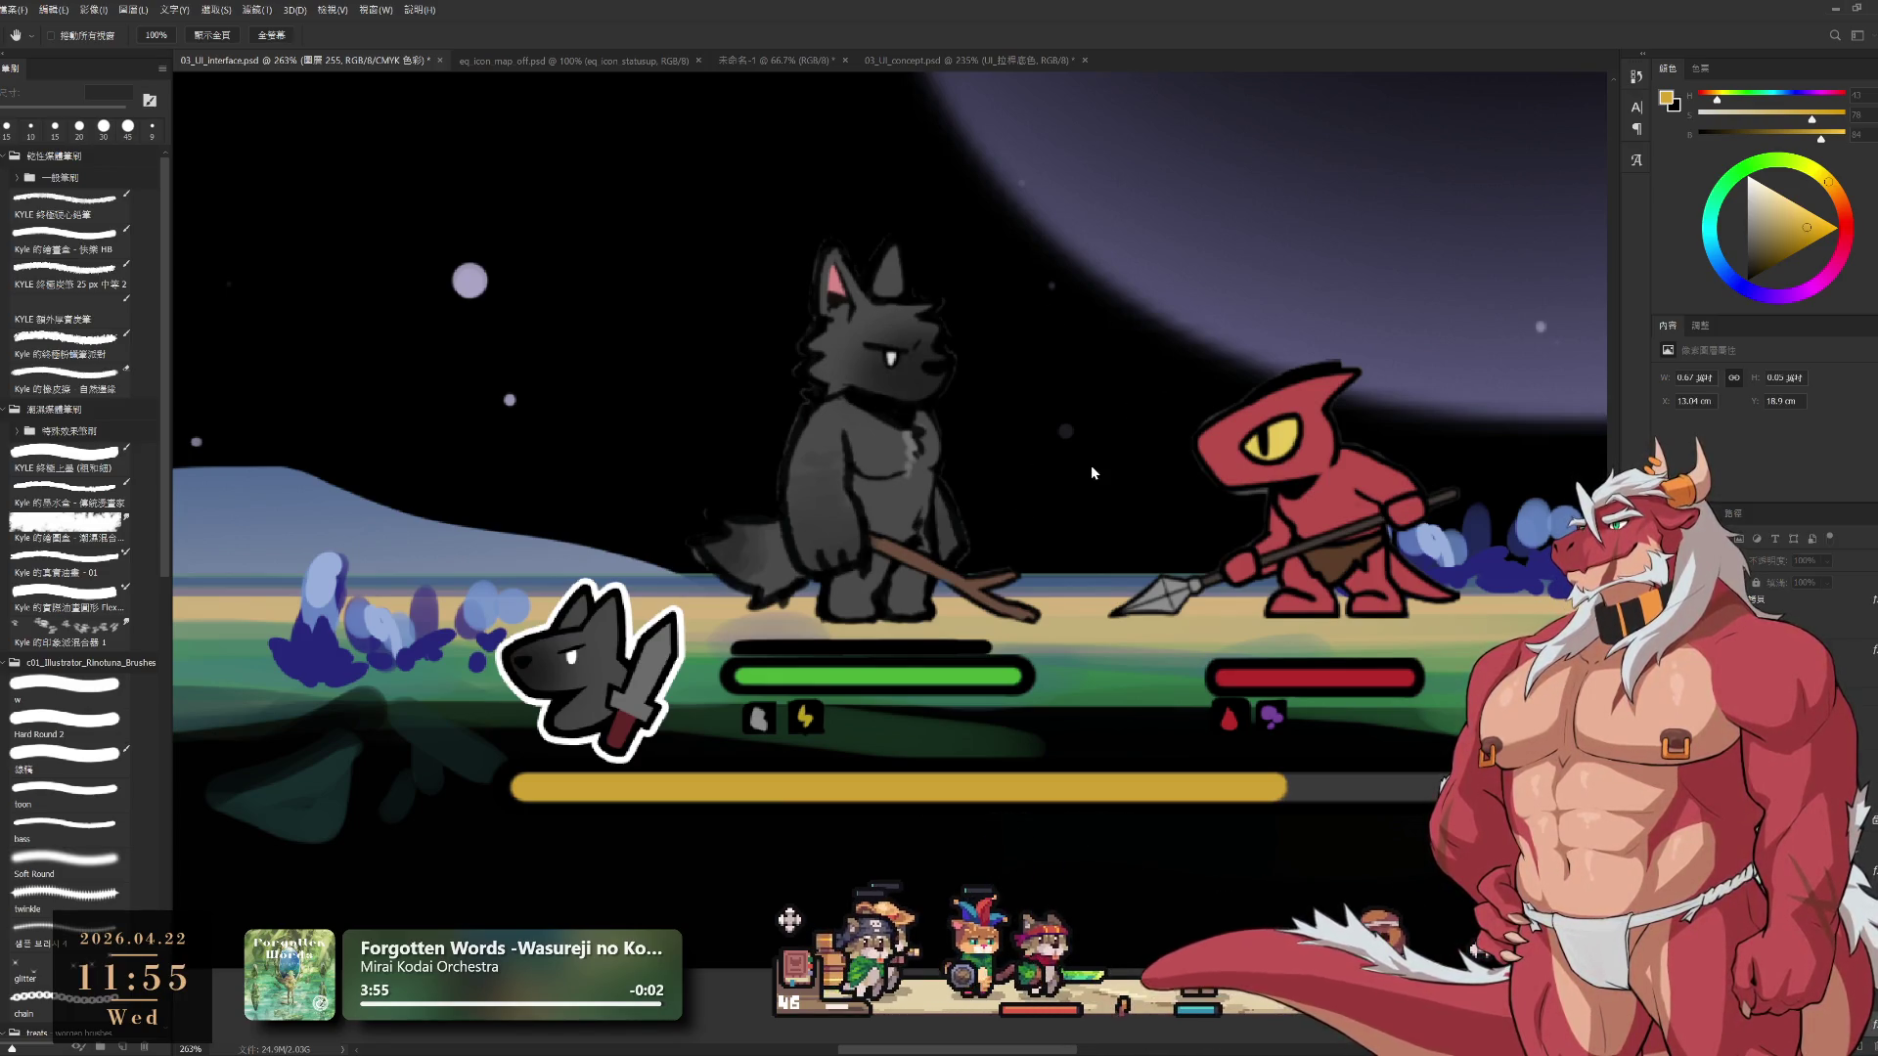
pyautogui.hotkey('ctrl', 'shift', 'z')
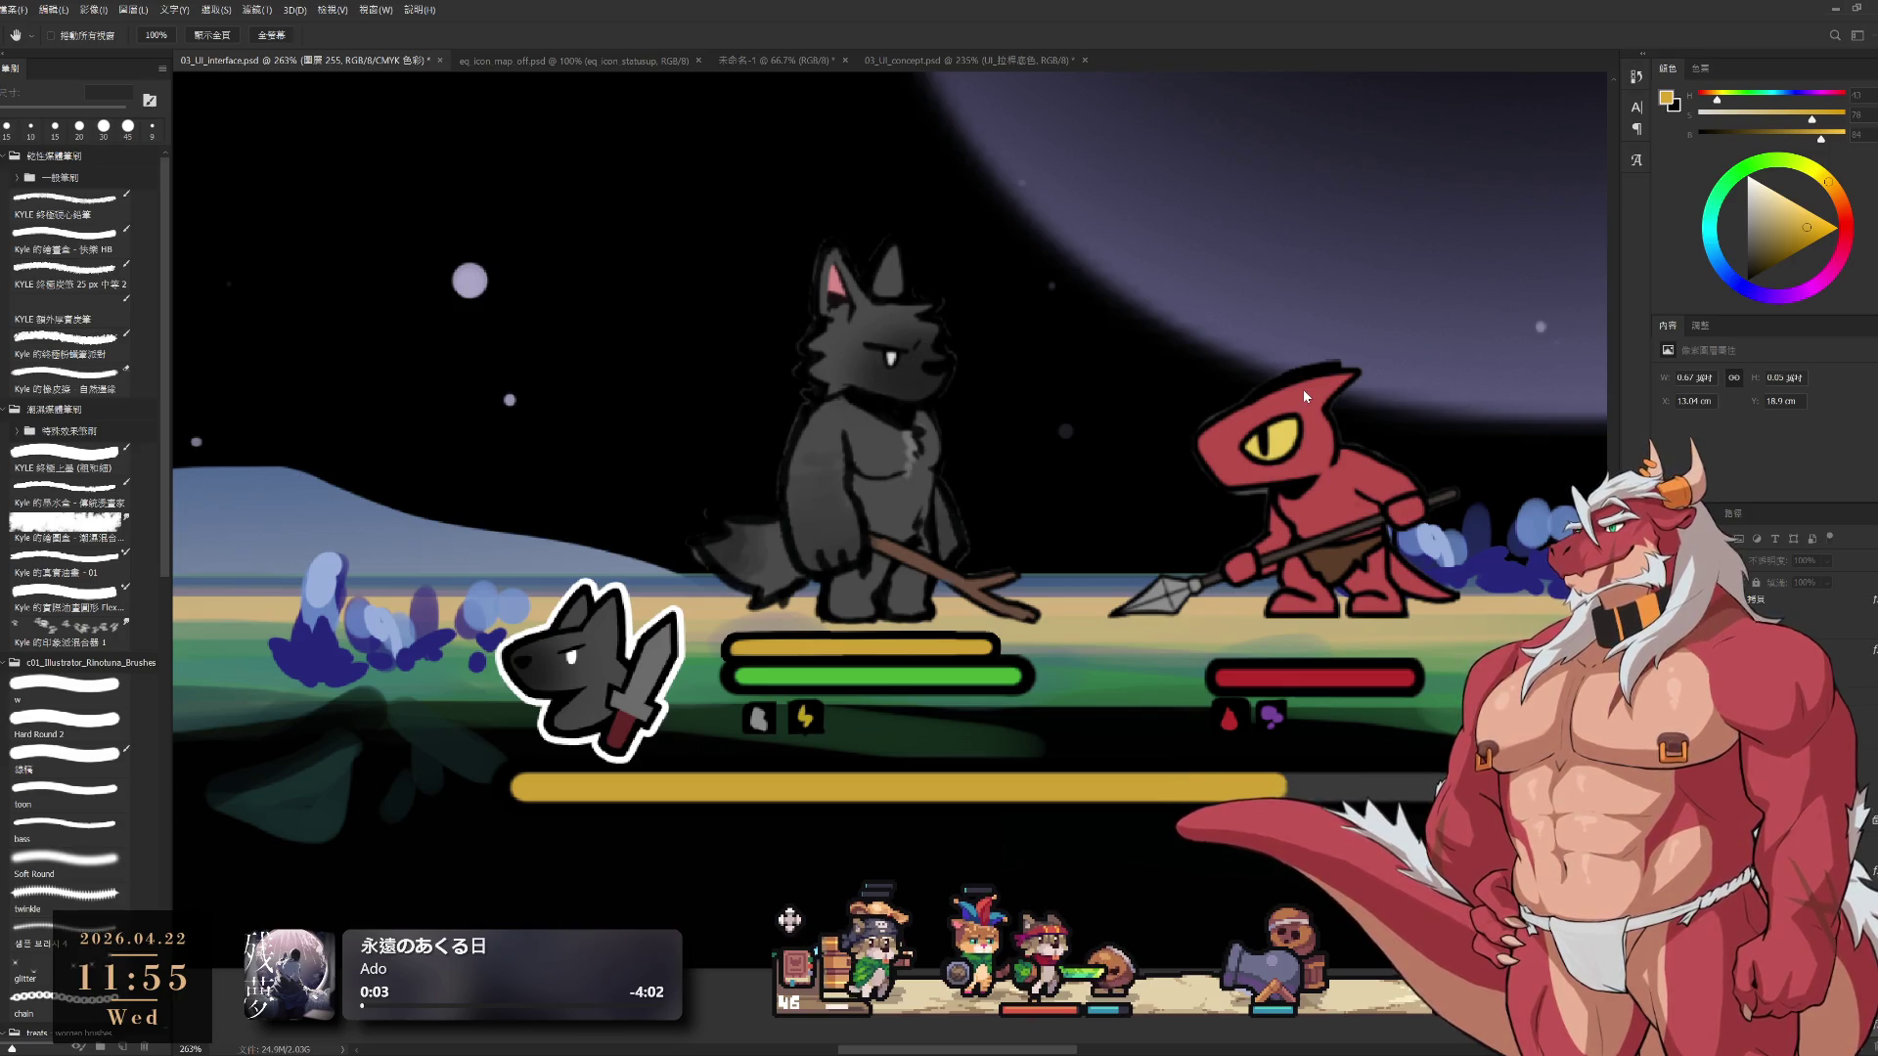
# Cycle through Eyedropper, Hand and Eraser, then Free Transform the orange bar toward the health bar
pyautogui.press('i')
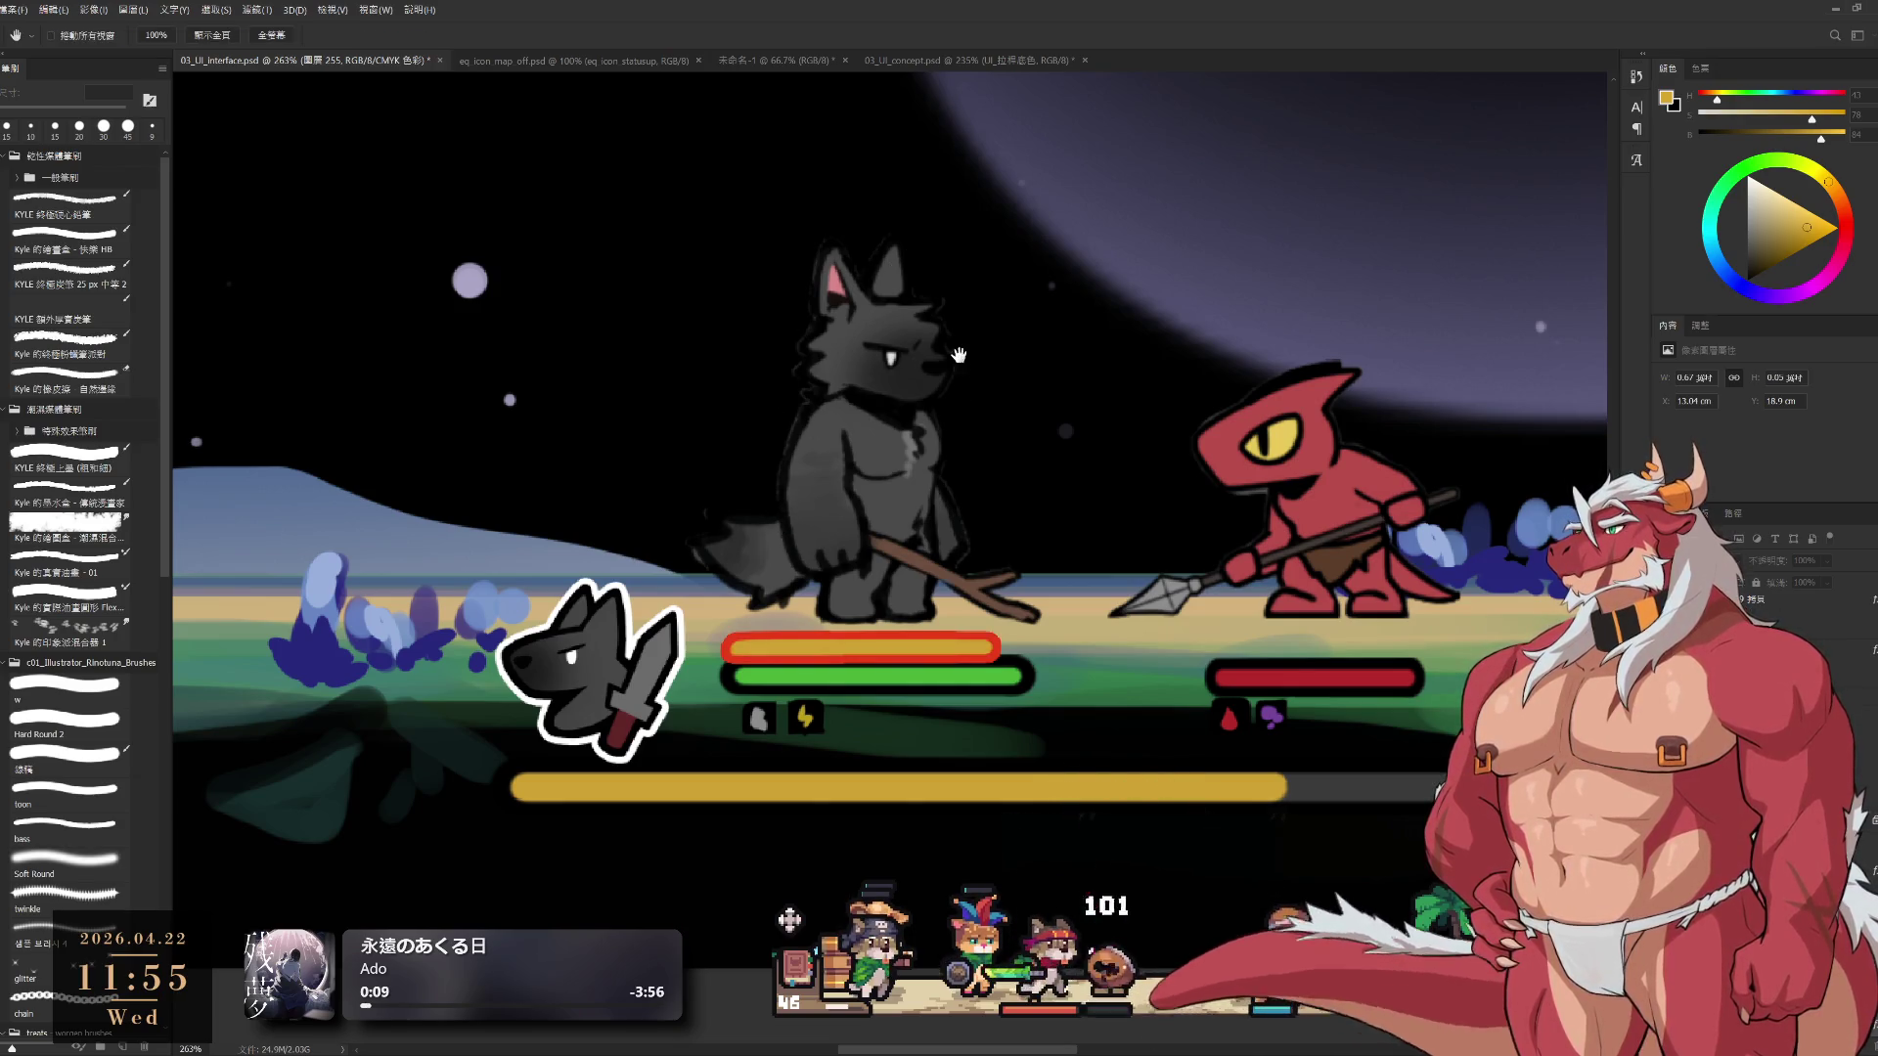
pyautogui.press('h')
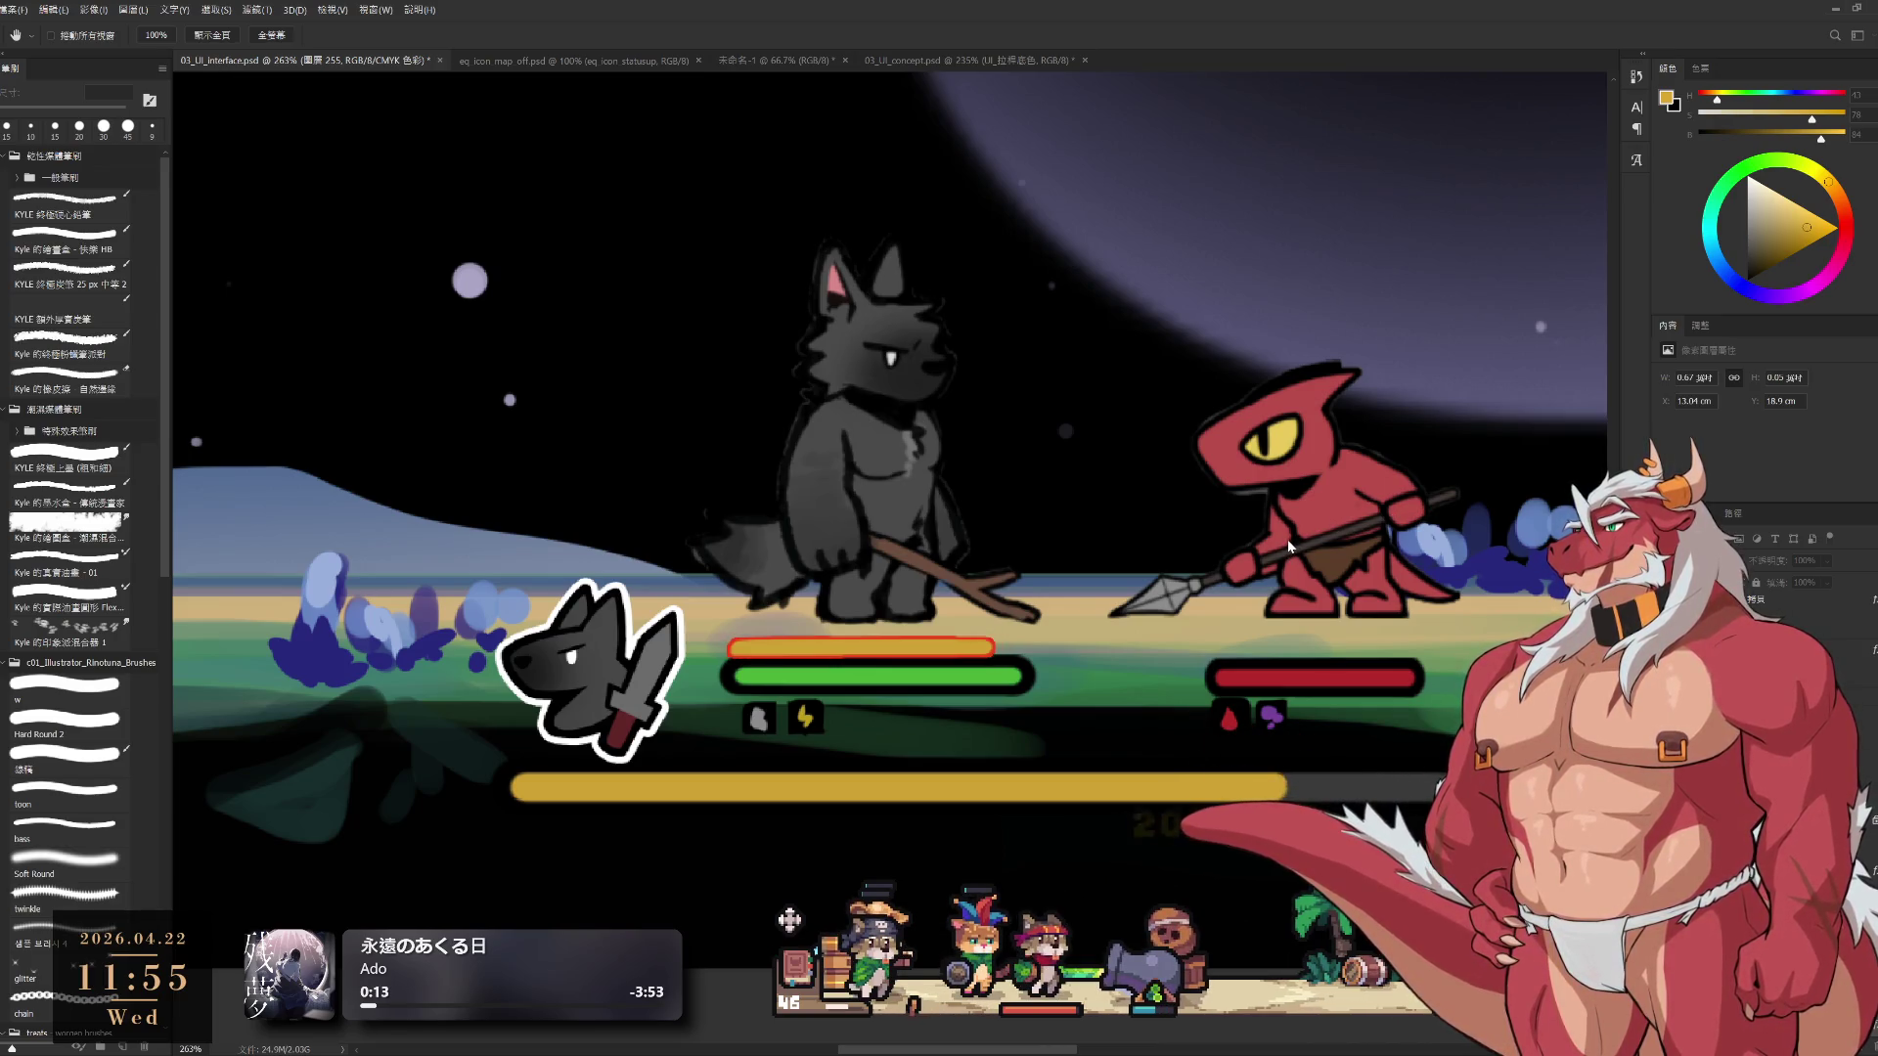
pyautogui.press('e')
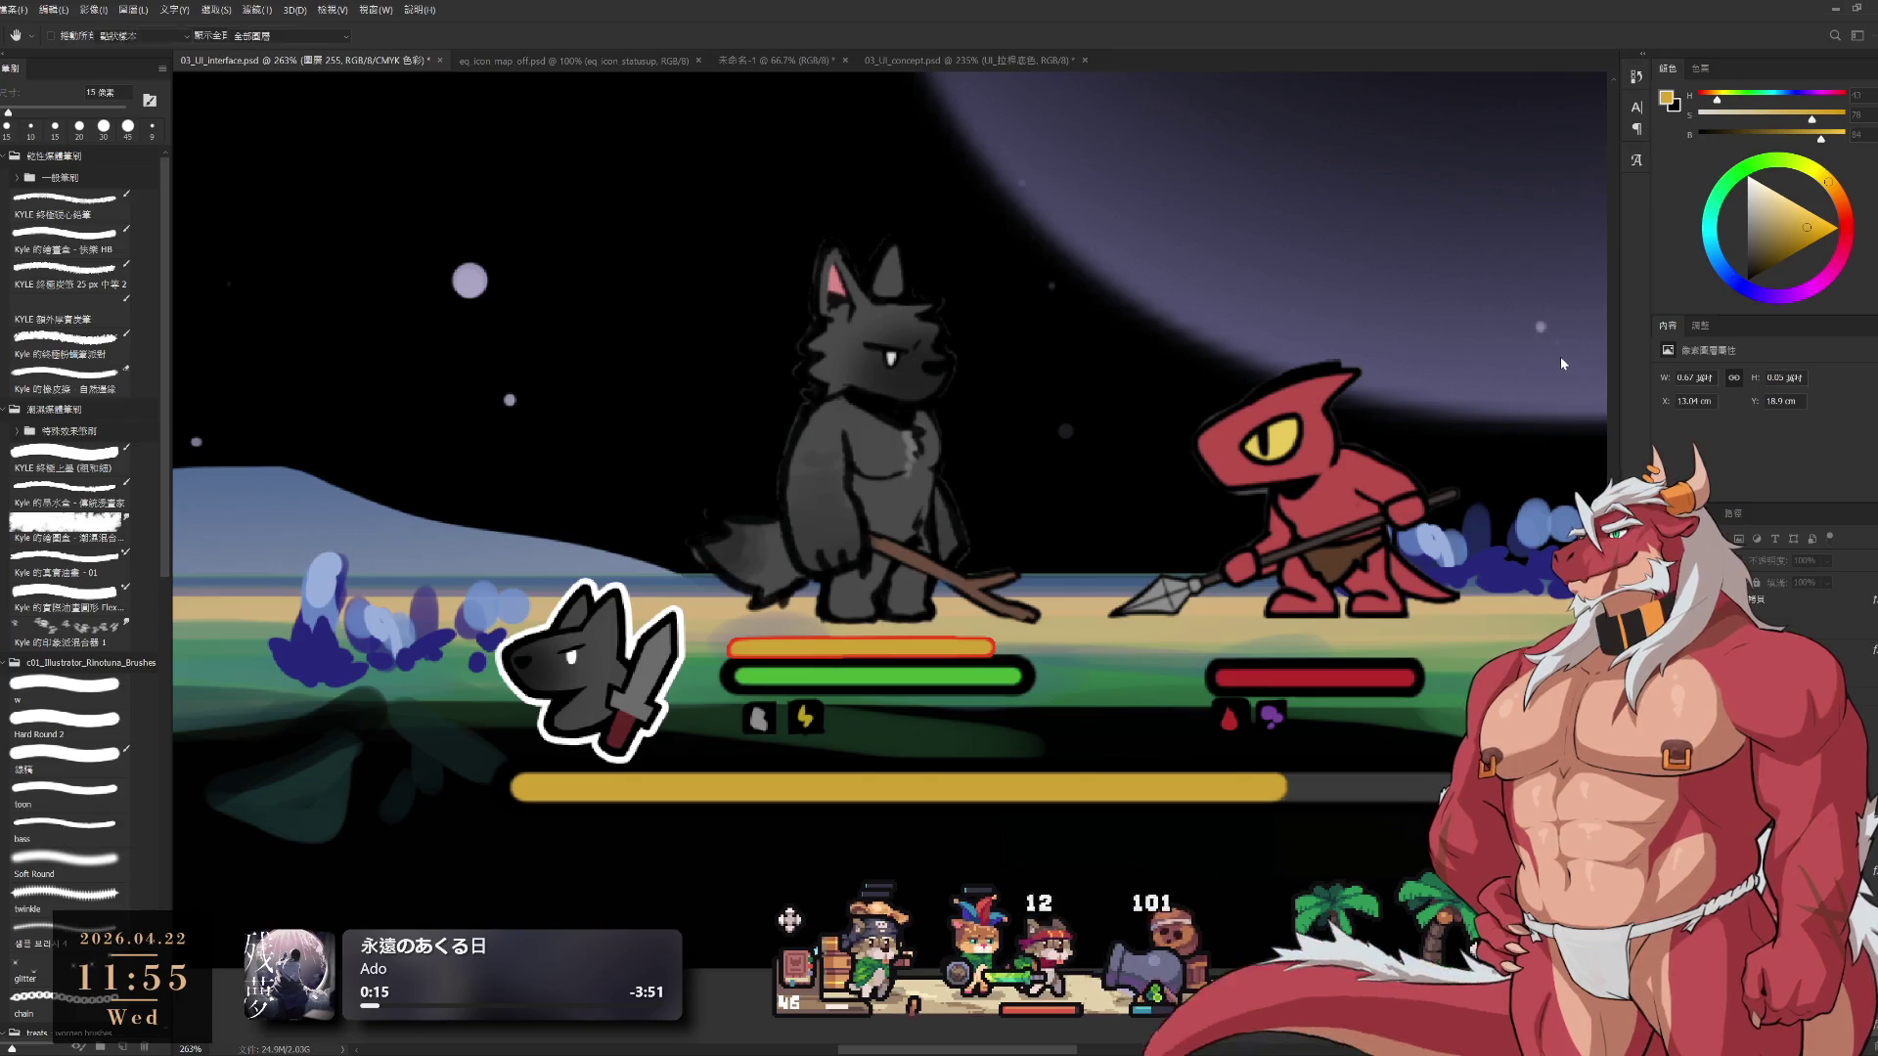
pyautogui.scroll(-5, 1124, 551)
pyautogui.scroll(5, 1164, 567)
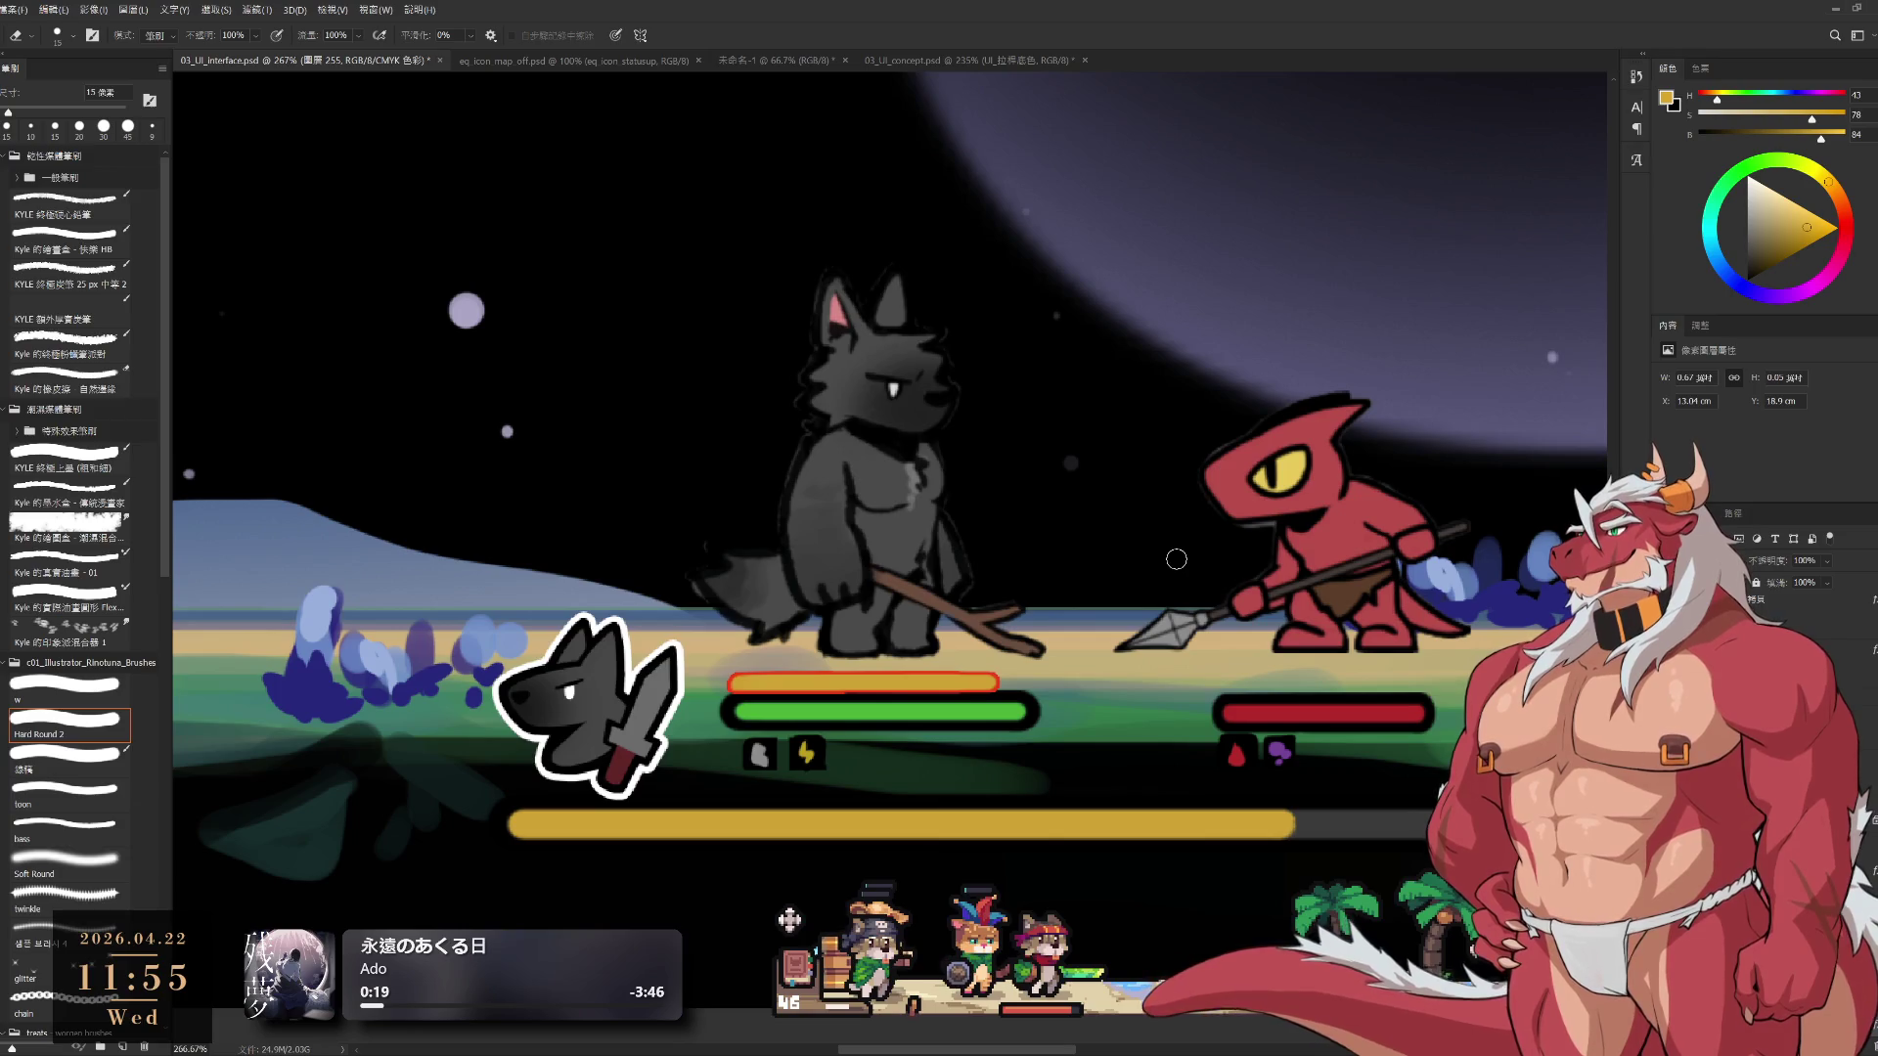
pyautogui.press('i')
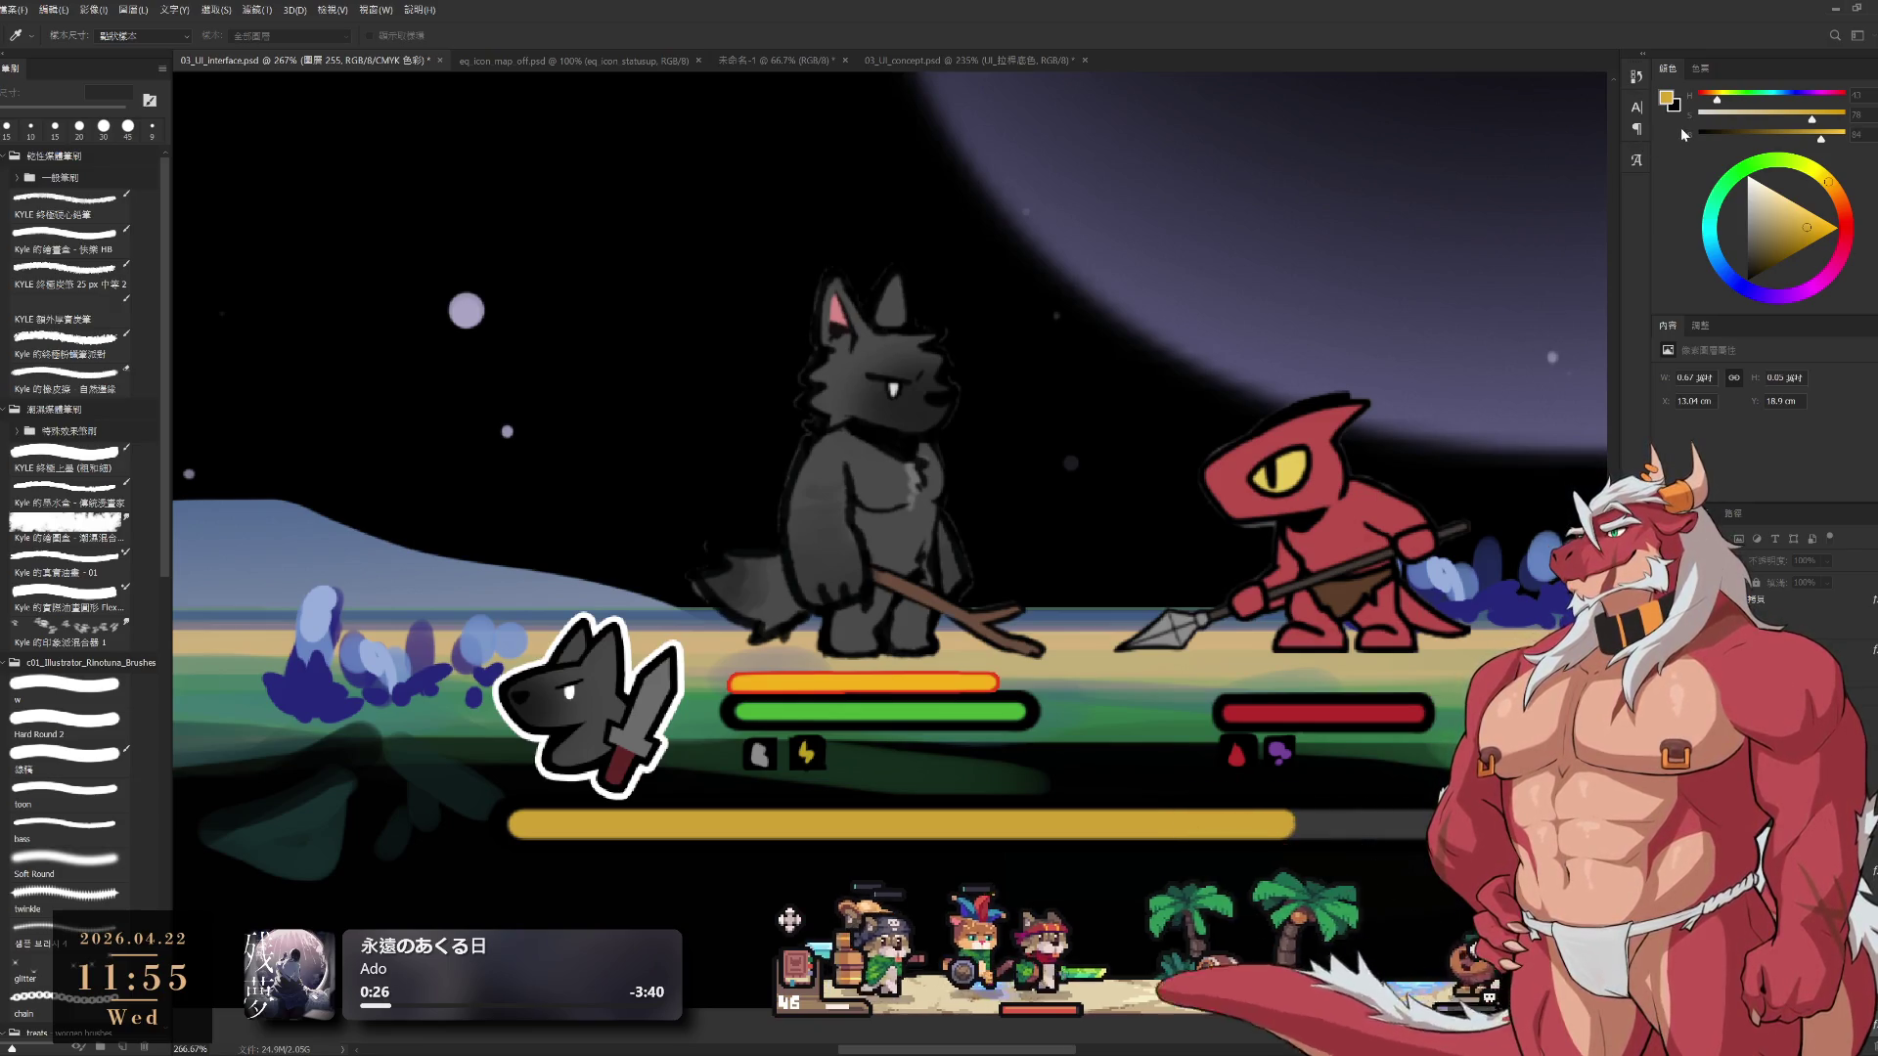
pyautogui.press('e')
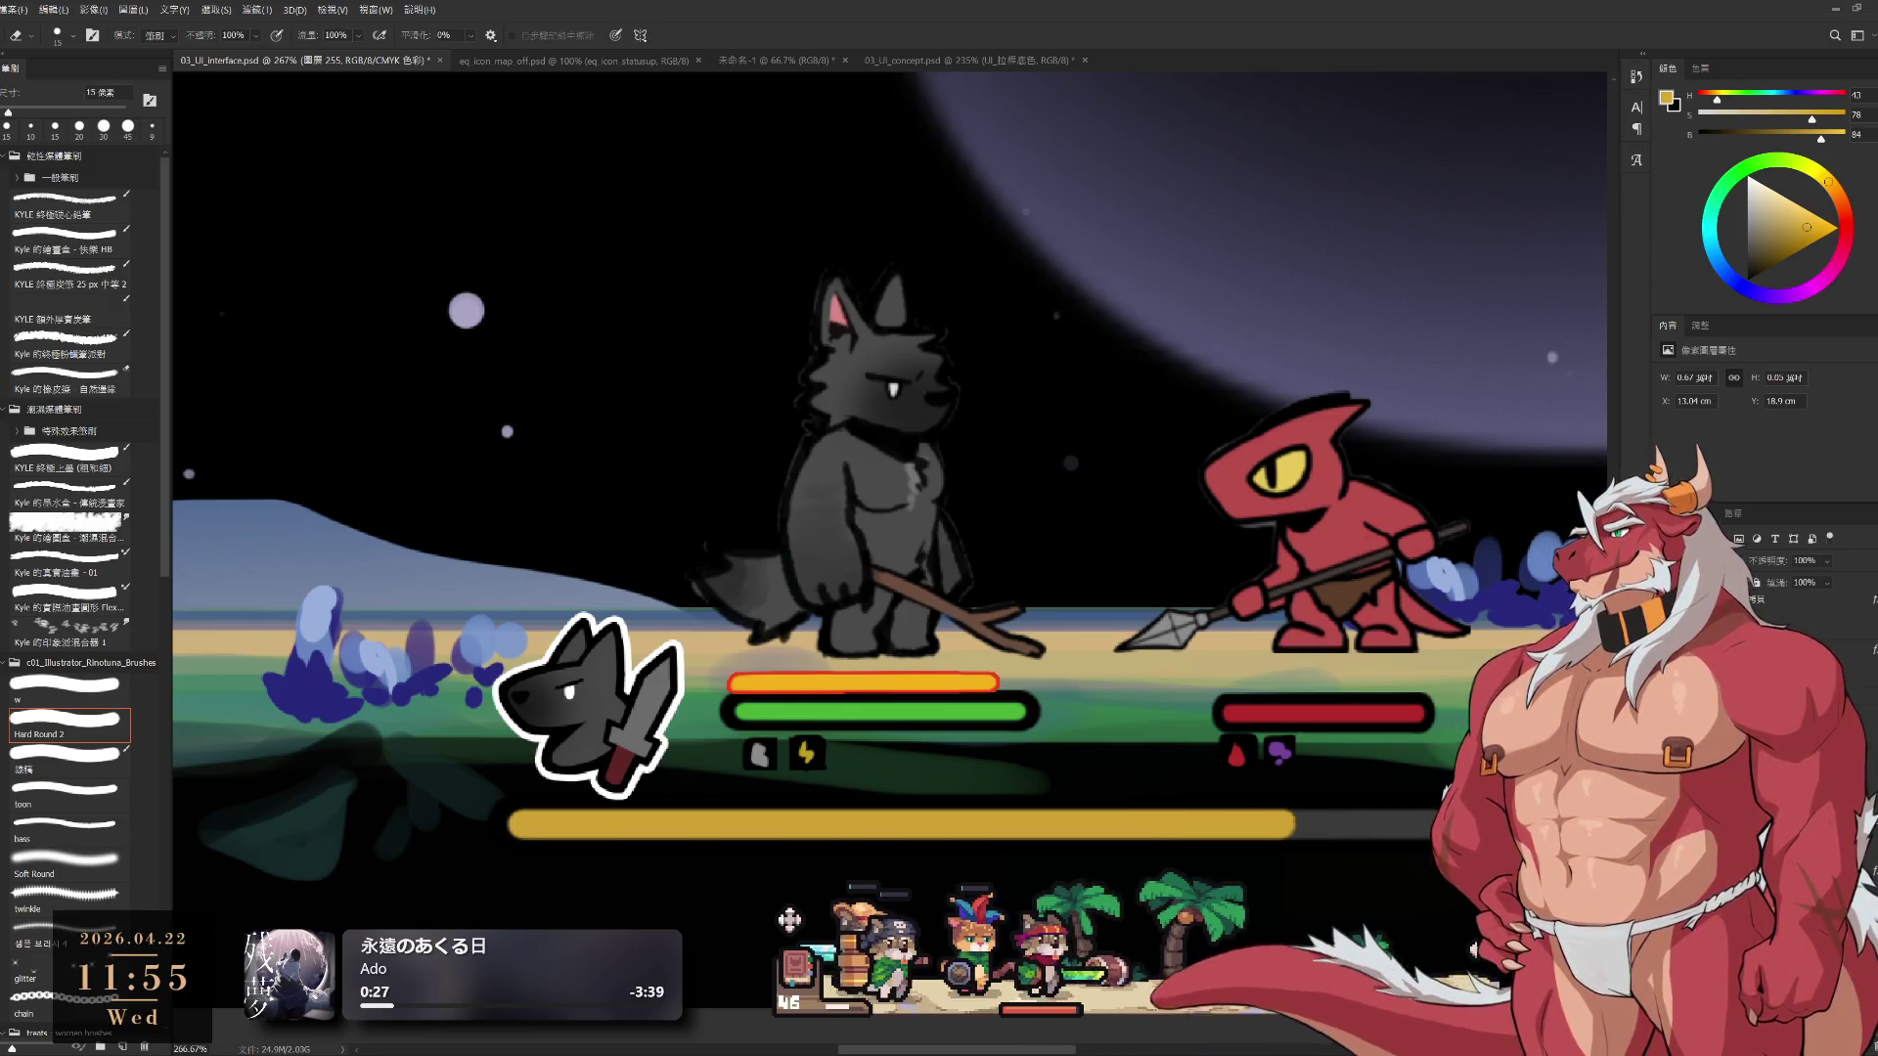
pyautogui.press('h')
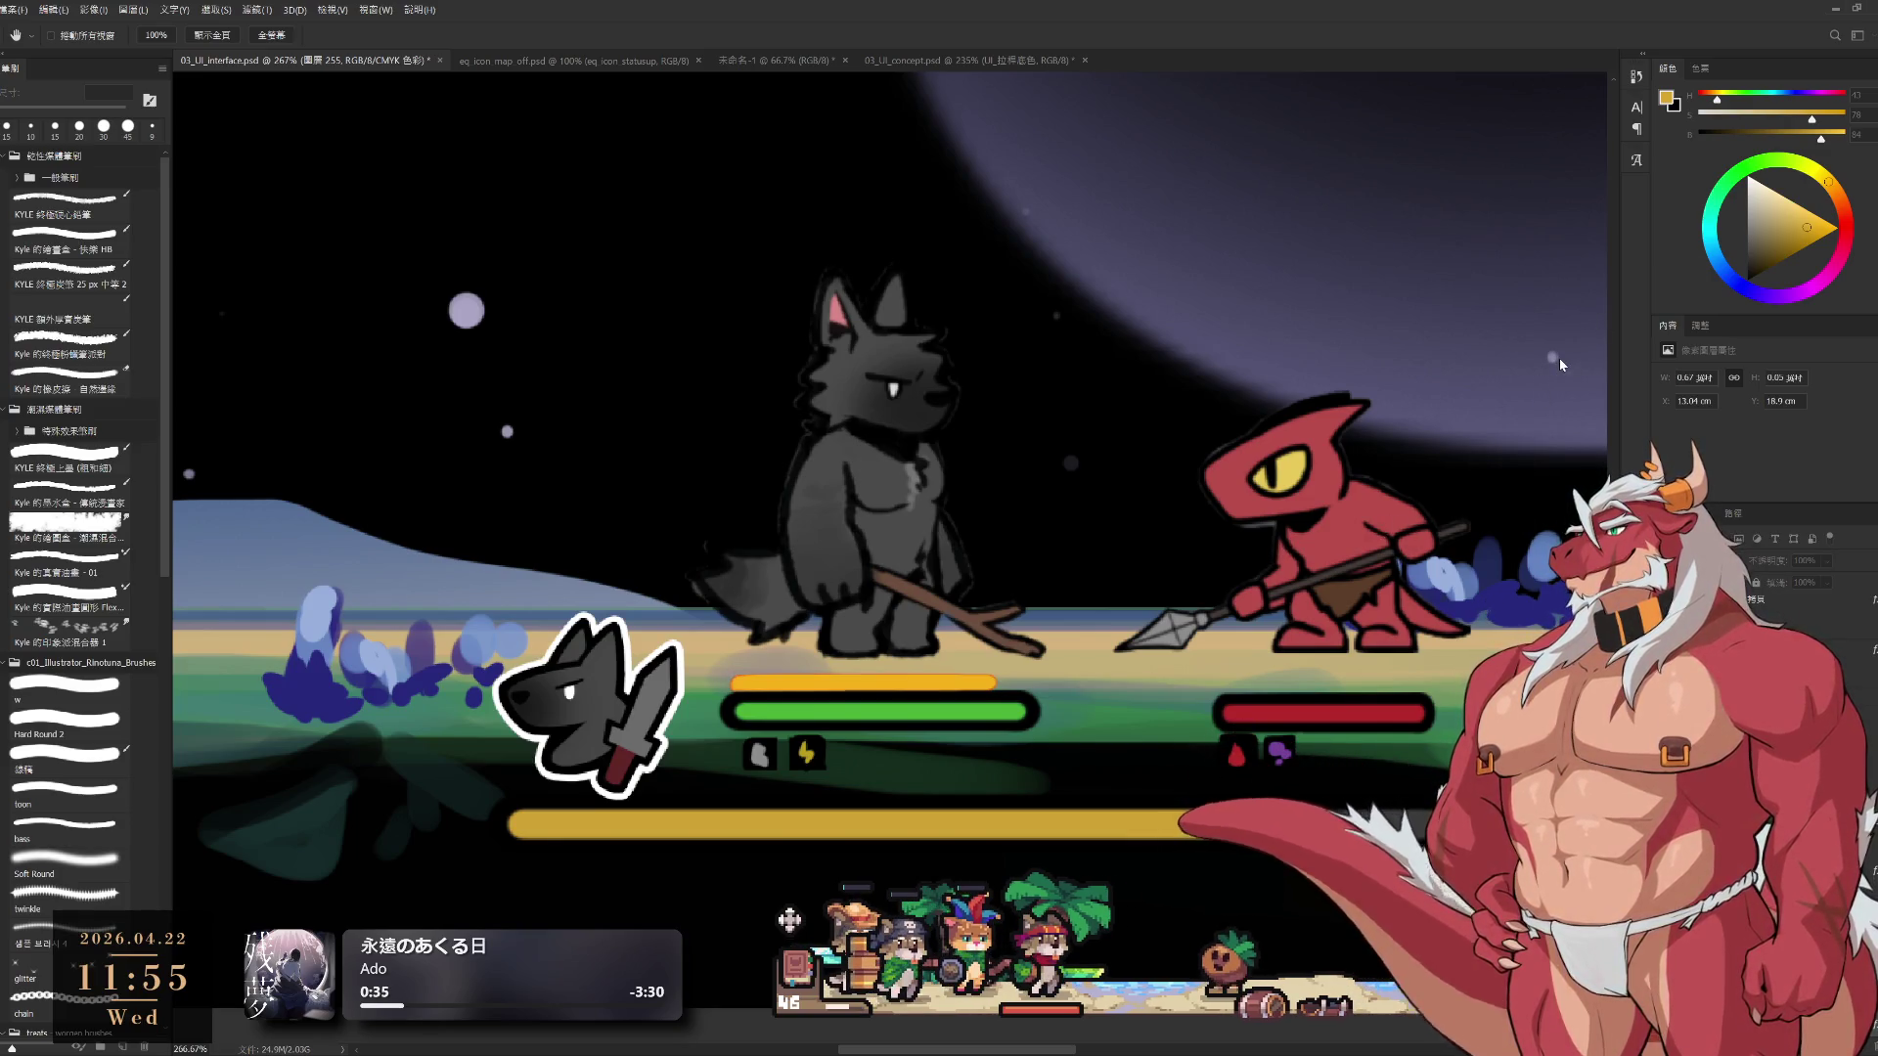
pyautogui.hotkey('ctrl', 't')
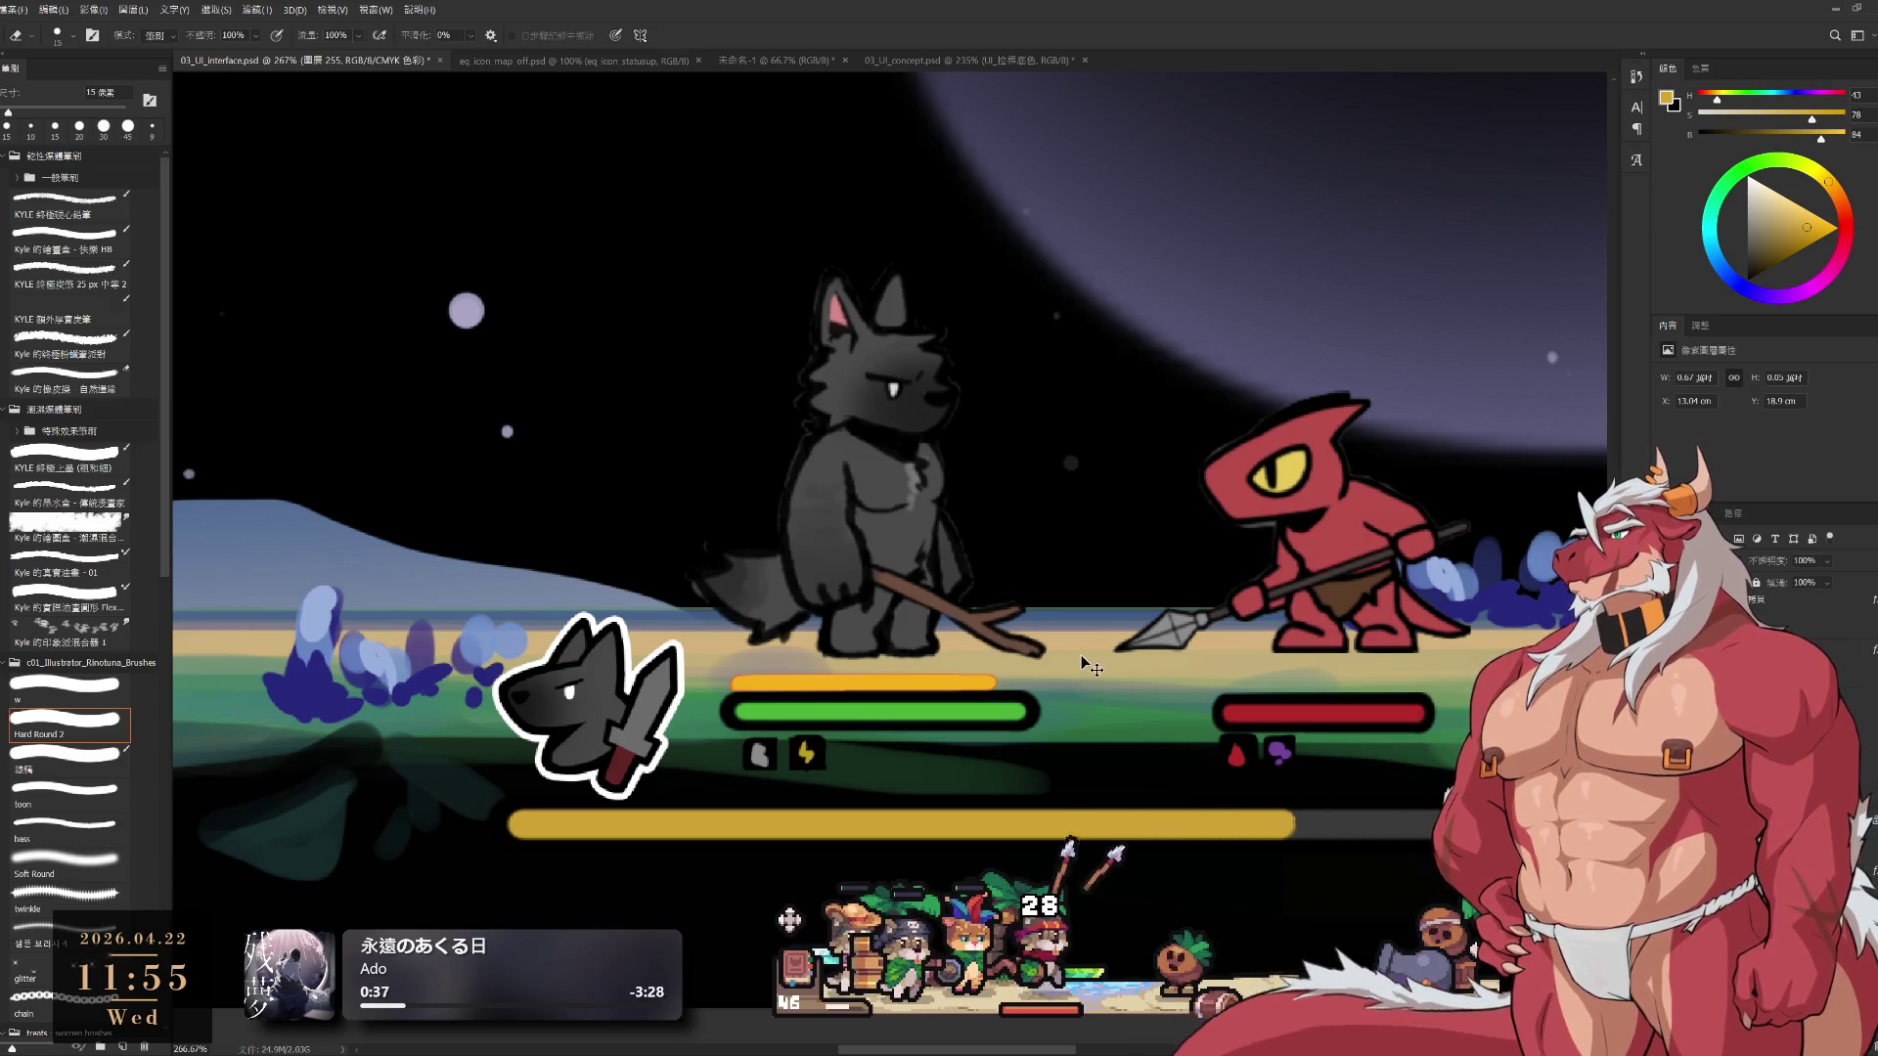
pyautogui.moveTo(945, 684); pyautogui.dragTo(958, 702)
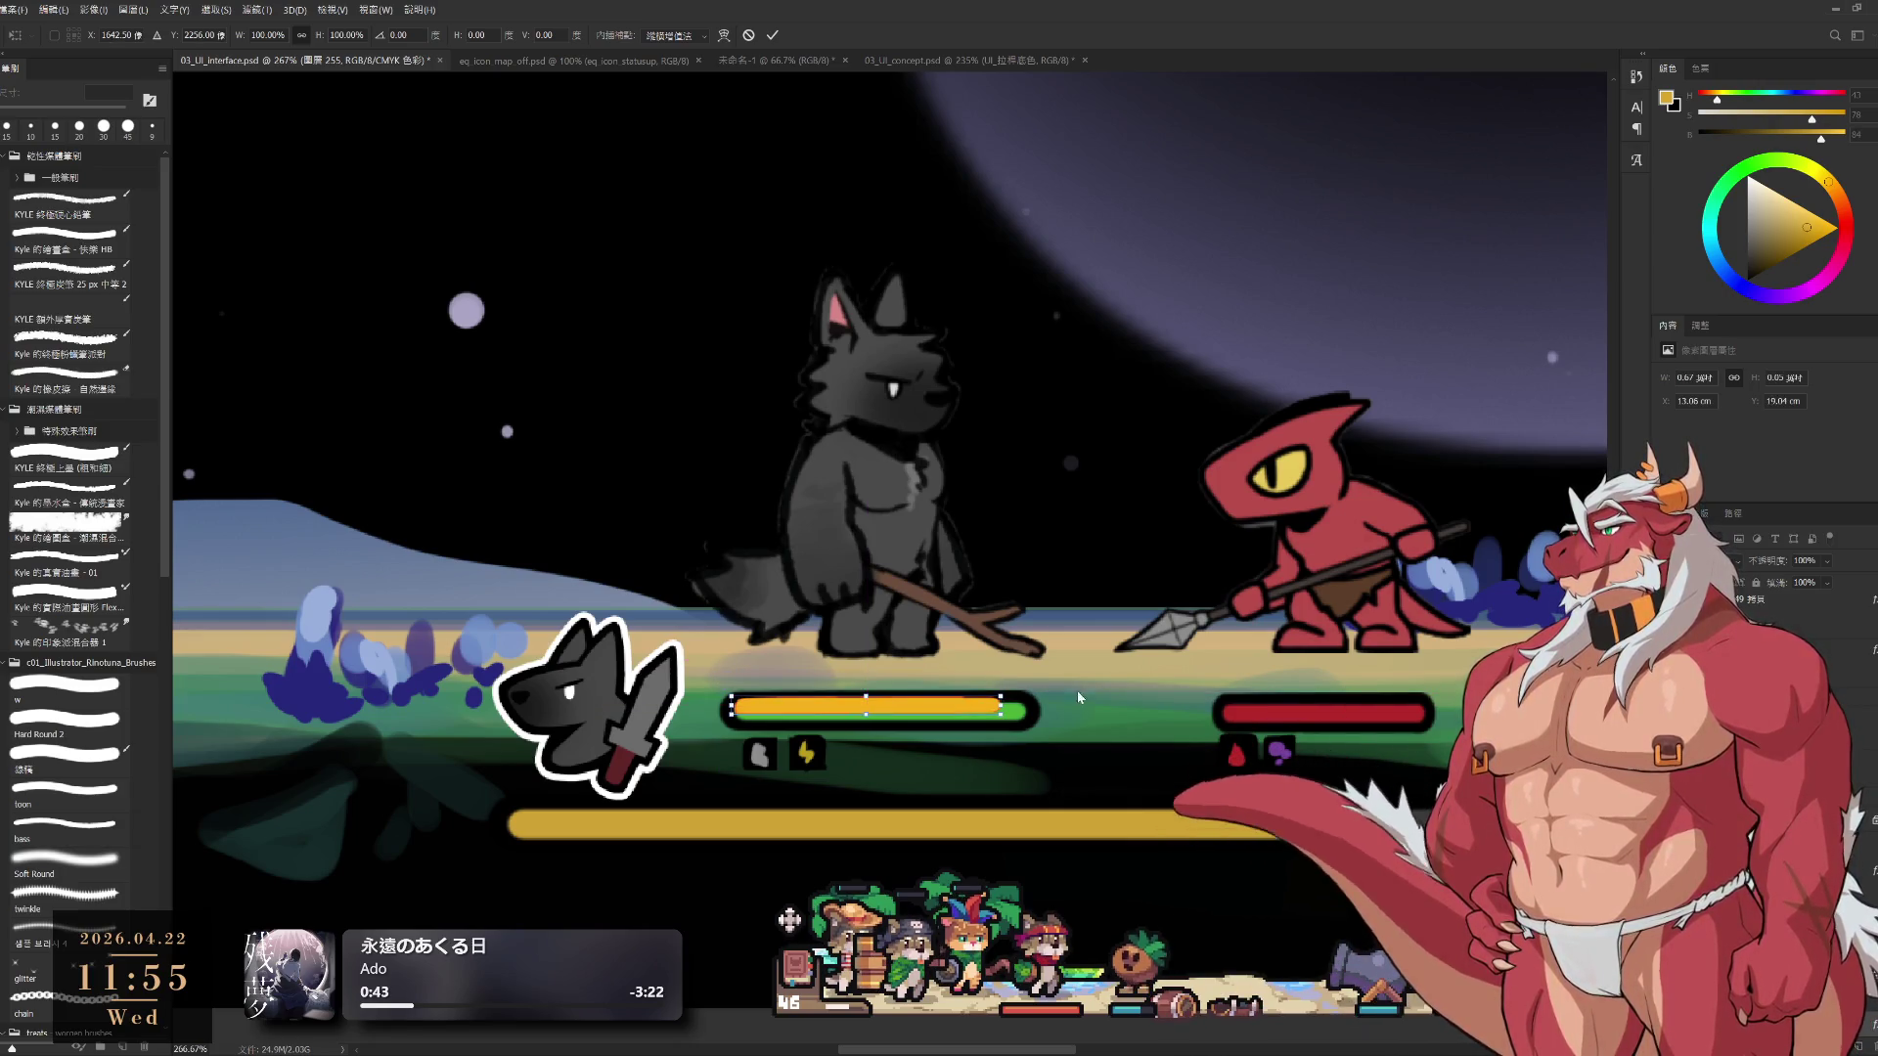
# Commit the orange bar over the green bar and make layer 255 active for erasing
pyautogui.press('Return')
pyautogui.press('e')
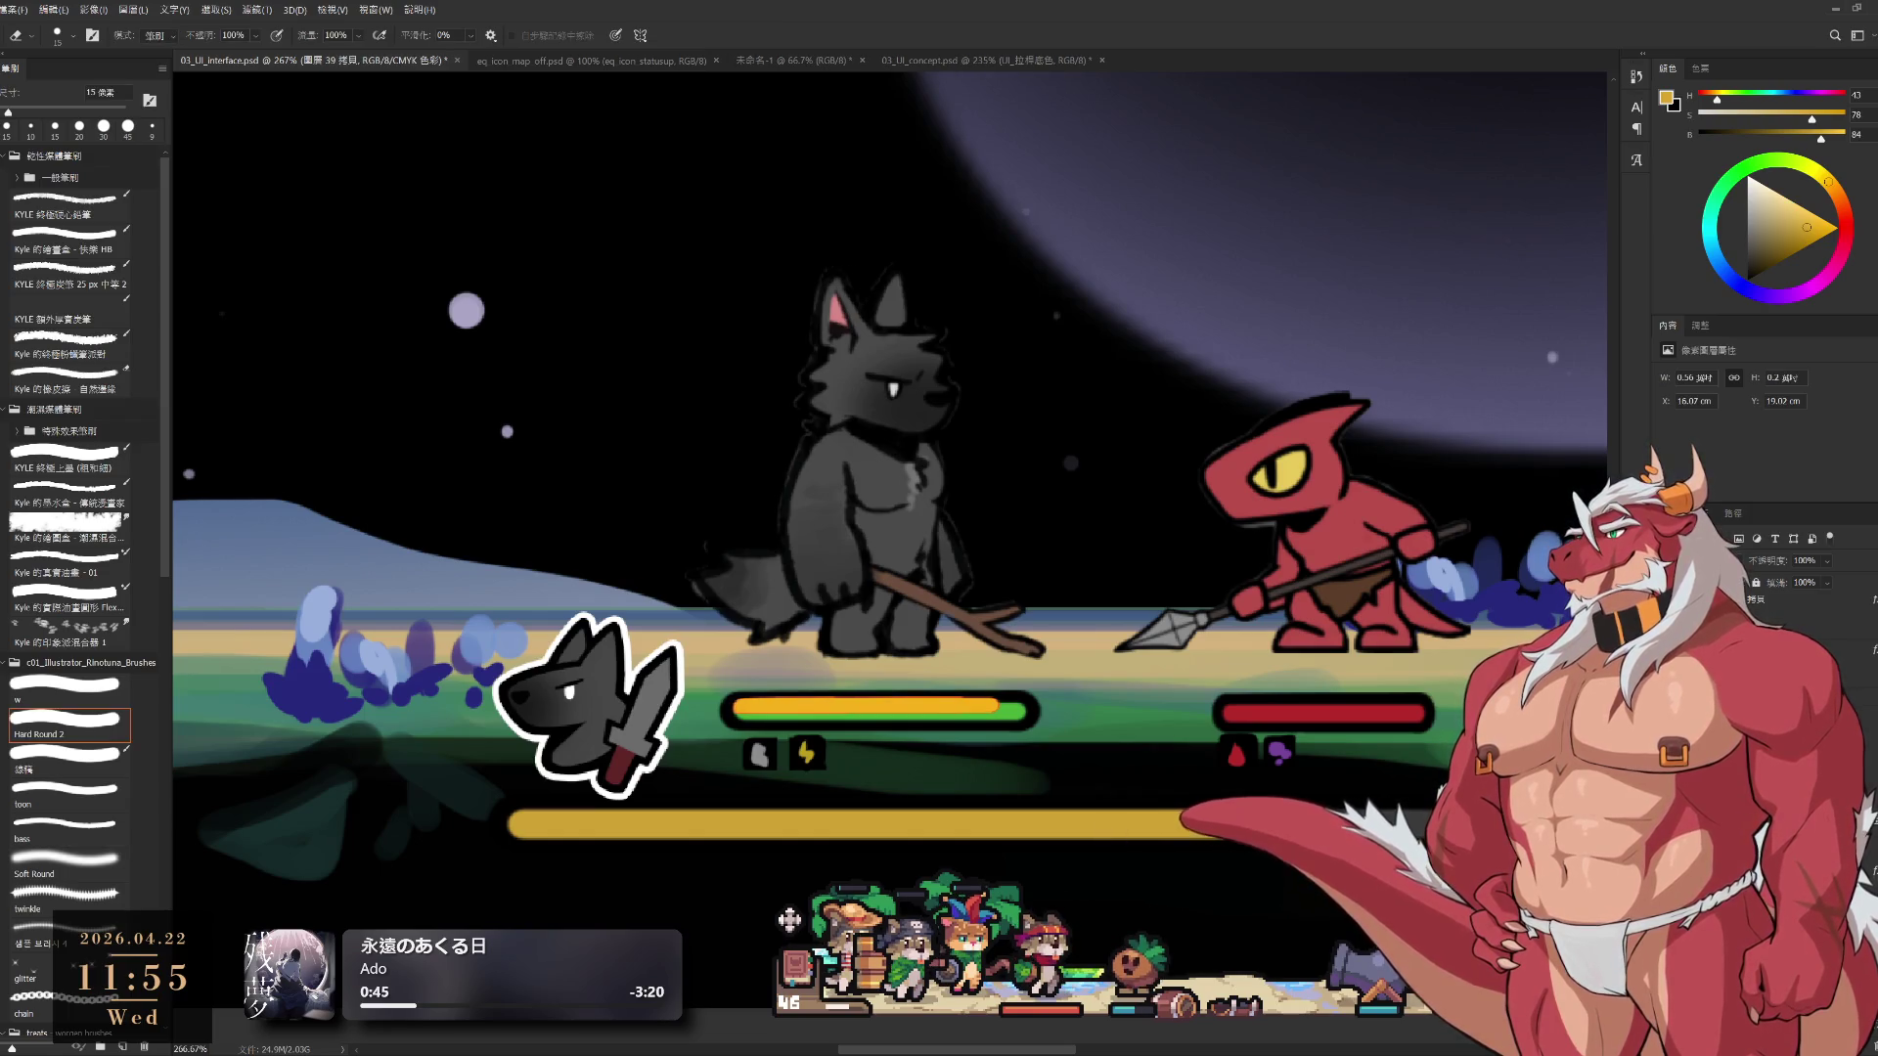
pyautogui.hotkey('alt', '[')
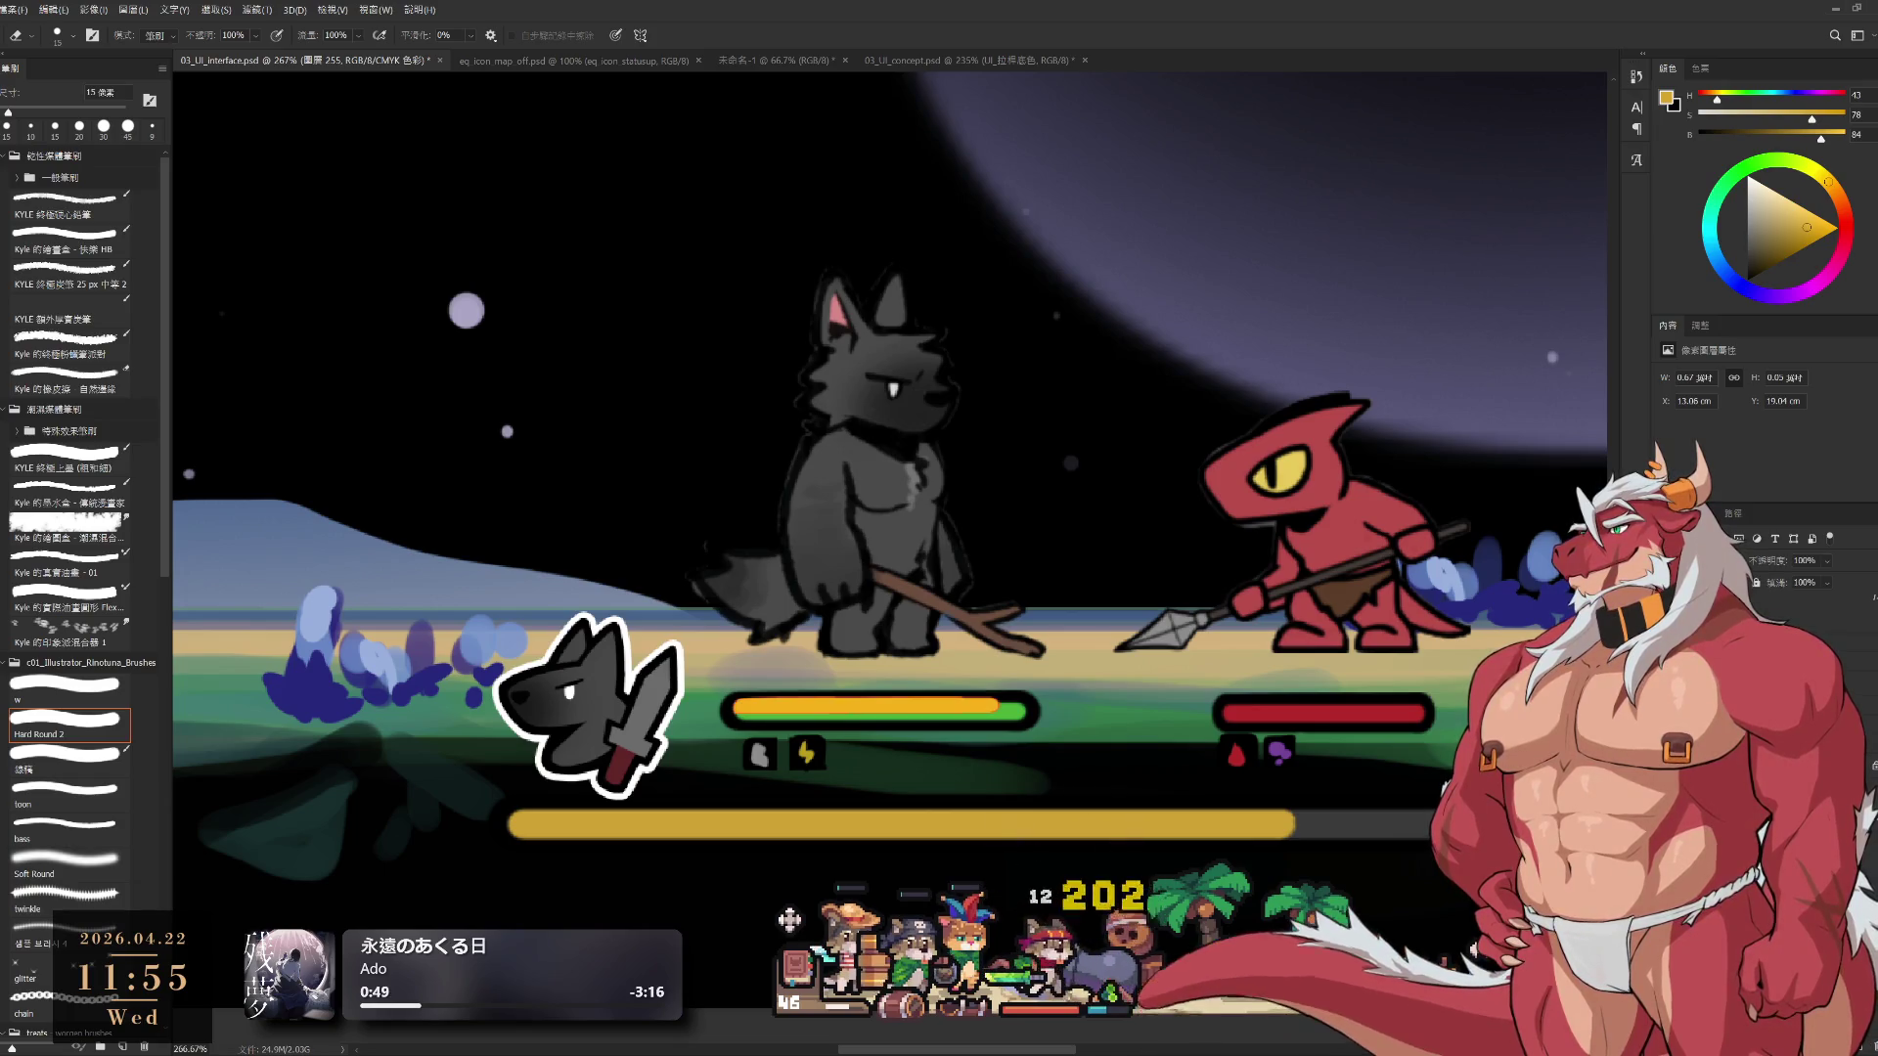
pyautogui.press('h')
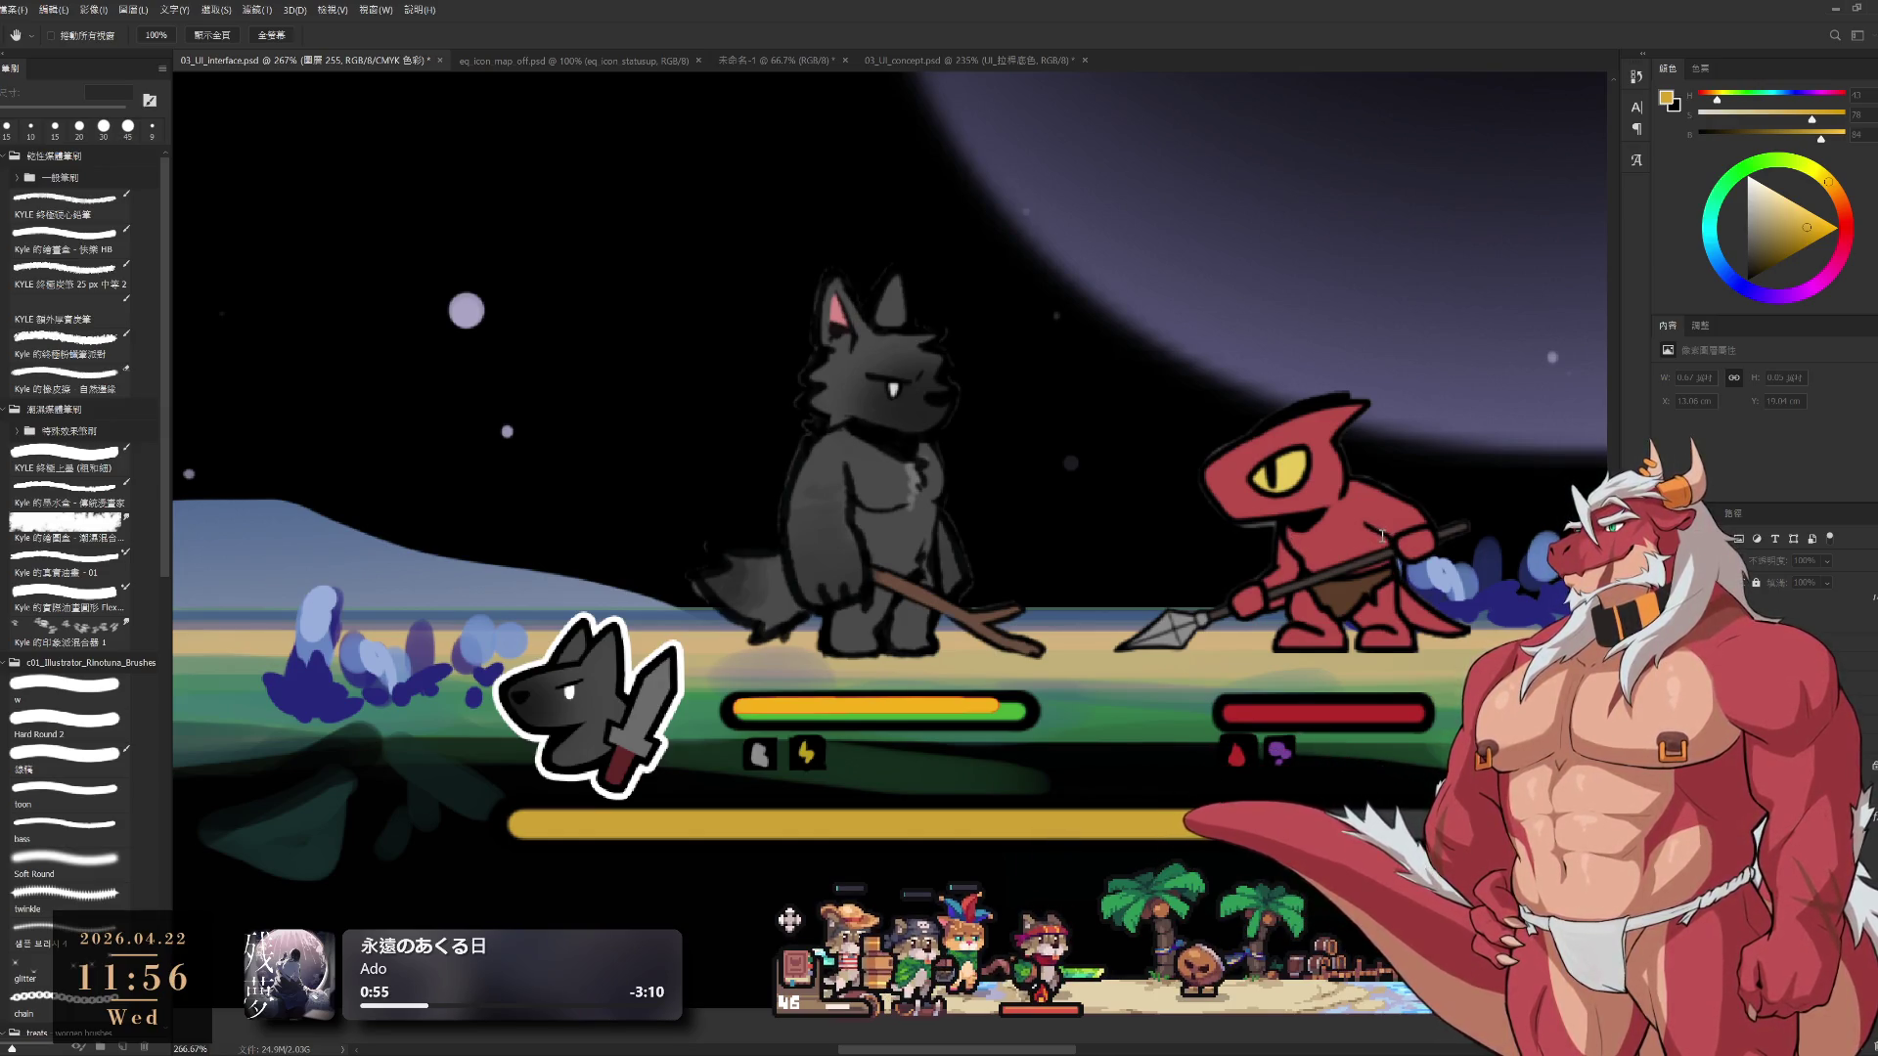
pyautogui.press('e')
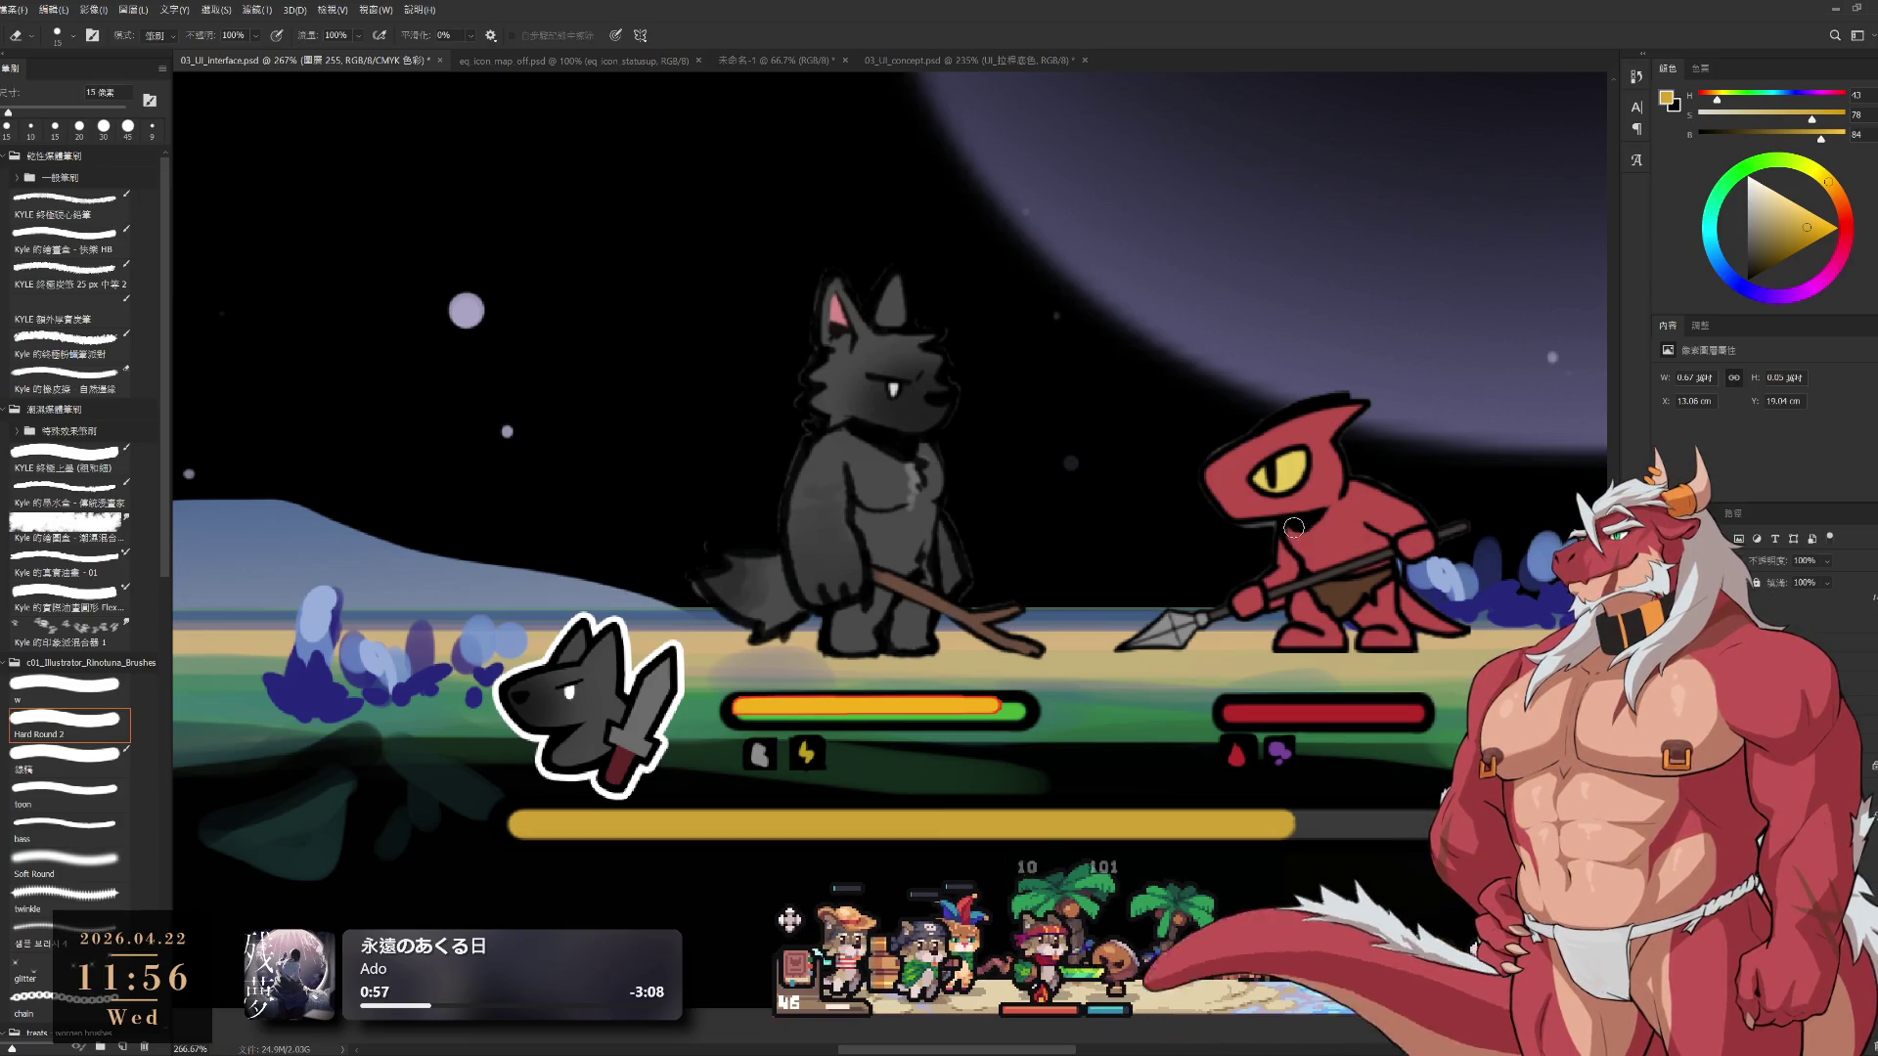
pyautogui.scroll(-2, 1091, 747)
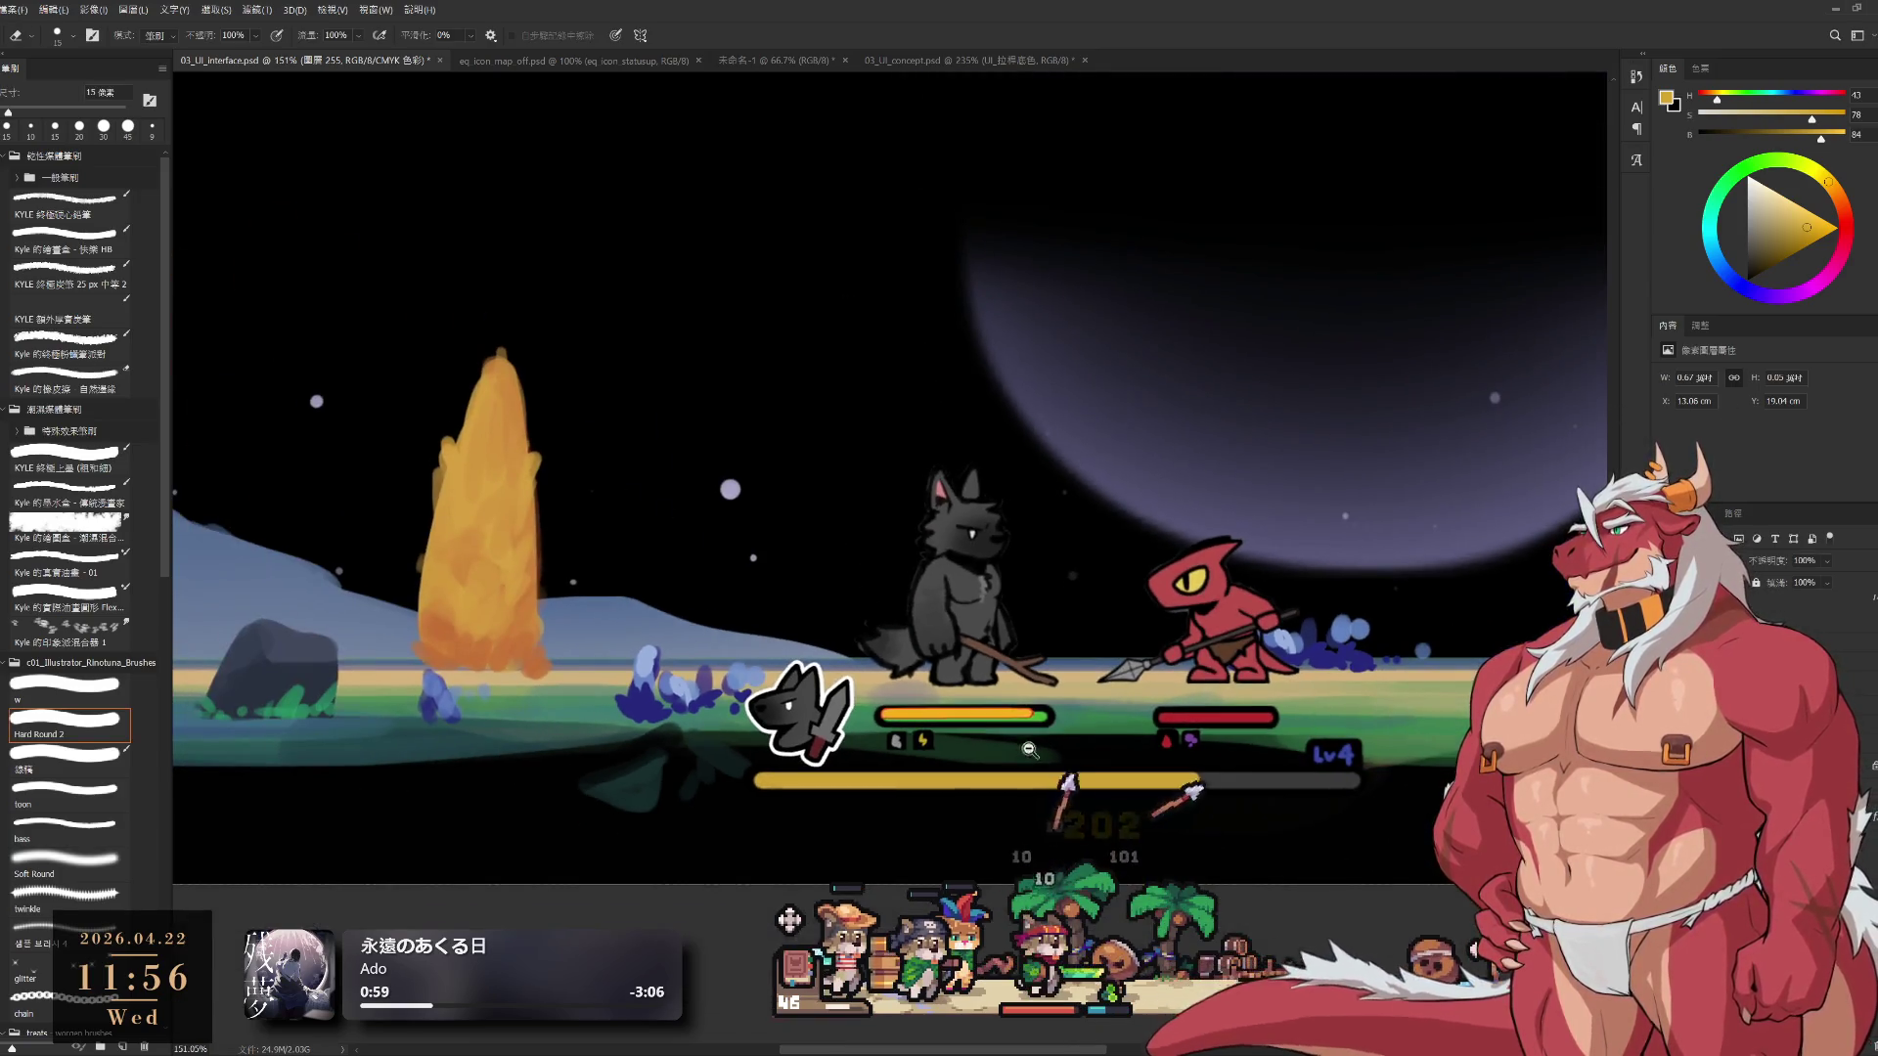
# Move the orange bar back above the green health bar
pyautogui.scroll(3, 1086, 705)
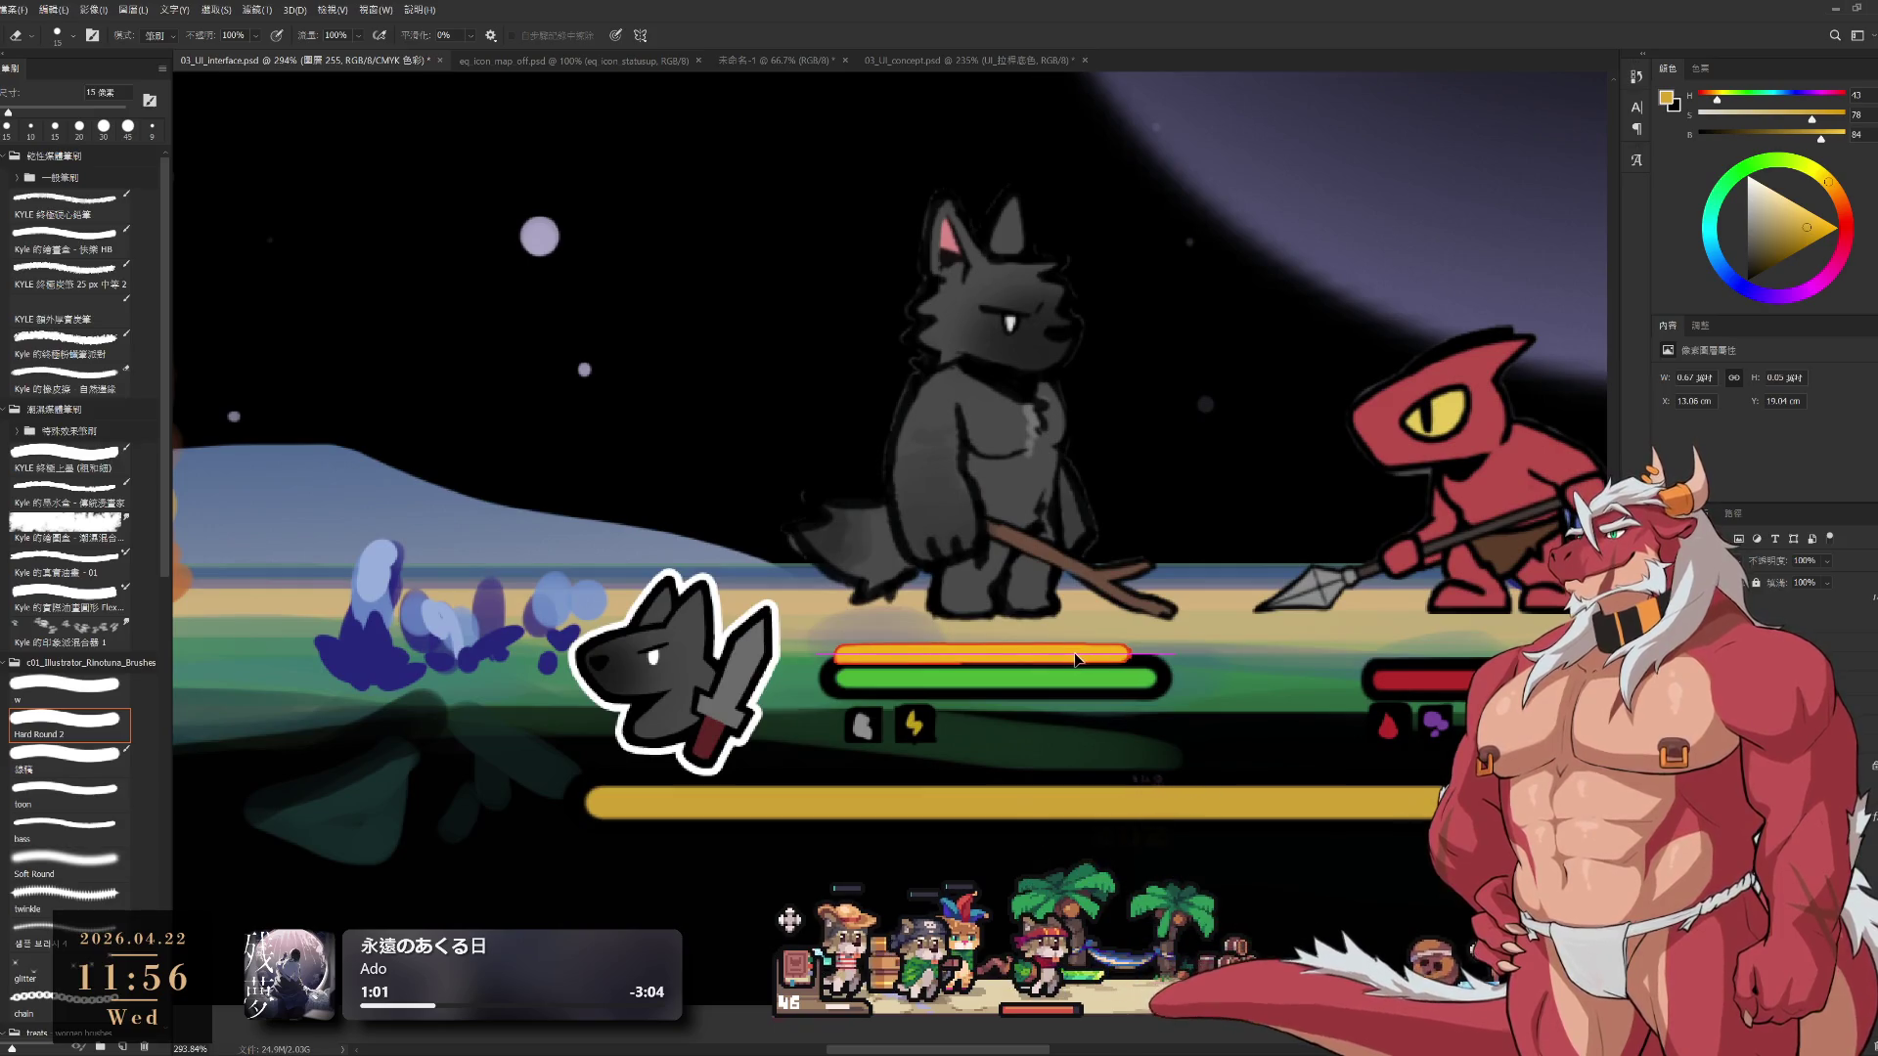
pyautogui.moveTo(1074, 658); pyautogui.dragTo(1072, 635)
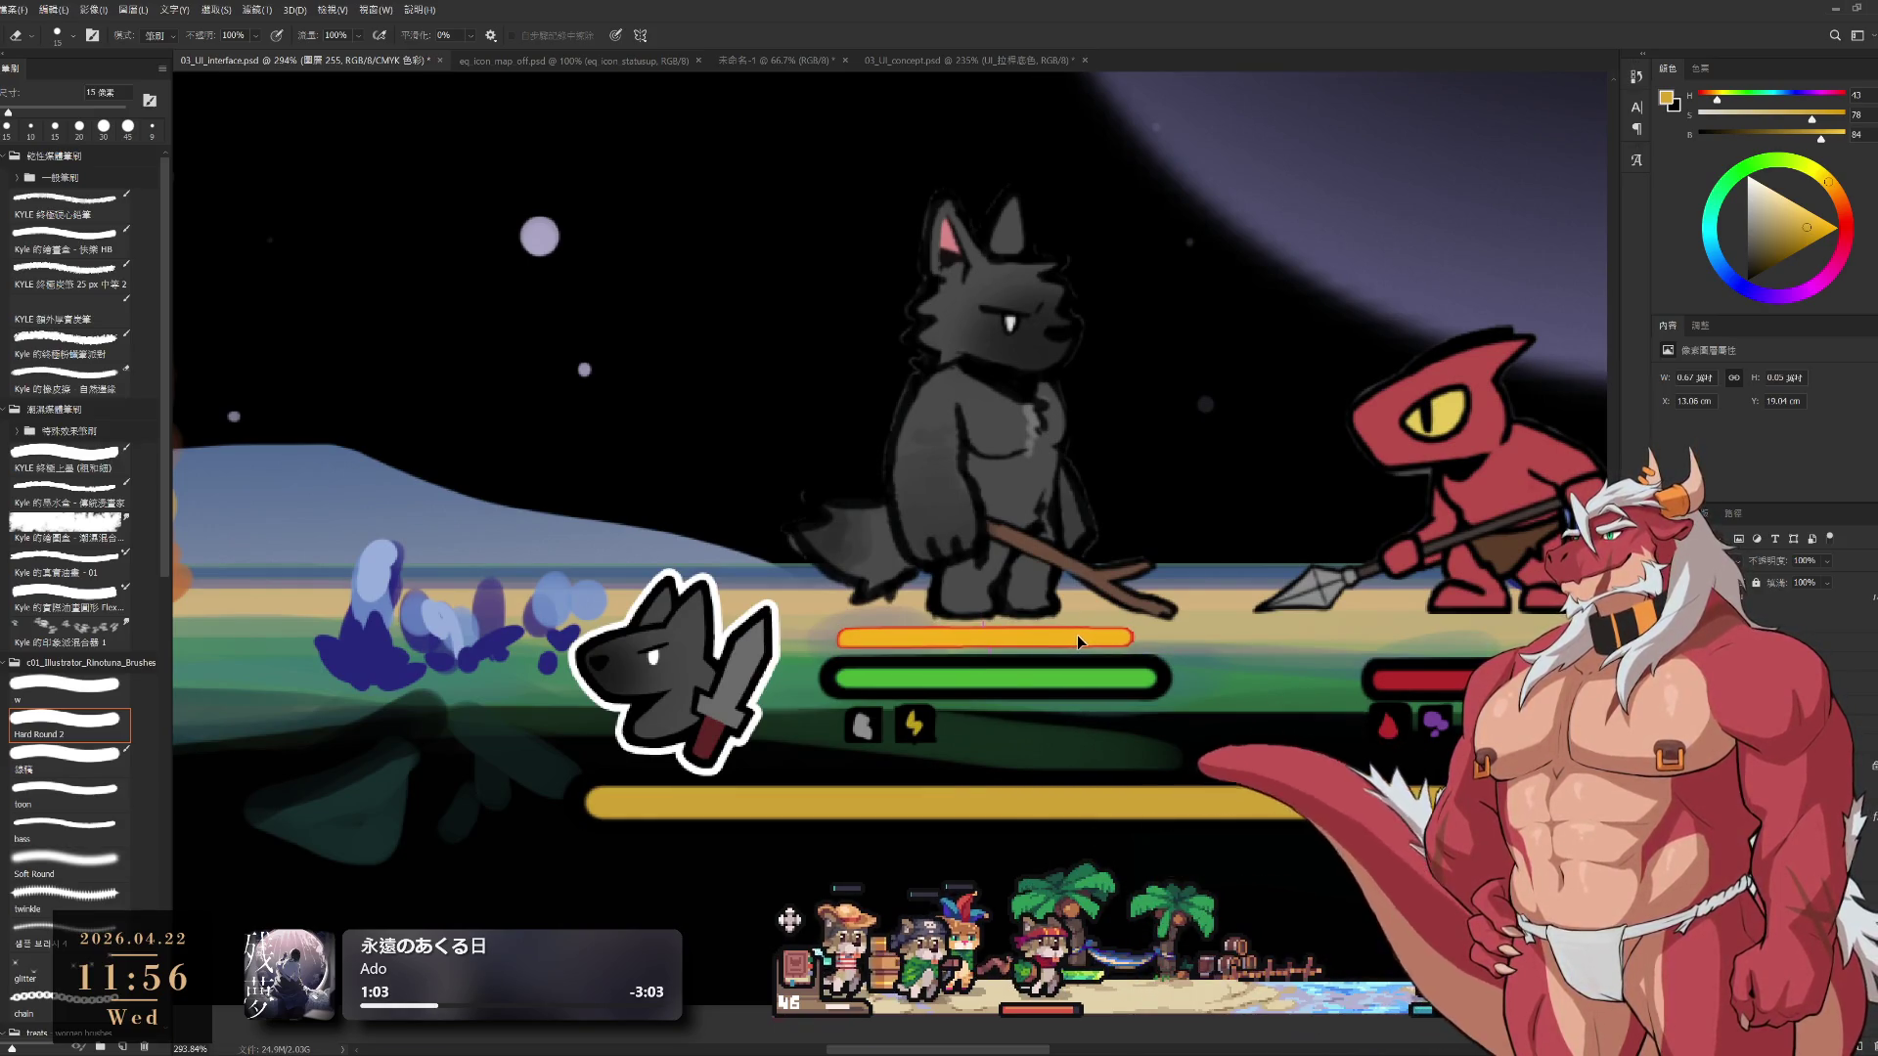
pyautogui.scroll(-3, 1076, 646)
pyautogui.scroll(2, 1066, 666)
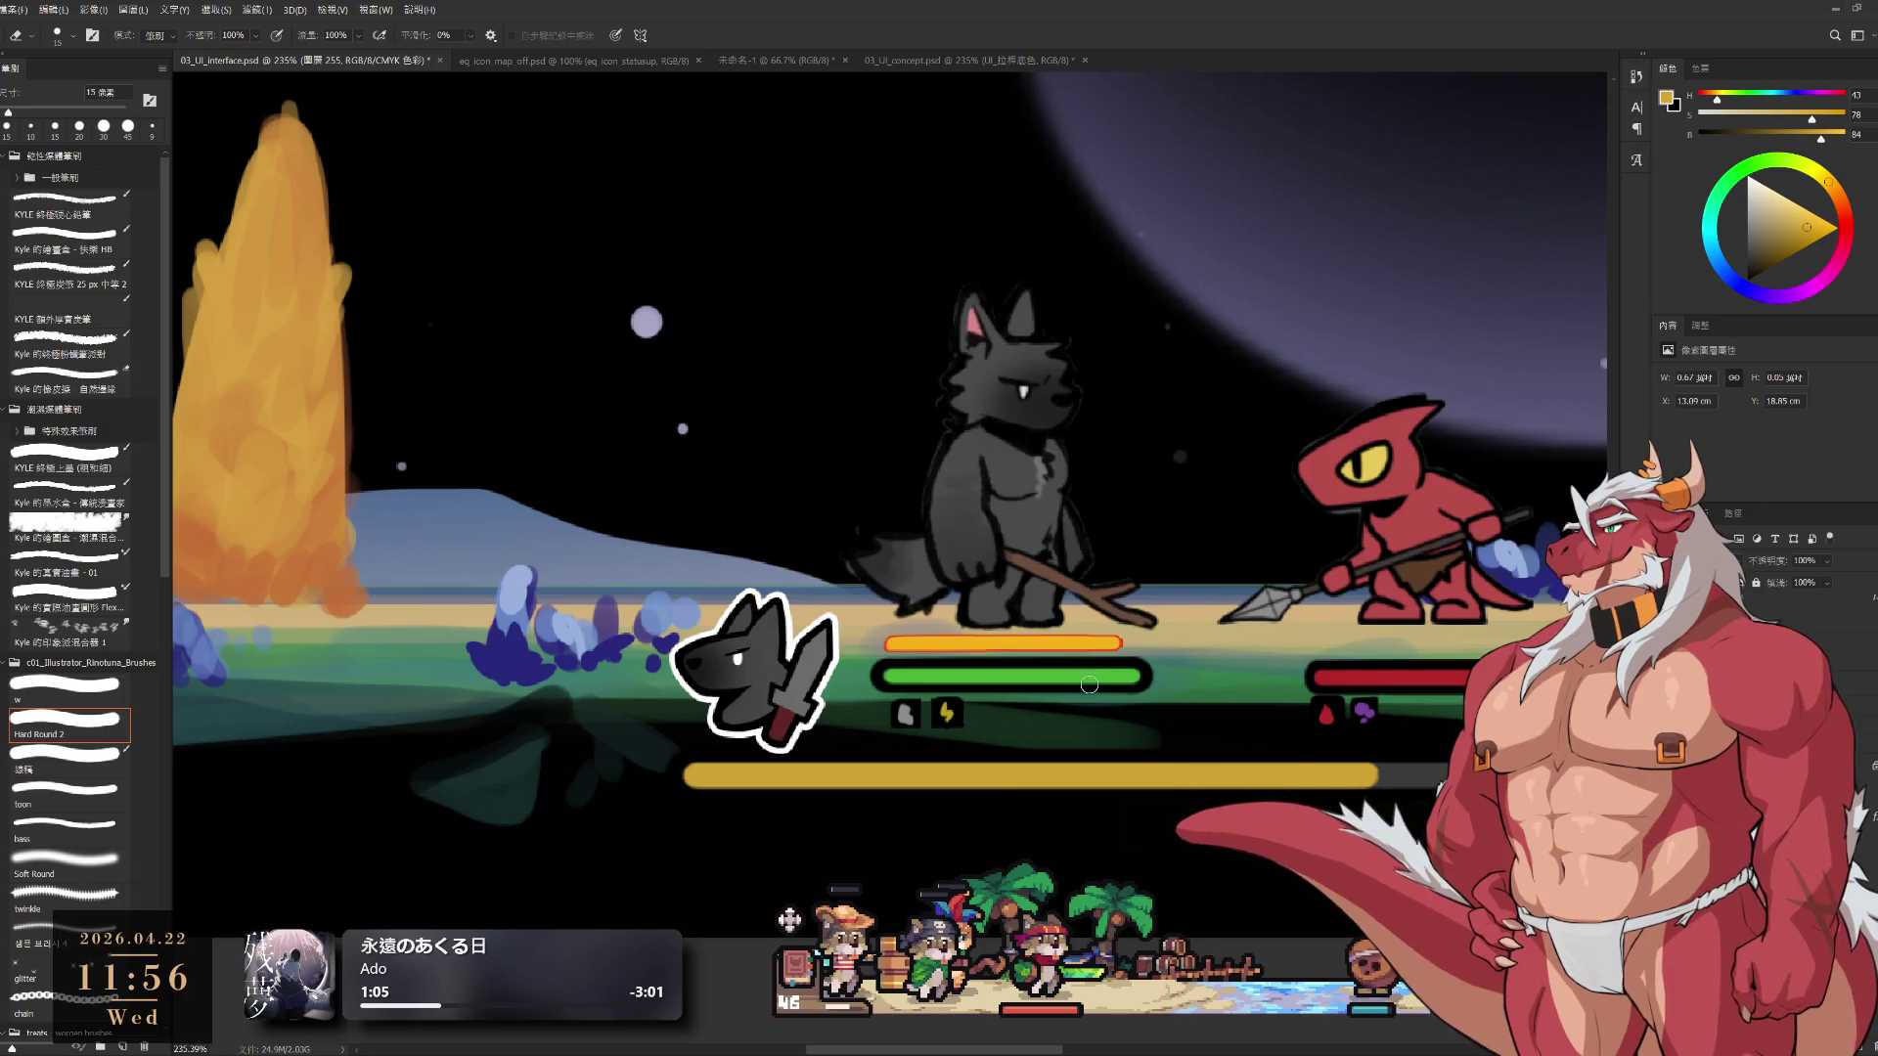
pyautogui.scroll(3, 800, 614)
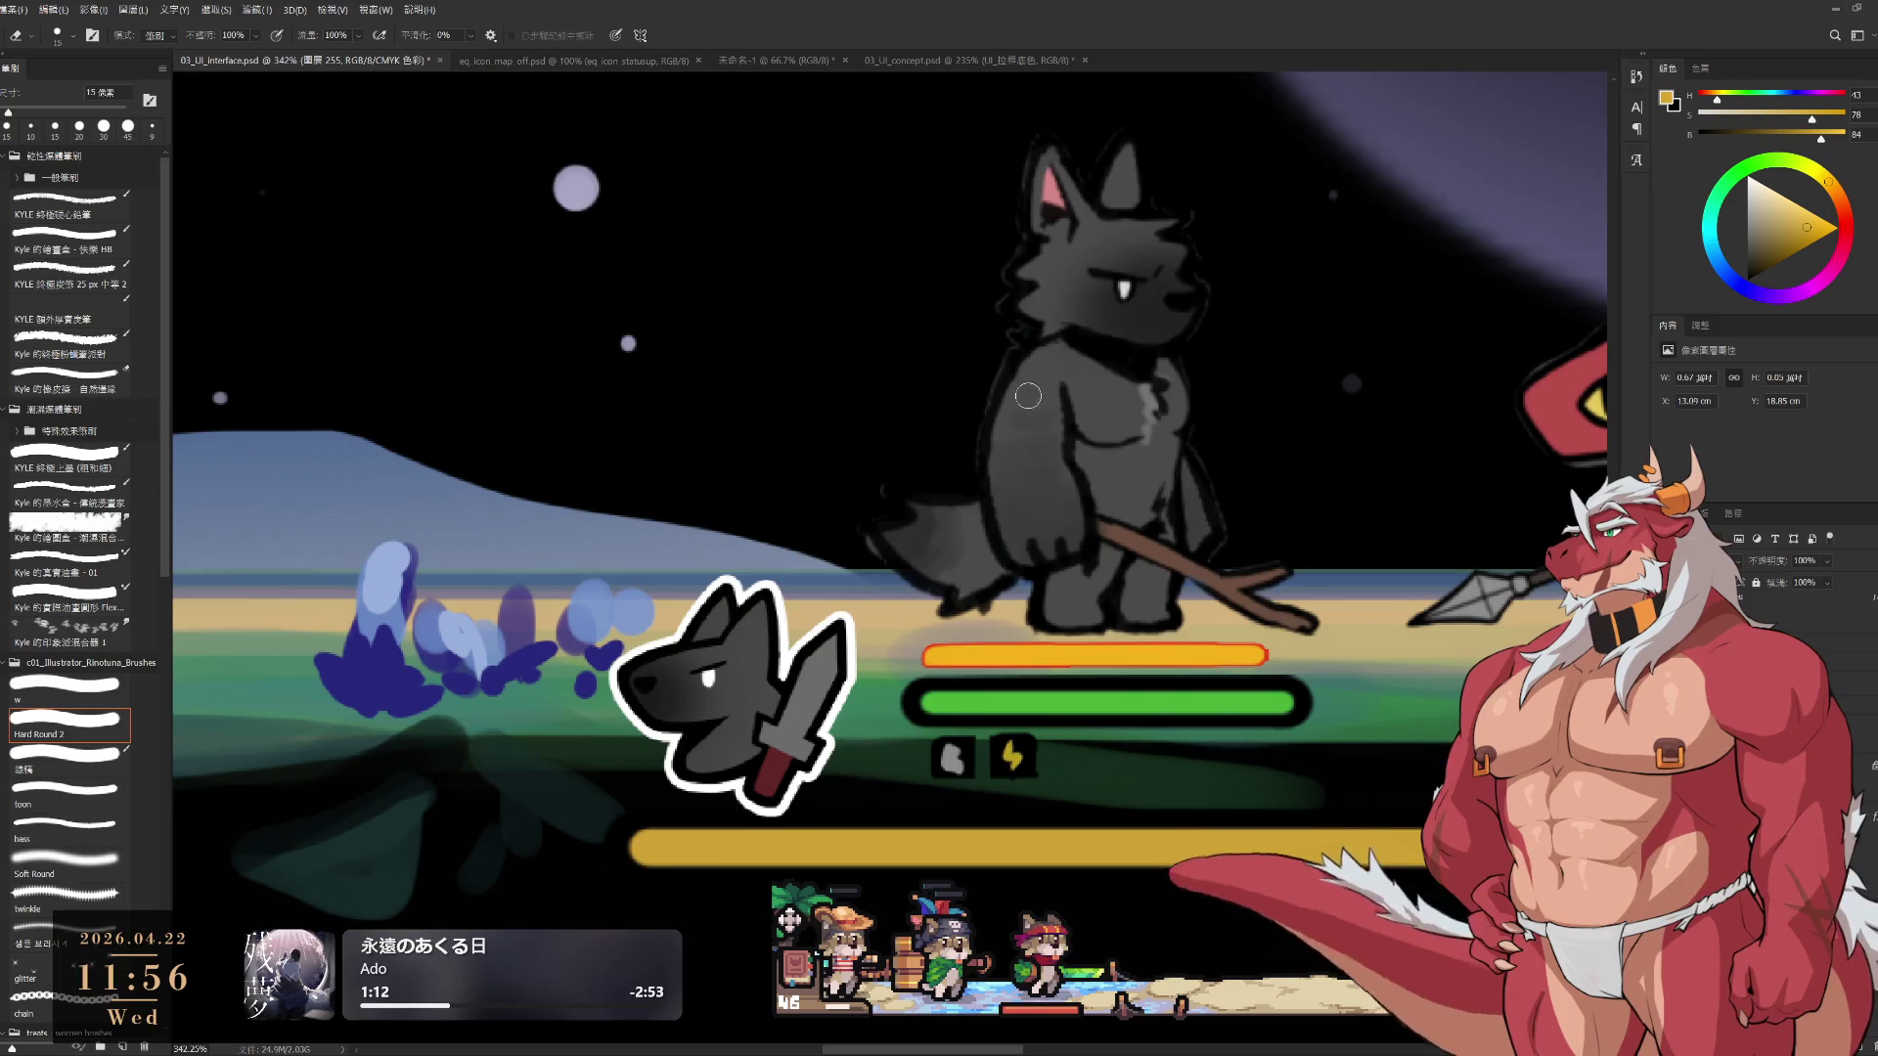
# On layer 222, try painting the wolf's dark grey over the green bar's right end, then undo
pyautogui.press('[')
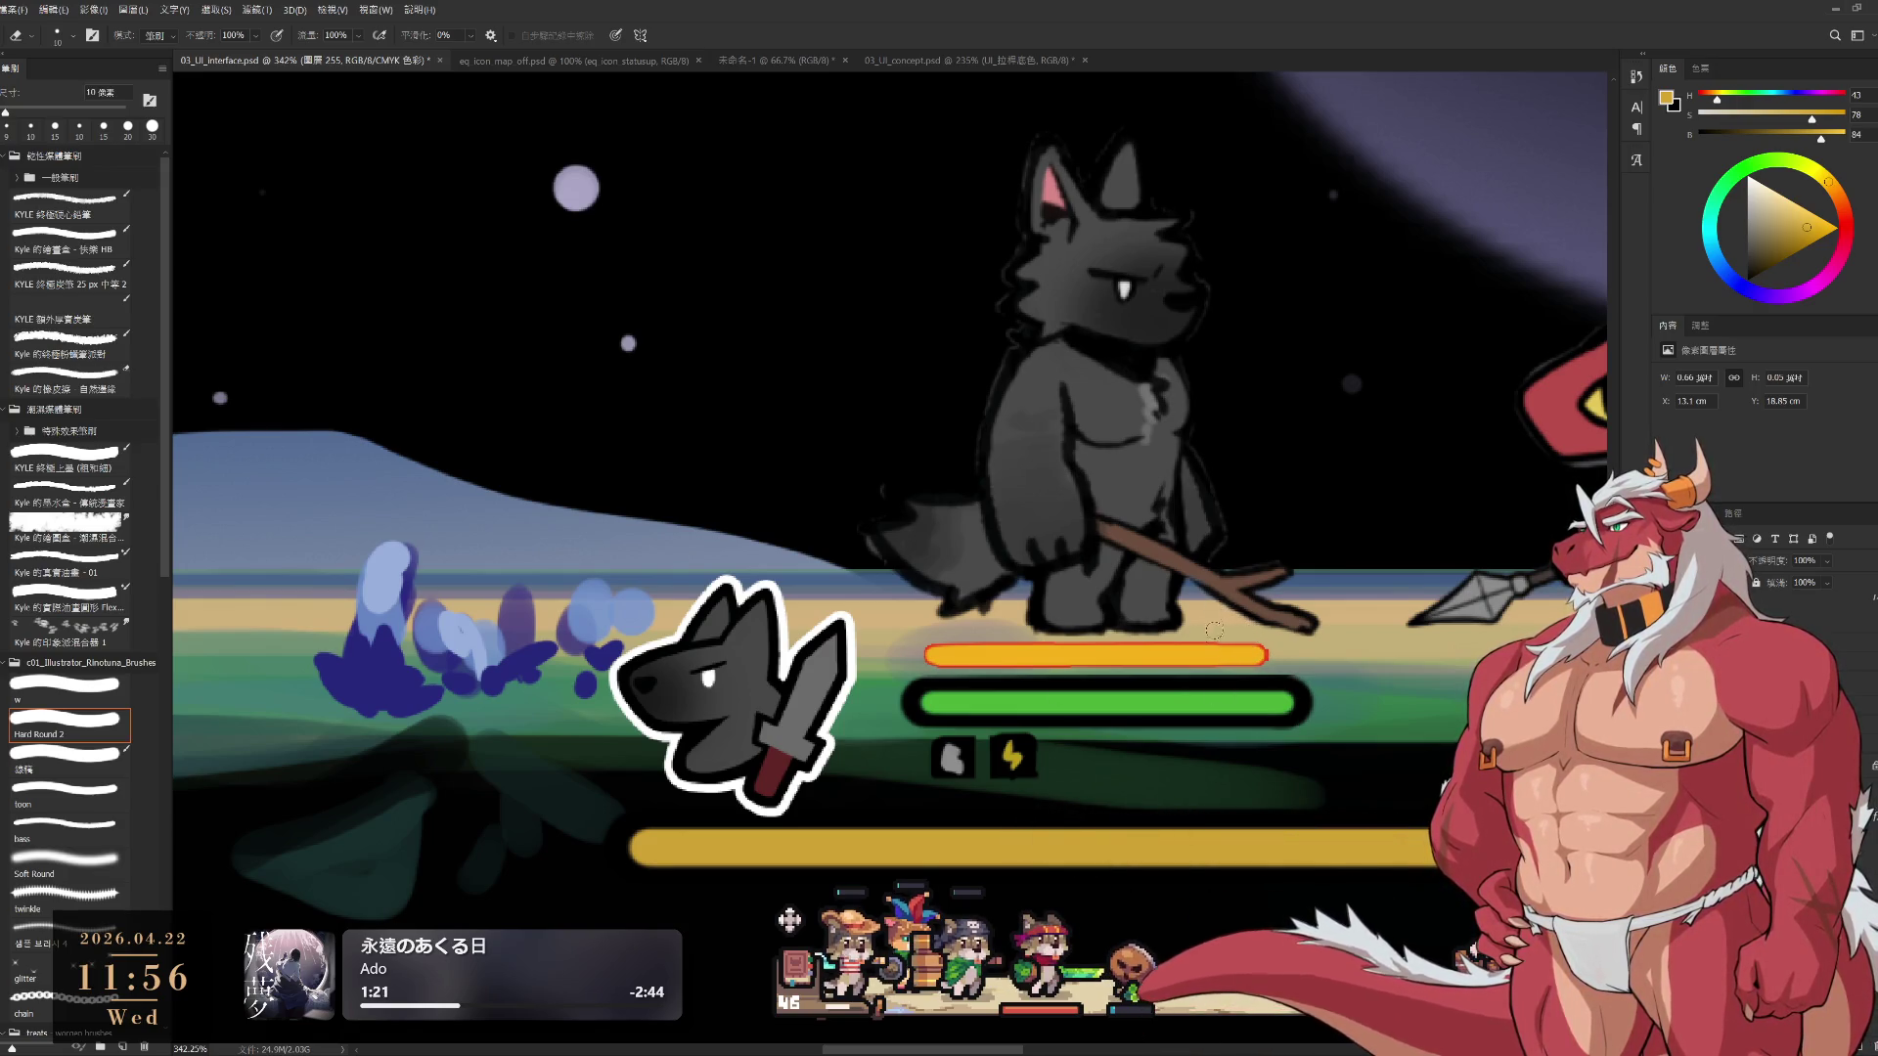
pyautogui.keyDown('ctrl'); pyautogui.click(1176, 712); pyautogui.keyUp('ctrl')
pyautogui.press('b')
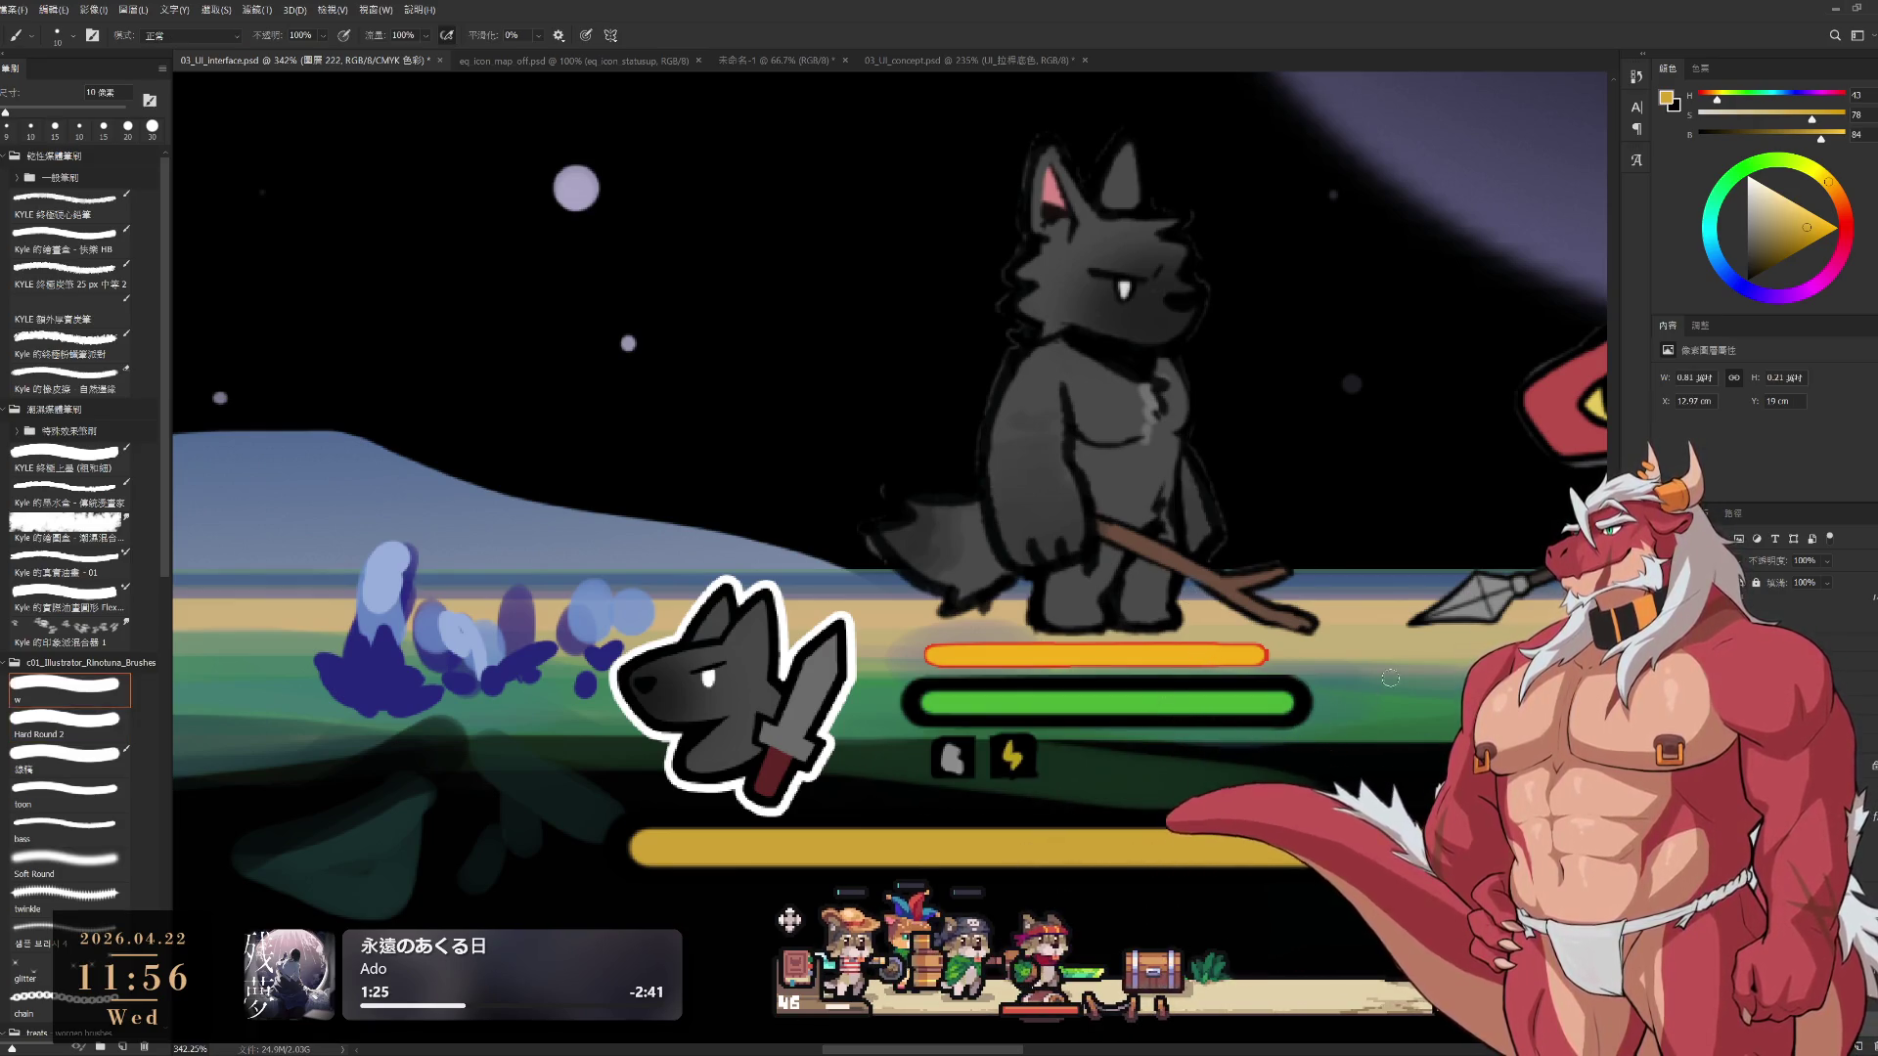
pyautogui.keyDown('alt'); pyautogui.click(1084, 581); pyautogui.keyUp('alt')
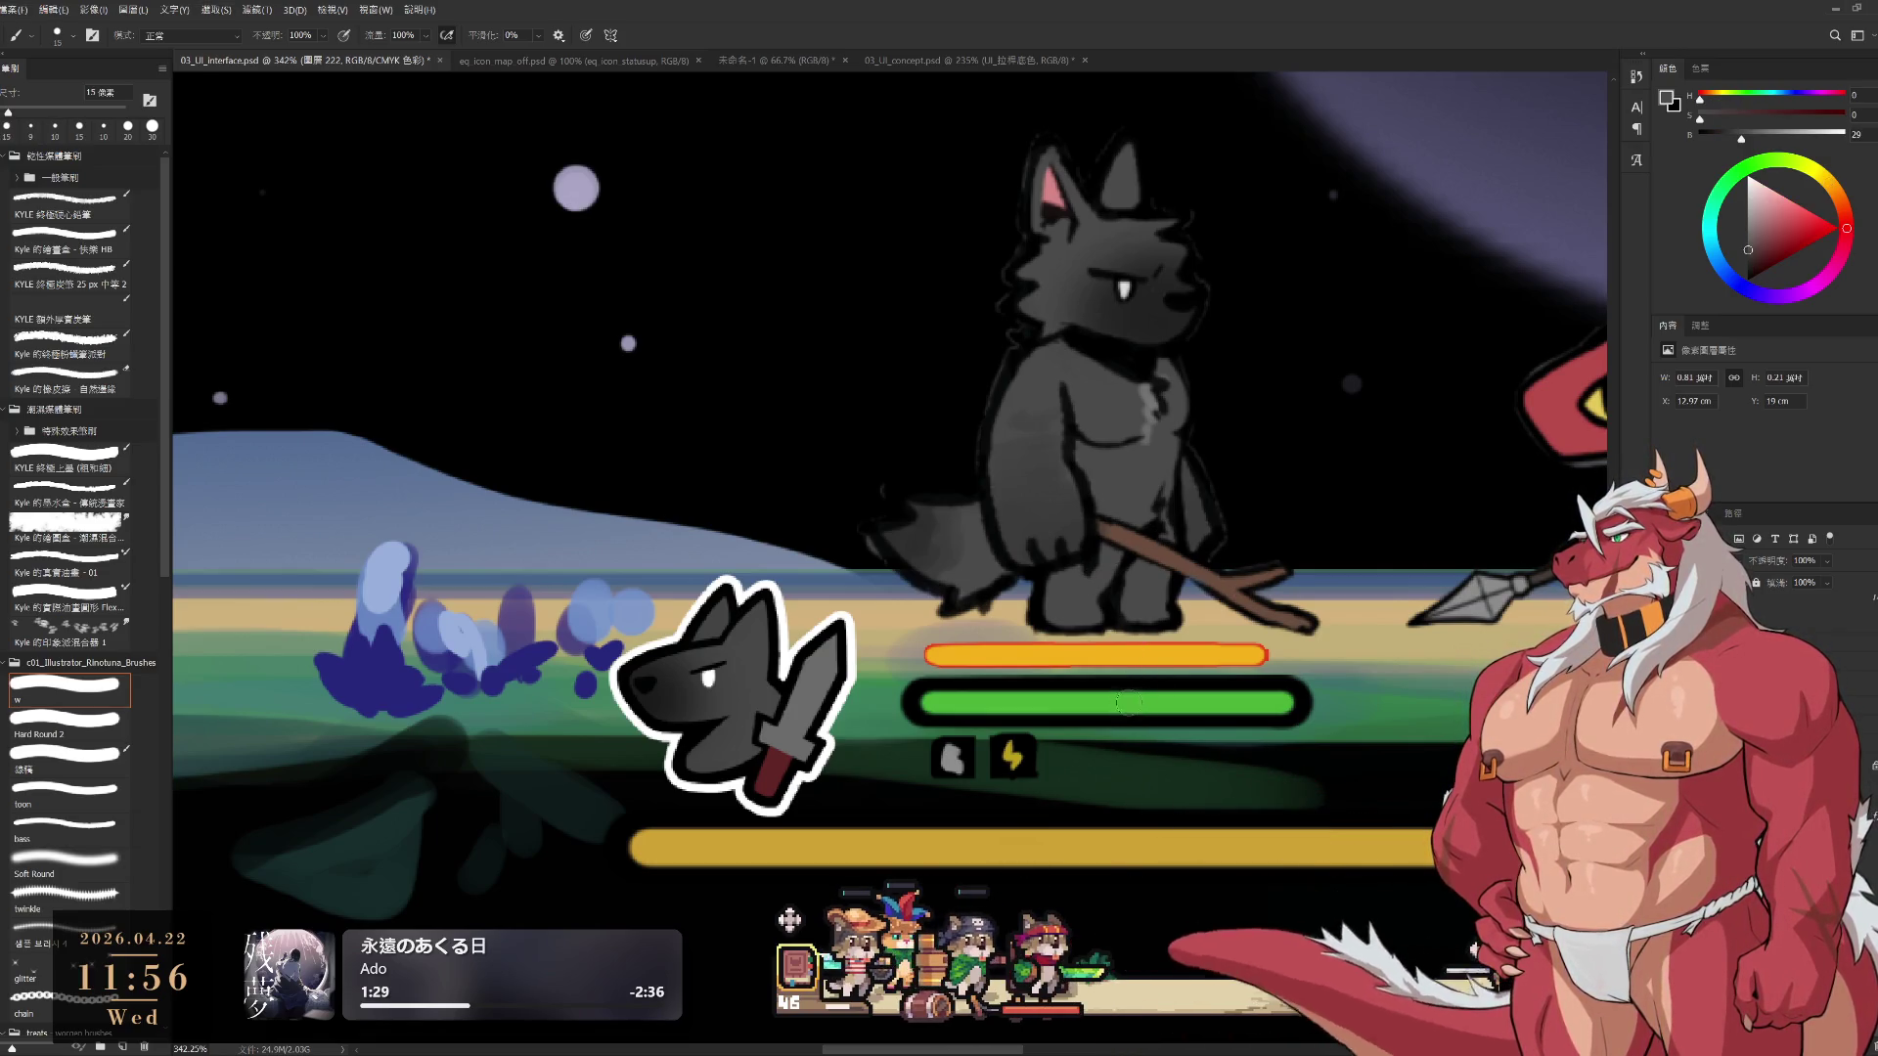
pyautogui.moveTo(1126, 706); pyautogui.dragTo(1260, 715)
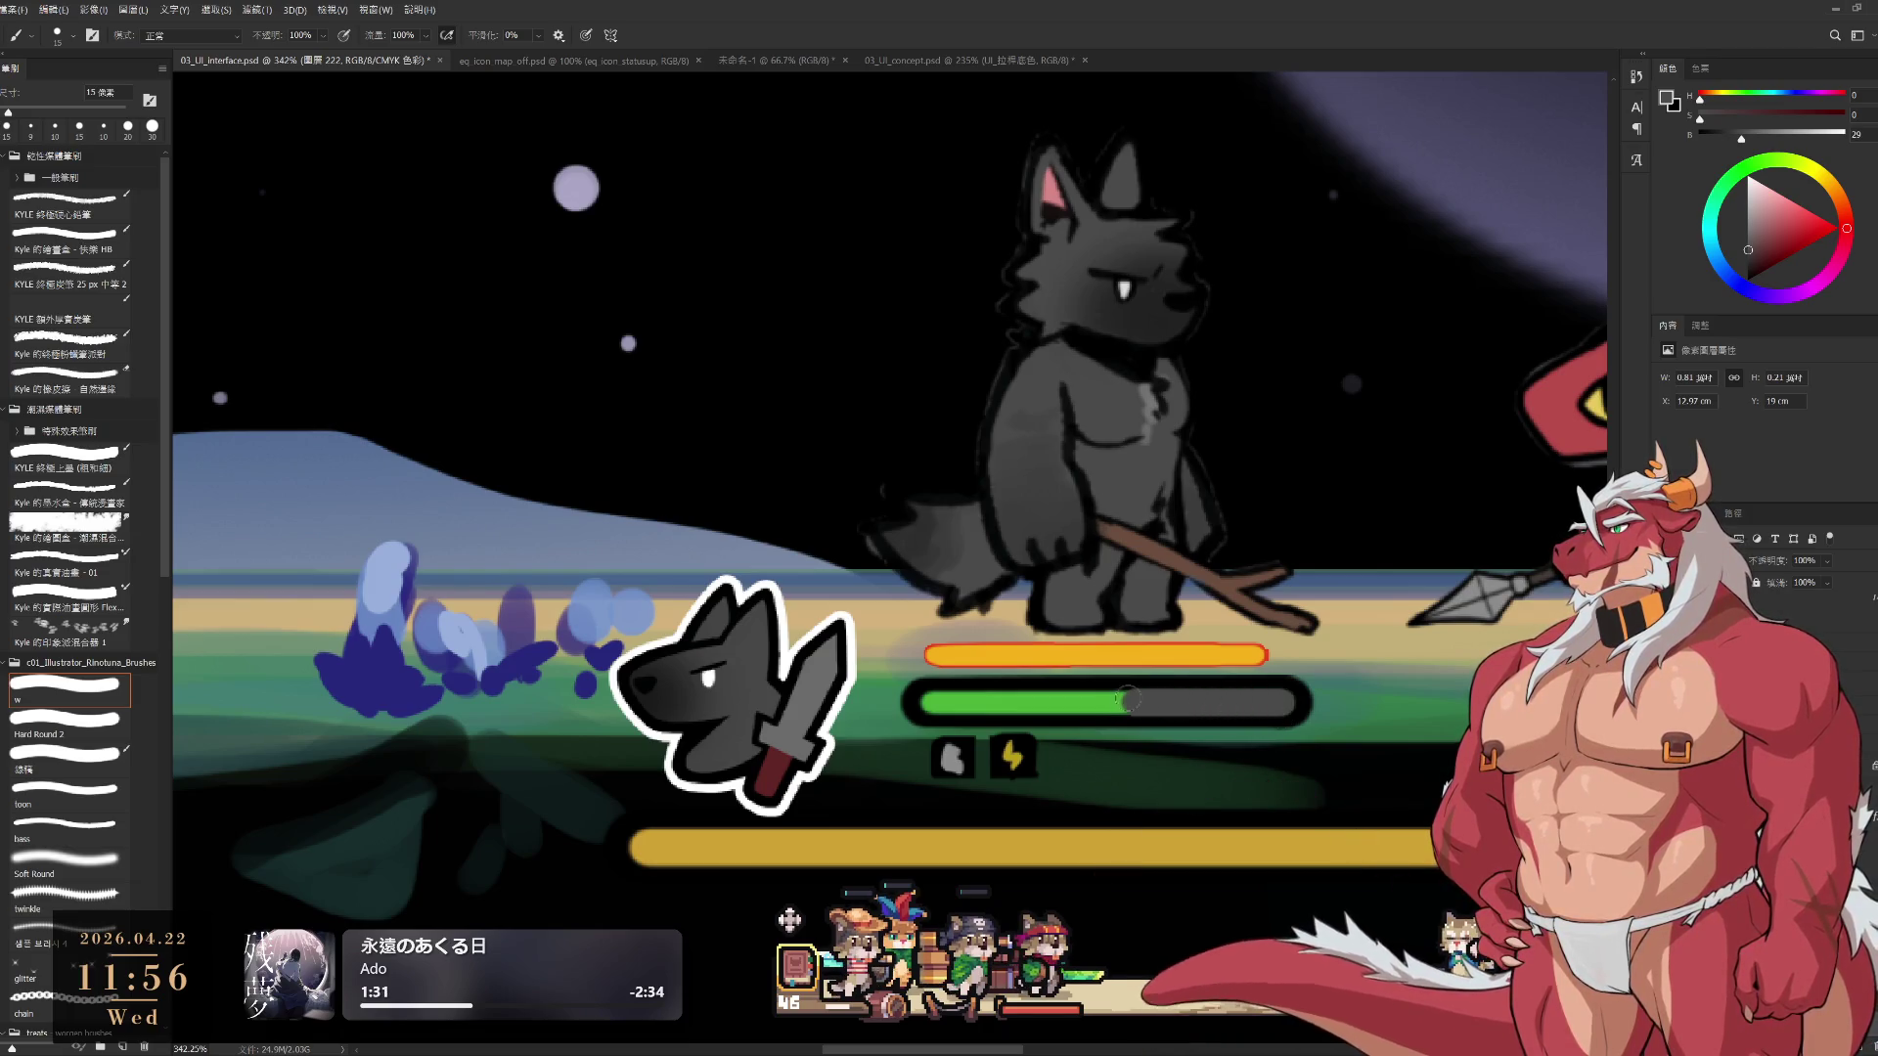
pyautogui.hotkey('ctrl', 'z')
pyautogui.press('[')
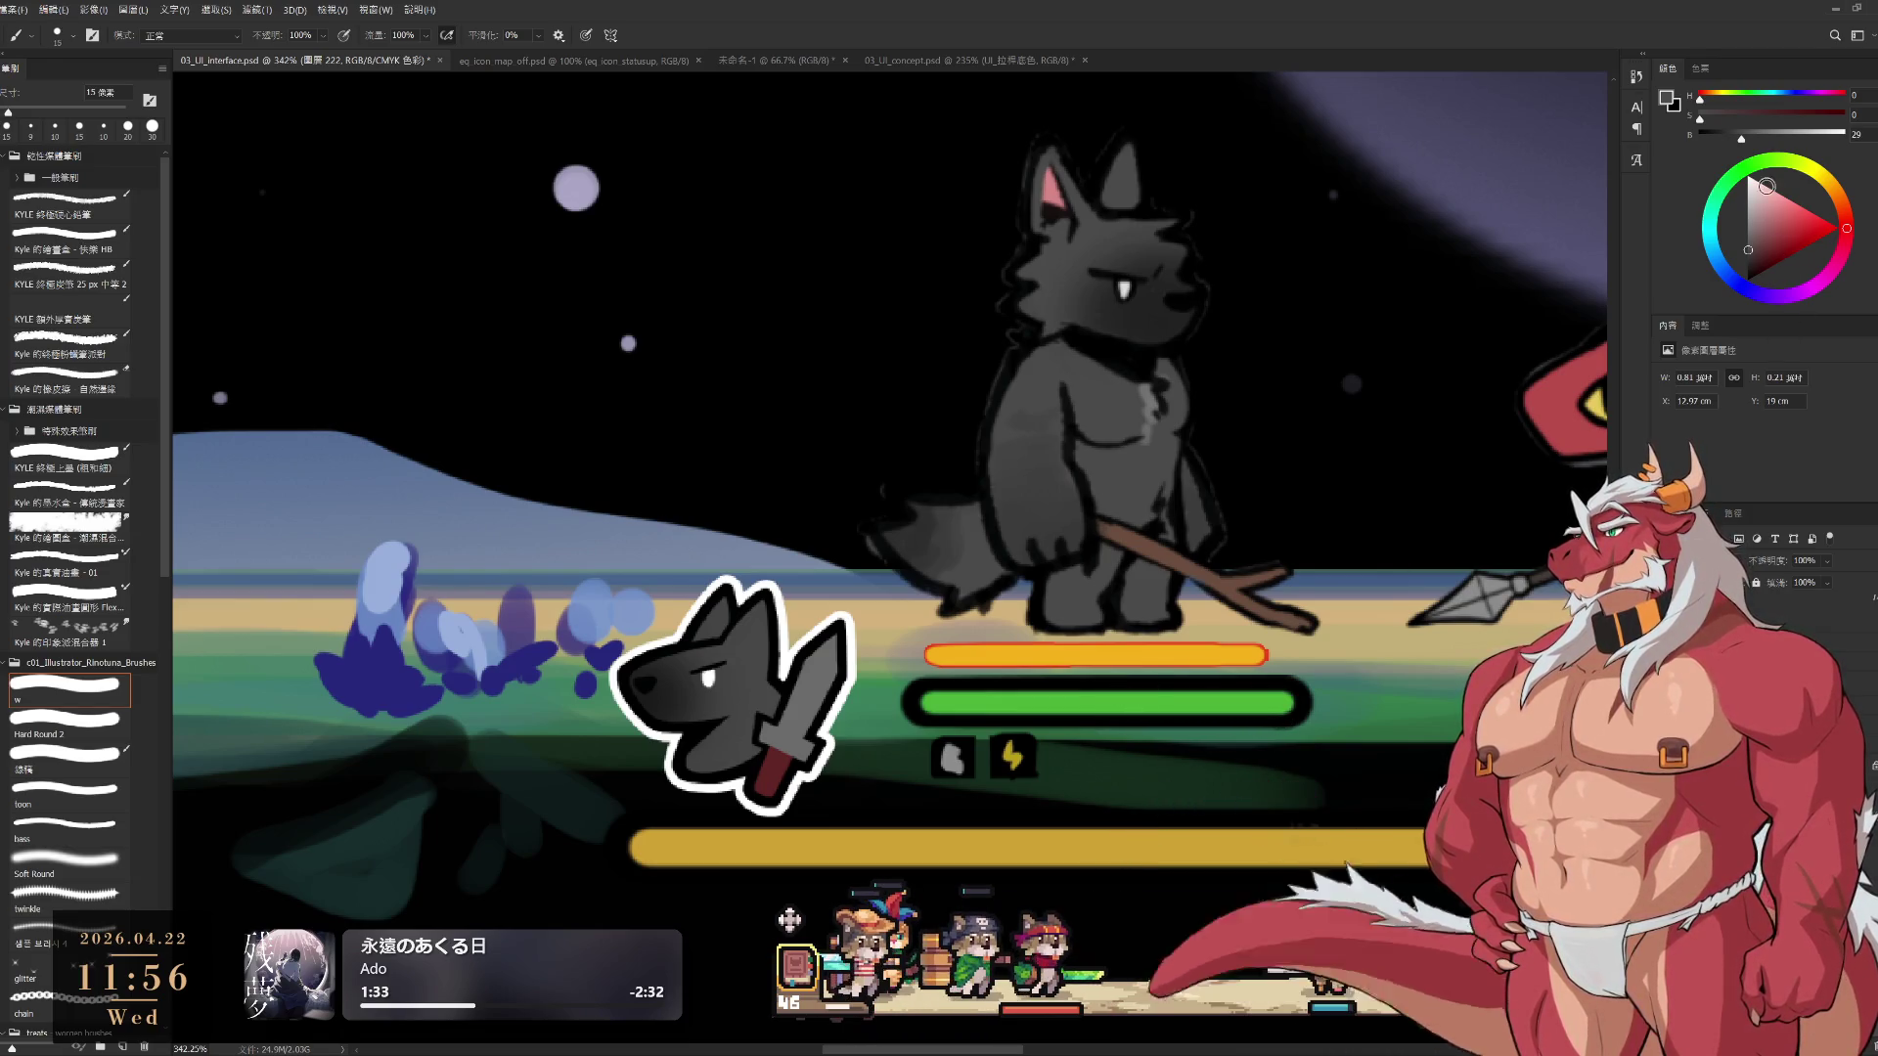
# Paint the health bar's right part in a deeper grey with a 10 px brush
pyautogui.click(1748, 224)
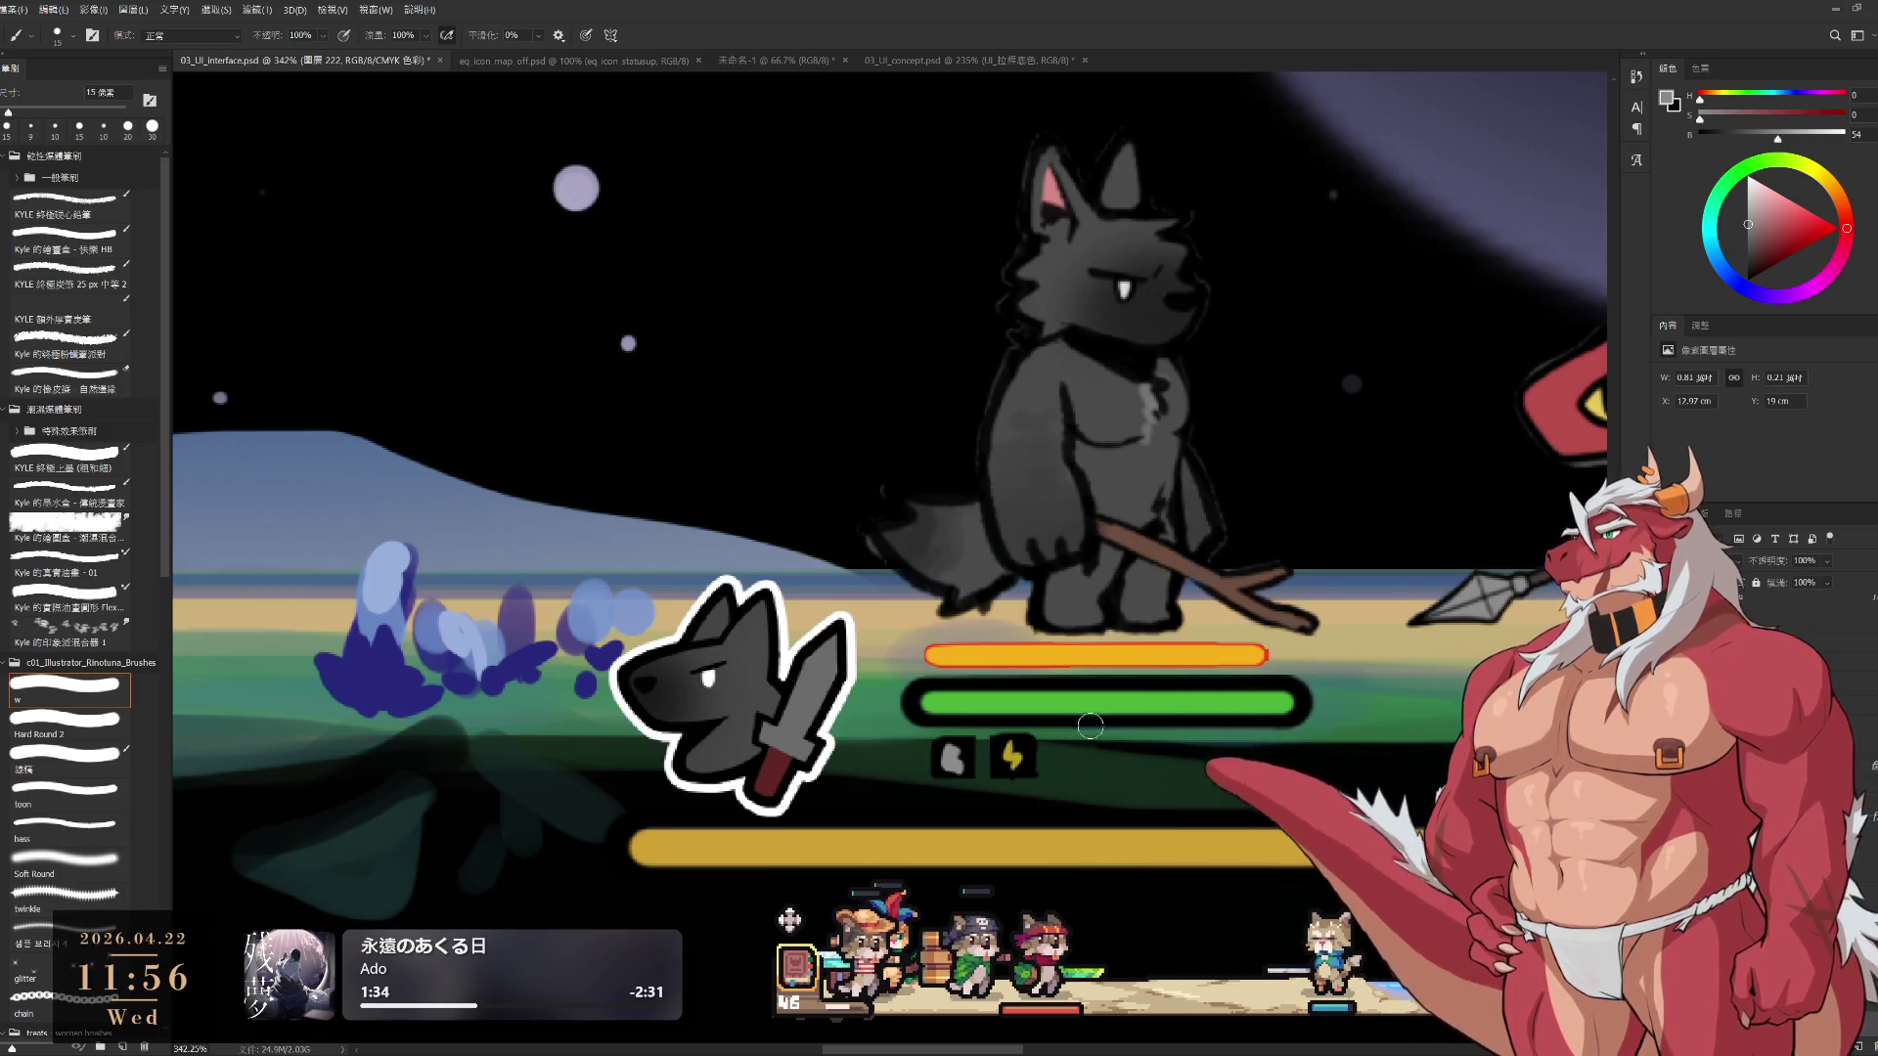
pyautogui.moveTo(1093, 702); pyautogui.dragTo(1236, 704)
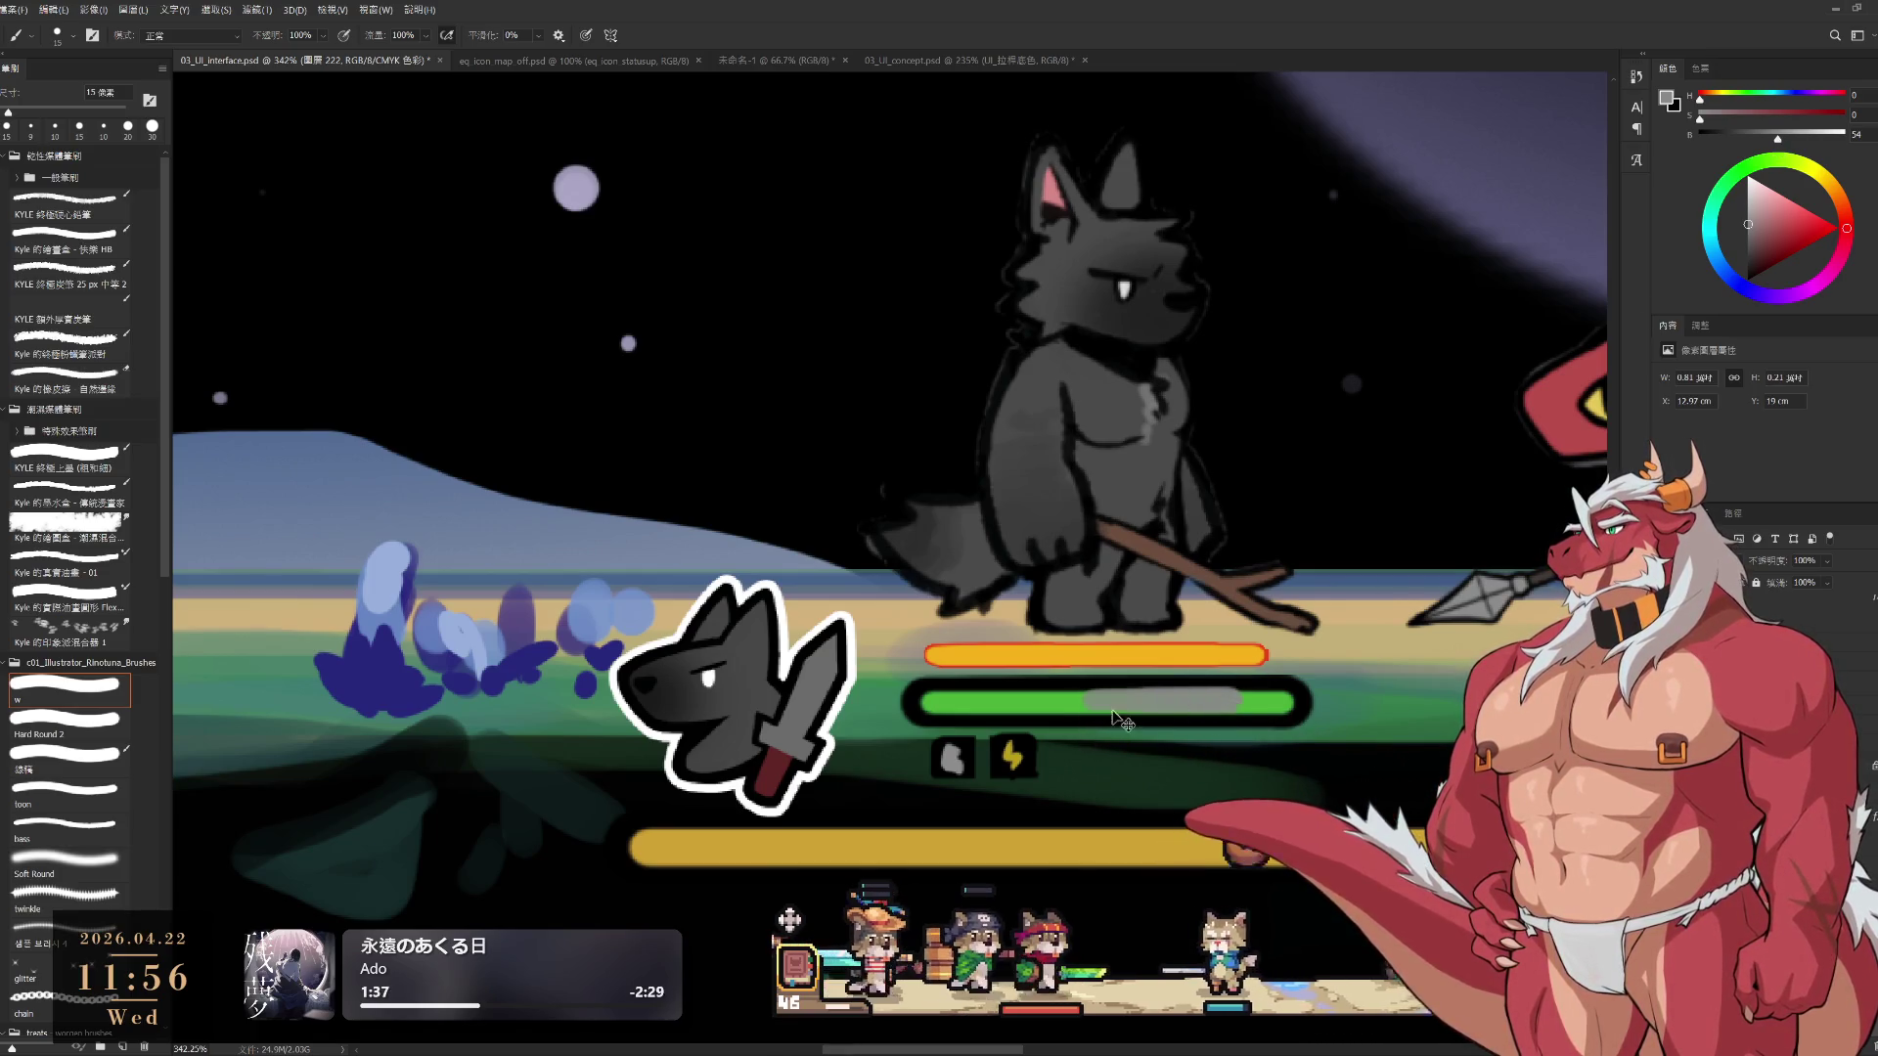
pyautogui.hotkey('ctrl', 'z')
pyautogui.press('[')
pyautogui.moveTo(1077, 704); pyautogui.dragTo(1285, 709)
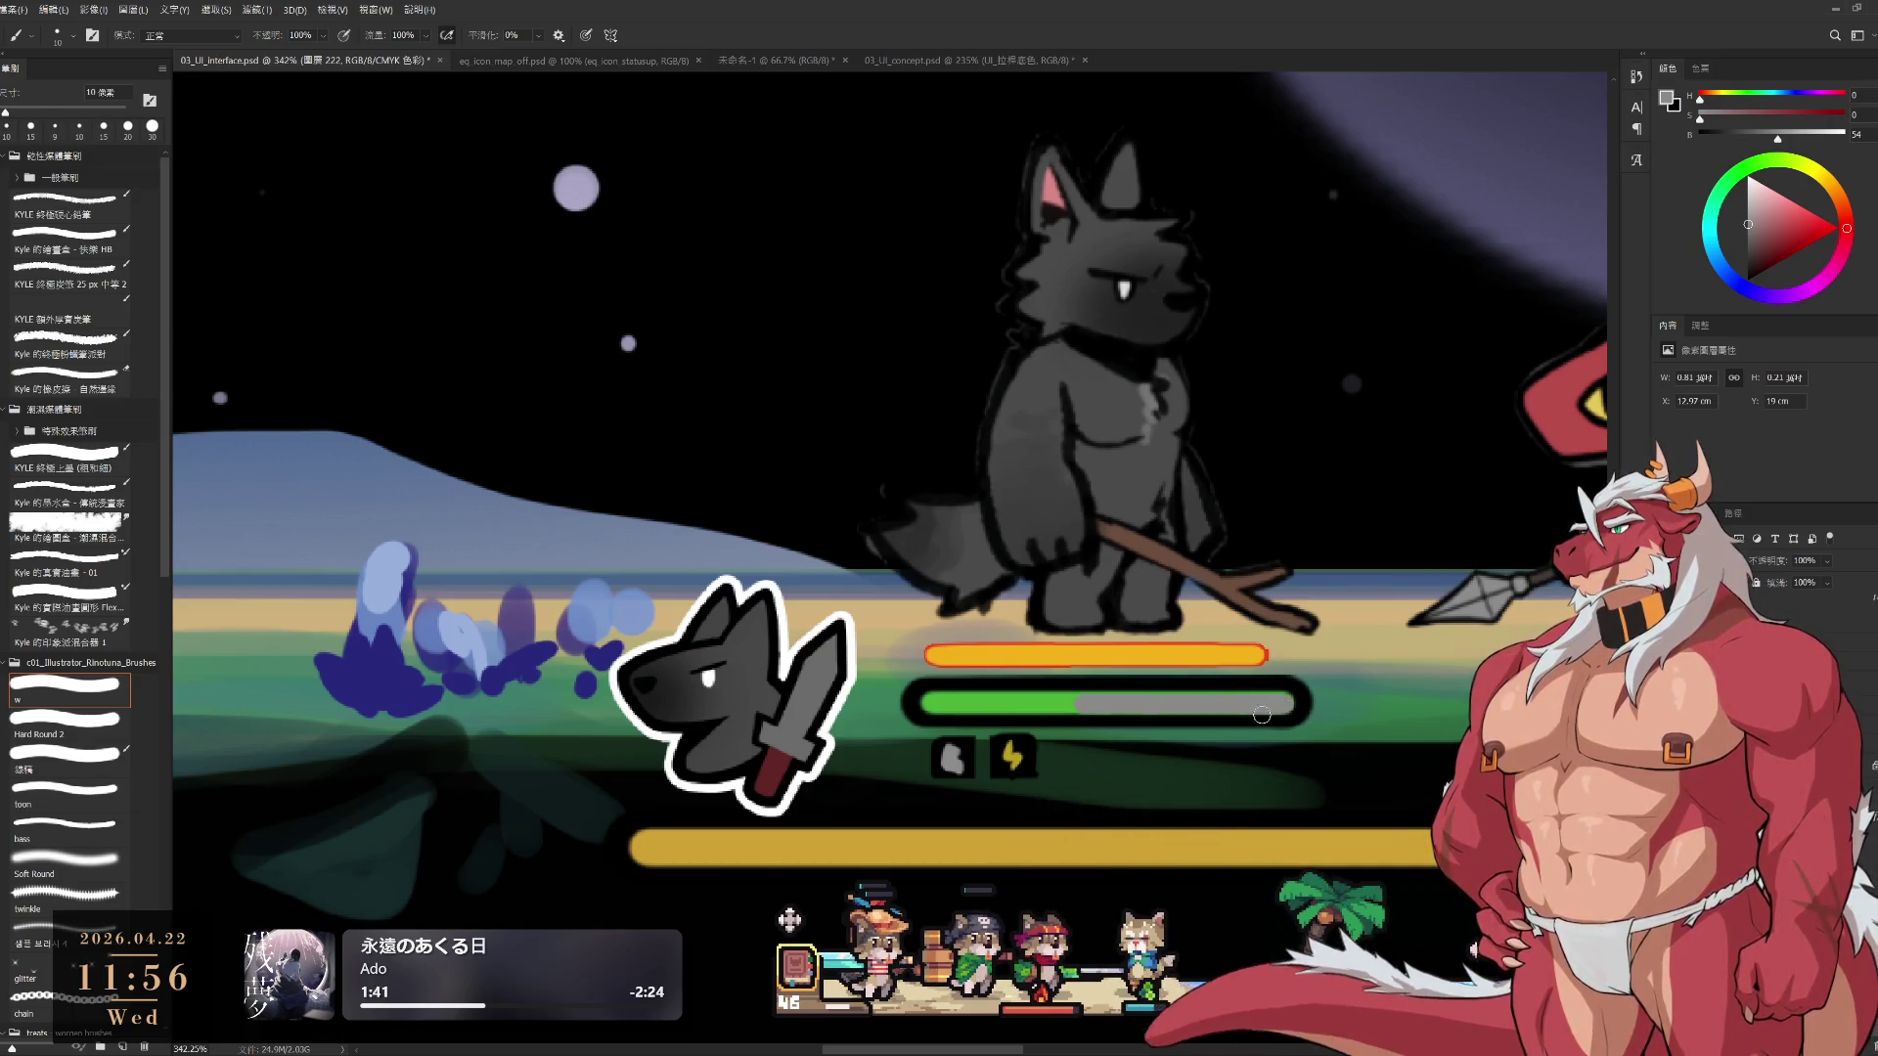
pyautogui.hotkey('ctrl', 'z')
pyautogui.click(1724, 283)
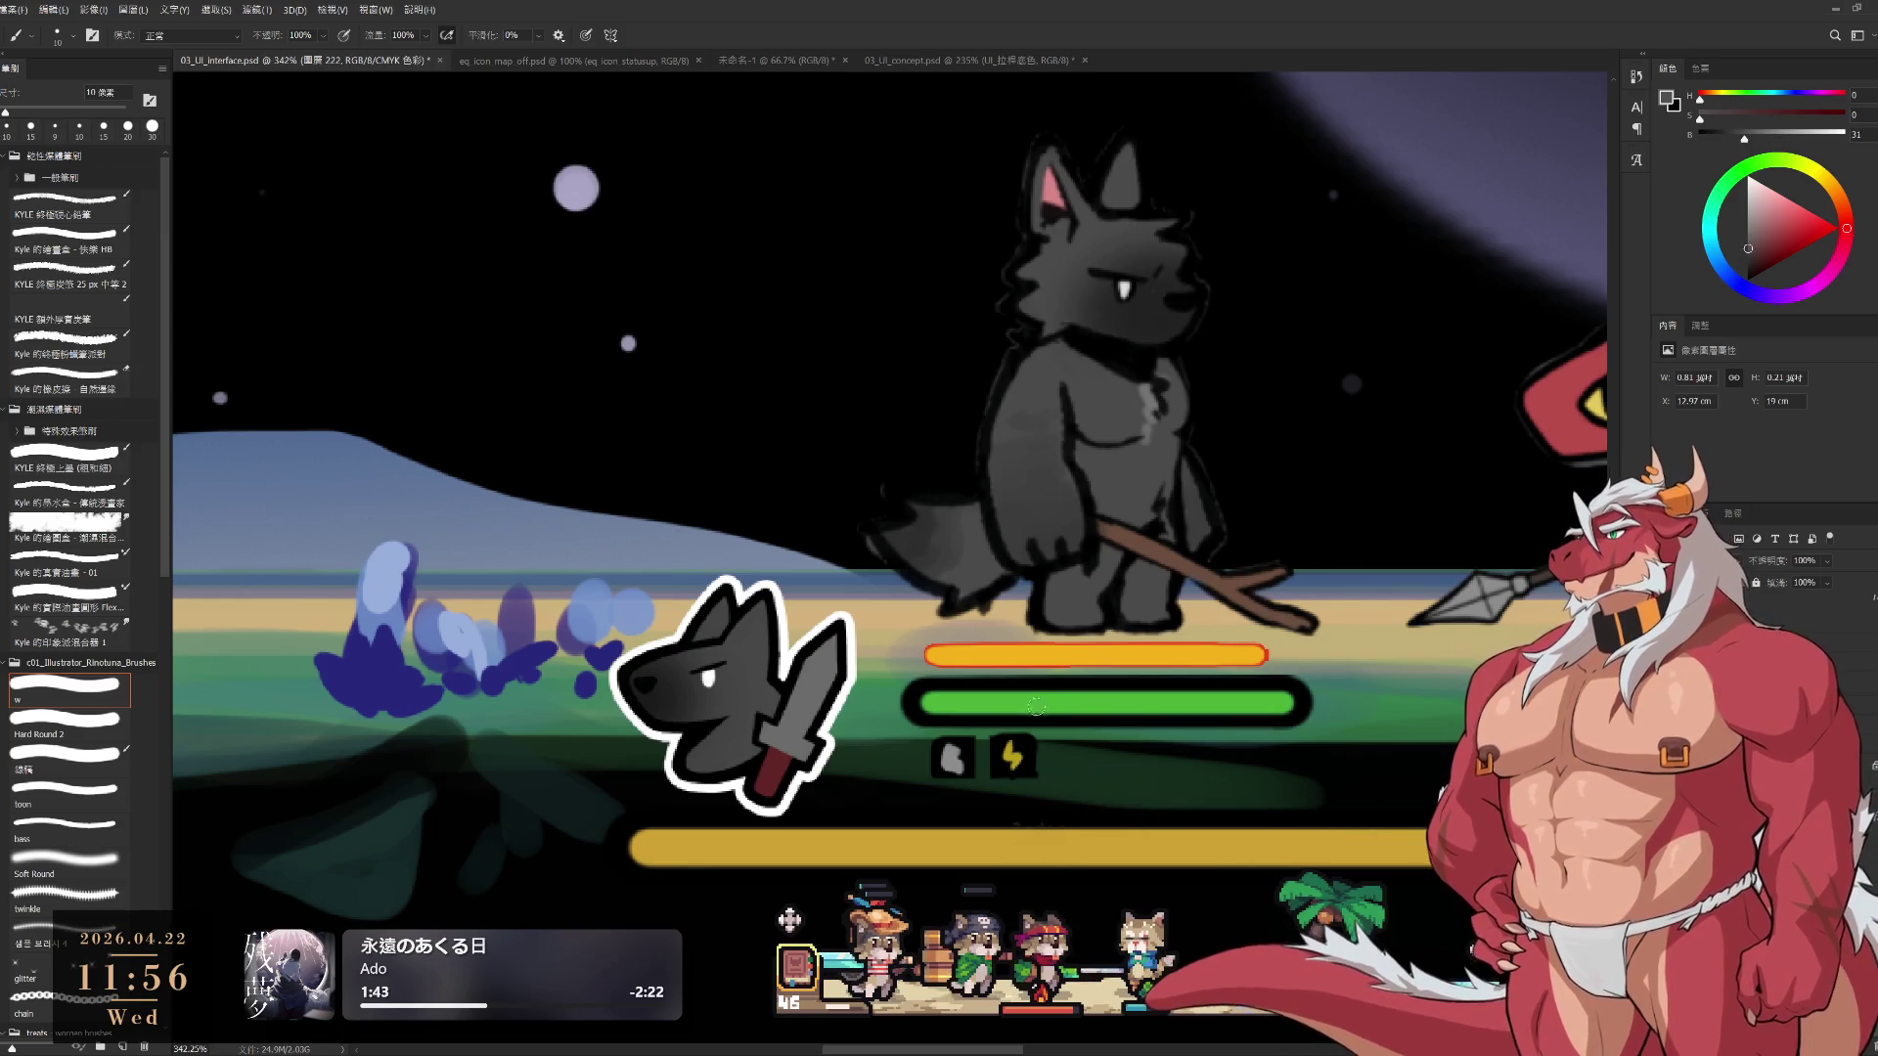
pyautogui.moveTo(1064, 705); pyautogui.dragTo(1279, 707)
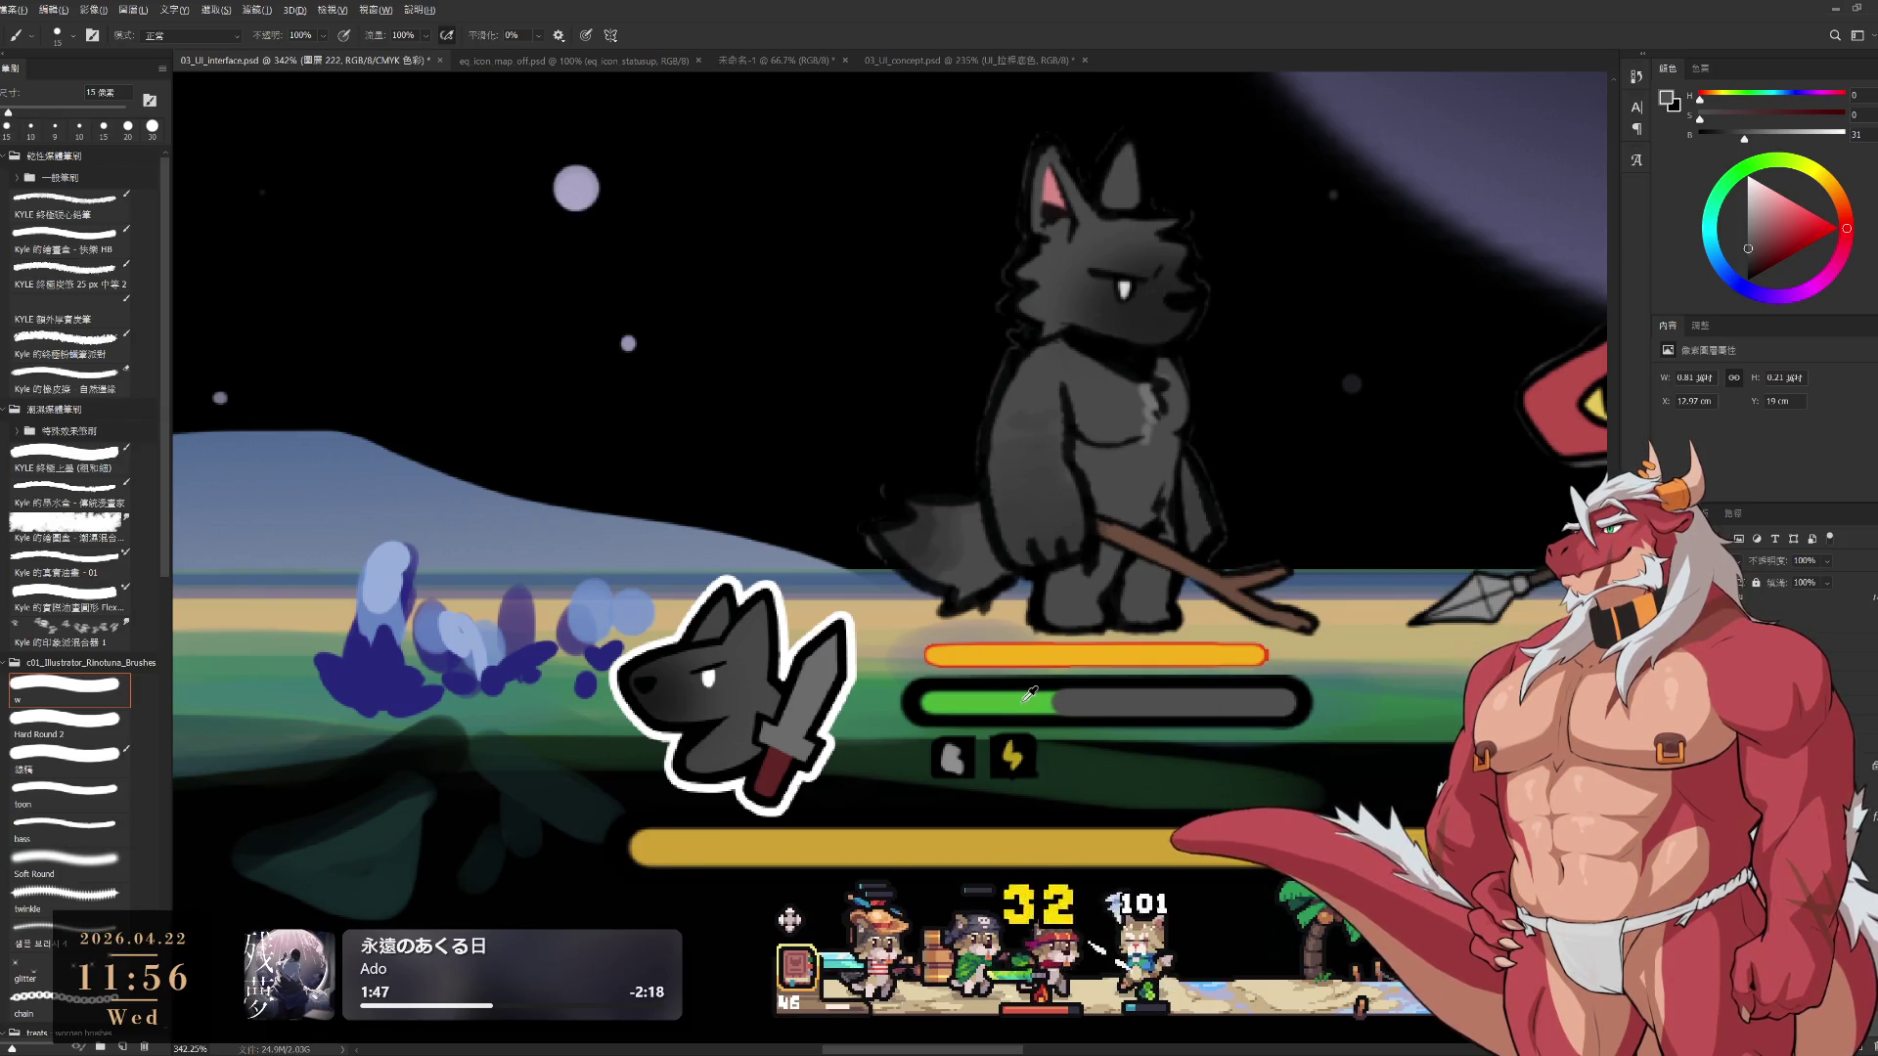
# Sample the health bar's green and extend the green fill slightly
pyautogui.keyDown('alt'); pyautogui.click(1031, 695); pyautogui.keyUp('alt')
pyautogui.moveTo(1008, 703)
pyautogui.mouseDown()
pyautogui.moveTo(1084, 704)
pyautogui.moveTo(939, 702)
pyautogui.mouseUp()
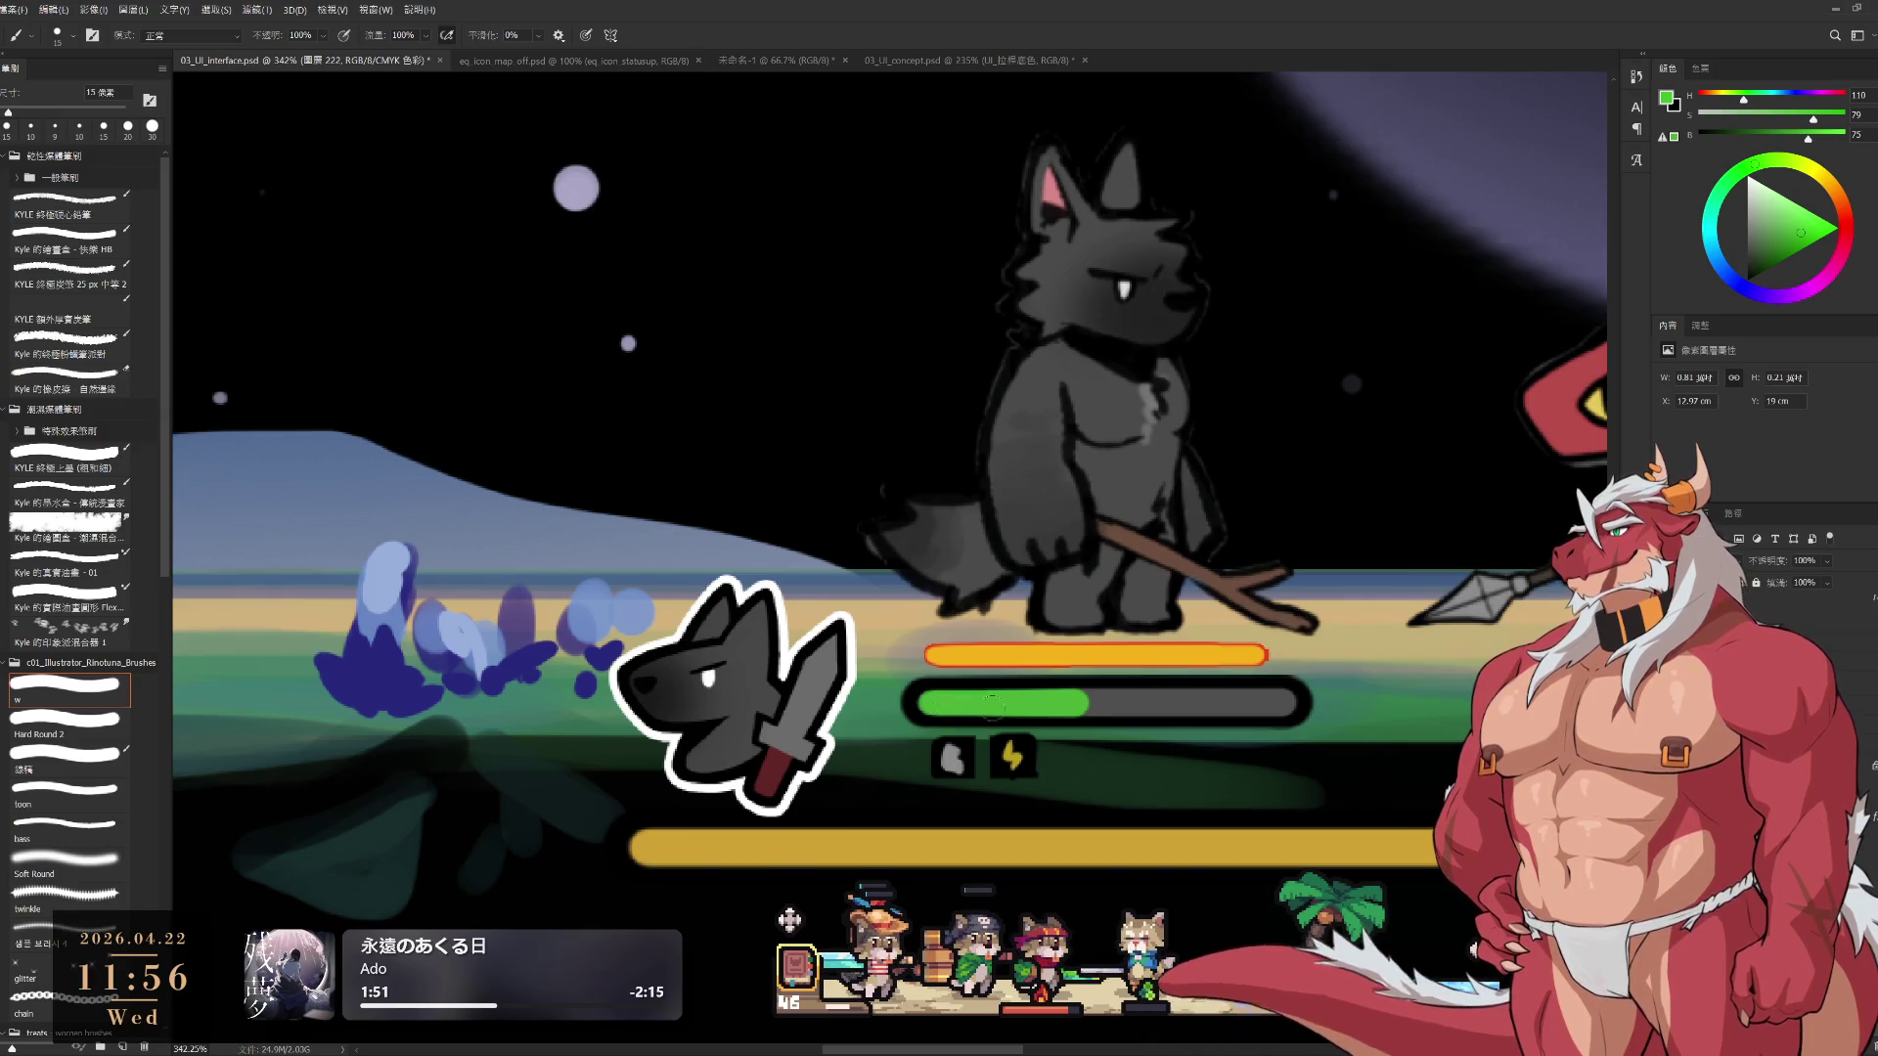
pyautogui.scroll(-3, 1107, 398)
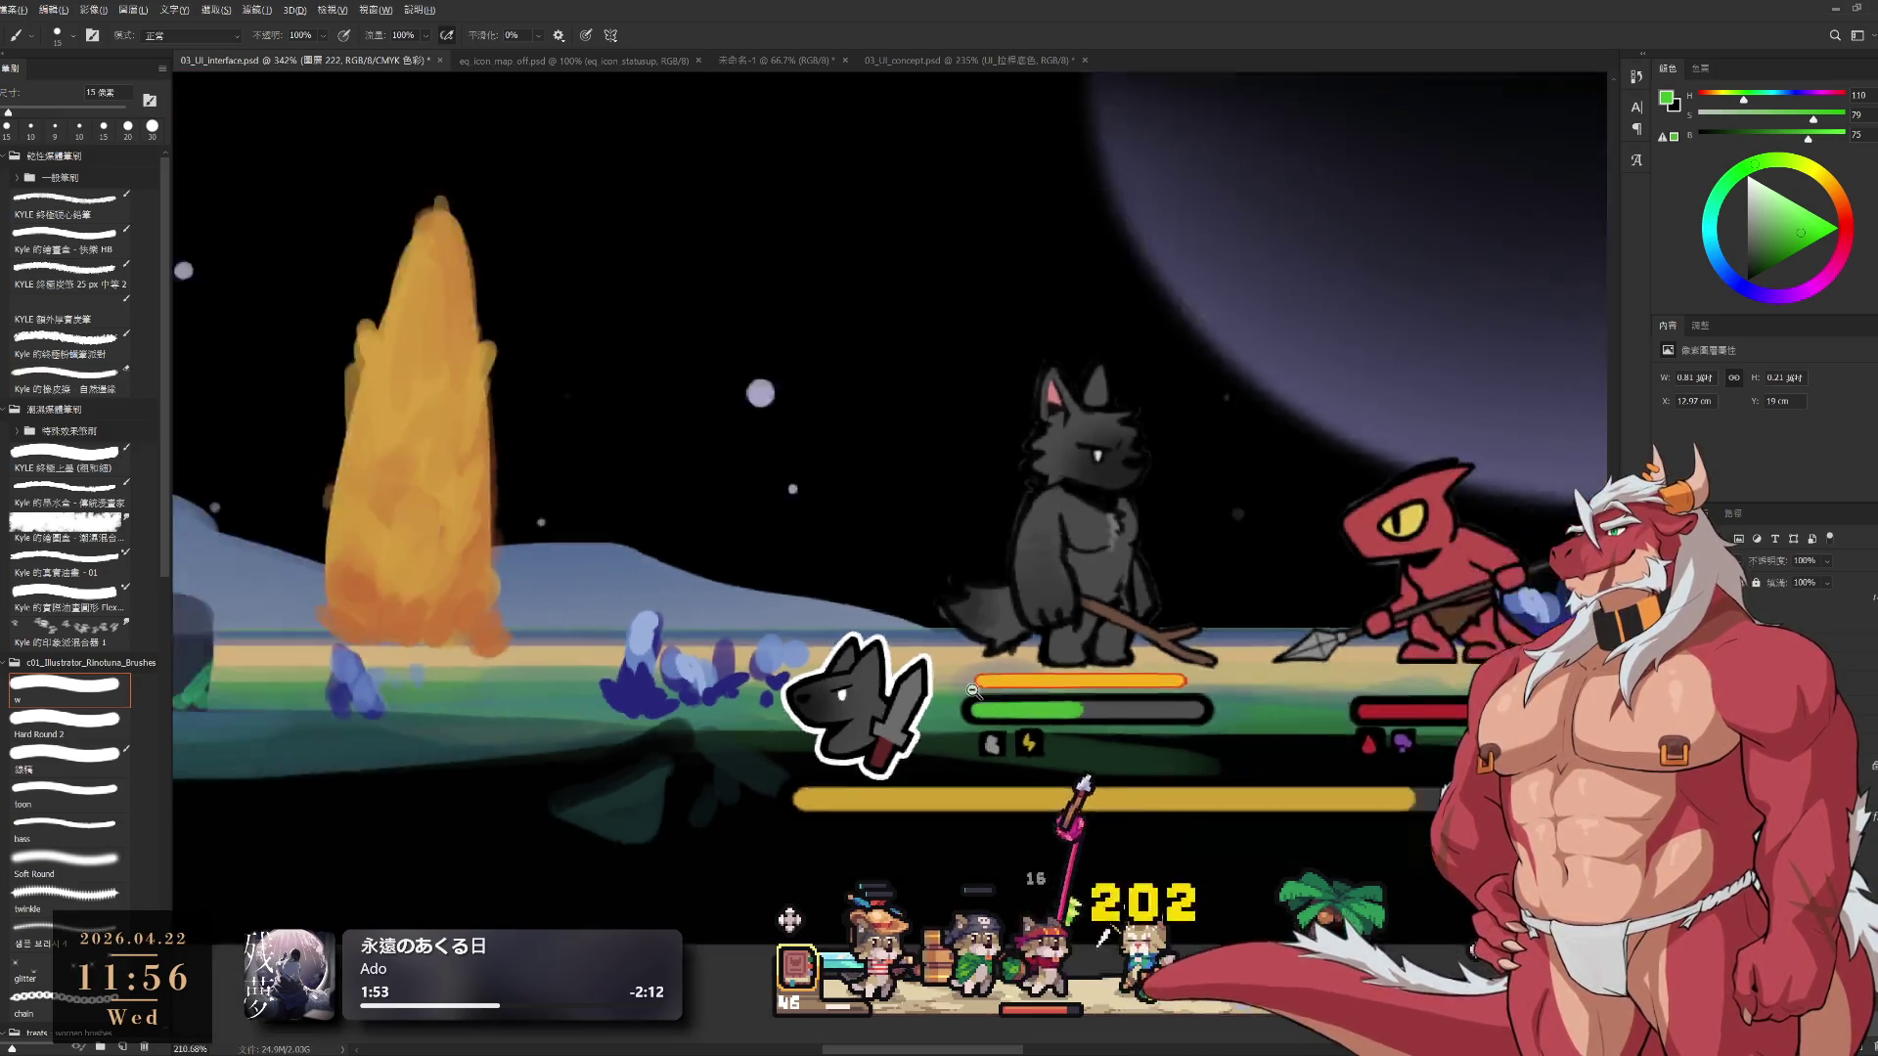
# Sample the orange-yellow colour, enlarge the brush, and paint a stamina stroke right after the green fill
pyautogui.scroll(3, 1107, 398)
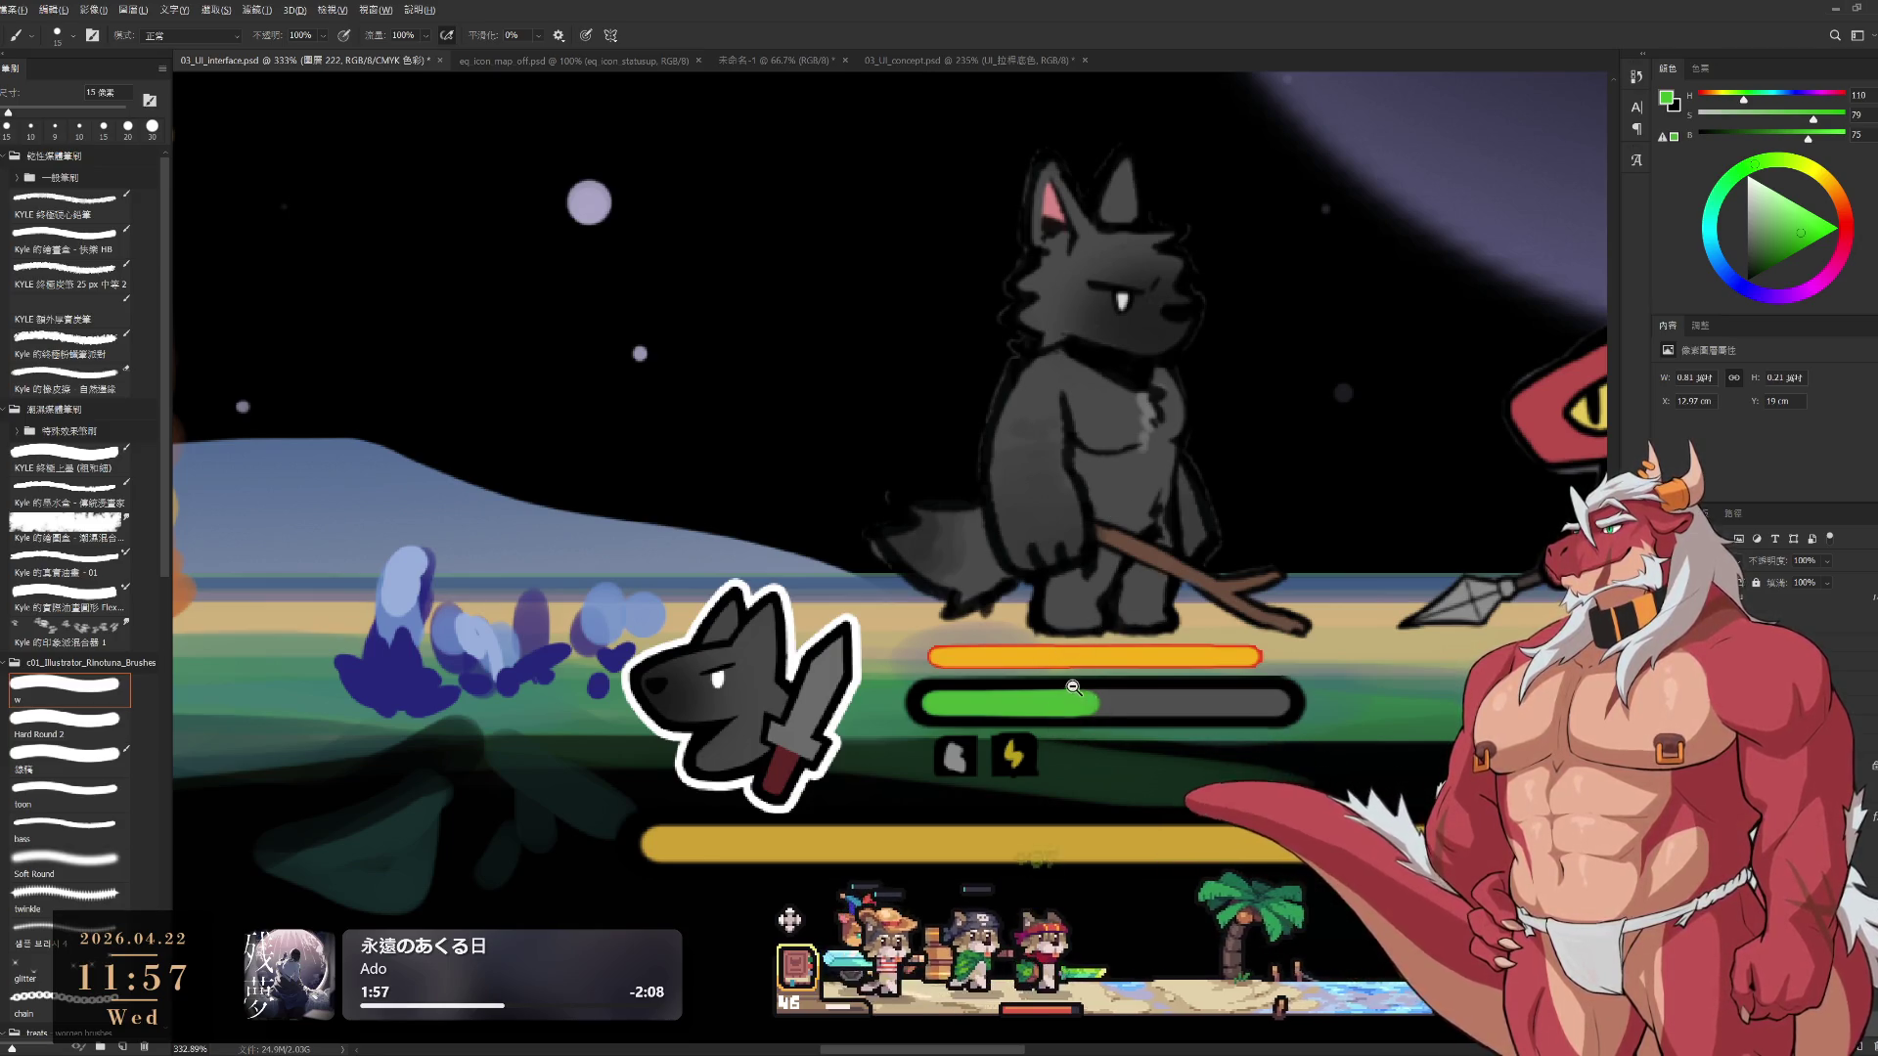
pyautogui.scroll(3, 1069, 697)
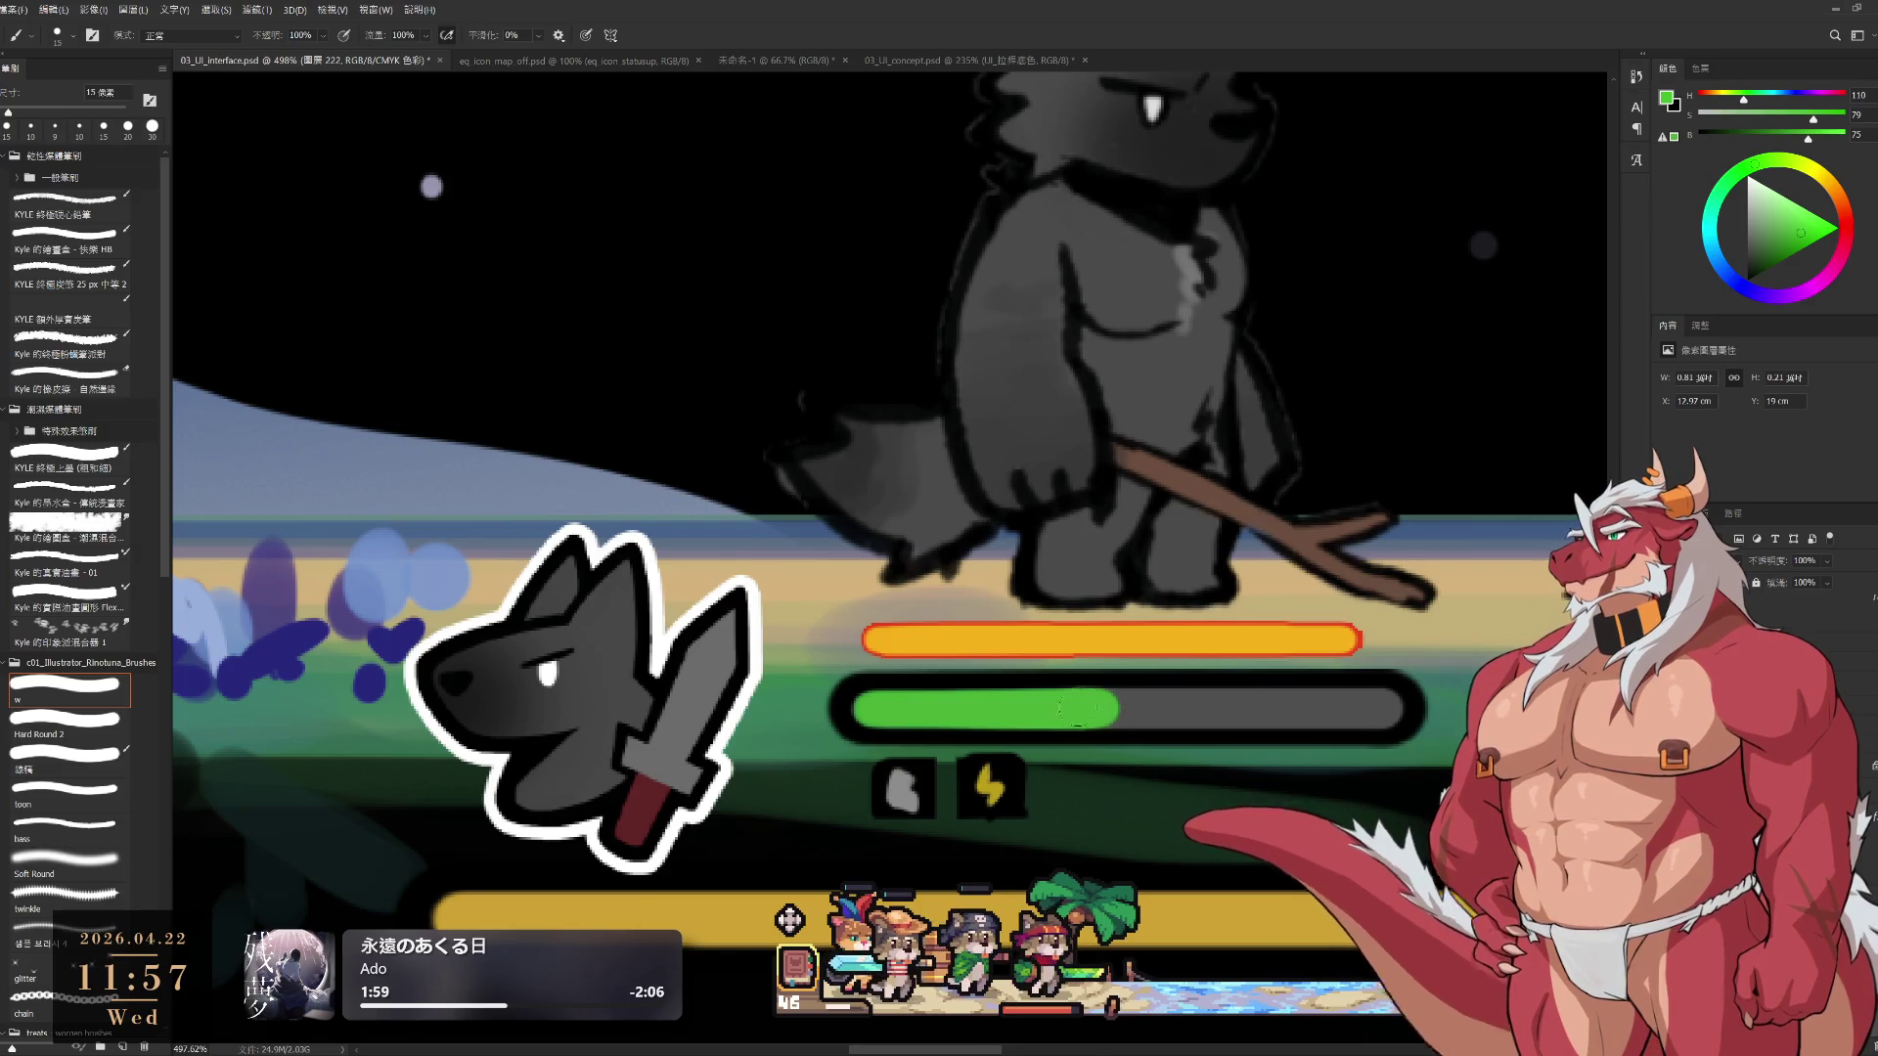
pyautogui.scroll(-5, 1033, 674)
pyautogui.scroll(5, 1033, 675)
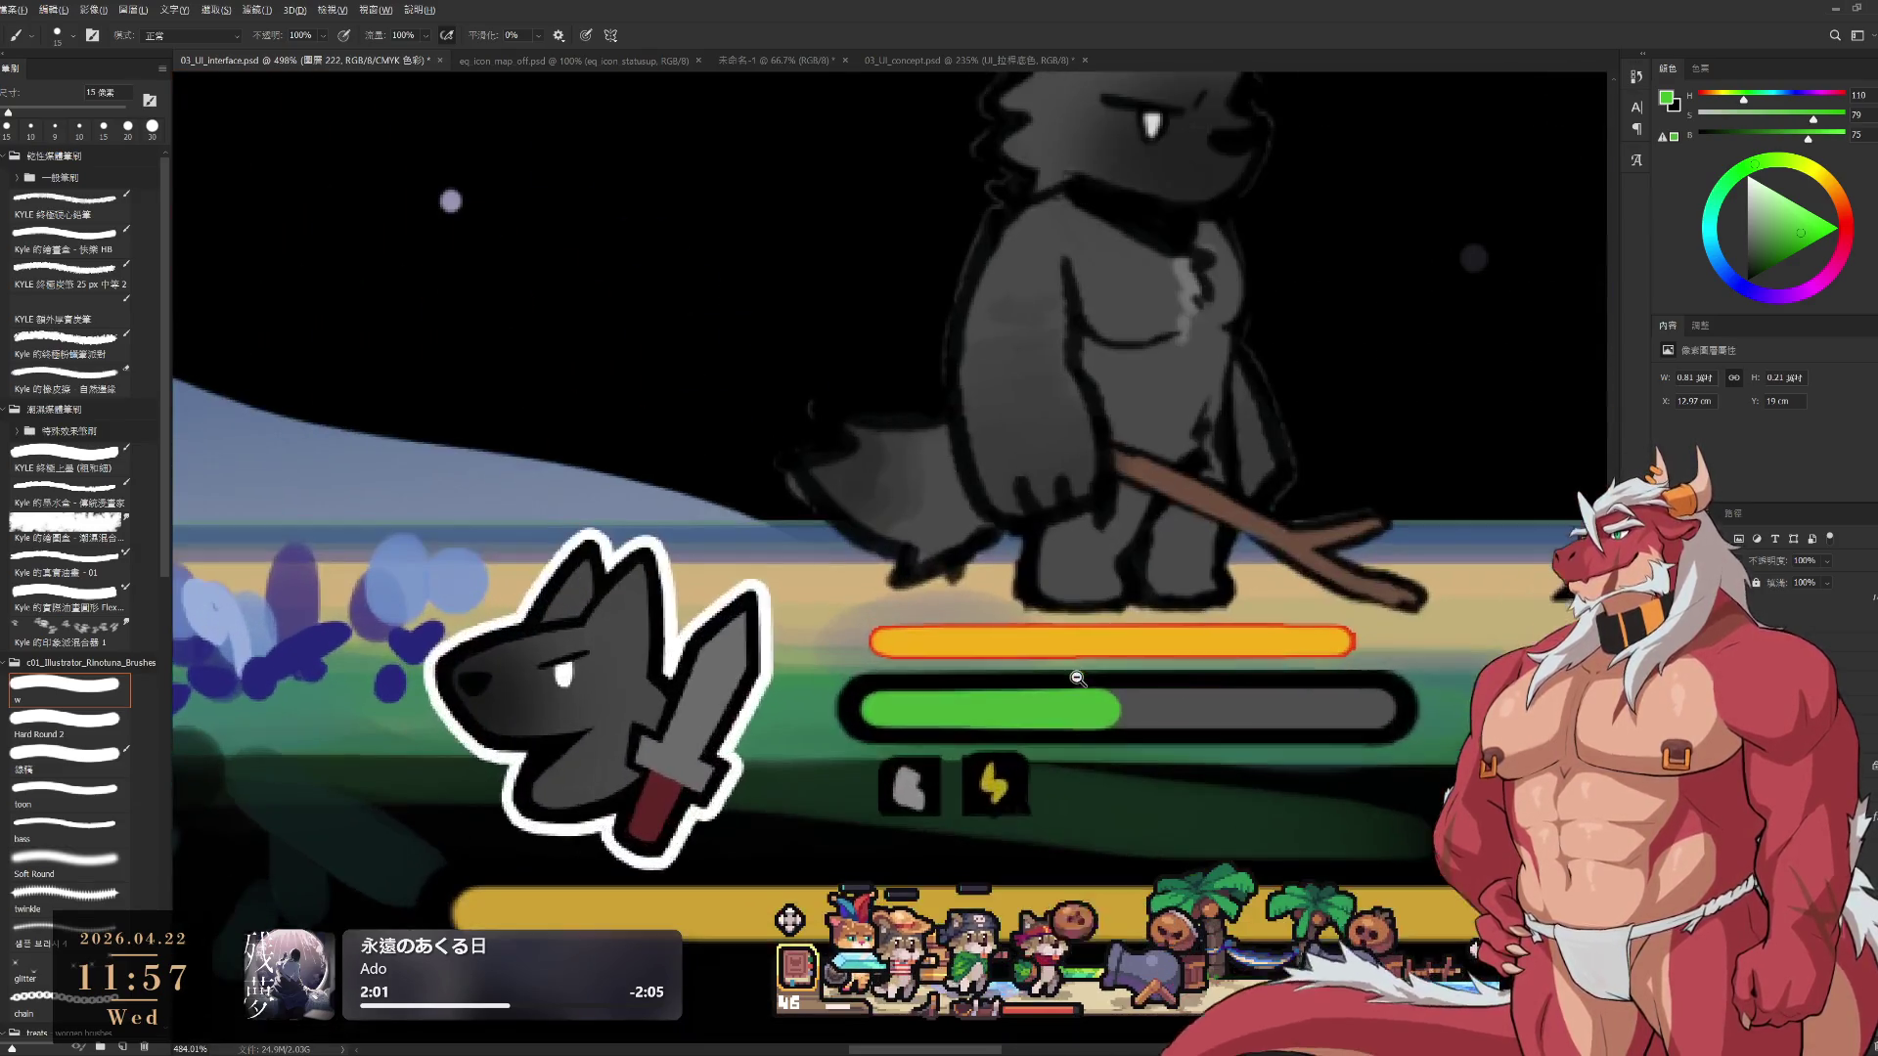
pyautogui.keyDown('alt'); pyautogui.click(1169, 634); pyautogui.keyUp('alt')
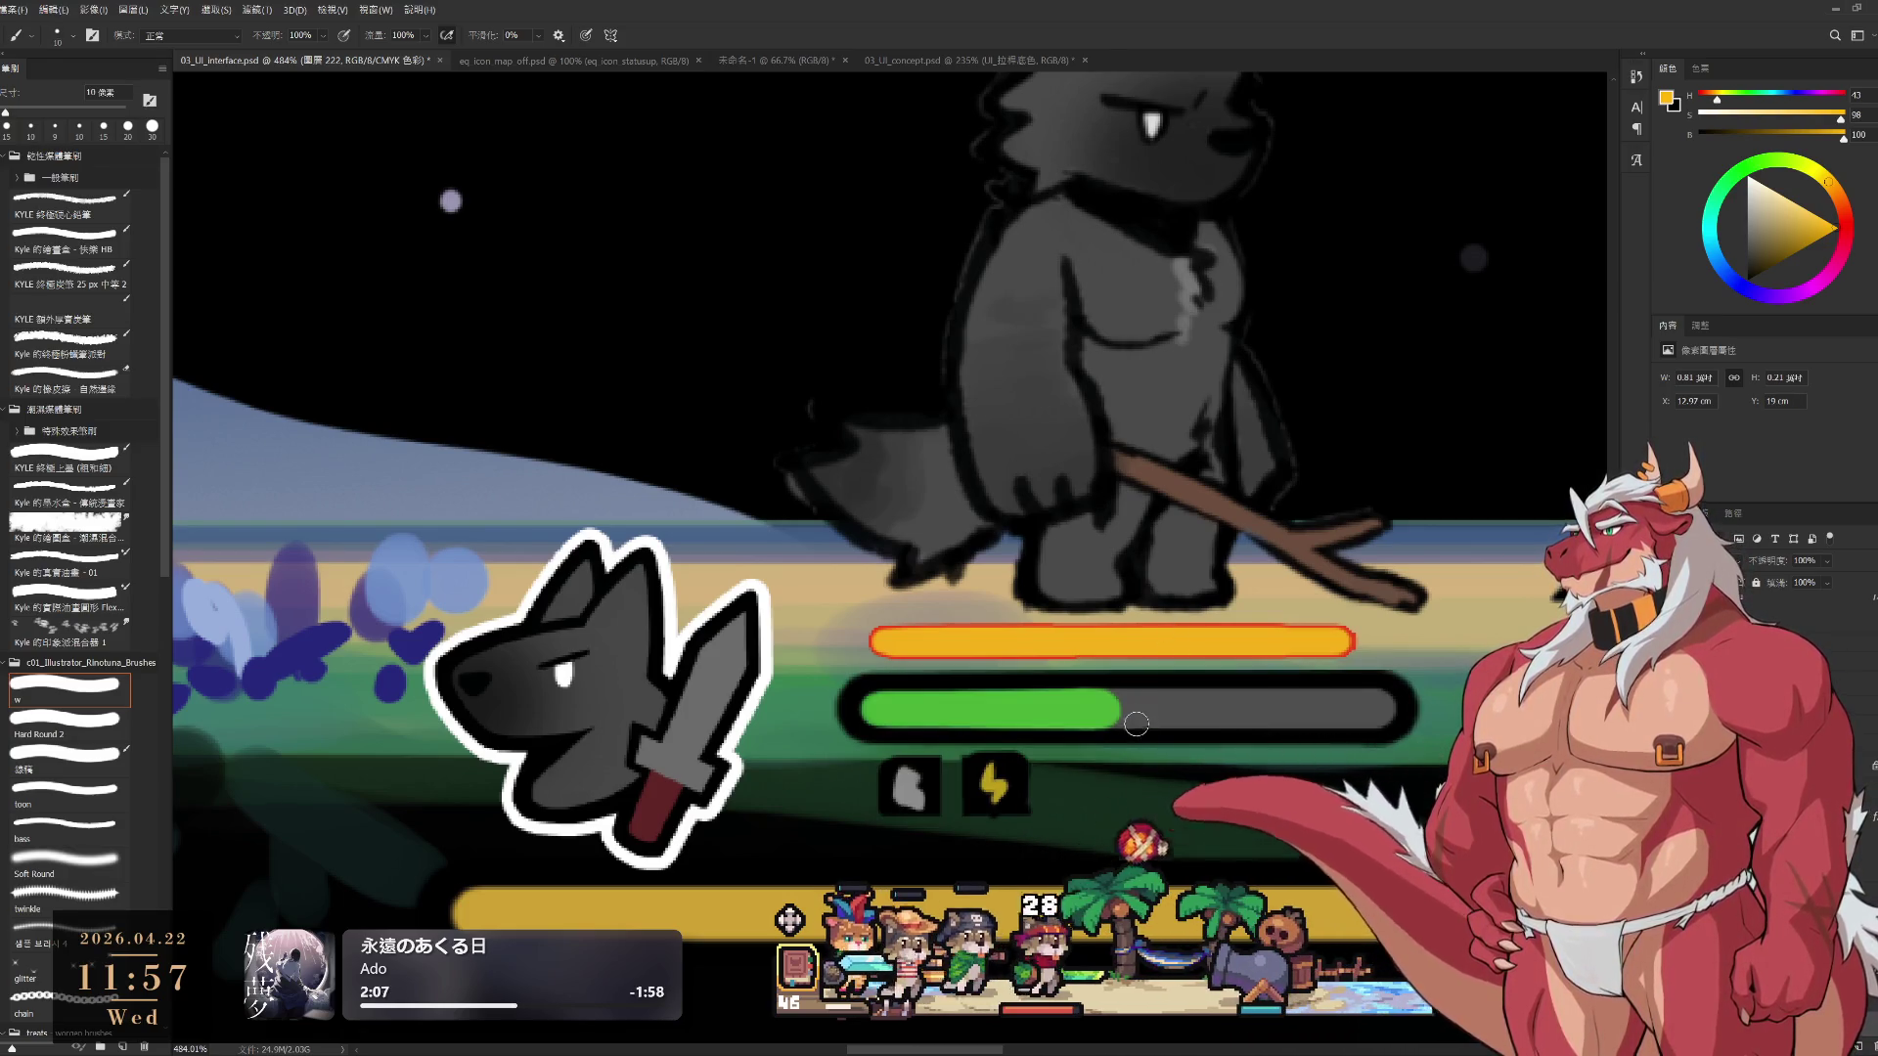
pyautogui.press(']')
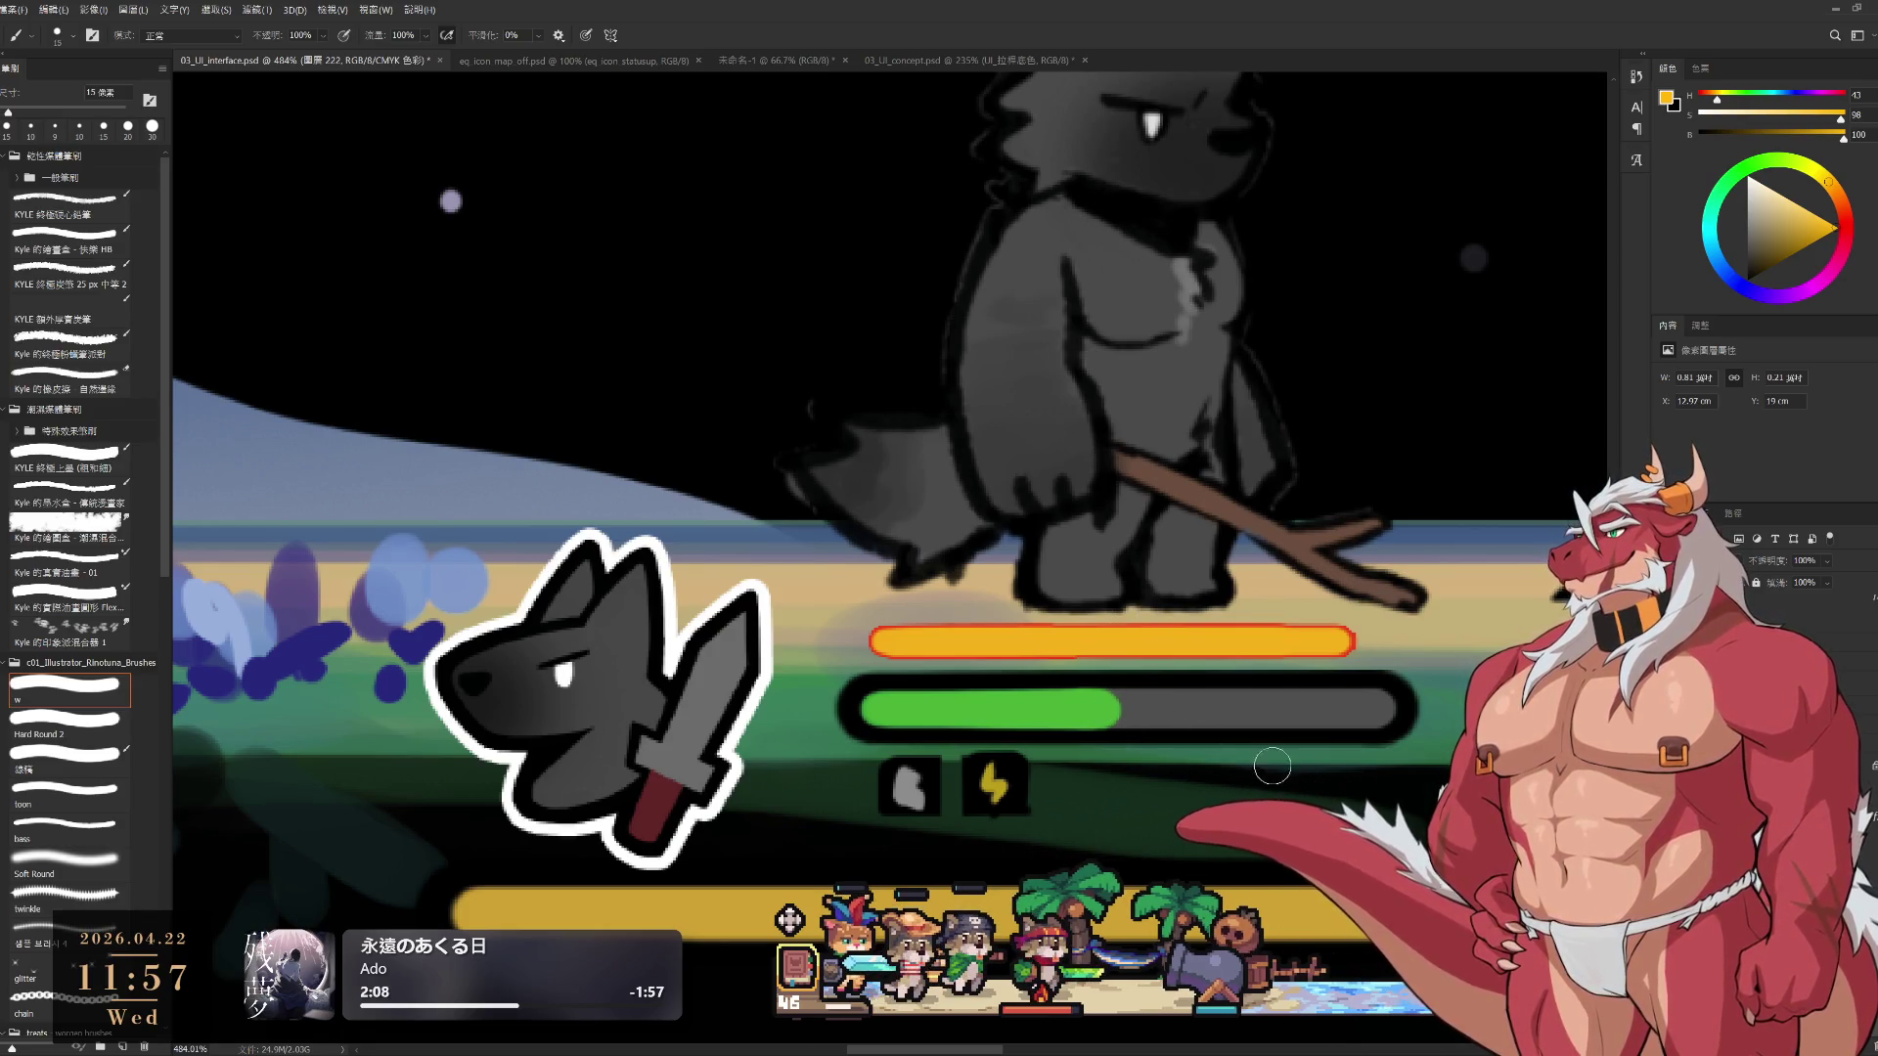
pyautogui.press(']')
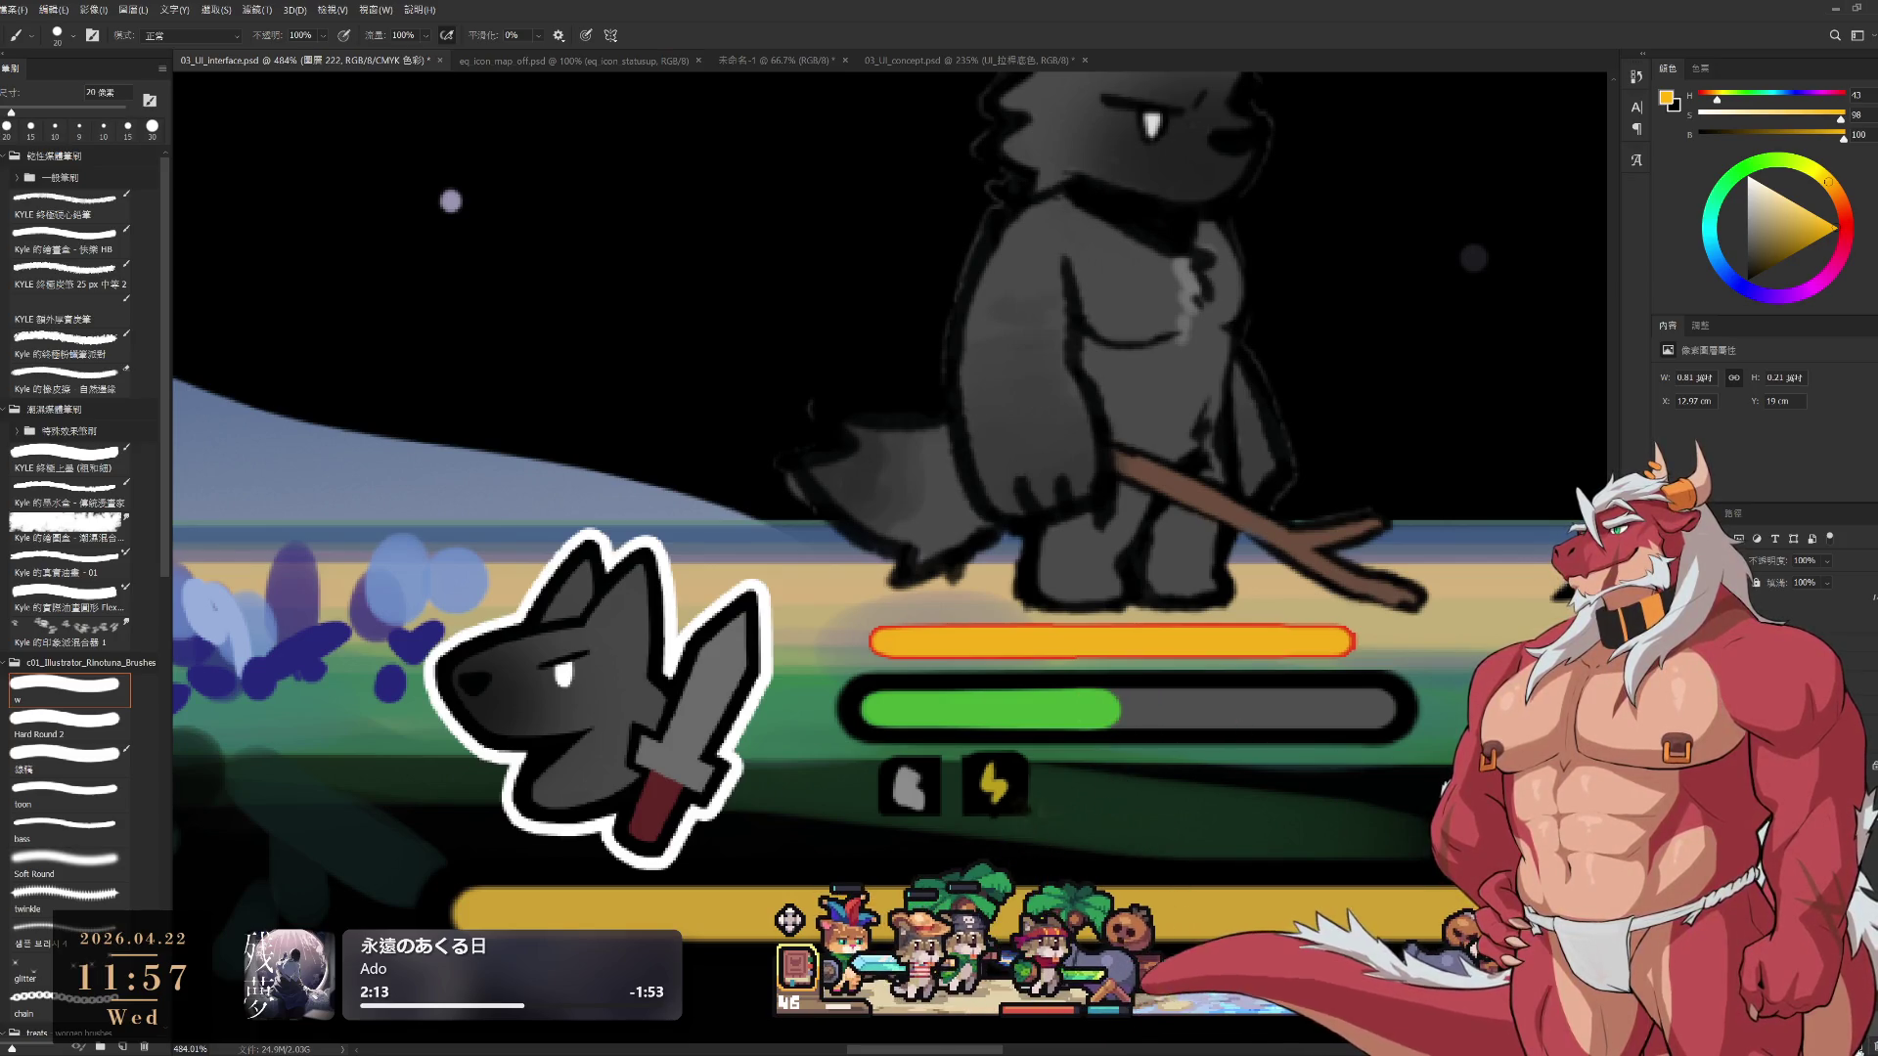
pyautogui.moveTo(1086, 708); pyautogui.dragTo(1218, 712)
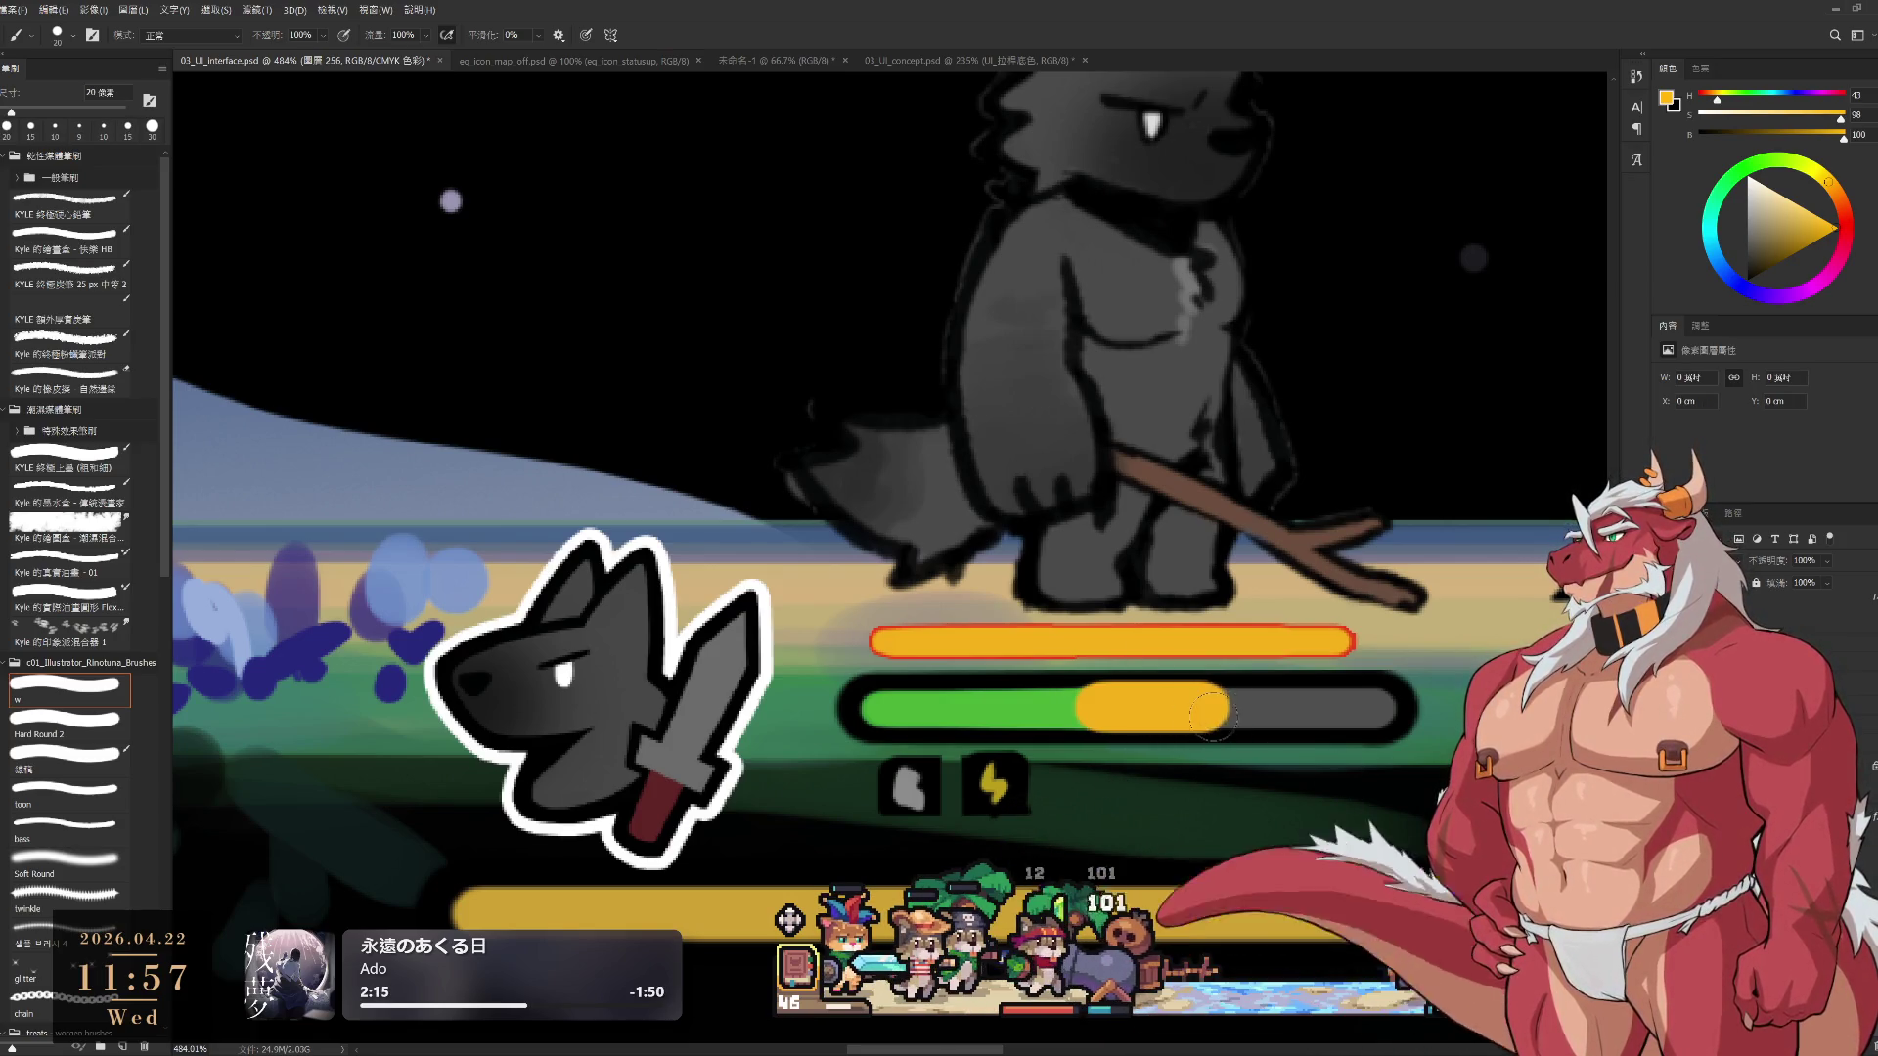
# Undo the stamina stroke and repaint it a little further along the bar with a smaller brush
pyautogui.hotkey('ctrl', 'z')
pyautogui.press('[')
pyautogui.moveTo(1081, 710); pyautogui.dragTo(1230, 714)
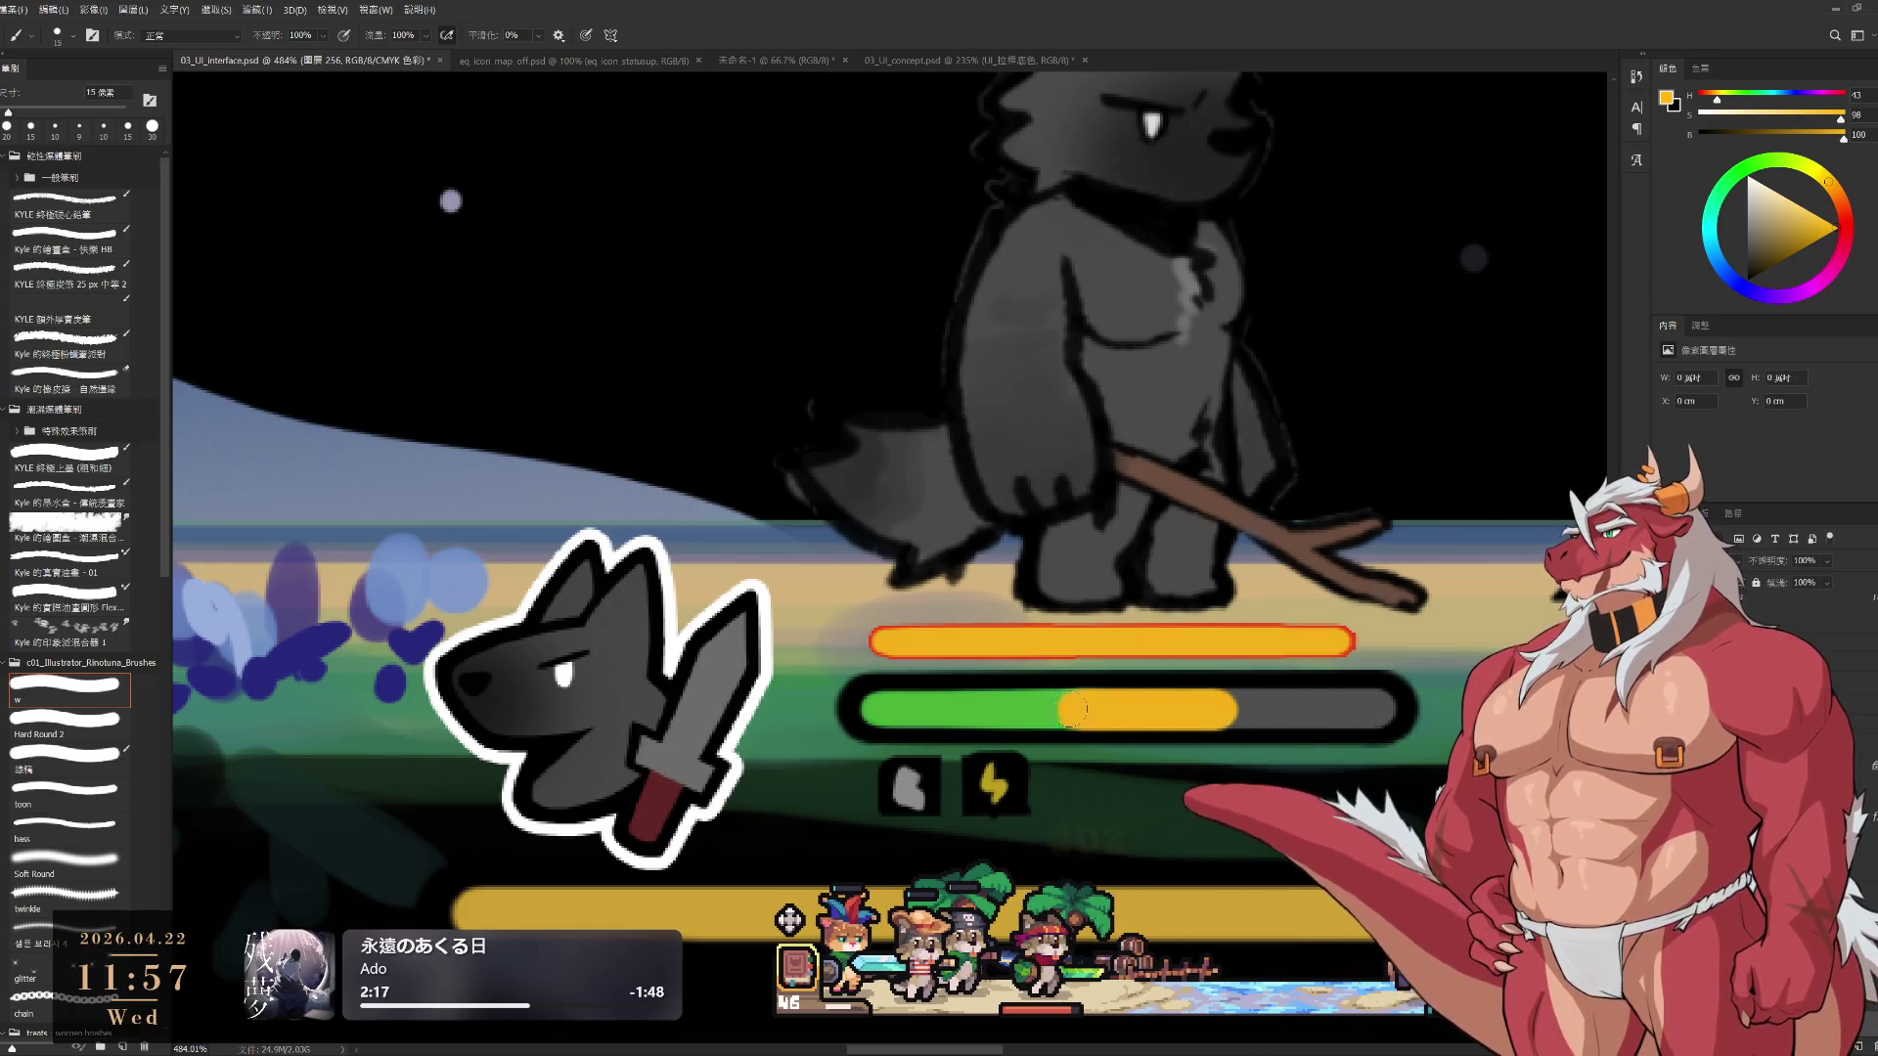
# Erase the excess orange-yellow at the health bar's end with a smaller eraser
pyautogui.press('e')
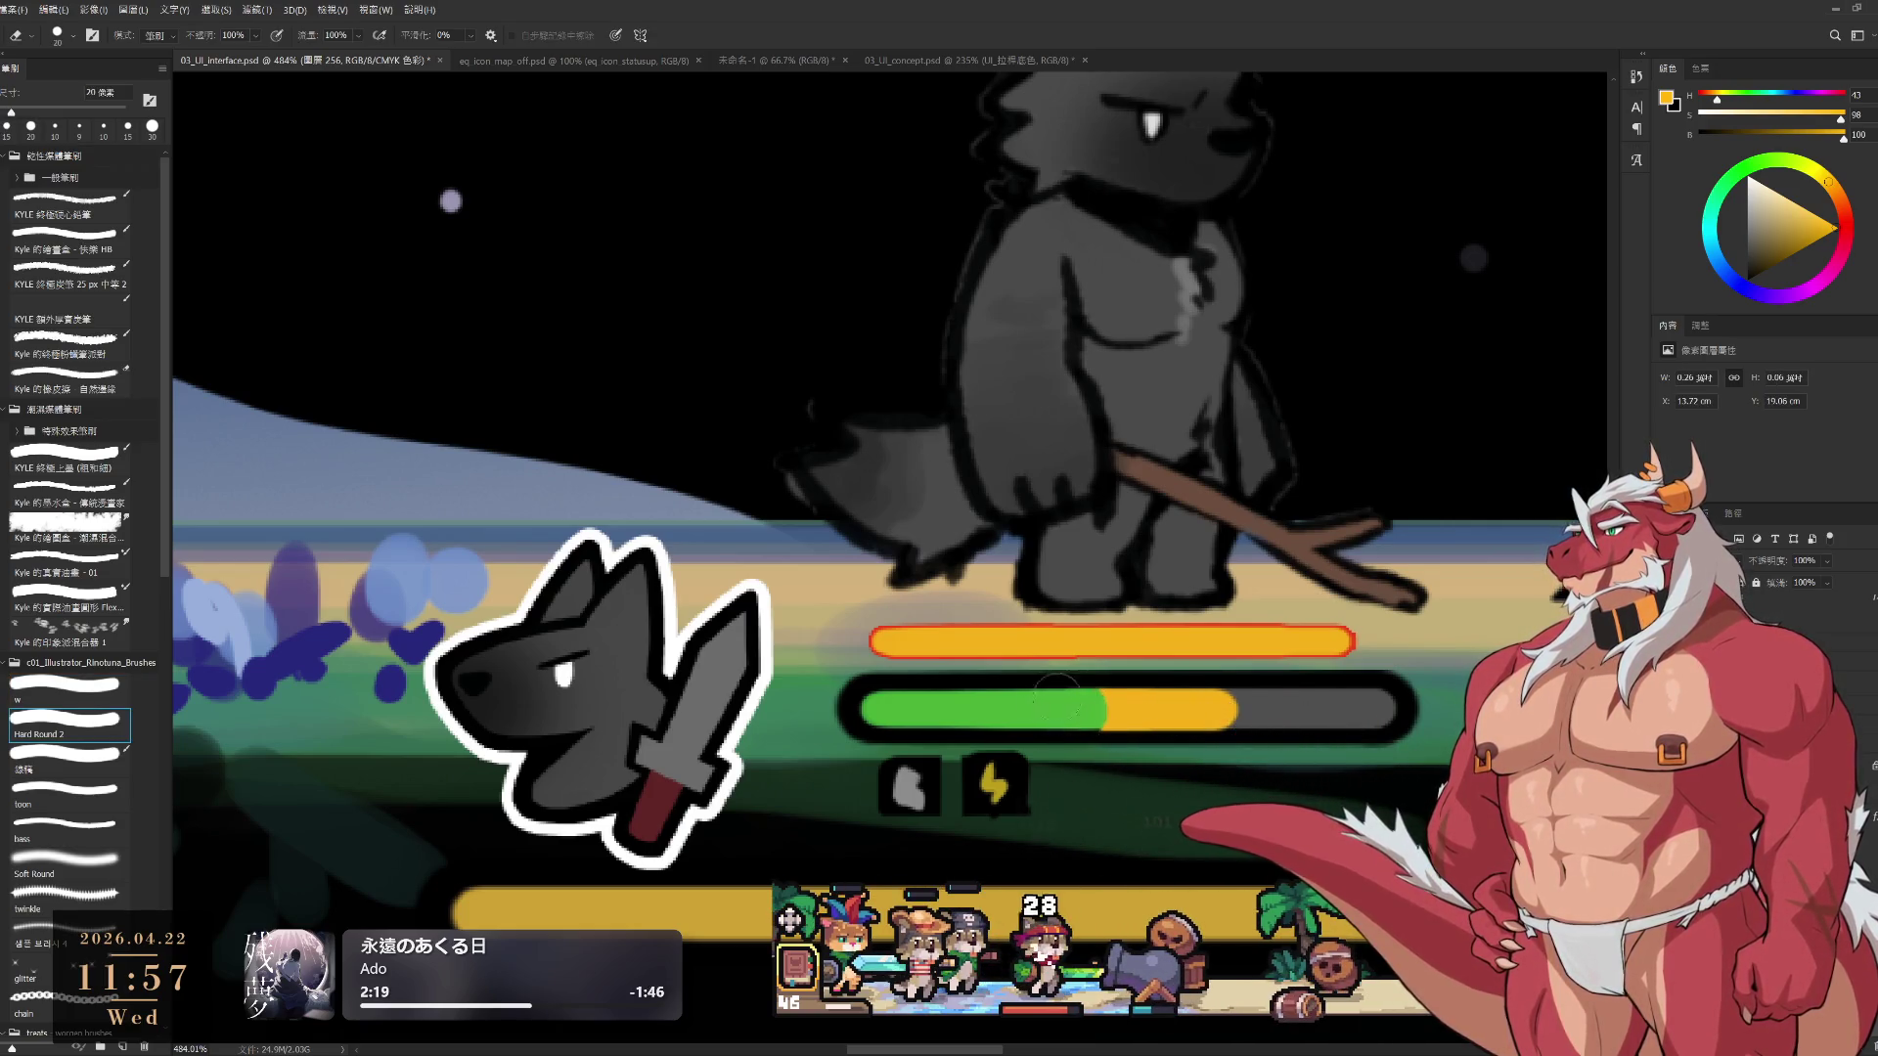
pyautogui.press('[')
pyautogui.moveTo(1111, 708); pyautogui.dragTo(1044, 703)
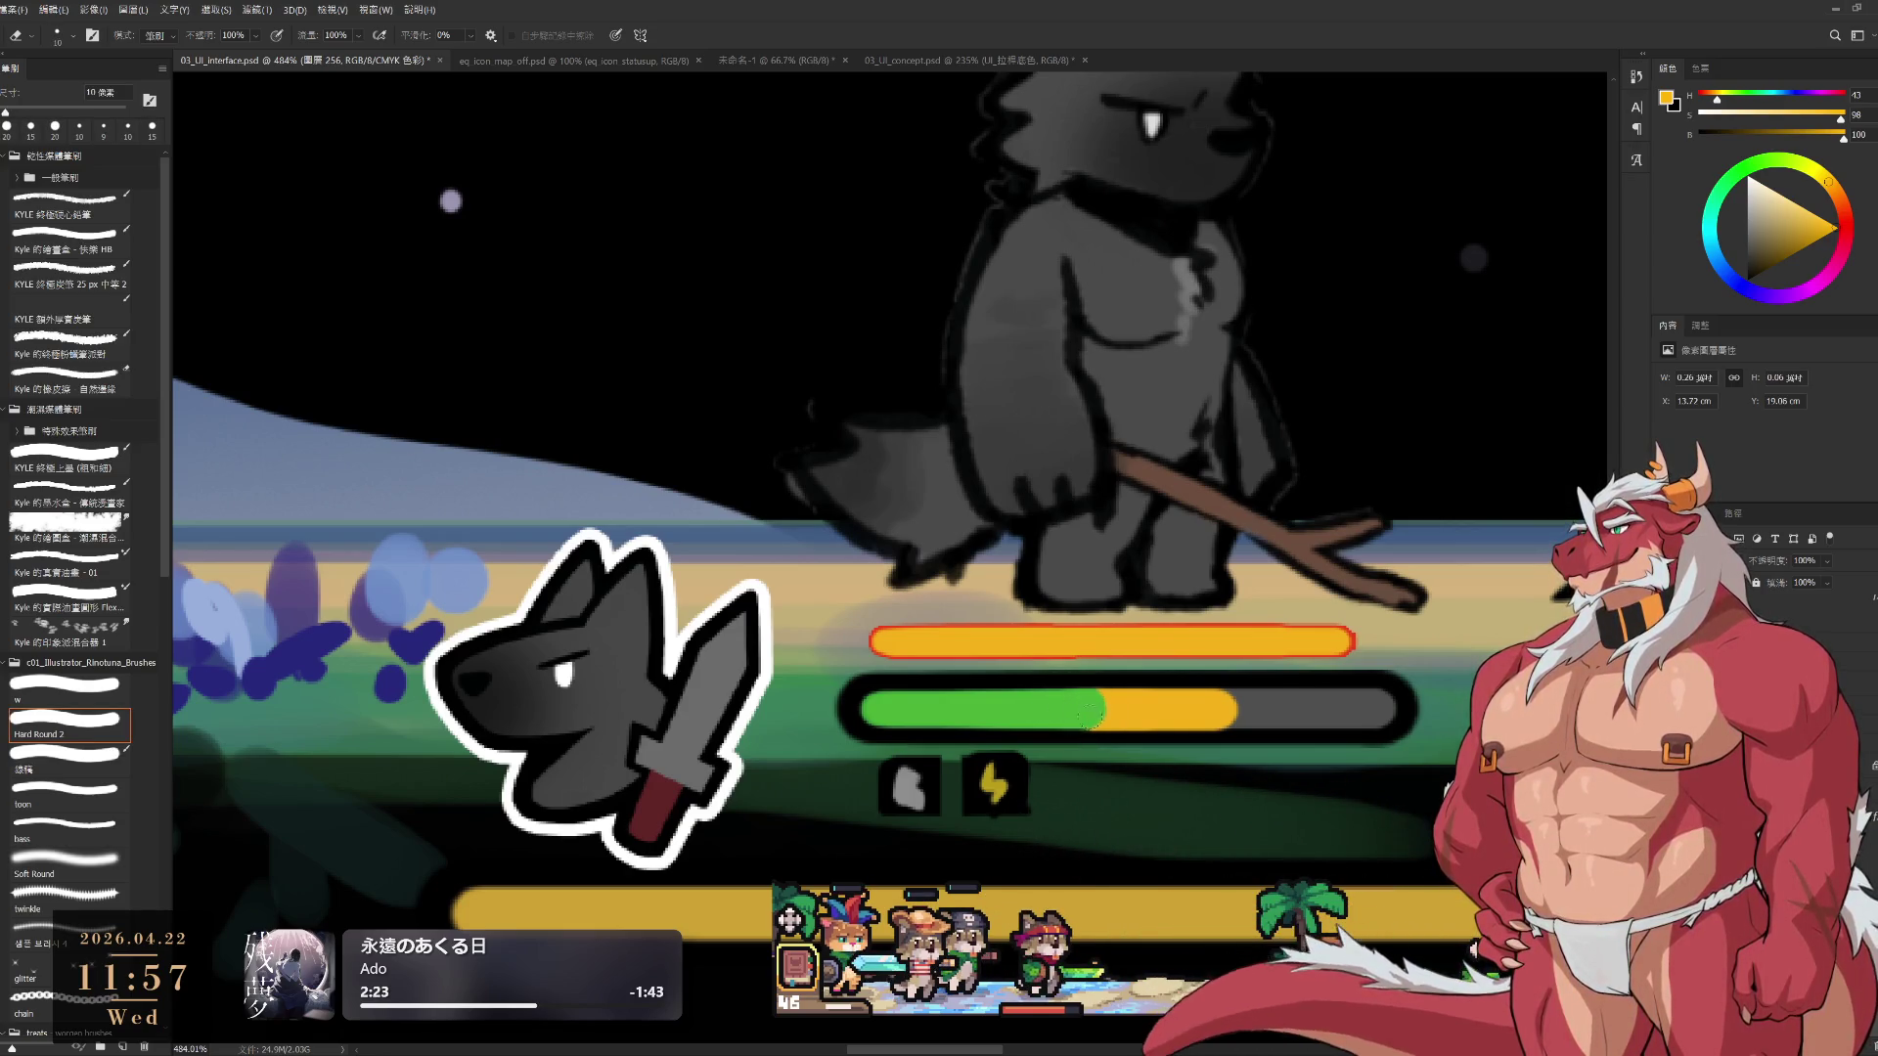
pyautogui.scroll(-5, 1071, 717)
pyautogui.scroll(3, 1123, 606)
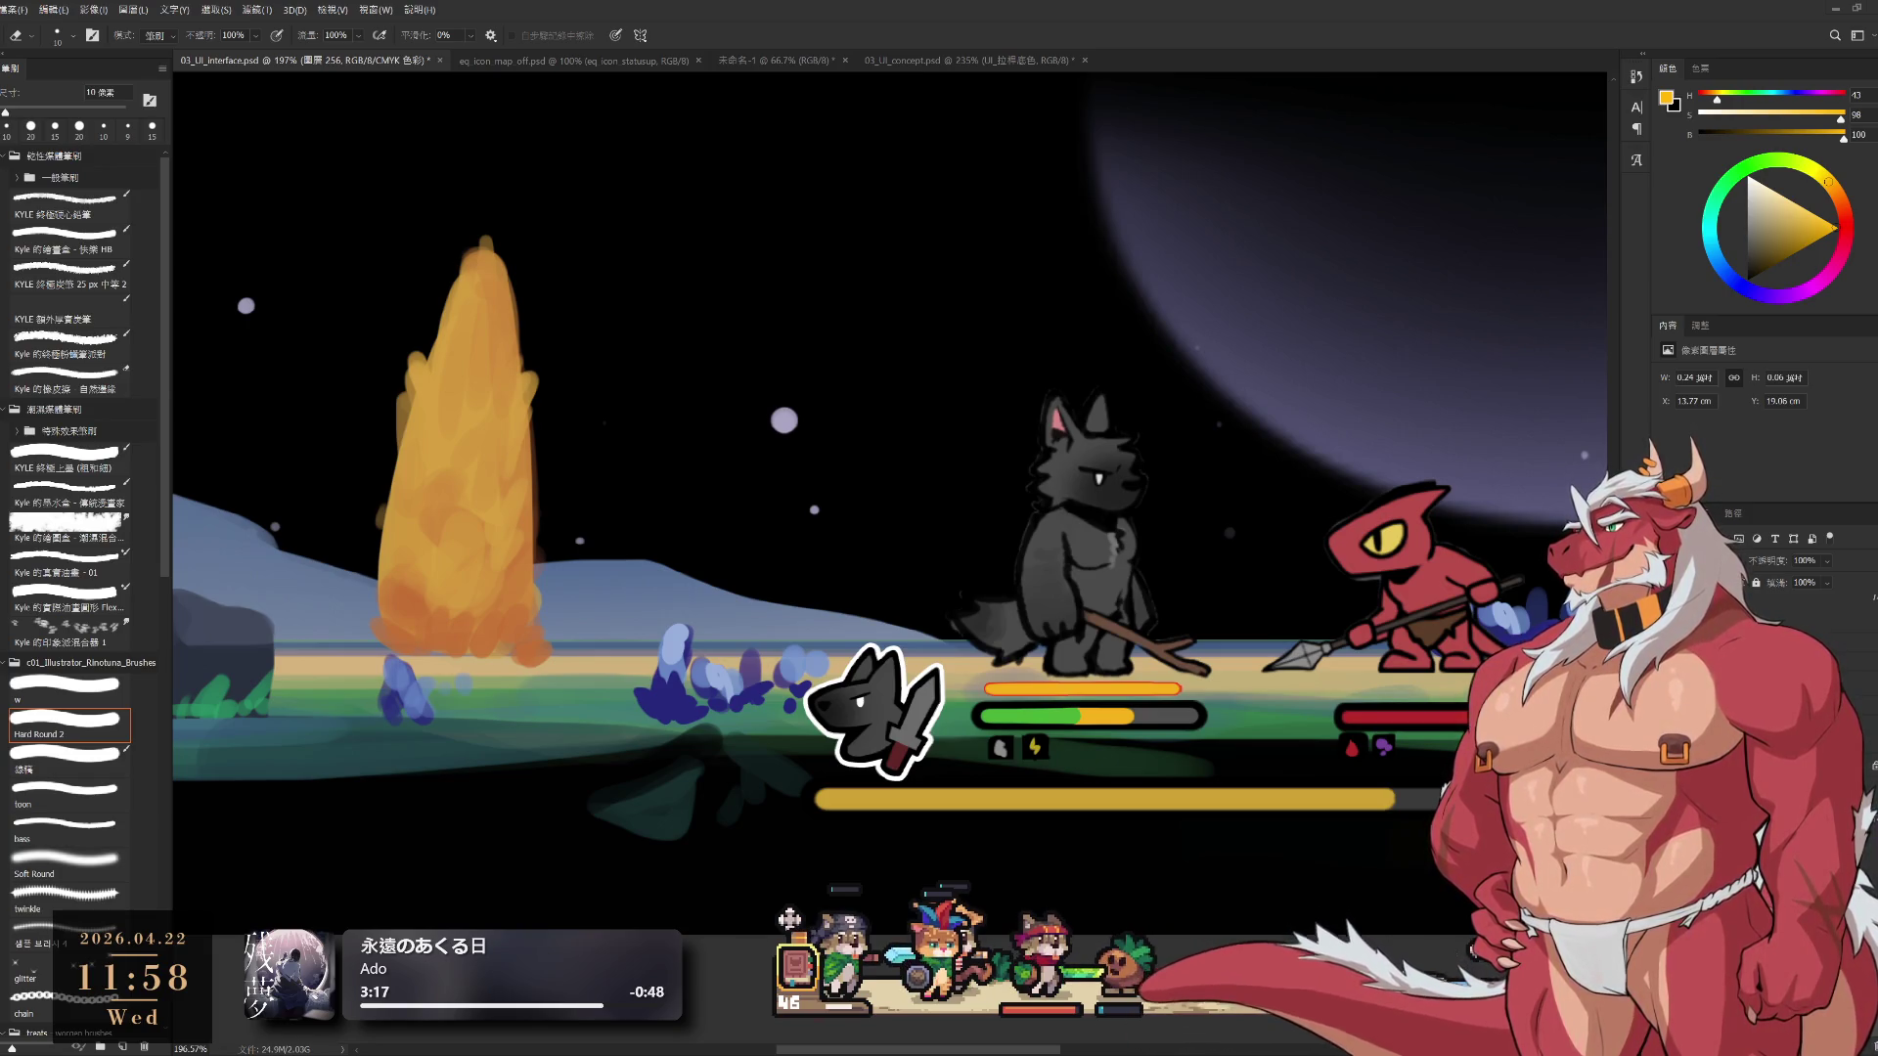
# Free-transform the orange bar to 108% width and 121% height
pyautogui.scroll(-5, 1157, 748)
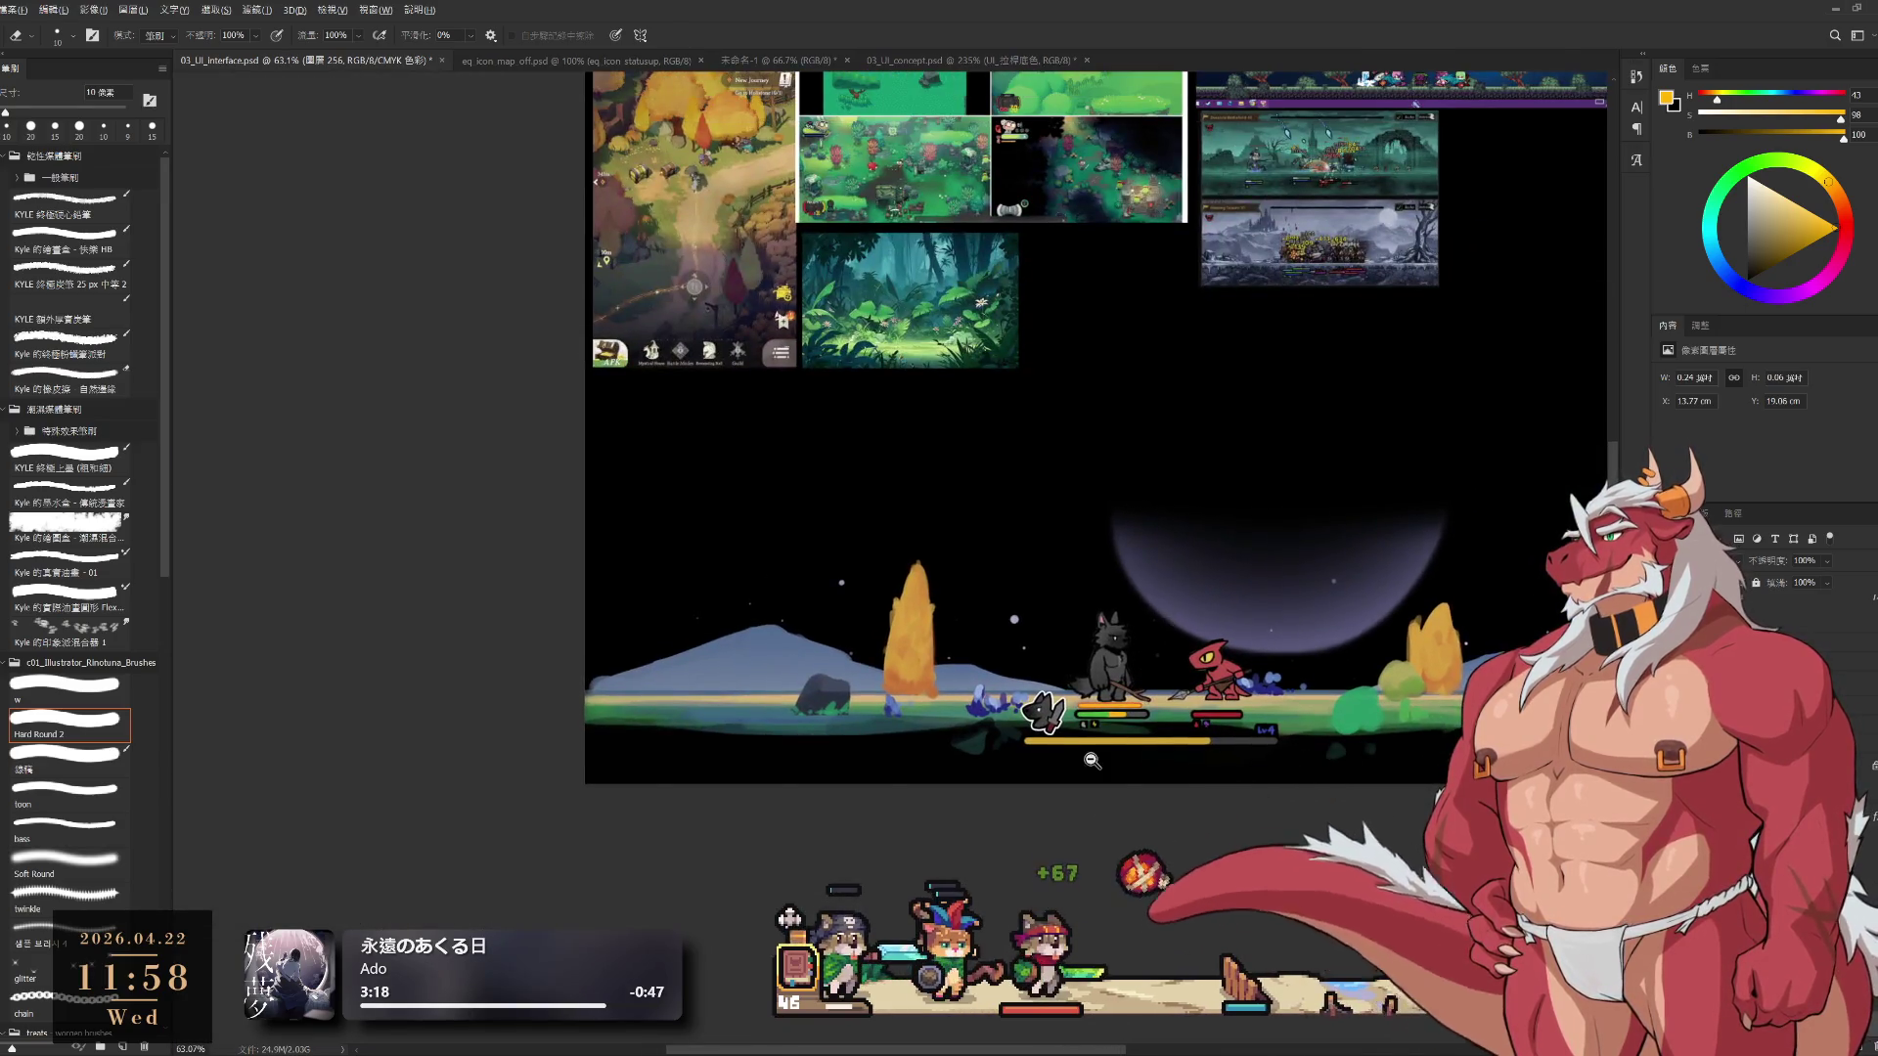
pyautogui.scroll(5, 1158, 748)
pyautogui.scroll(3, 1144, 616)
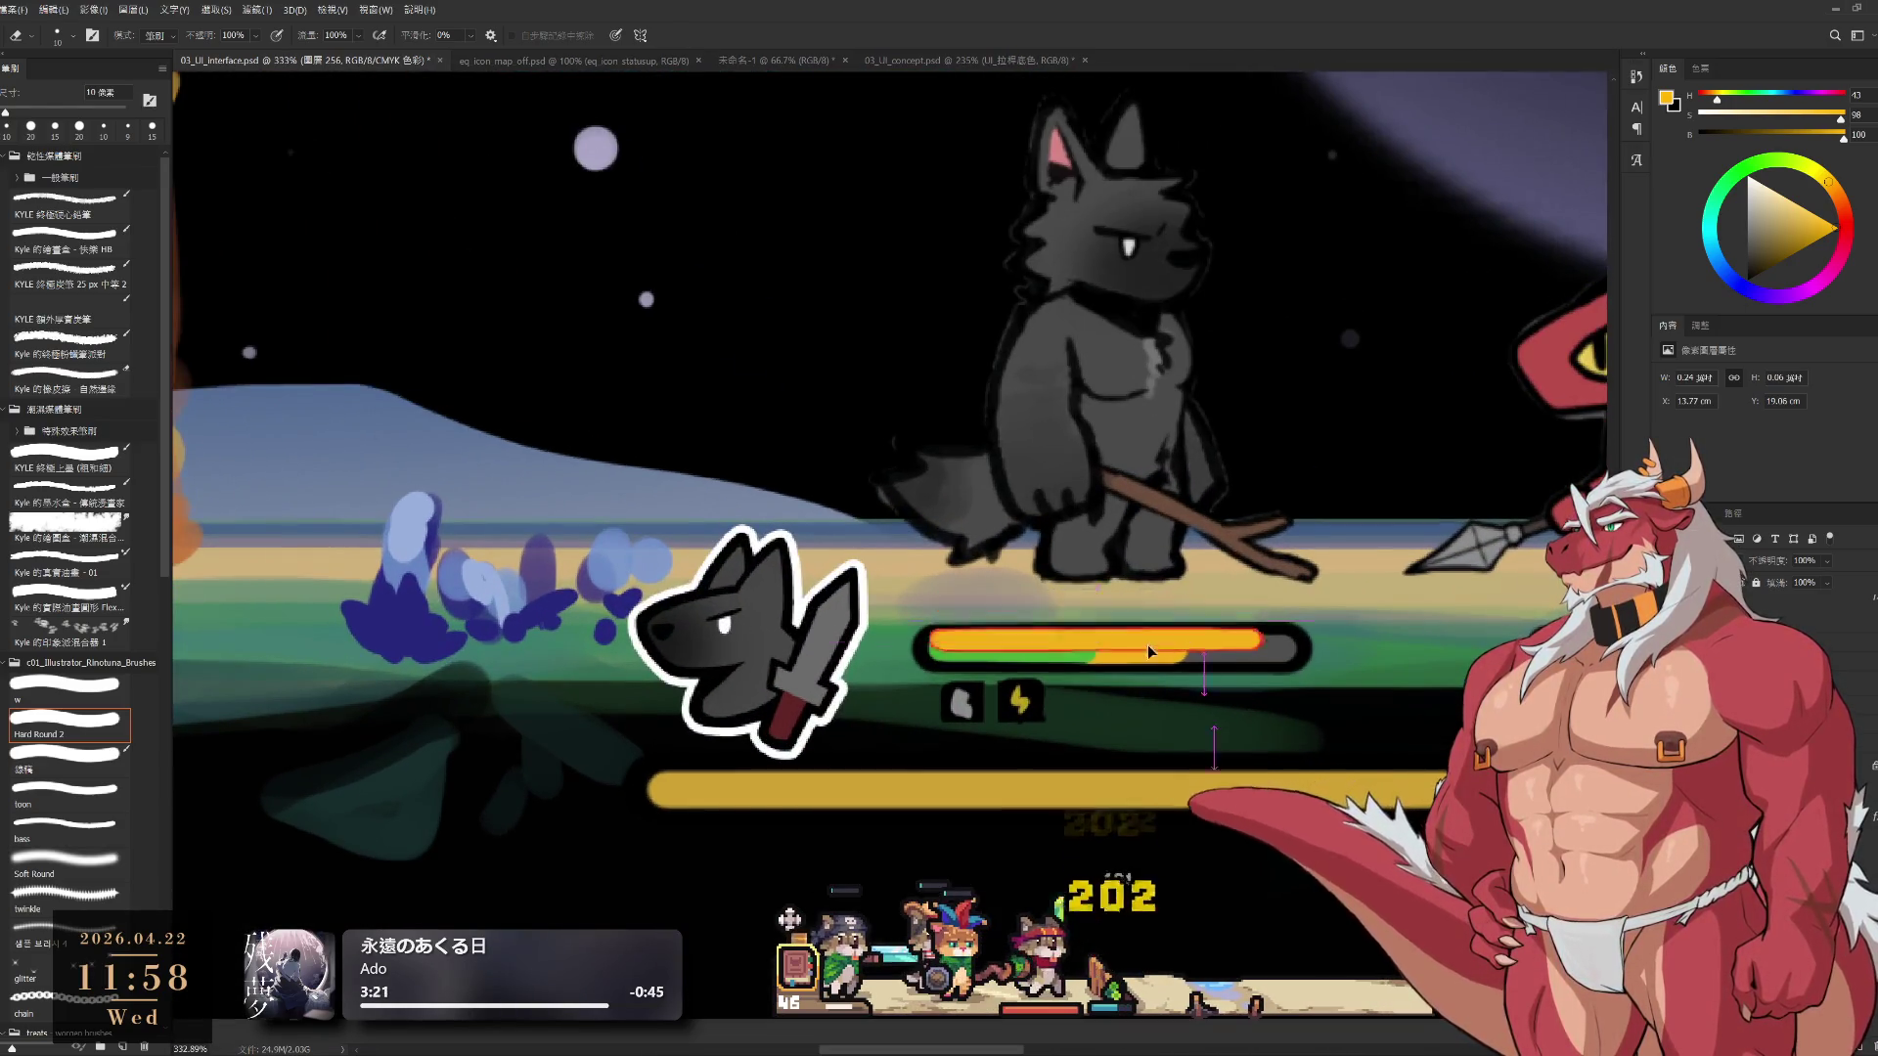
pyautogui.hotkey('ctrl', 't')
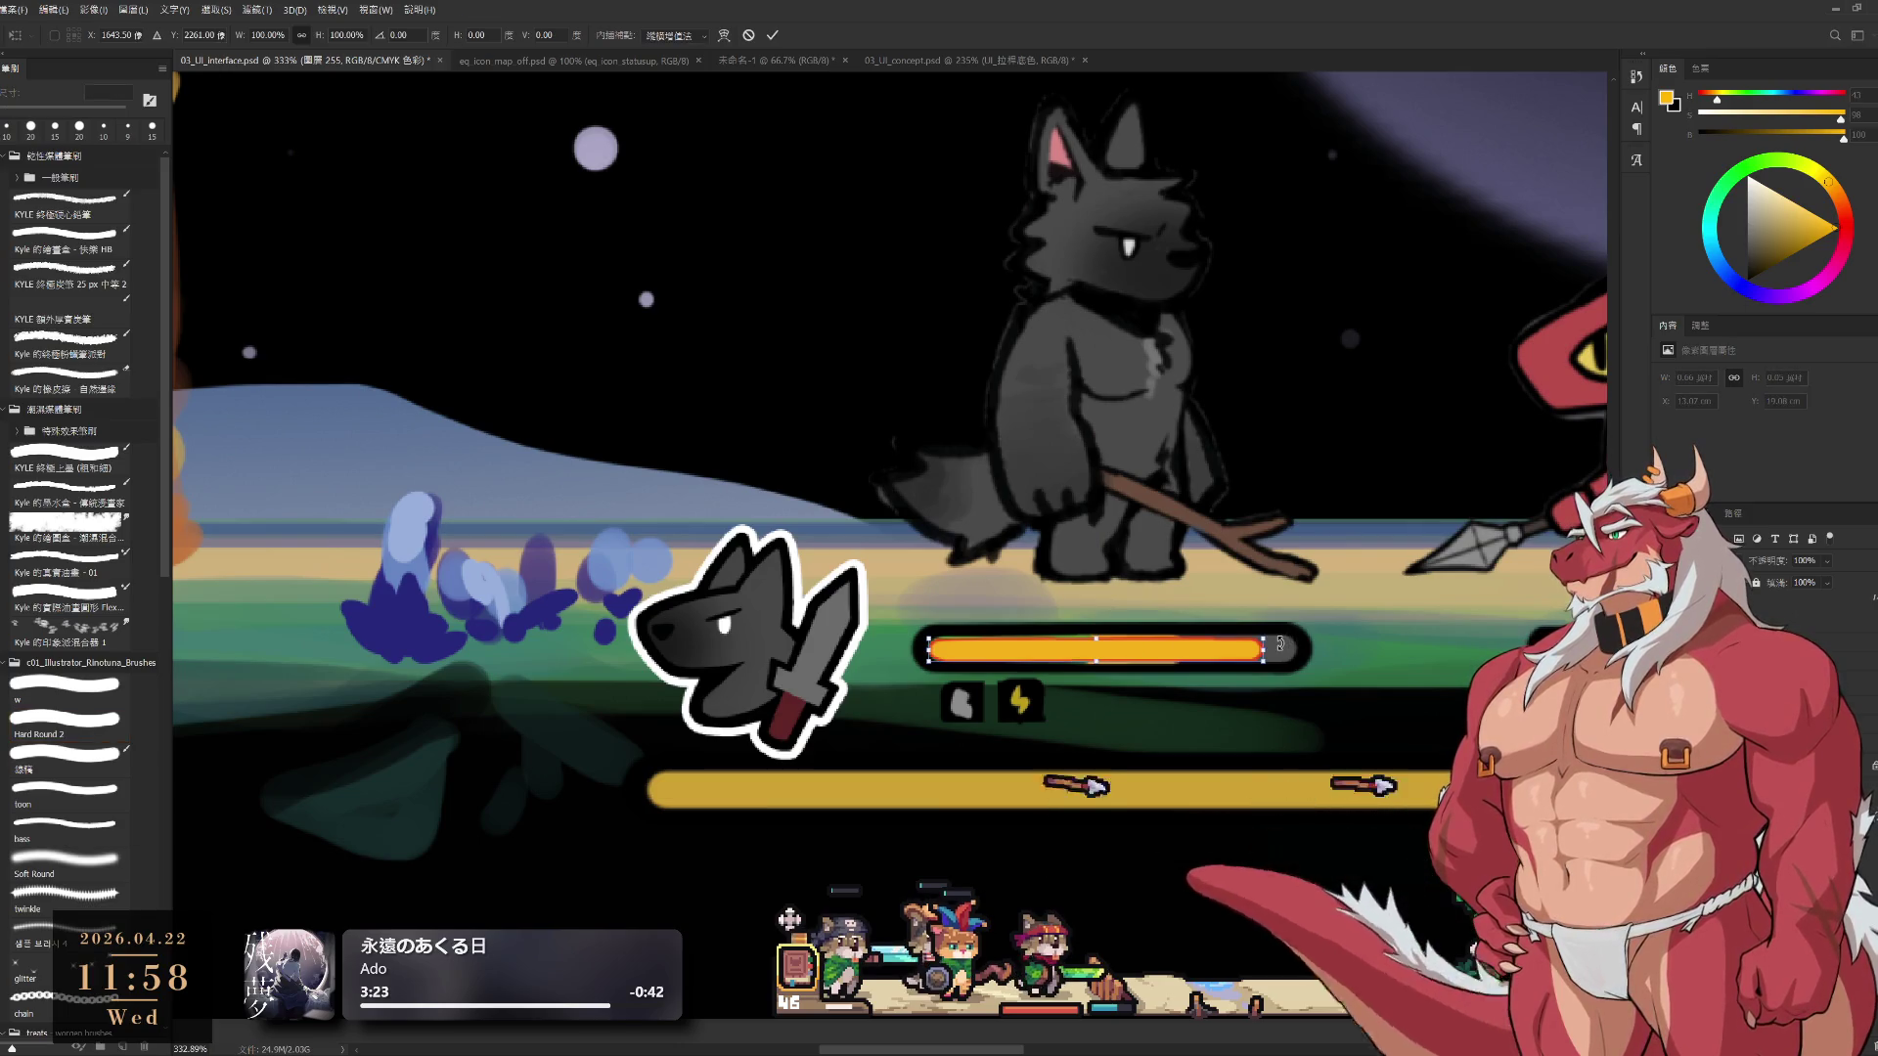
pyautogui.moveTo(1270, 641)
pyautogui.mouseDown()
pyautogui.moveTo(1297, 636)
pyautogui.moveTo(1299, 664)
pyautogui.moveTo(1229, 636)
pyautogui.moveTo(1223, 611)
pyautogui.mouseUp()
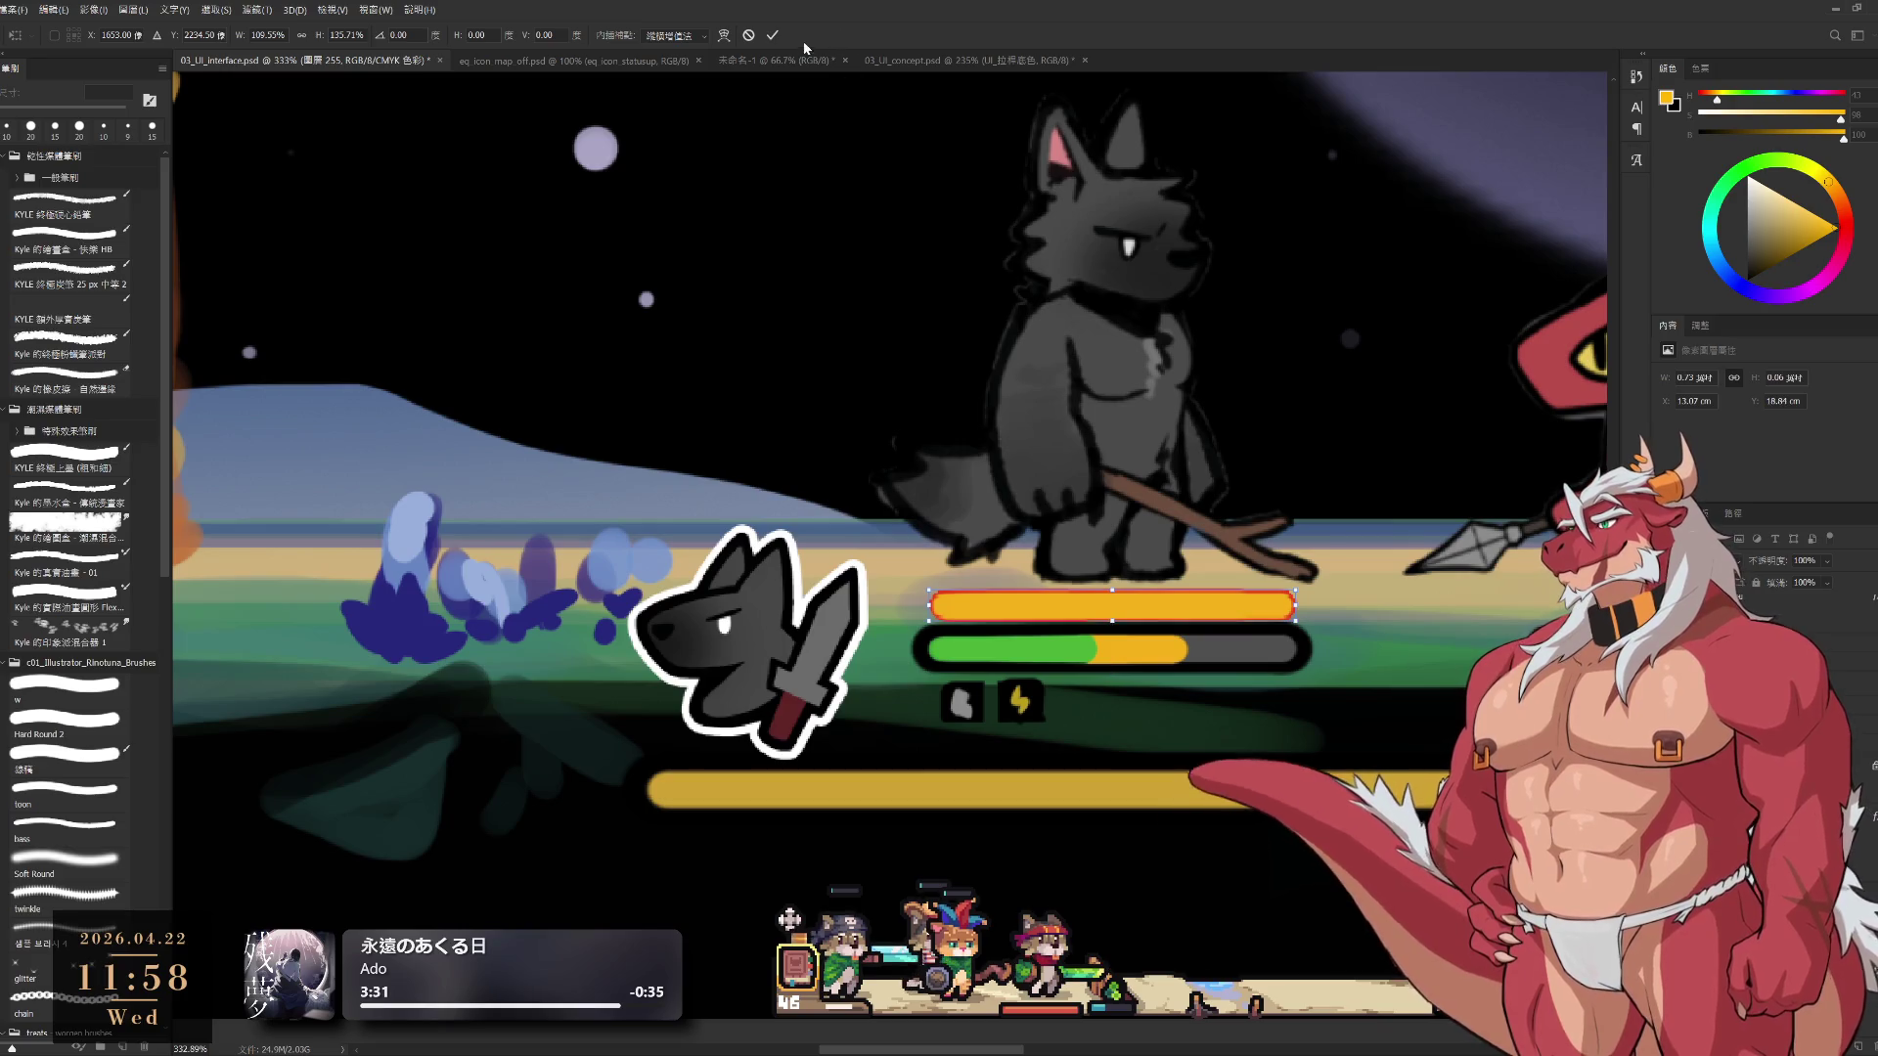
pyautogui.press('Return')
pyautogui.press('e')
pyautogui.hotkey('ctrl', '0')
pyautogui.scroll(3, 1200, 589)
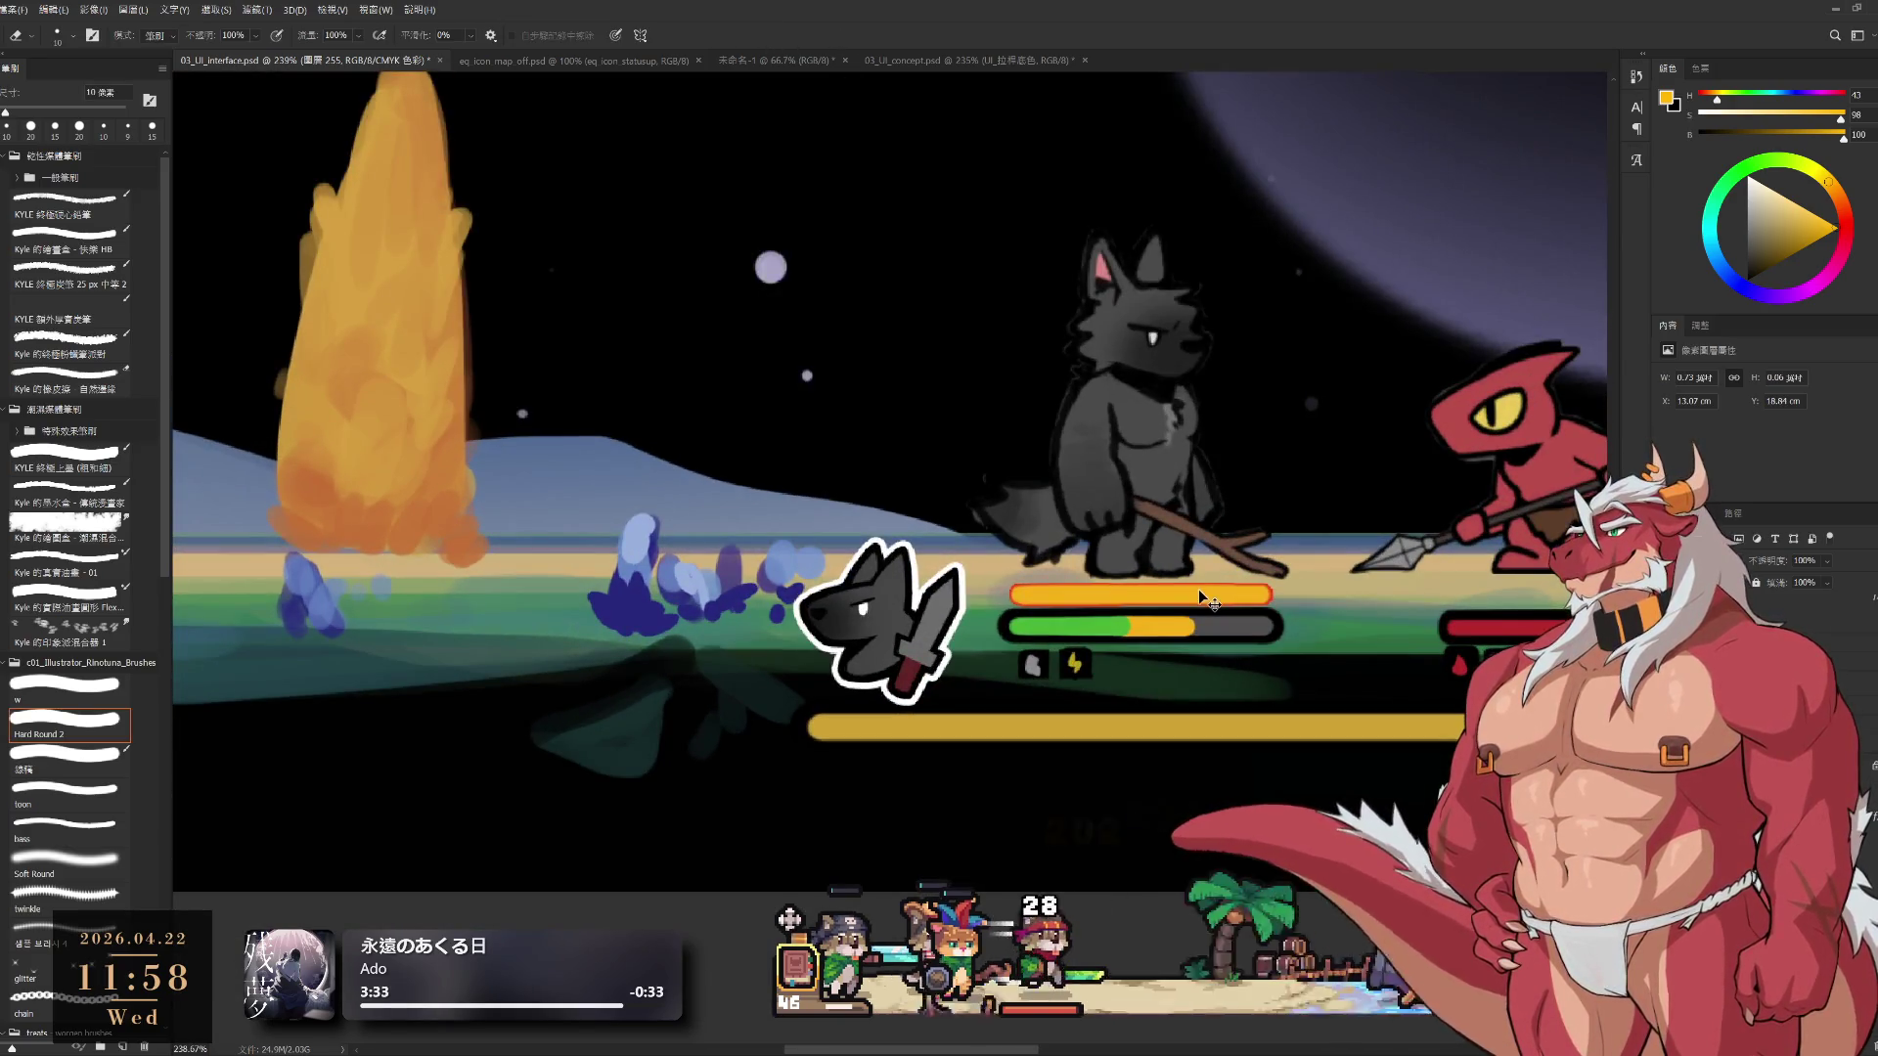
# Nudge the orange bar slightly left and up to align it over the health bar
pyautogui.moveTo(1198, 585); pyautogui.dragTo(1196, 585)
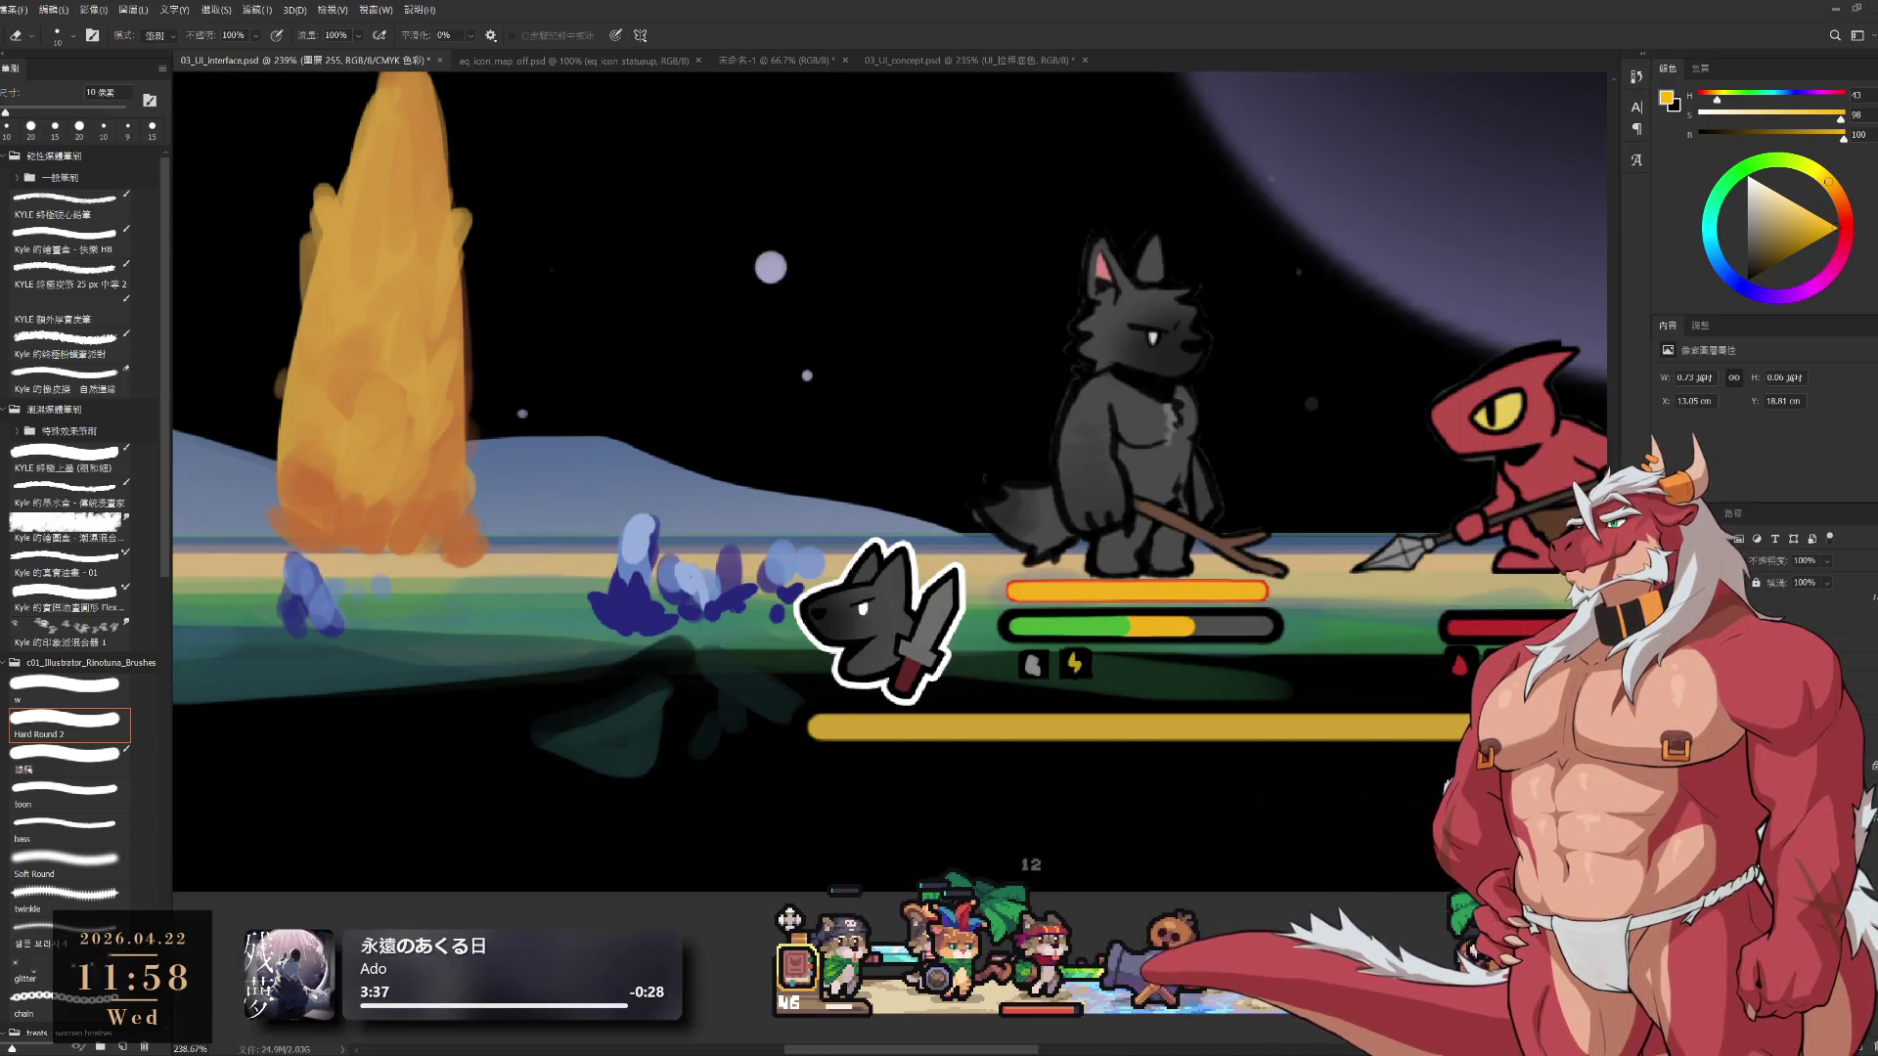
pyautogui.scroll(-5, 921, 441)
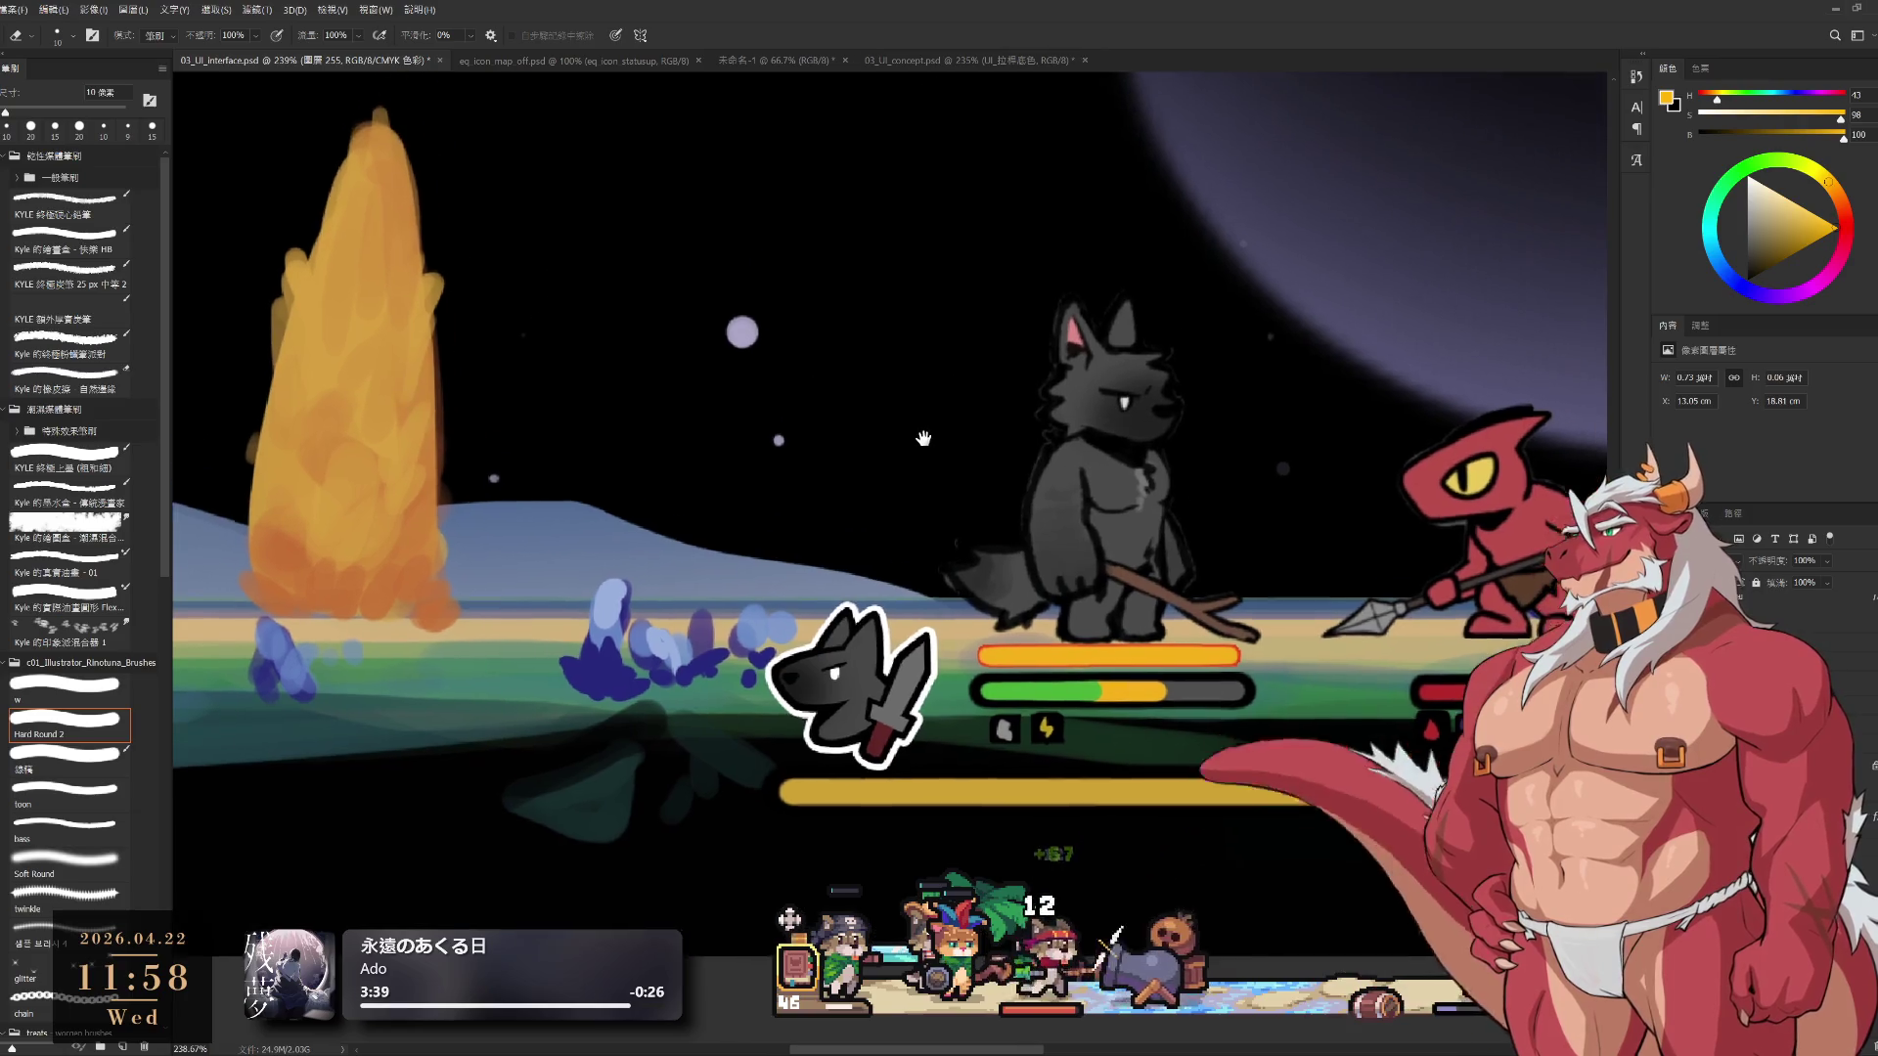
pyautogui.scroll(4, 921, 441)
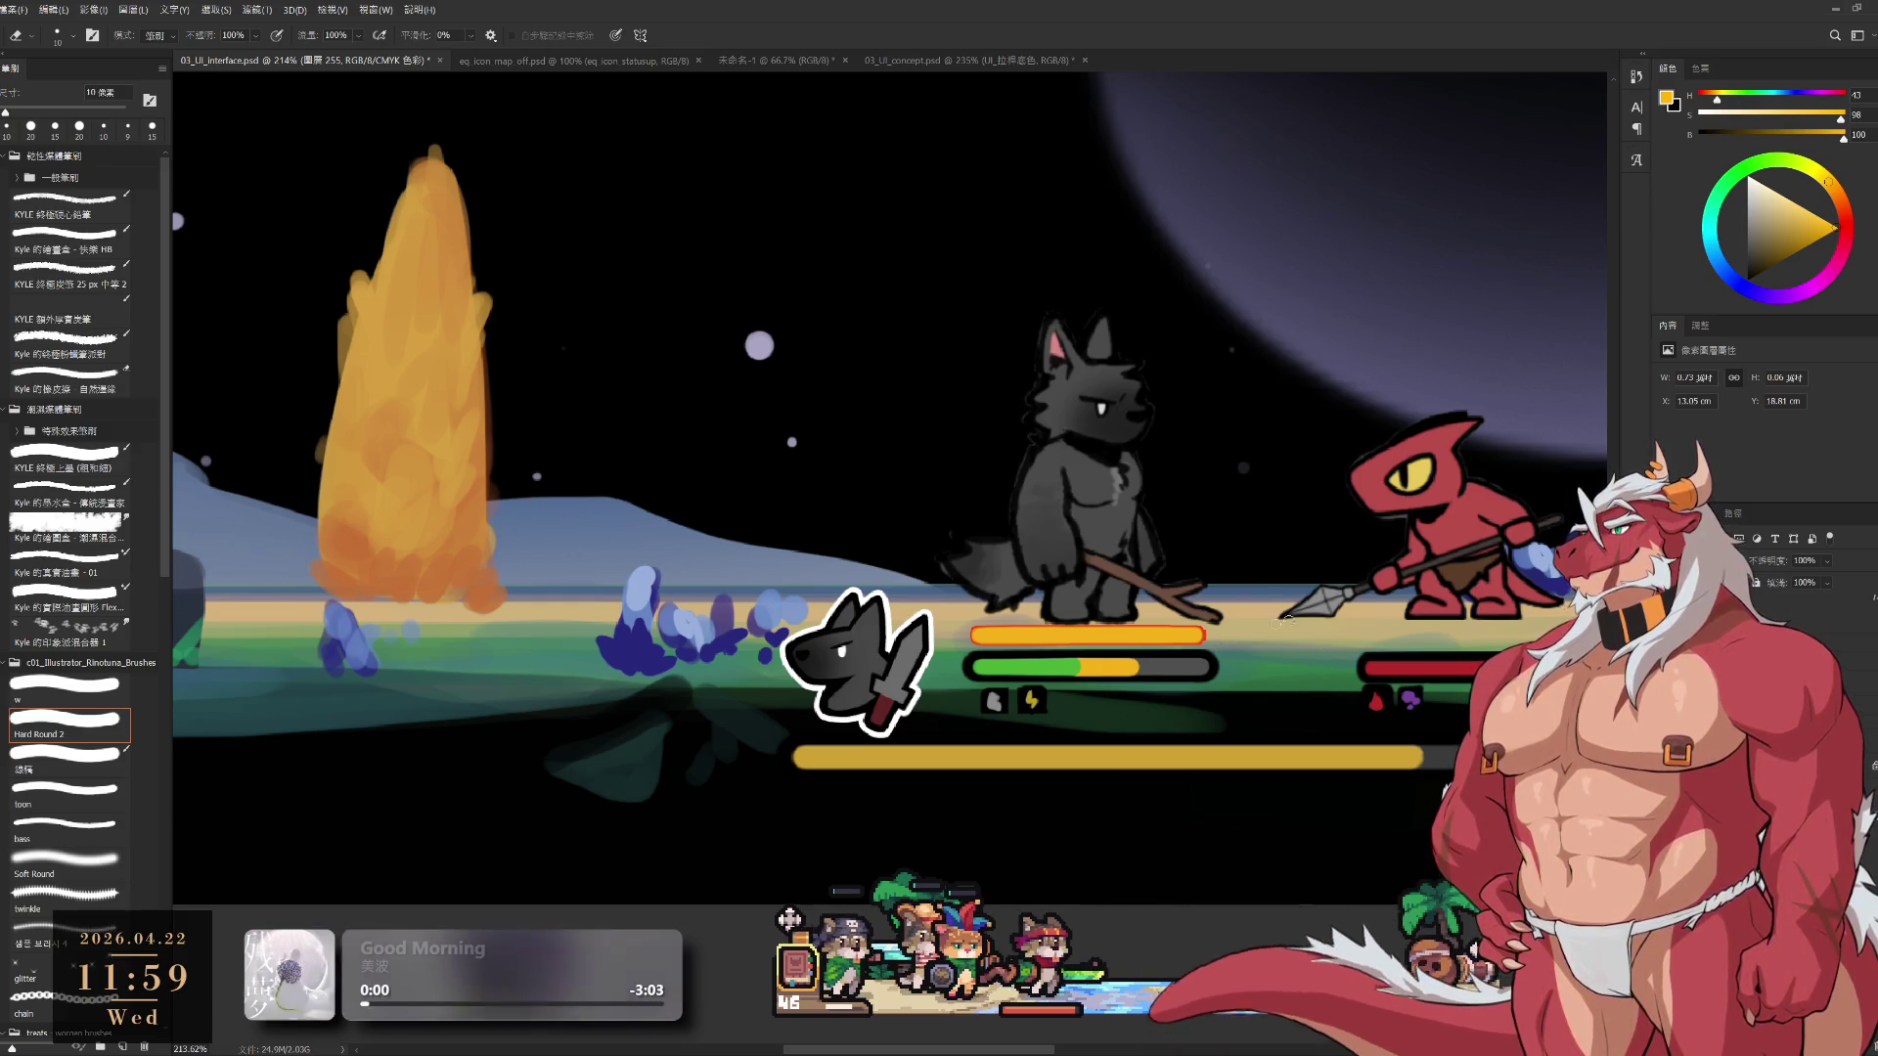
pyautogui.press('b')
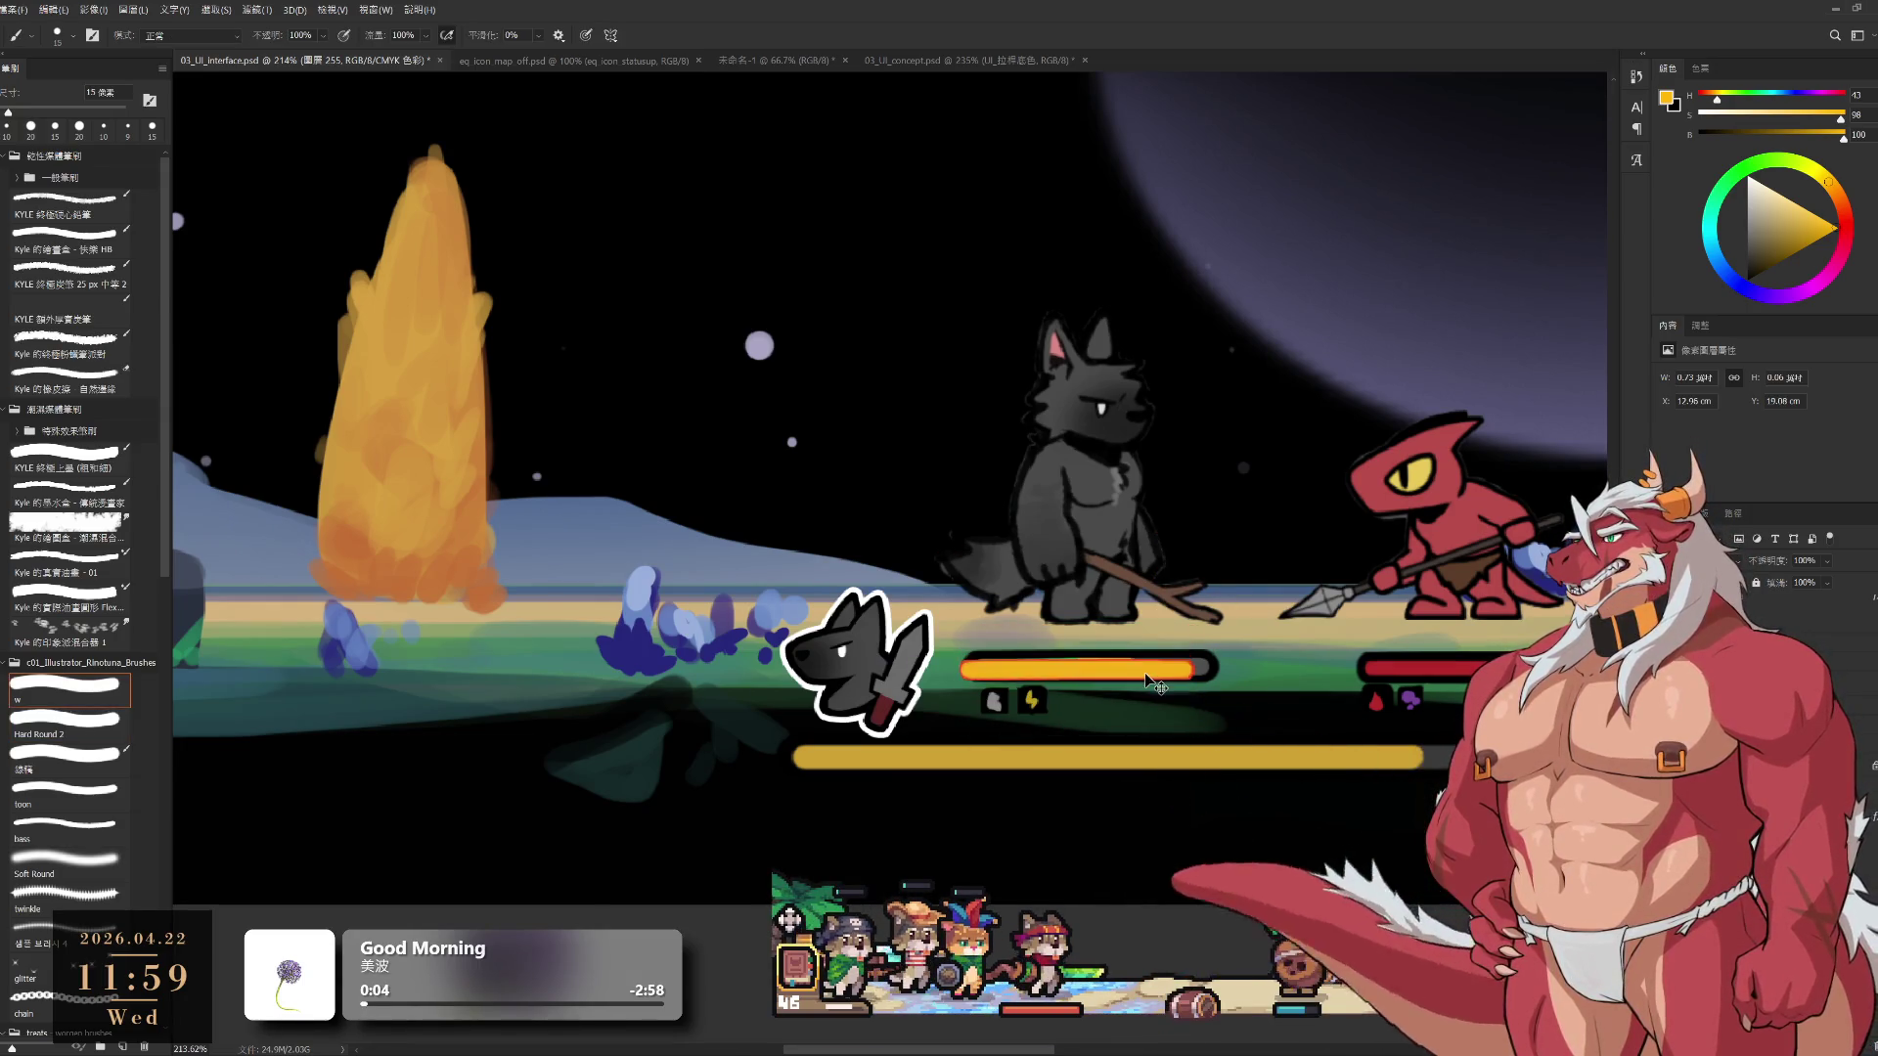
# Paint a new orange stroke below the yellow bar, then move it just above the green health bar
pyautogui.moveTo(956, 820); pyautogui.dragTo(1186, 820)
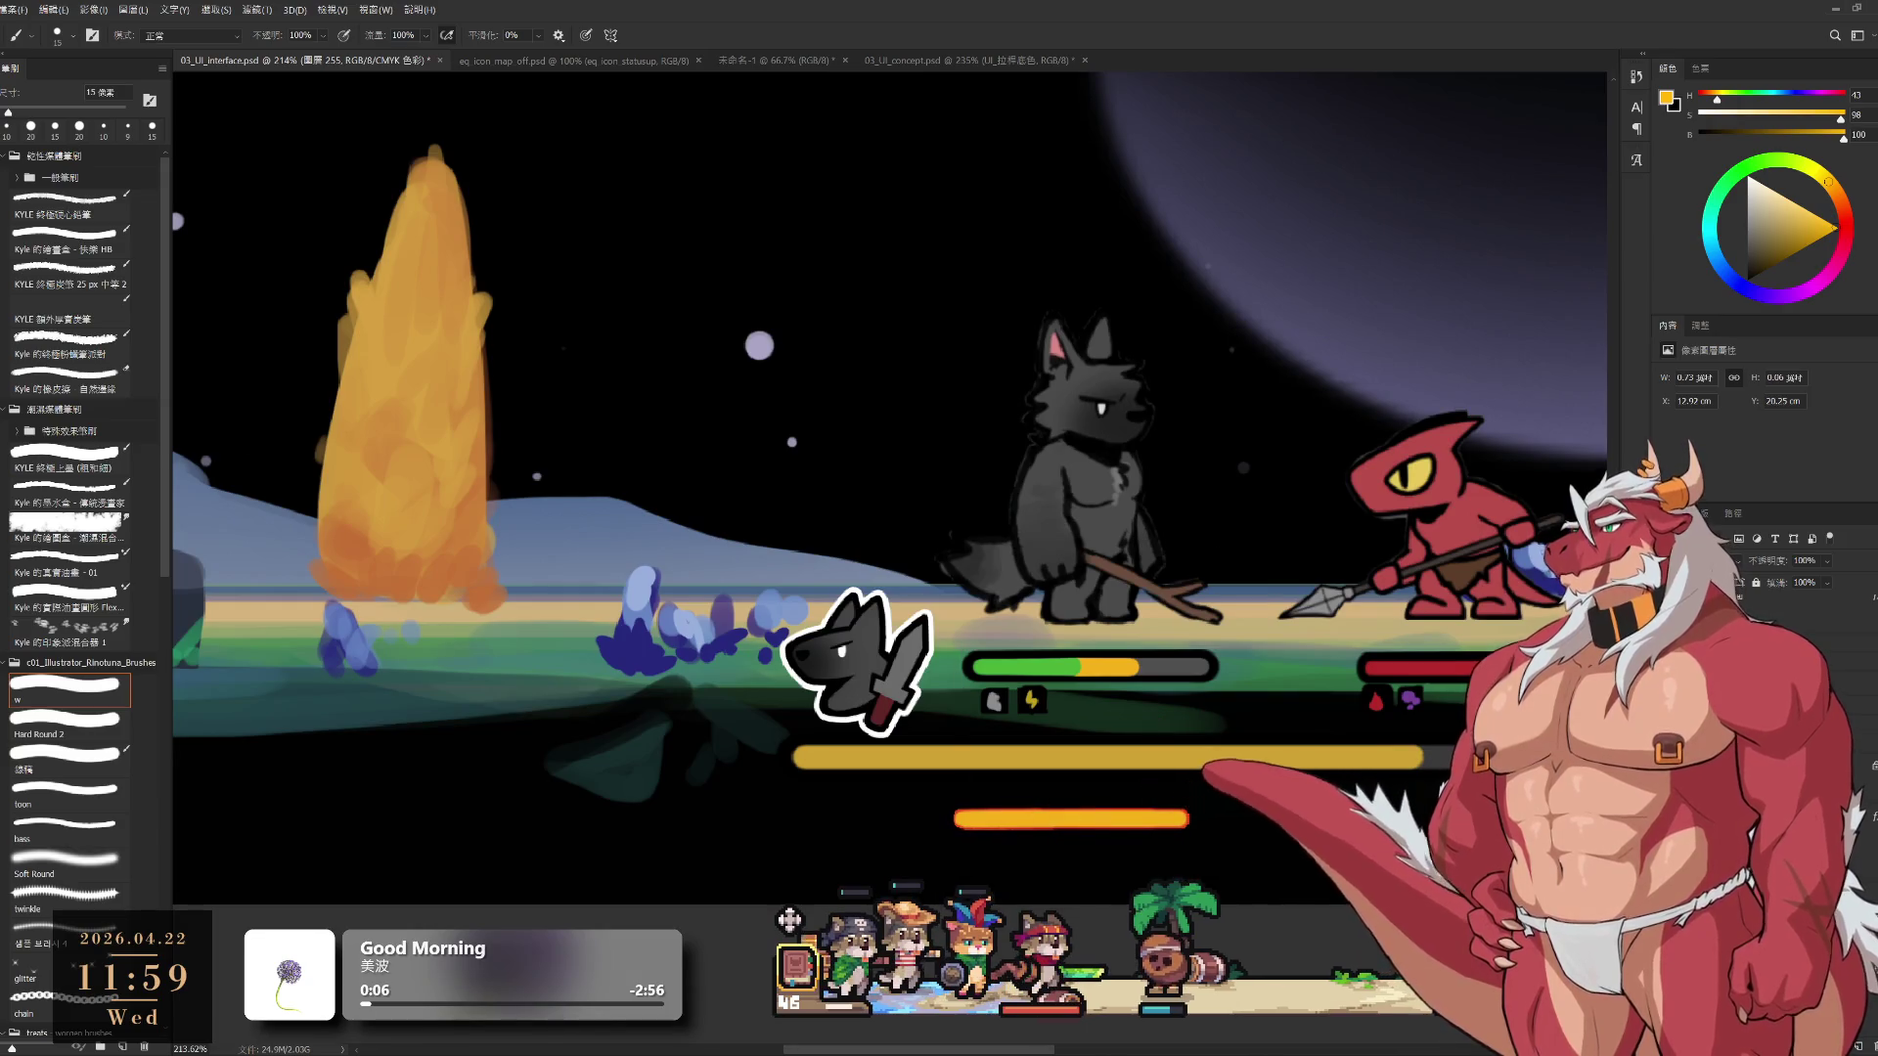
pyautogui.press('m')
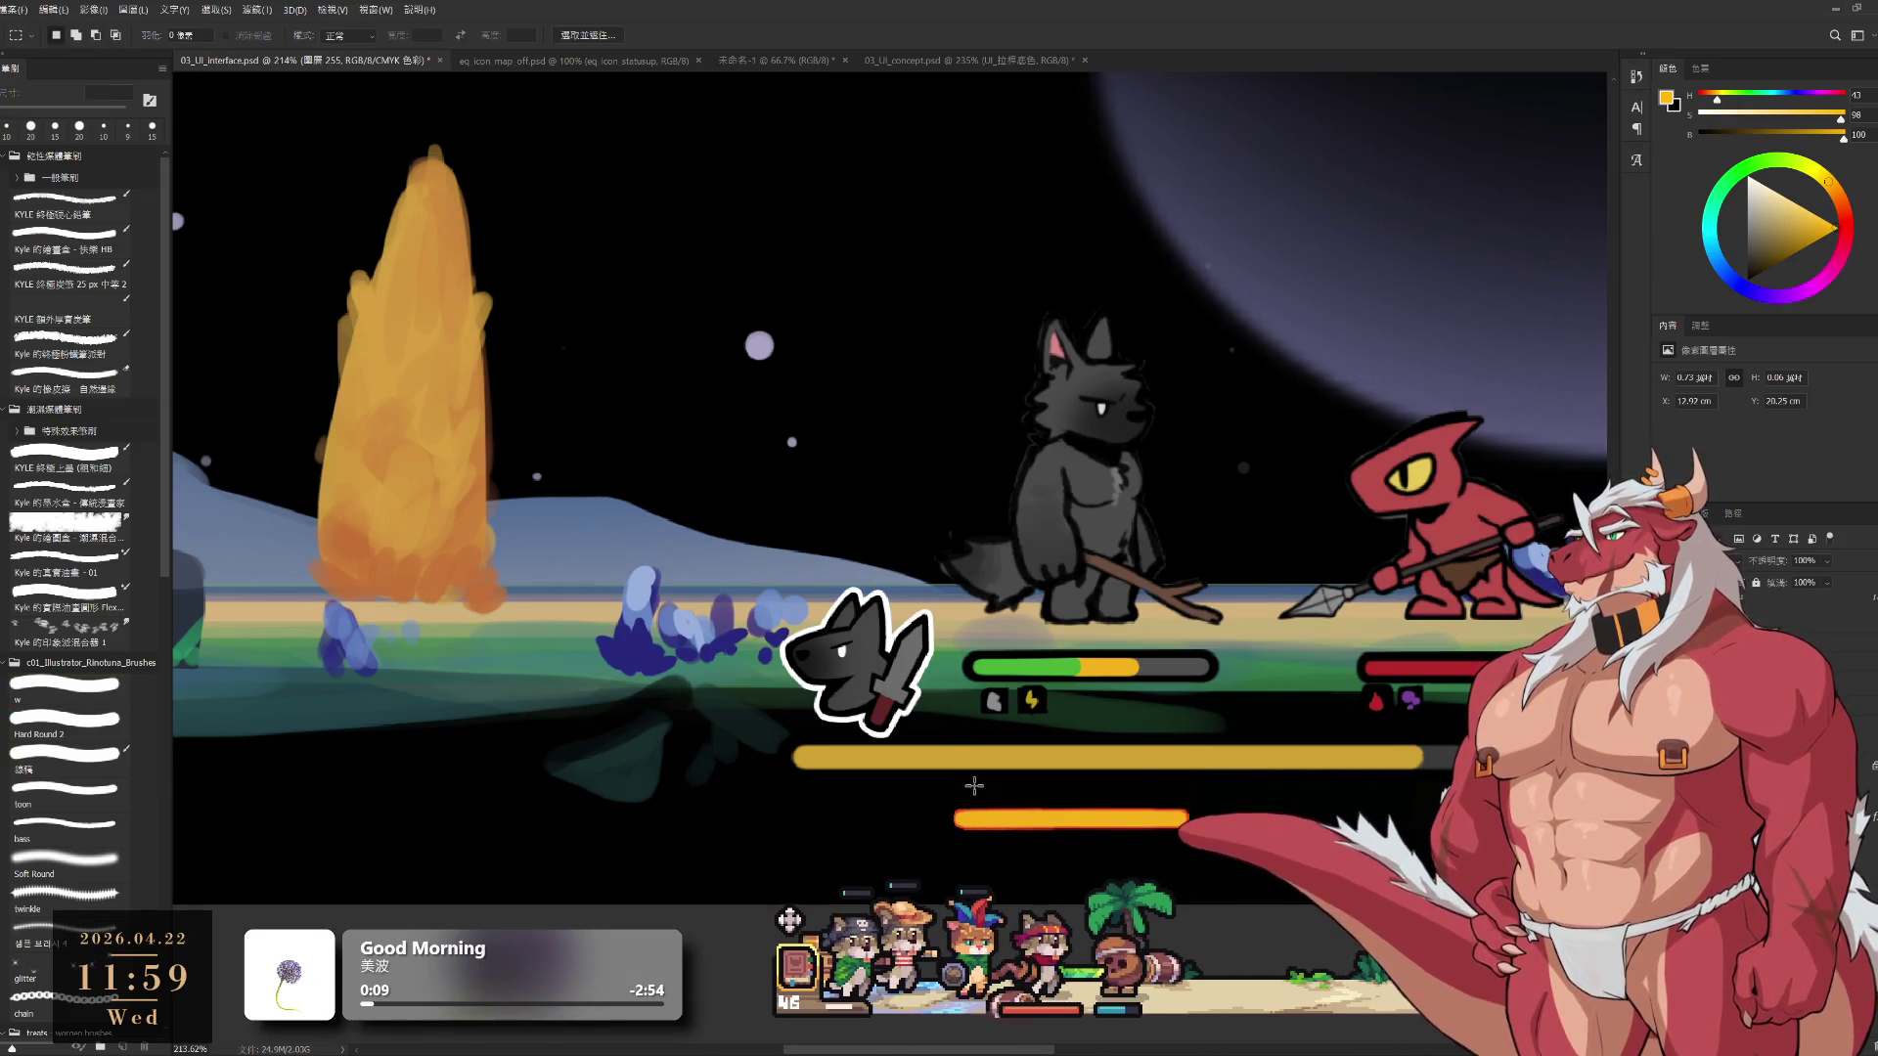
pyautogui.keyDown('ctrl'); pyautogui.click(1171, 834); pyautogui.keyUp('ctrl')
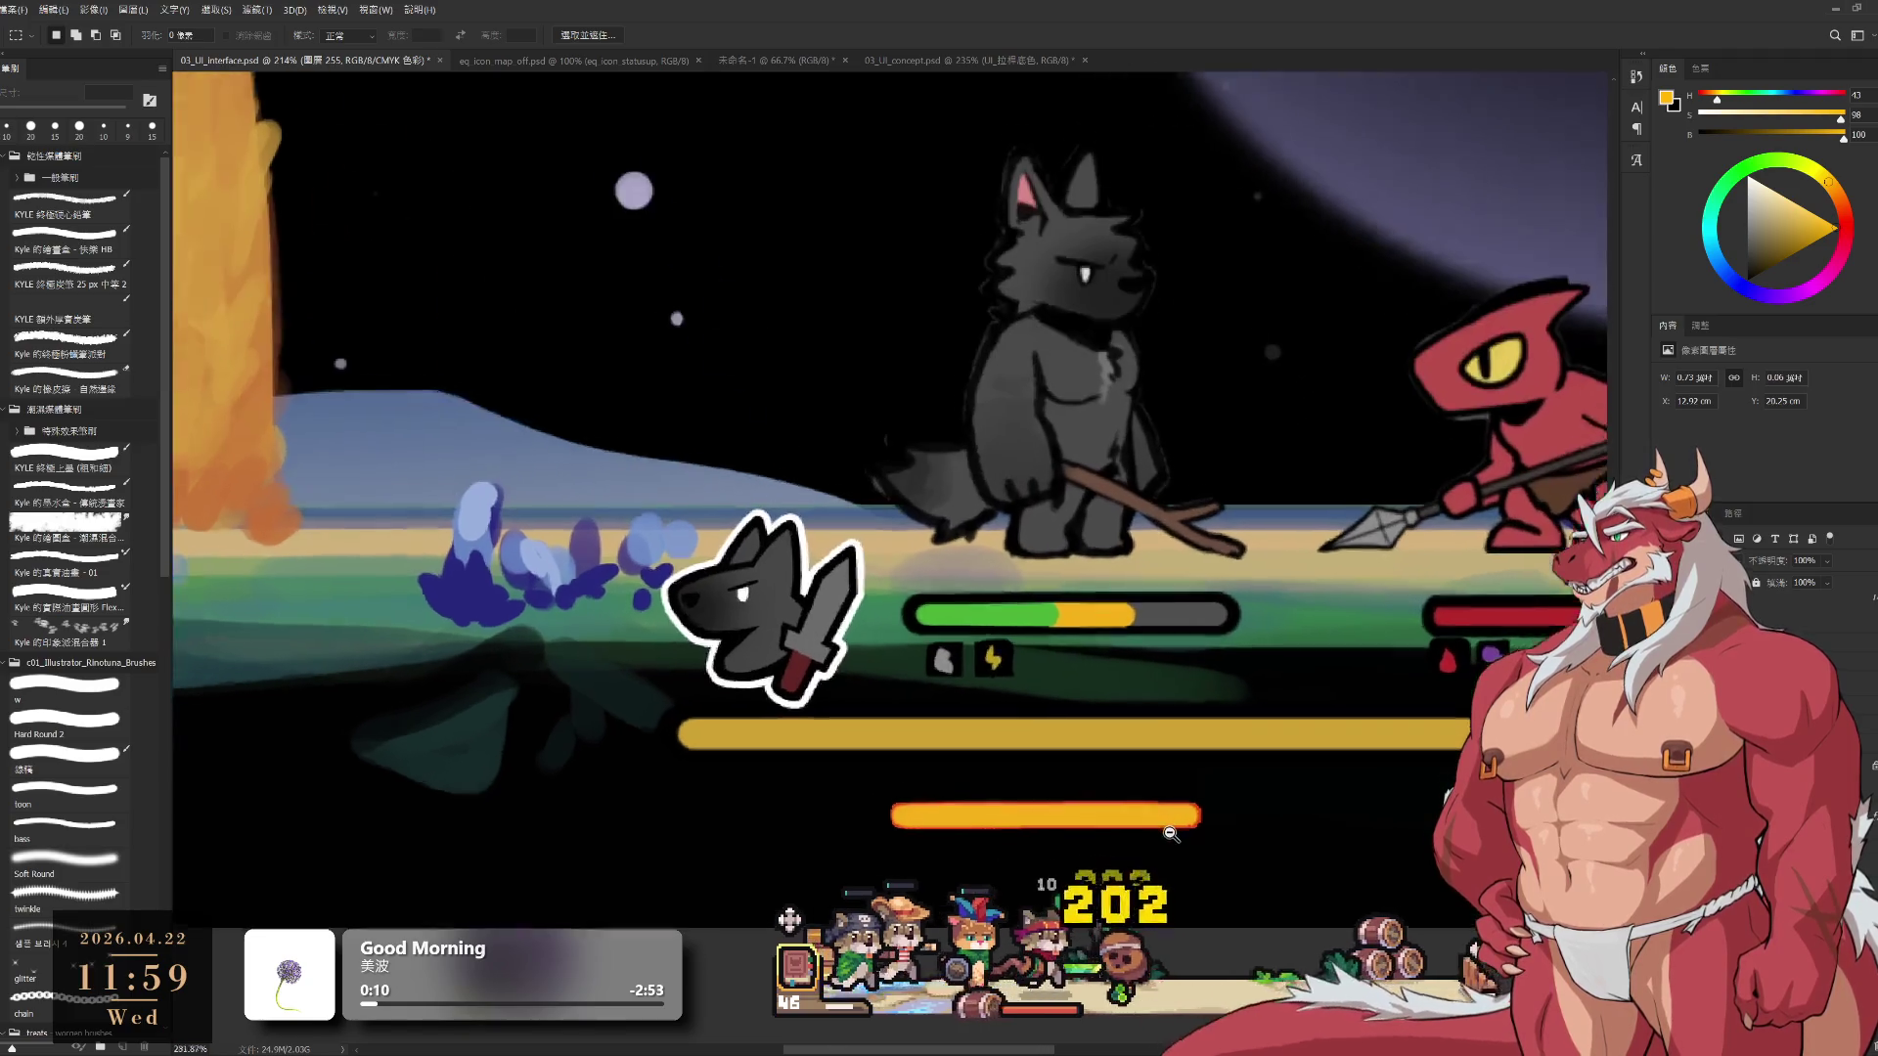
pyautogui.keyDown('ctrl'); pyautogui.click(1171, 834); pyautogui.keyUp('ctrl')
pyautogui.moveTo(1170, 873); pyautogui.dragTo(907, 770)
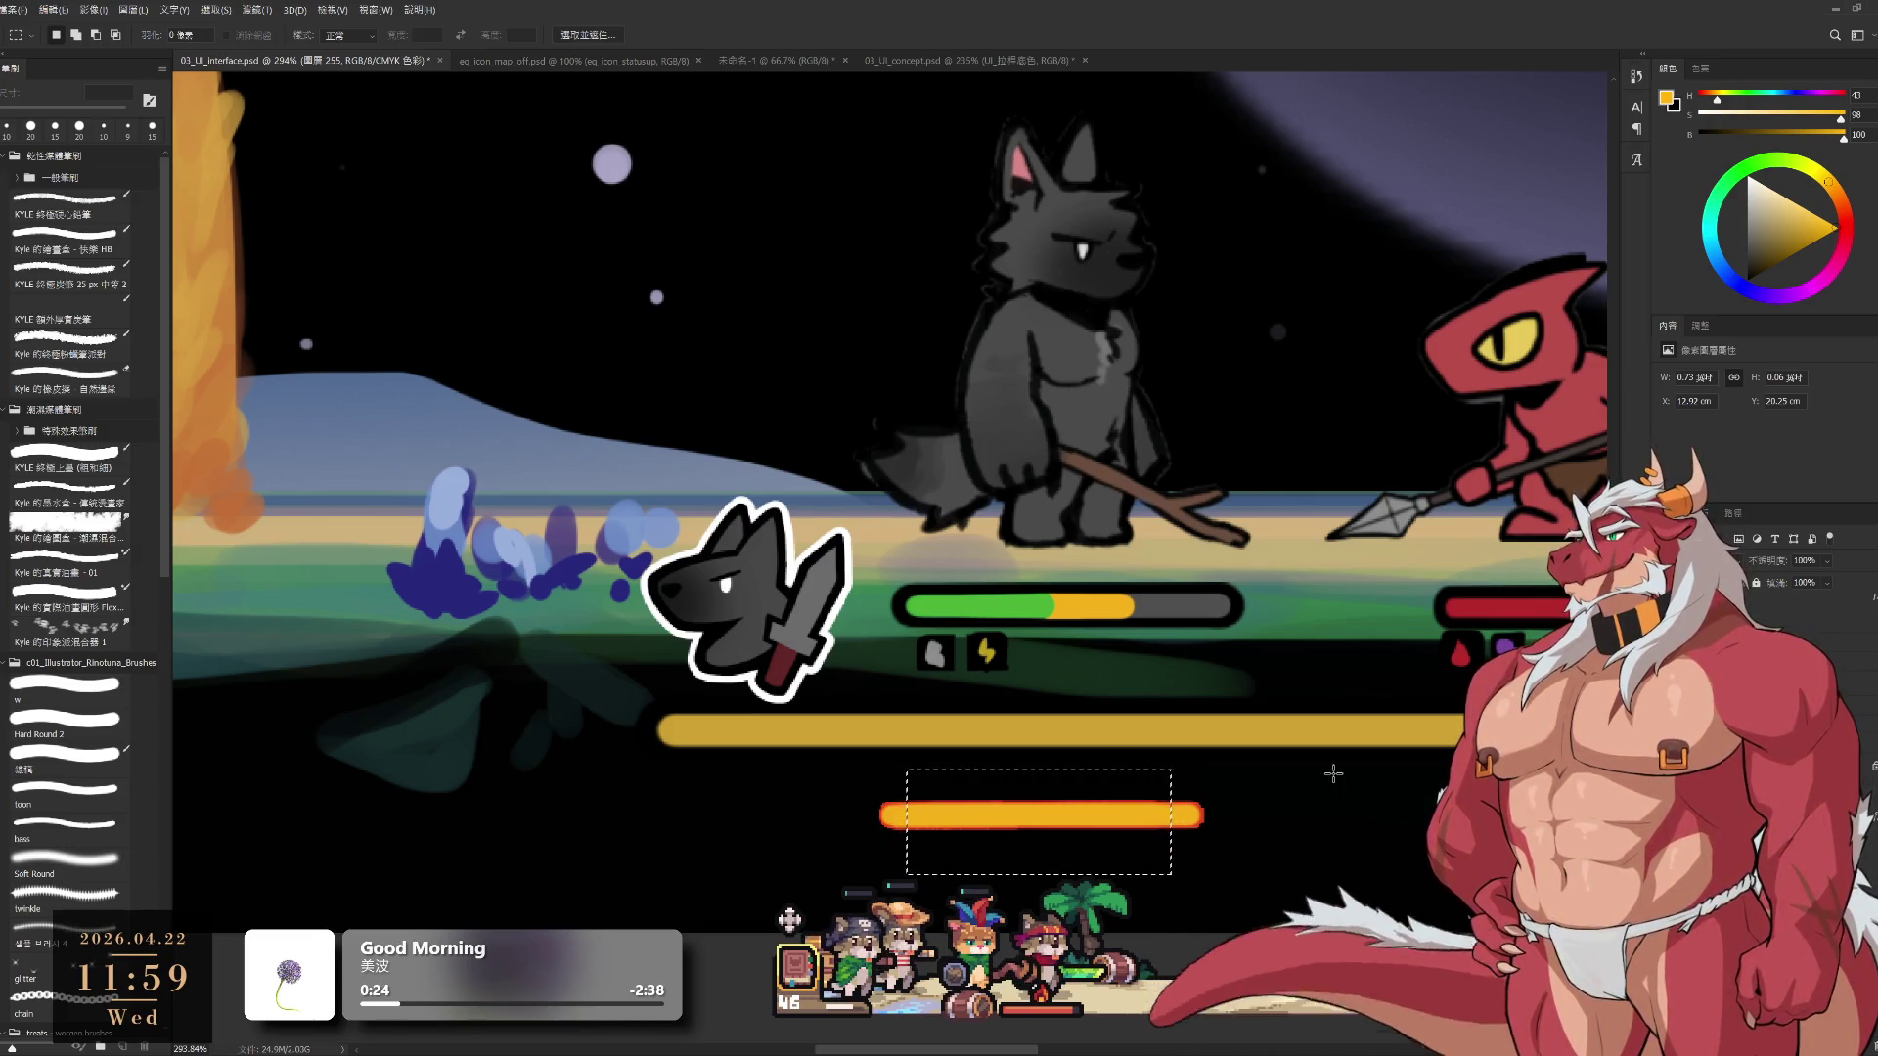
pyautogui.hotkey('ctrl', 'd')
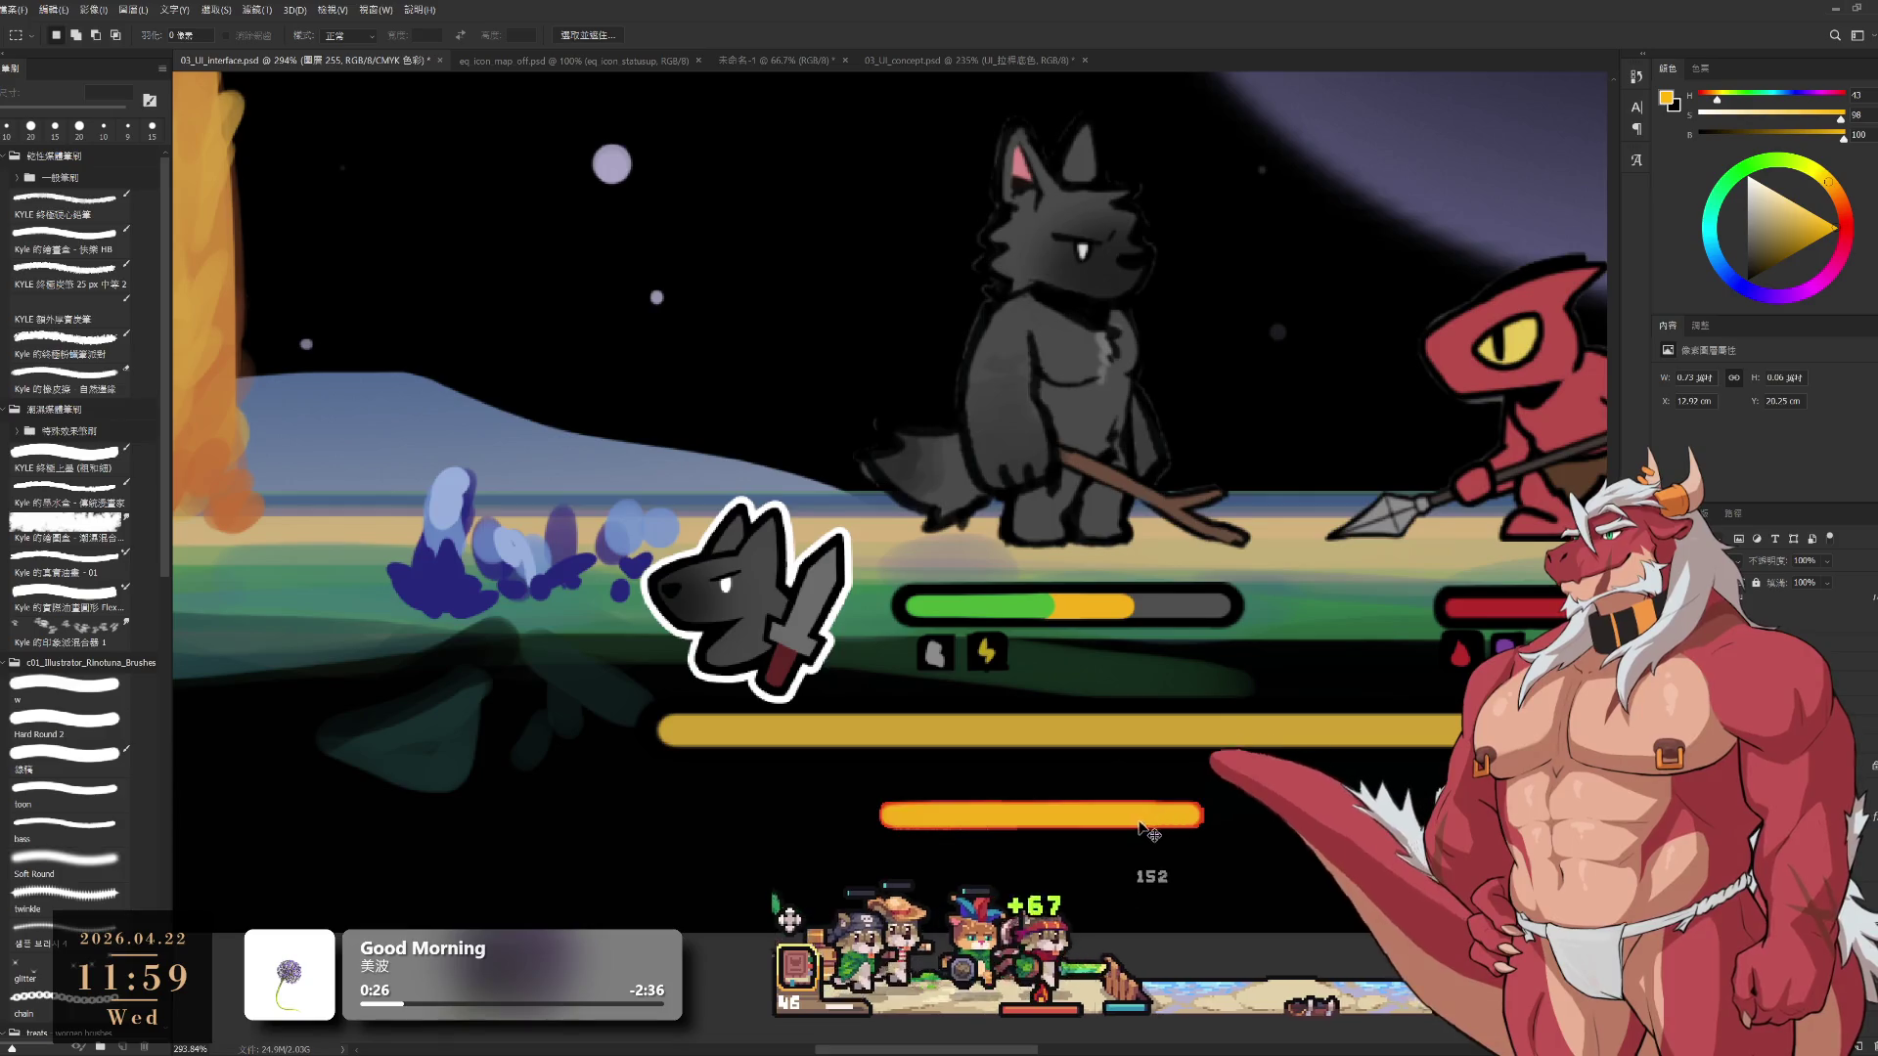
pyautogui.moveTo(1143, 827); pyautogui.dragTo(1158, 575)
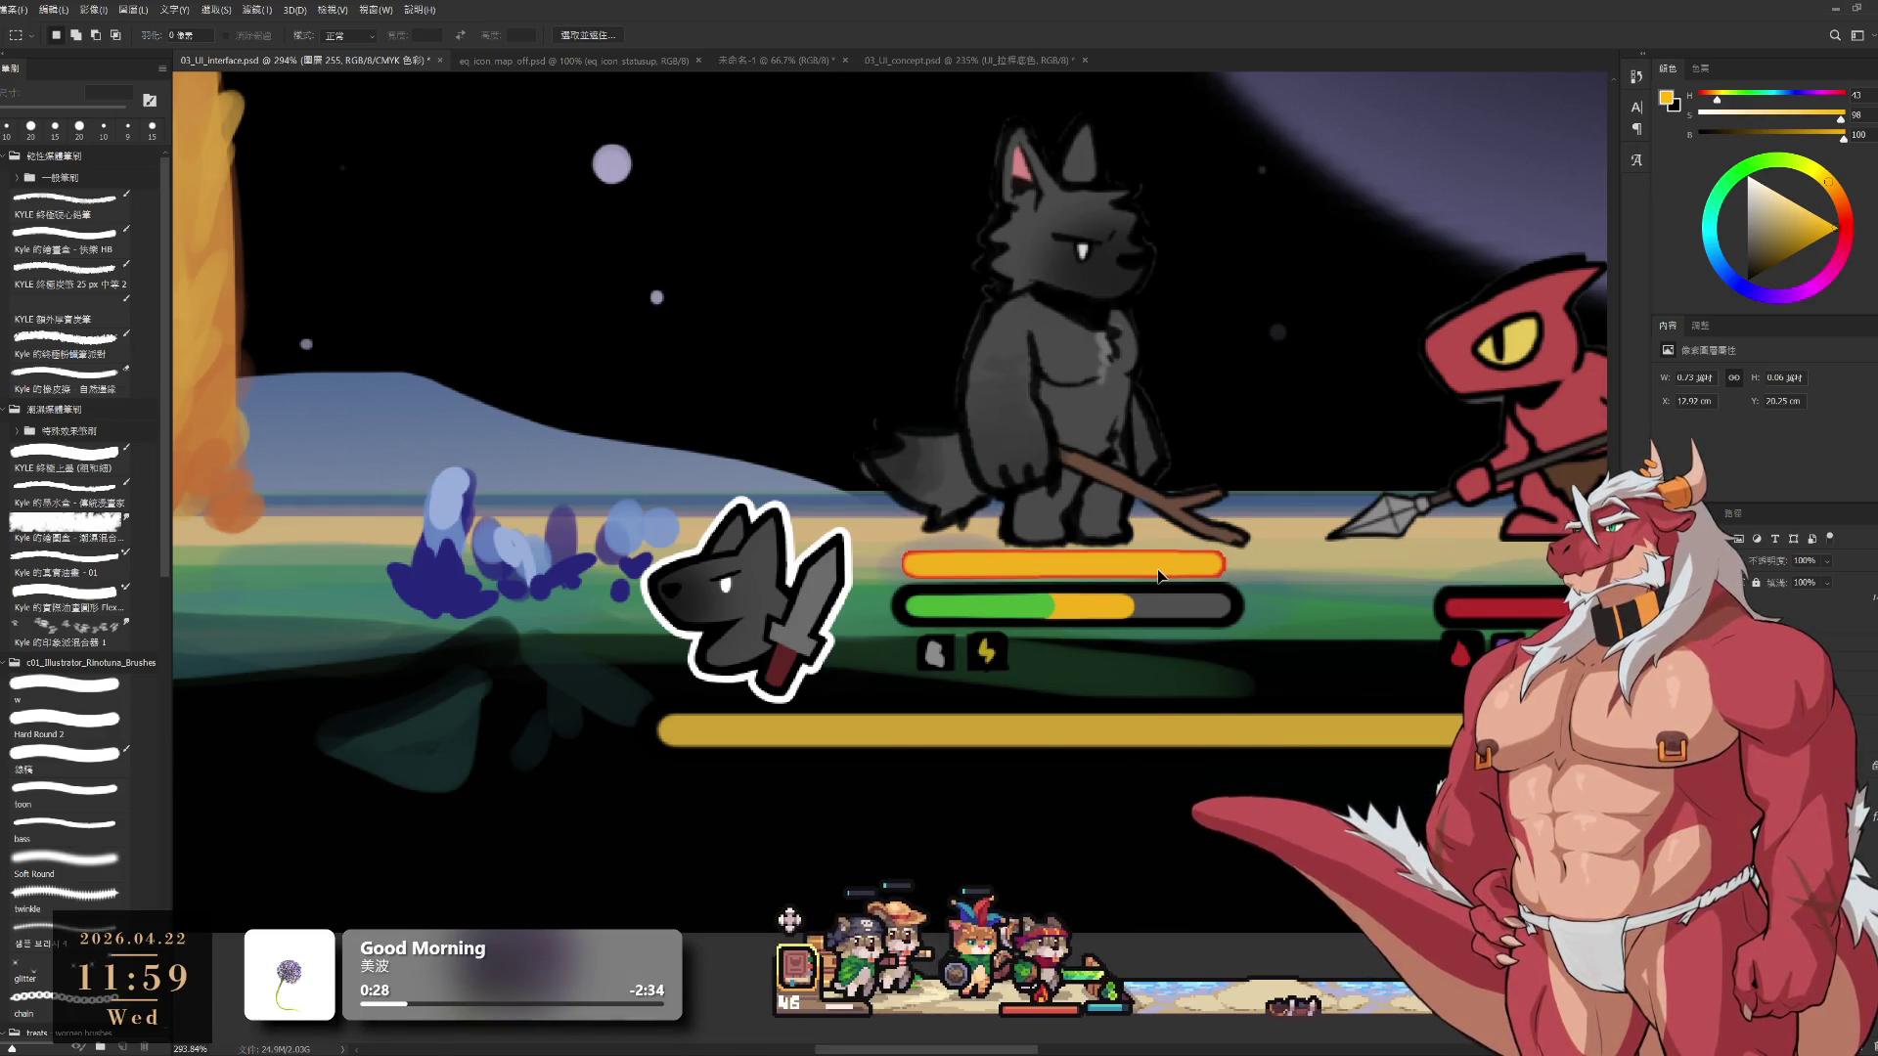
pyautogui.scroll(2, 1271, 607)
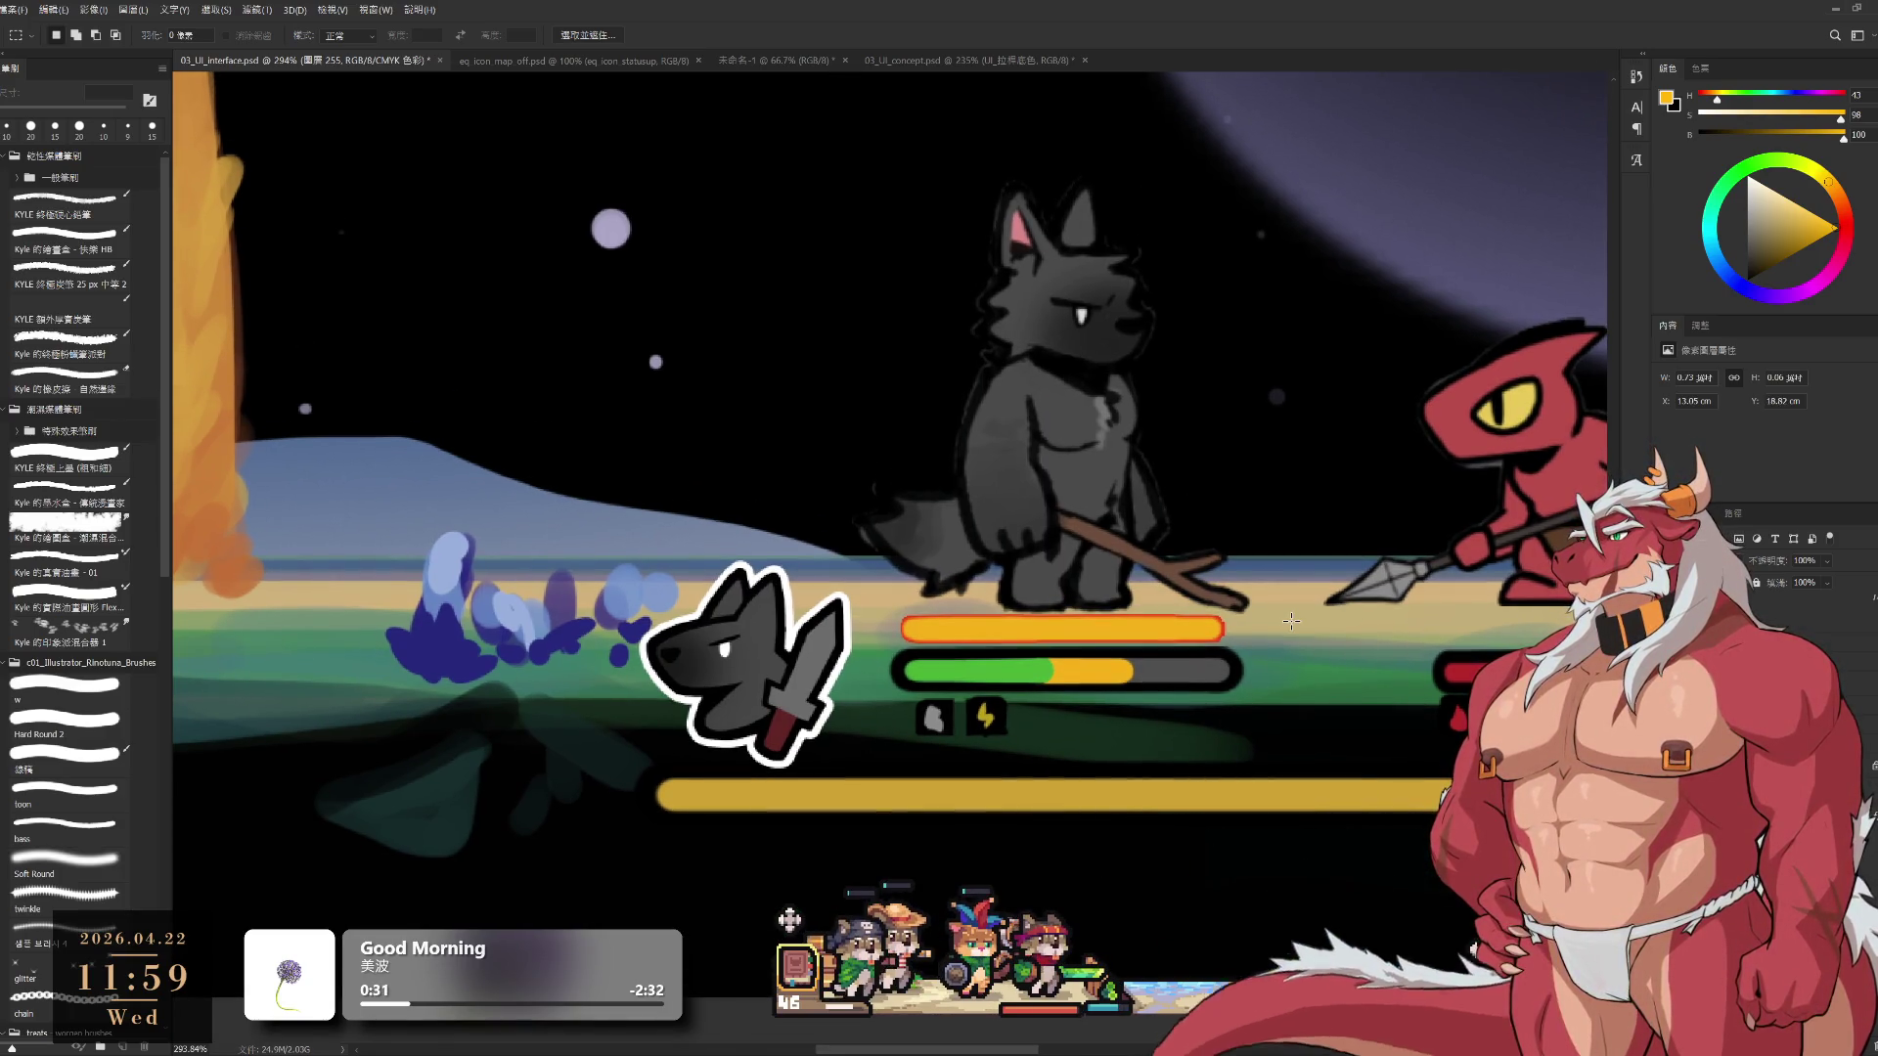
pyautogui.scroll(-3, 1245, 709)
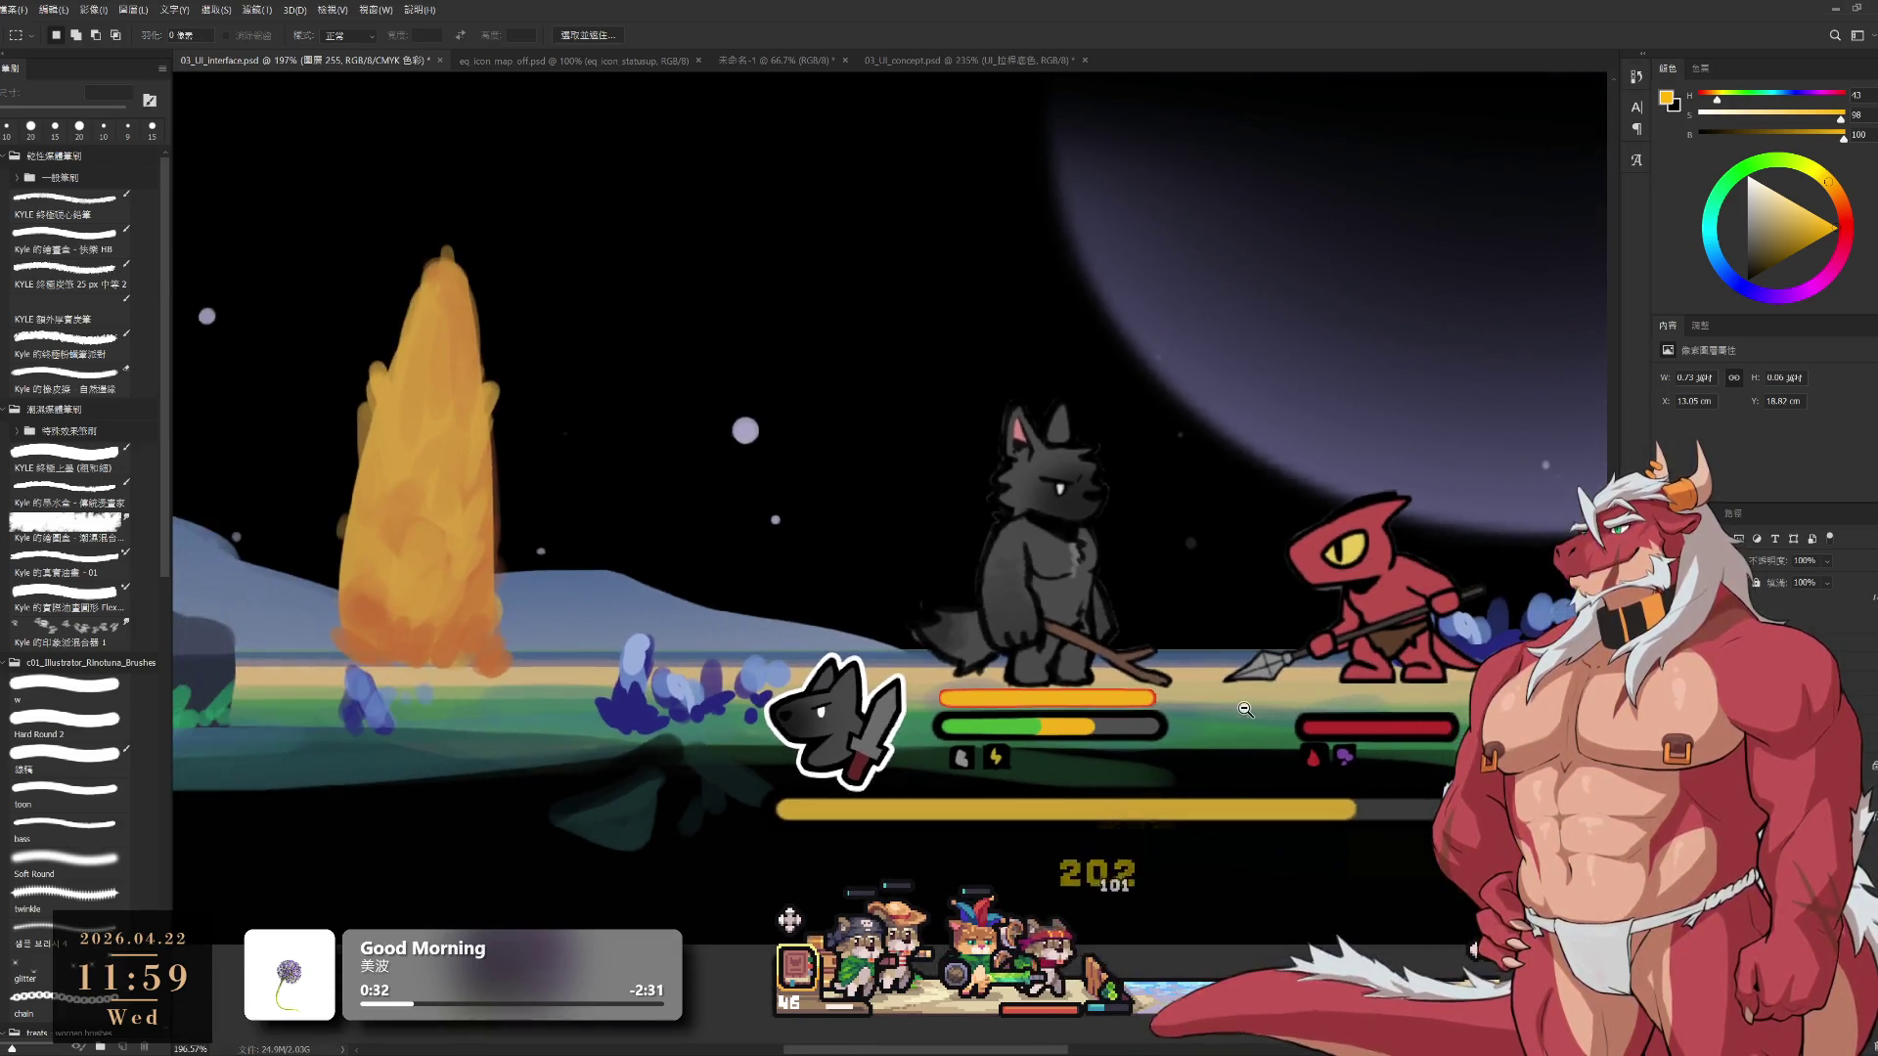
pyautogui.hscroll(3, 1246, 709)
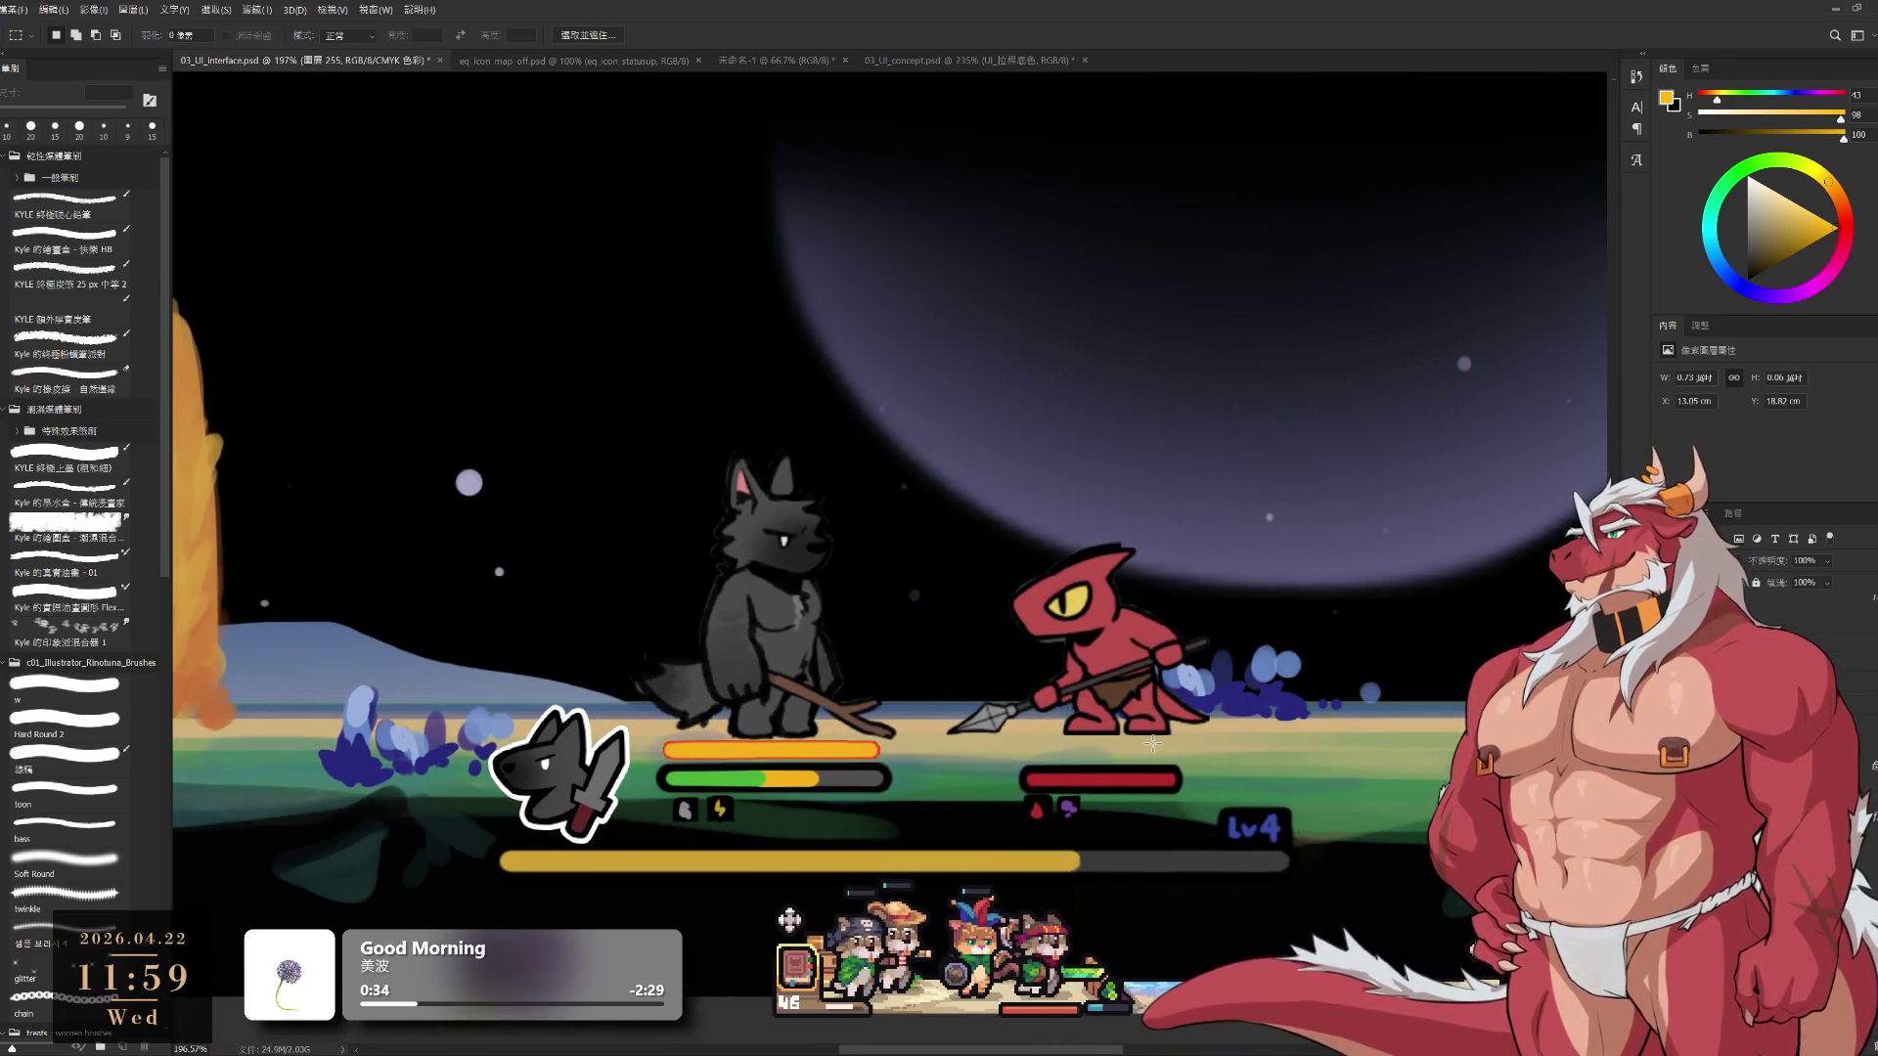
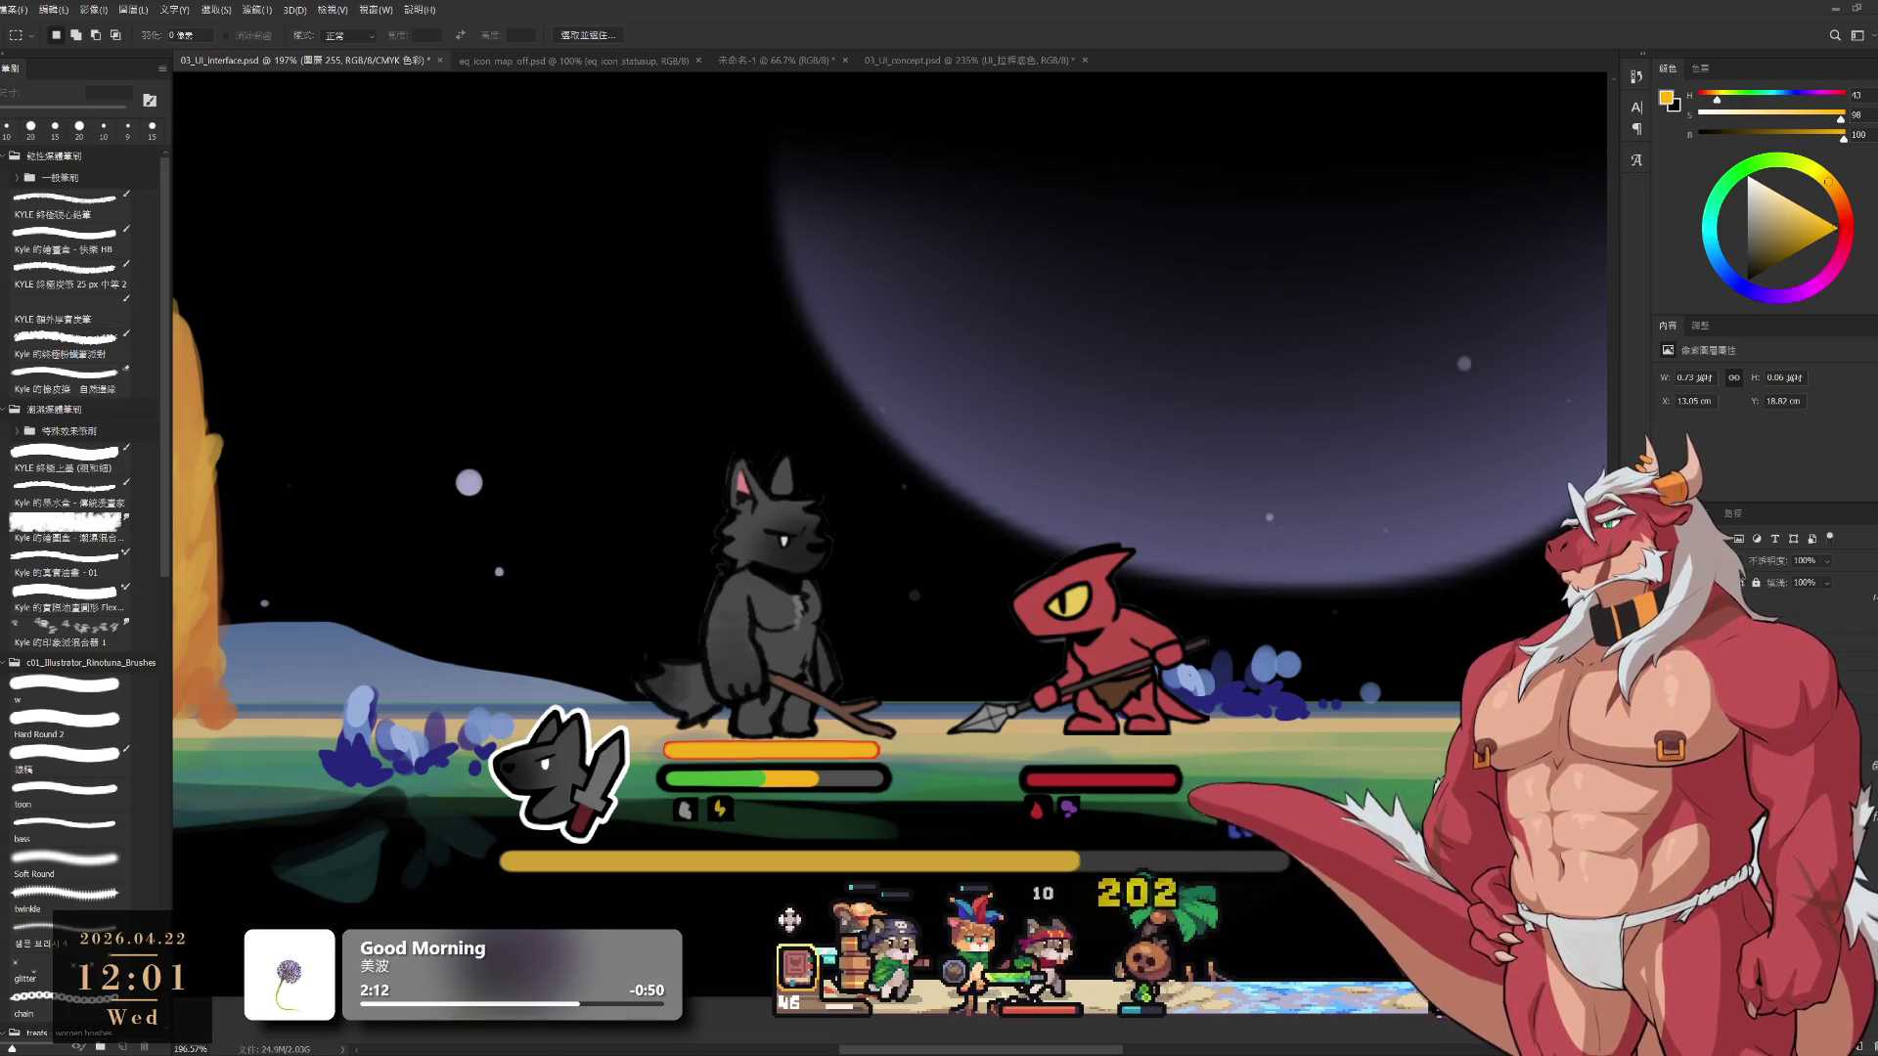
# Select layer 圖層 39 拷貝 and marquee the status-bar strip and the blood-drop icon area
pyautogui.scroll(-5, 1077, 499)
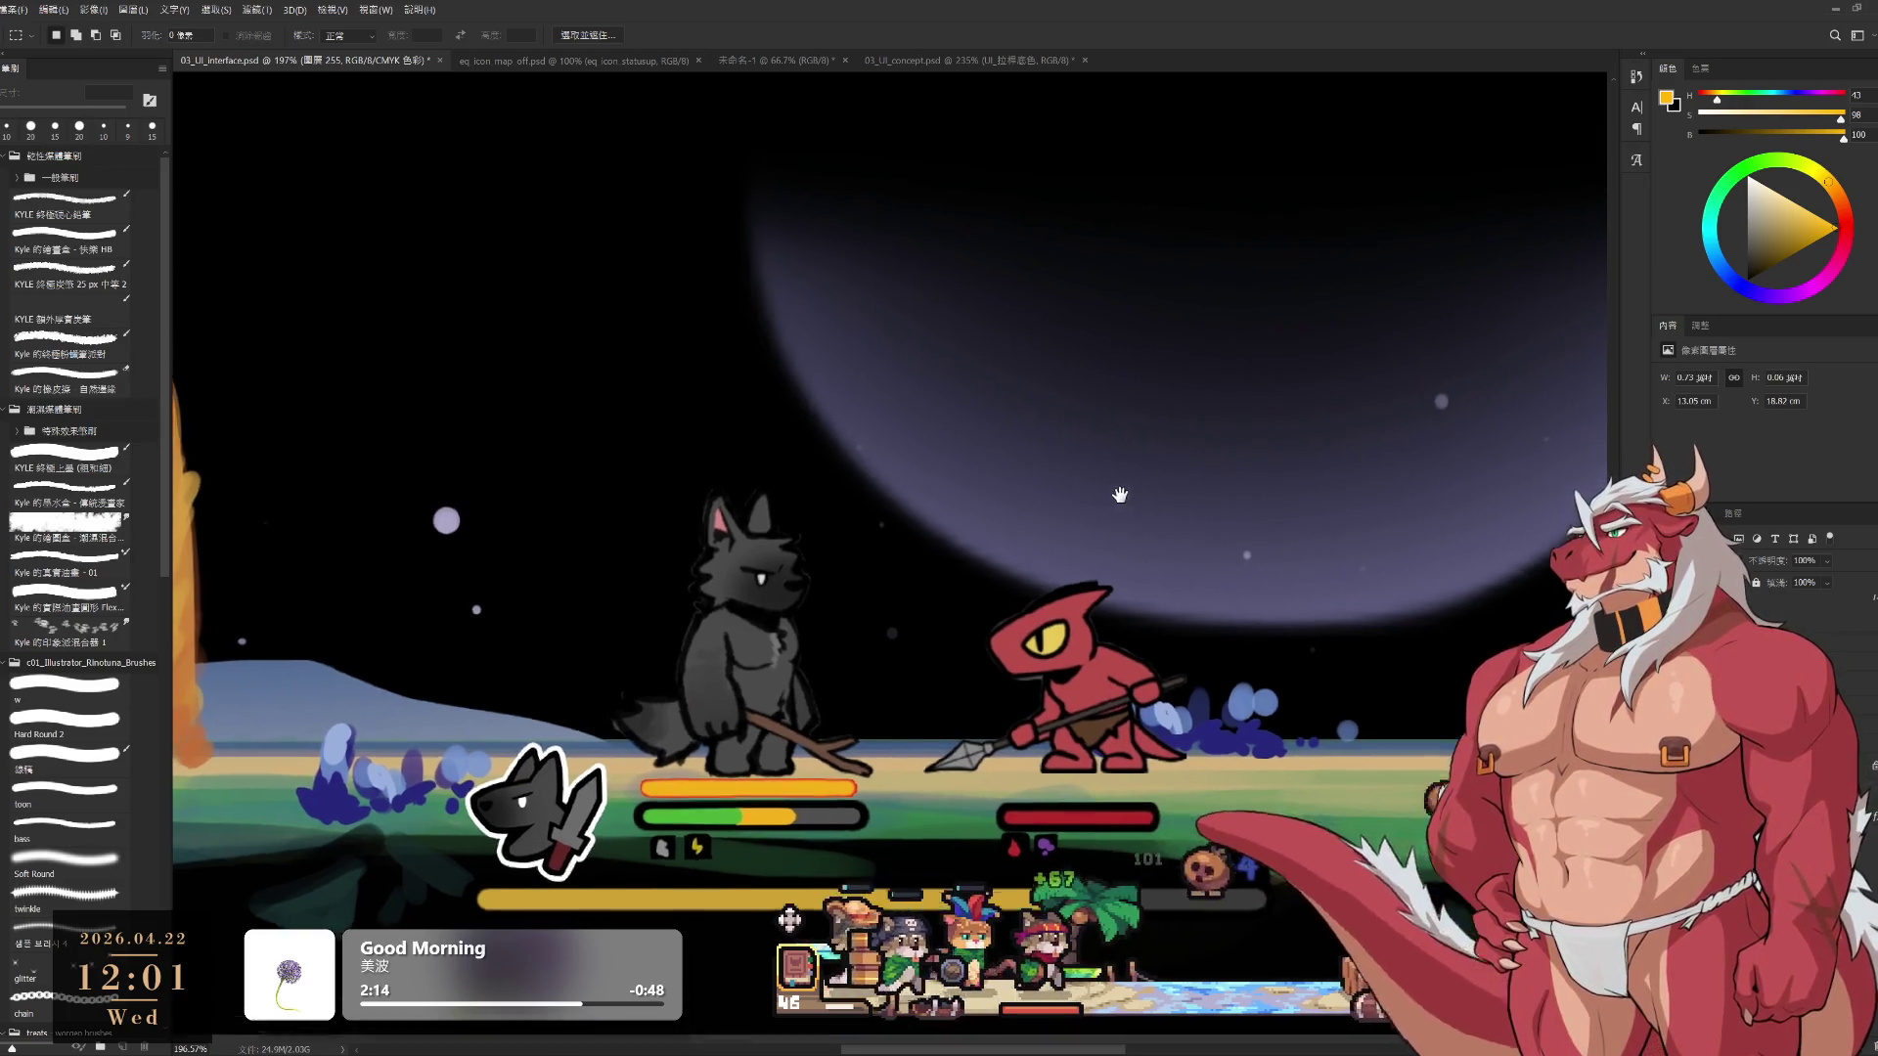
pyautogui.scroll(2, 1105, 499)
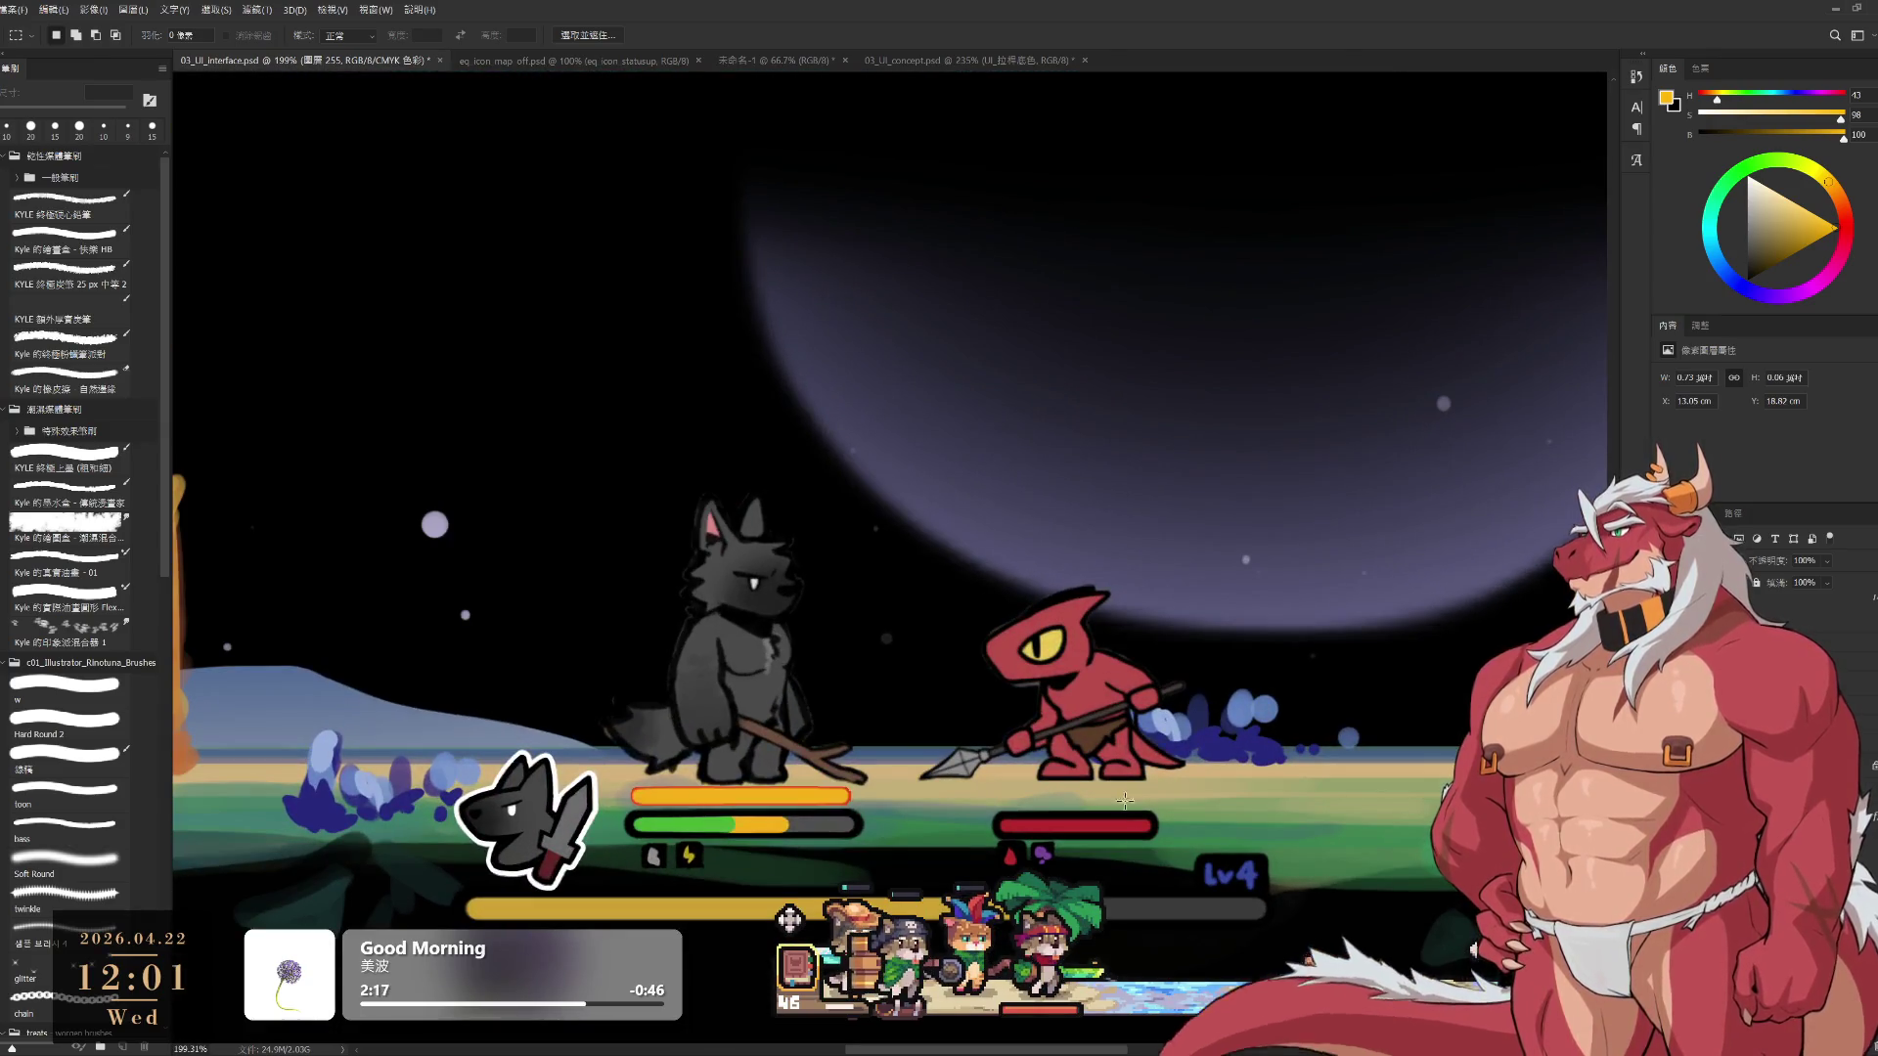
pyautogui.keyDown('ctrl'); pyautogui.click(1096, 839); pyautogui.keyUp('ctrl')
pyautogui.scroll(2, 1006, 864)
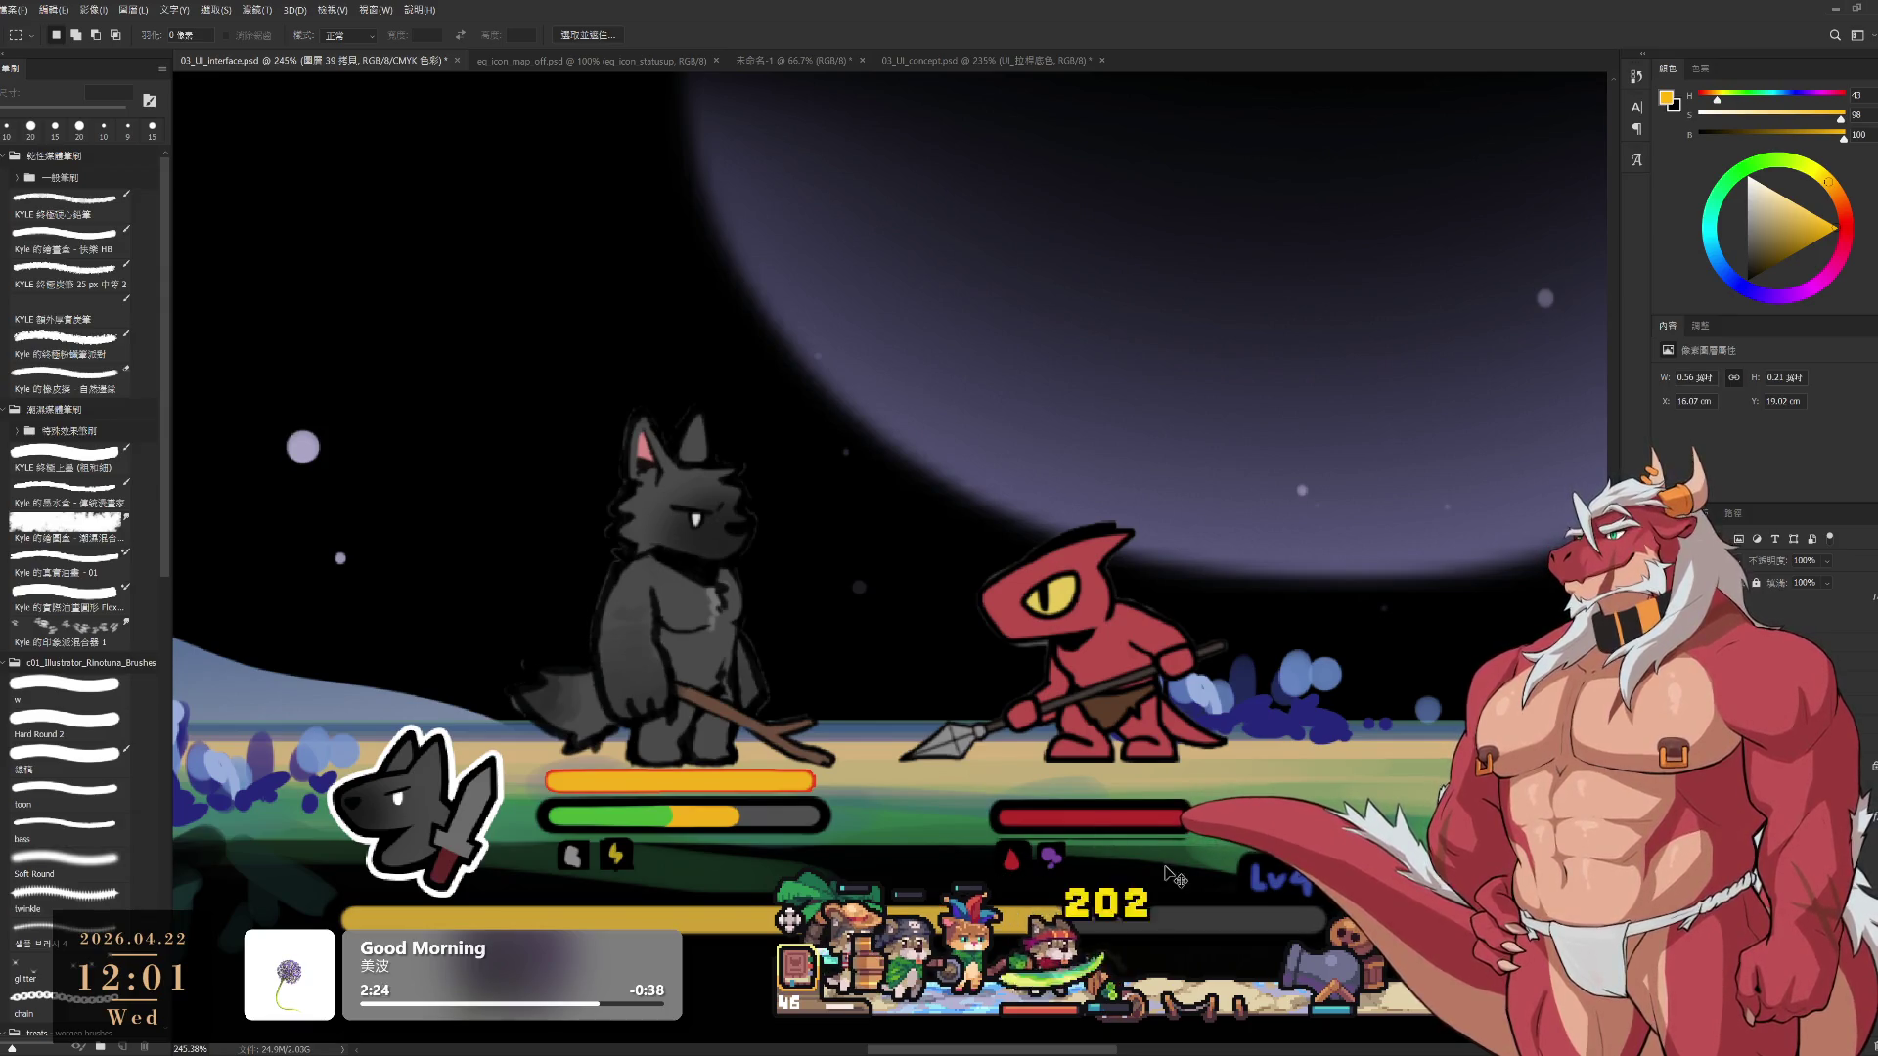
pyautogui.scroll(3, 1079, 866)
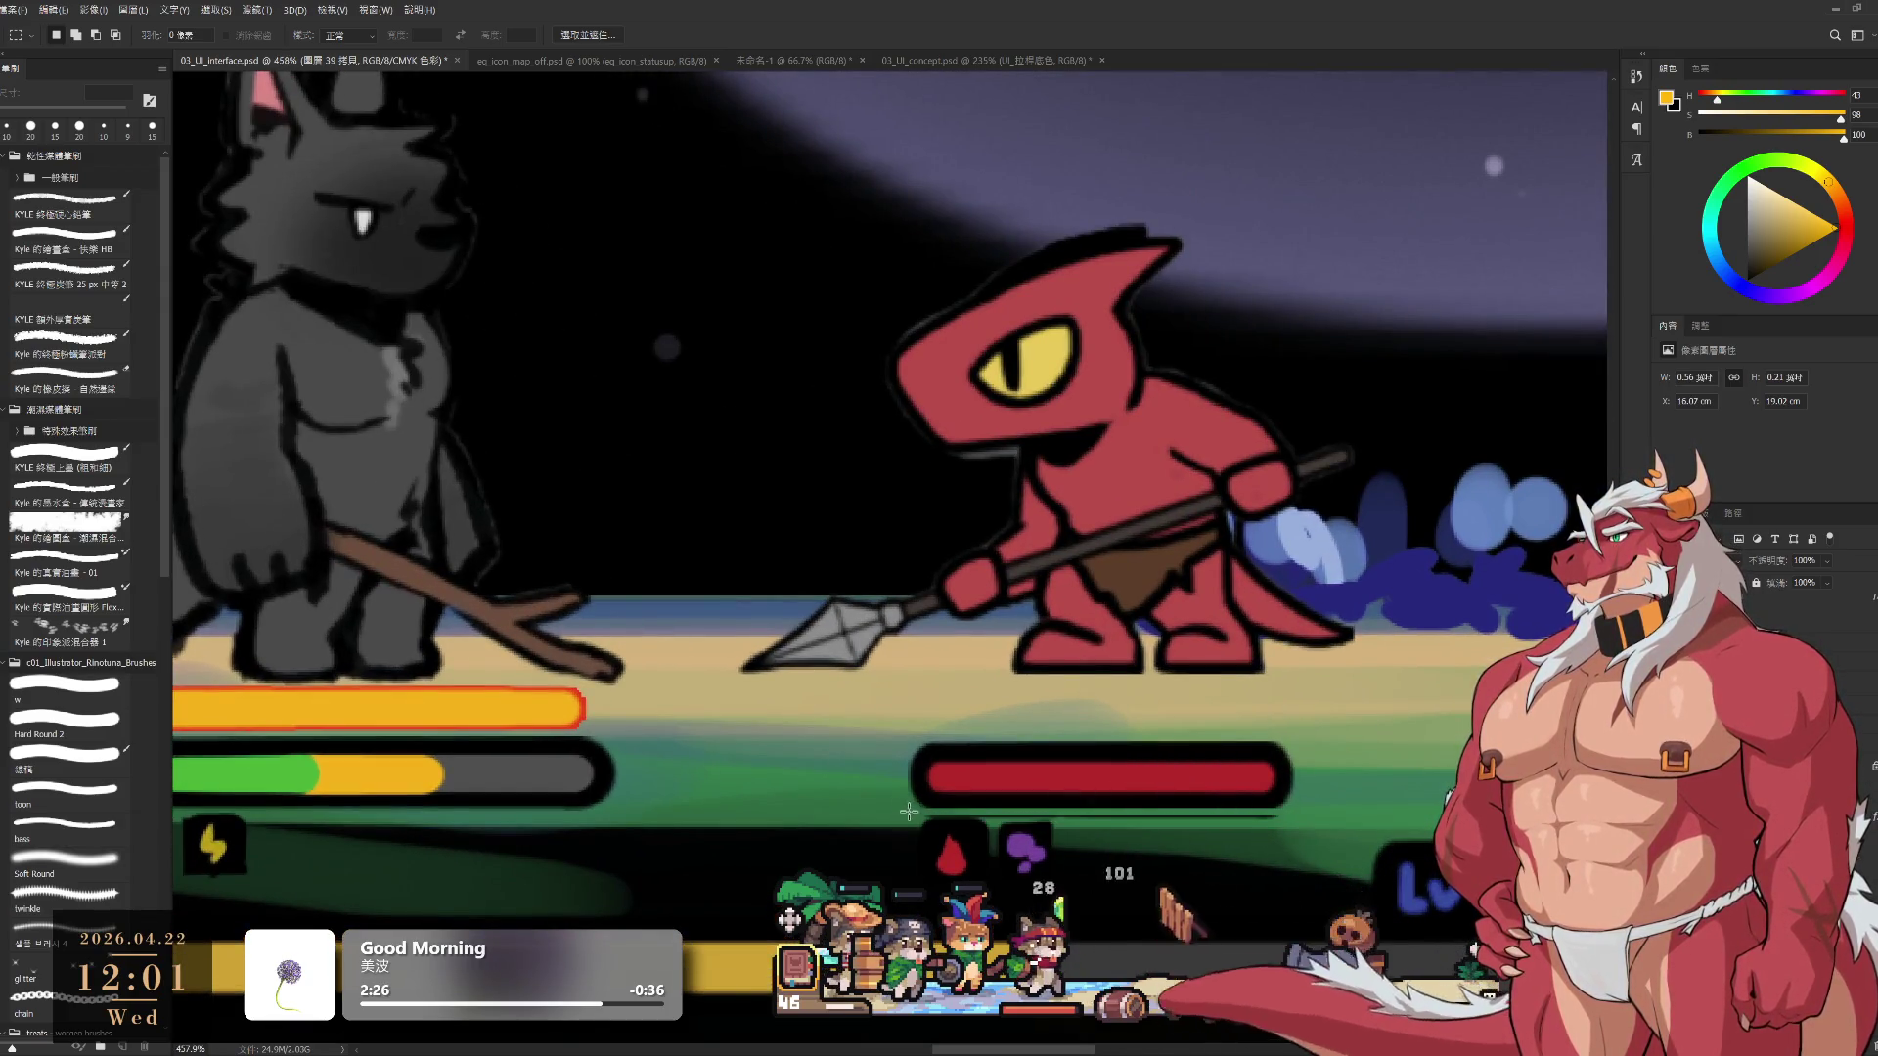
pyautogui.moveTo(909, 811); pyautogui.dragTo(1297, 822)
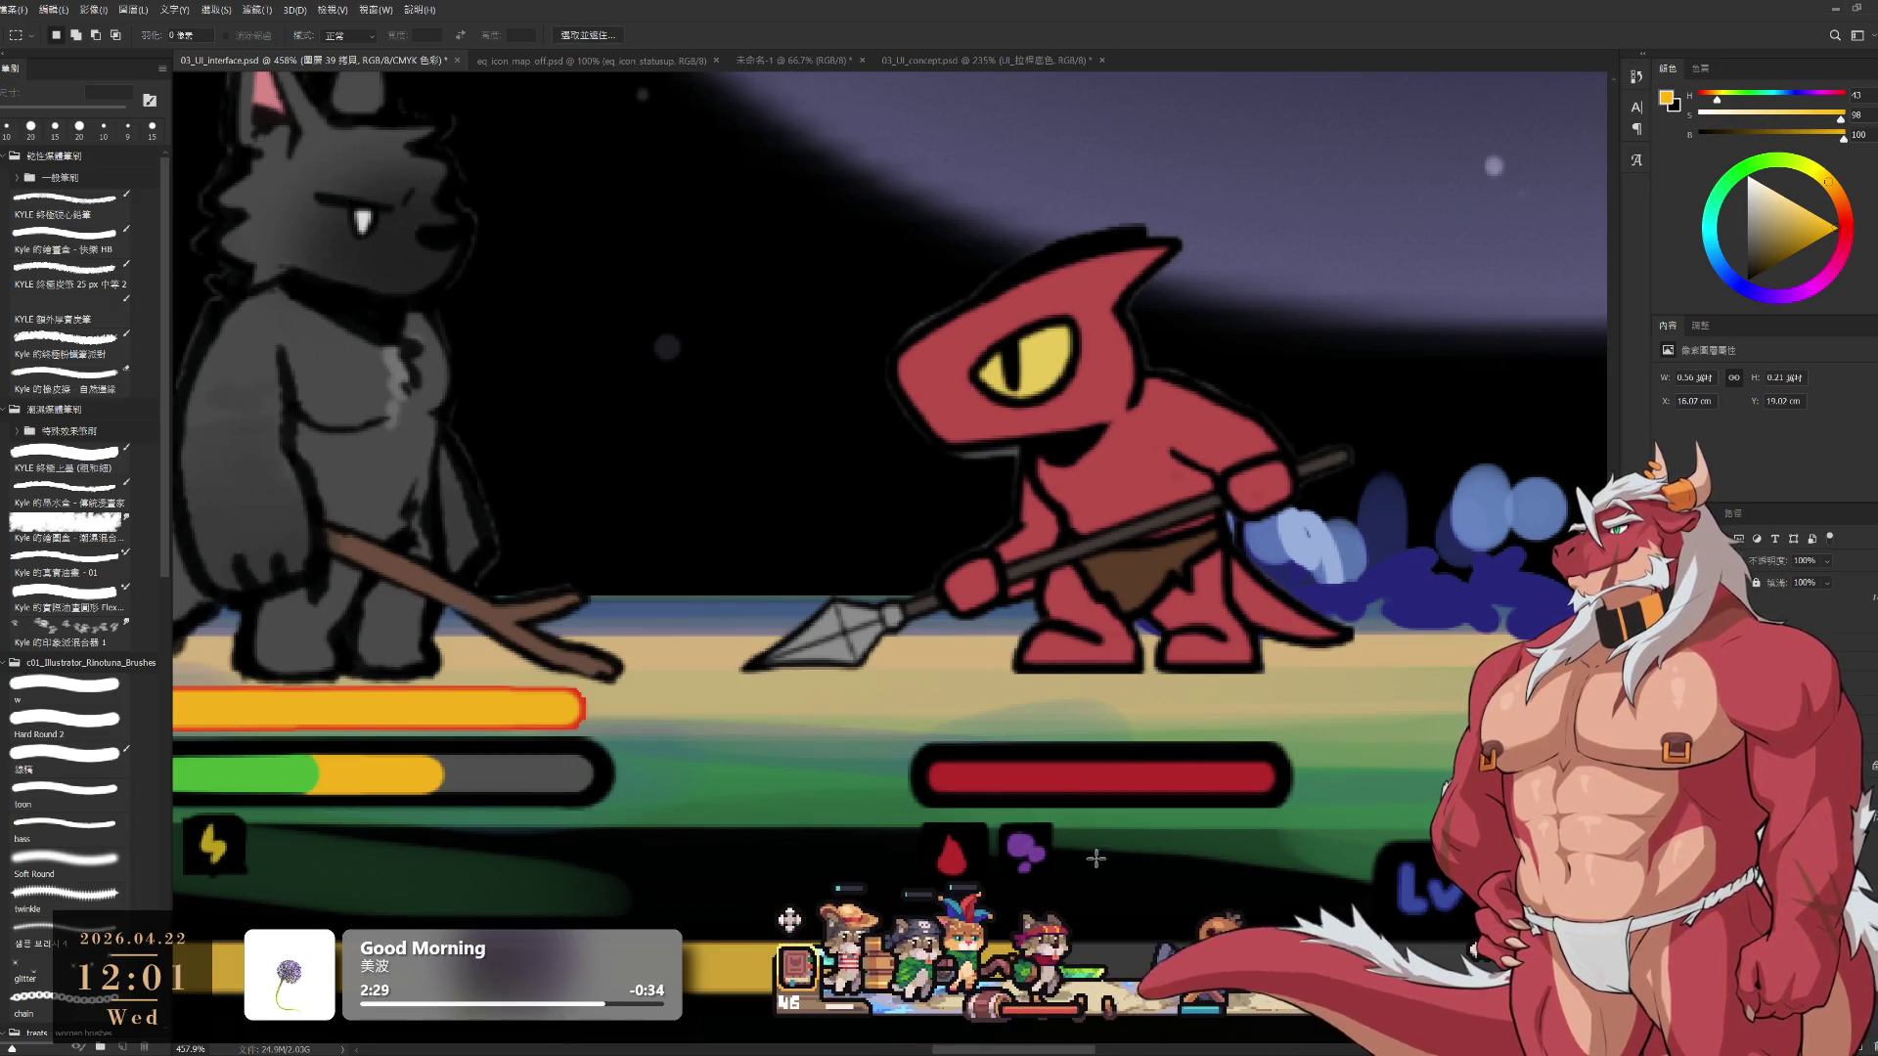
pyautogui.moveTo(978, 818); pyautogui.dragTo(999, 887)
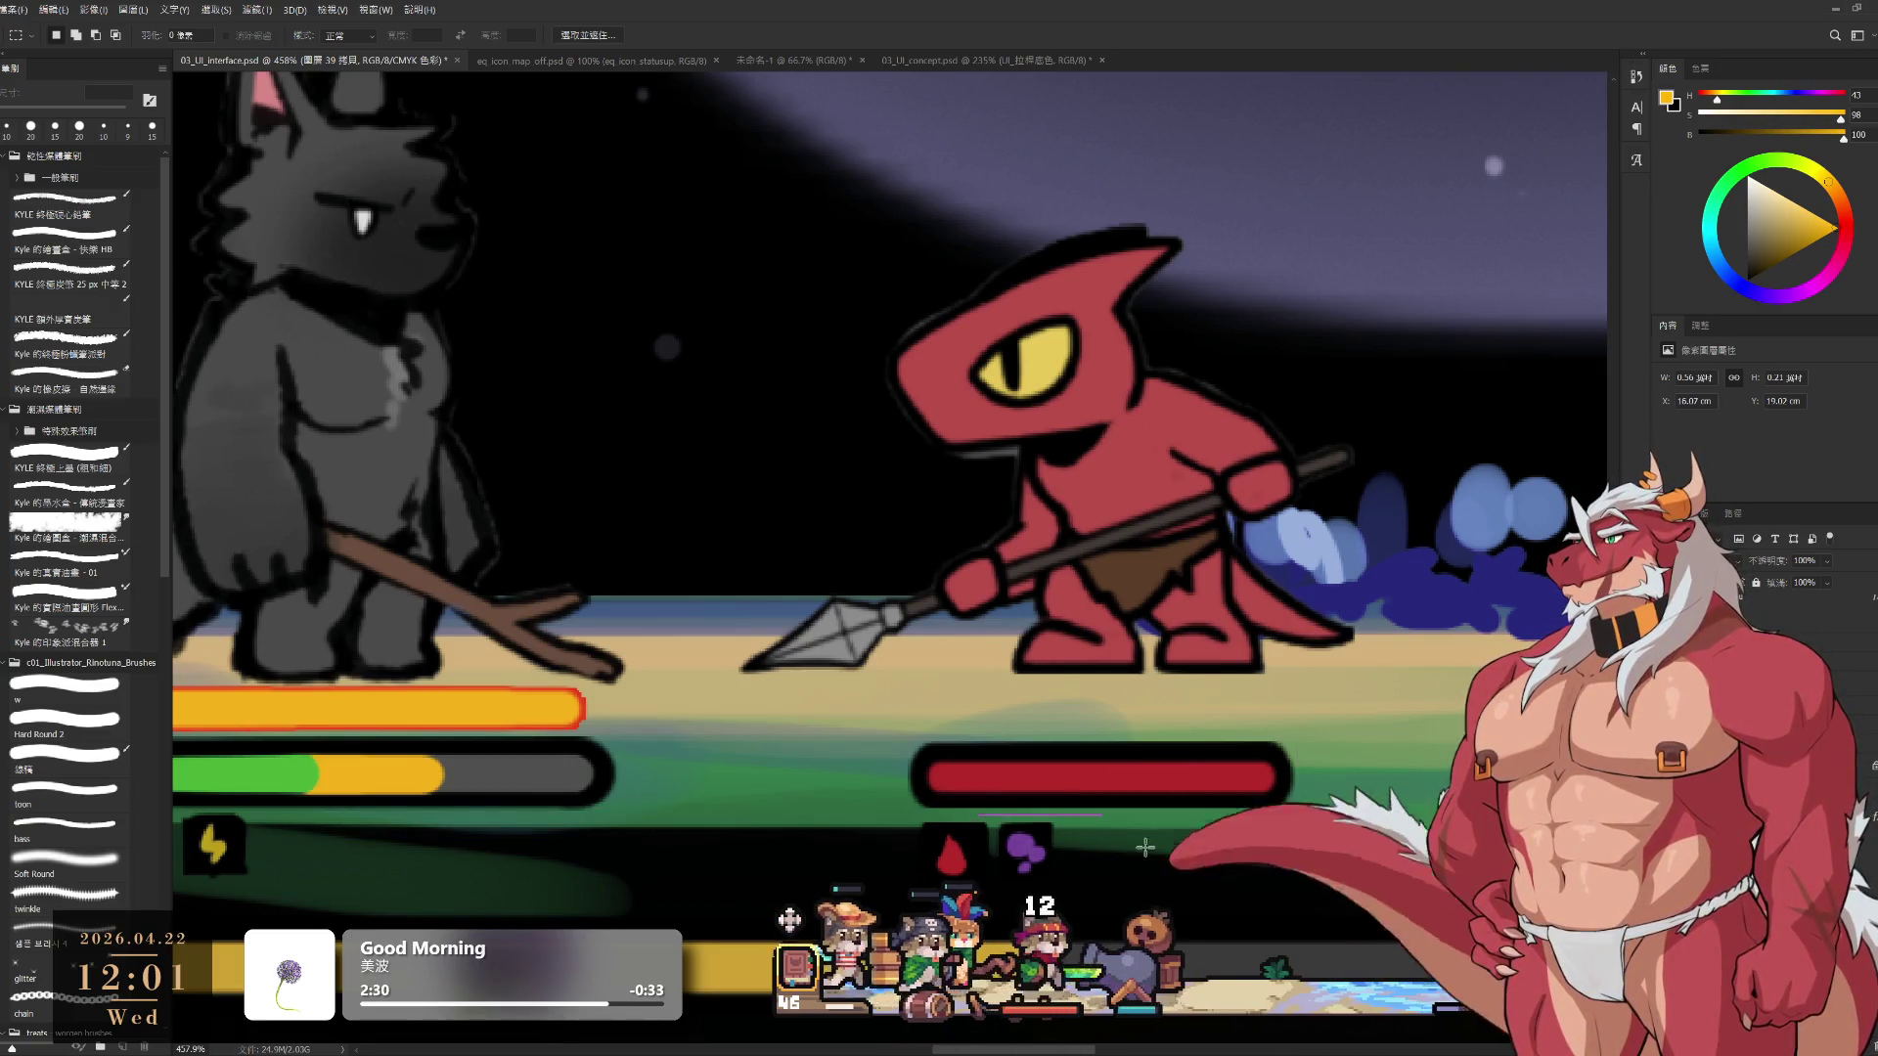
# Nudge the wolf's yellow bar, green bar and two skill icons into alignment
pyautogui.scroll(-2, 1183, 837)
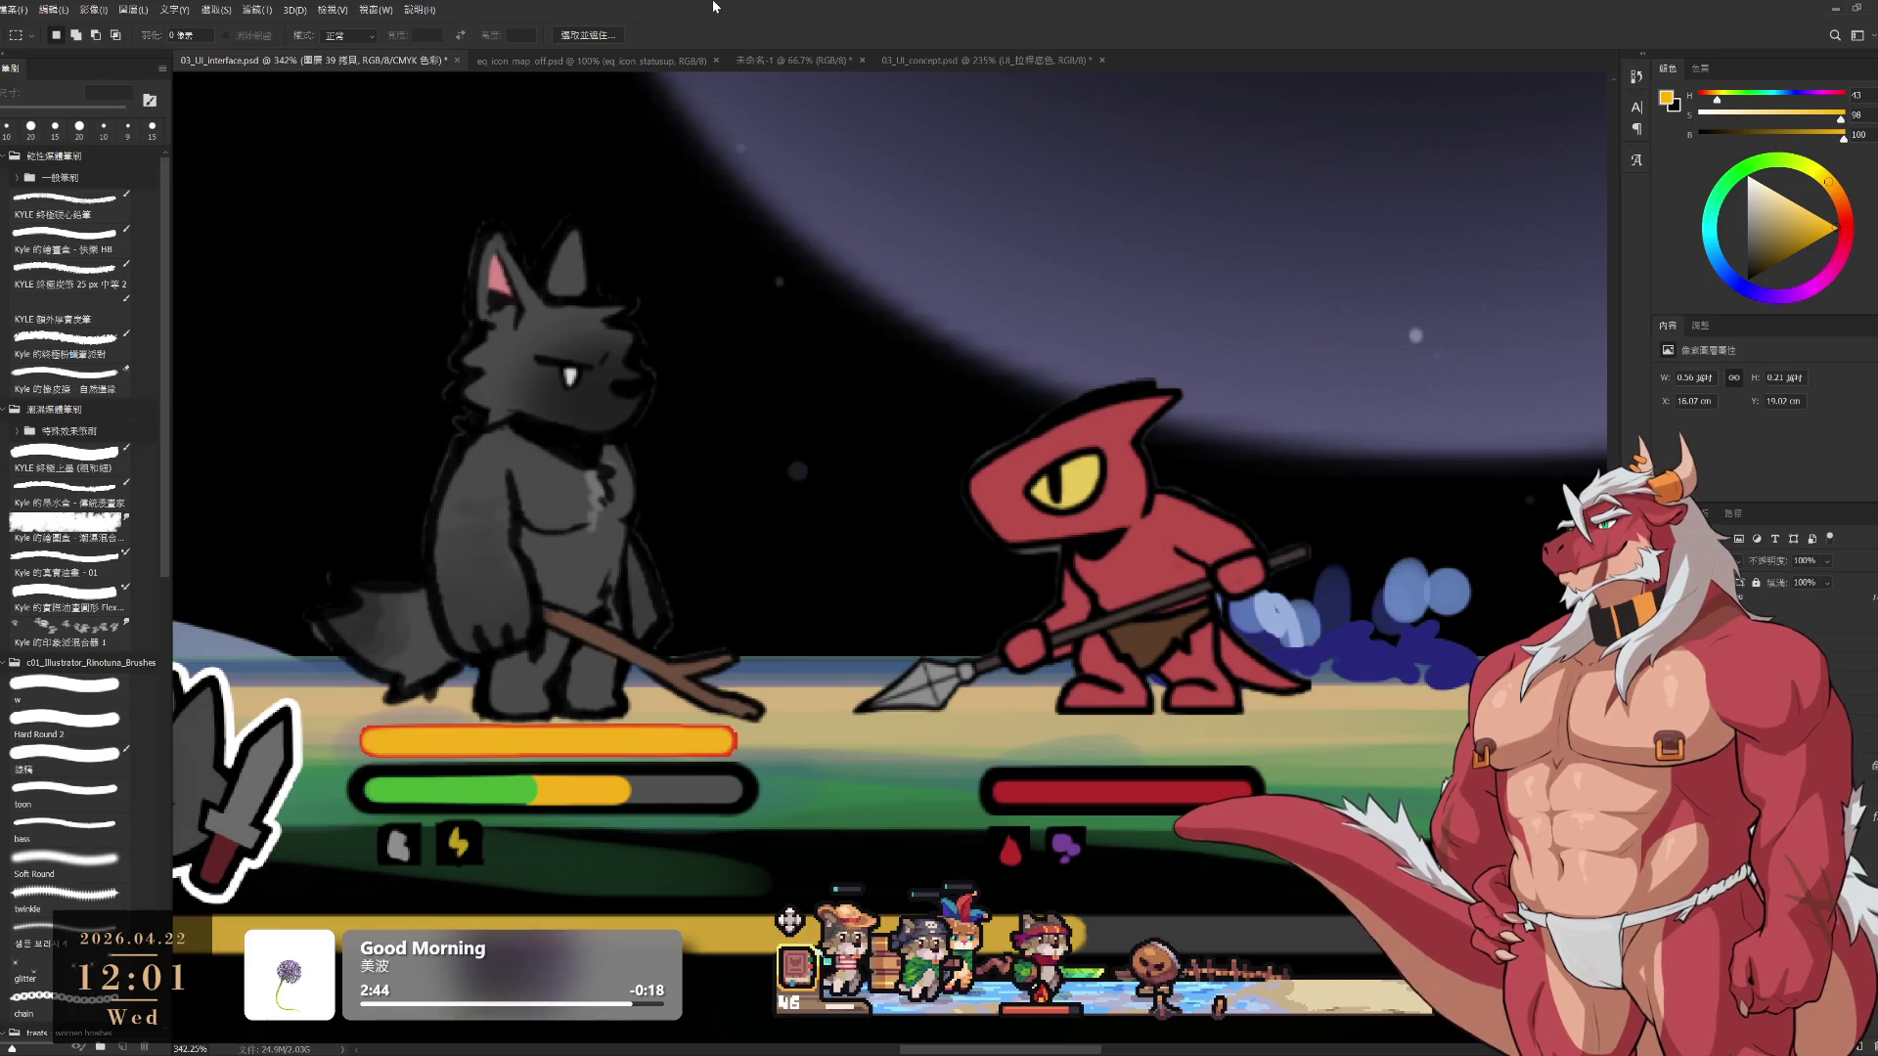
pyautogui.scroll(-2, 685, 578)
pyautogui.hscroll(-5, 684, 577)
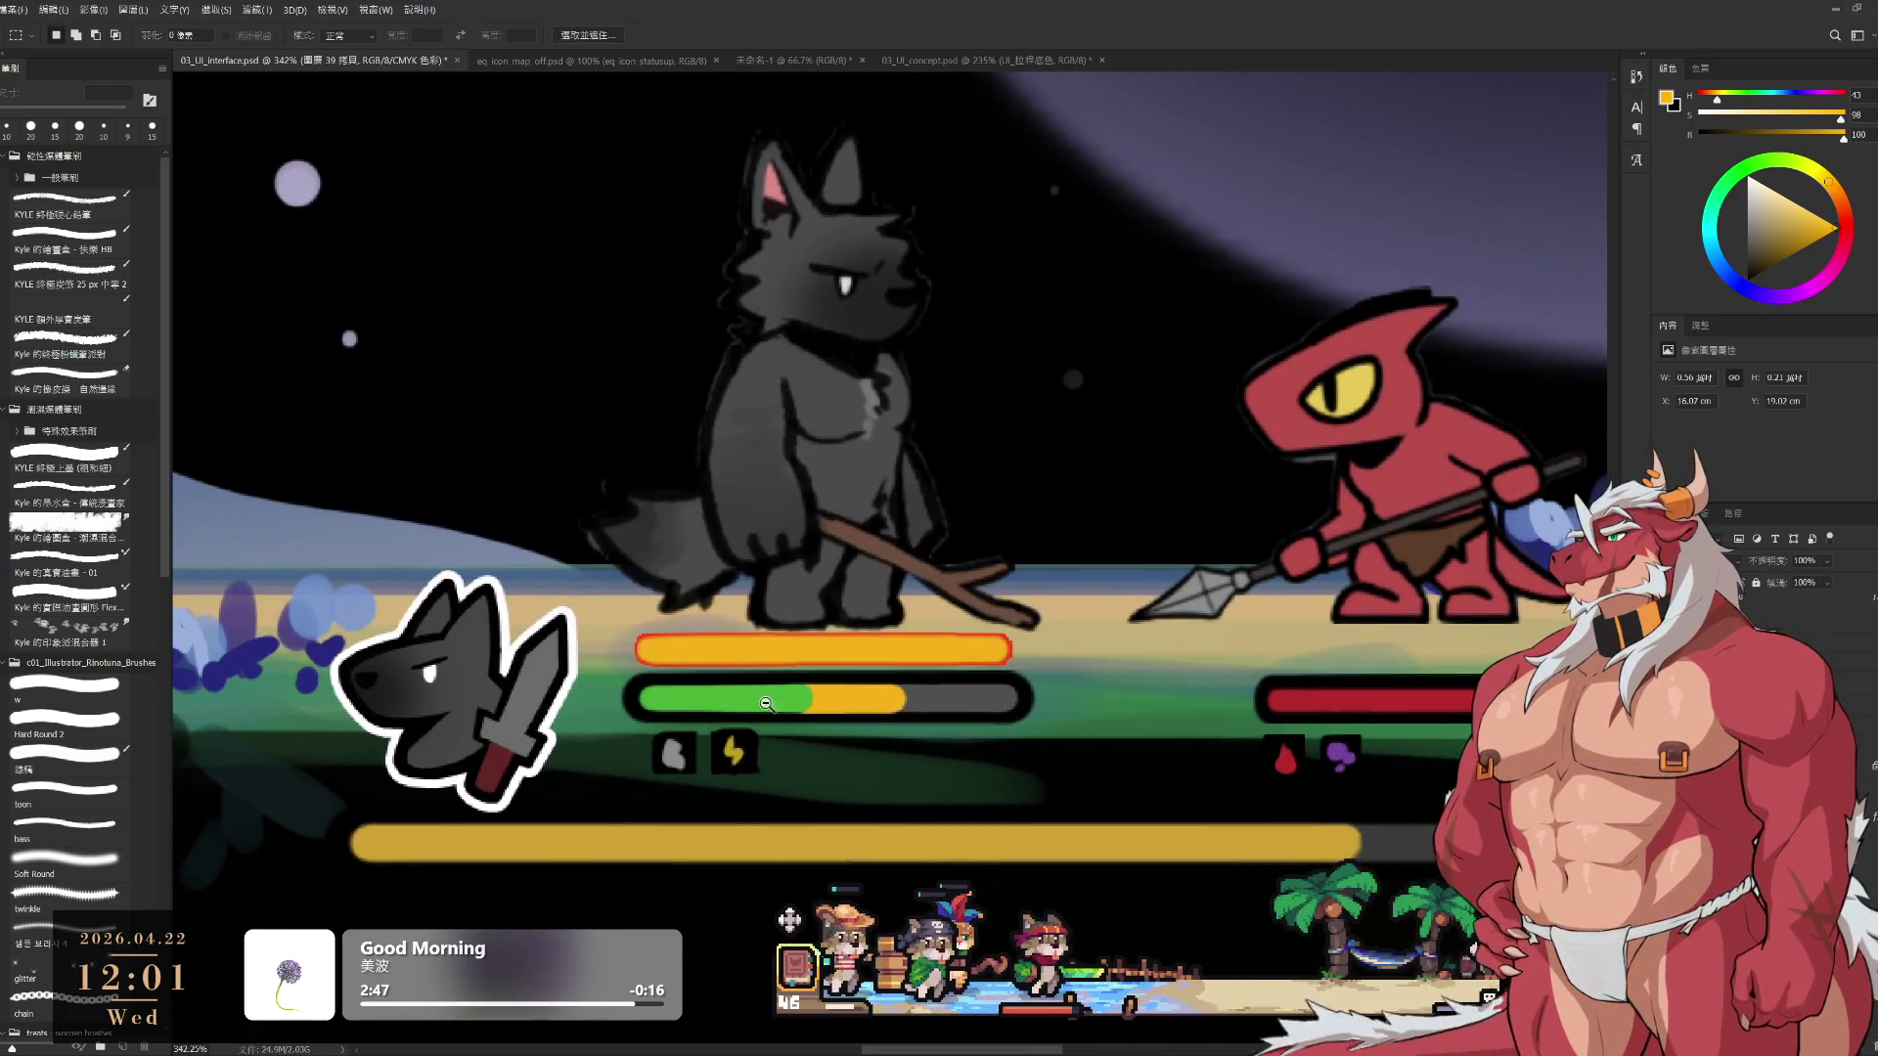
pyautogui.scroll(-3, 1211, 745)
pyautogui.scroll(2, 1211, 704)
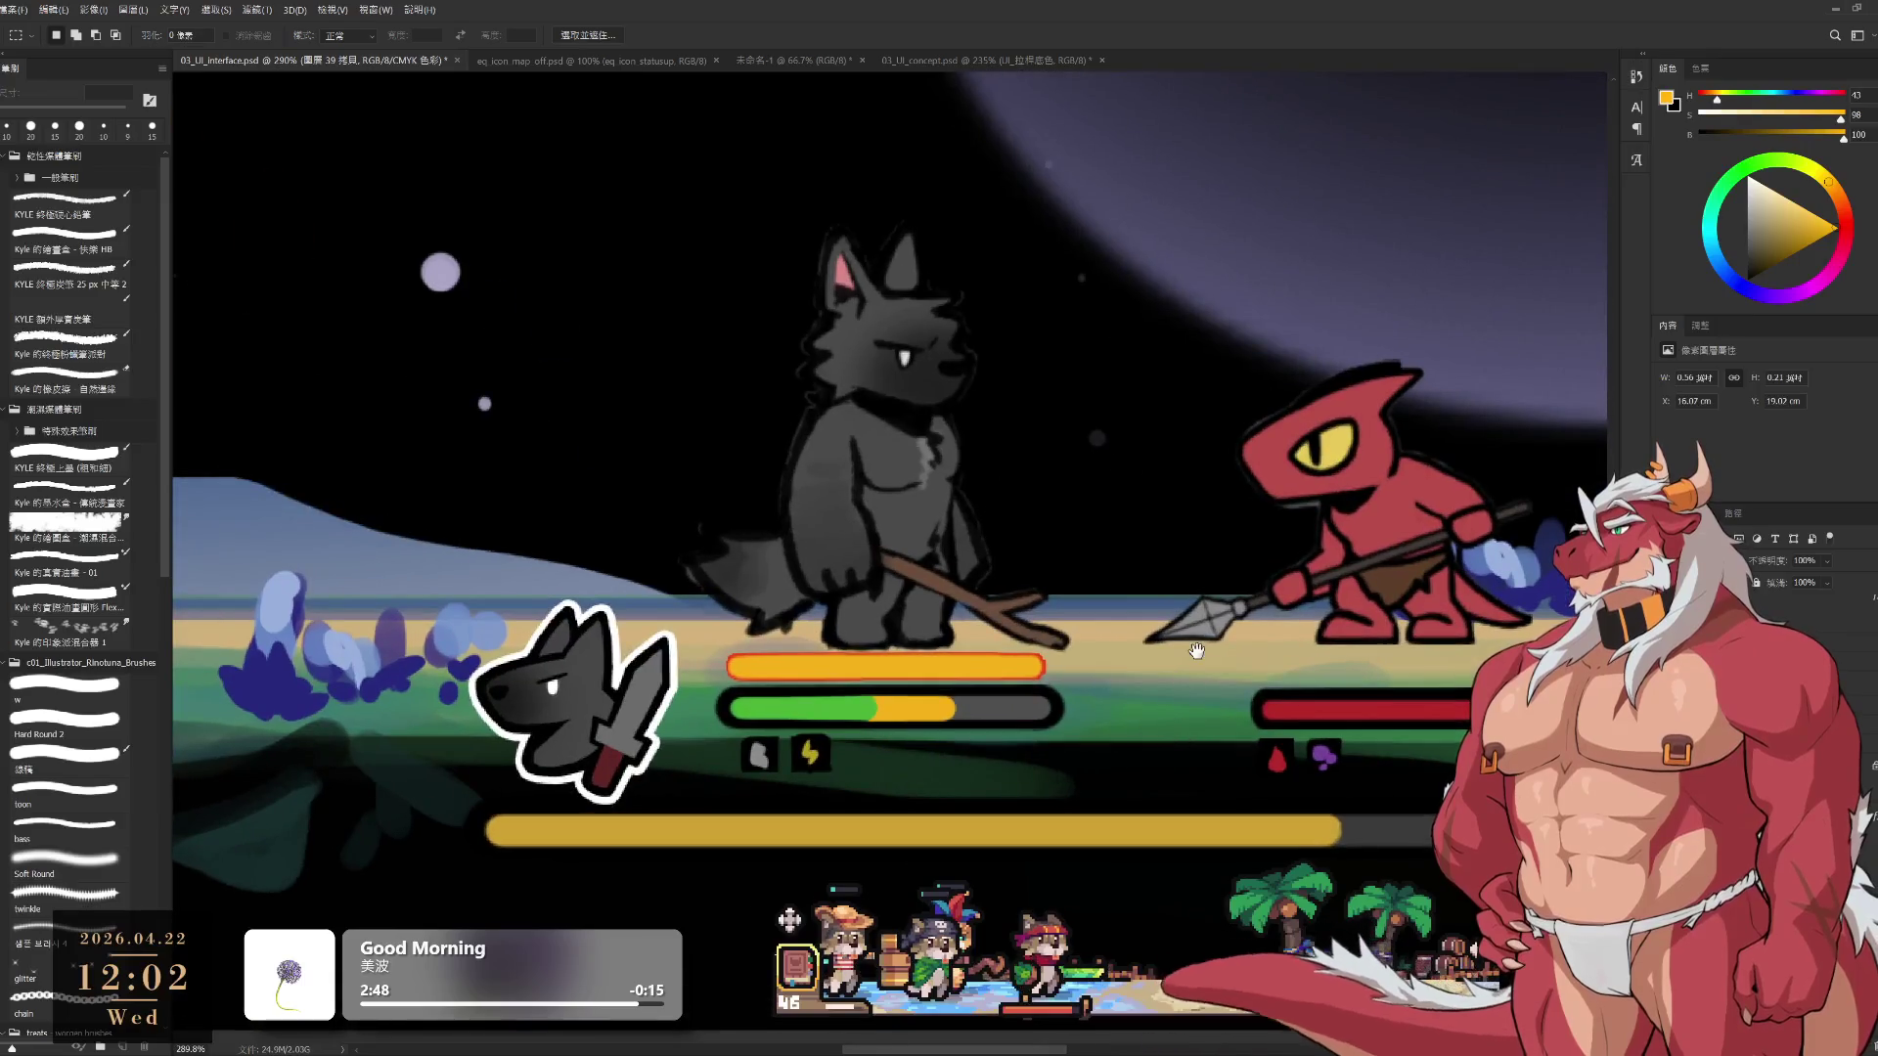
pyautogui.hscroll(2, 1211, 630)
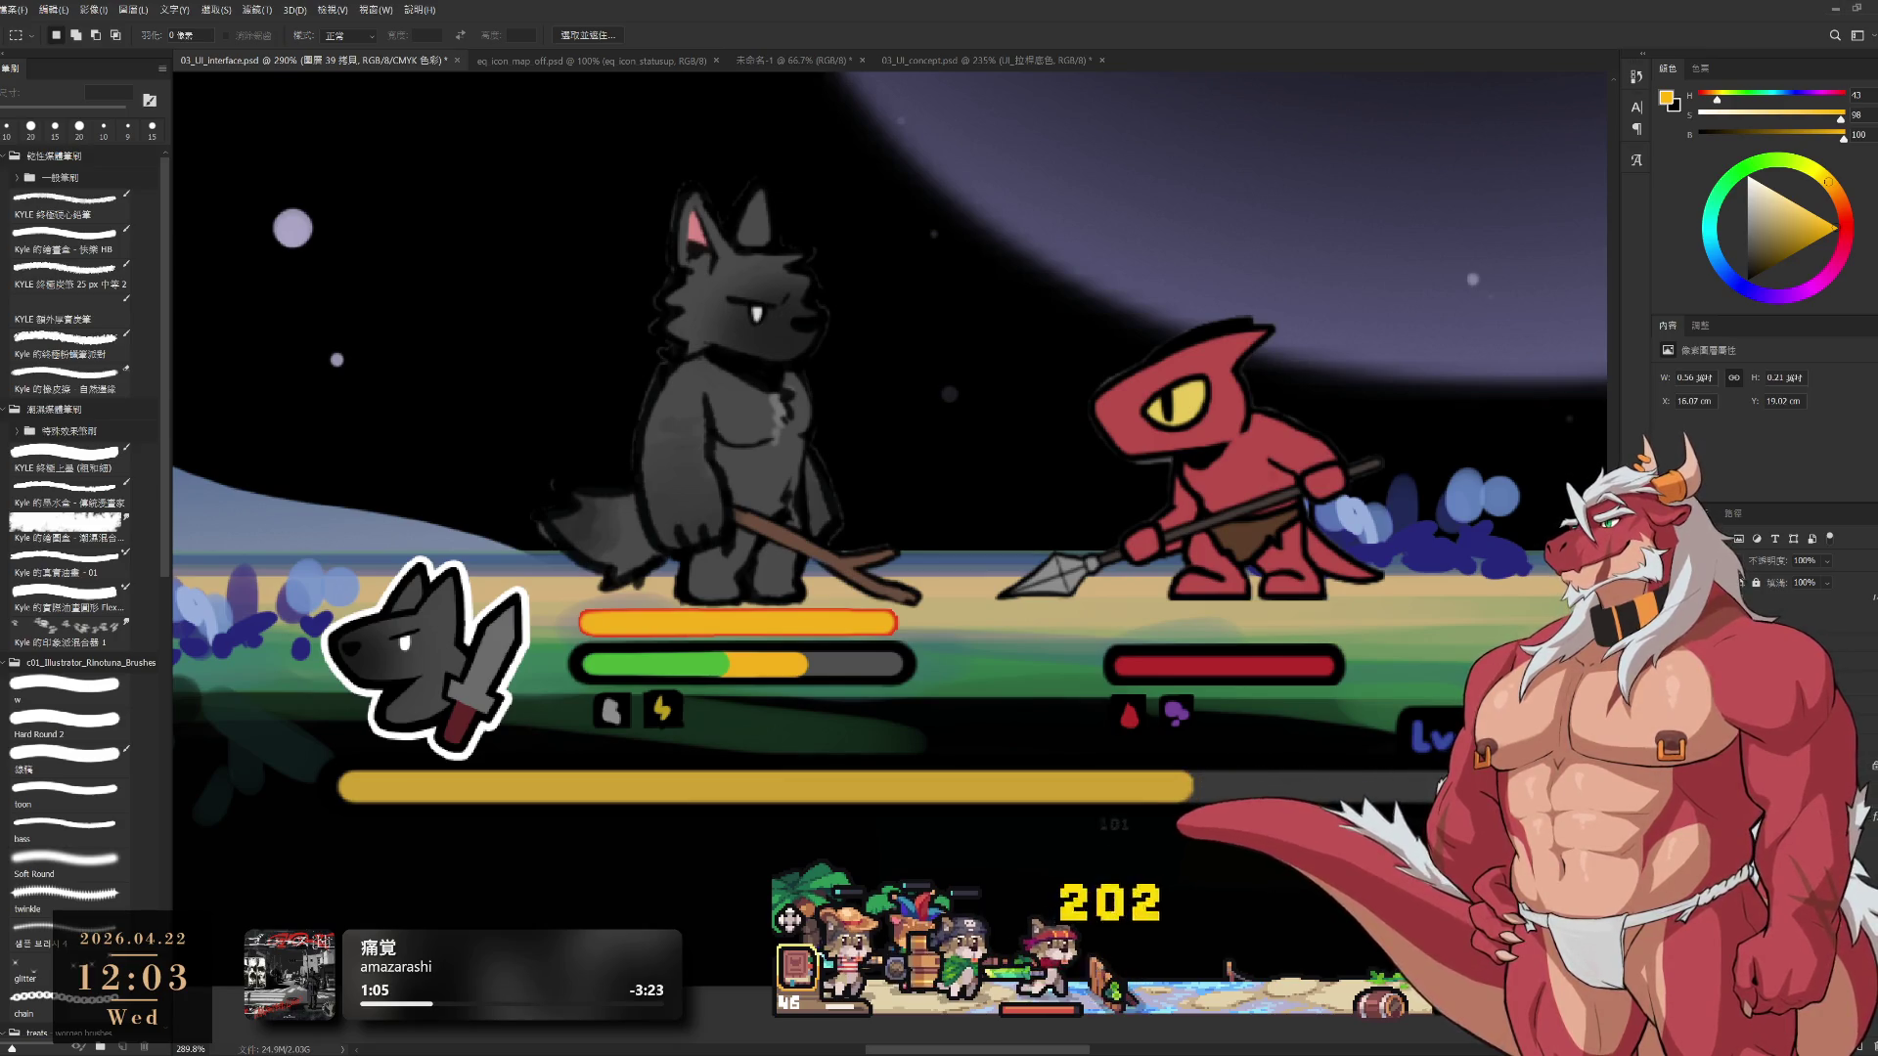
pyautogui.scroll(-5, 1301, 796)
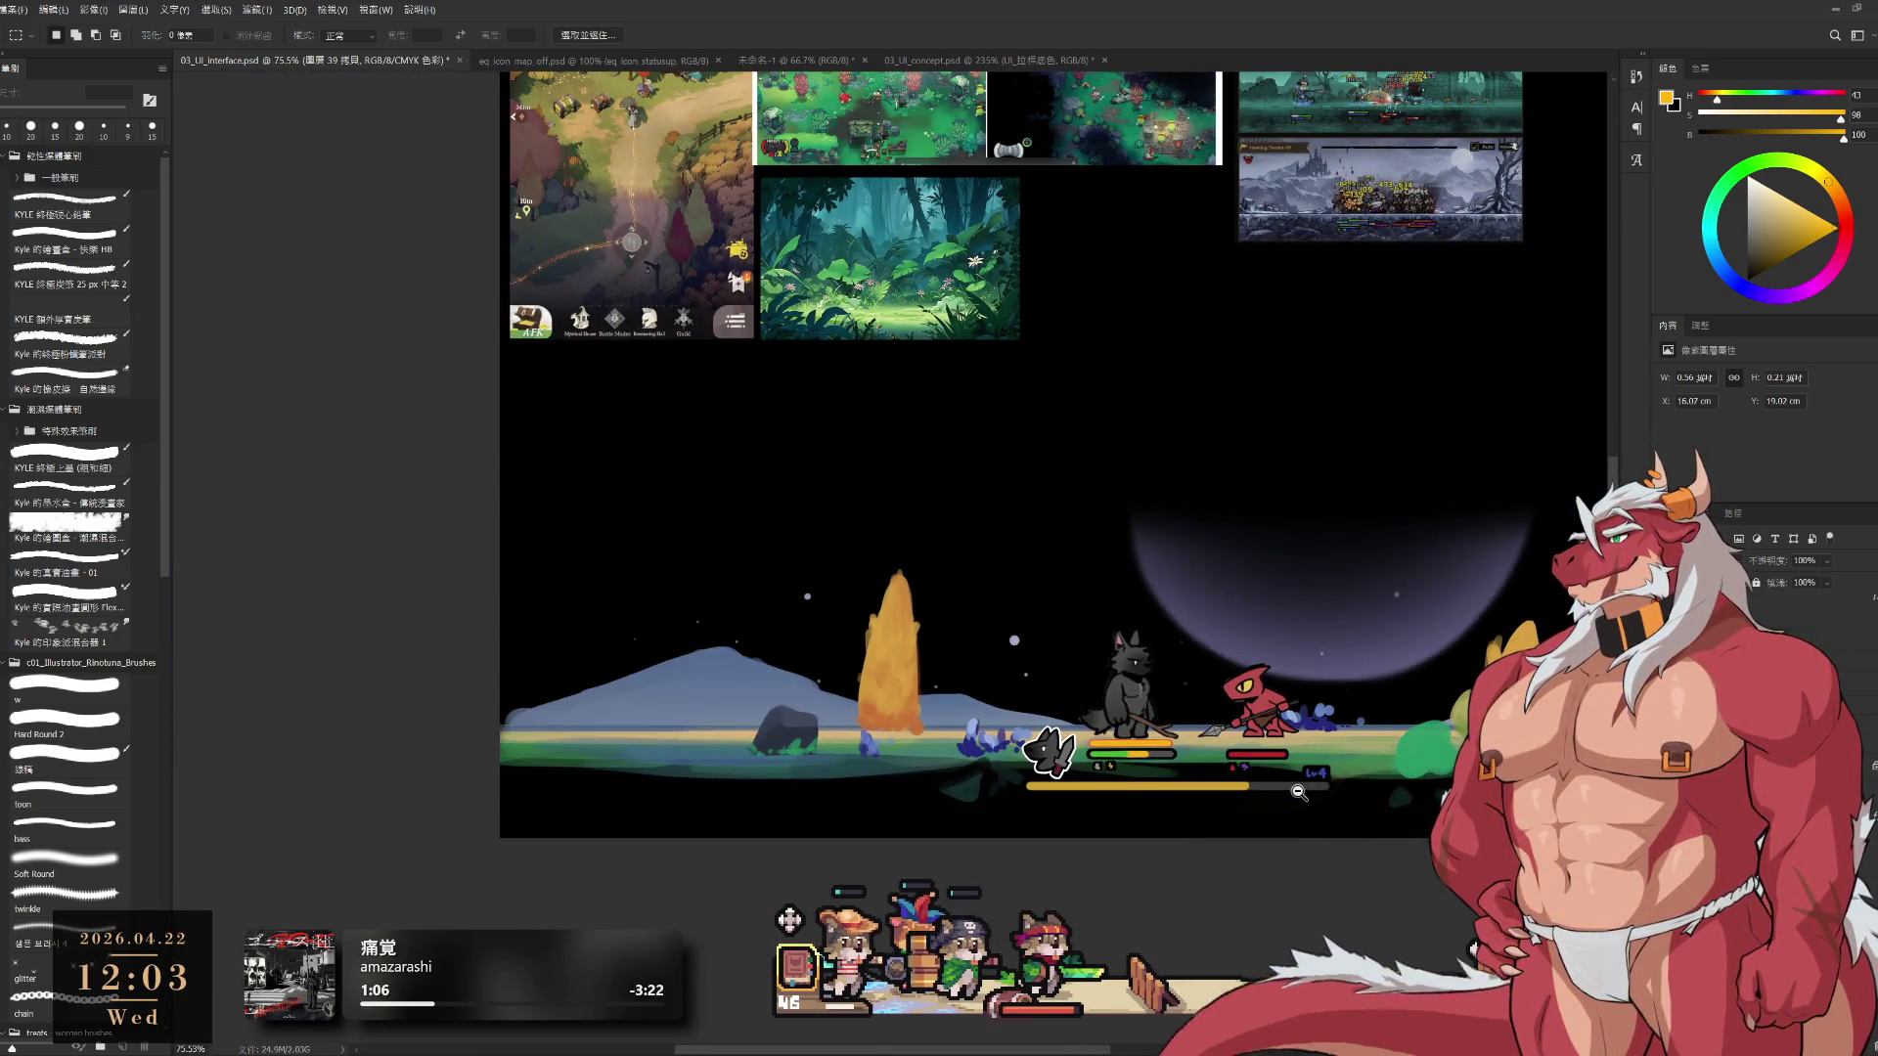
pyautogui.scroll(5, 1233, 772)
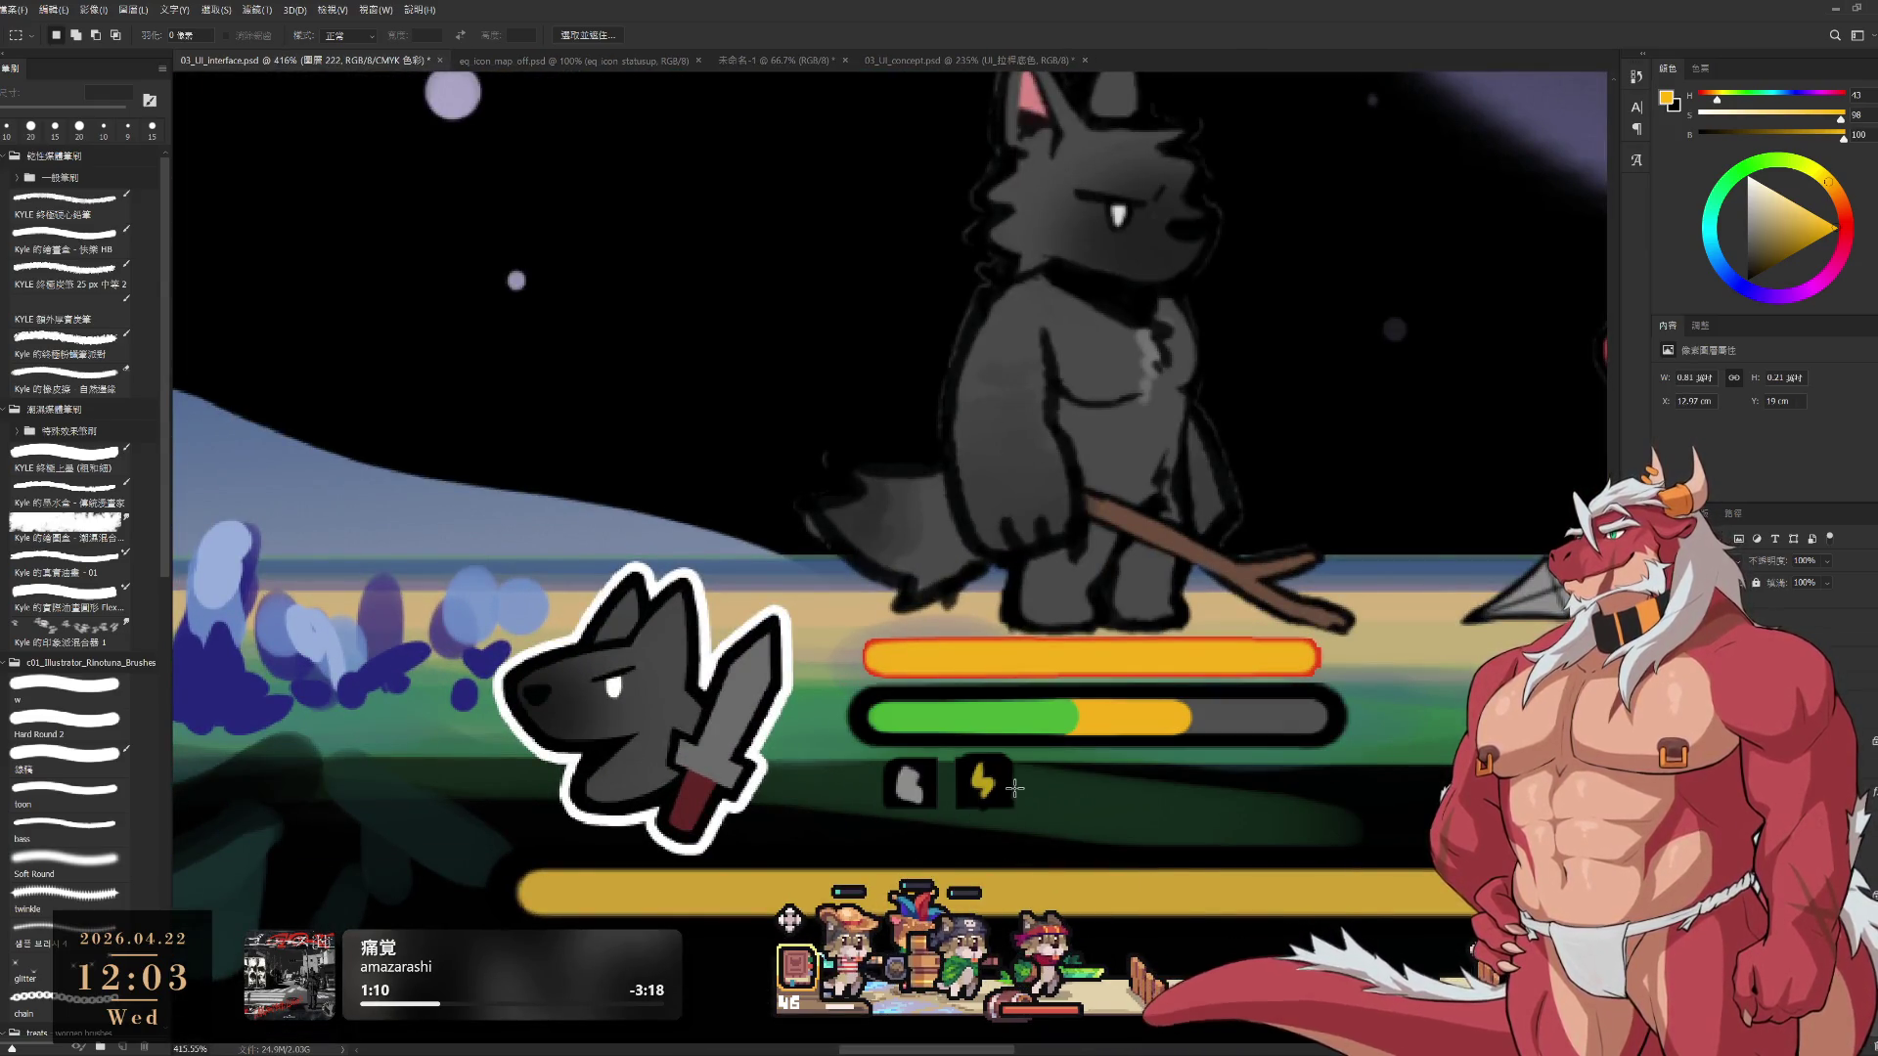
pyautogui.press('b')
pyautogui.scroll(1, 988, 773)
pyautogui.moveTo(1000, 840); pyautogui.dragTo(1017, 765)
pyautogui.press('l')
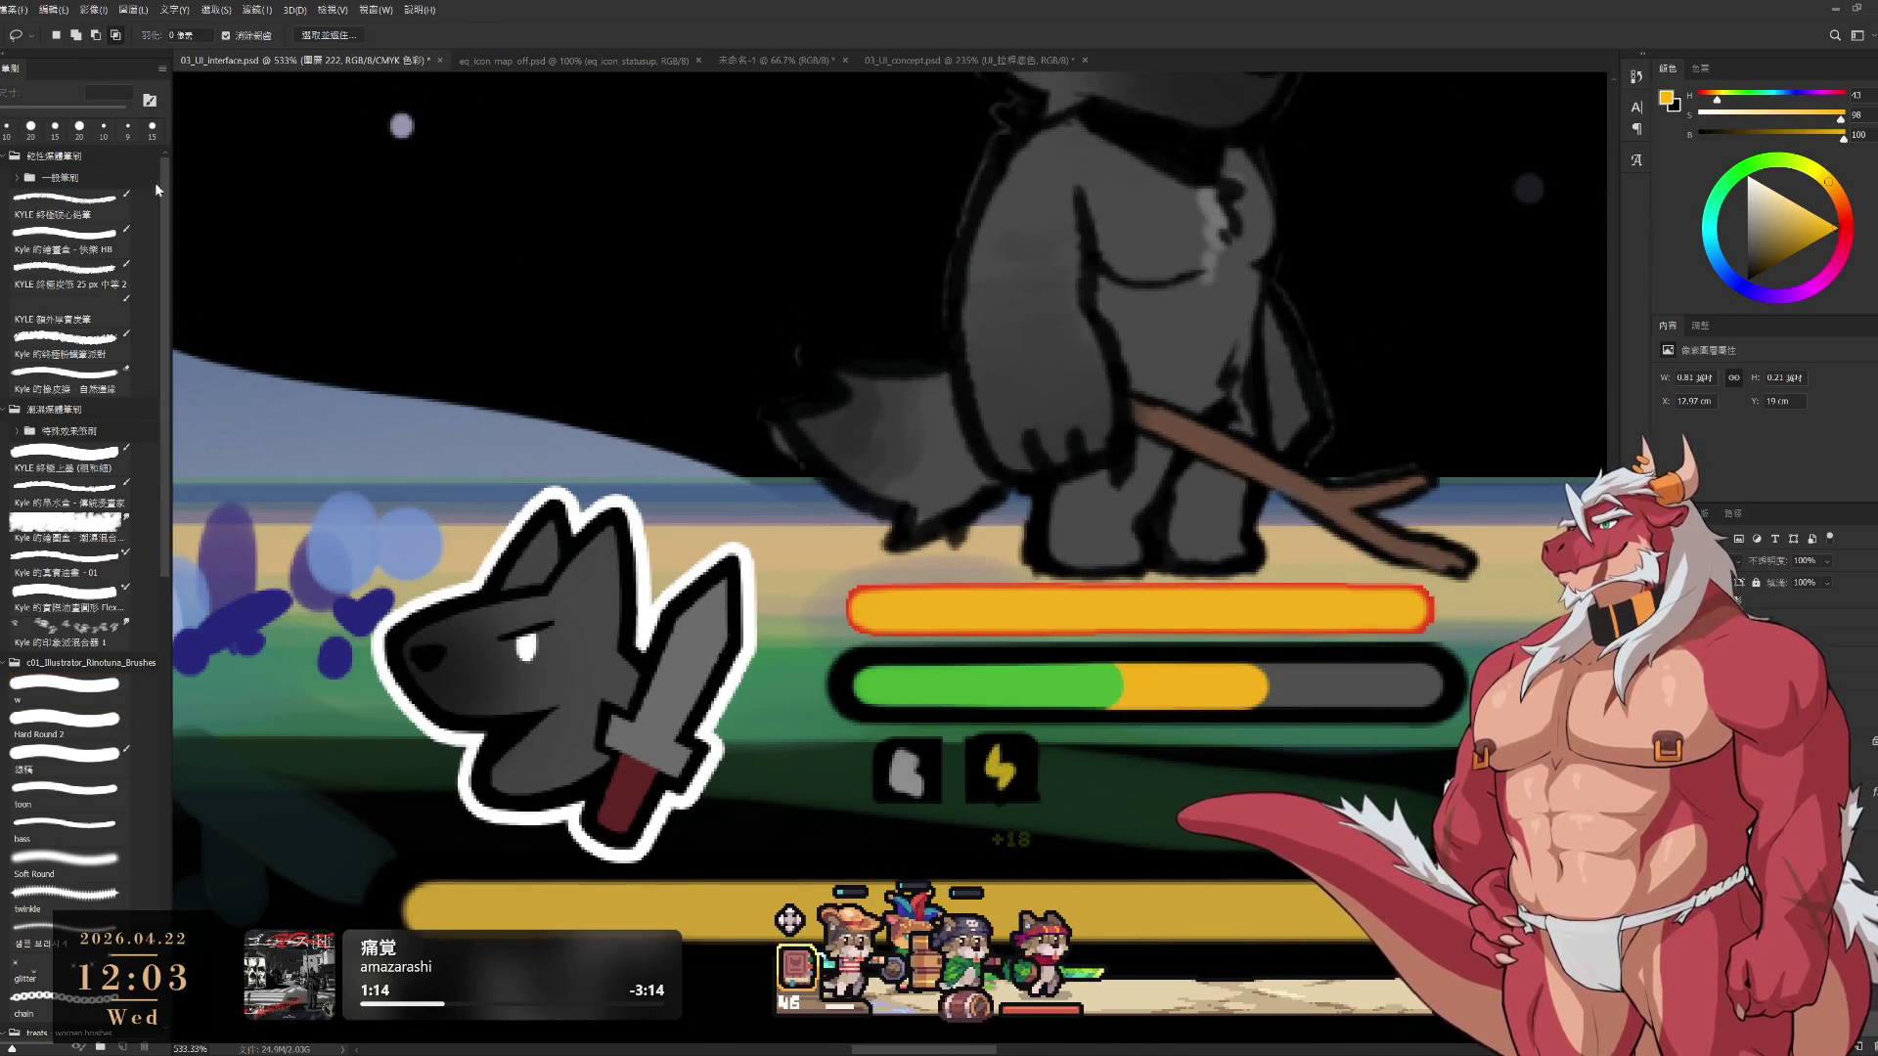
pyautogui.press('m')
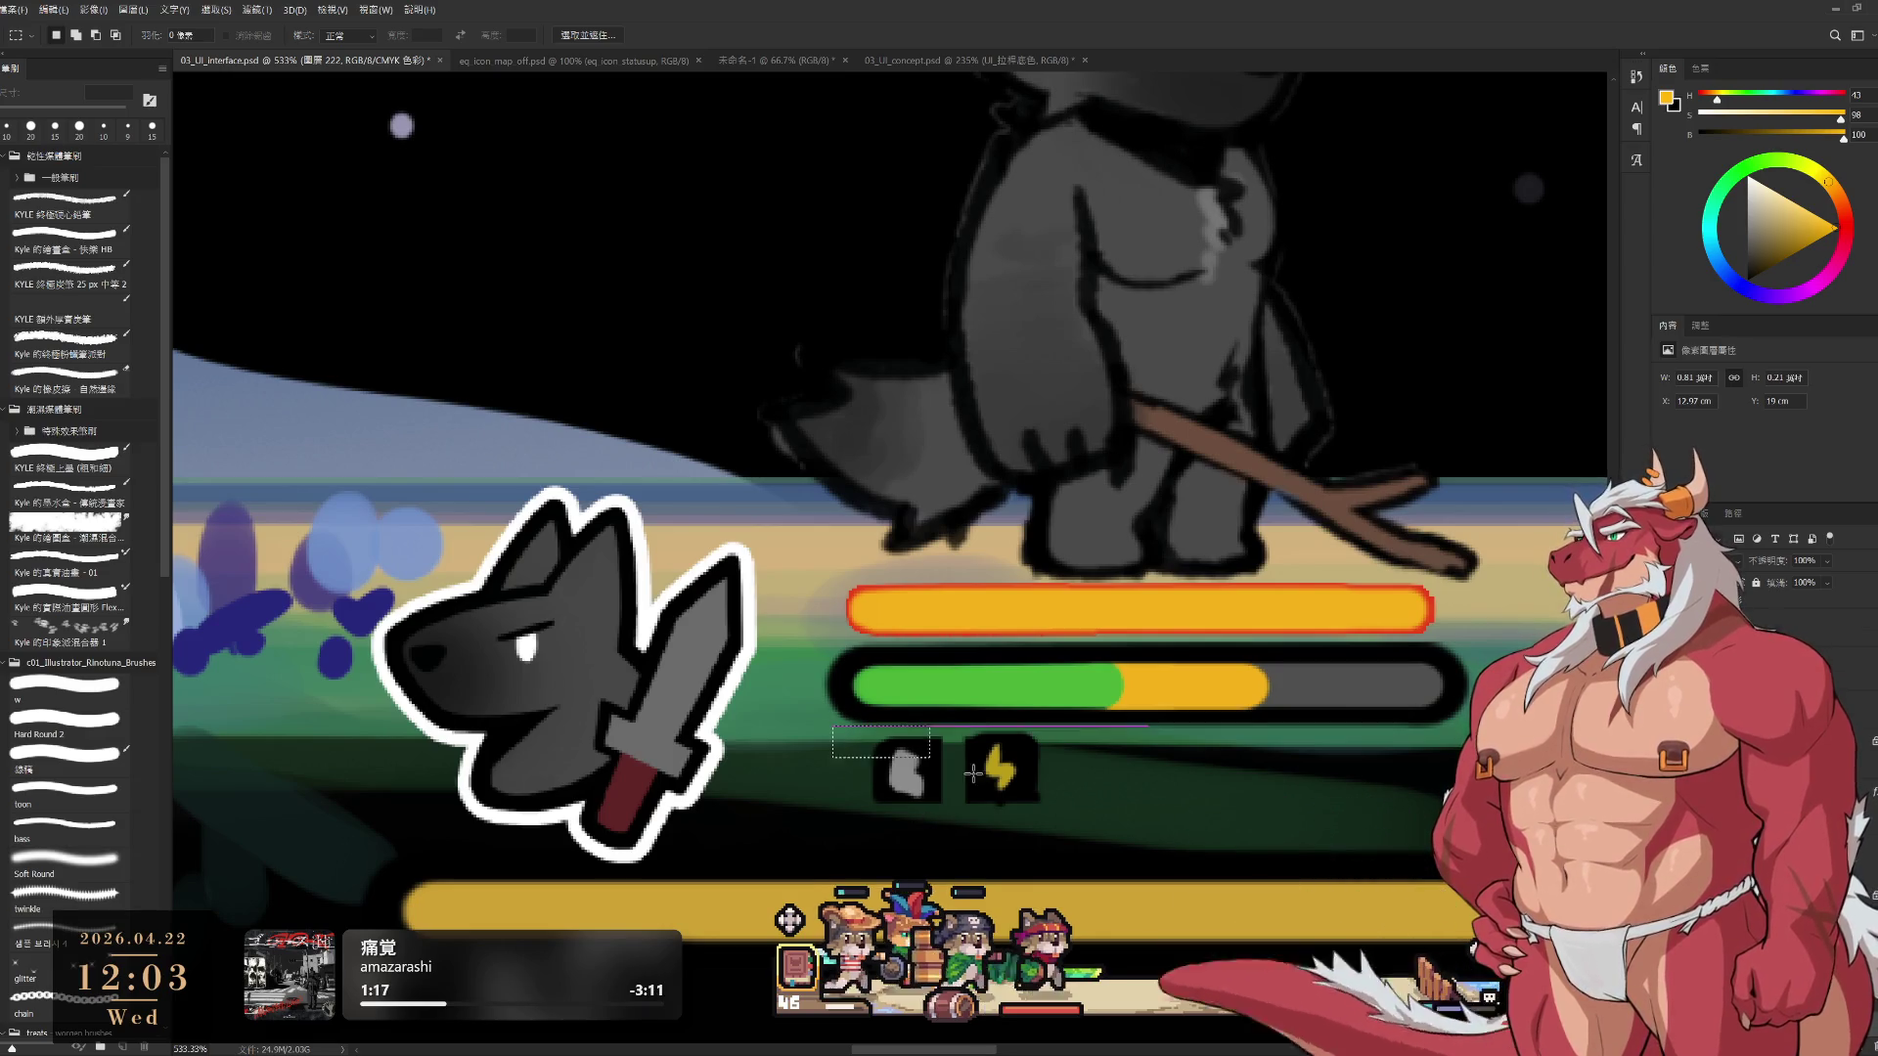
pyautogui.moveTo(1062, 771); pyautogui.dragTo(1066, 792)
# Paint a dark pointed tab above the grey status icon with a small black brush
pyautogui.press('b')
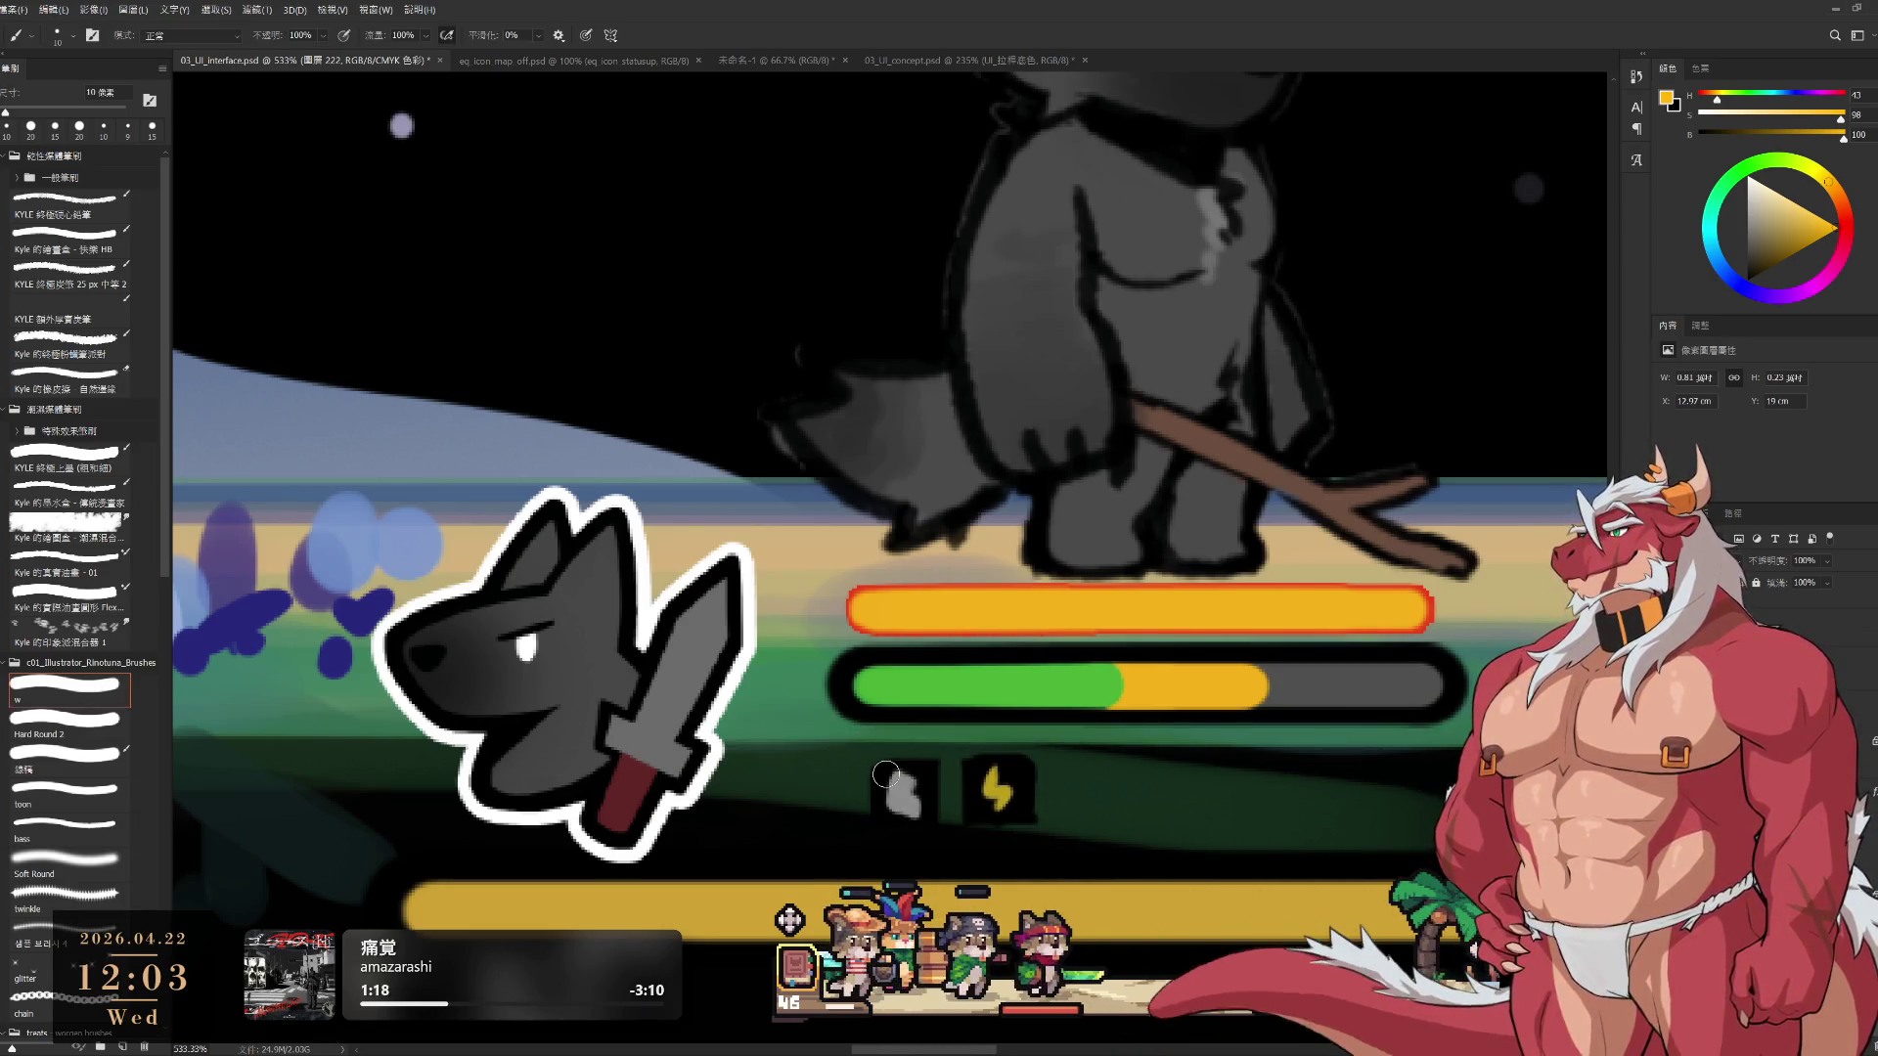
pyautogui.press('[')
pyautogui.press('[')
pyautogui.press('[')
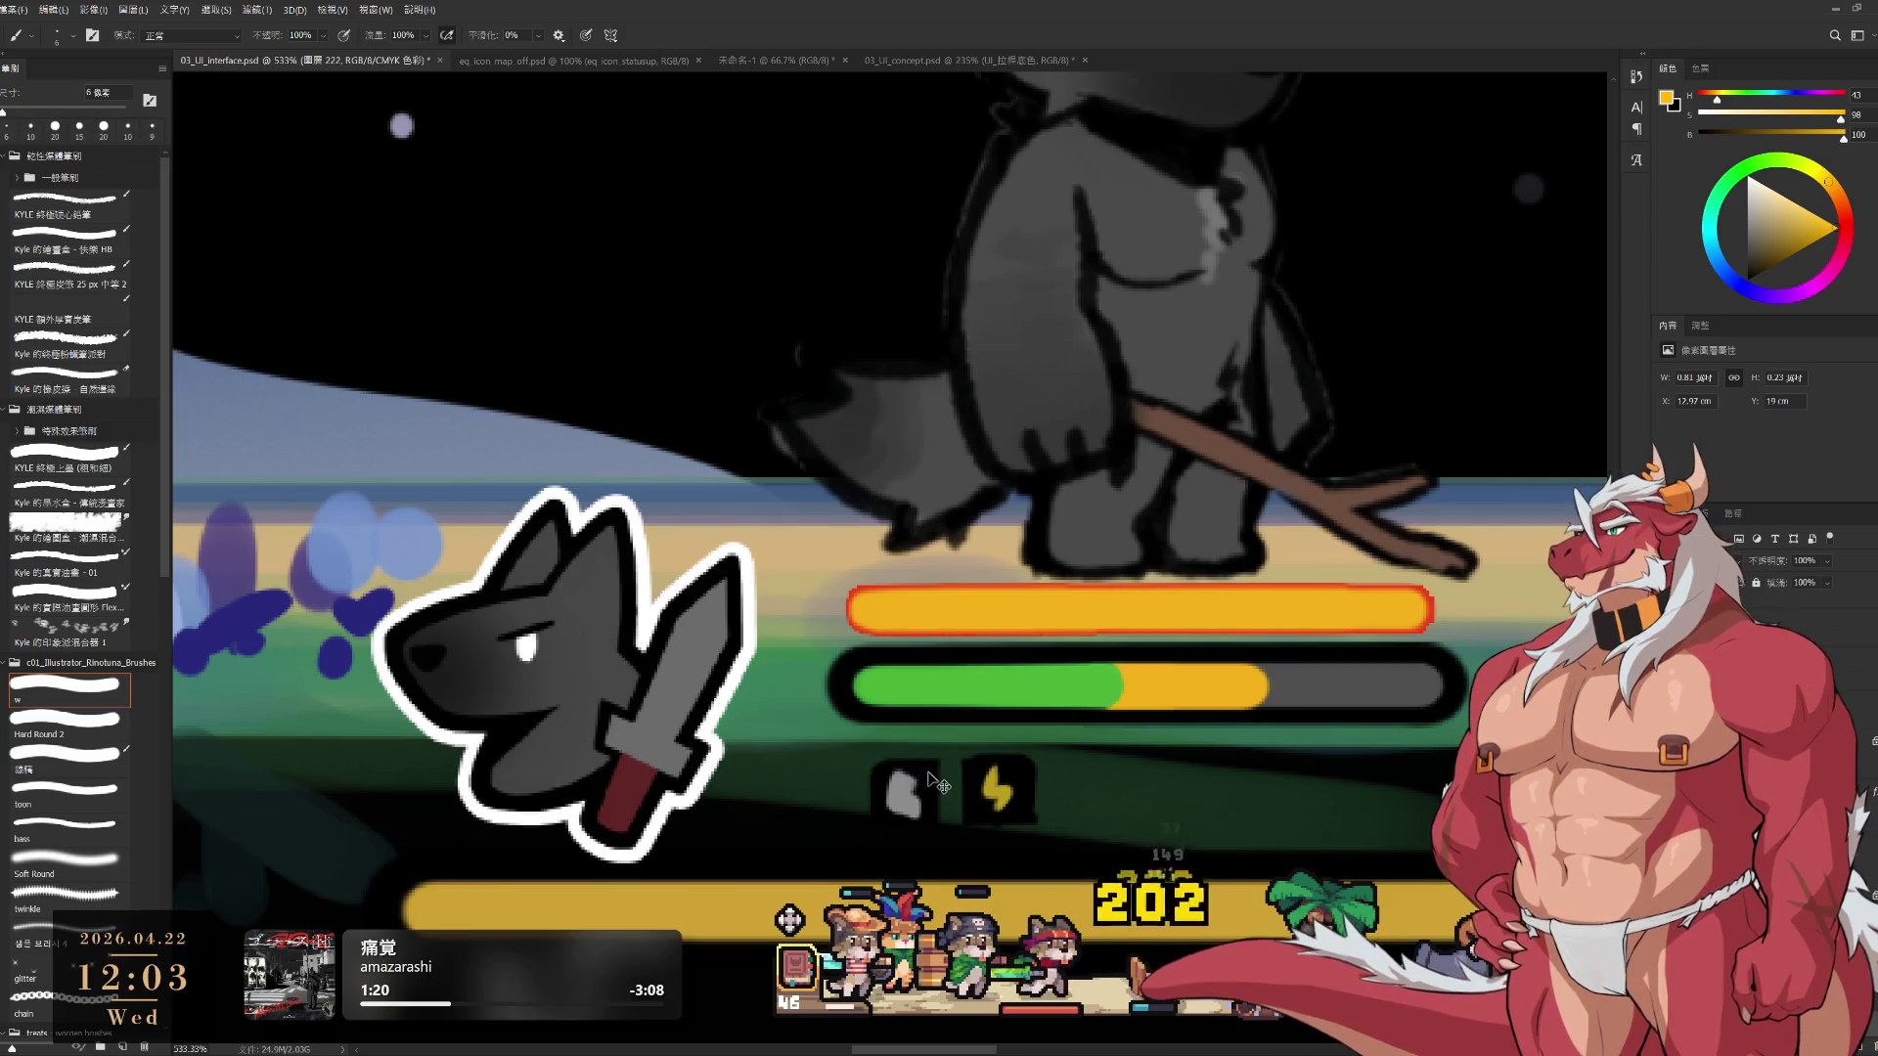
pyautogui.keyDown('alt'); pyautogui.click(925, 763); pyautogui.keyUp('alt')
pyautogui.press(']')
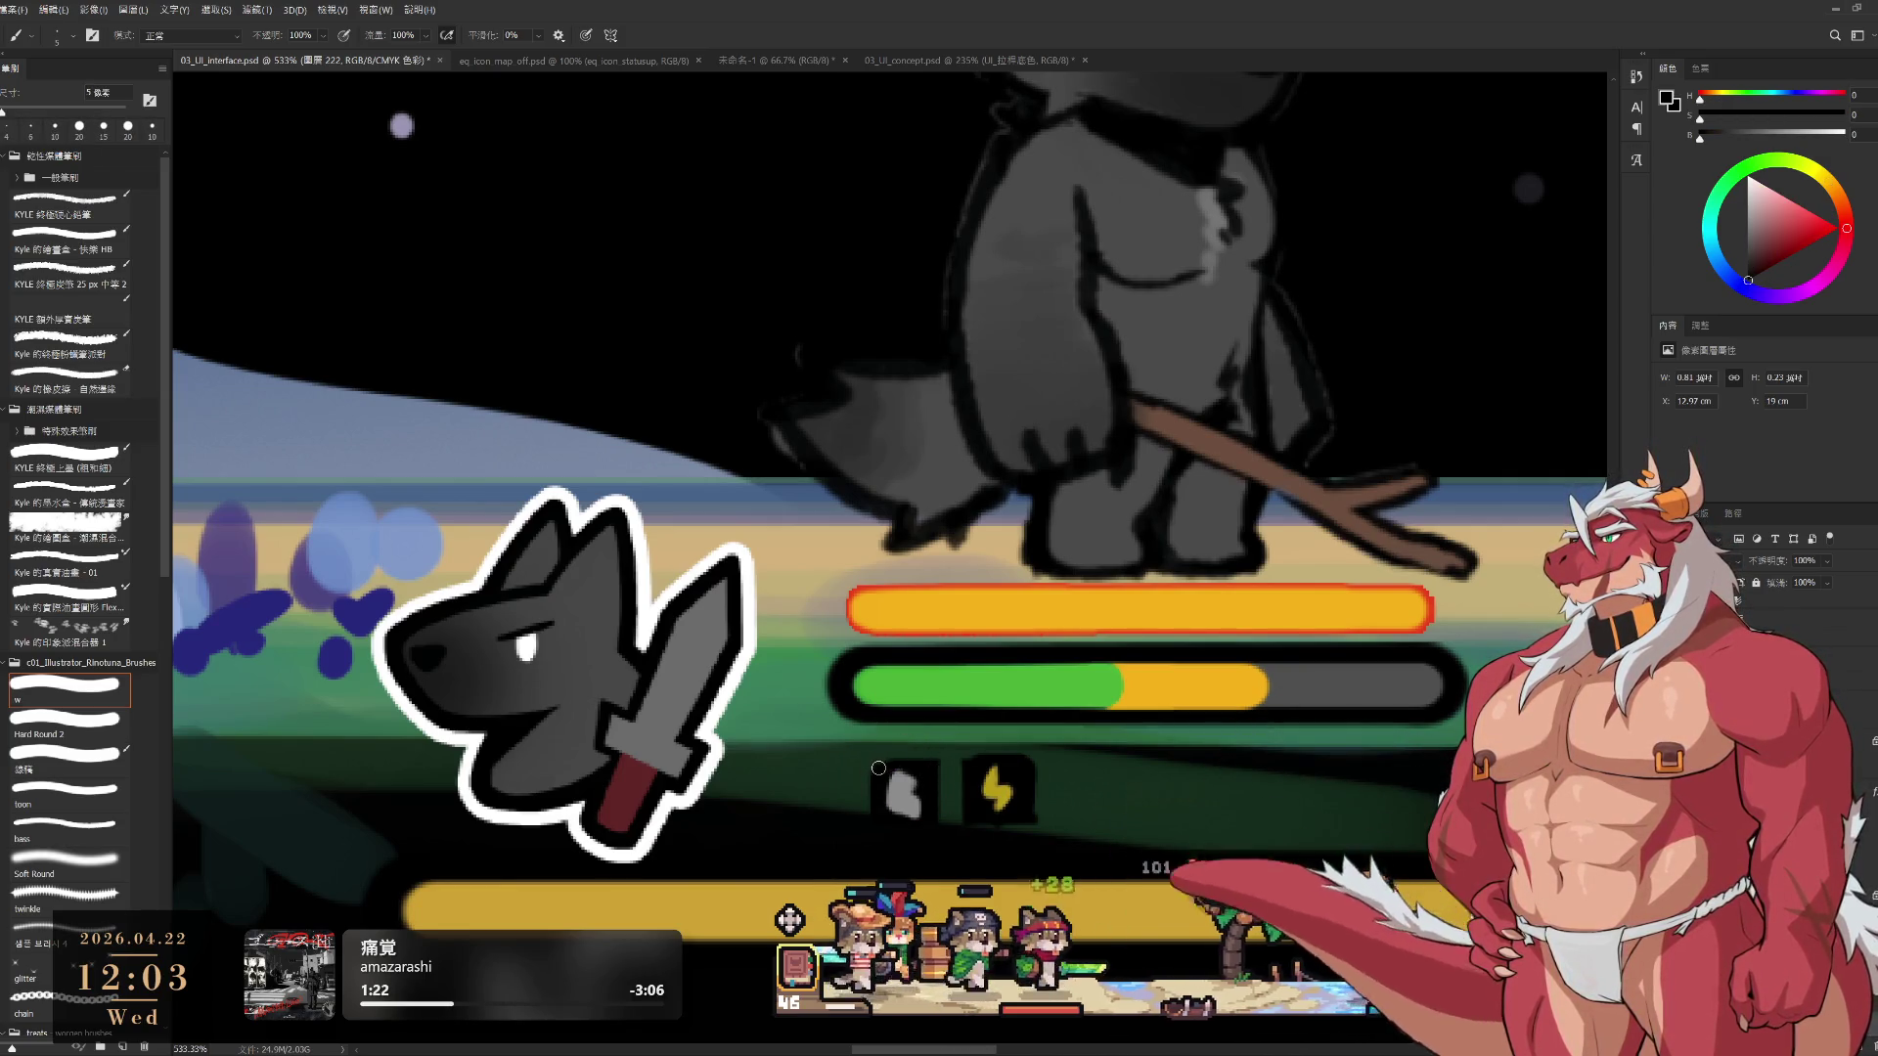
pyautogui.moveTo(880, 773); pyautogui.dragTo(910, 738)
pyautogui.hotkey('ctrl', 'z')
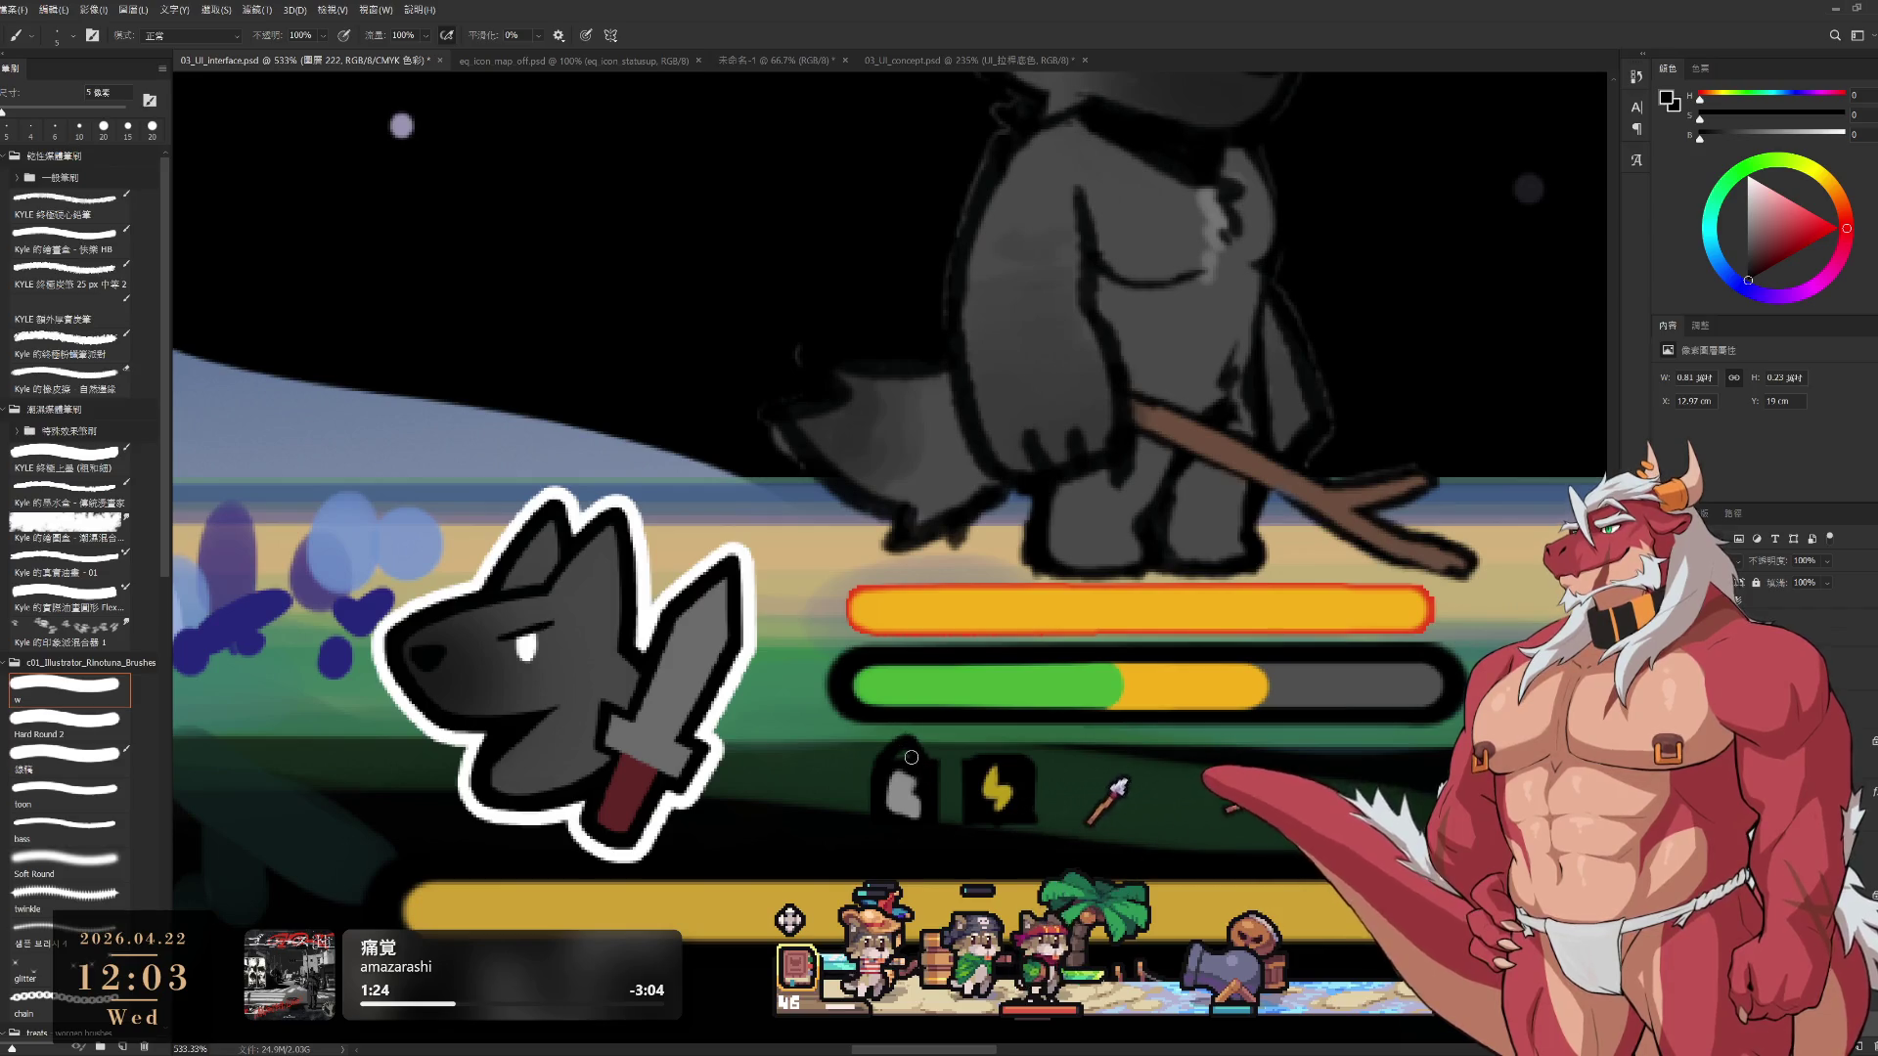
pyautogui.press('[')
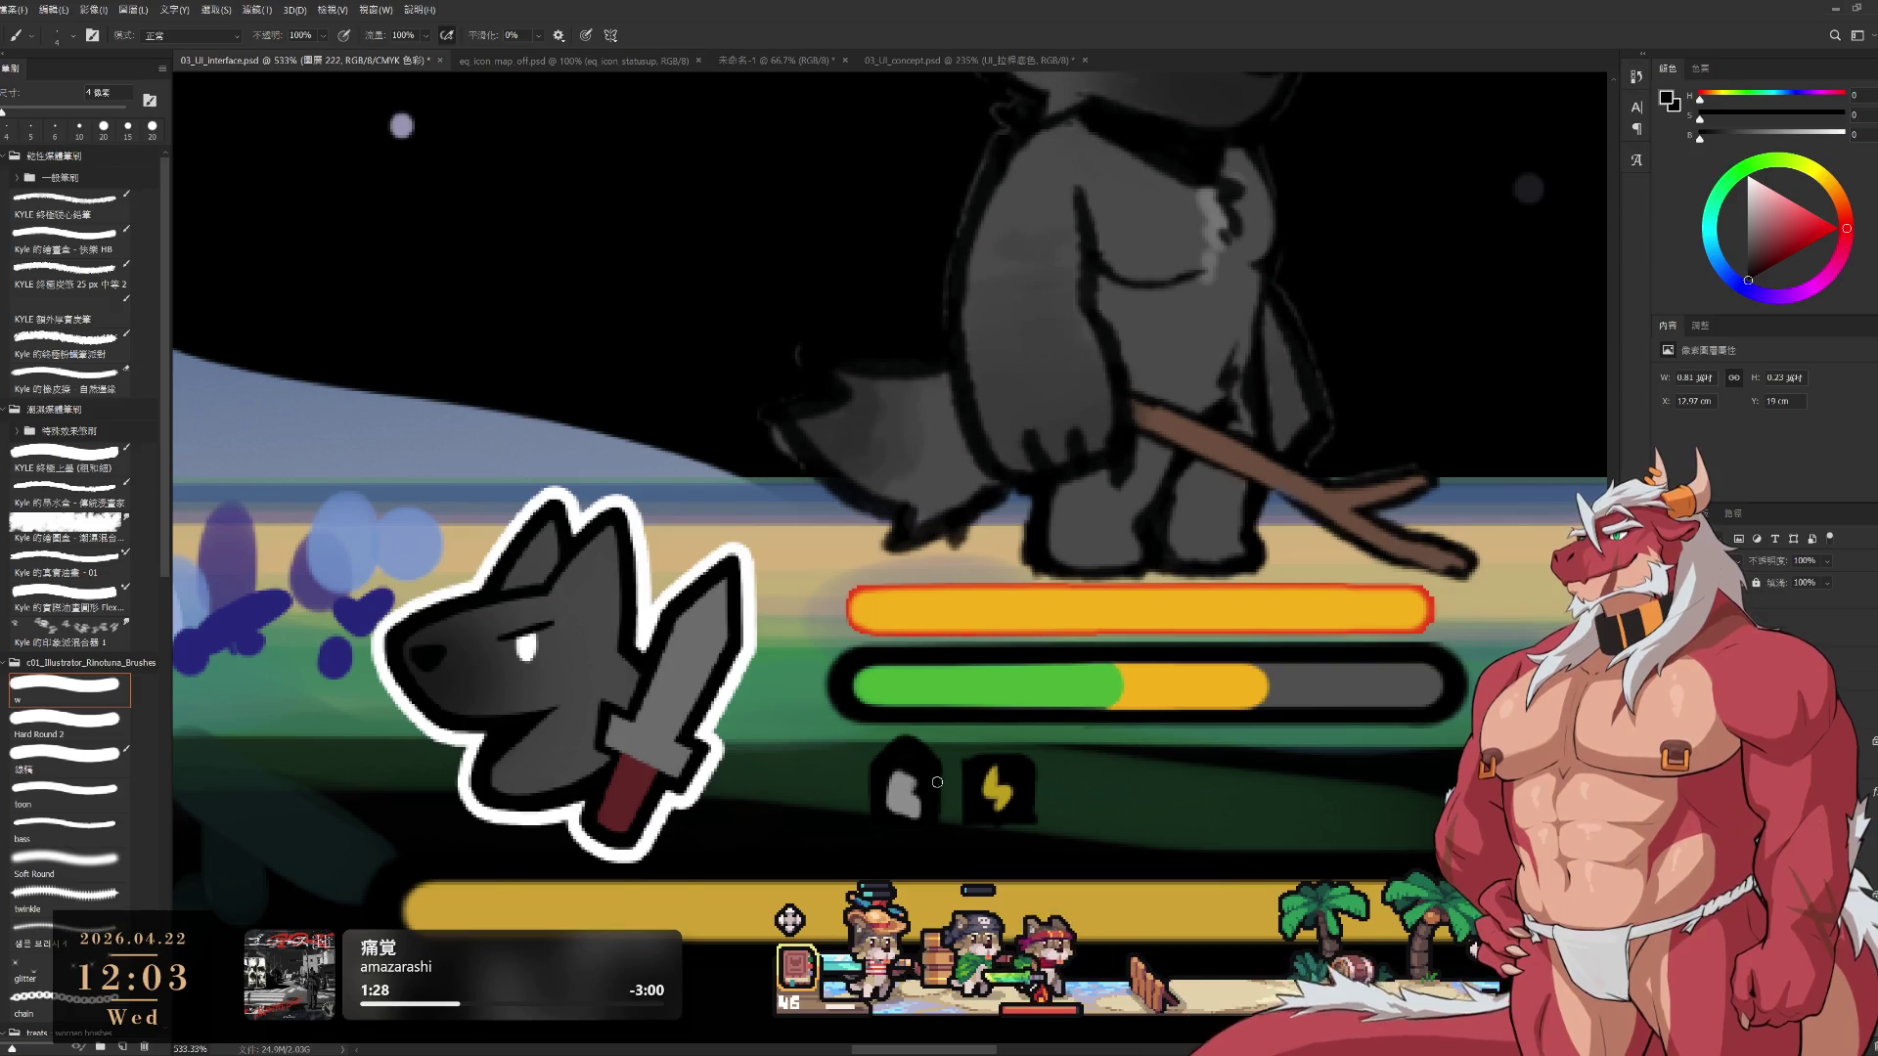
# Tidy the tab with the eraser, then resample black beside the lightning icon and enlarge the brush
pyautogui.press('e')
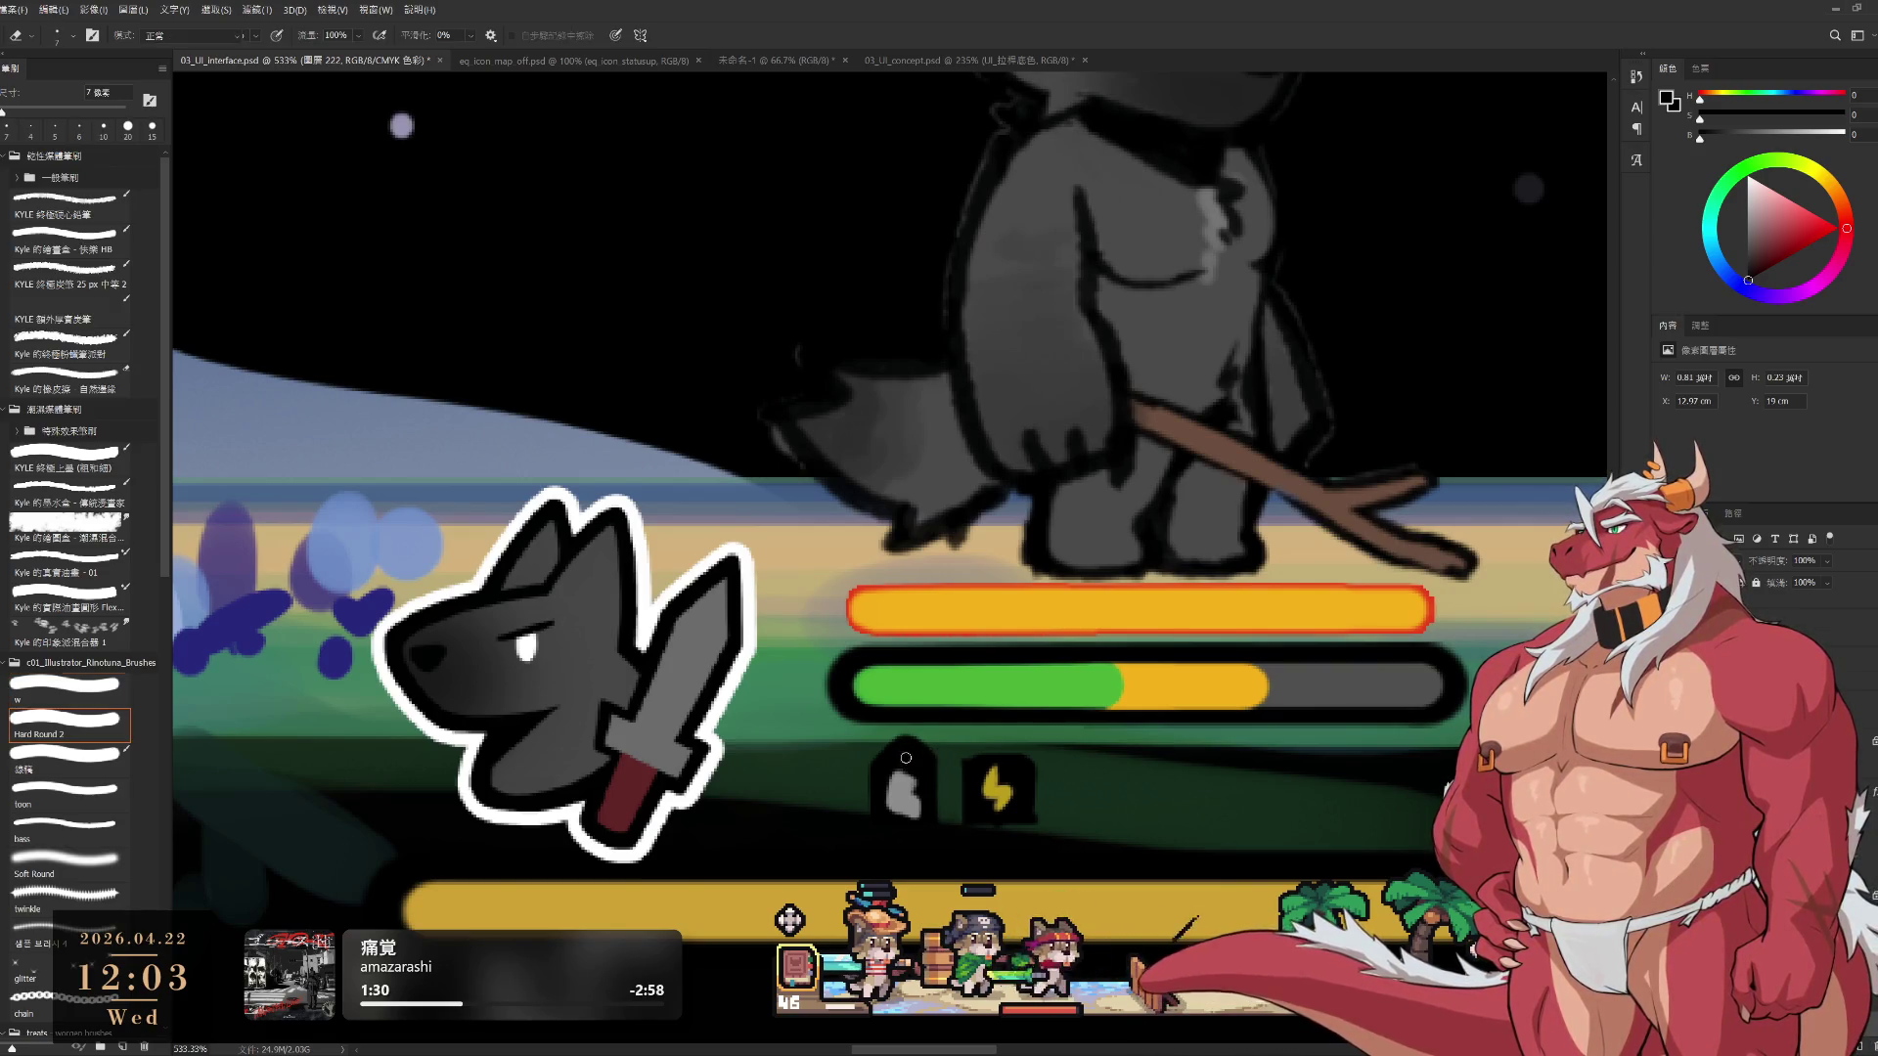
pyautogui.press('b')
pyautogui.press('e')
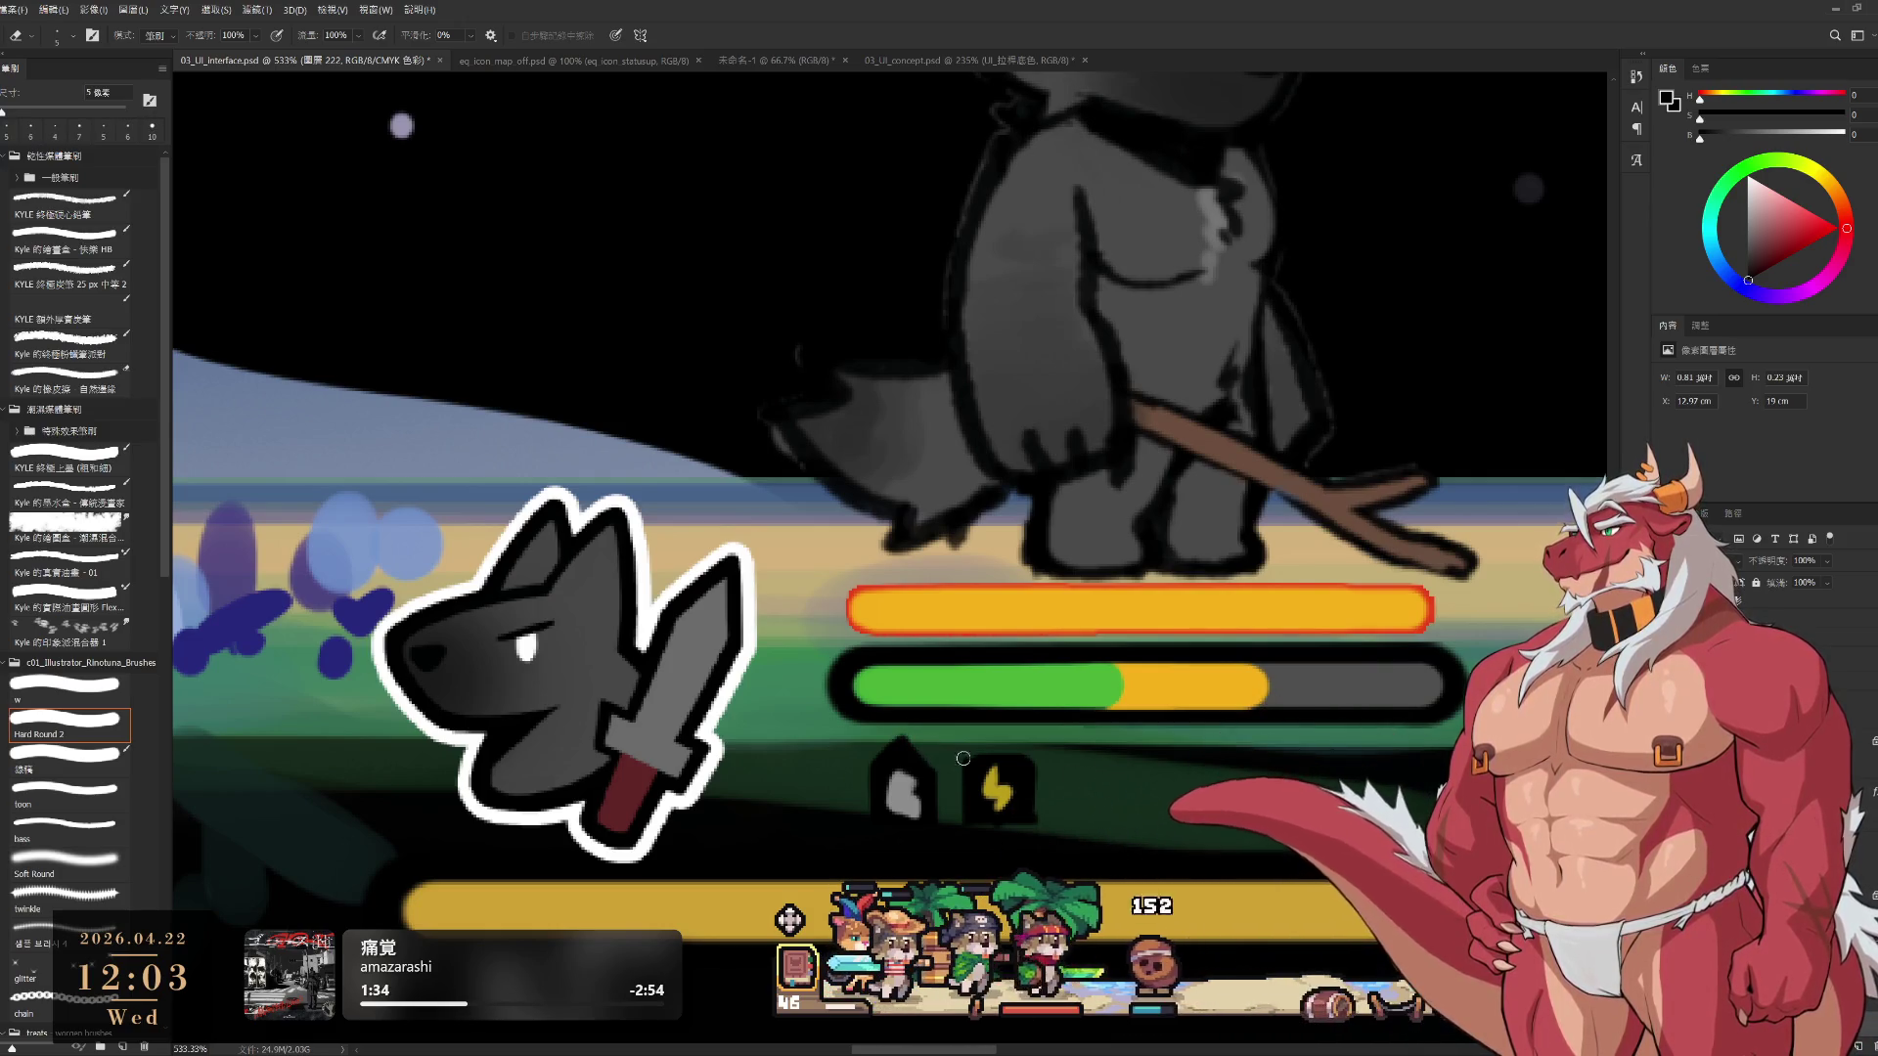
pyautogui.press('b')
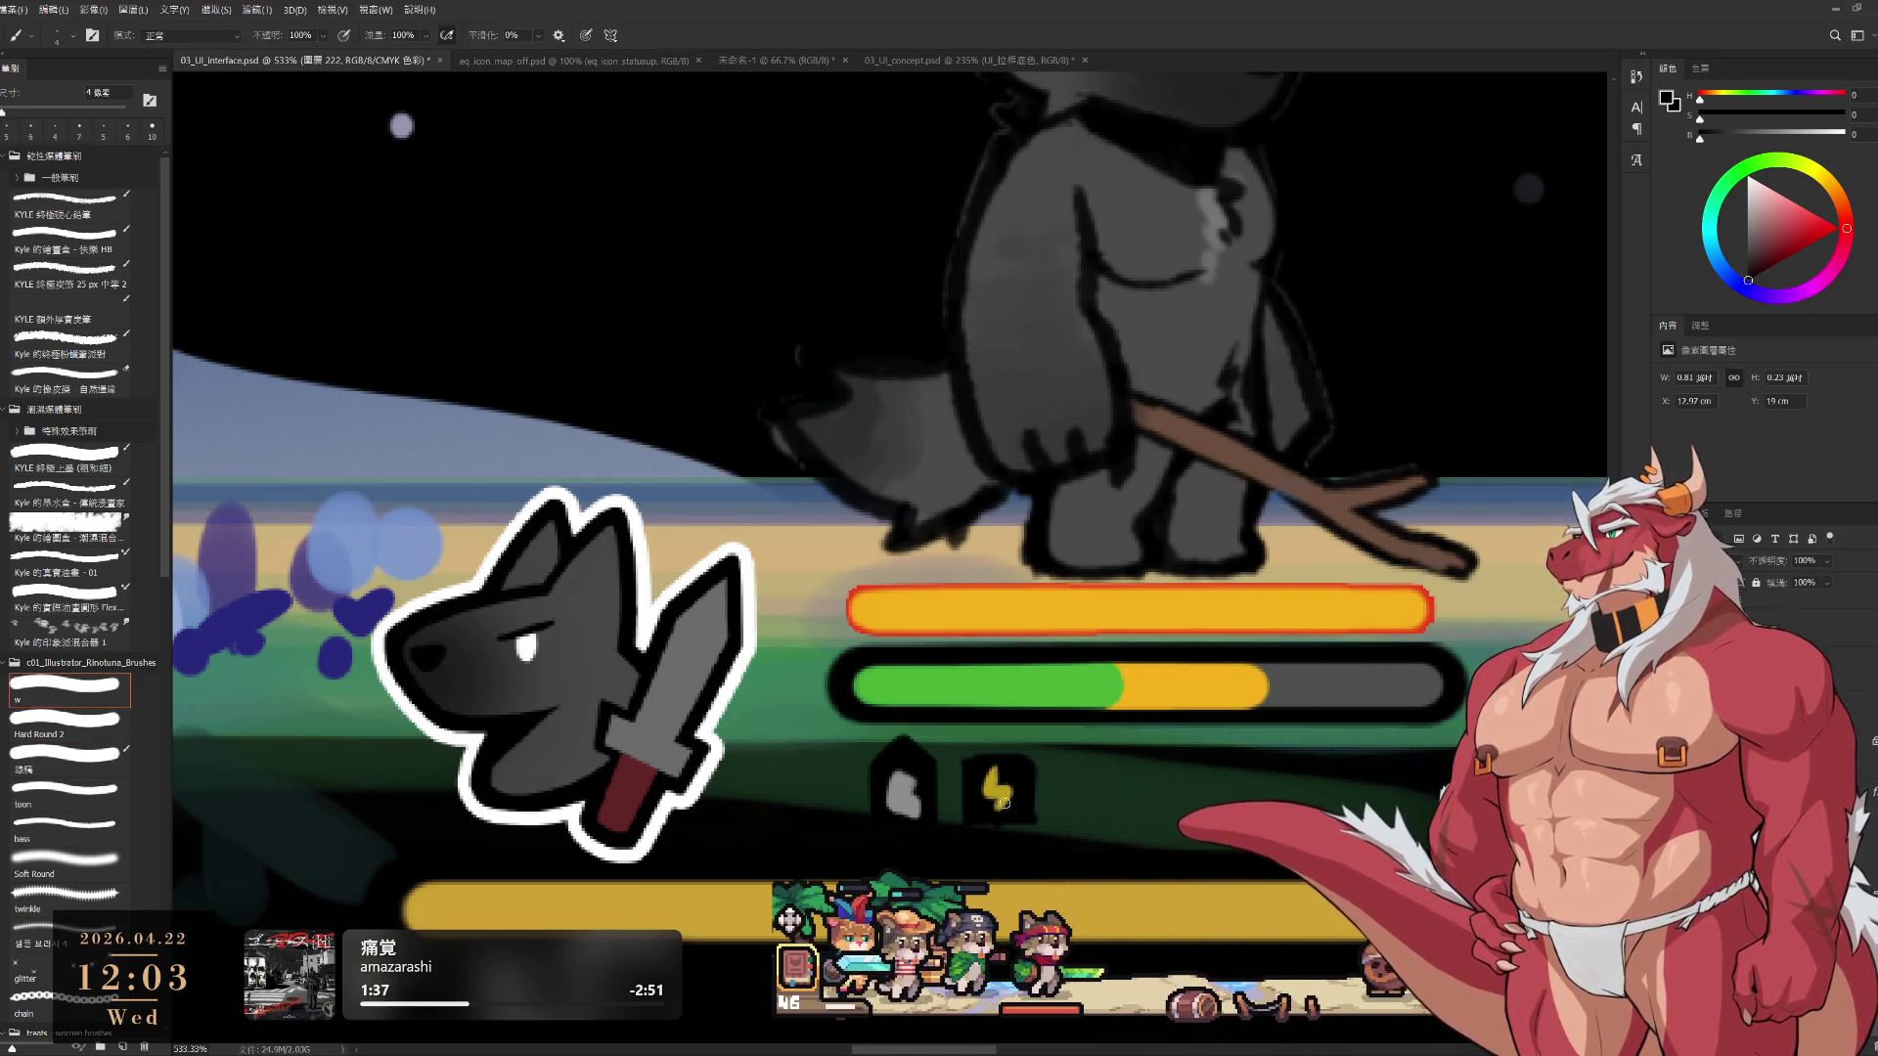
pyautogui.keyDown('alt'); pyautogui.click(997, 788); pyautogui.keyUp('alt')
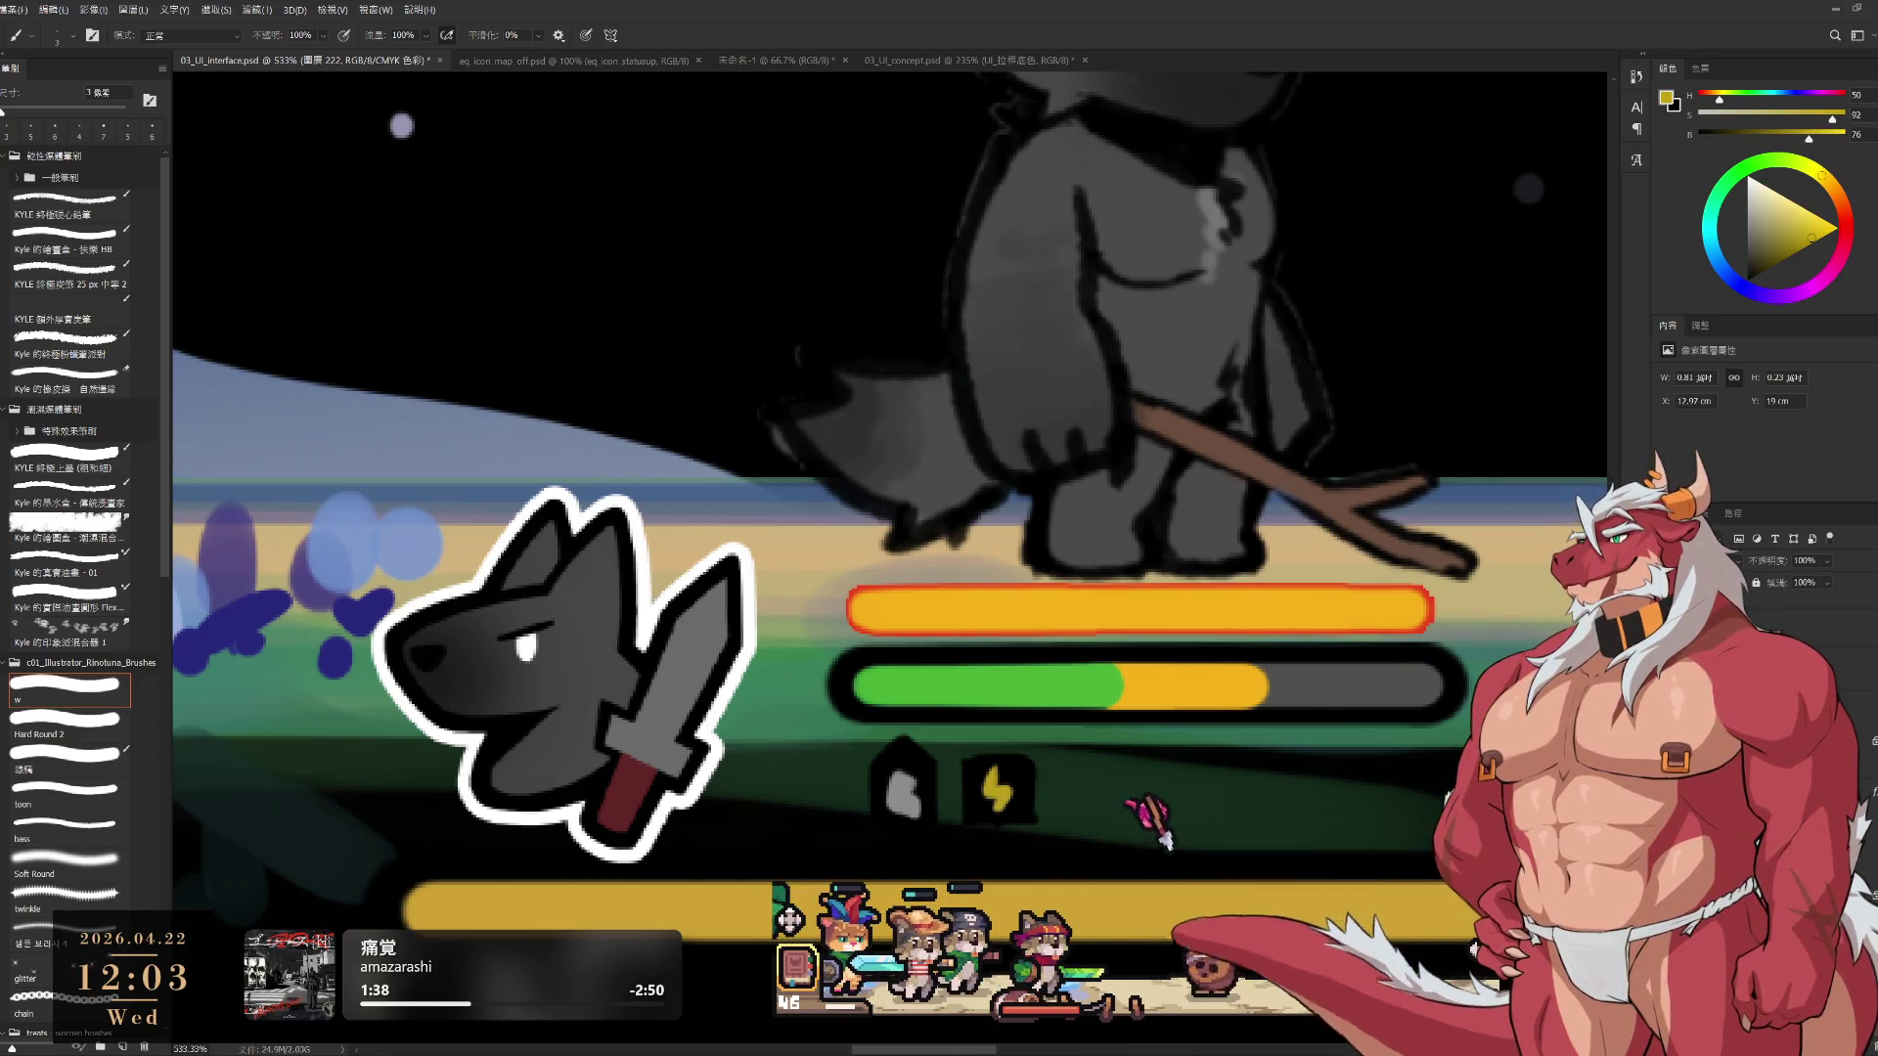
pyautogui.keyDown('alt'); pyautogui.click(983, 810); pyautogui.keyUp('alt')
pyautogui.press(']')
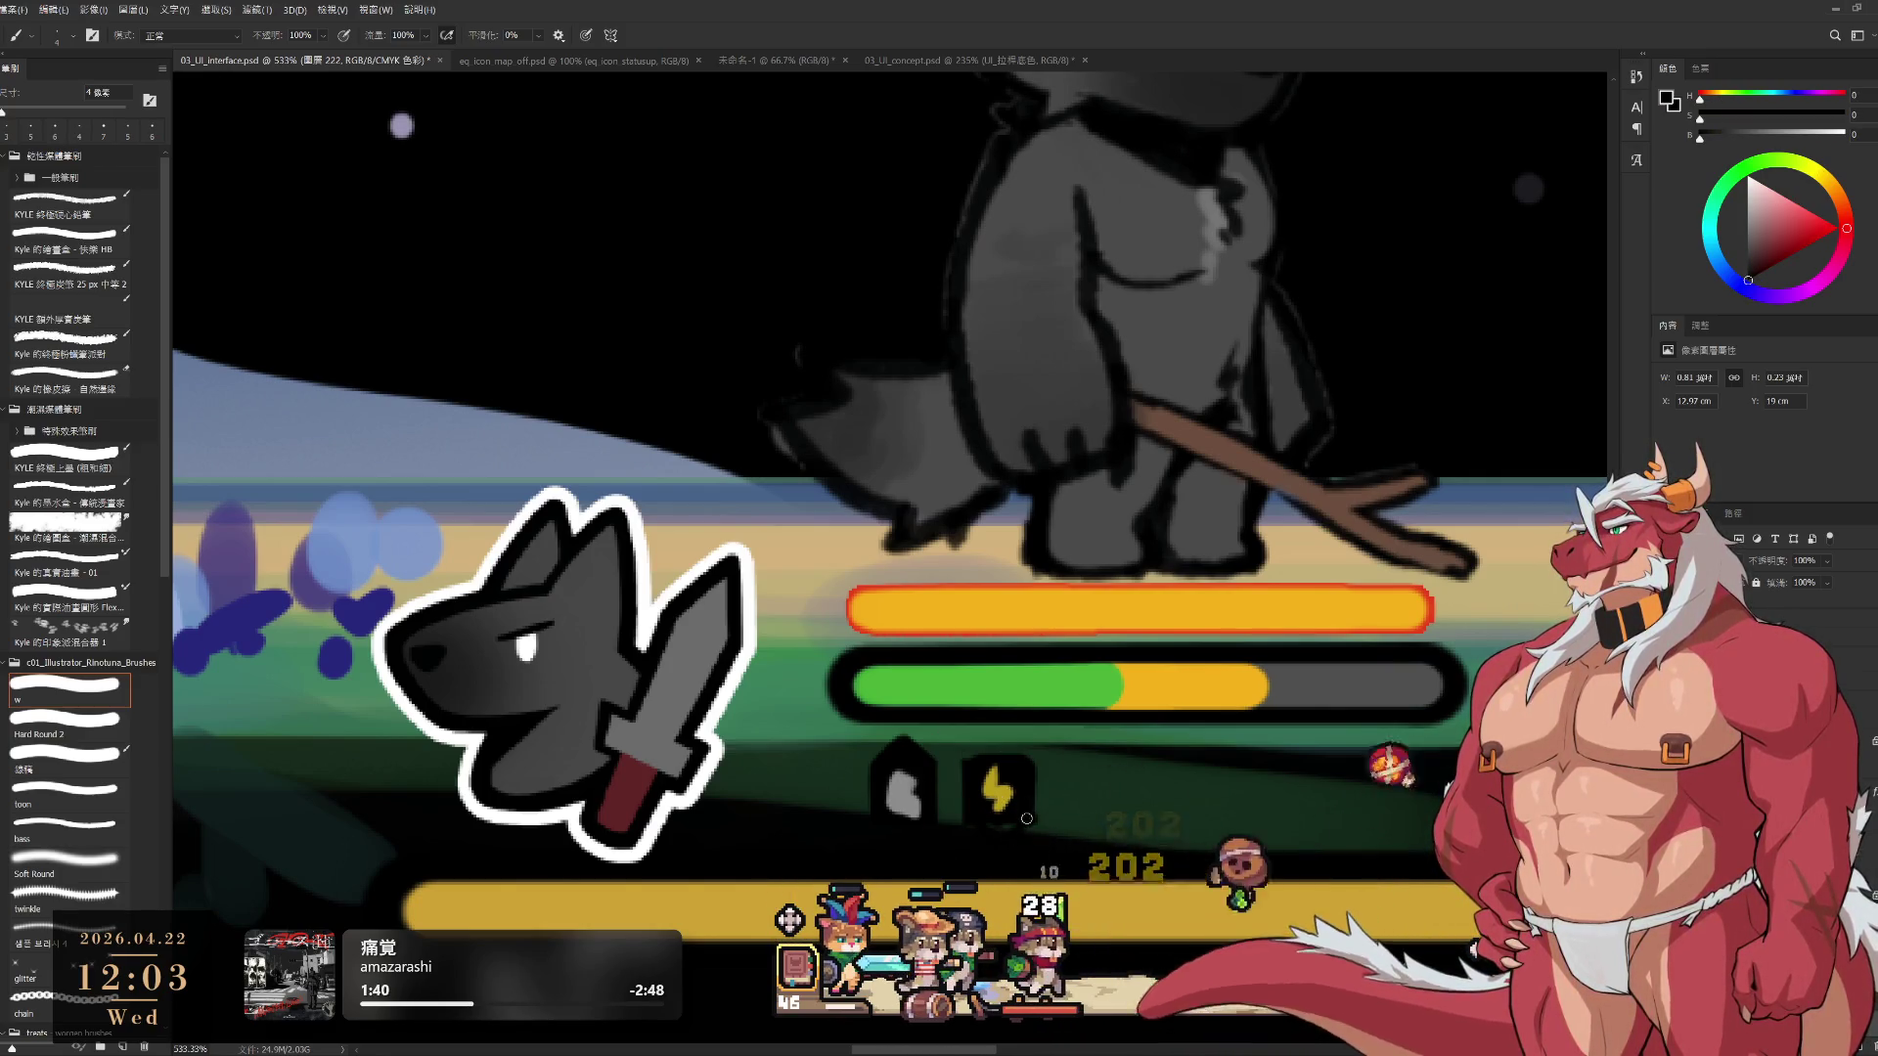
pyautogui.press(']')
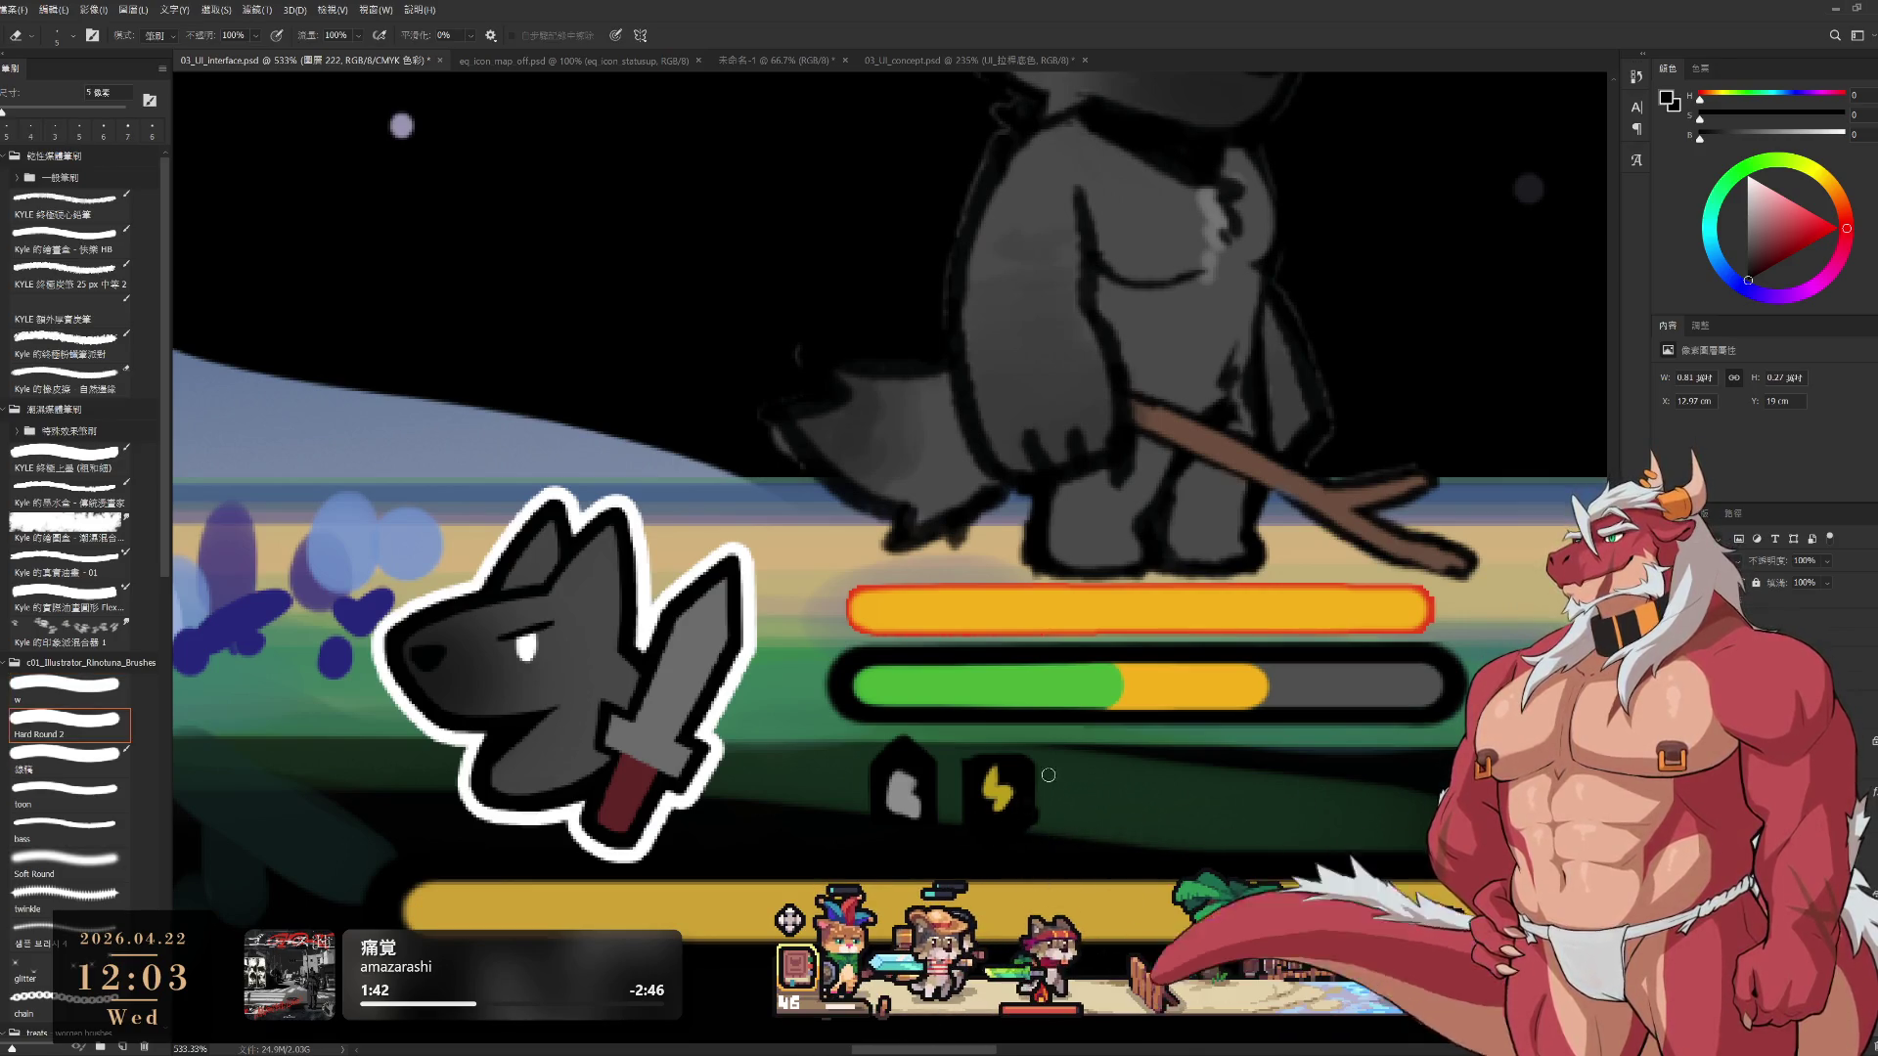
# Zoom in on the status bars, select the lizard's status-icon layer and return to the brush
pyautogui.press('e')
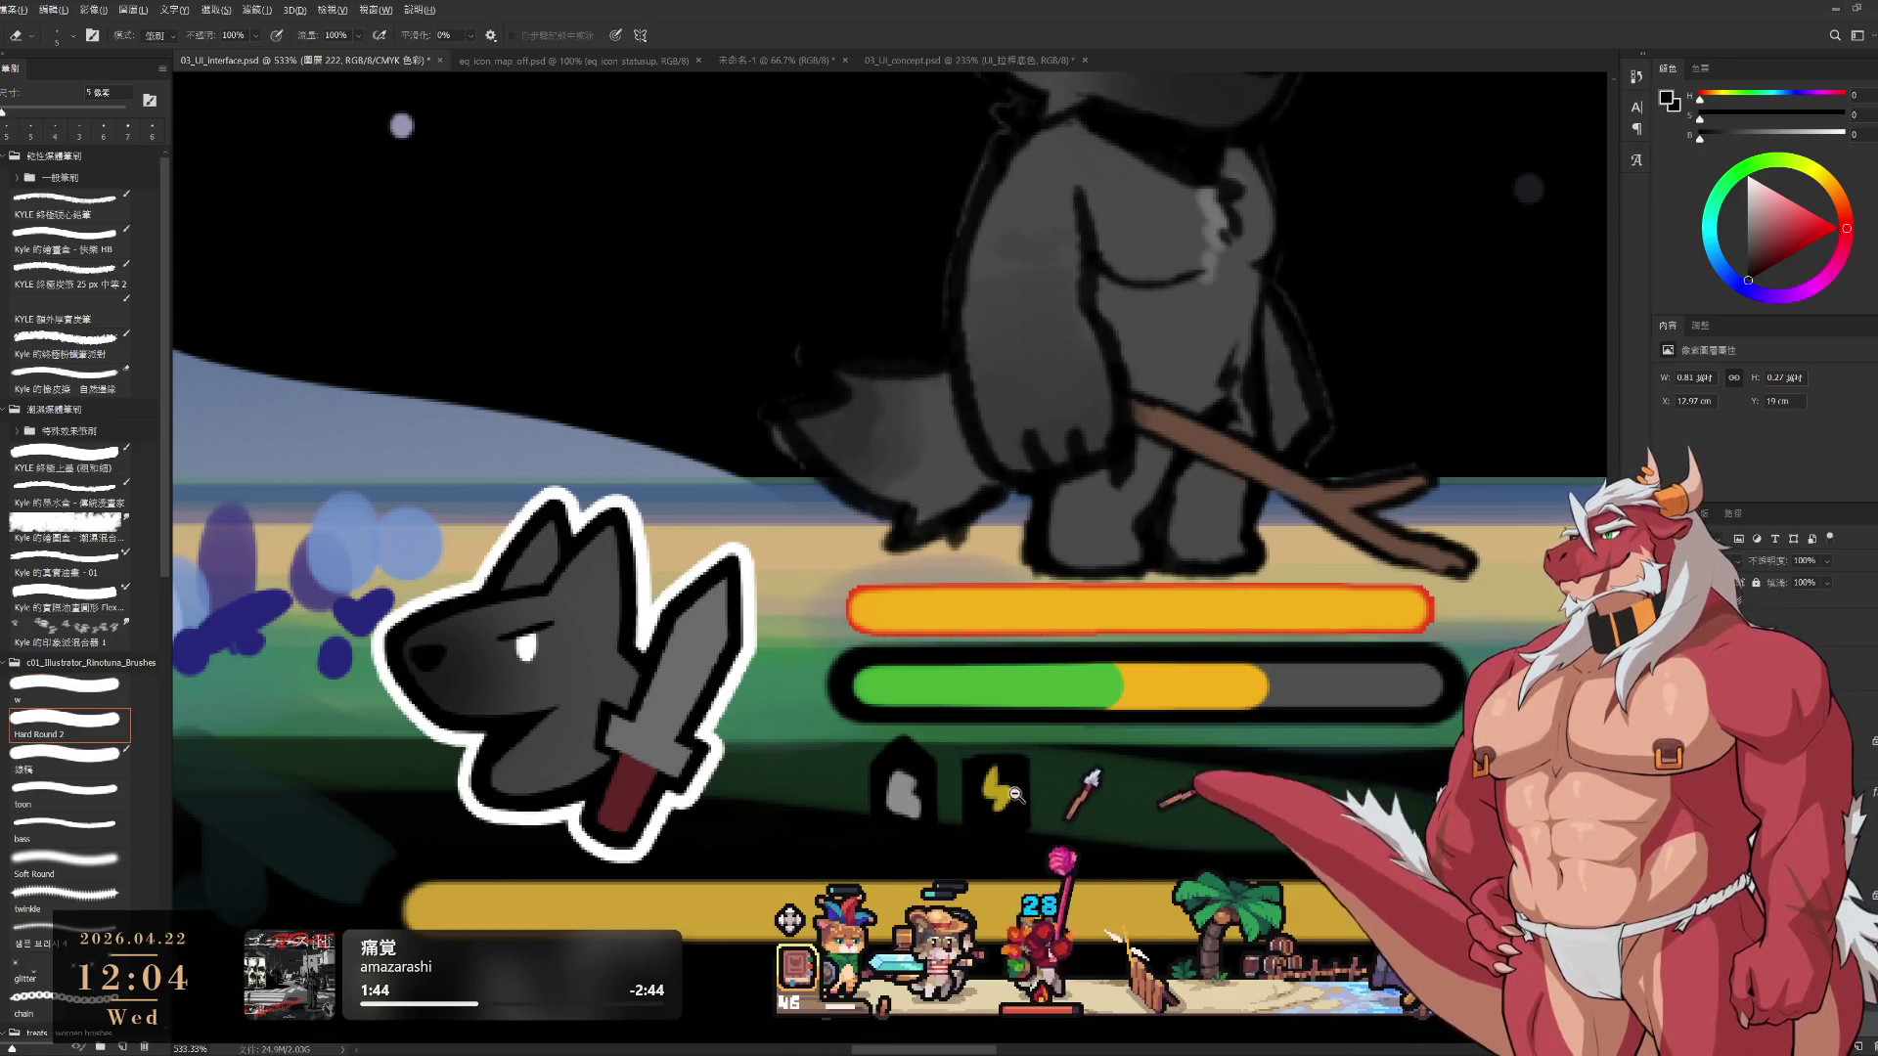
pyautogui.moveTo(1036, 772); pyautogui.dragTo(575, 683)
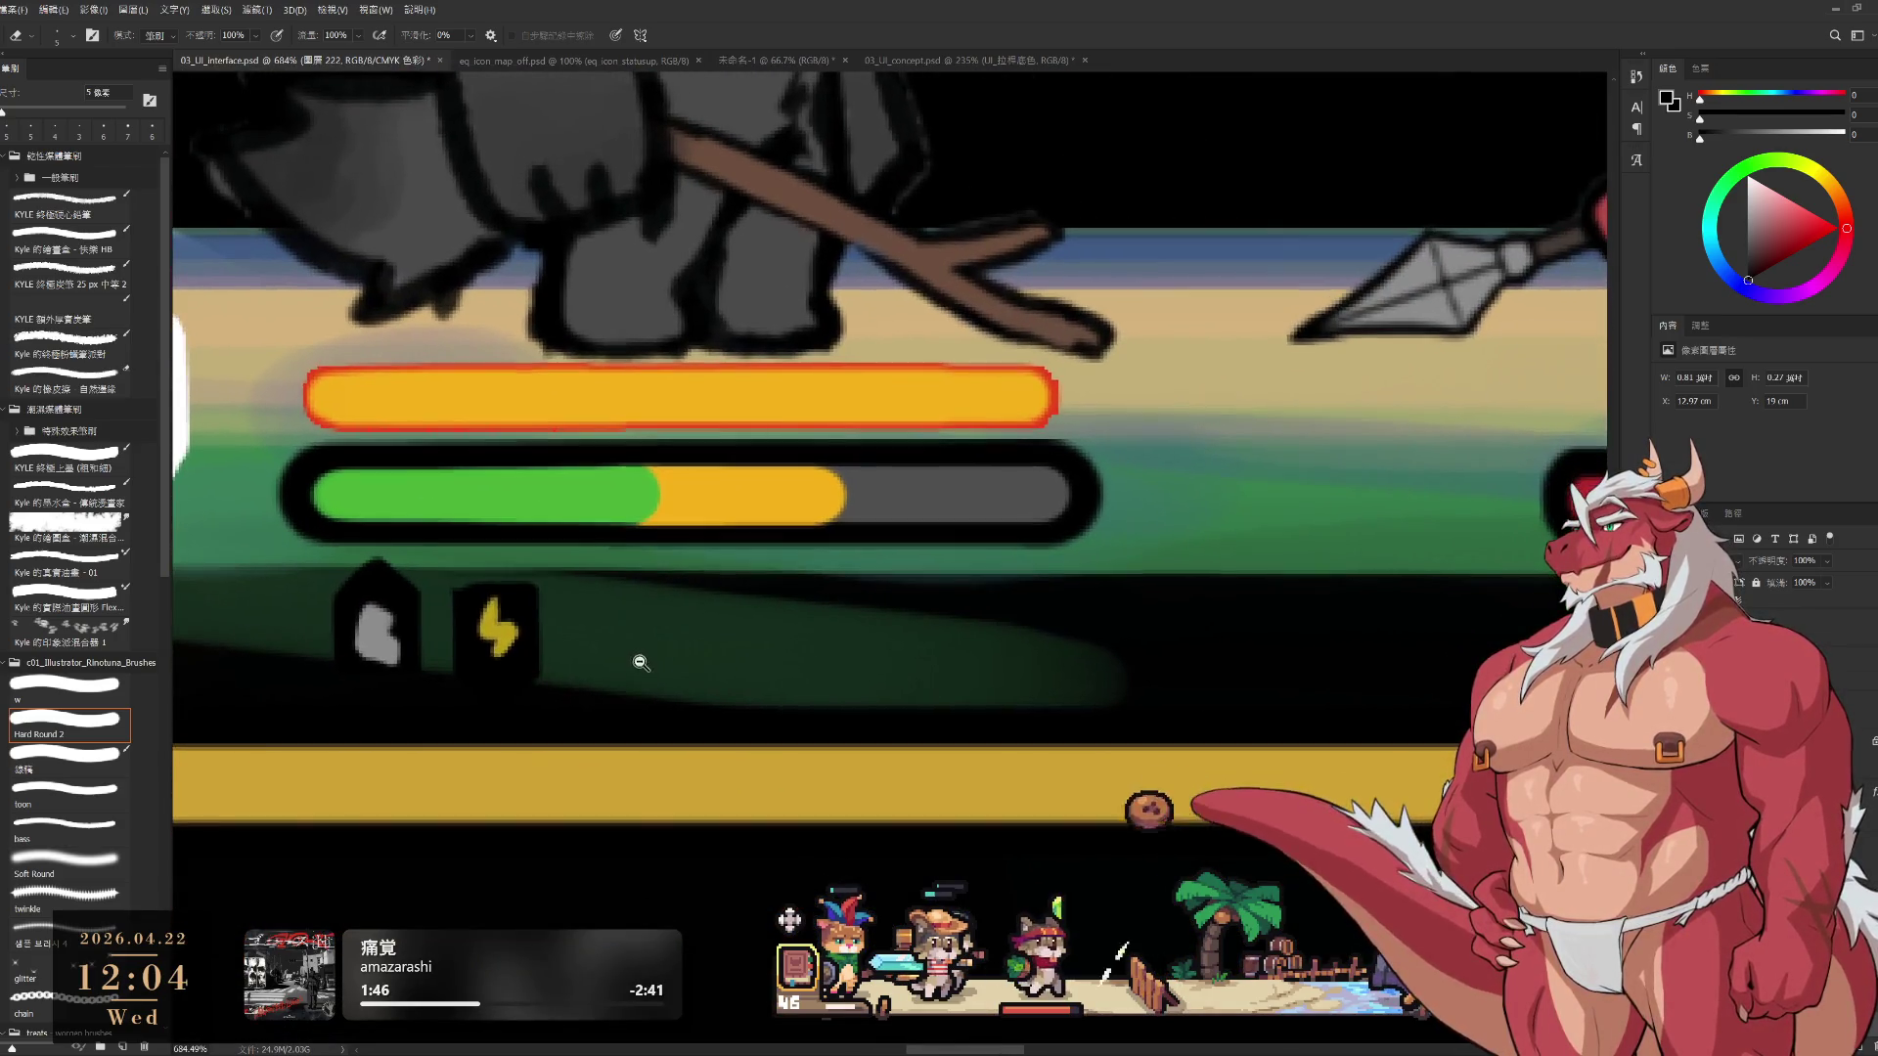
pyautogui.moveTo(1236, 617); pyautogui.dragTo(1023, 701)
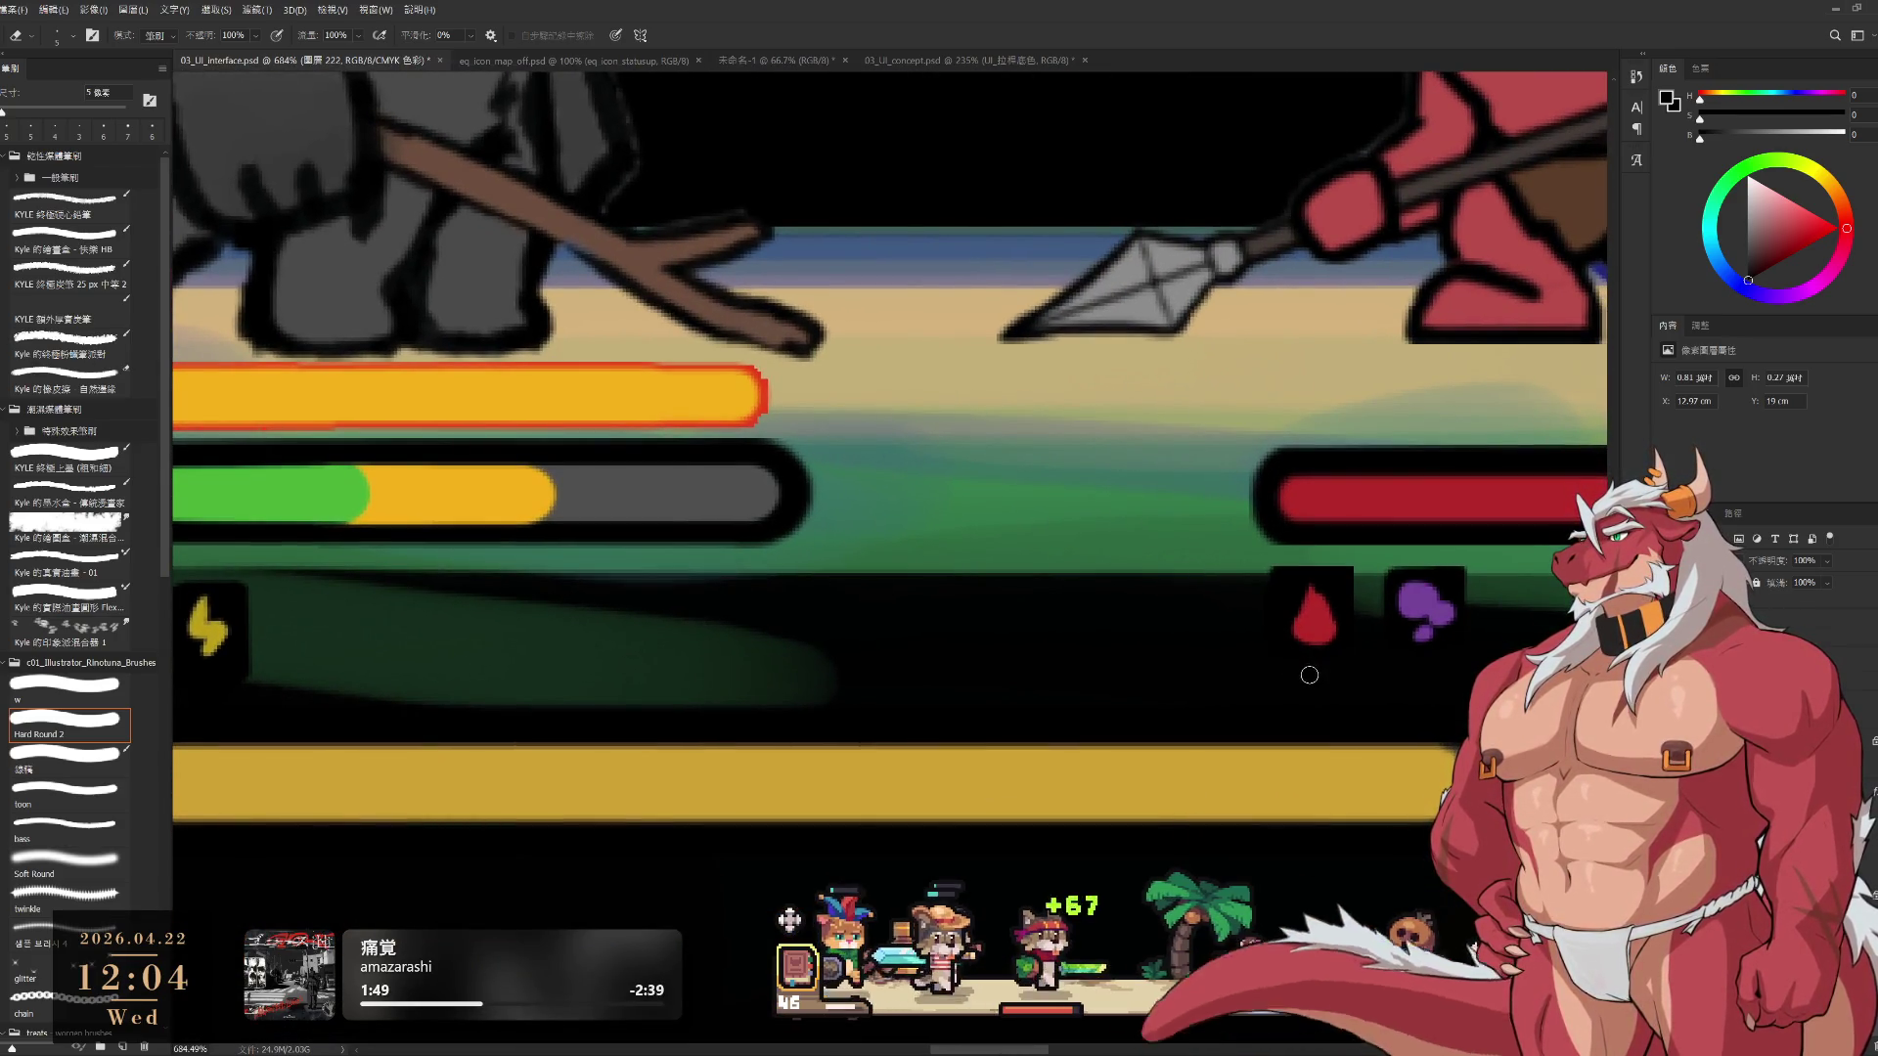
pyautogui.keyDown('ctrl'); pyautogui.click(1293, 675); pyautogui.keyUp('ctrl')
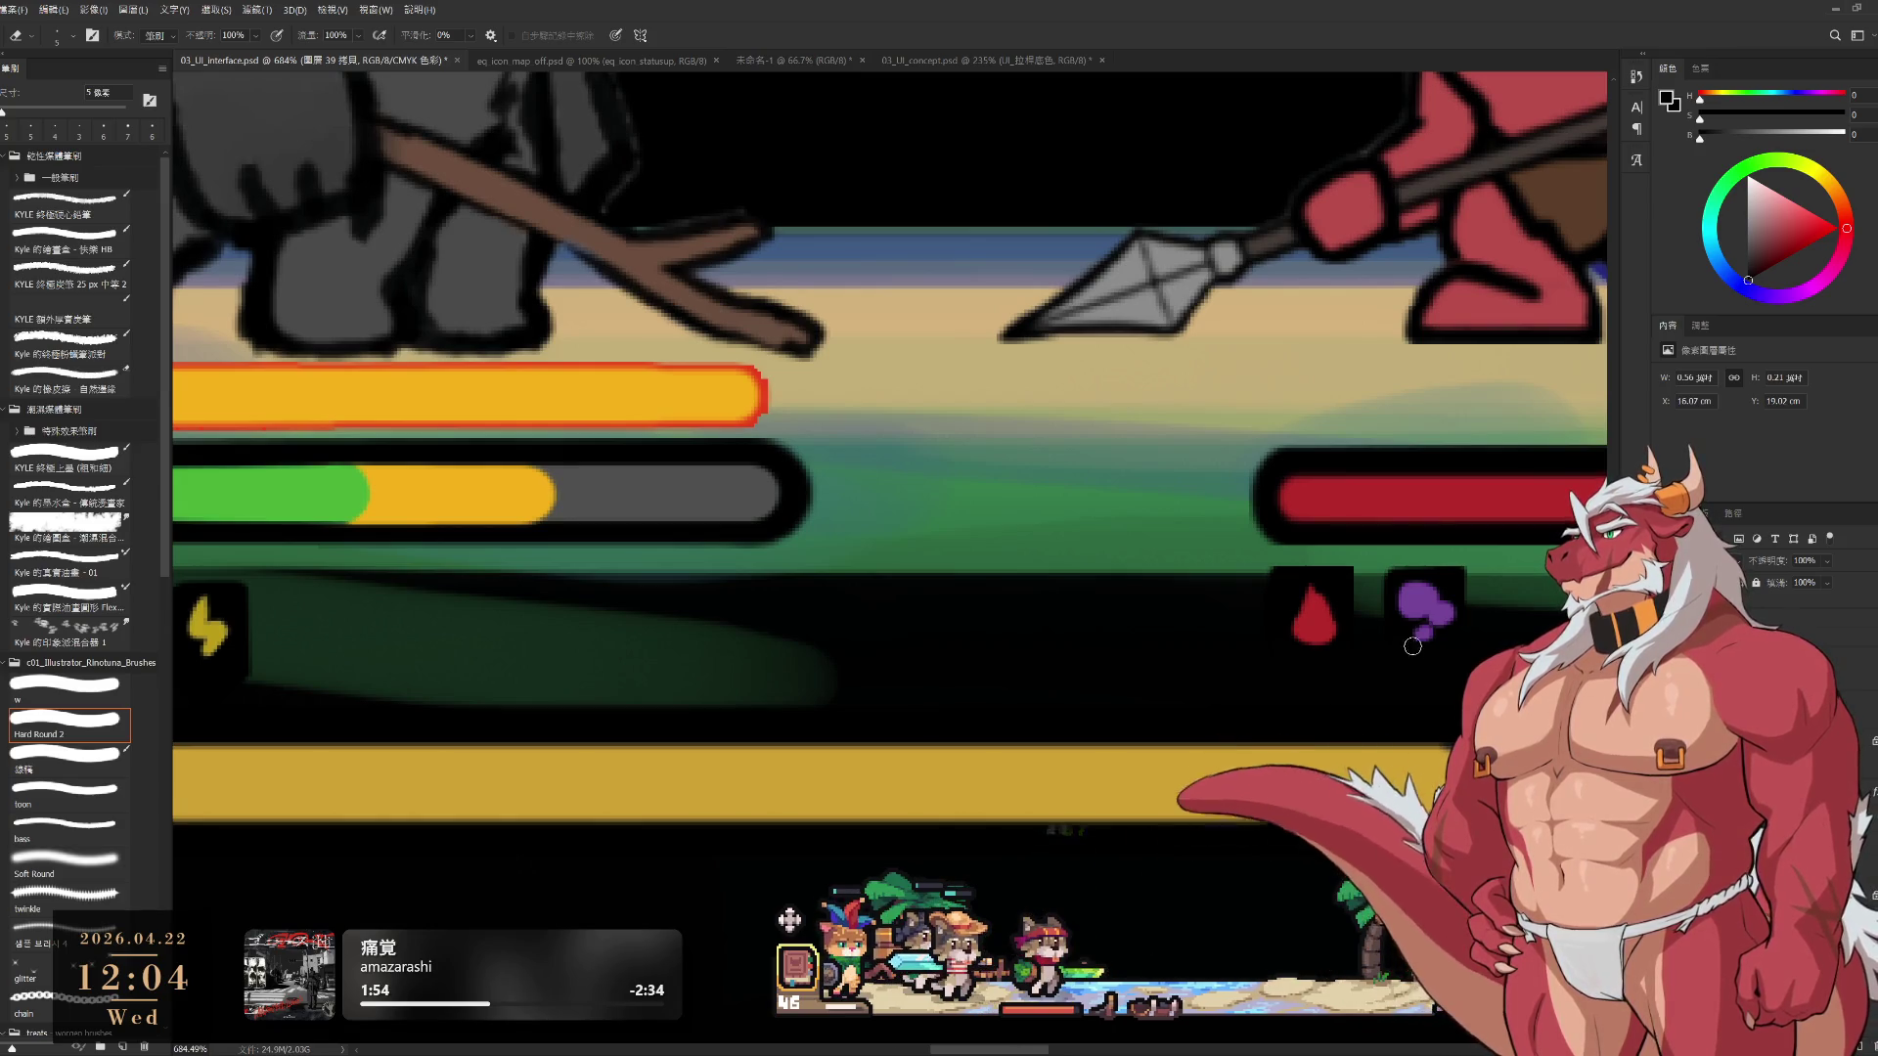
pyautogui.scroll(-3, 1255, 651)
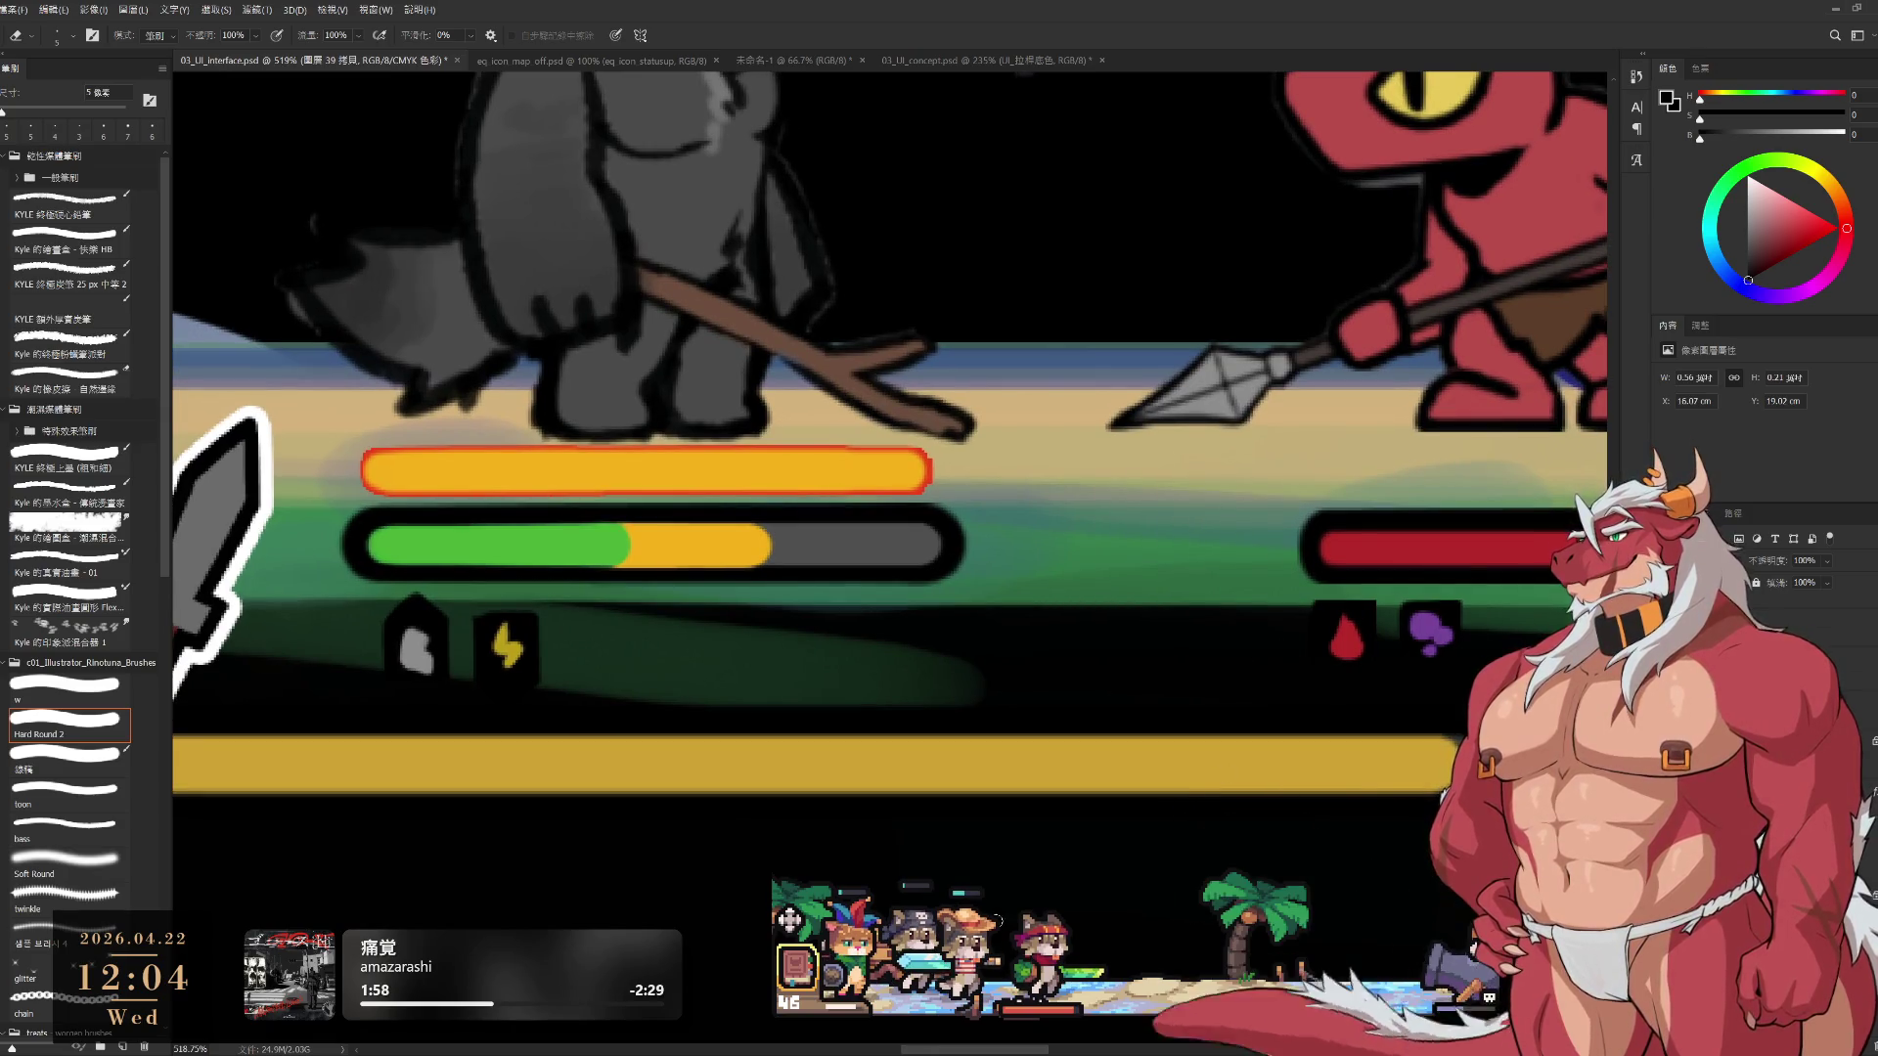
pyautogui.press('b')
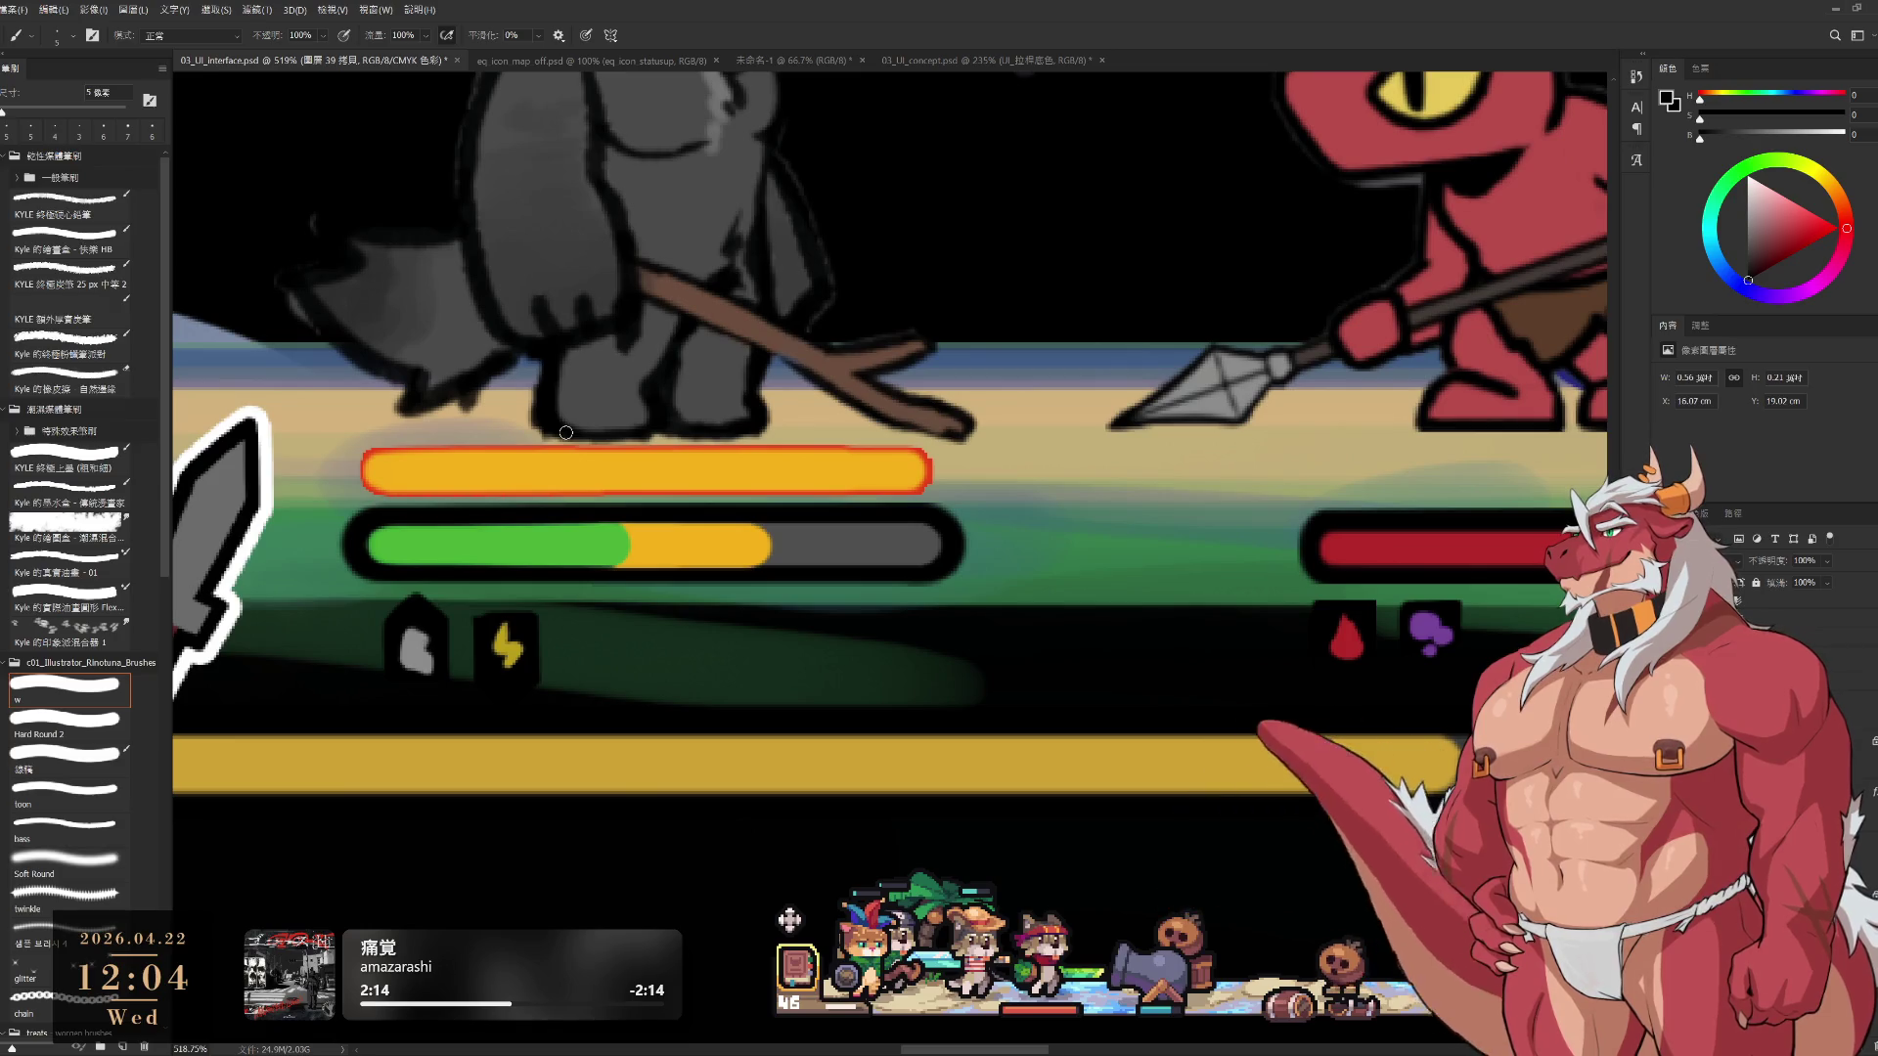
pyautogui.keyDown('ctrl'); pyautogui.click(403, 621); pyautogui.keyUp('ctrl')
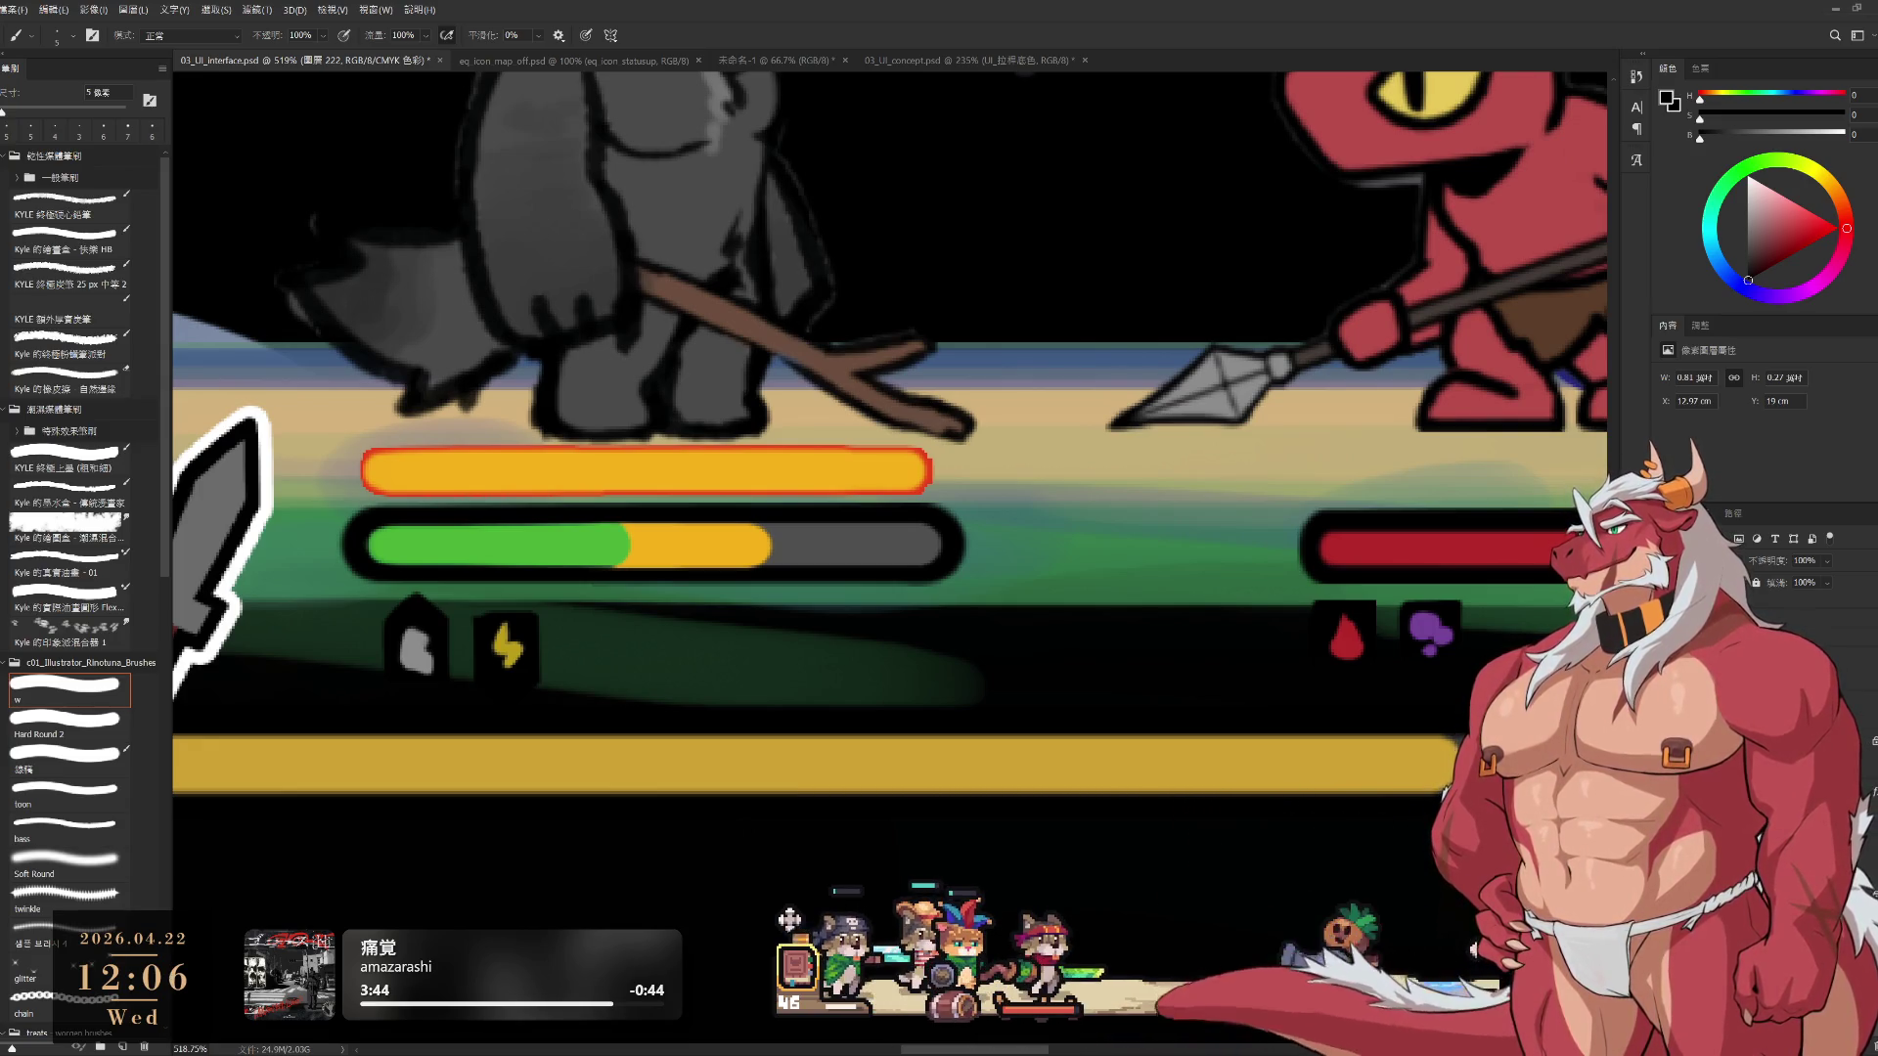
# Bring the wolf and lizard into view, shift the lizard's red health bar and sample dark ground green
pyautogui.scroll(-5, 1263, 393)
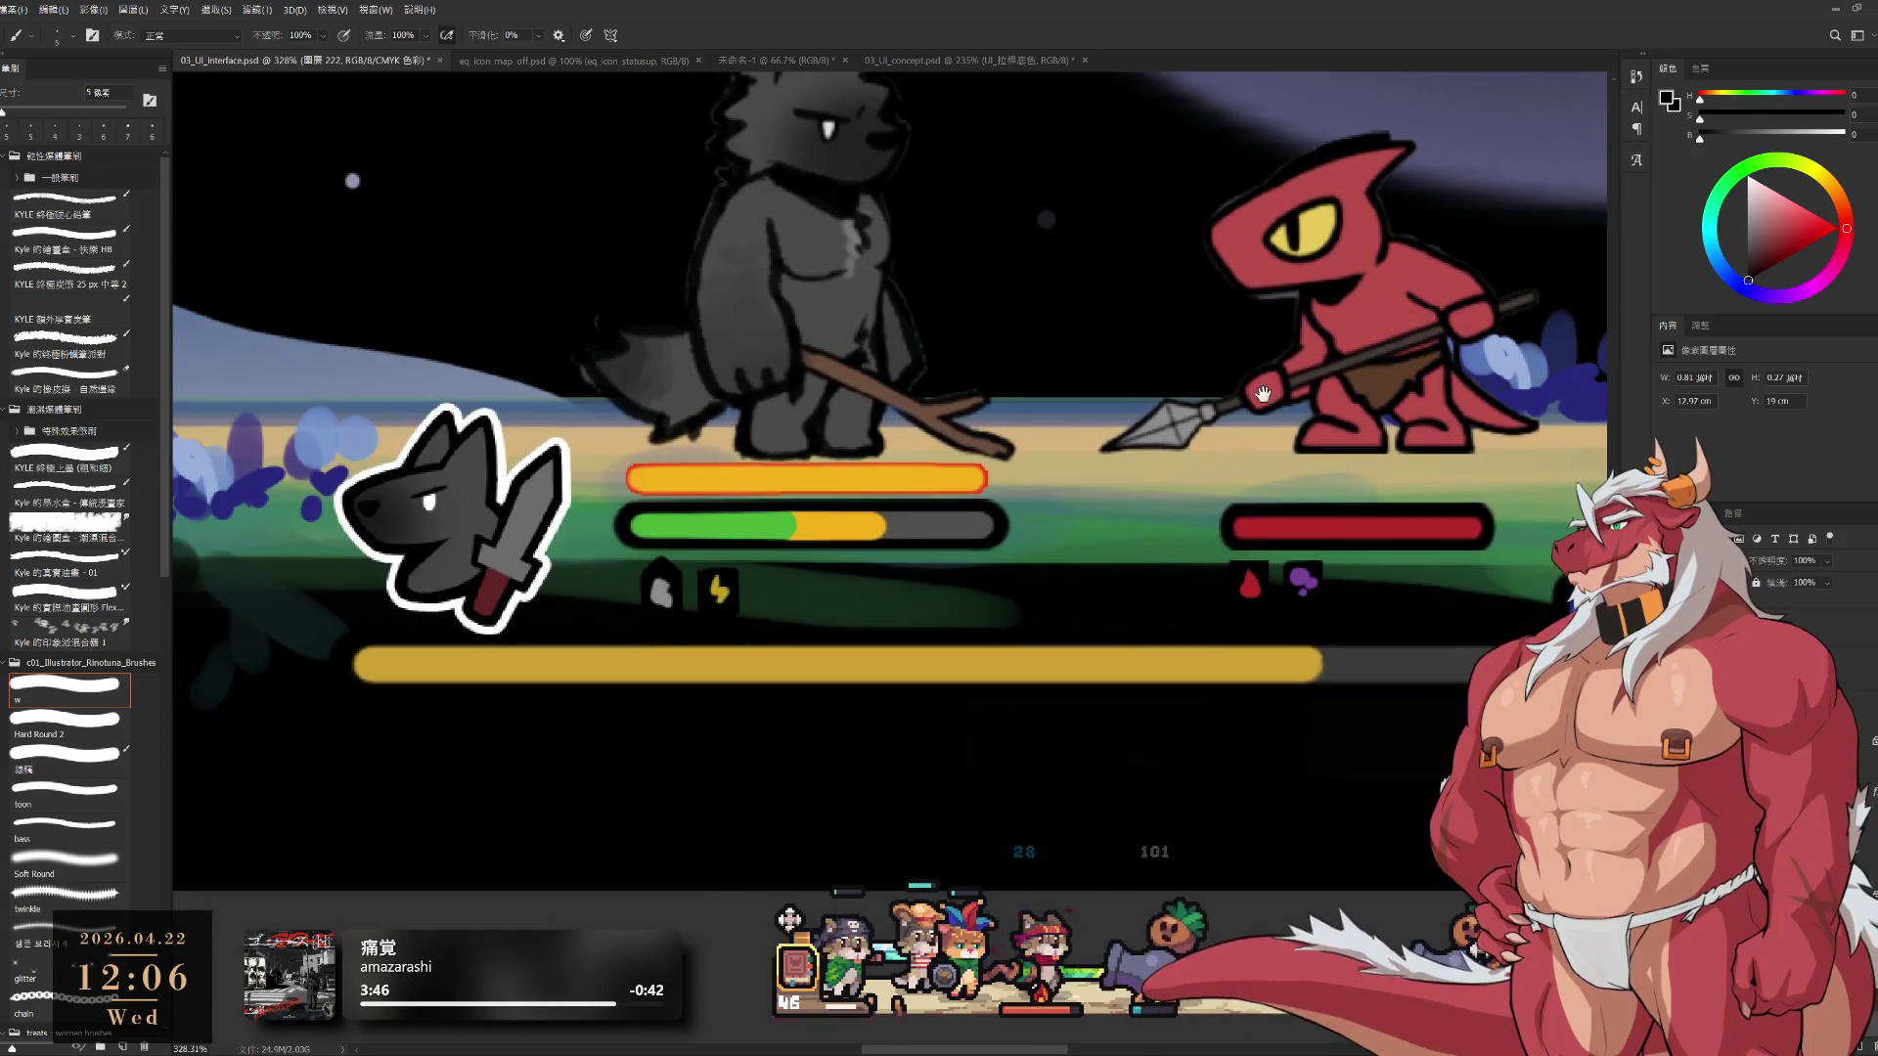
pyautogui.moveTo(1263, 393); pyautogui.dragTo(1202, 457)
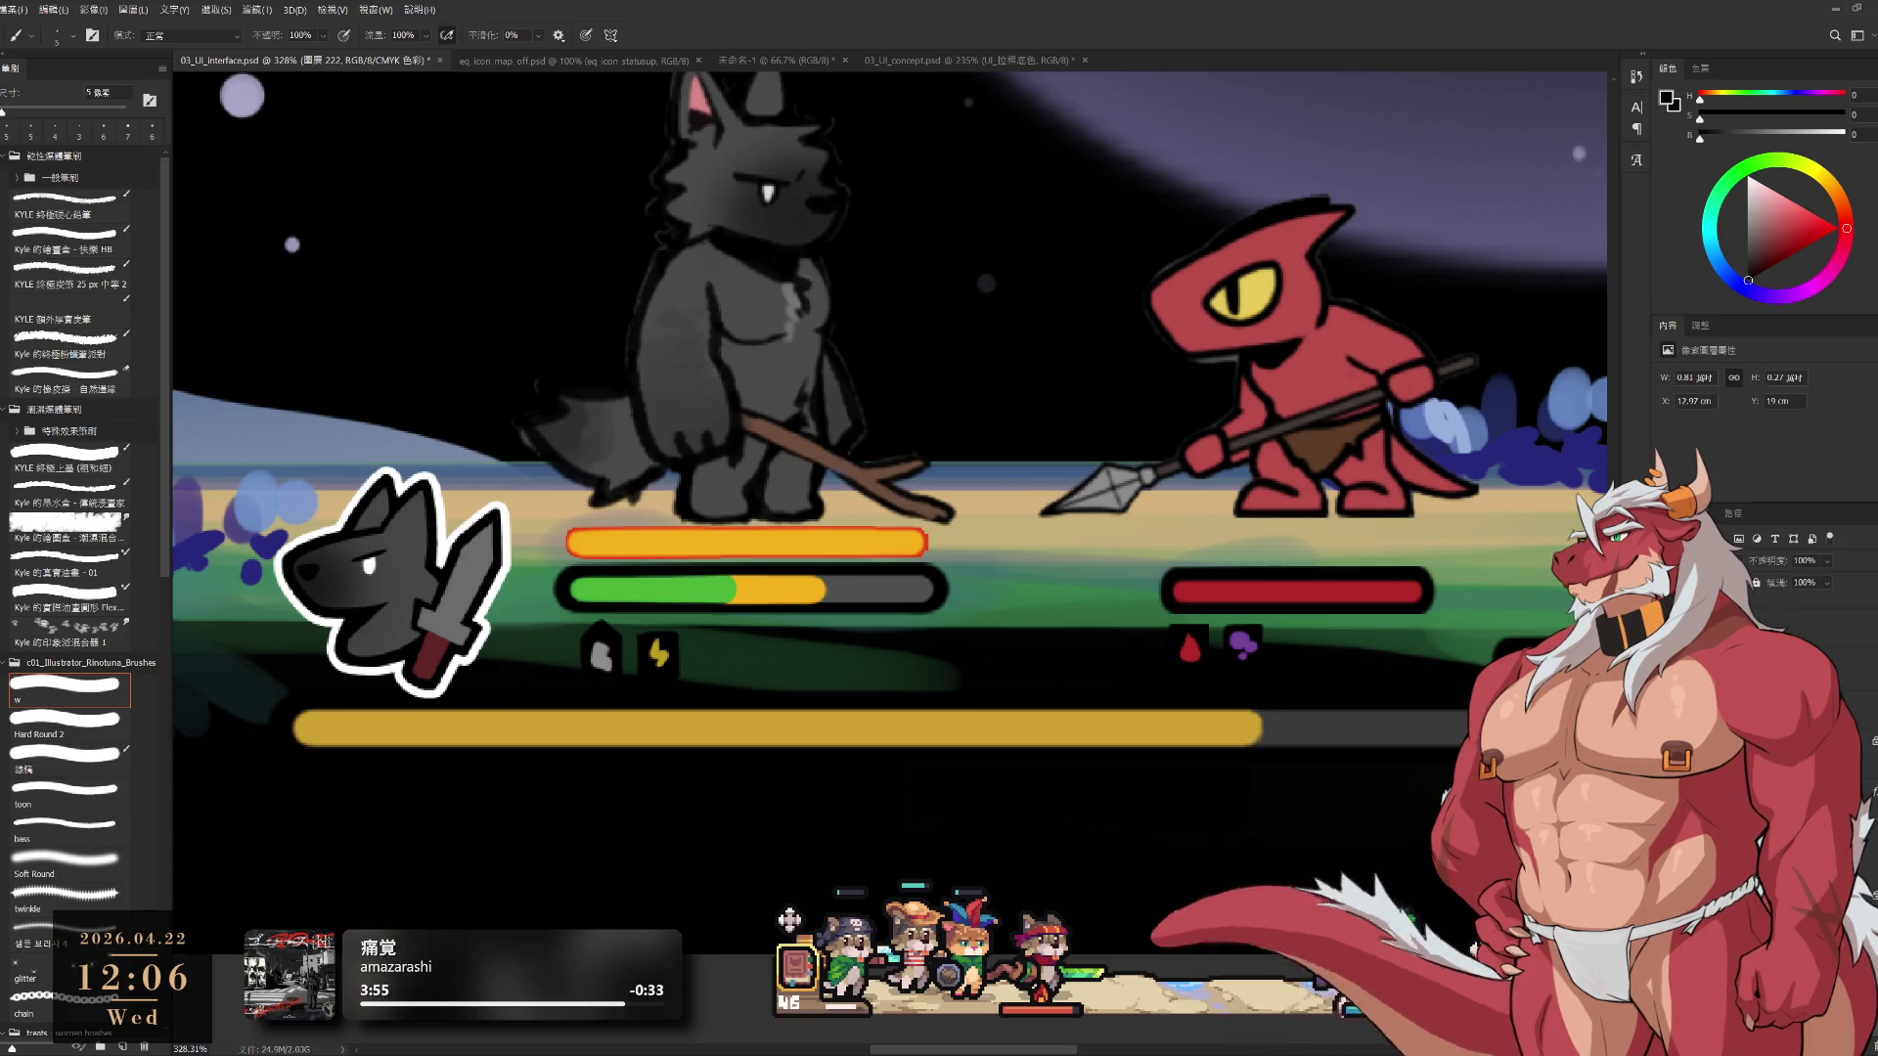
pyautogui.moveTo(1216, 634)
pyautogui.mouseDown()
pyautogui.moveTo(1076, 504)
pyautogui.moveTo(1216, 634)
pyautogui.moveTo(1203, 700)
pyautogui.moveTo(1131, 706)
pyautogui.moveTo(1131, 650)
pyautogui.mouseUp()
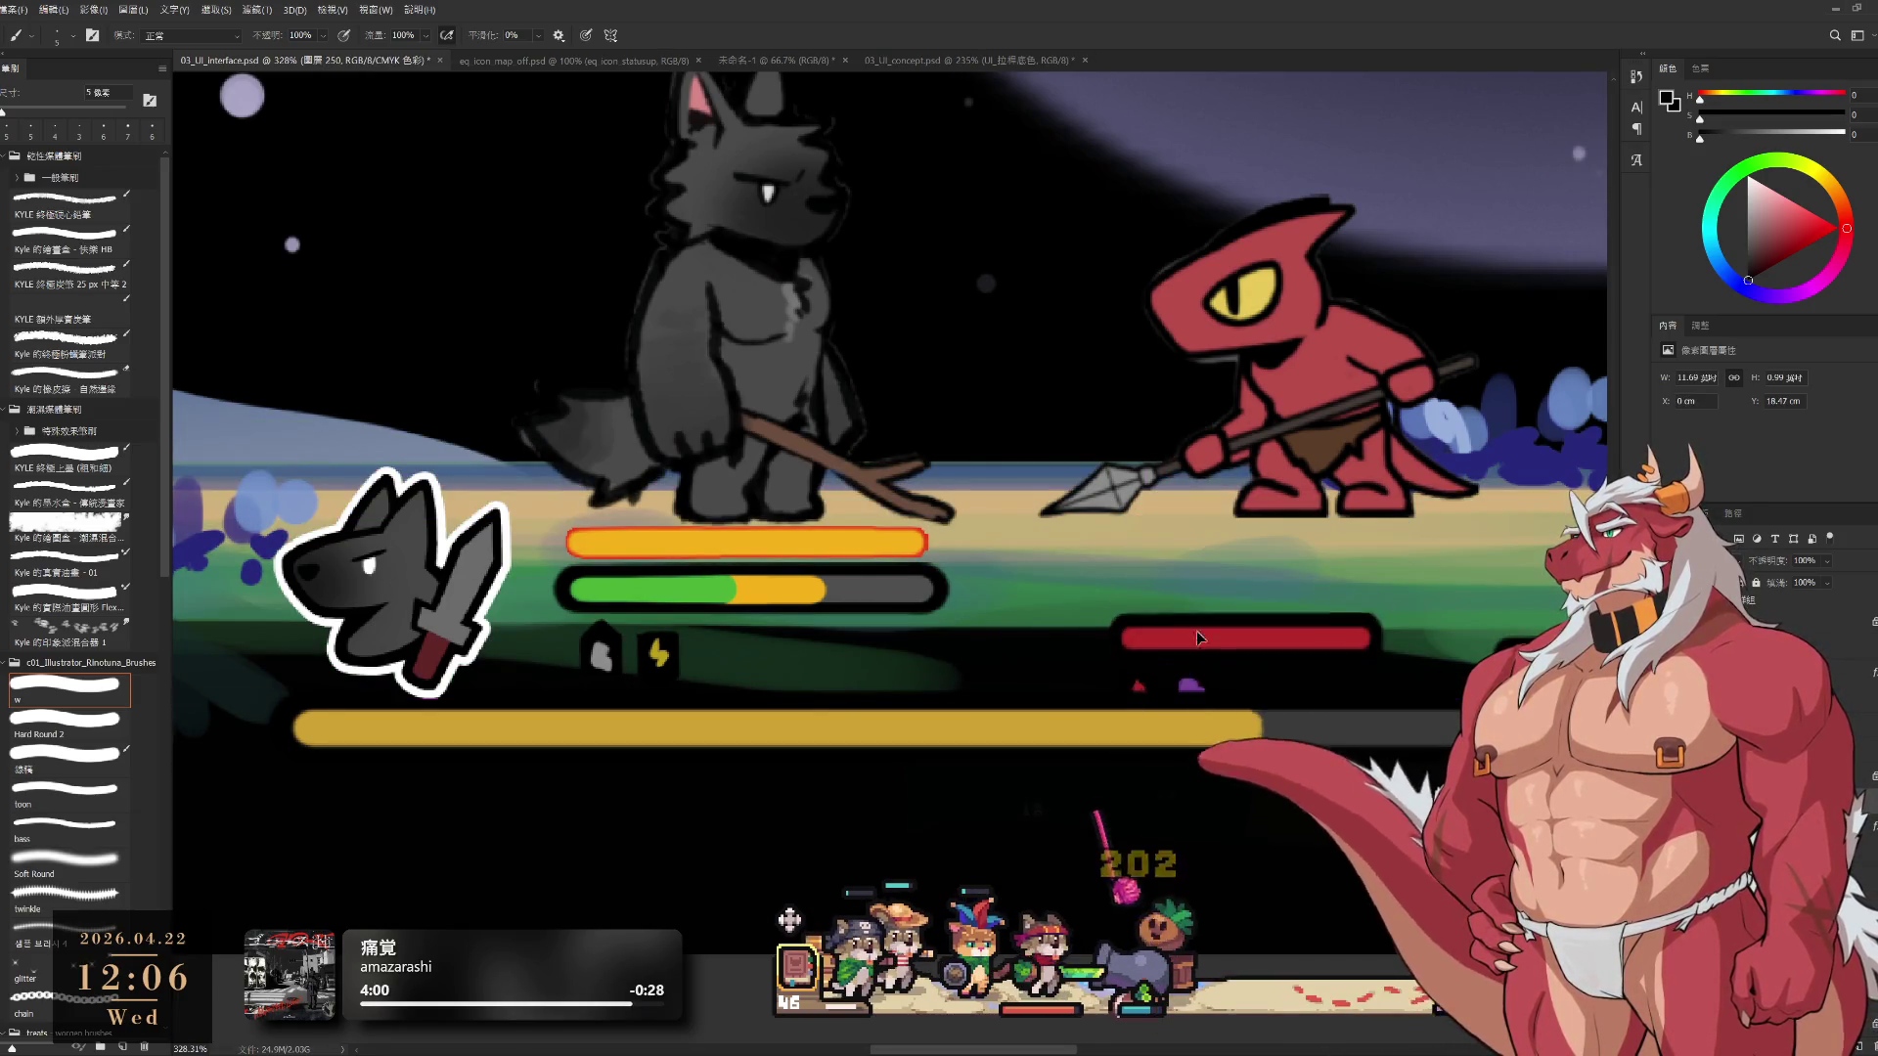
pyautogui.scroll(-4, 1061, 650)
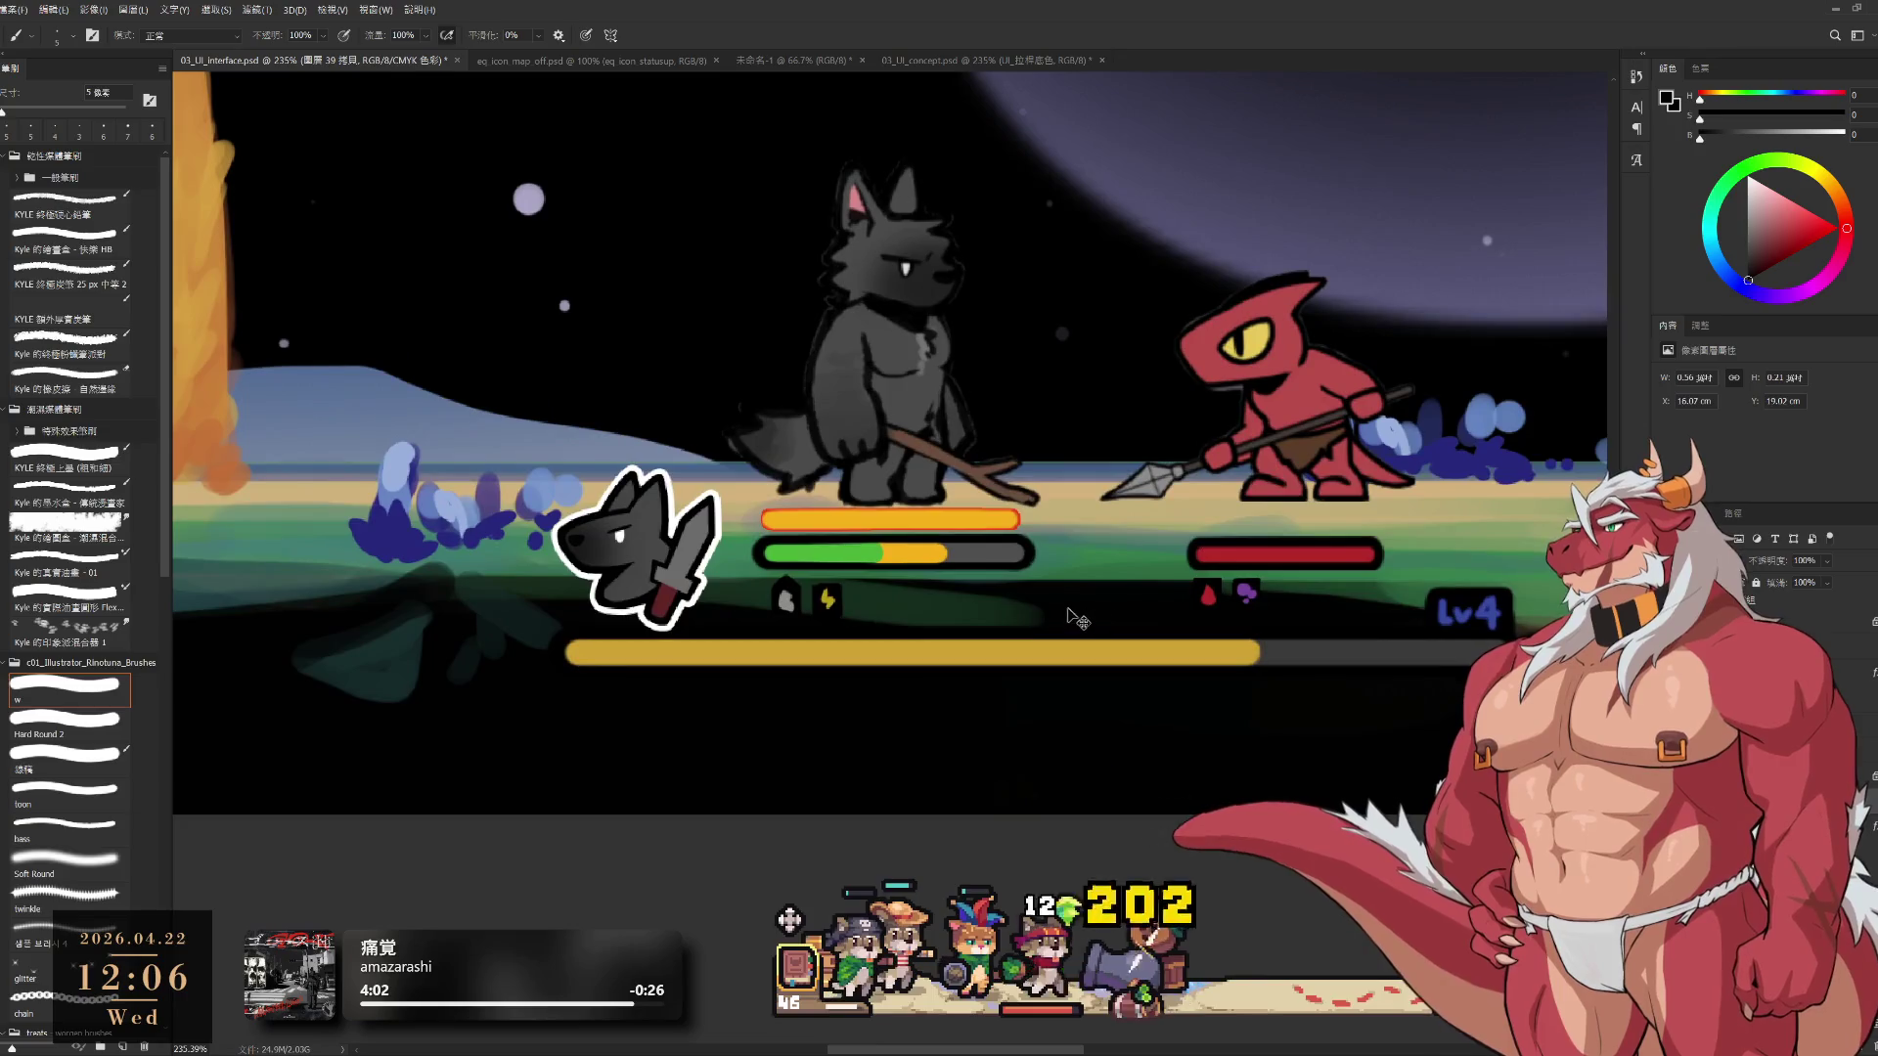
pyautogui.scroll(2, 1062, 651)
pyautogui.click(1061, 651)
pyautogui.moveTo(1061, 651); pyautogui.dragTo(1062, 602)
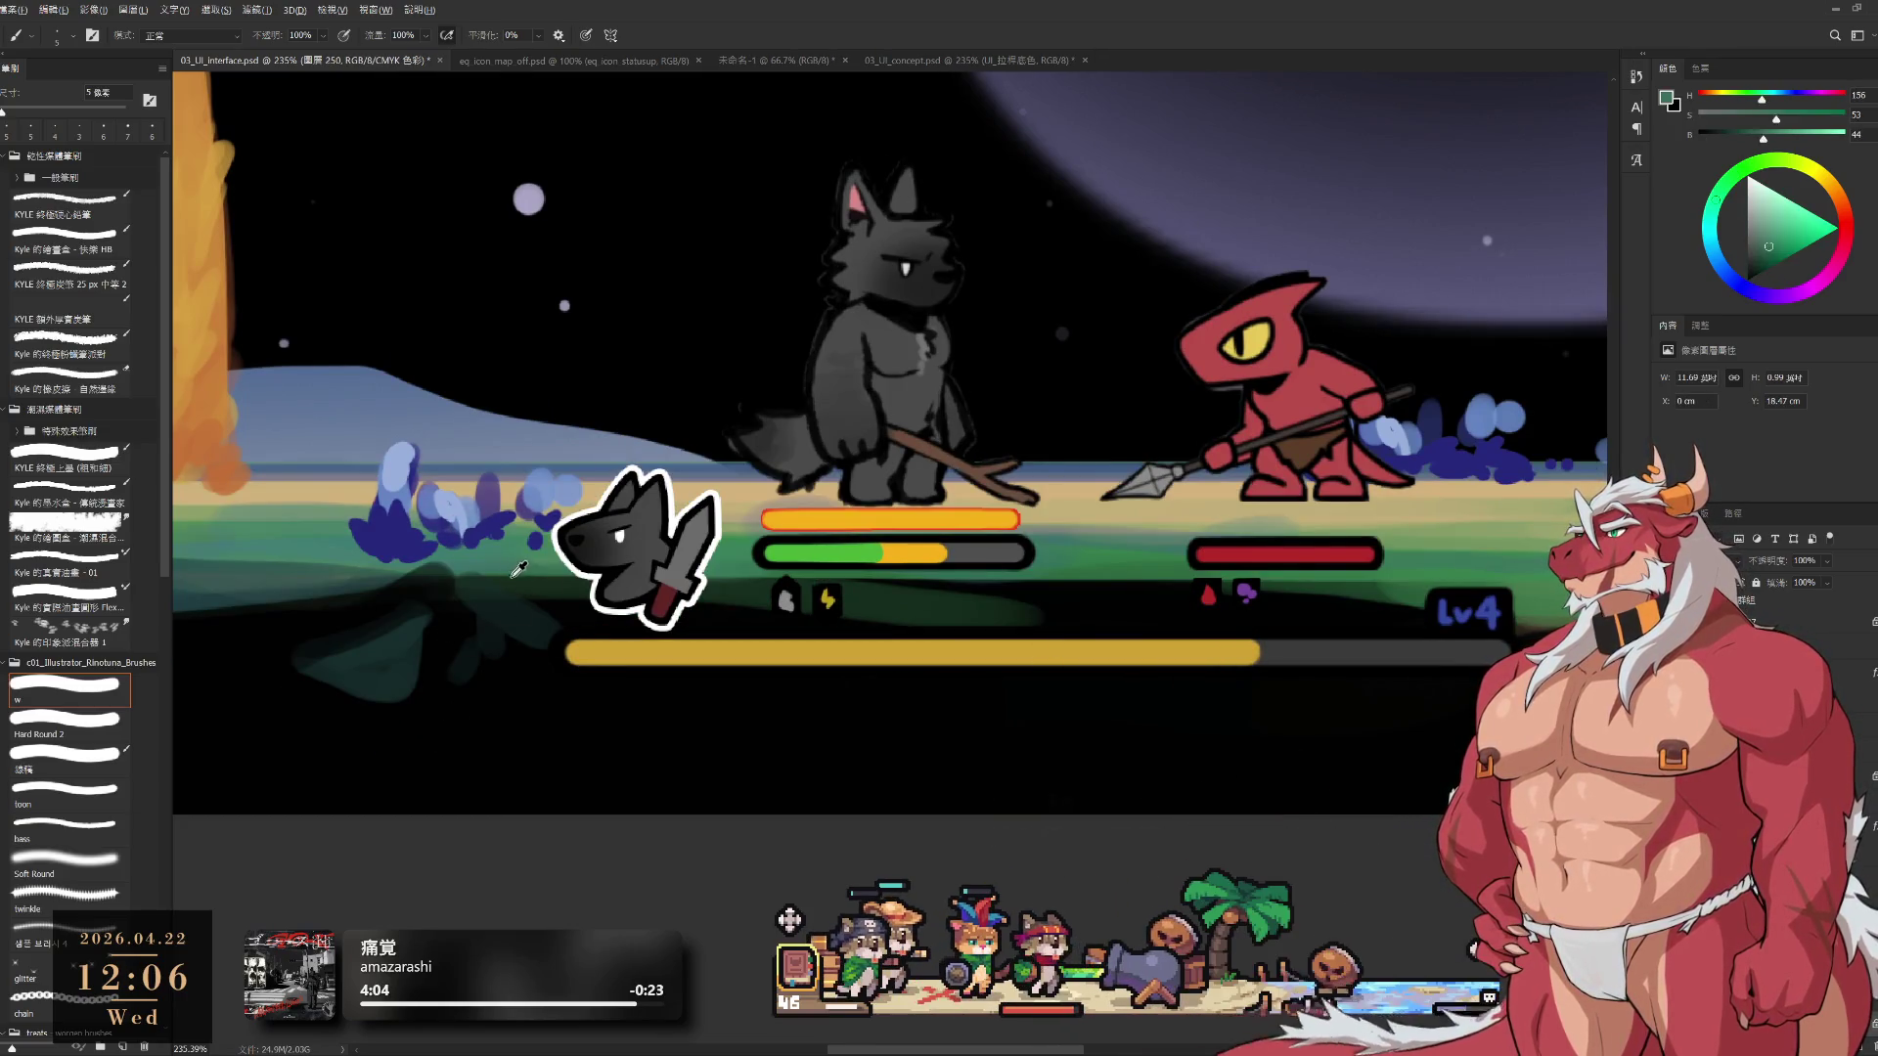
pyautogui.keyDown('alt'); pyautogui.click(520, 566); pyautogui.keyUp('alt')
# Reselect the w brush at 35 px and select the larger layer under the wolf's bars
pyautogui.click(78, 692)
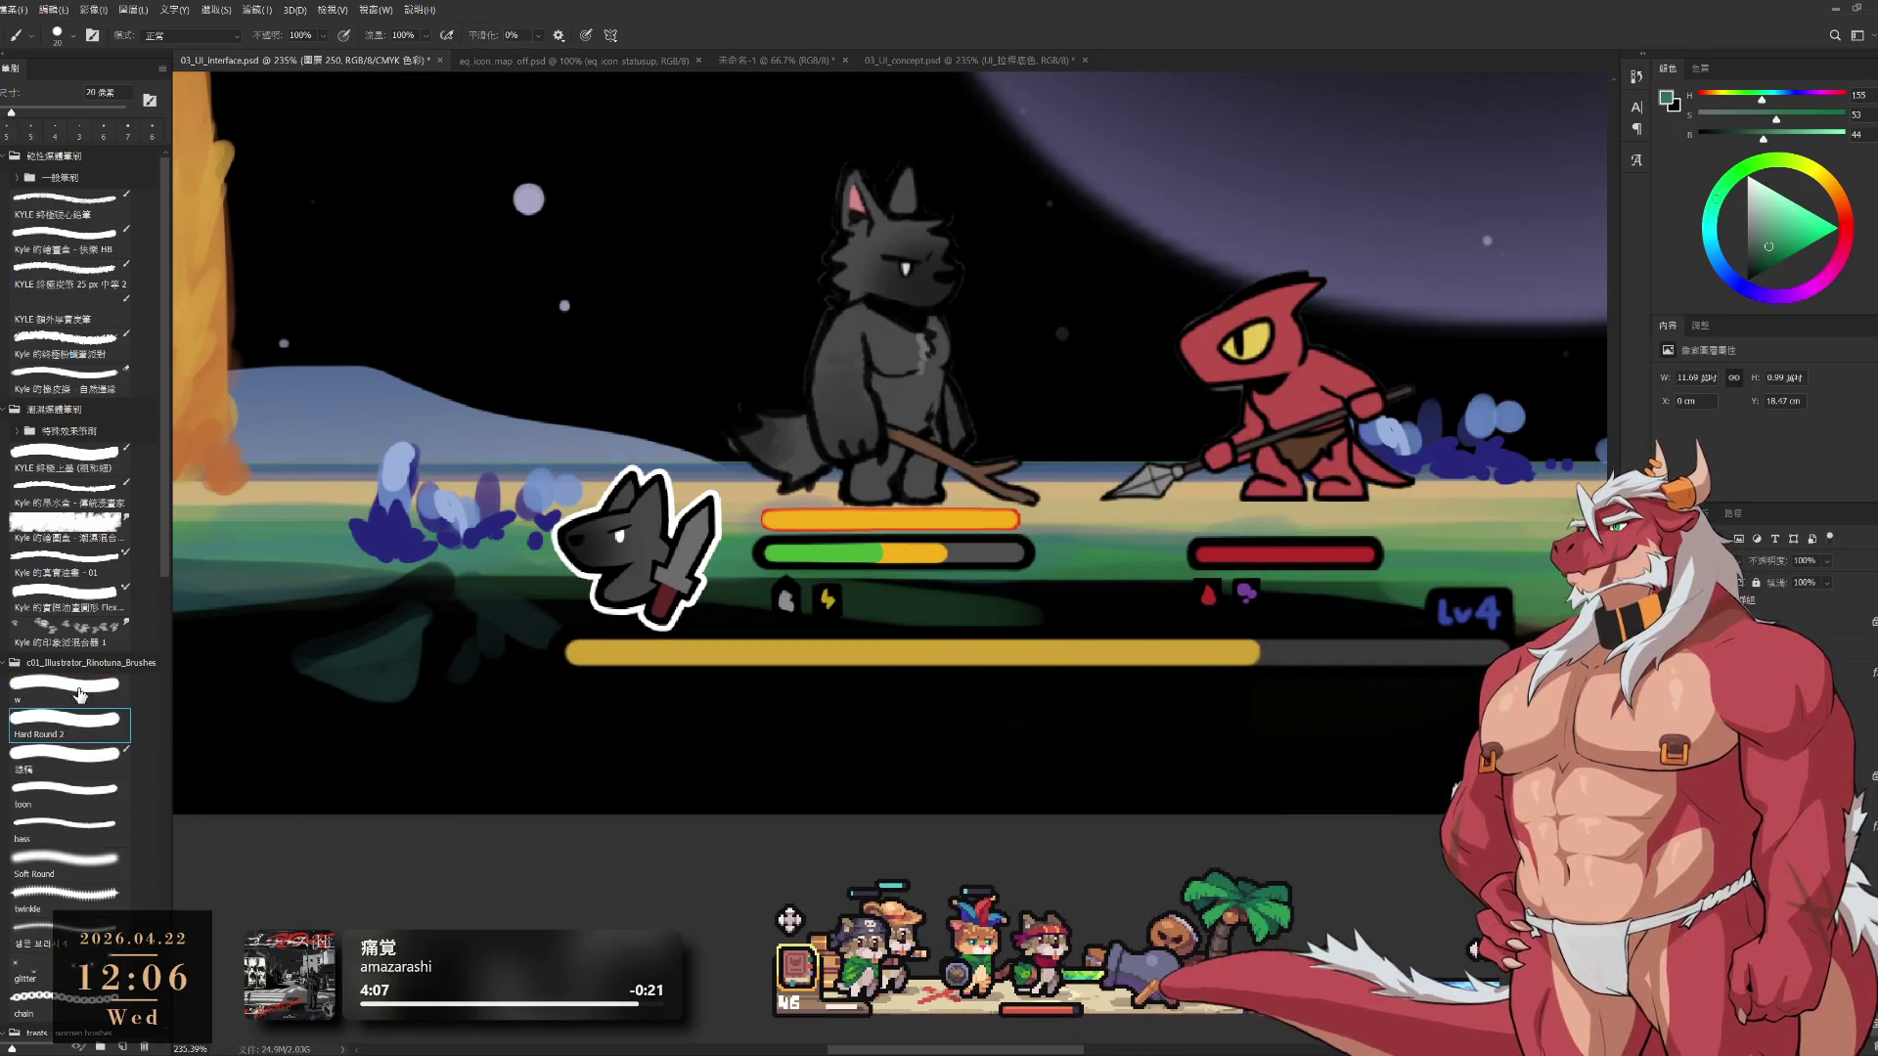
pyautogui.press(']')
pyautogui.press(']')
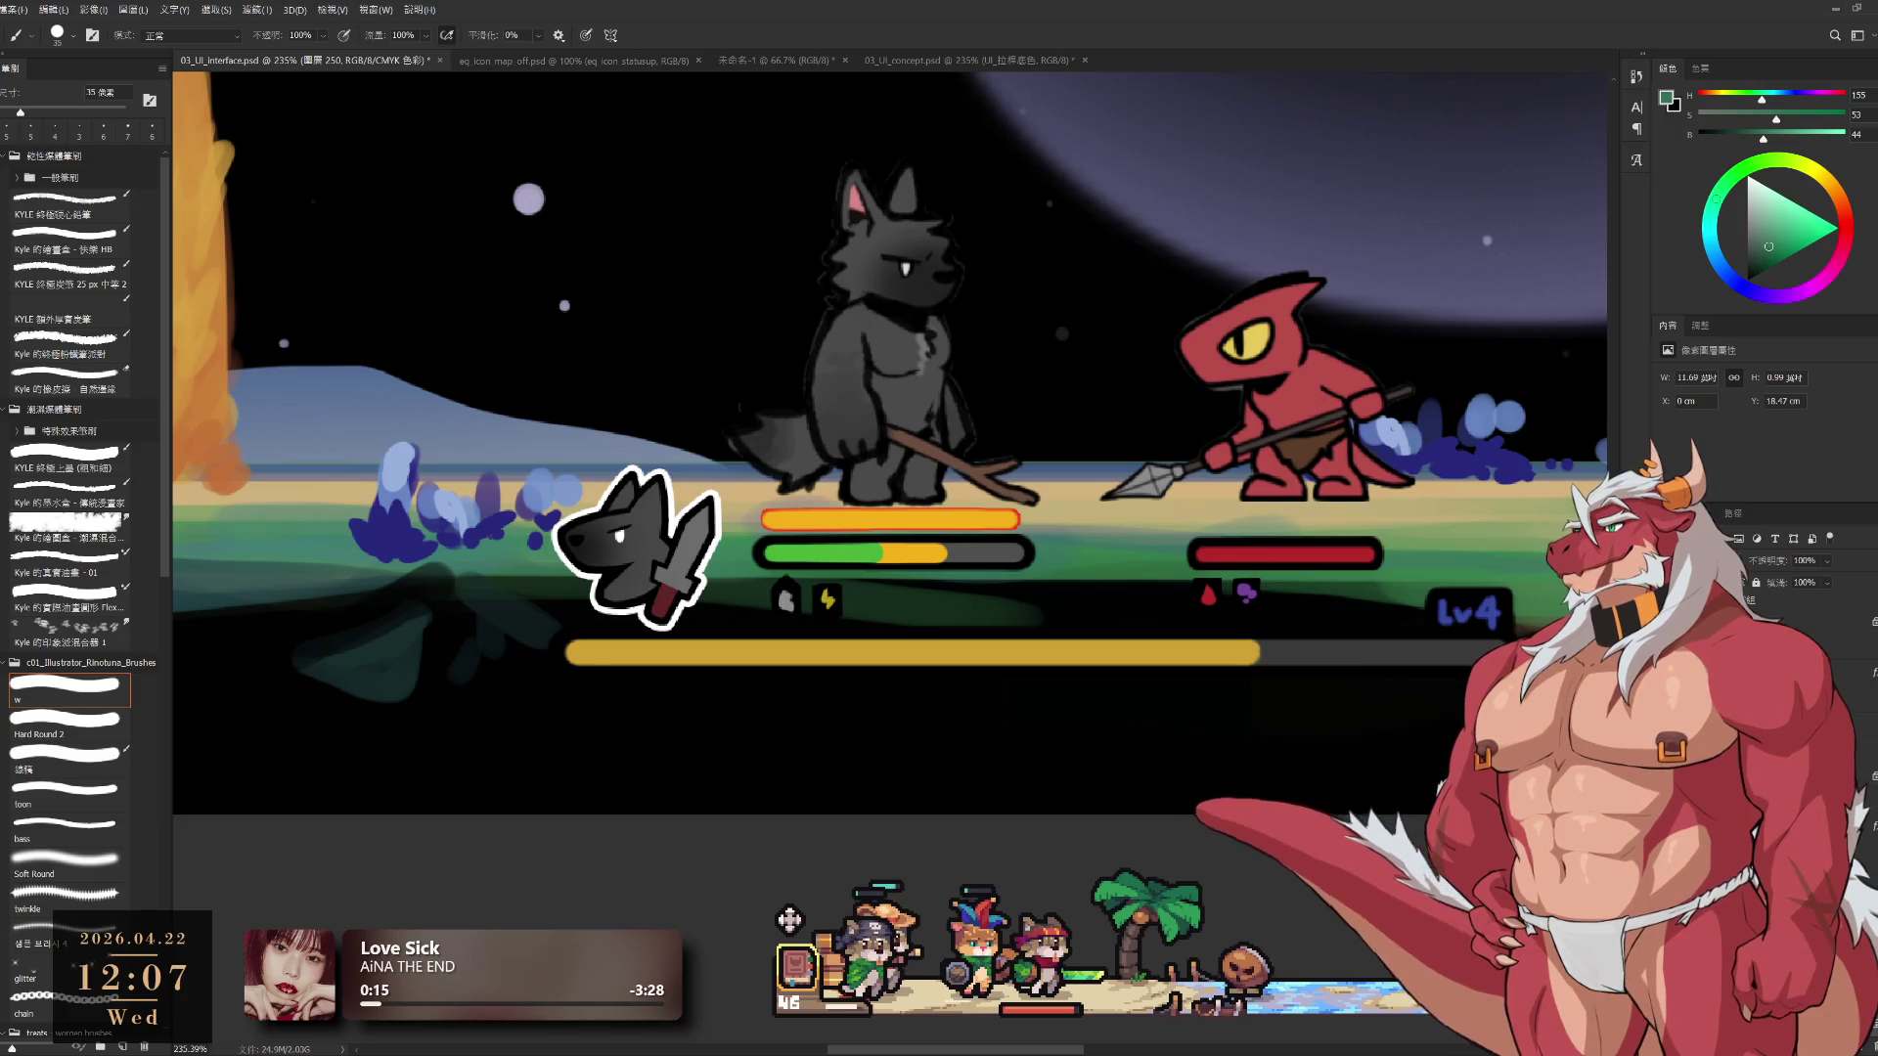
pyautogui.moveTo(856, 557); pyautogui.dragTo(890, 531)
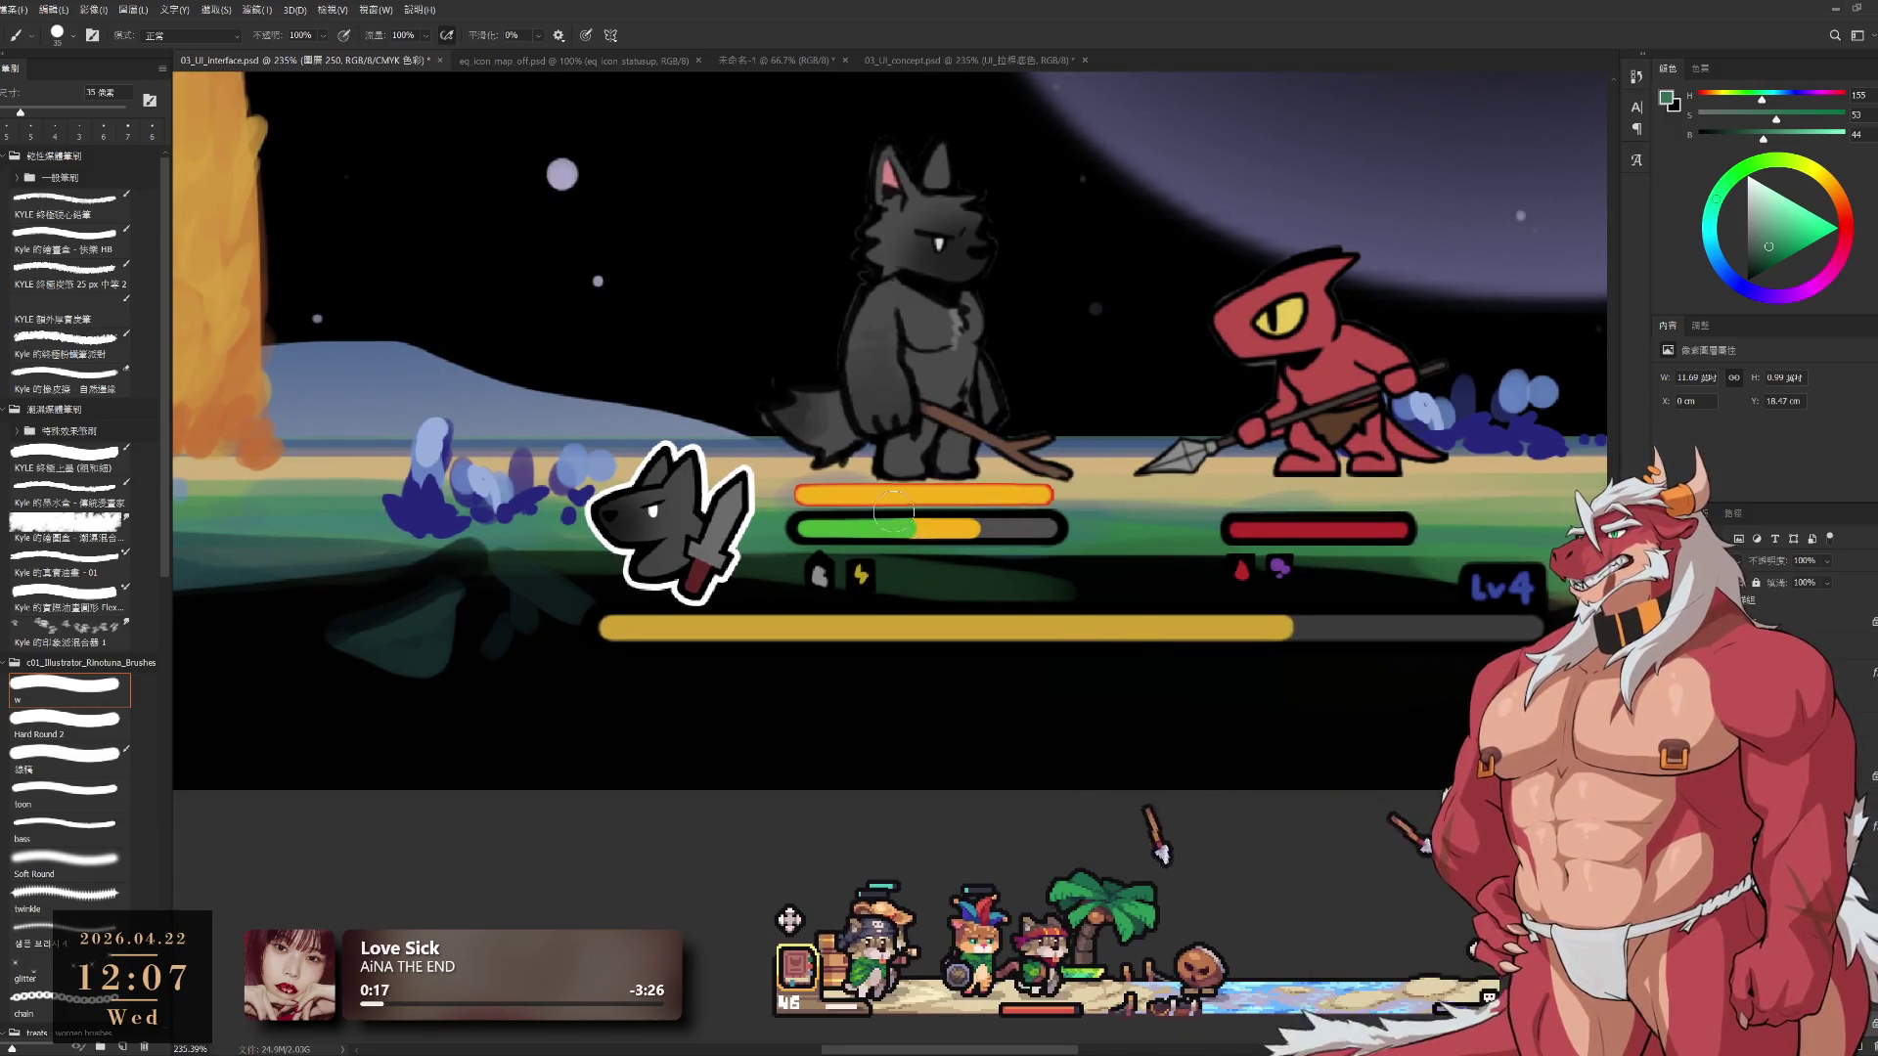
pyautogui.press('v')
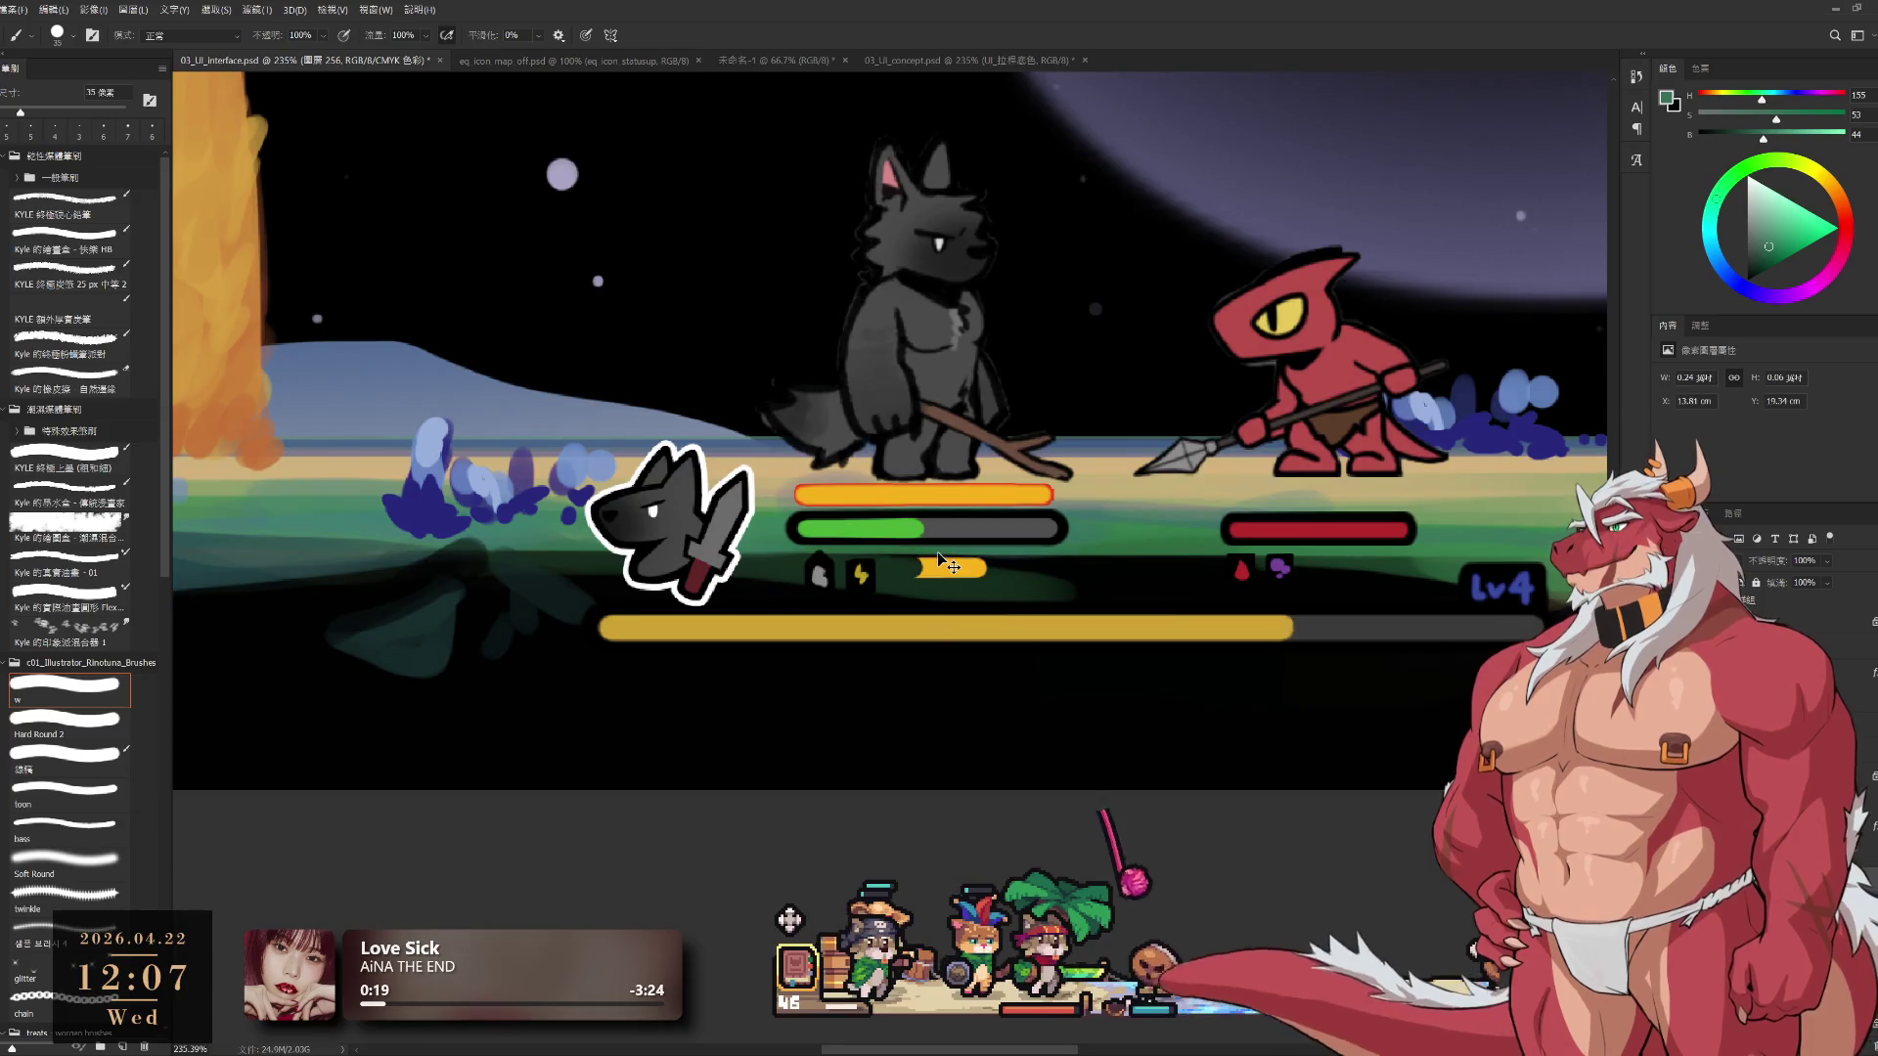
pyautogui.click(892, 536)
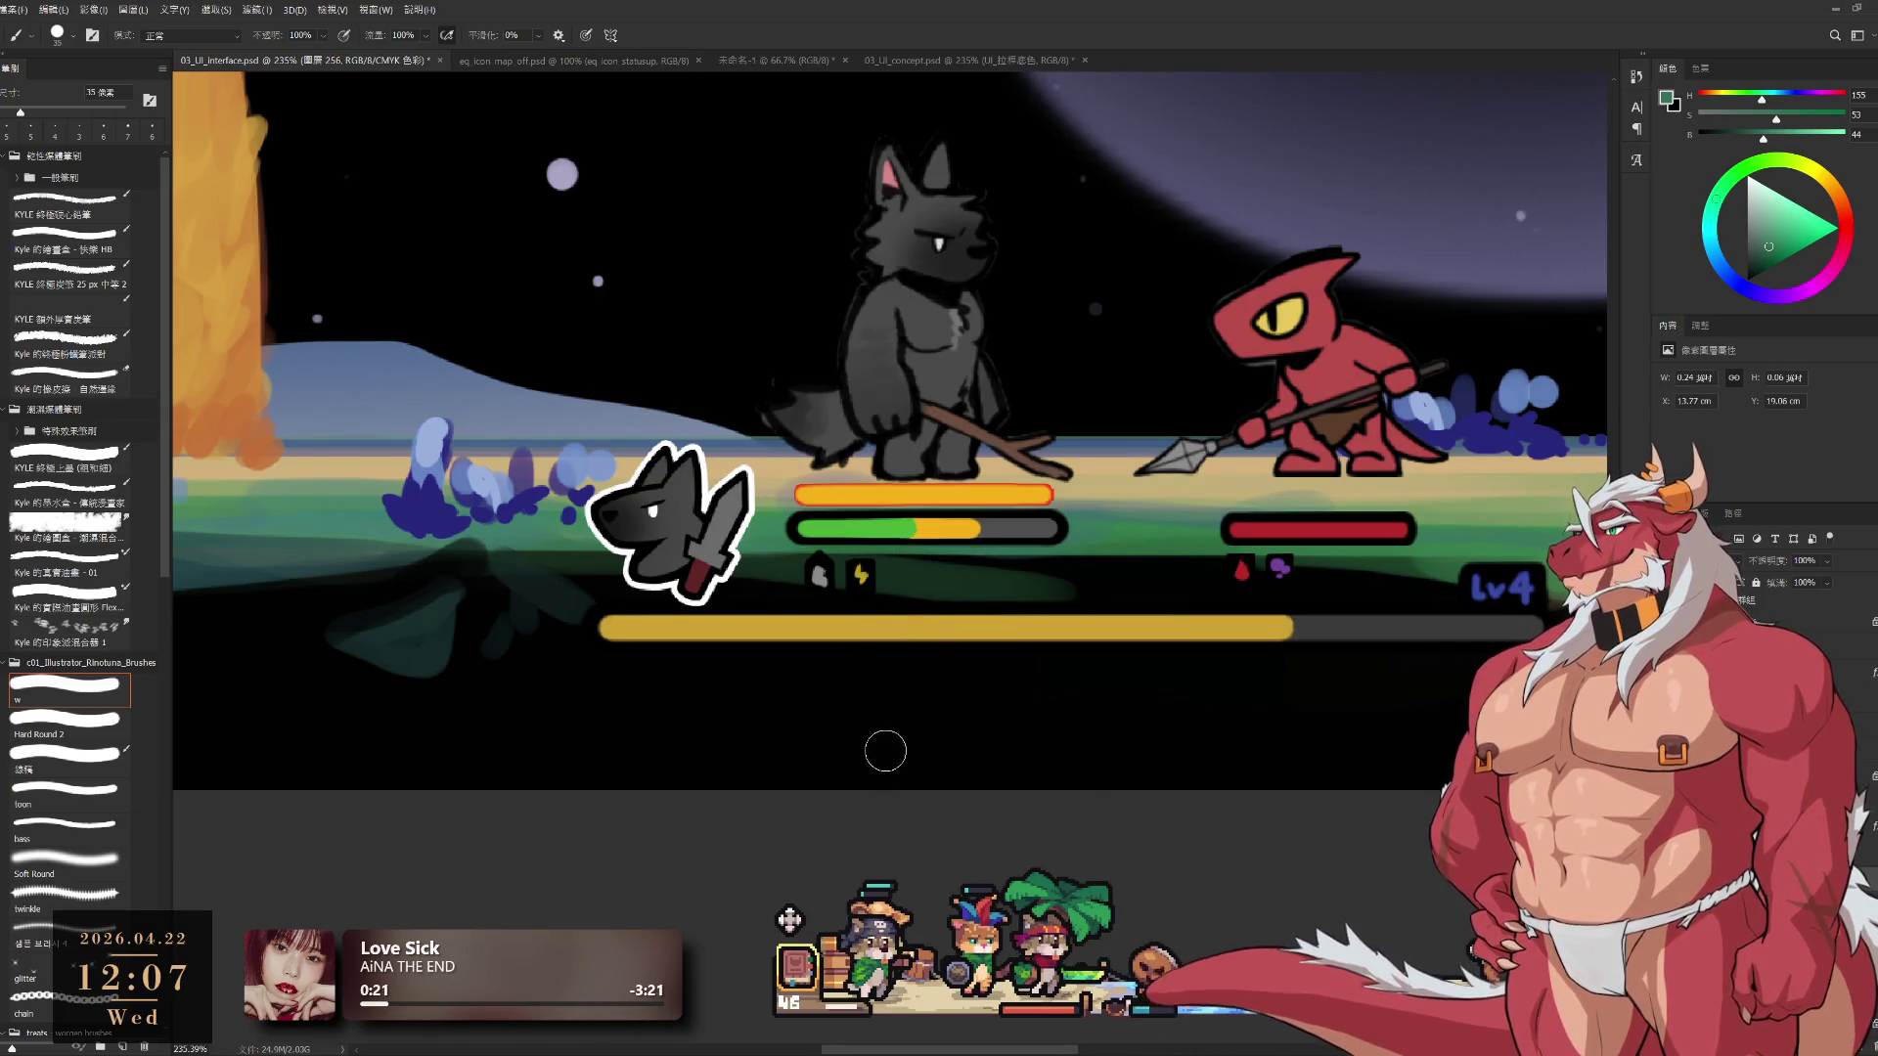
pyautogui.keyDown('ctrl'); pyautogui.click(1060, 544); pyautogui.keyUp('ctrl')
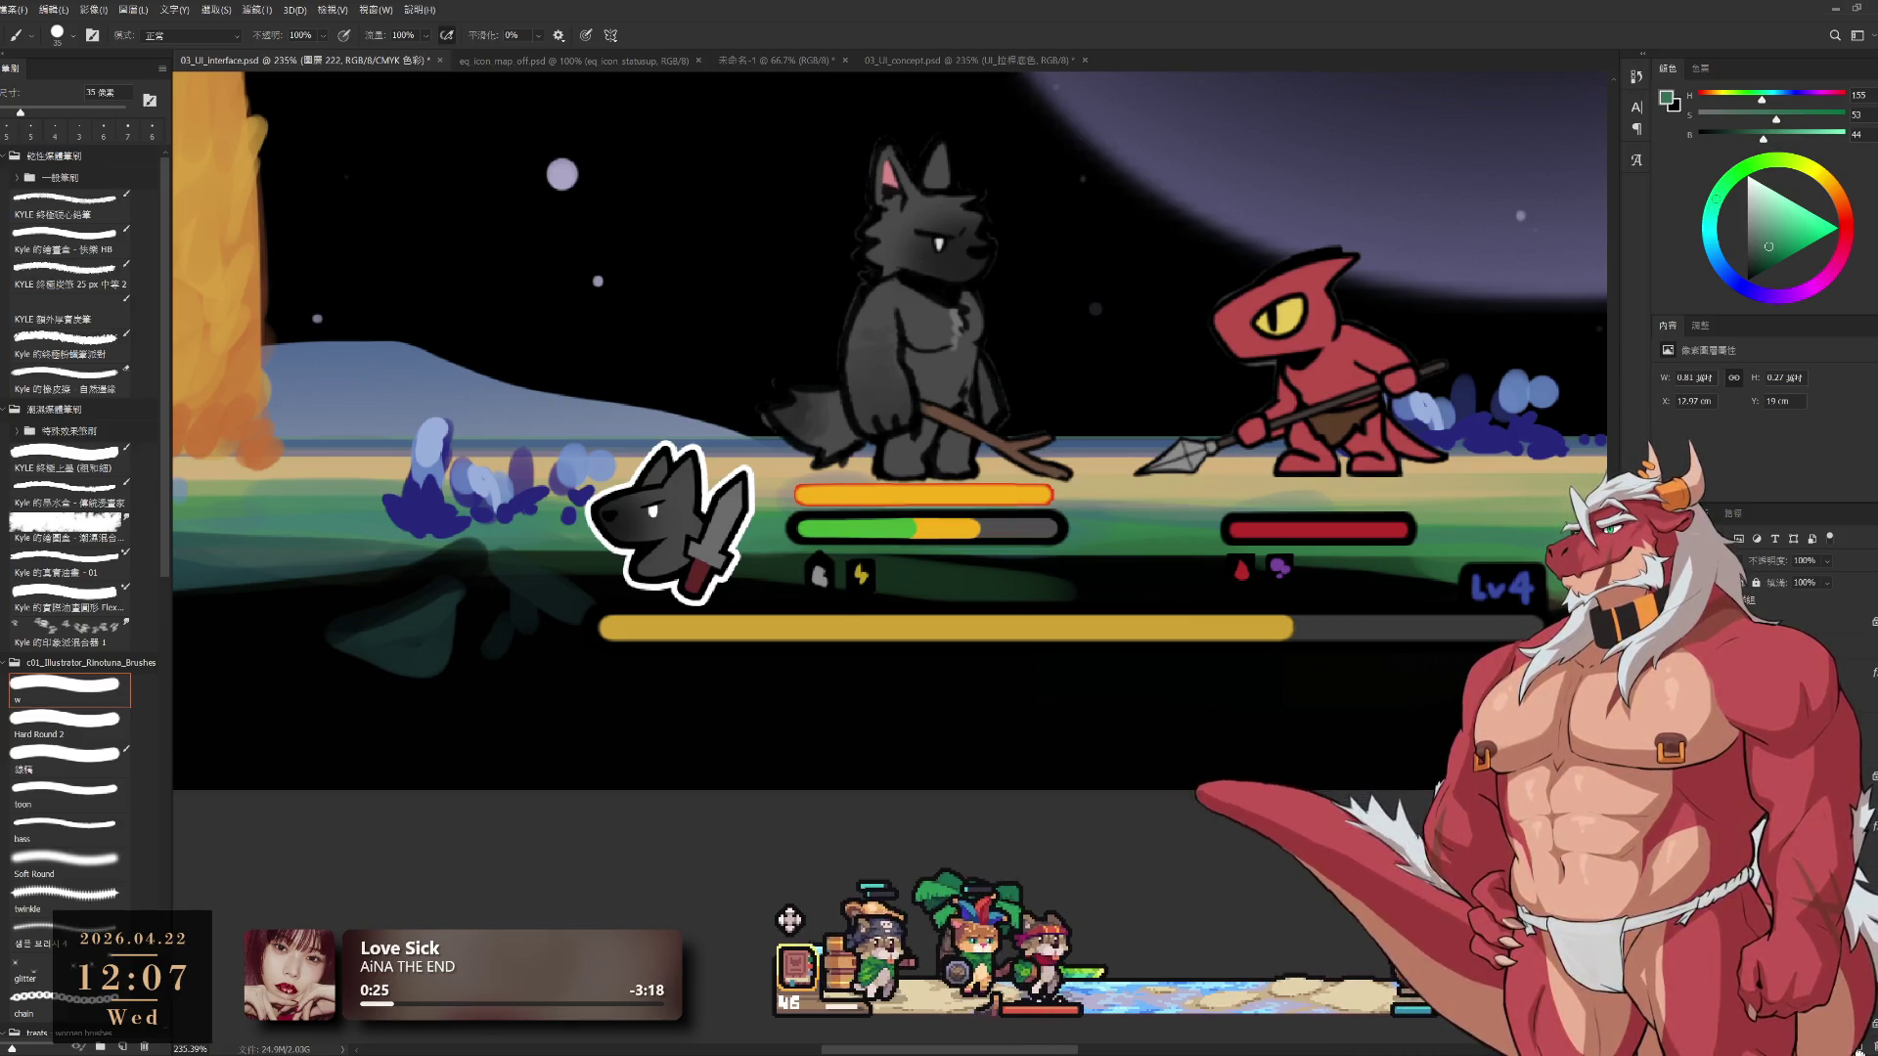
# Add two new empty layers with a black Hard Round 2 brush at 15 px
pyautogui.hotkey('ctrl', 'shift', 'alt', 'n')
pyautogui.press('d')
pyautogui.press('[')
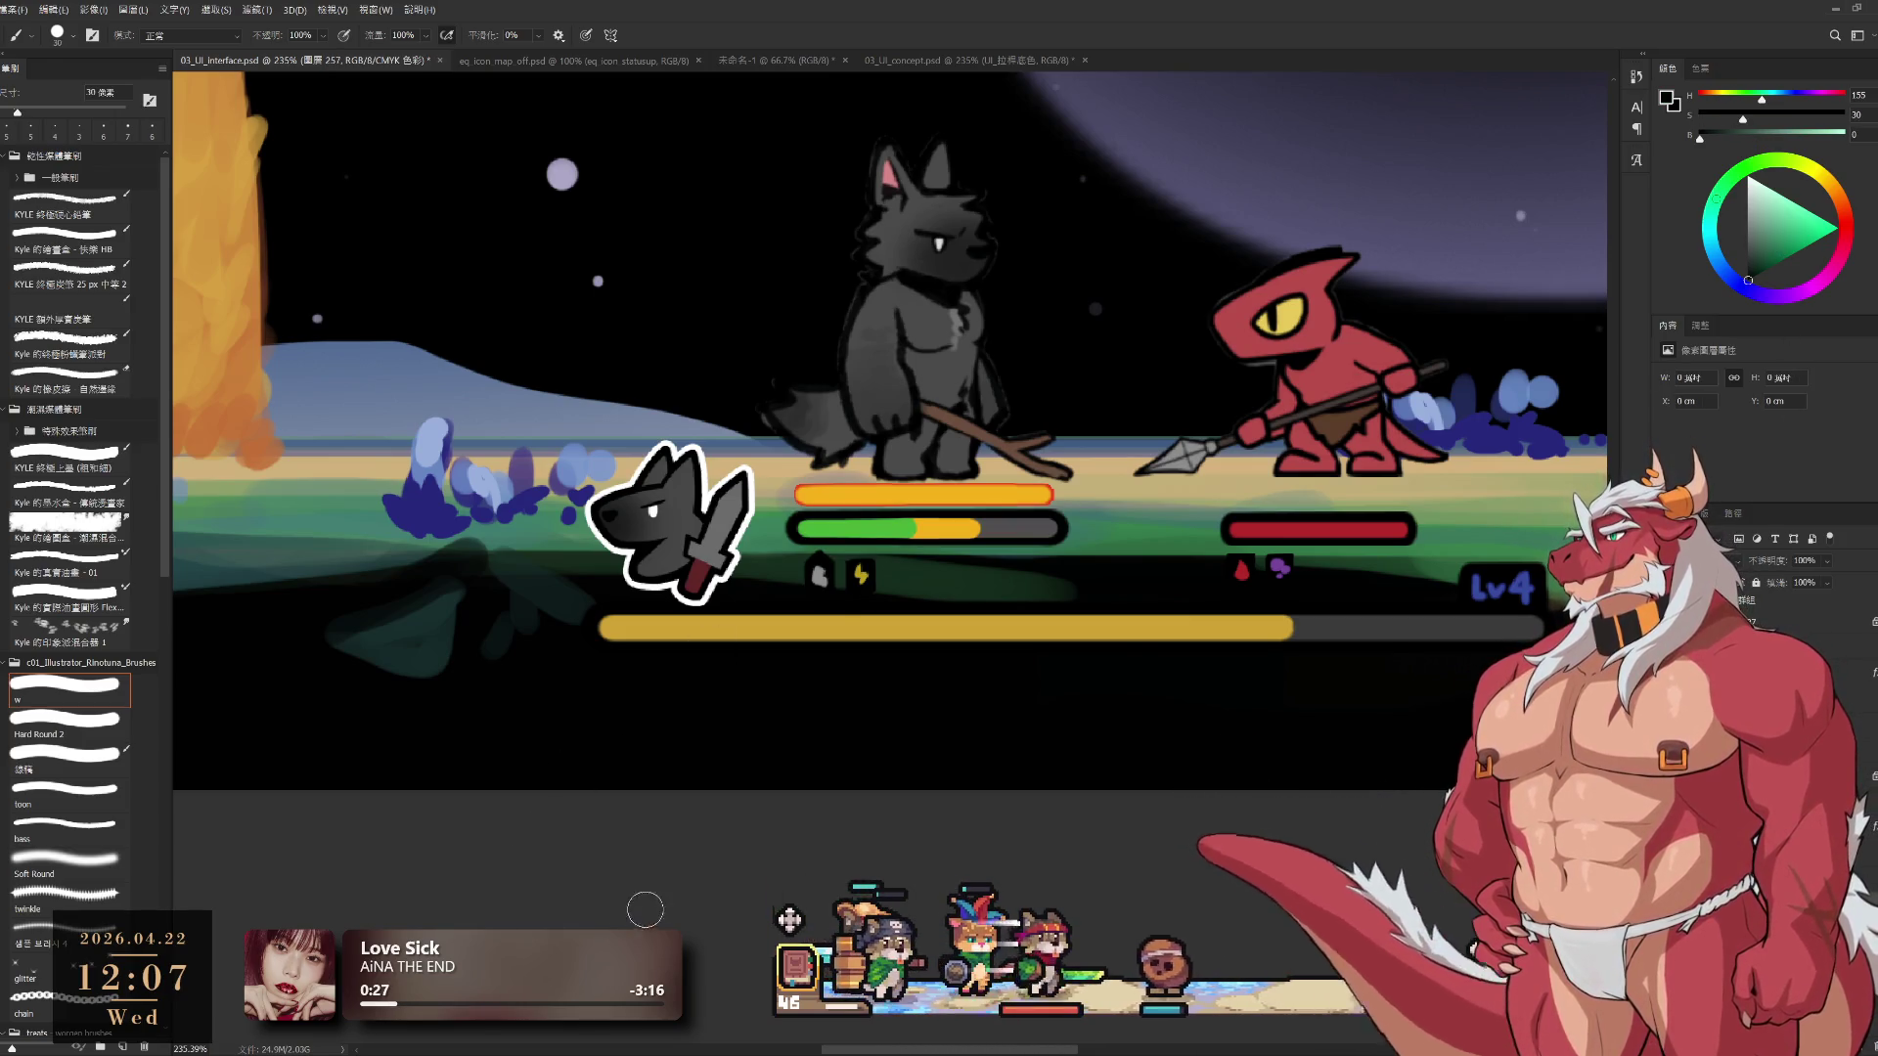
pyautogui.press('[')
pyautogui.press('[')
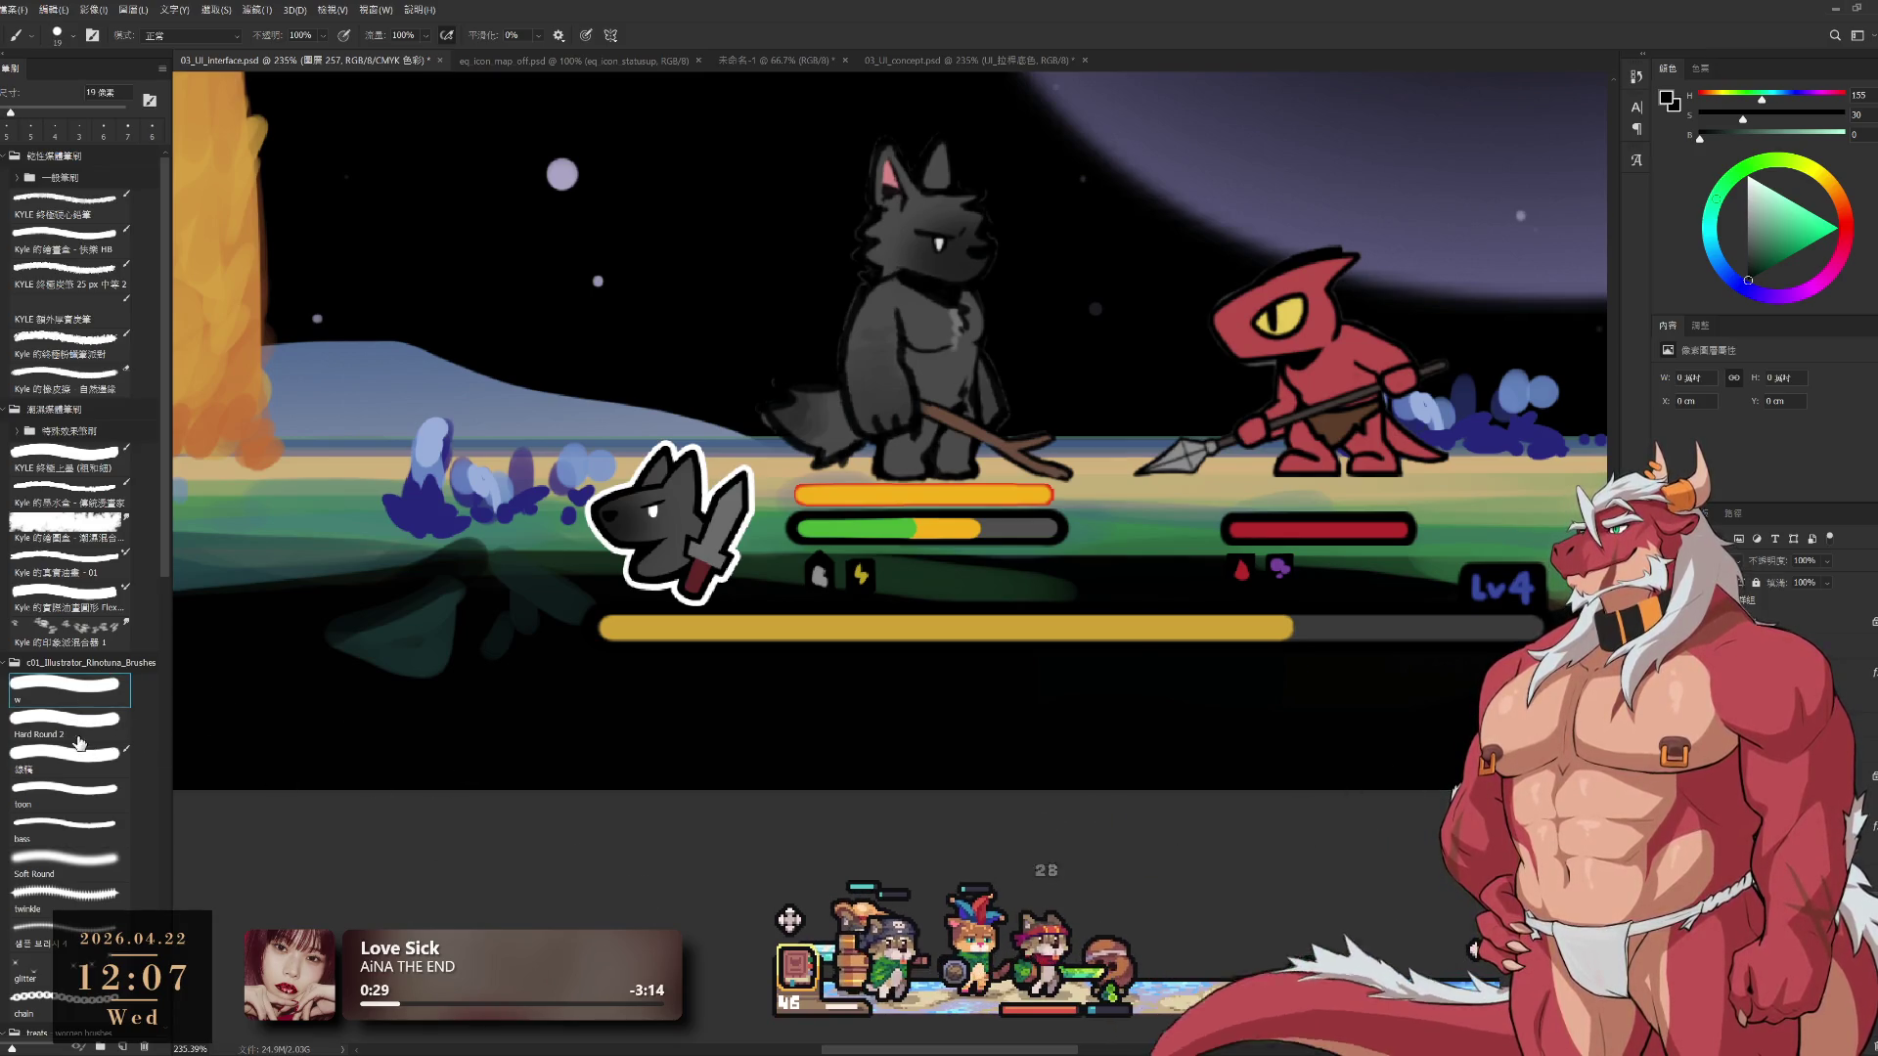
pyautogui.click(79, 743)
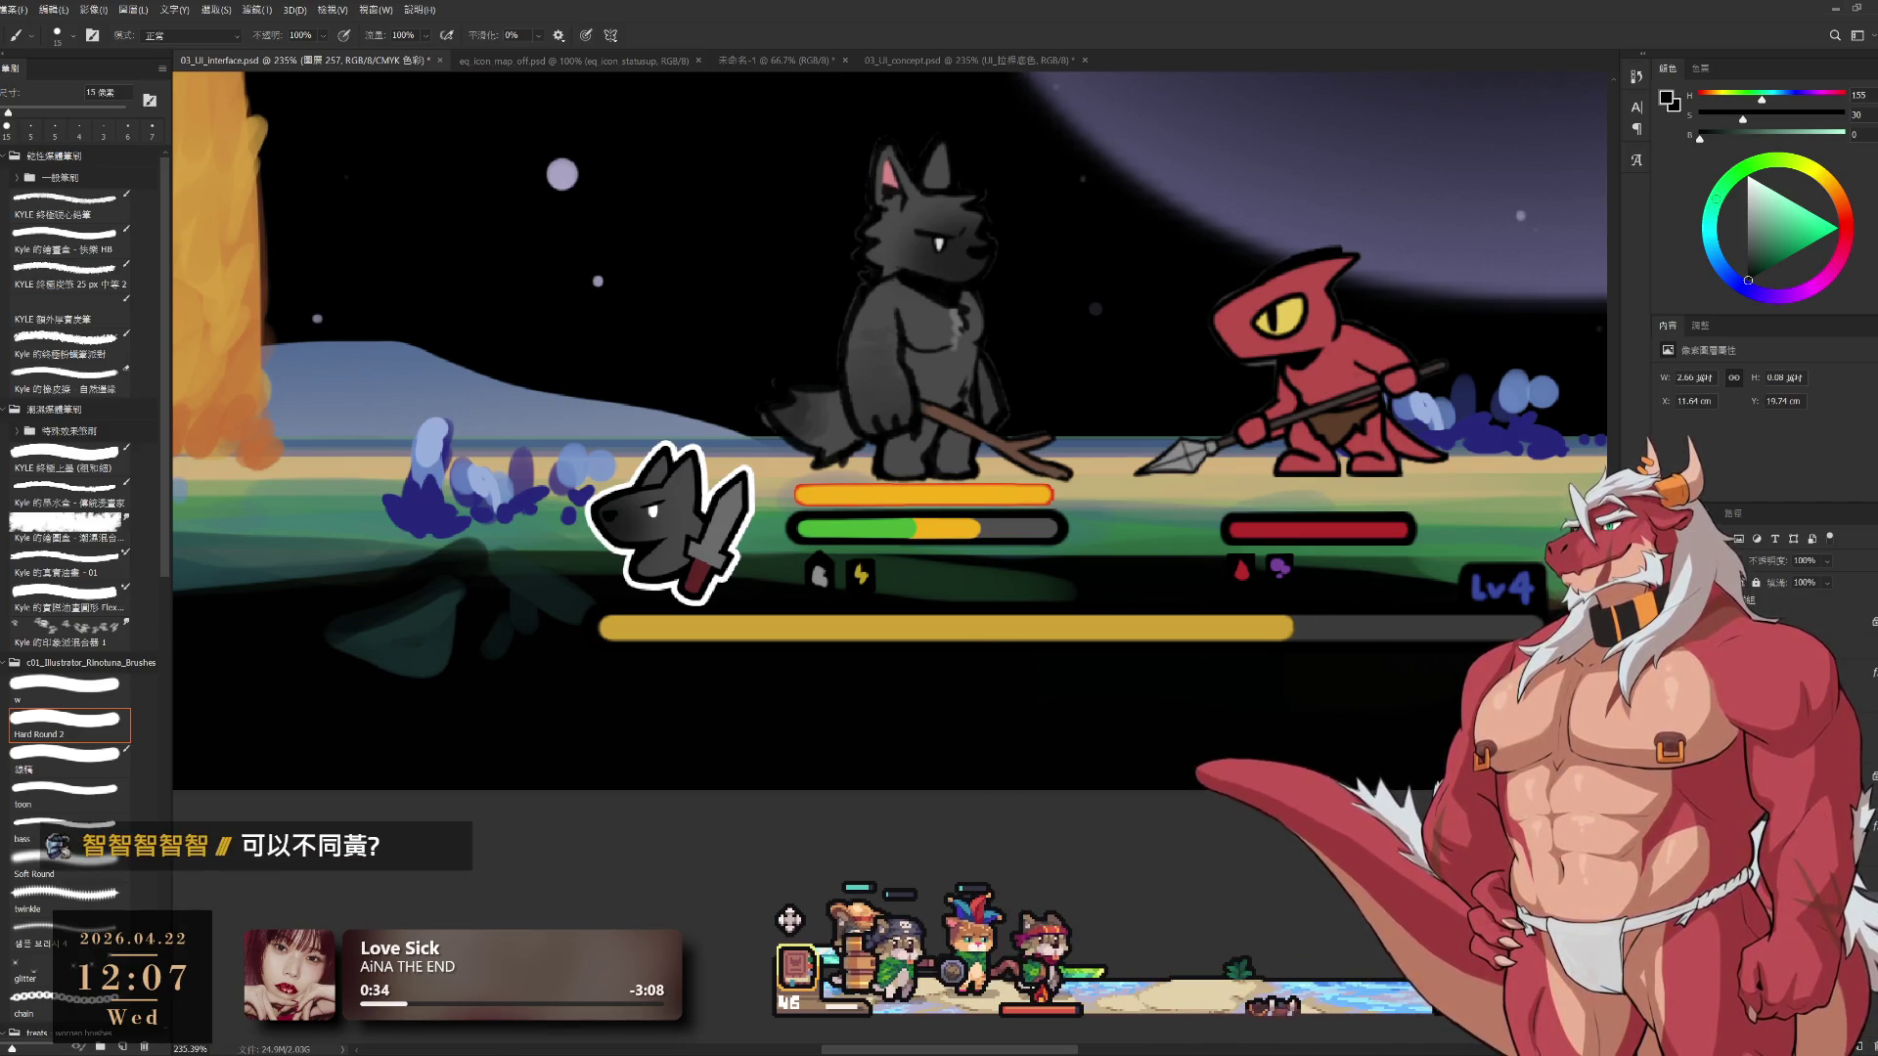
pyautogui.hotkey('ctrl', 'shift', 'alt', 'n')
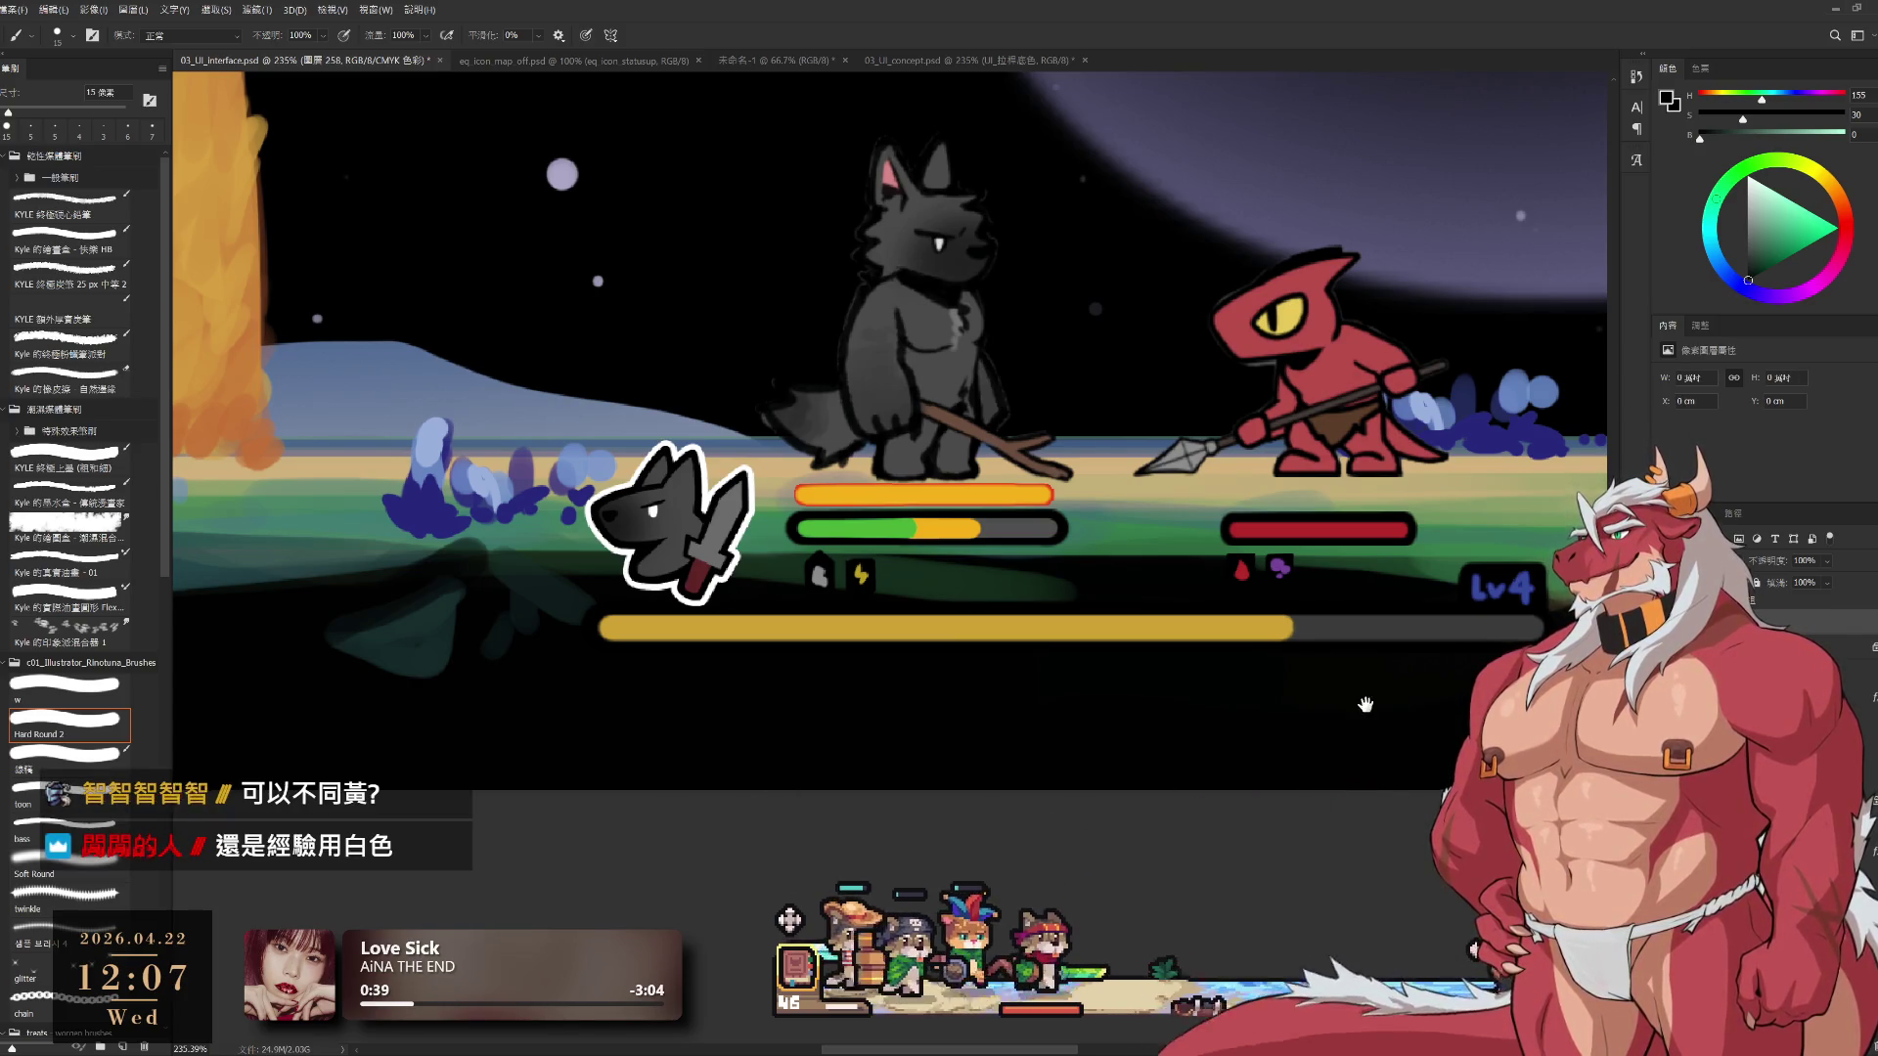
pyautogui.moveTo(1345, 675)
pyautogui.mouseDown()
pyautogui.moveTo(1324, 754)
pyautogui.moveTo(1379, 751)
pyautogui.mouseUp()
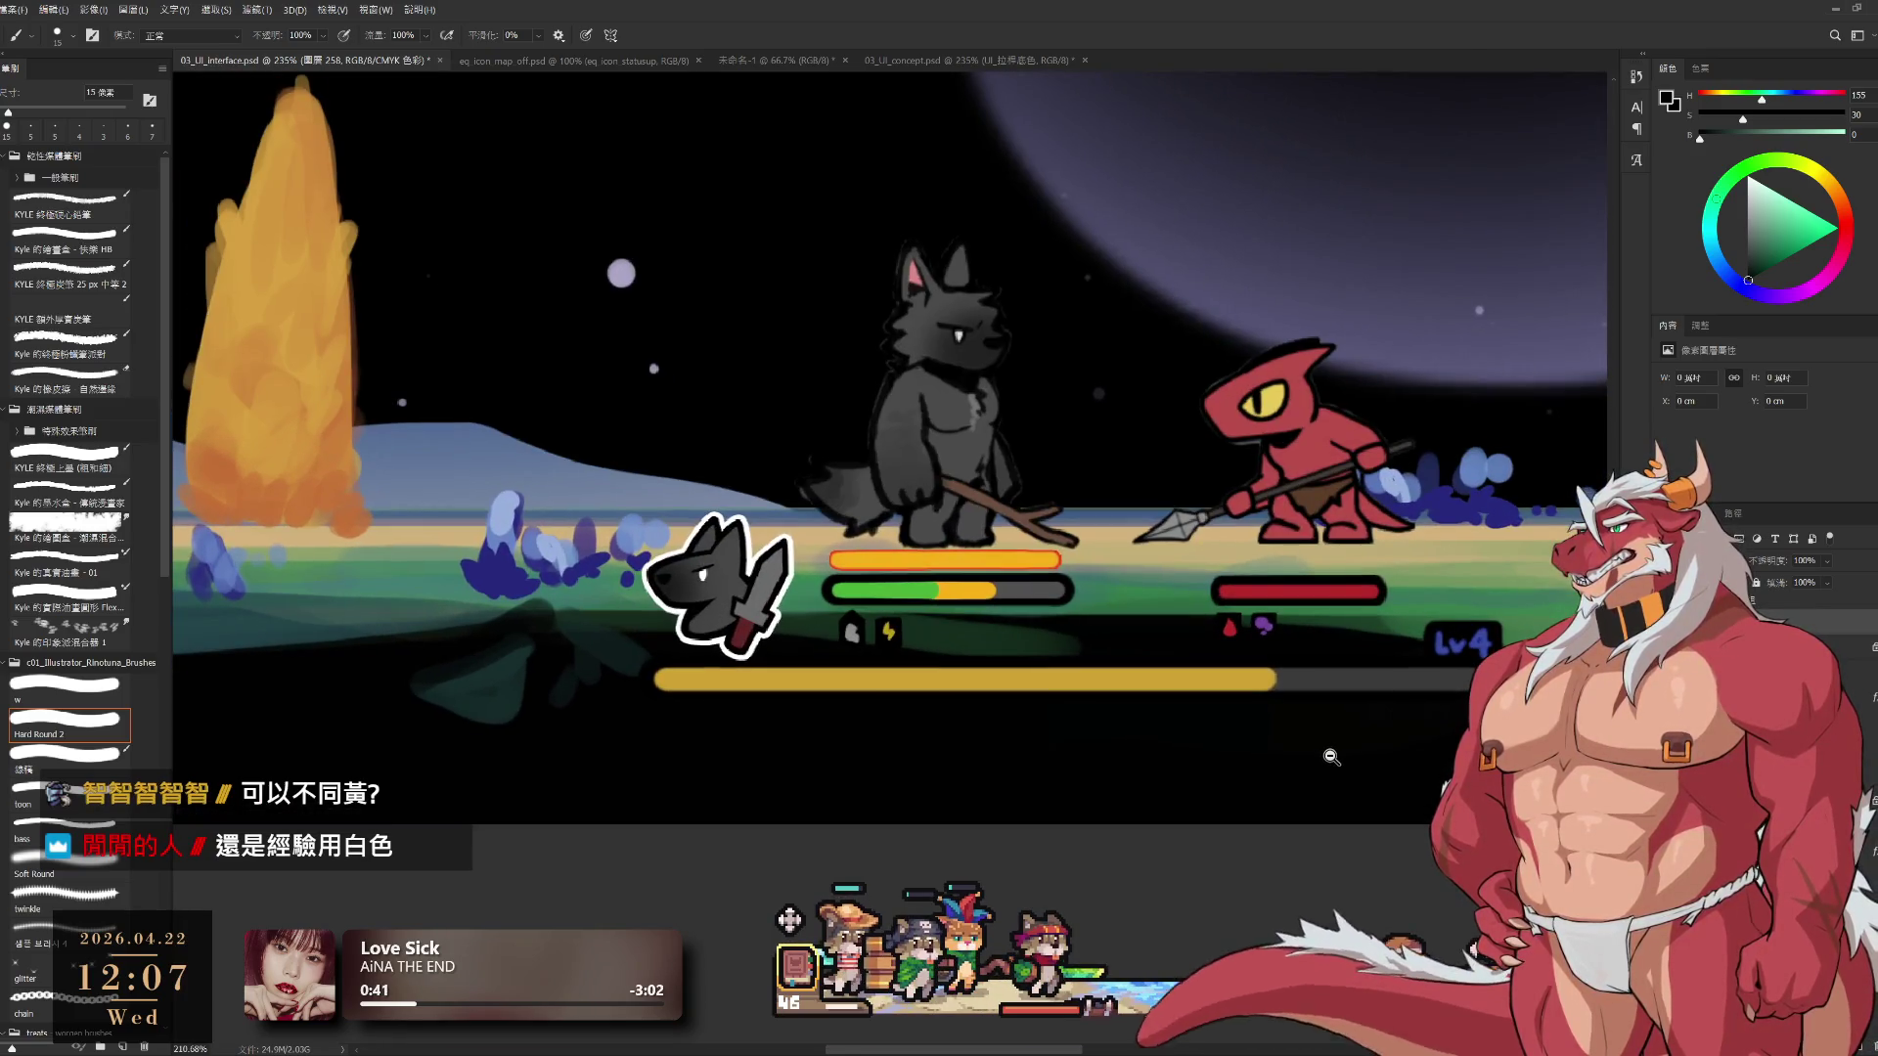
# Try a black test stroke on a new layer over the health bars, then discard the layer
pyautogui.click(1771, 600)
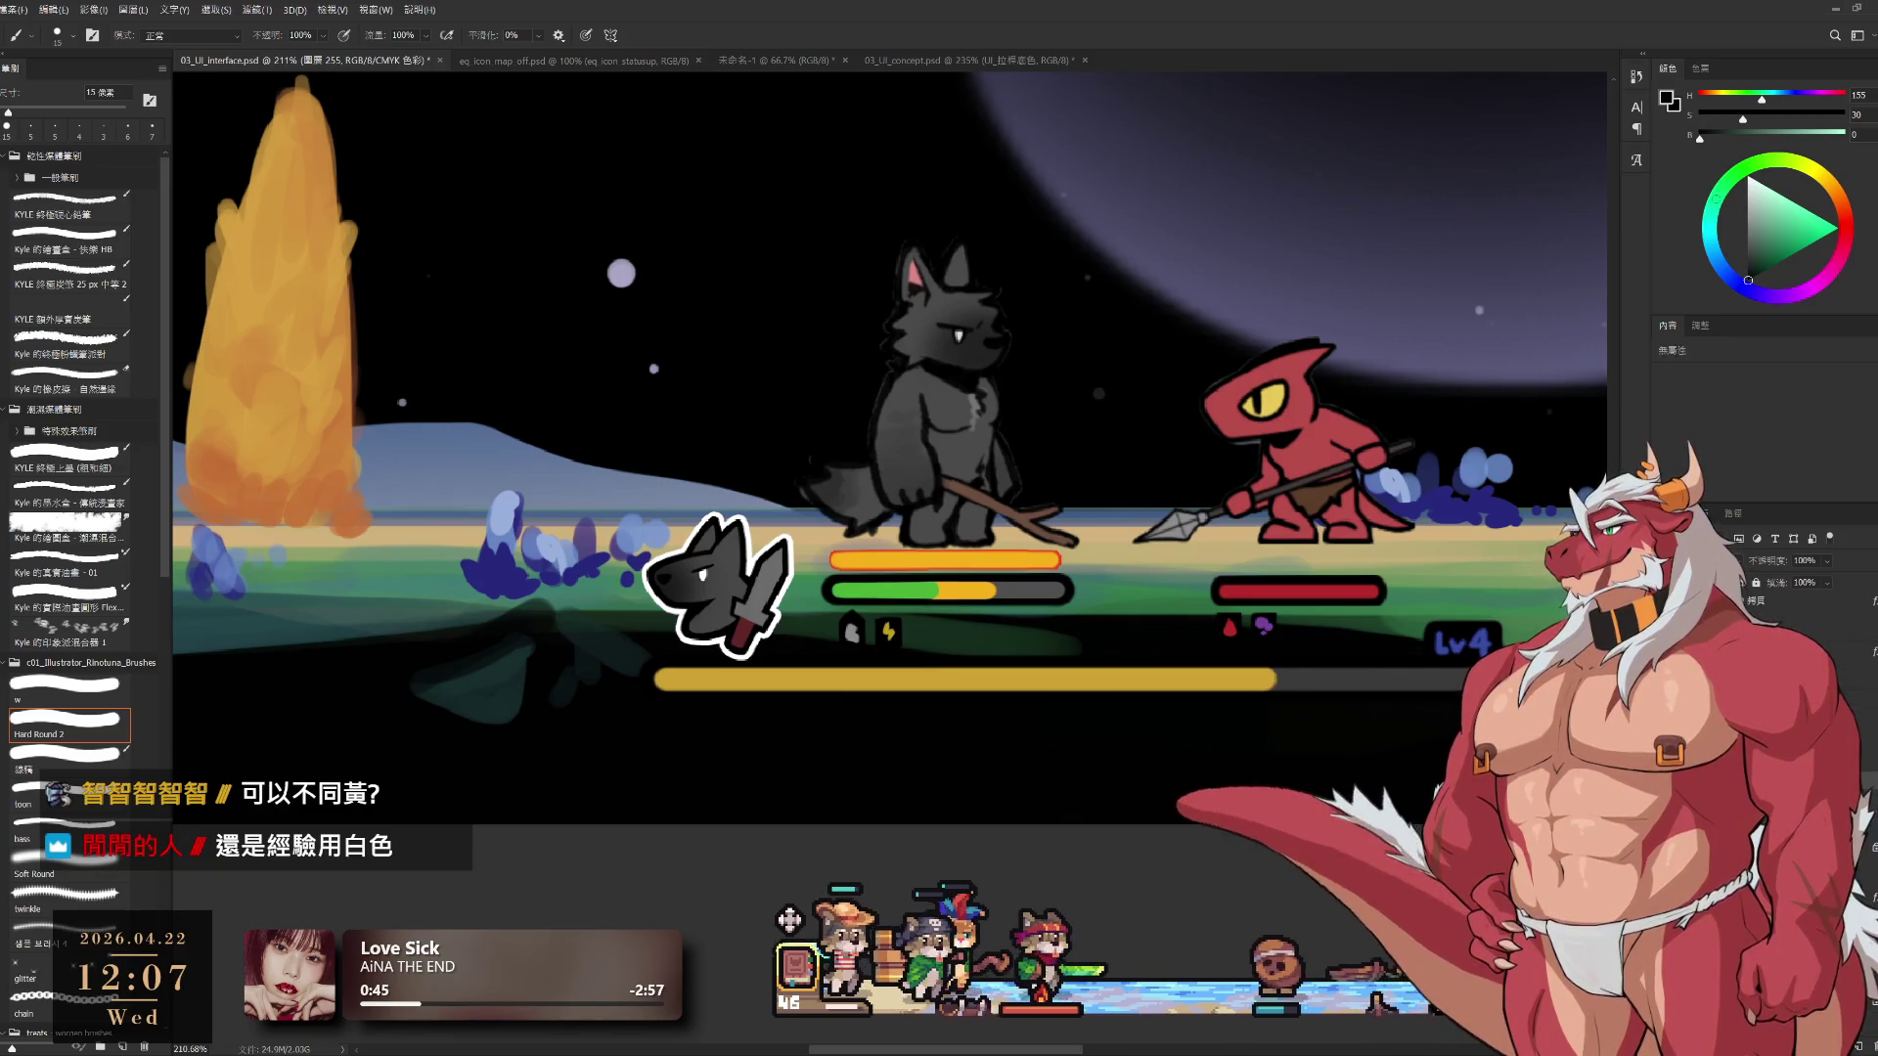
pyautogui.hotkey('ctrl', 'shift', 'alt', 'n')
pyautogui.moveTo(1071, 541); pyautogui.dragTo(991, 943)
pyautogui.hotkey('ctrl', 'z')
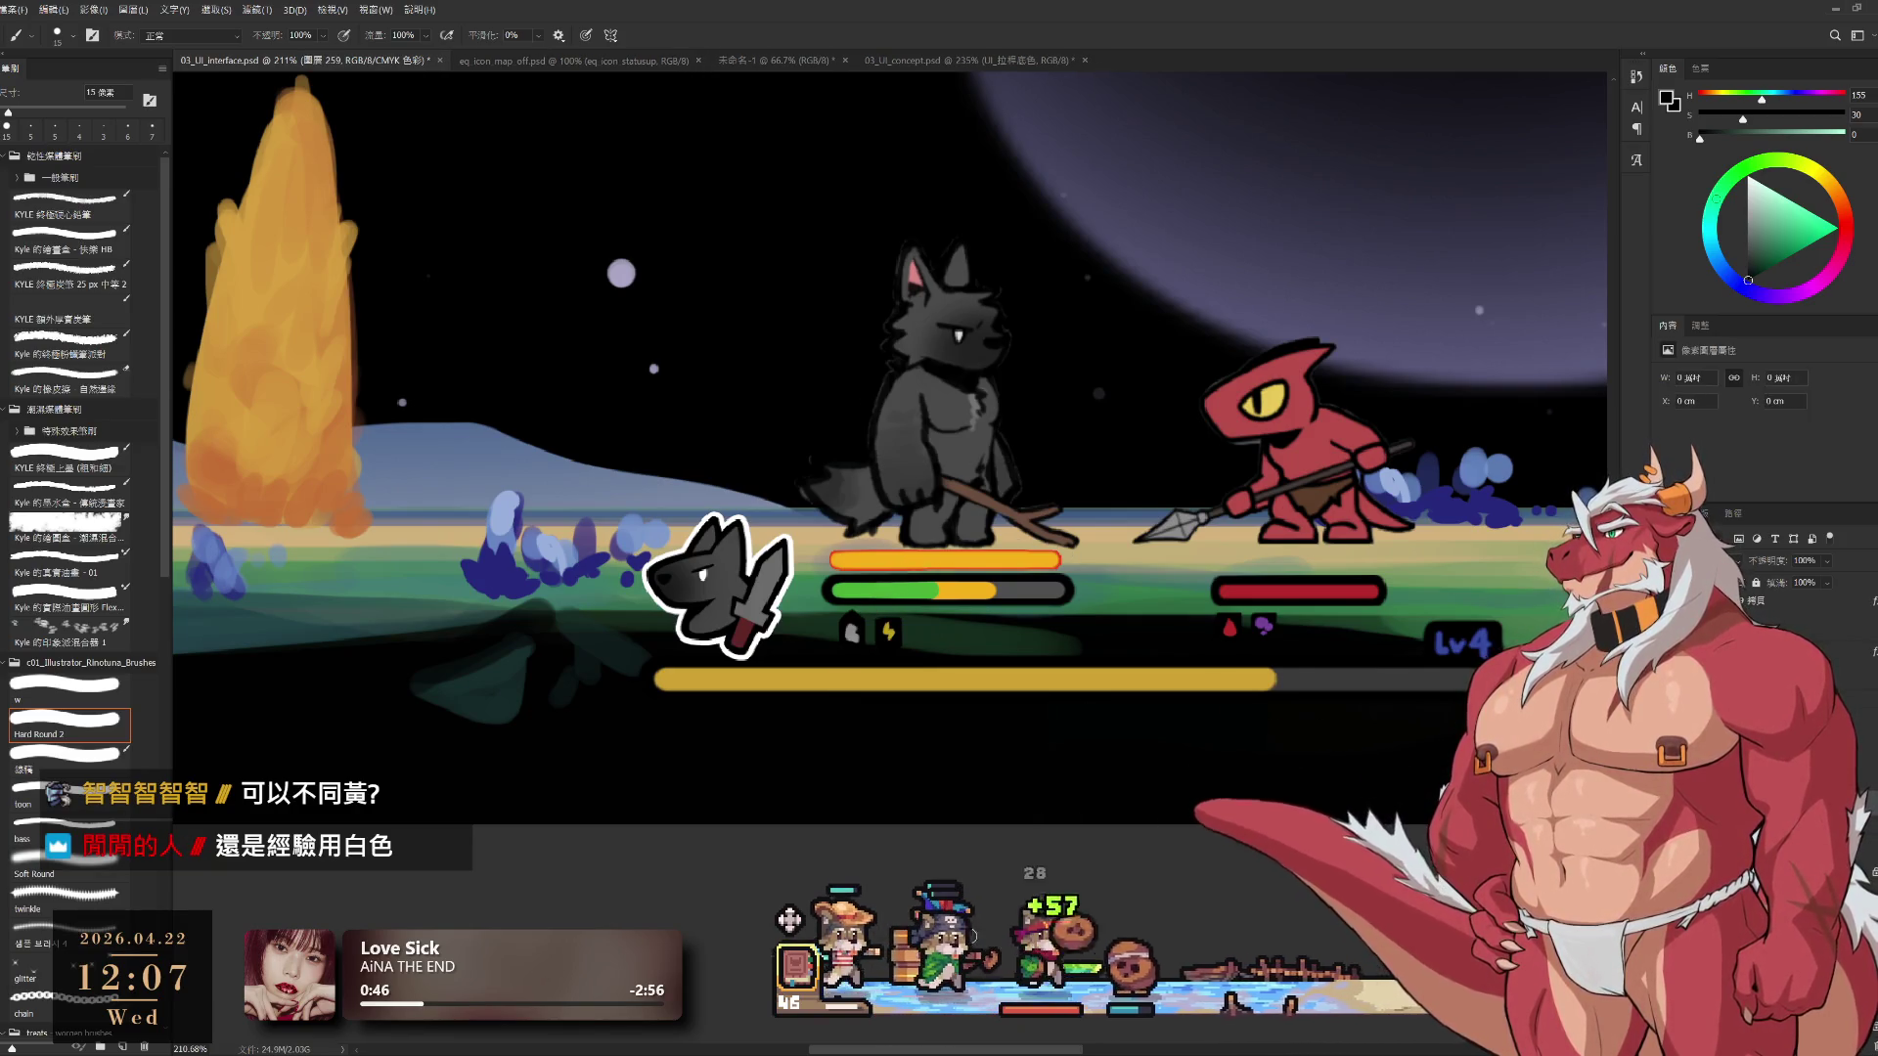
pyautogui.scroll(-8, 1086, 782)
pyautogui.scroll(5, 1106, 734)
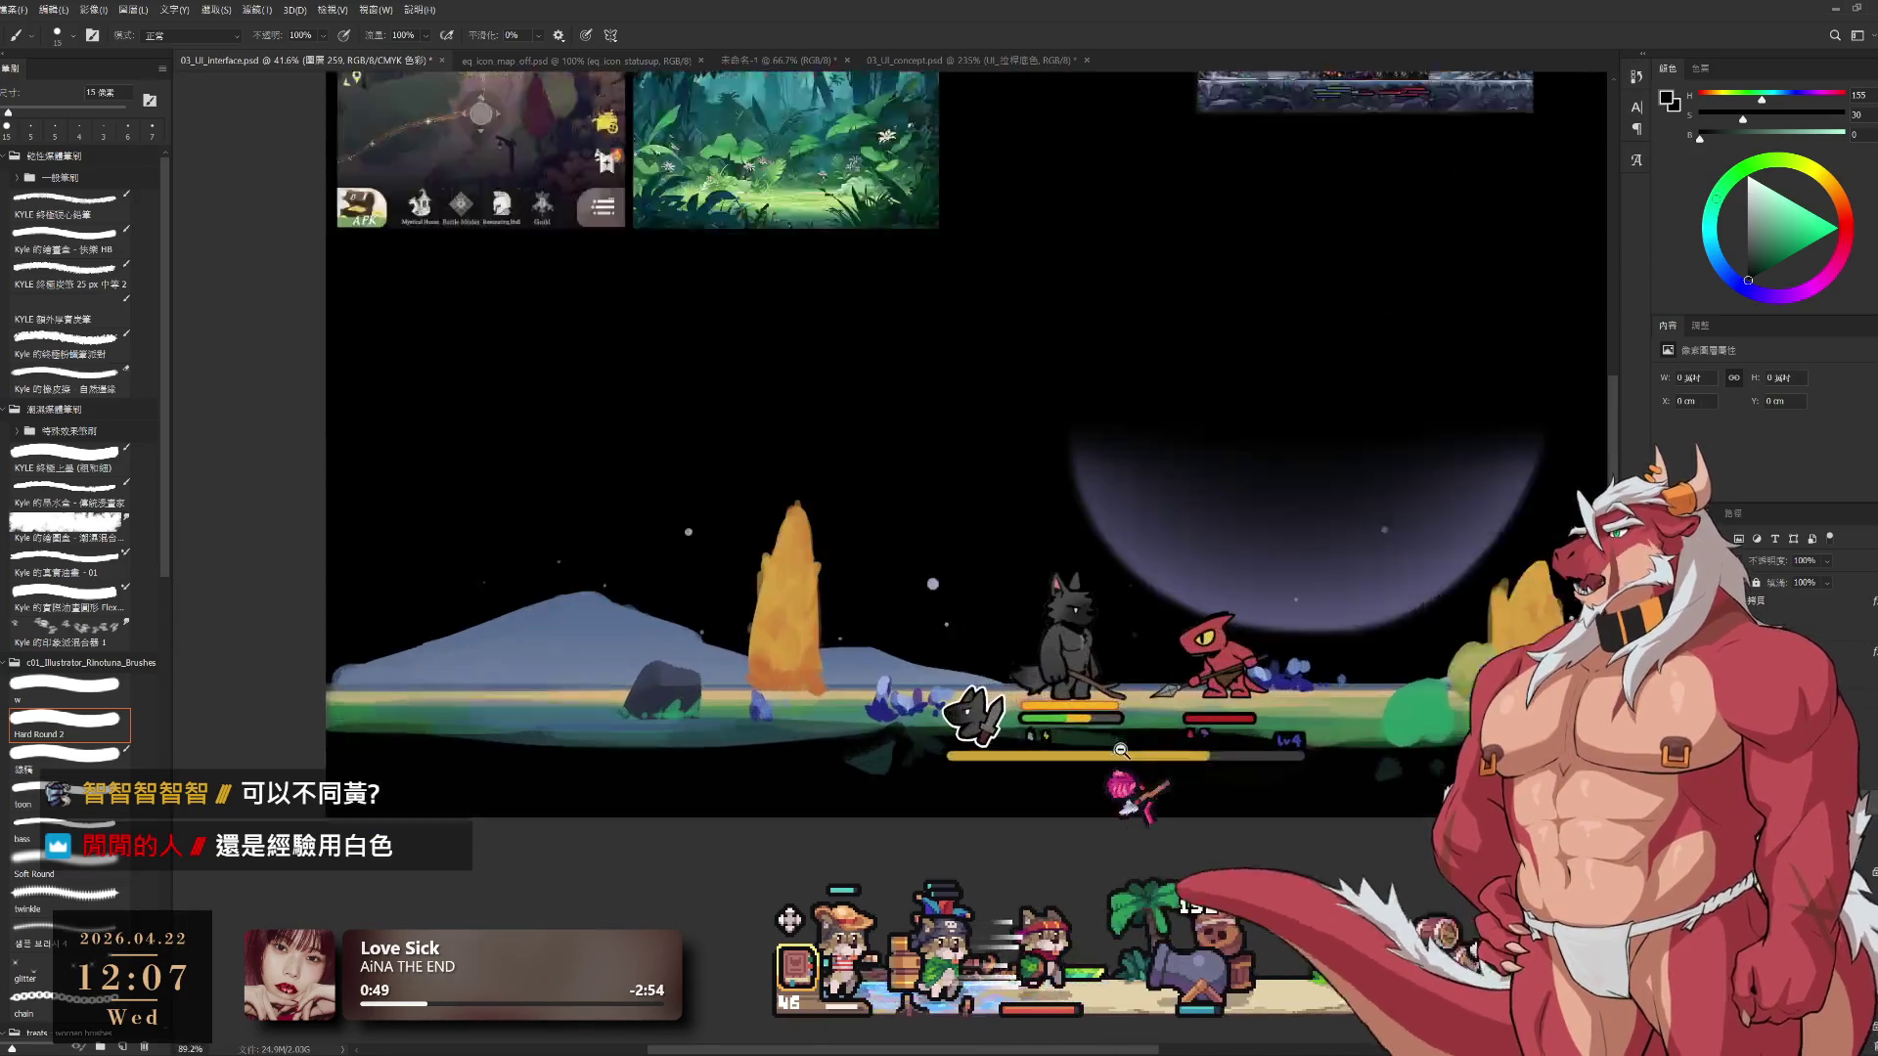
pyautogui.press('Delete')
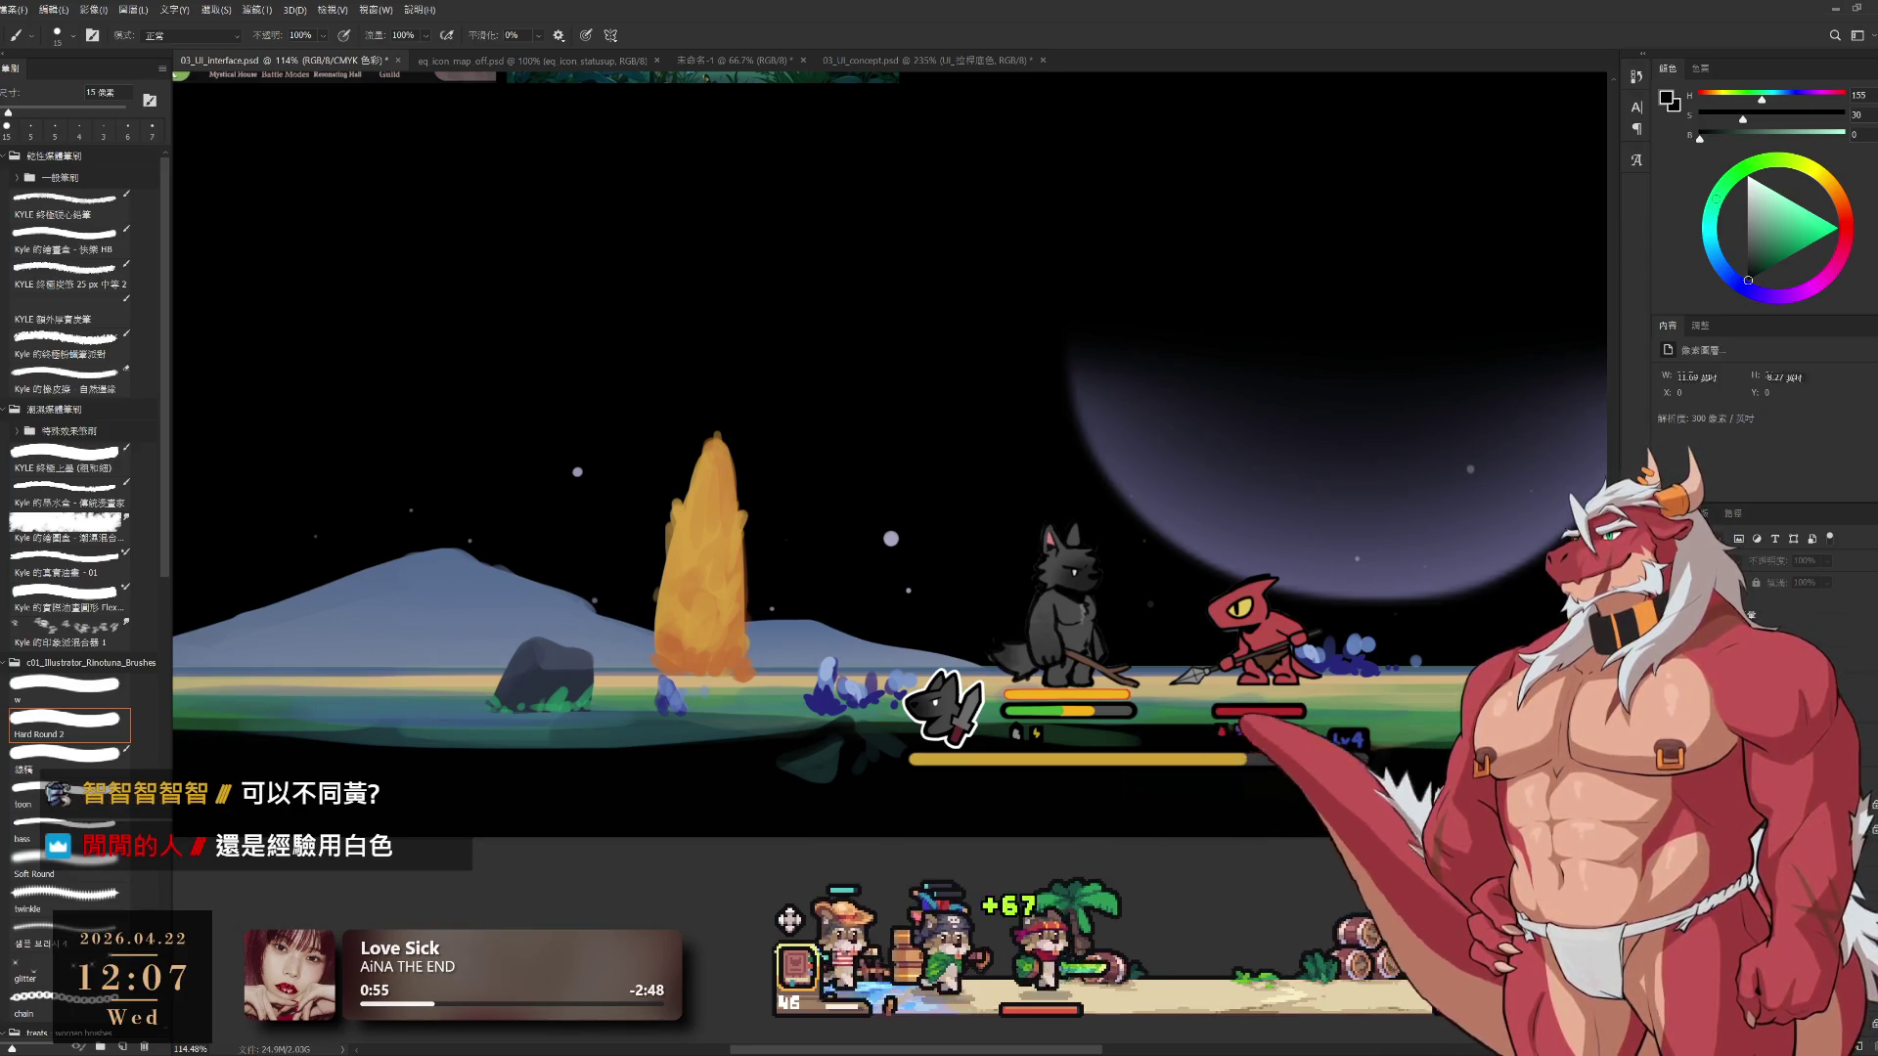
# Make the Background layer active and set white as the paint colour
pyautogui.hotkey('alt', ',')
pyautogui.keyDown('ctrl'); pyautogui.click(1076, 693); pyautogui.keyUp('ctrl')
pyautogui.scroll(4, 1076, 693)
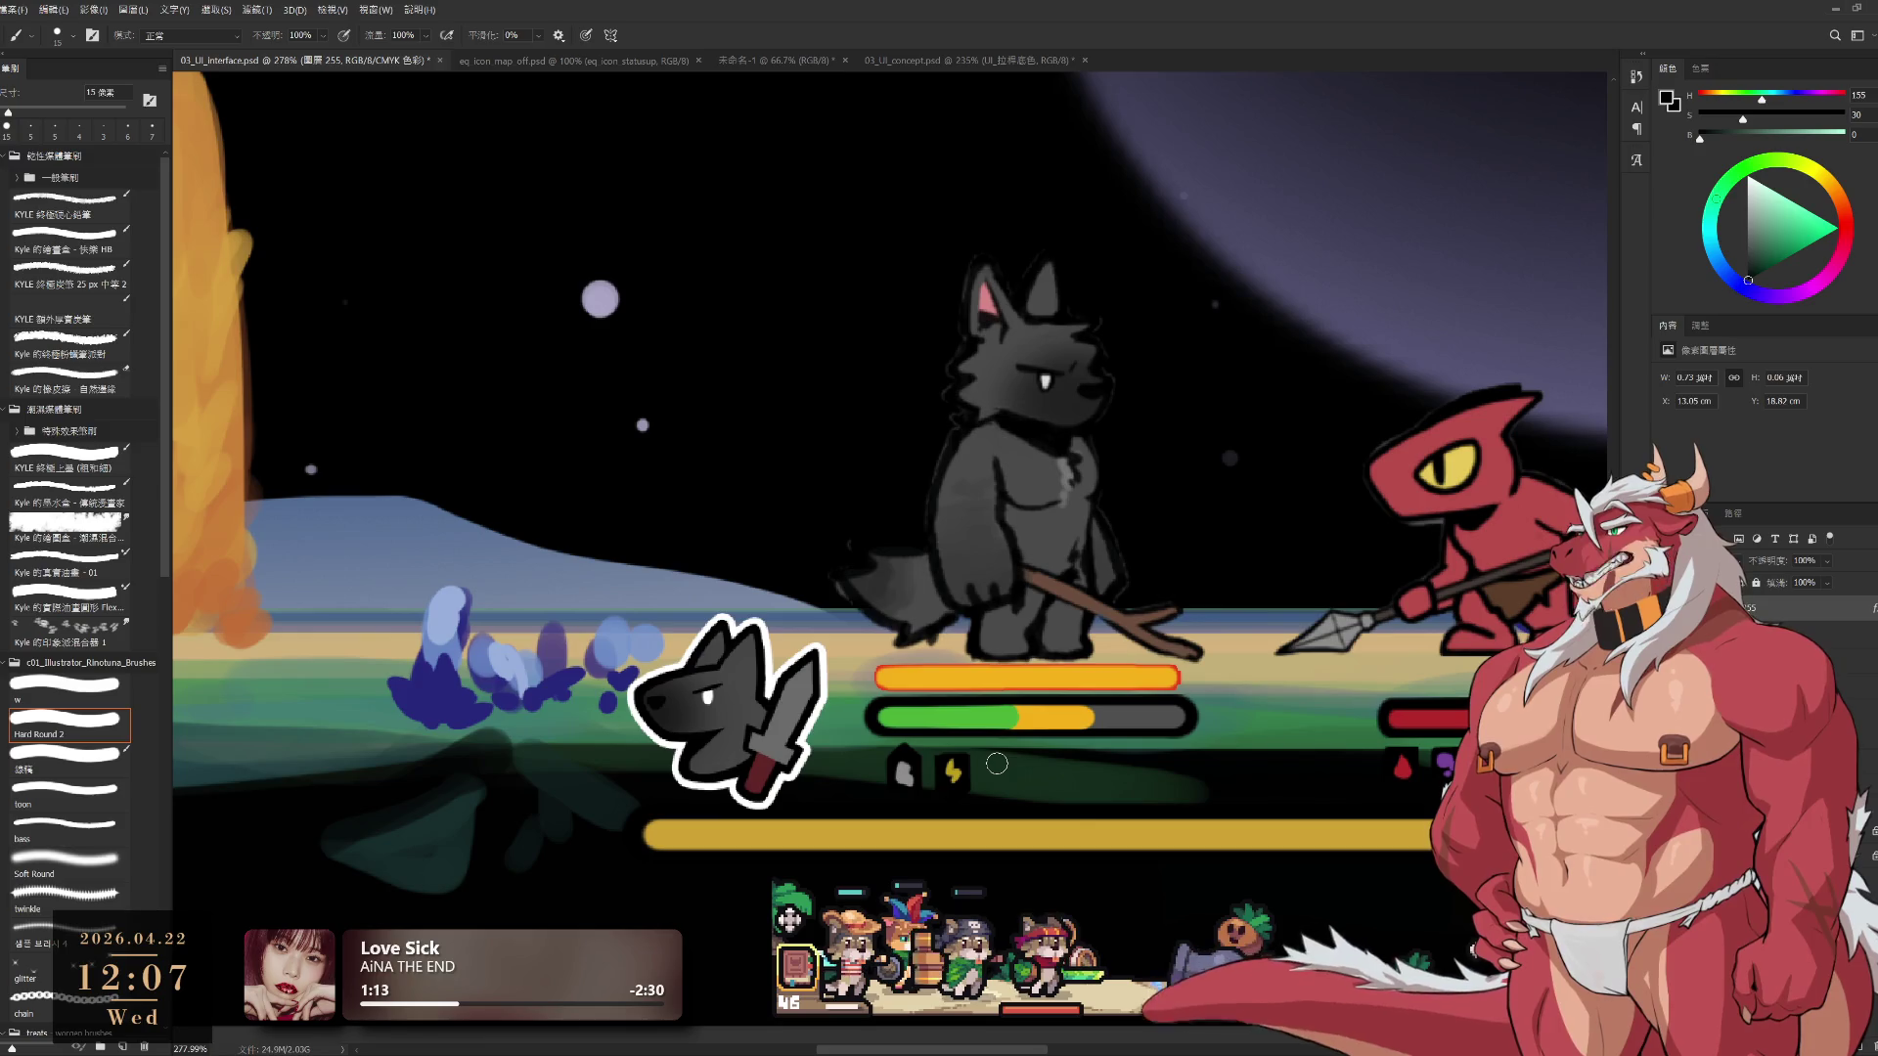
pyautogui.scroll(-3, 1111, 775)
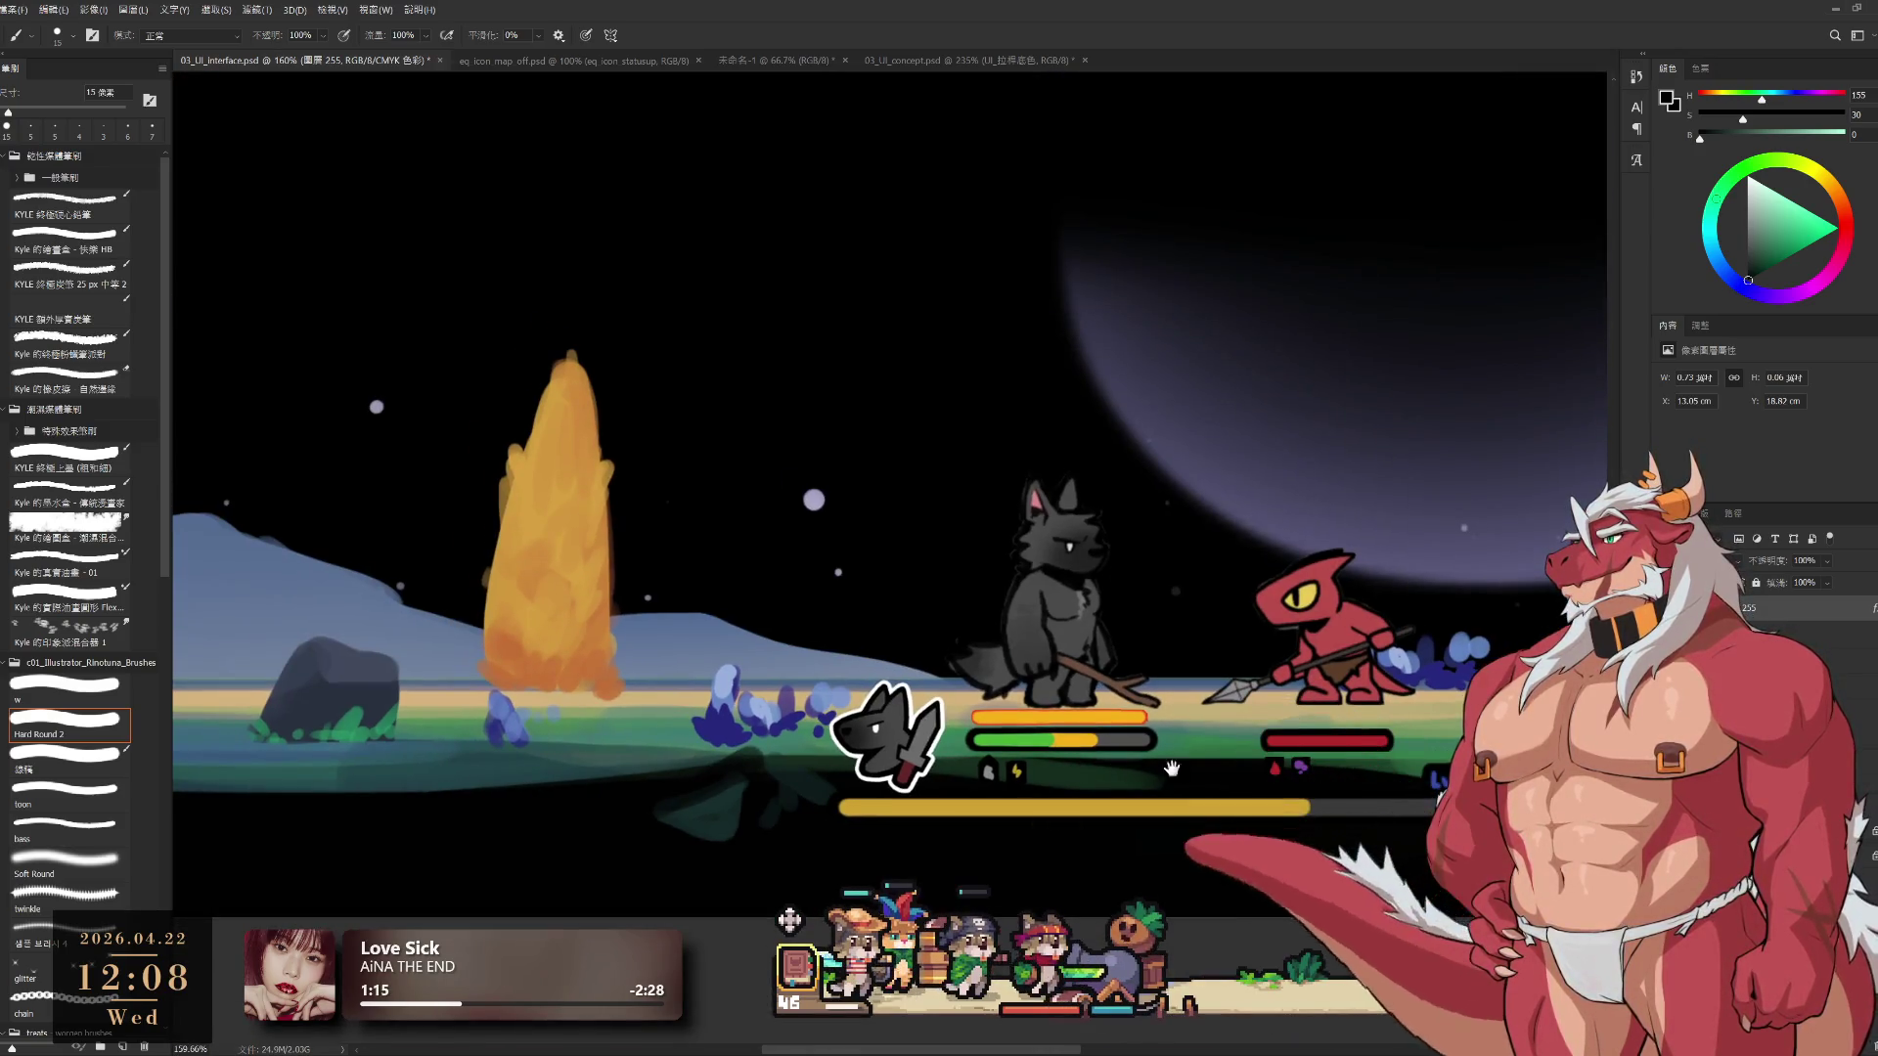
pyautogui.moveTo(1172, 769); pyautogui.dragTo(1152, 760)
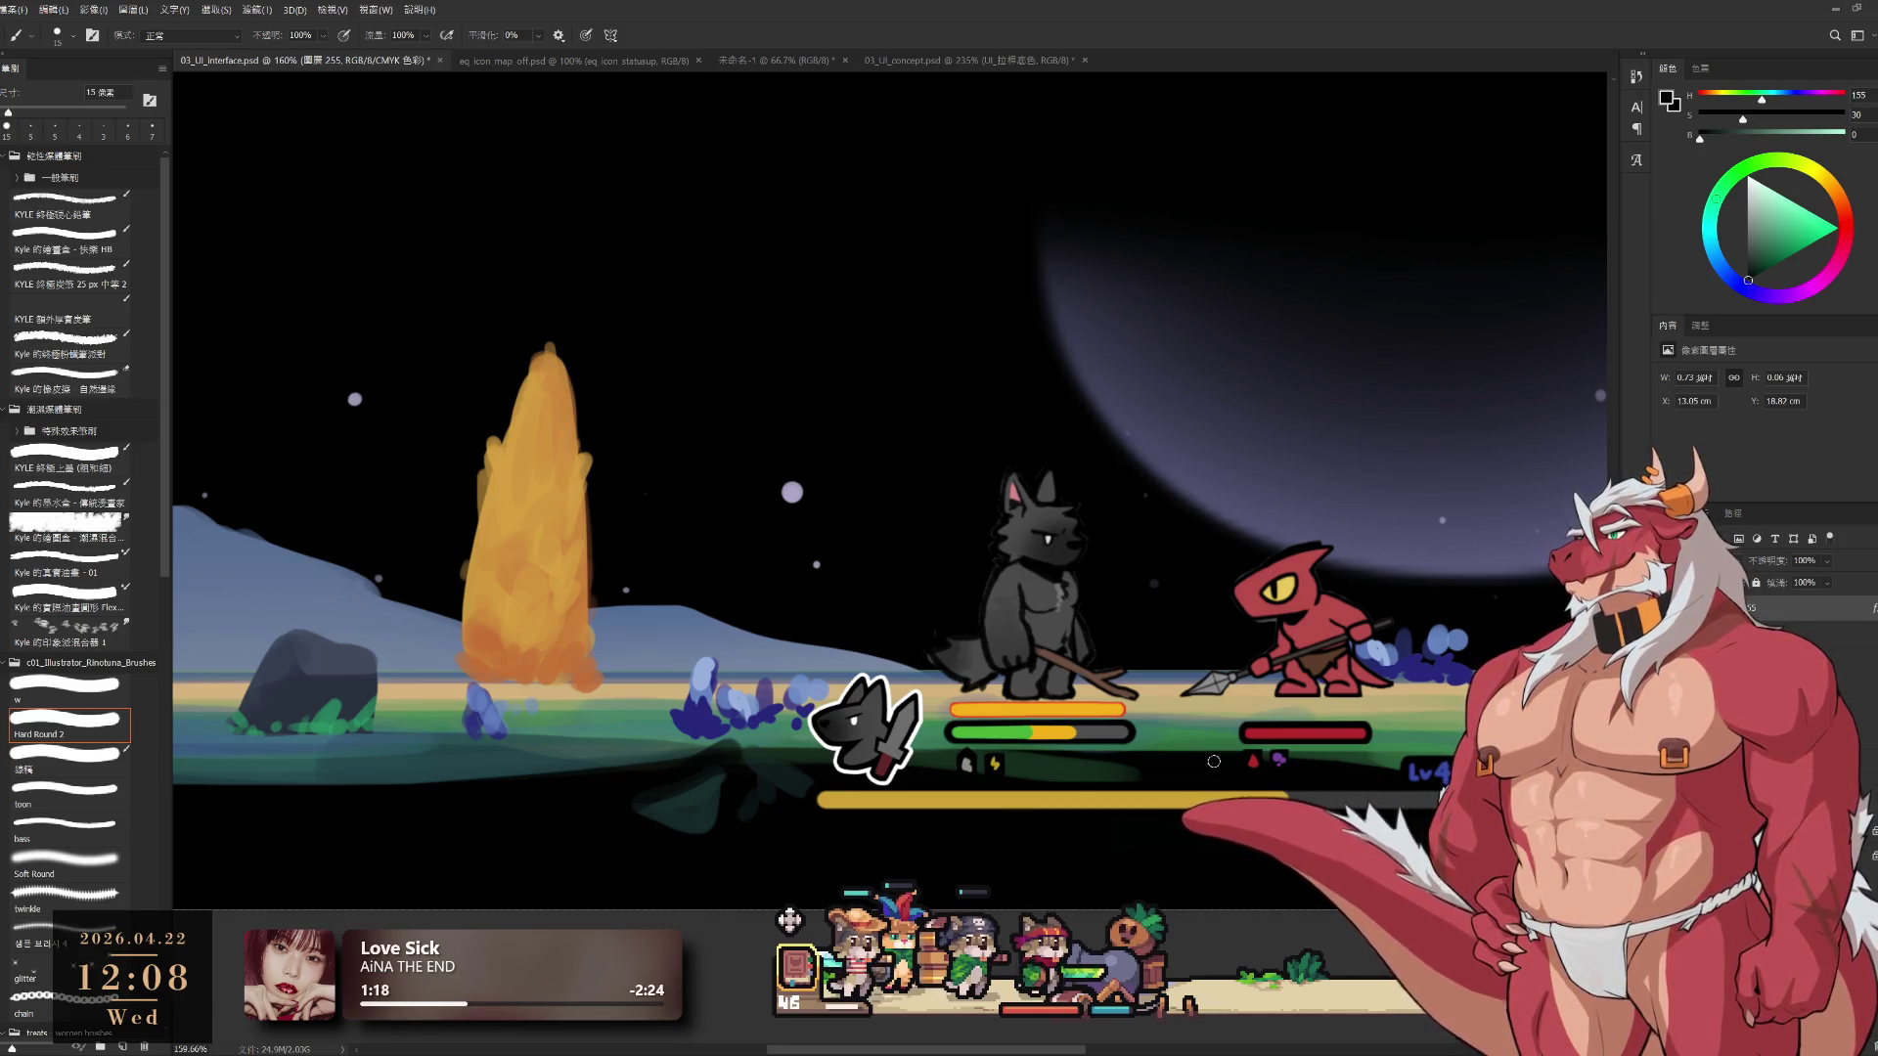
pyautogui.hotkey('alt', ',')
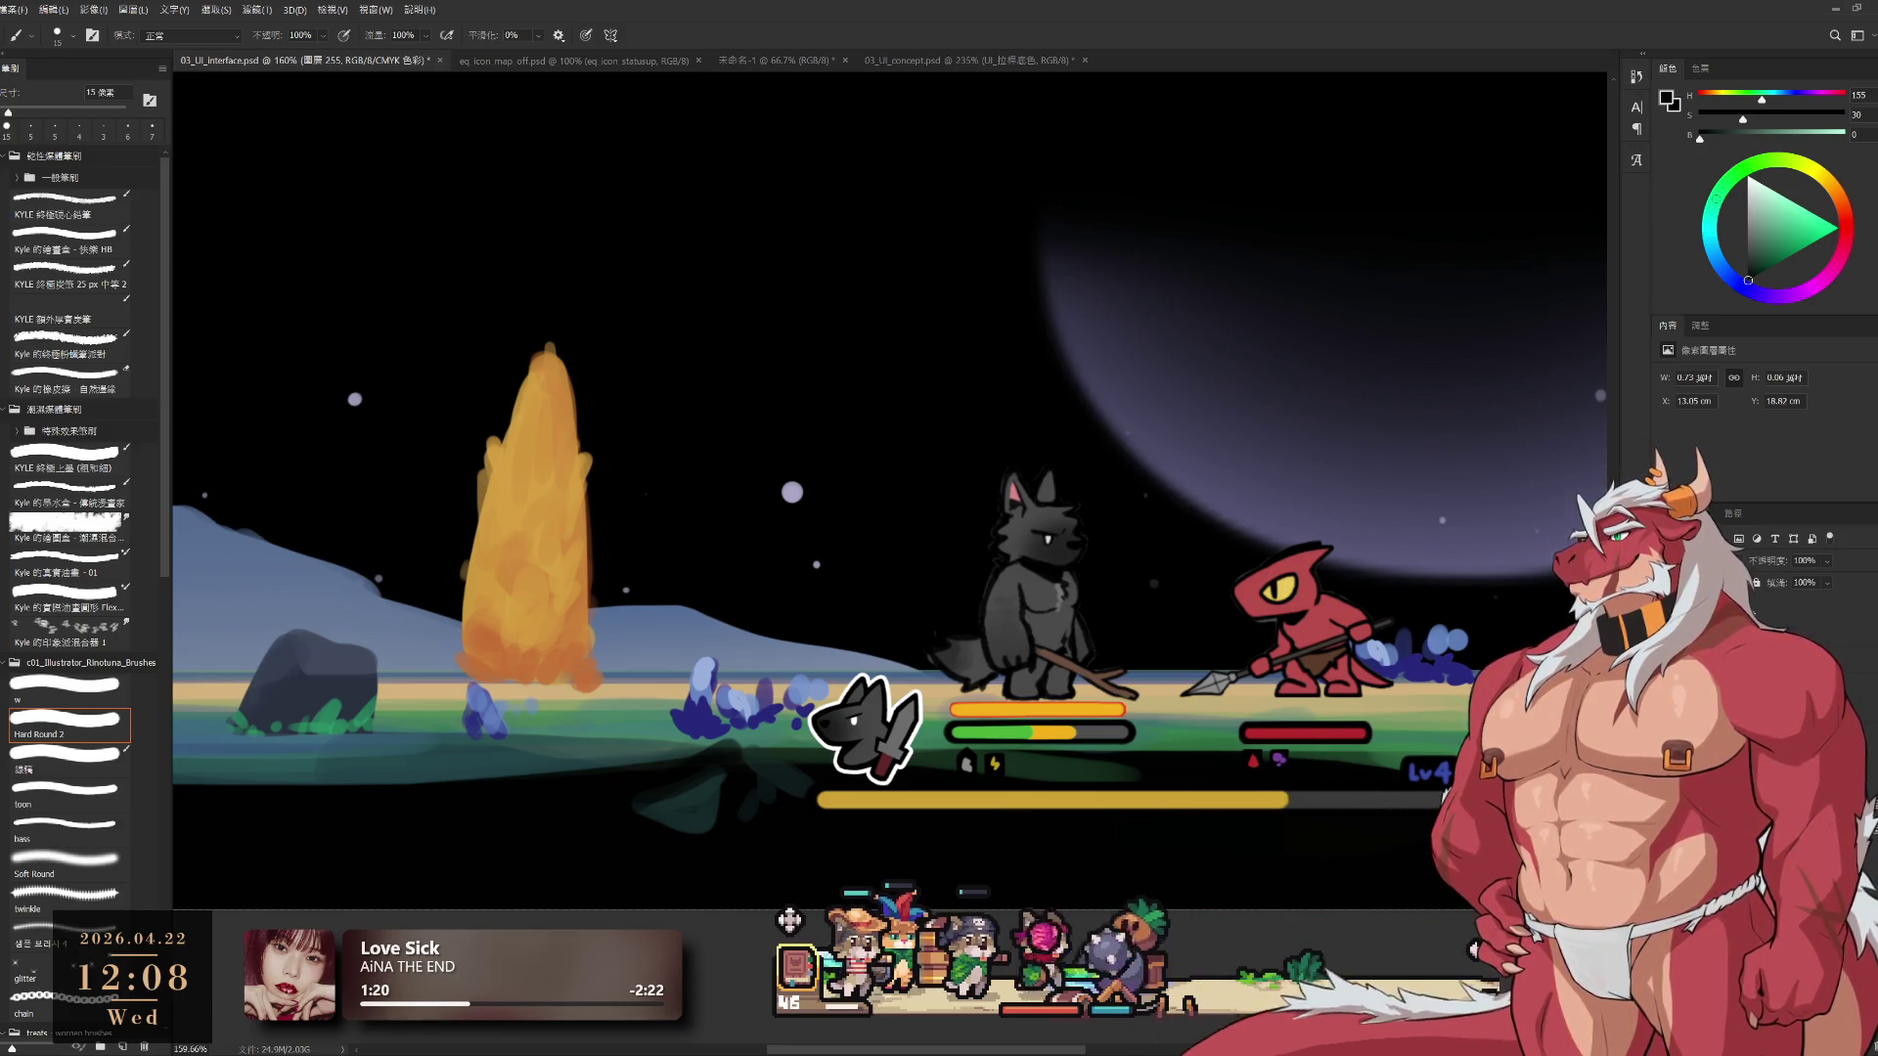
pyautogui.press('x')
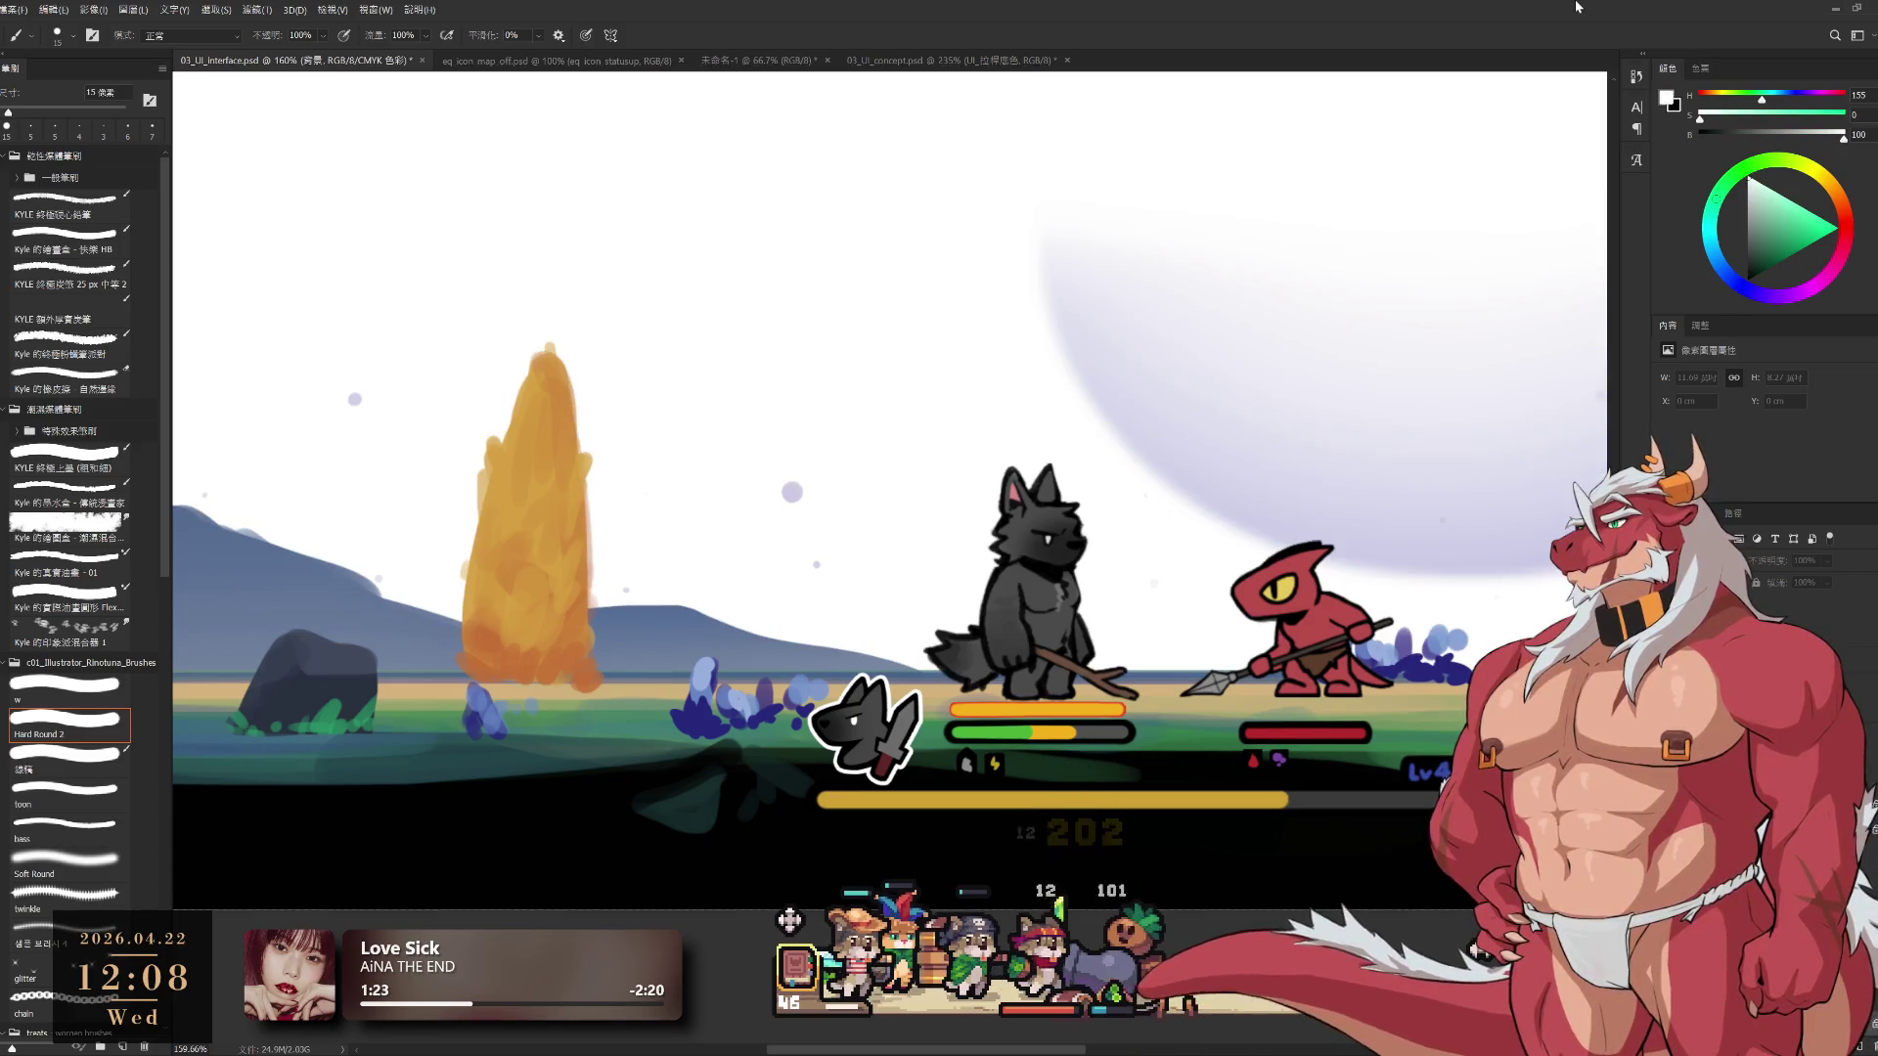
pyautogui.hotkey('alt', 'BackSpace')
pyautogui.scroll(3, 1125, 721)
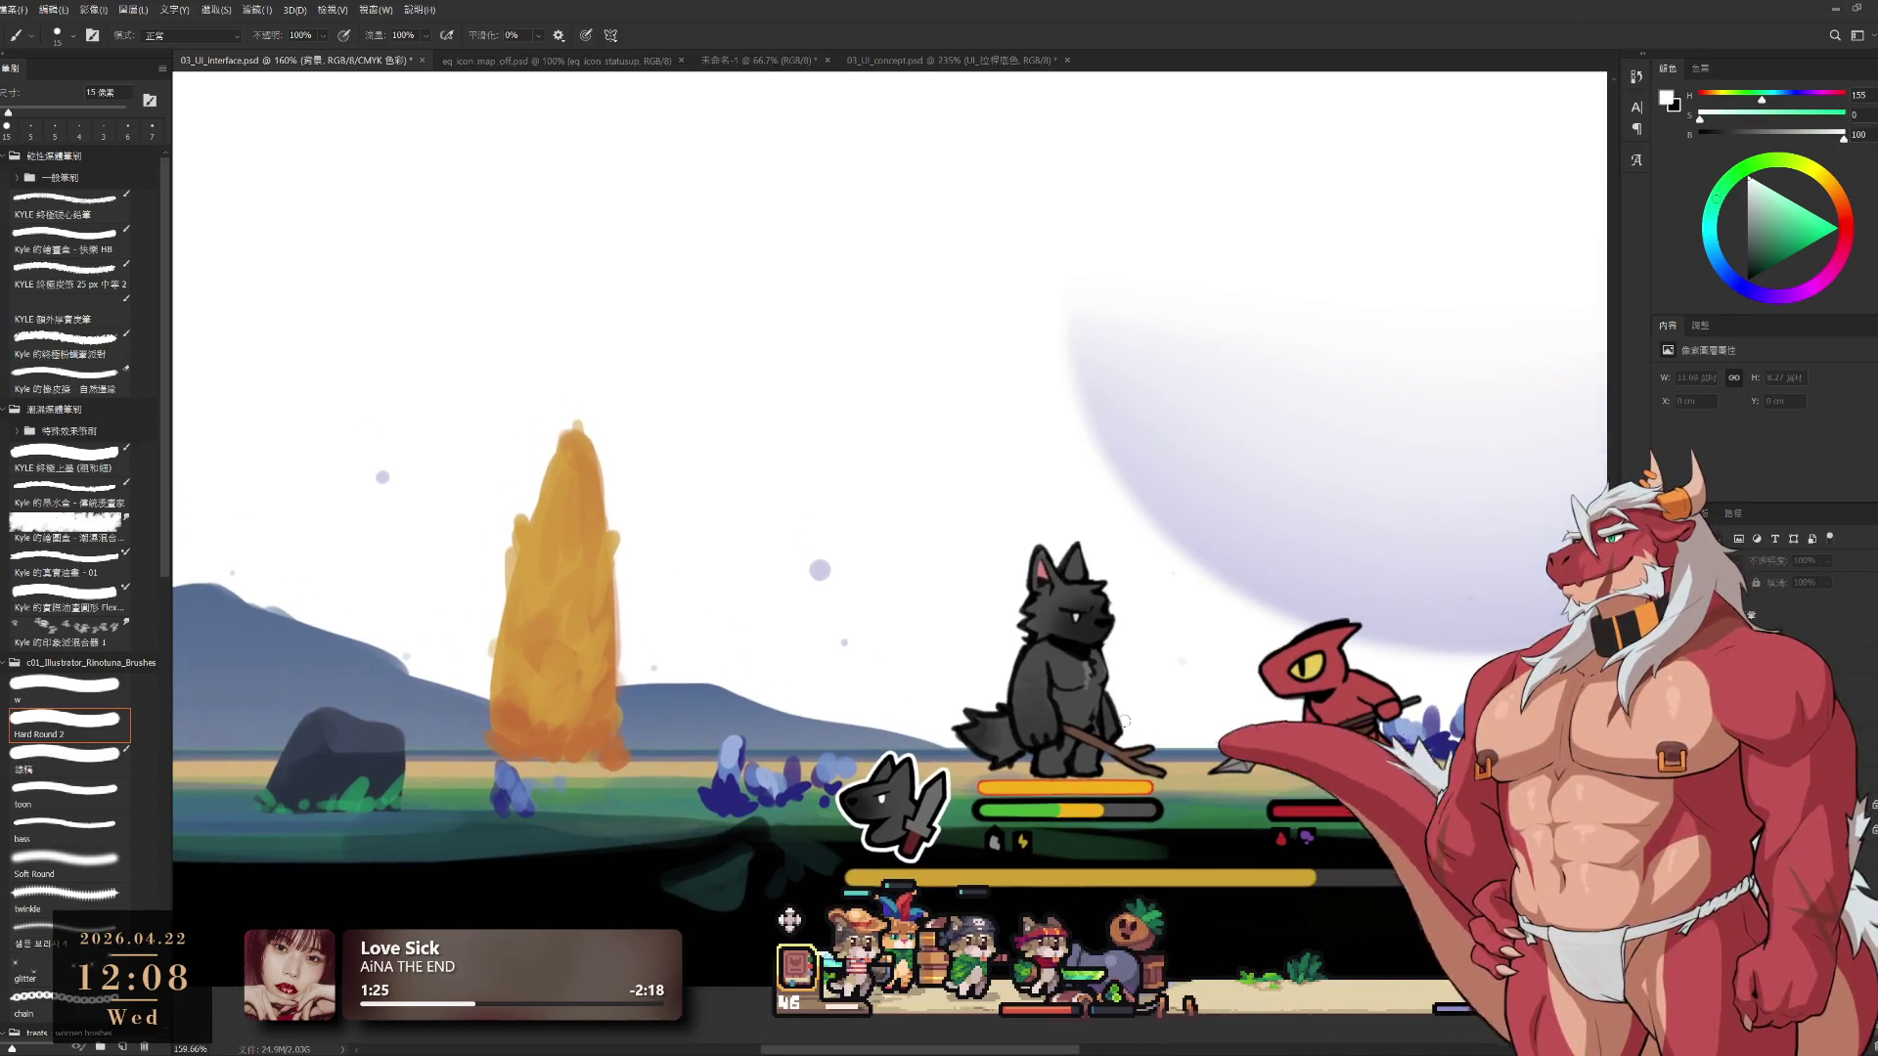
pyautogui.hotkey('alt', '.')
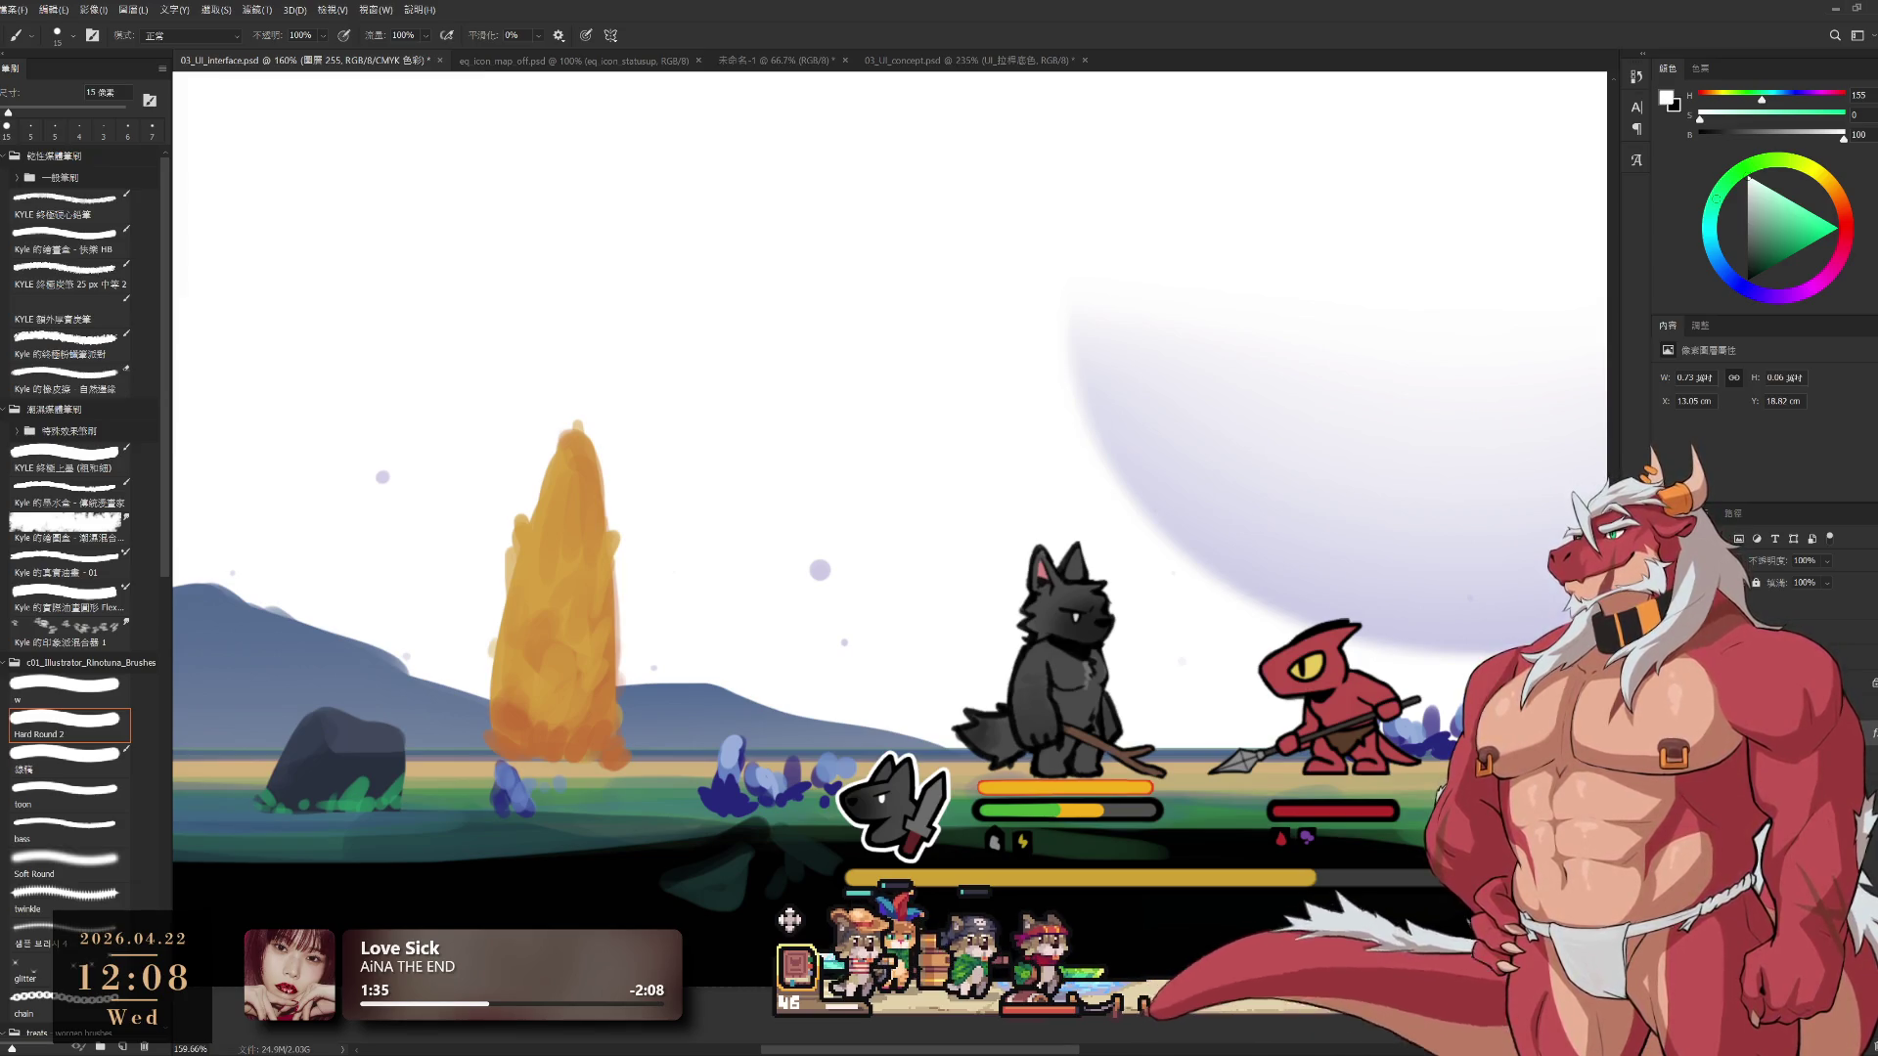
pyautogui.hotkey('ctrl', 'shift', 'alt', 'n')
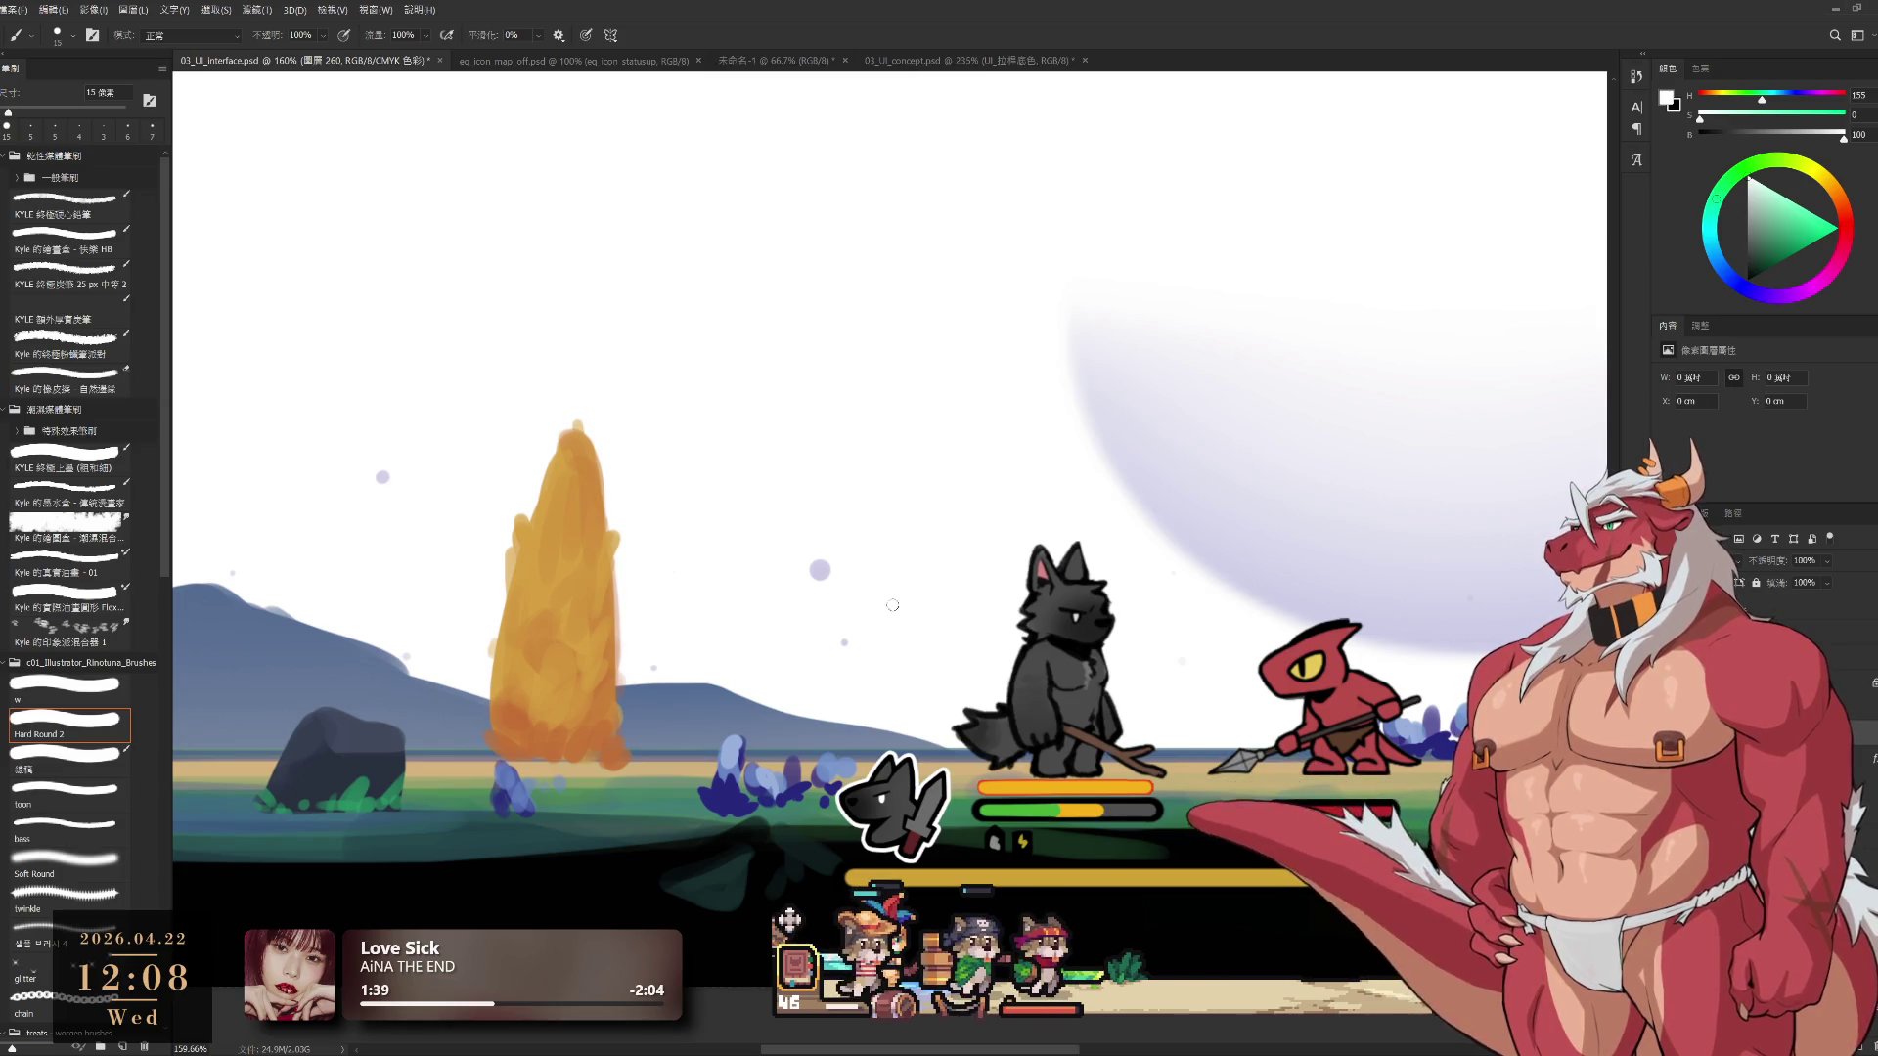
pyautogui.press('x')
# Sketch trial black loops and green strokes above the wolf, undoing each attempt
pyautogui.moveTo(827, 397); pyautogui.dragTo(847, 441)
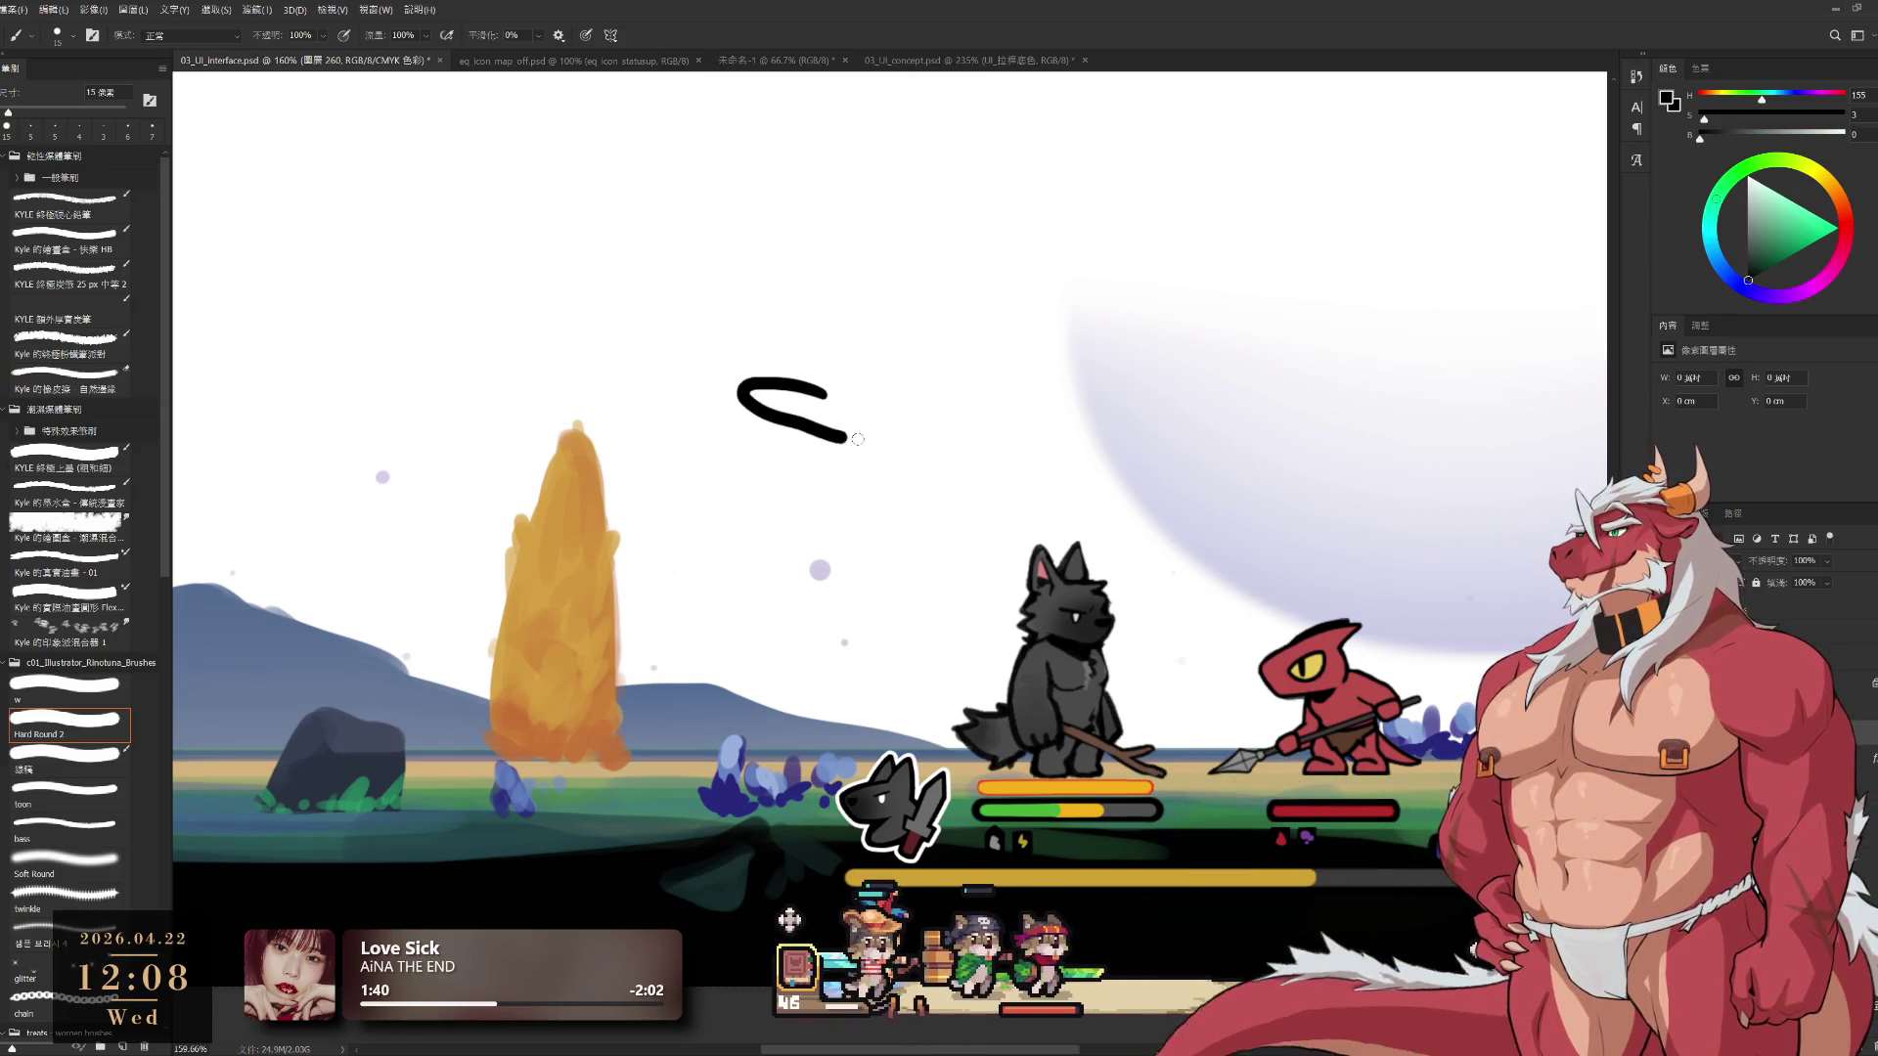
pyautogui.hotkey('ctrl', 'z')
pyautogui.moveTo(773, 377)
pyautogui.mouseDown()
pyautogui.moveTo(871, 477)
pyautogui.moveTo(838, 453)
pyautogui.moveTo(885, 455)
pyautogui.moveTo(763, 373)
pyautogui.moveTo(779, 336)
pyautogui.moveTo(919, 410)
pyautogui.mouseUp()
pyautogui.hotkey('ctrl', 'z')
pyautogui.keyDown('alt'); pyautogui.click(1025, 805); pyautogui.keyUp('alt')
pyautogui.press(']')
pyautogui.hotkey('ctrl', 'z')
pyautogui.press(']')
pyautogui.hotkey('ctrl', 'z')
pyautogui.hotkey('ctrl', 'z')
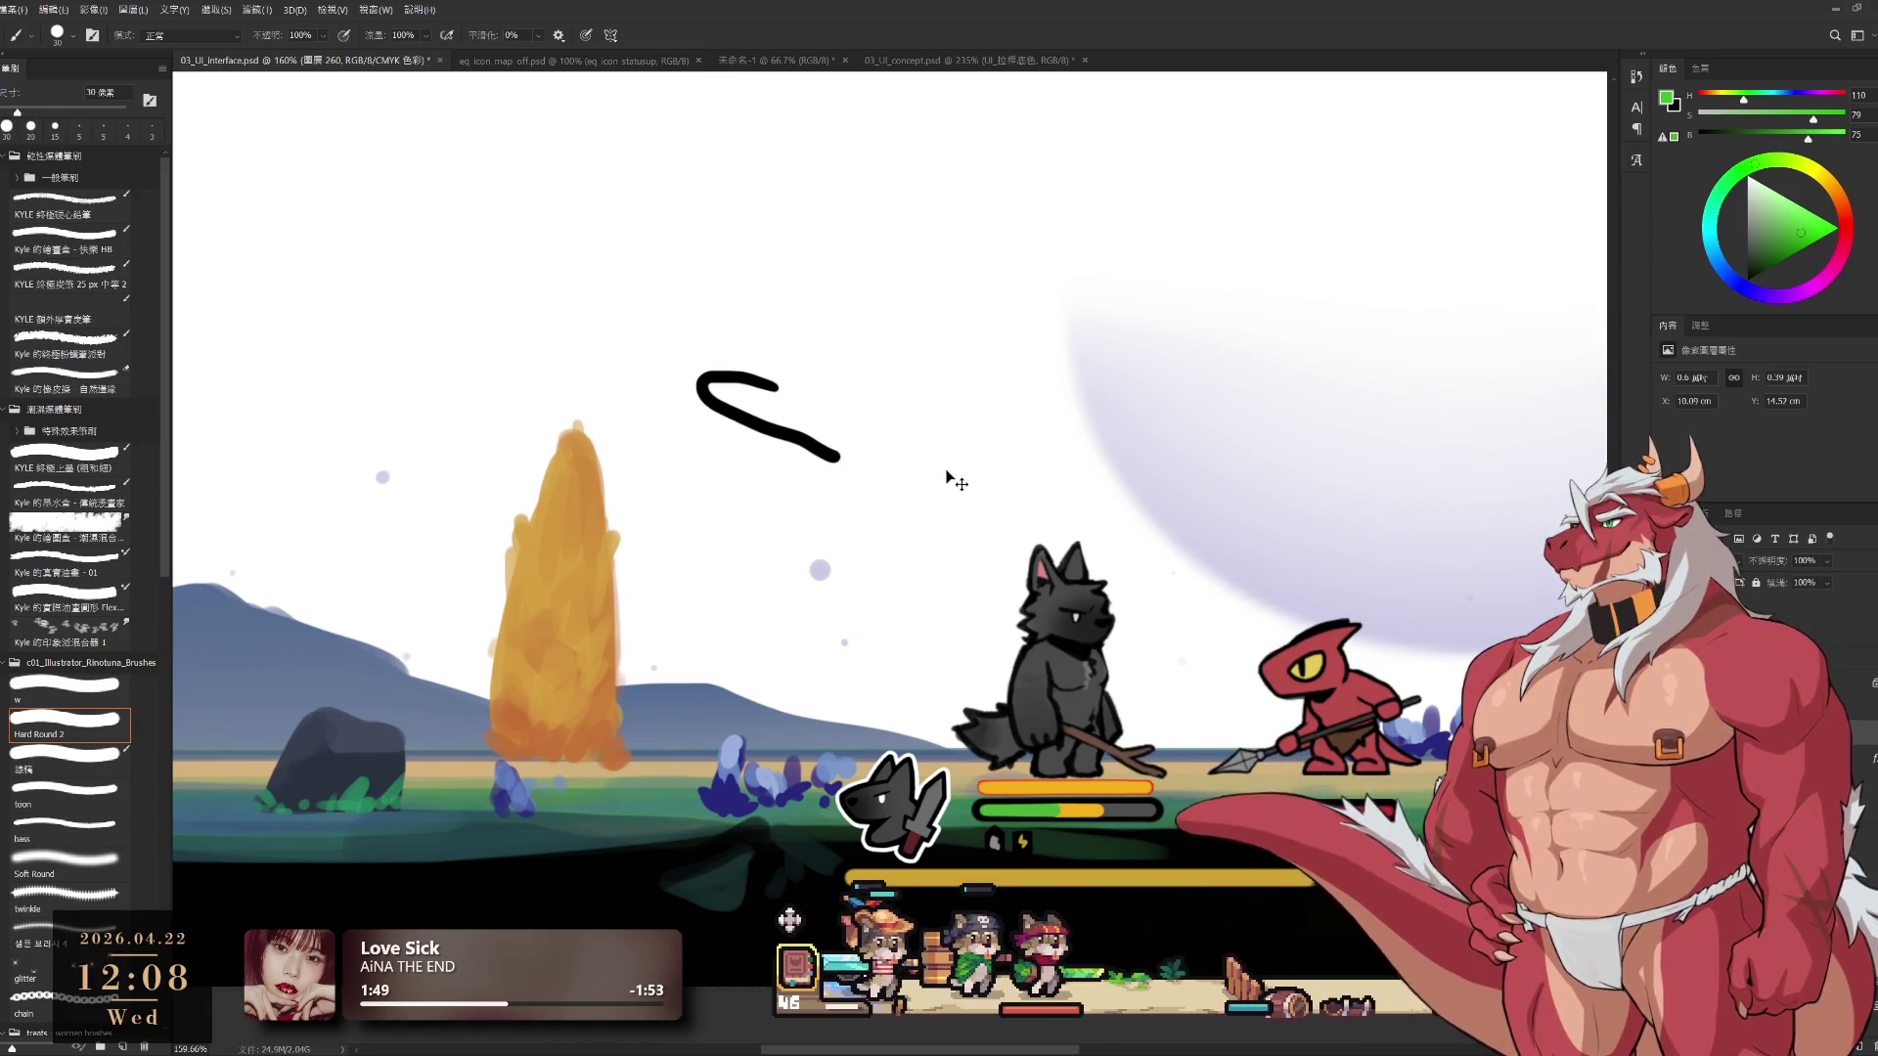
# Paint a thick dark grey diagonal stroke above the wolf and try an orange strip beside it
pyautogui.hotkey('ctrl', 'z')
pyautogui.keyDown('alt'); pyautogui.click(1133, 804); pyautogui.keyUp('alt')
pyautogui.press(']')
pyautogui.press(']')
pyautogui.moveTo(954, 380); pyautogui.dragTo(1130, 478)
pyautogui.hotkey('ctrl', 'z')
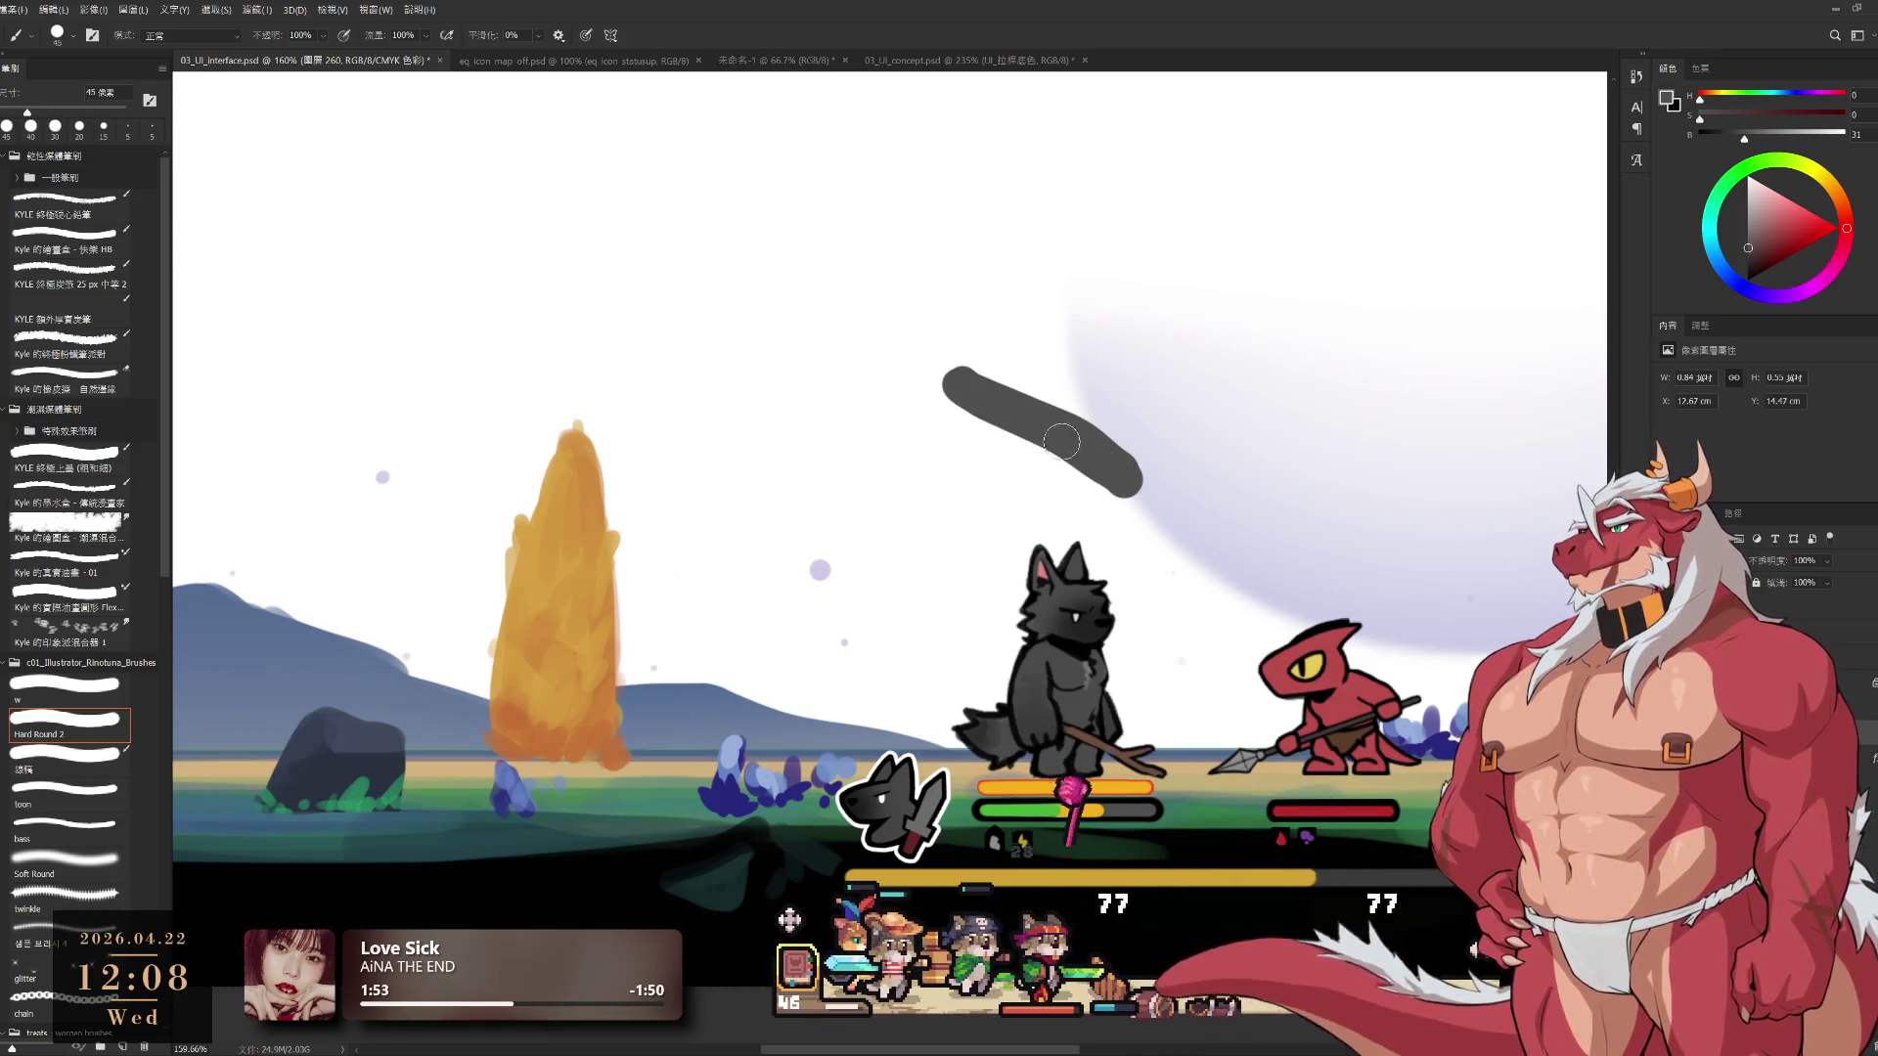
pyautogui.keyDown('alt'); pyautogui.click(1089, 801); pyautogui.keyUp('alt')
pyautogui.press('[')
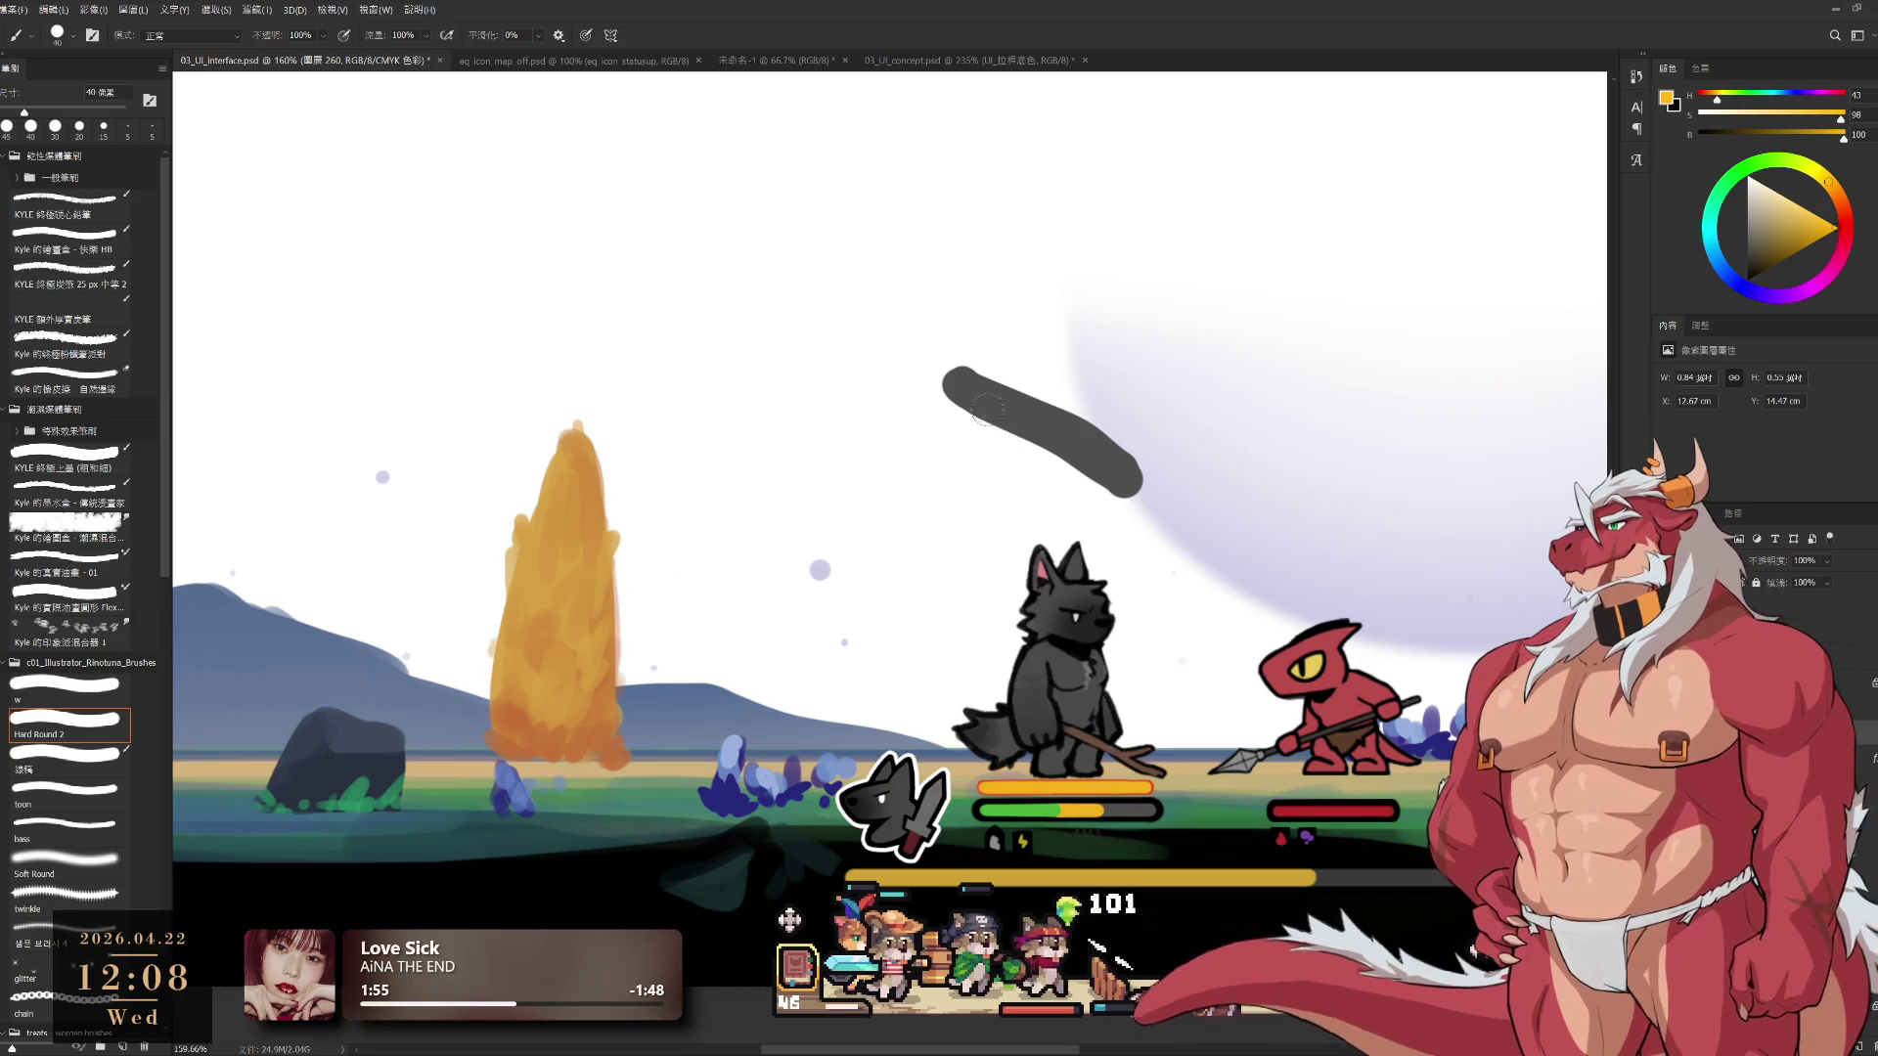
pyautogui.moveTo(905, 379); pyautogui.dragTo(1056, 467)
pyautogui.hotkey('ctrl', 'z')
# Paint the green section over the bar's left end
pyautogui.keyDown('alt'); pyautogui.click(1039, 797); pyautogui.keyUp('alt')
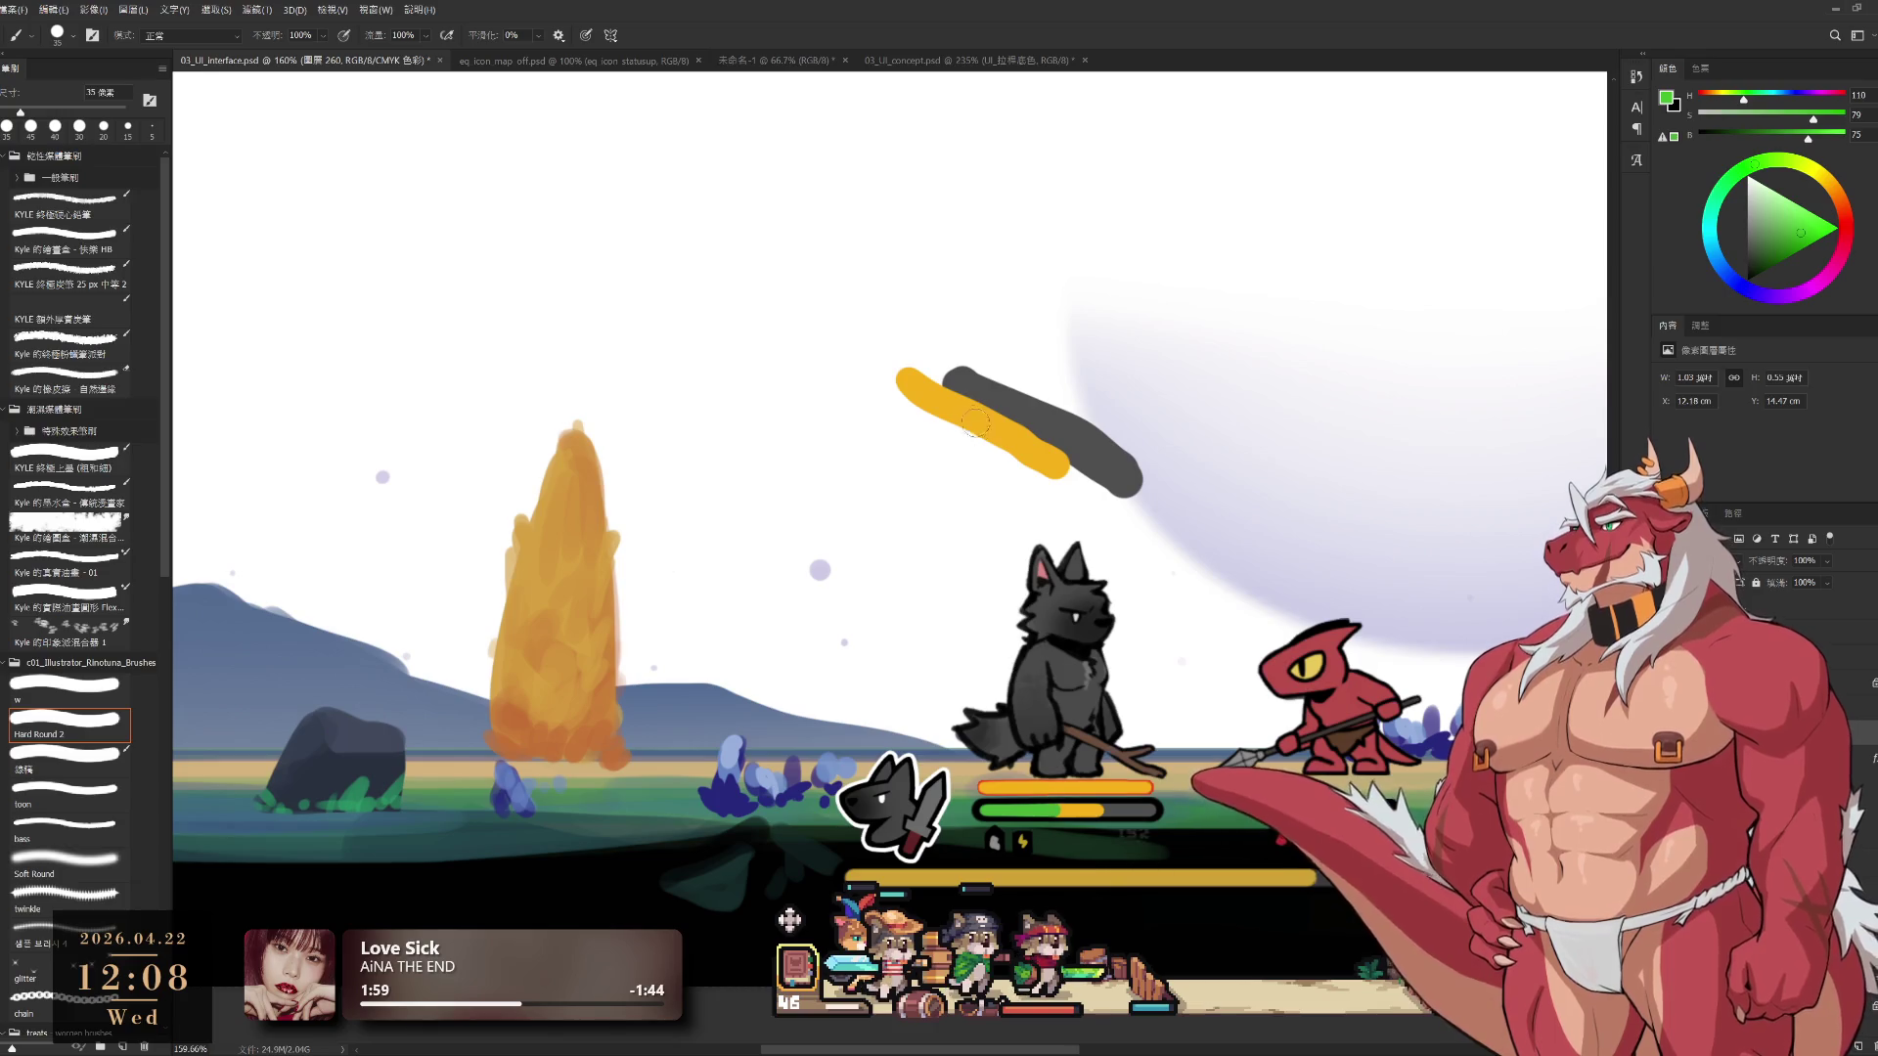
pyautogui.moveTo(905, 383); pyautogui.dragTo(966, 421)
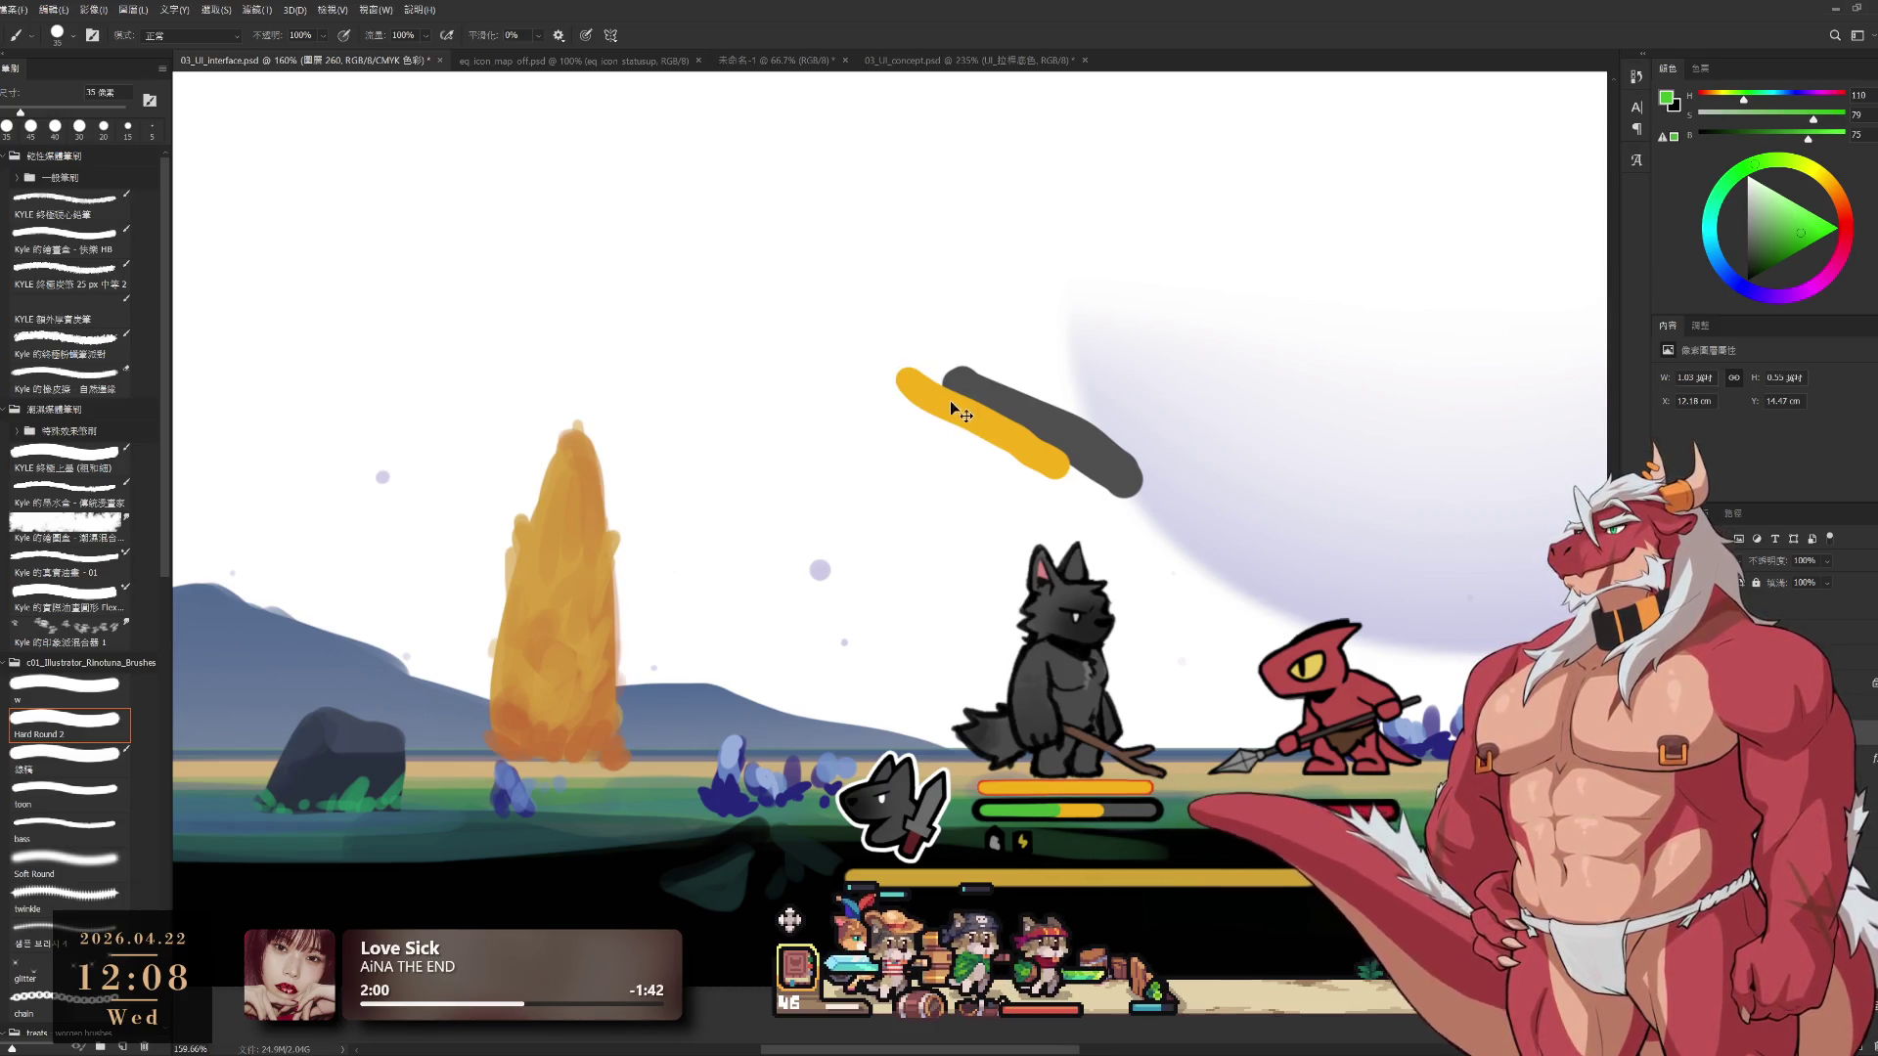
pyautogui.moveTo(846, 363); pyautogui.dragTo(984, 442)
pyautogui.hotkey('ctrl', 'z')
pyautogui.press('[')
pyautogui.press('[')
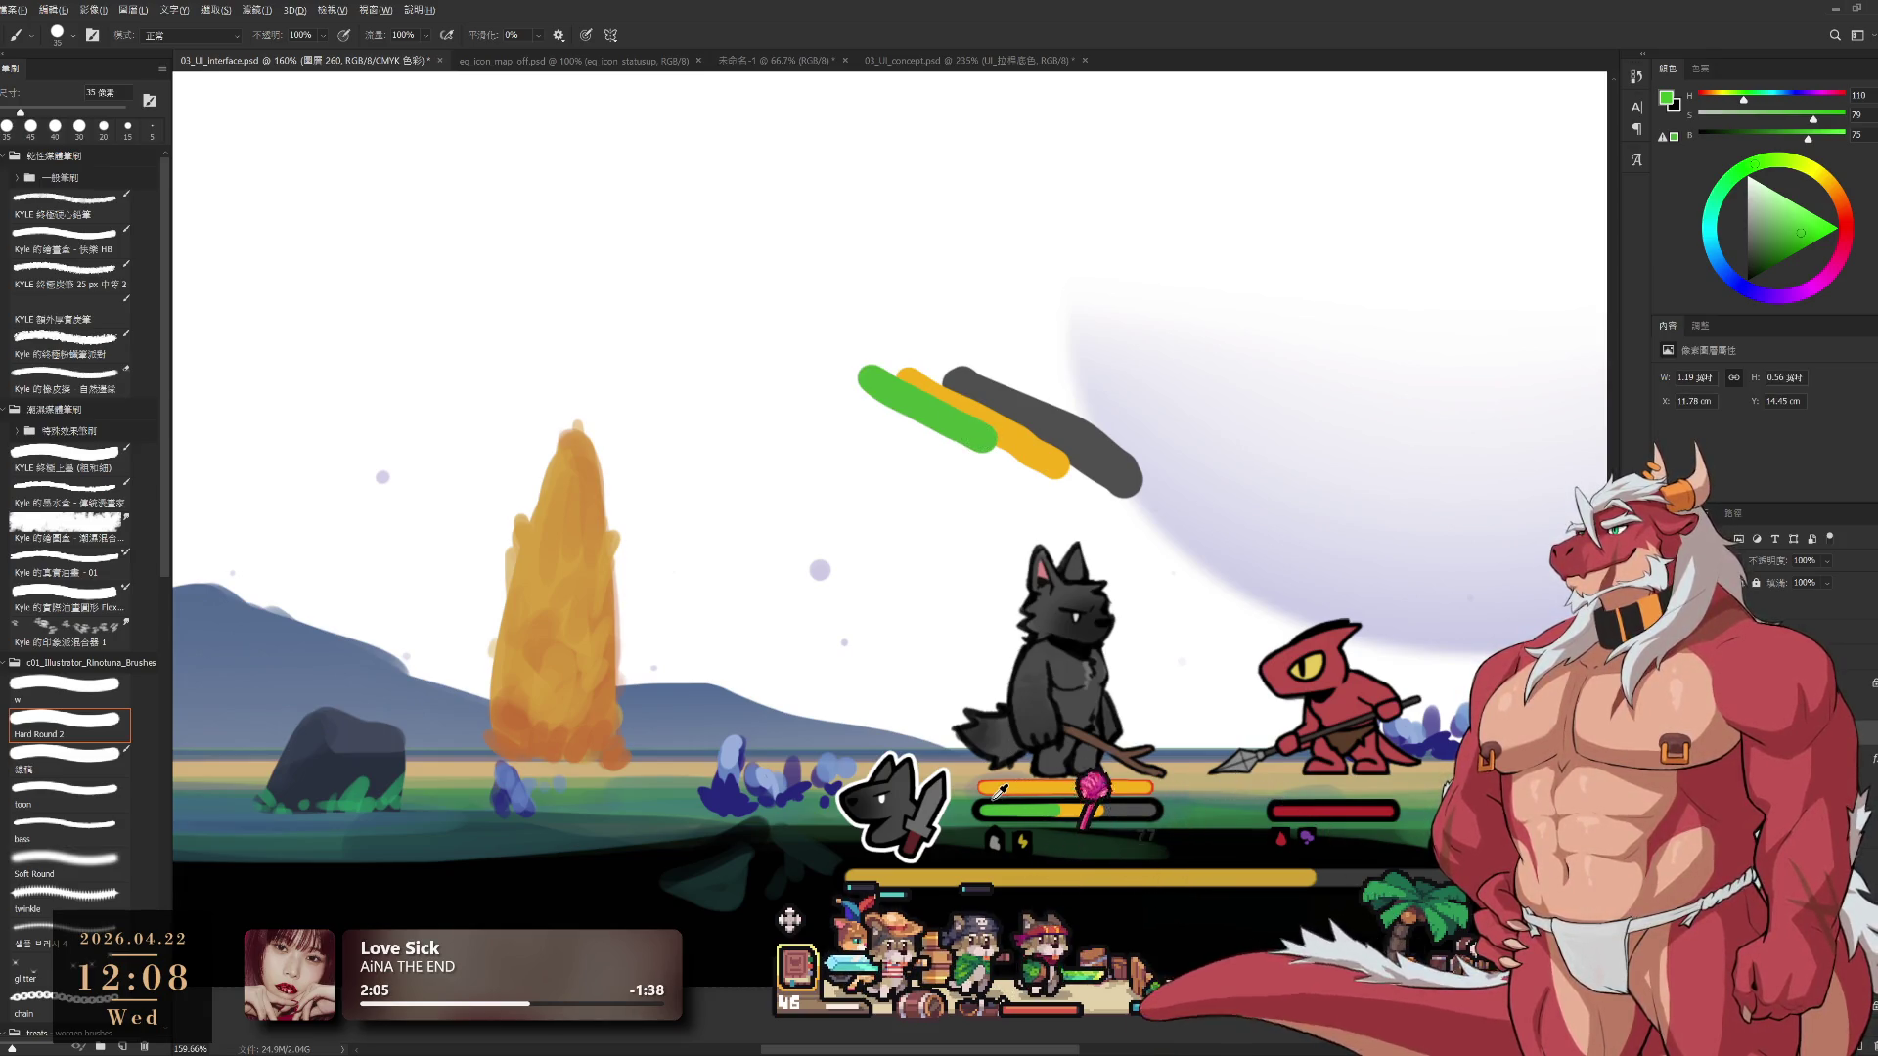
pyautogui.press('d')
# Outline the bar in black with a rounded left end and shift the sketch down-left
pyautogui.moveTo(878, 382)
pyautogui.mouseDown()
pyautogui.moveTo(828, 366)
pyautogui.moveTo(916, 453)
pyautogui.mouseUp()
pyautogui.press('[')
pyautogui.moveTo(863, 378); pyautogui.dragTo(1024, 509)
pyautogui.hotkey('ctrl', 'z')
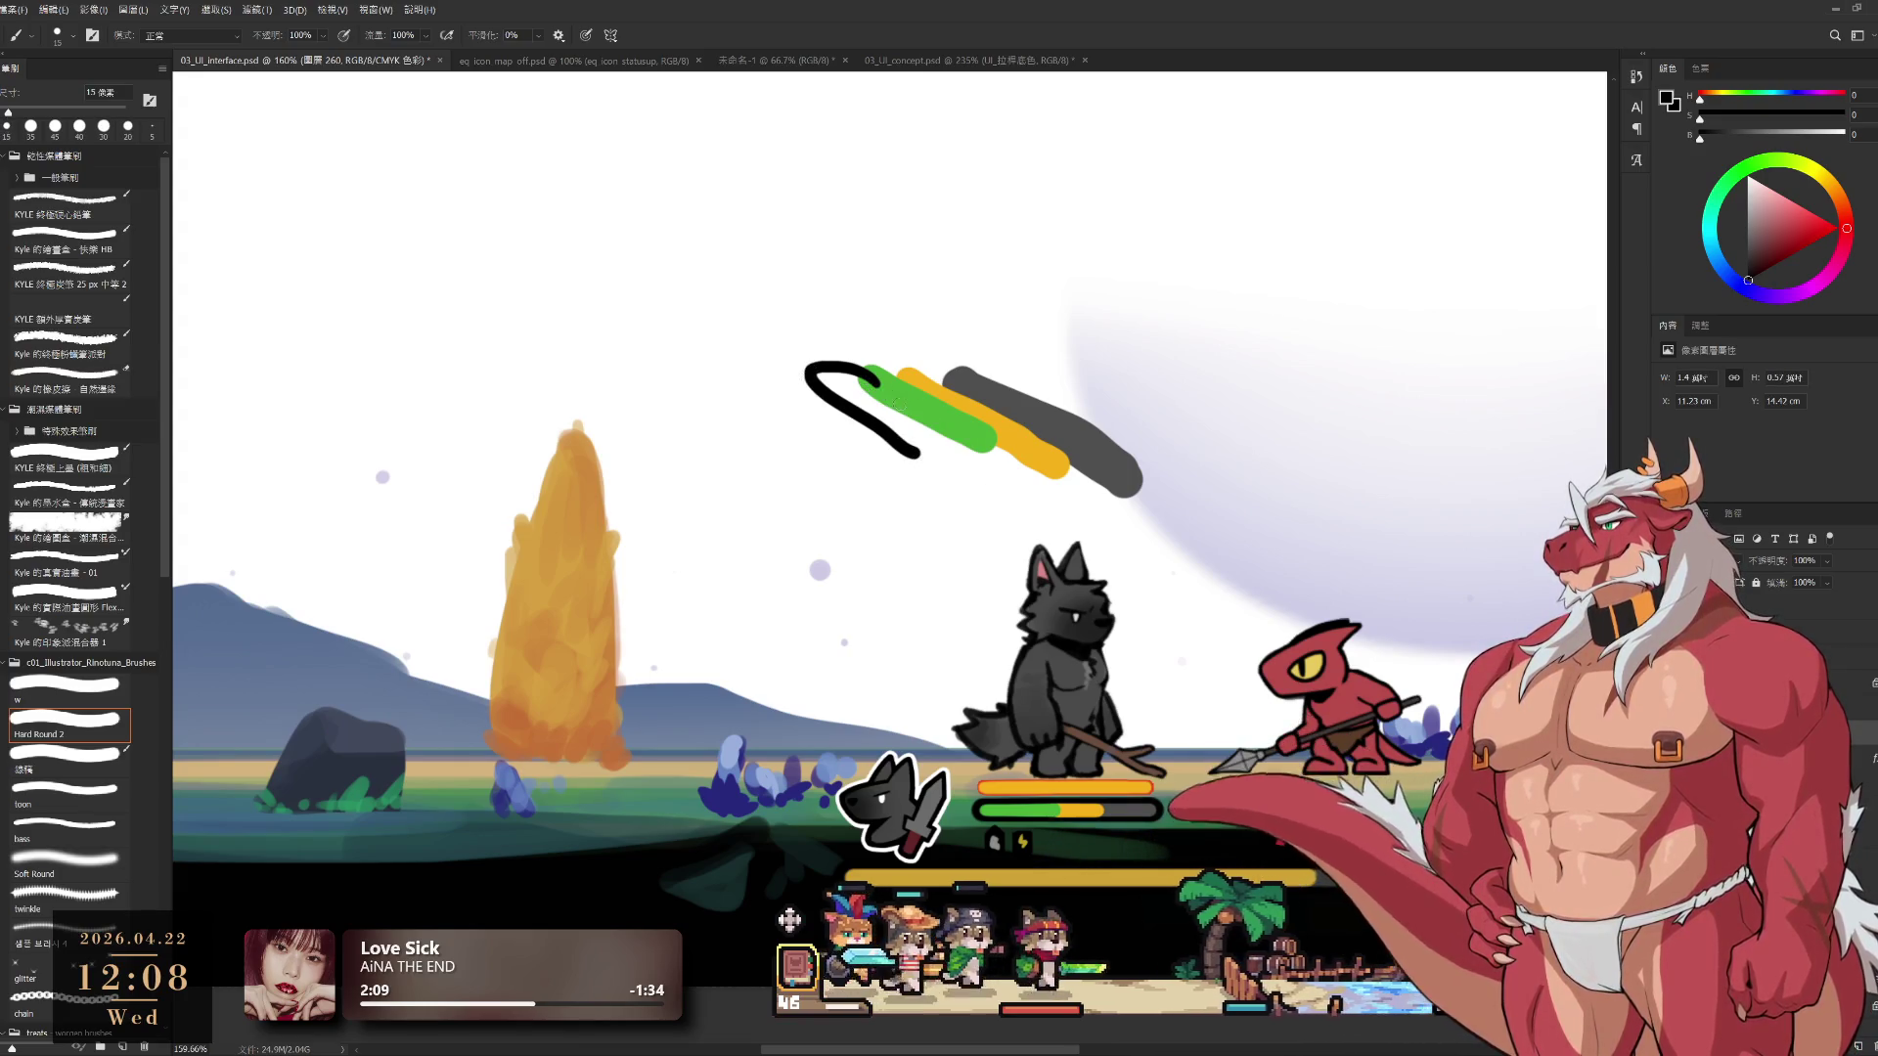
pyautogui.moveTo(865, 379)
pyautogui.mouseDown()
pyautogui.moveTo(1059, 511)
pyautogui.moveTo(1012, 516)
pyautogui.mouseUp()
pyautogui.moveTo(903, 451); pyautogui.dragTo(1013, 516)
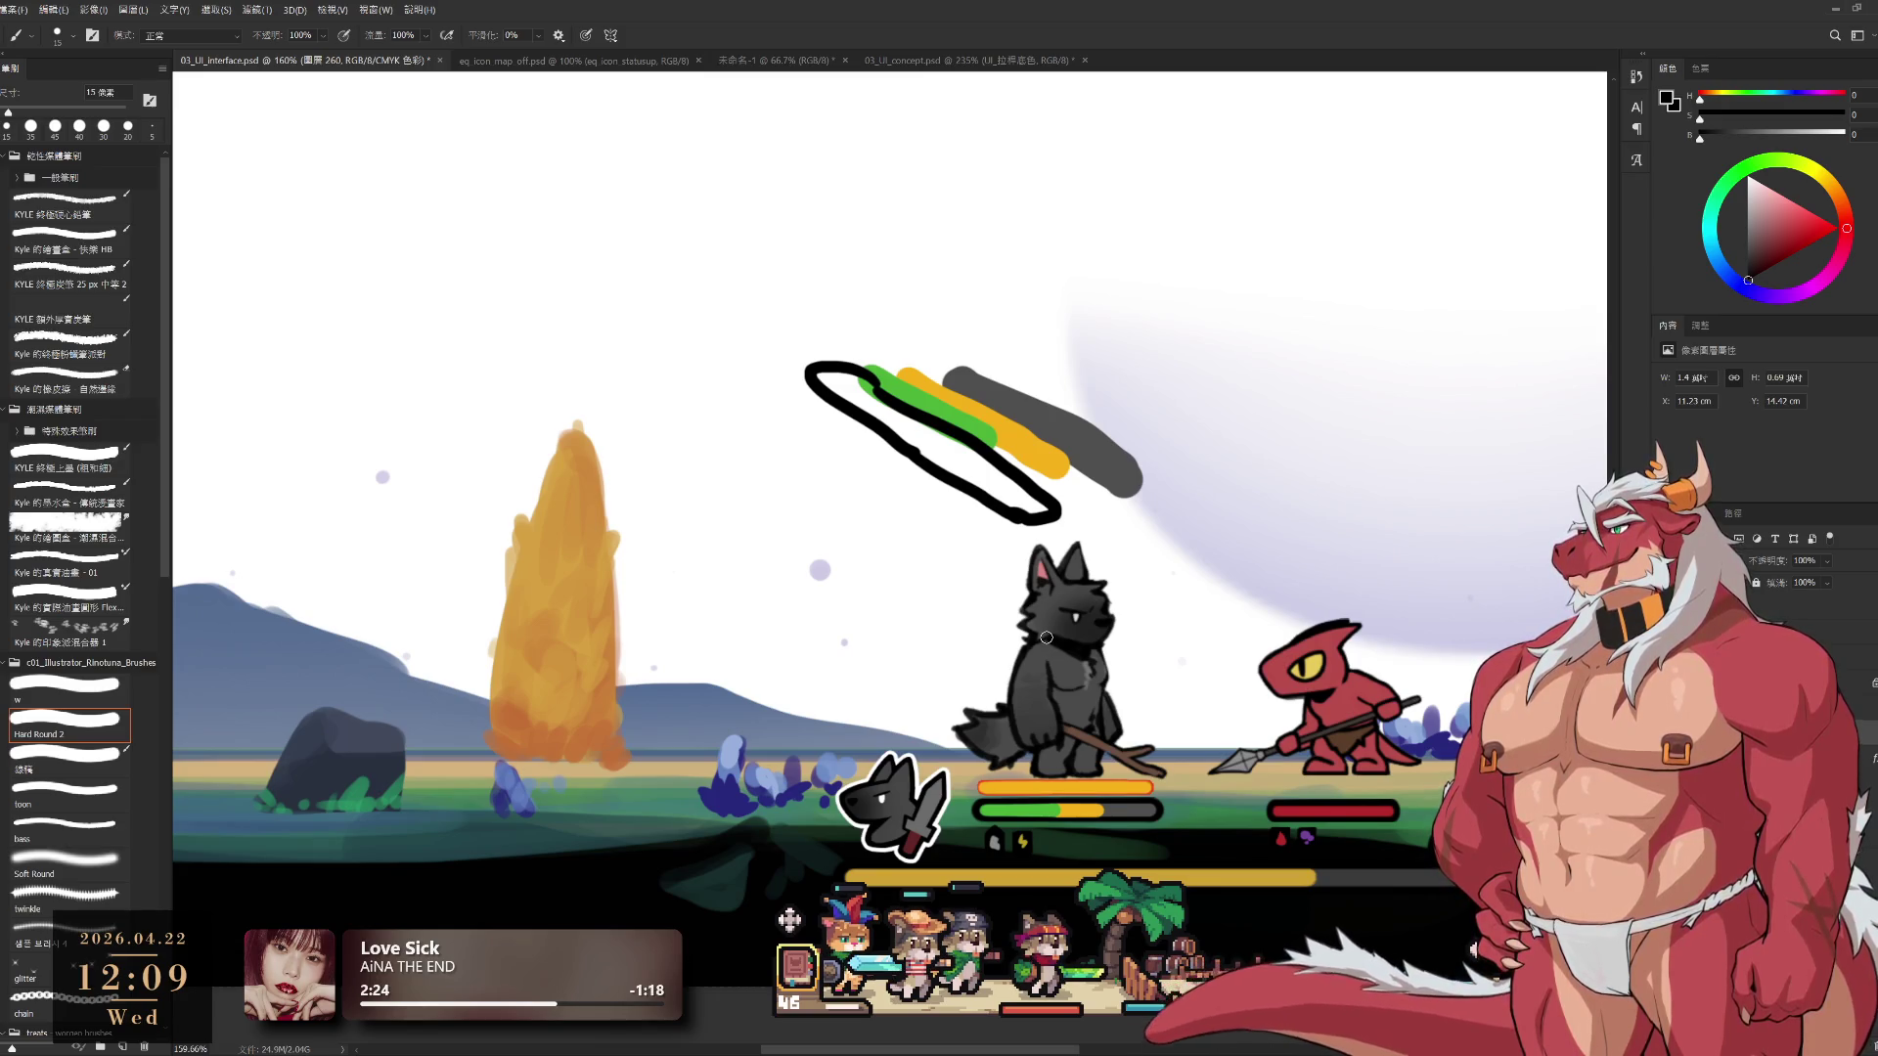
pyautogui.moveTo(1042, 446); pyautogui.dragTo(935, 485)
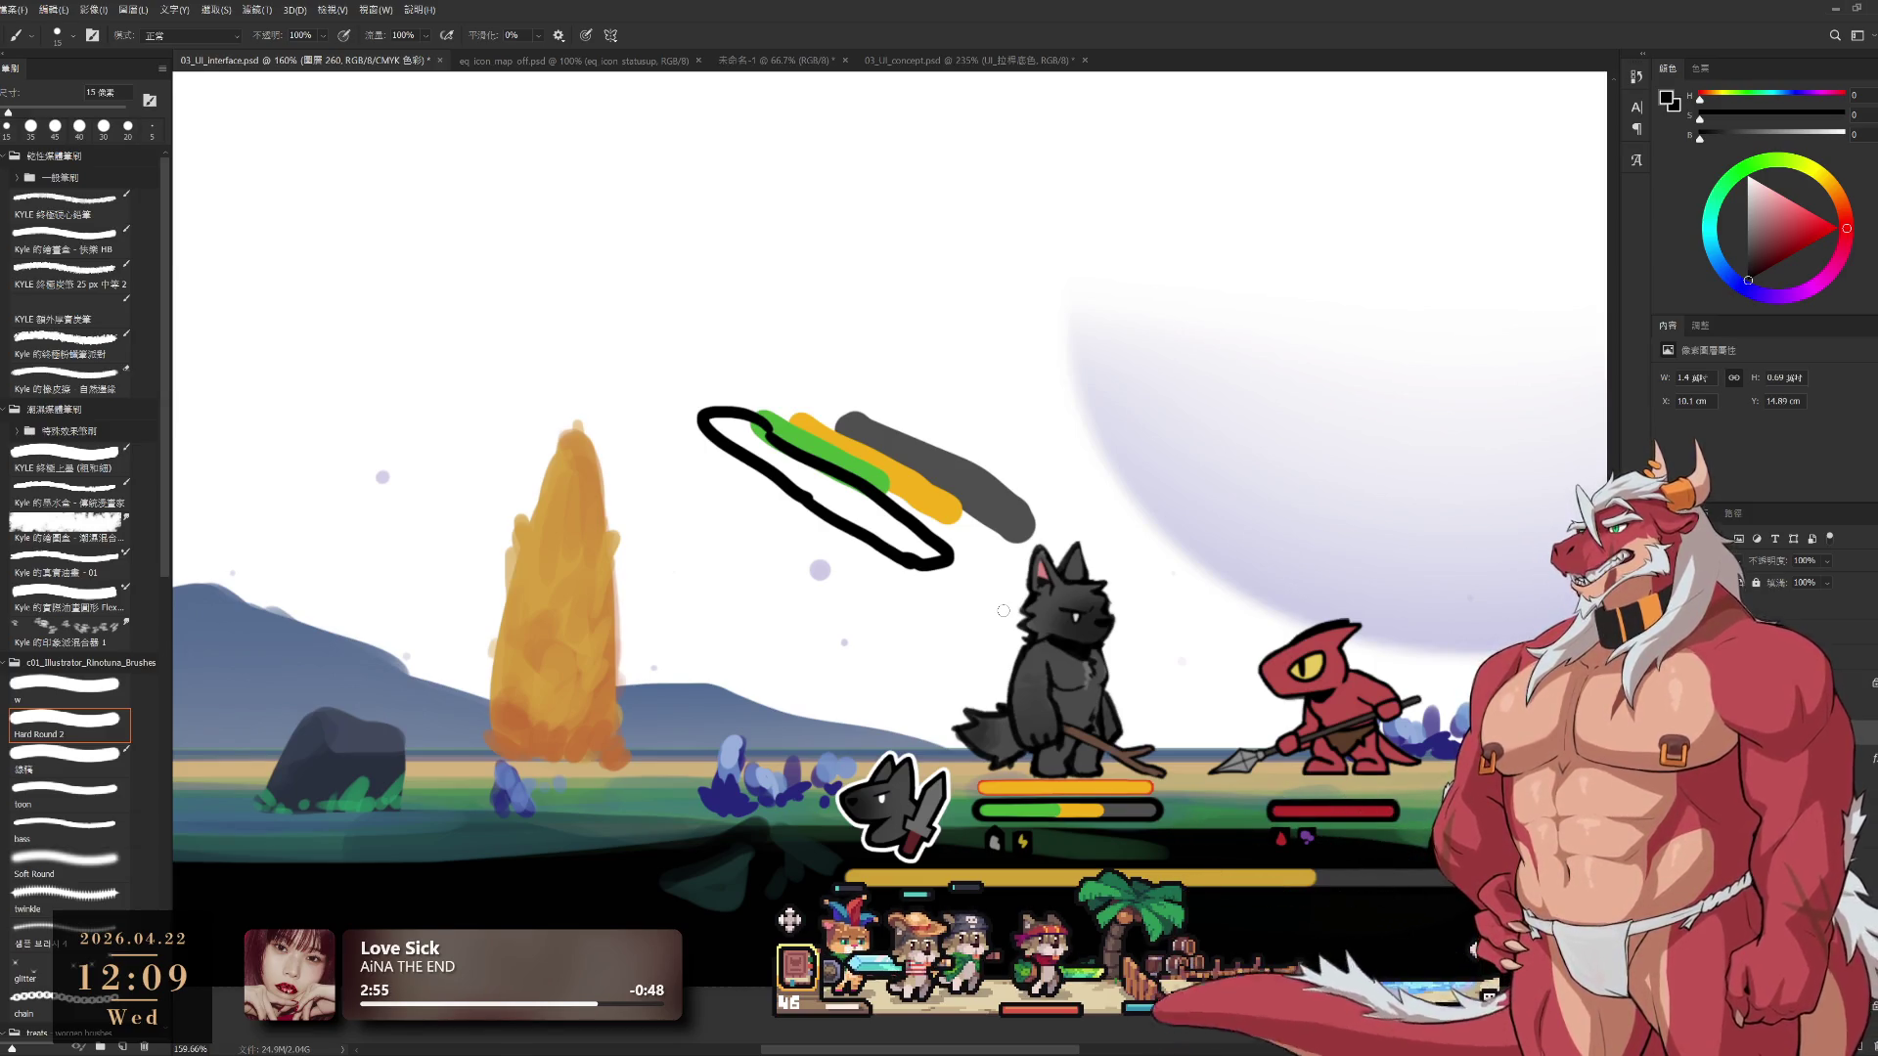
pyautogui.scroll(5, 1110, 739)
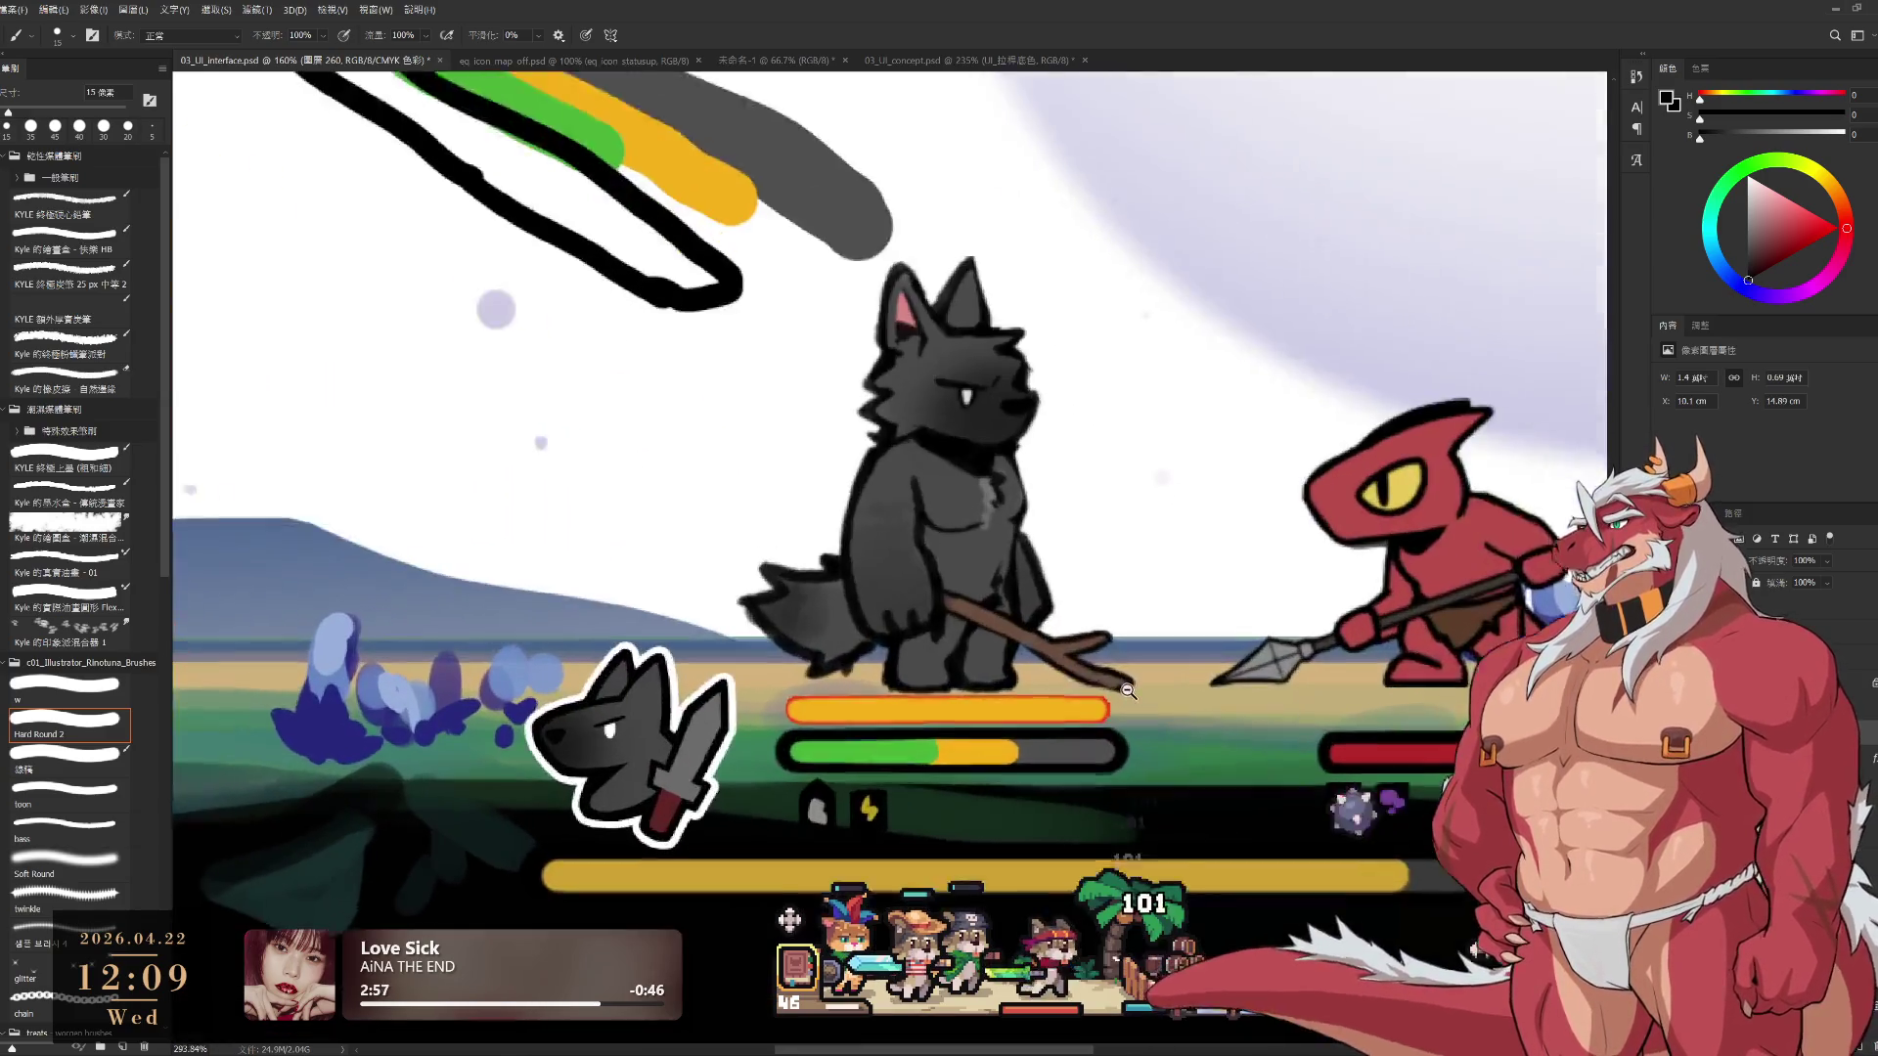
# Nudge the orange bar up and dab two sampled-orange pips at its right end
pyautogui.moveTo(1092, 746); pyautogui.dragTo(1095, 704)
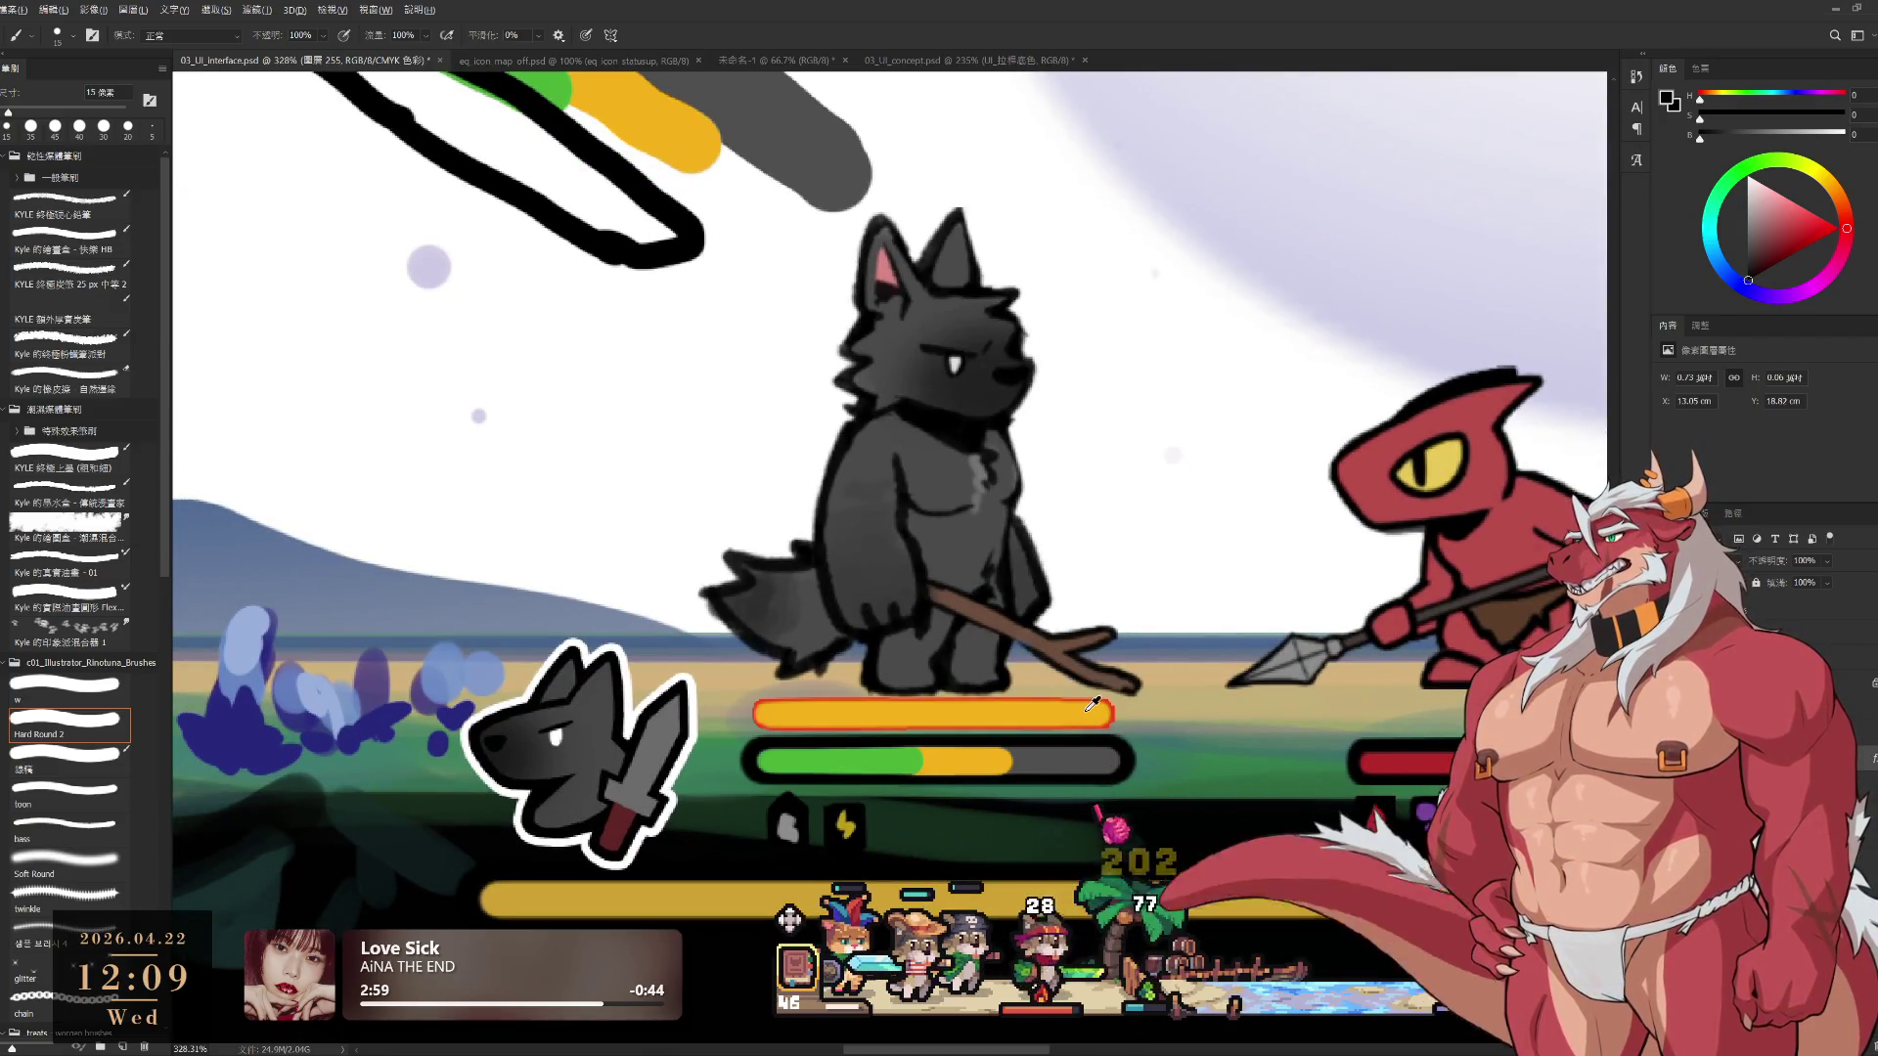
pyautogui.keyDown('alt'); pyautogui.click(1095, 714); pyautogui.keyUp('alt')
pyautogui.click(1132, 714)
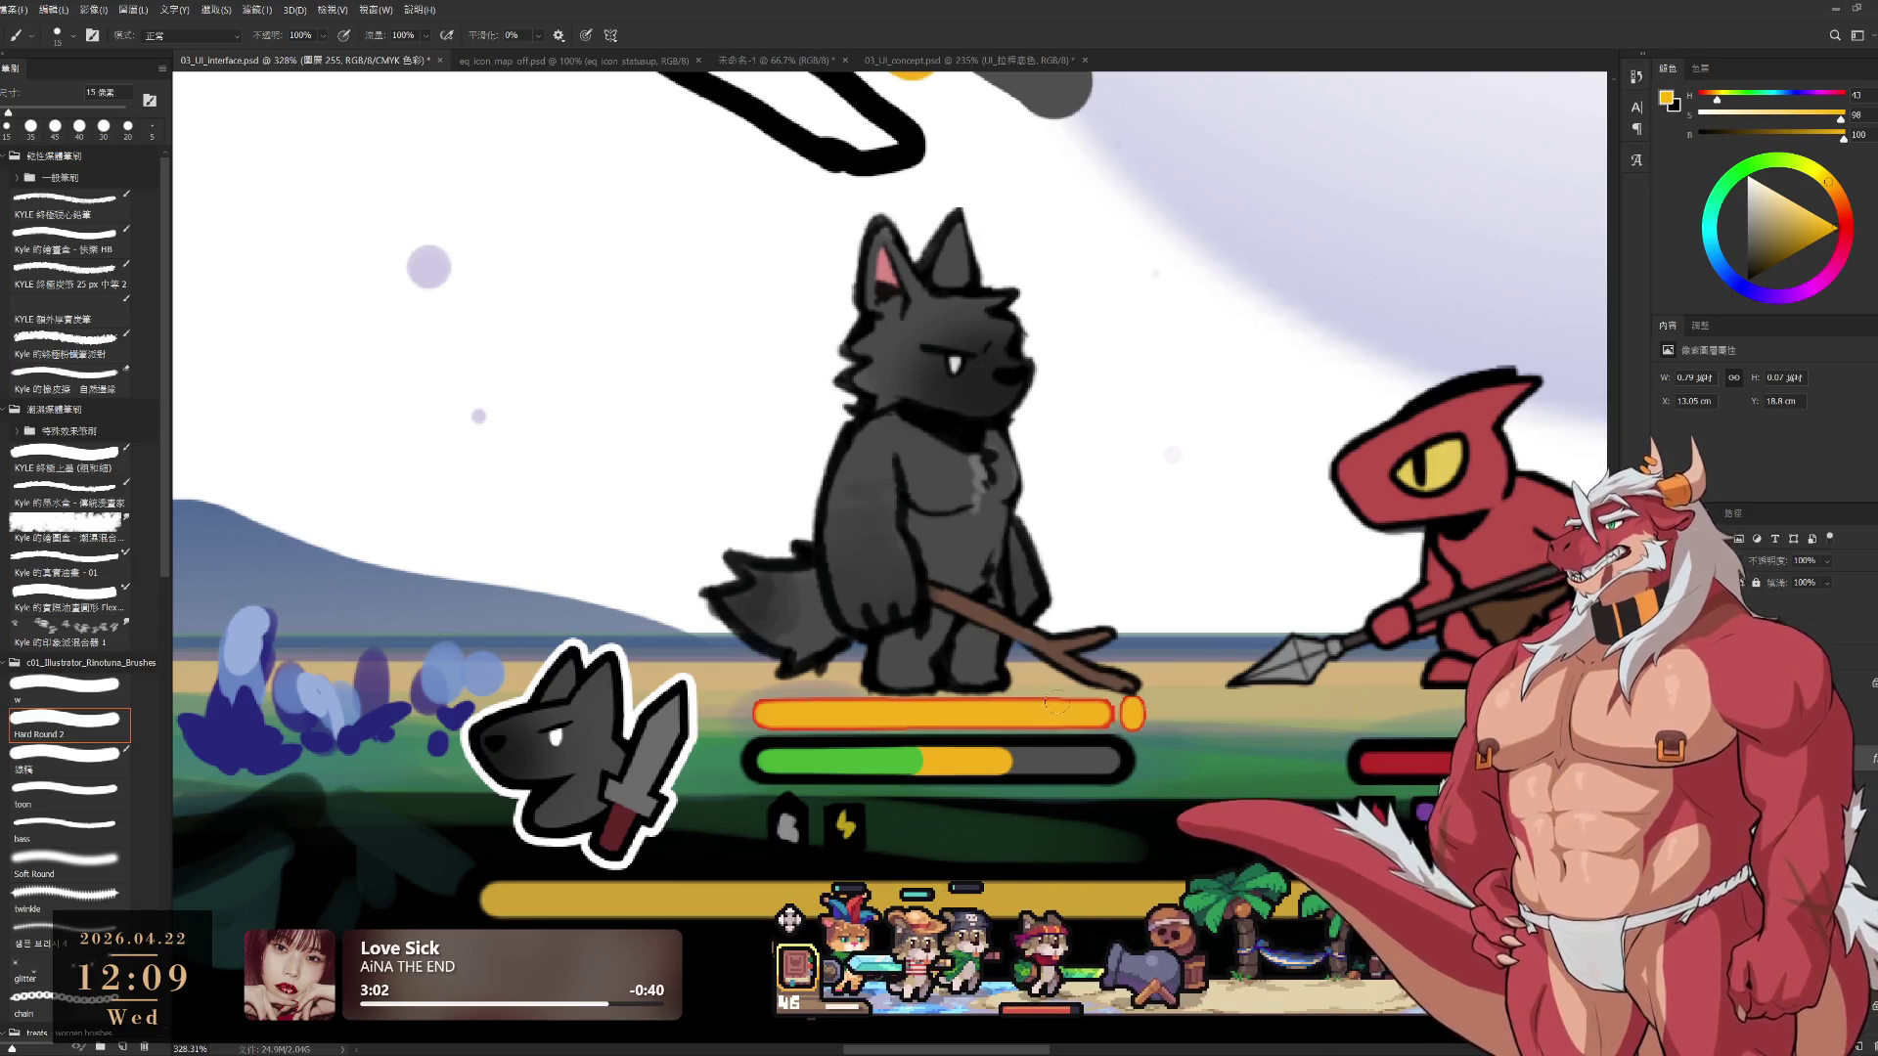
pyautogui.moveTo(1133, 717); pyautogui.dragTo(1164, 727)
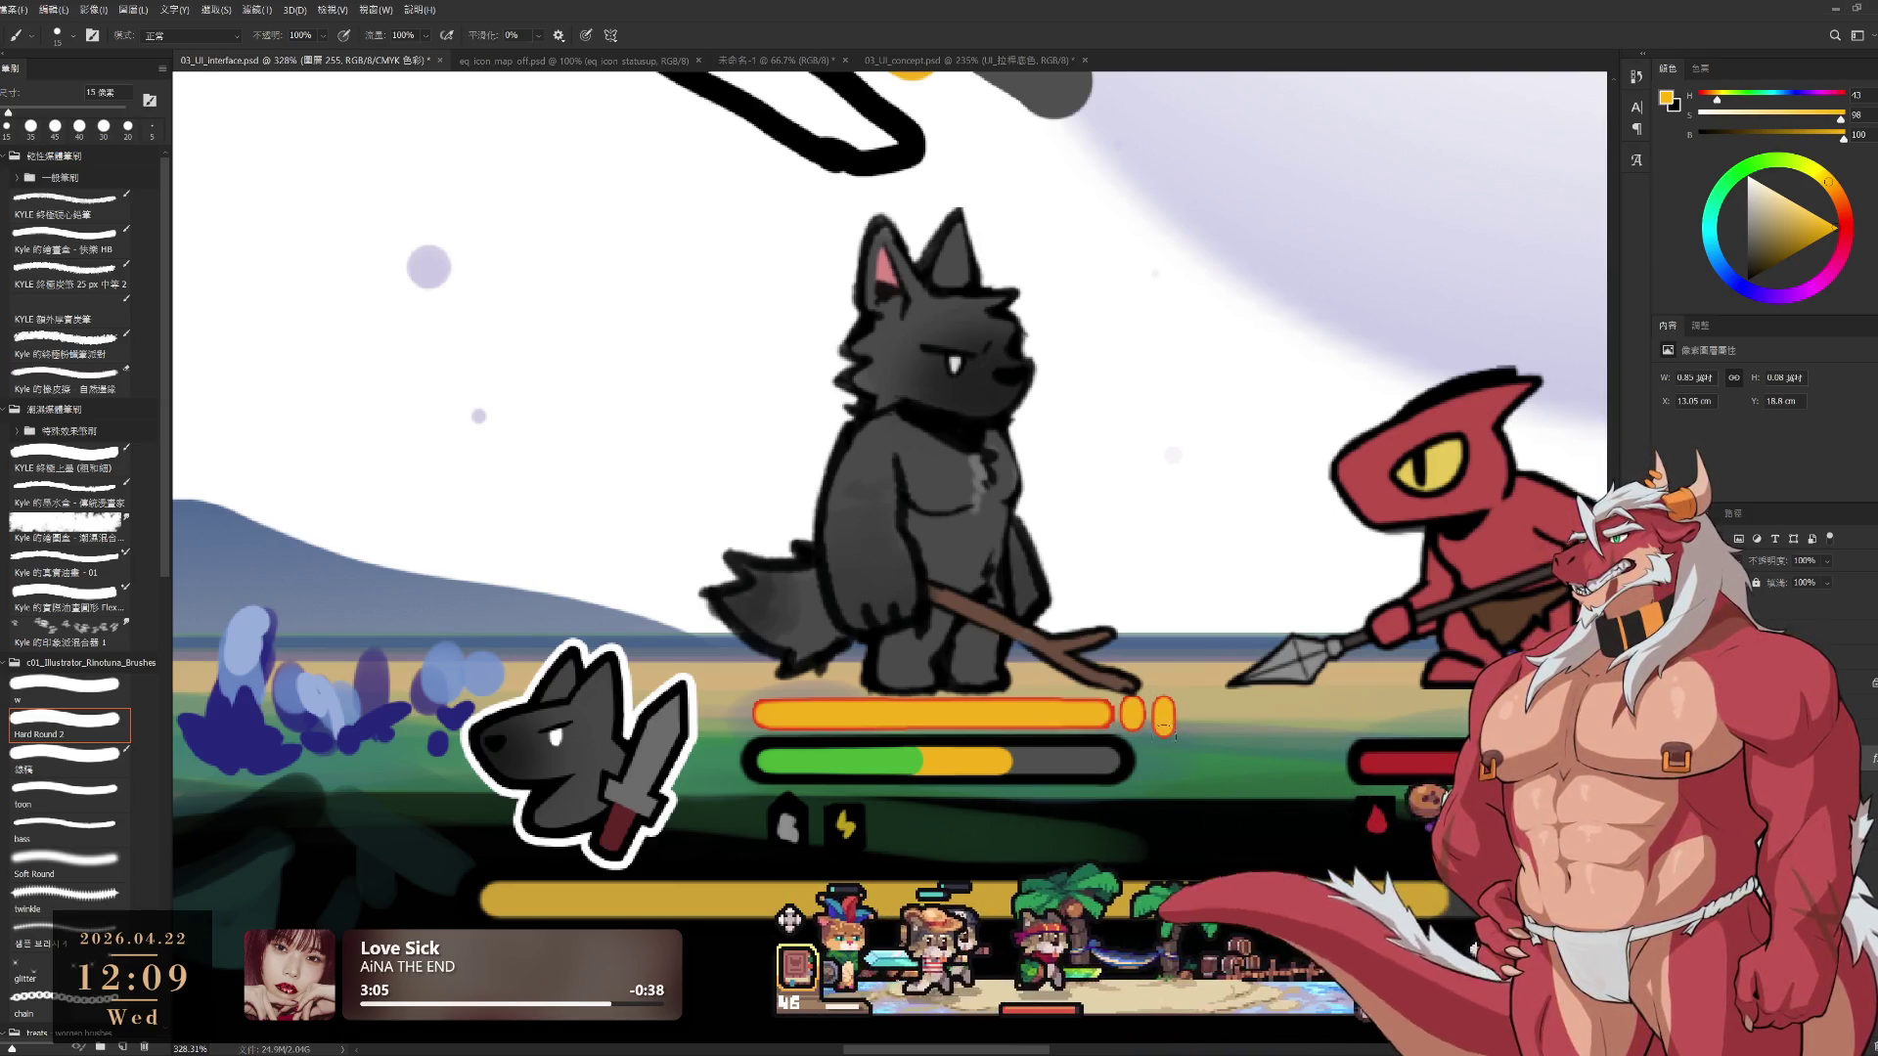
pyautogui.scroll(-5, 1223, 797)
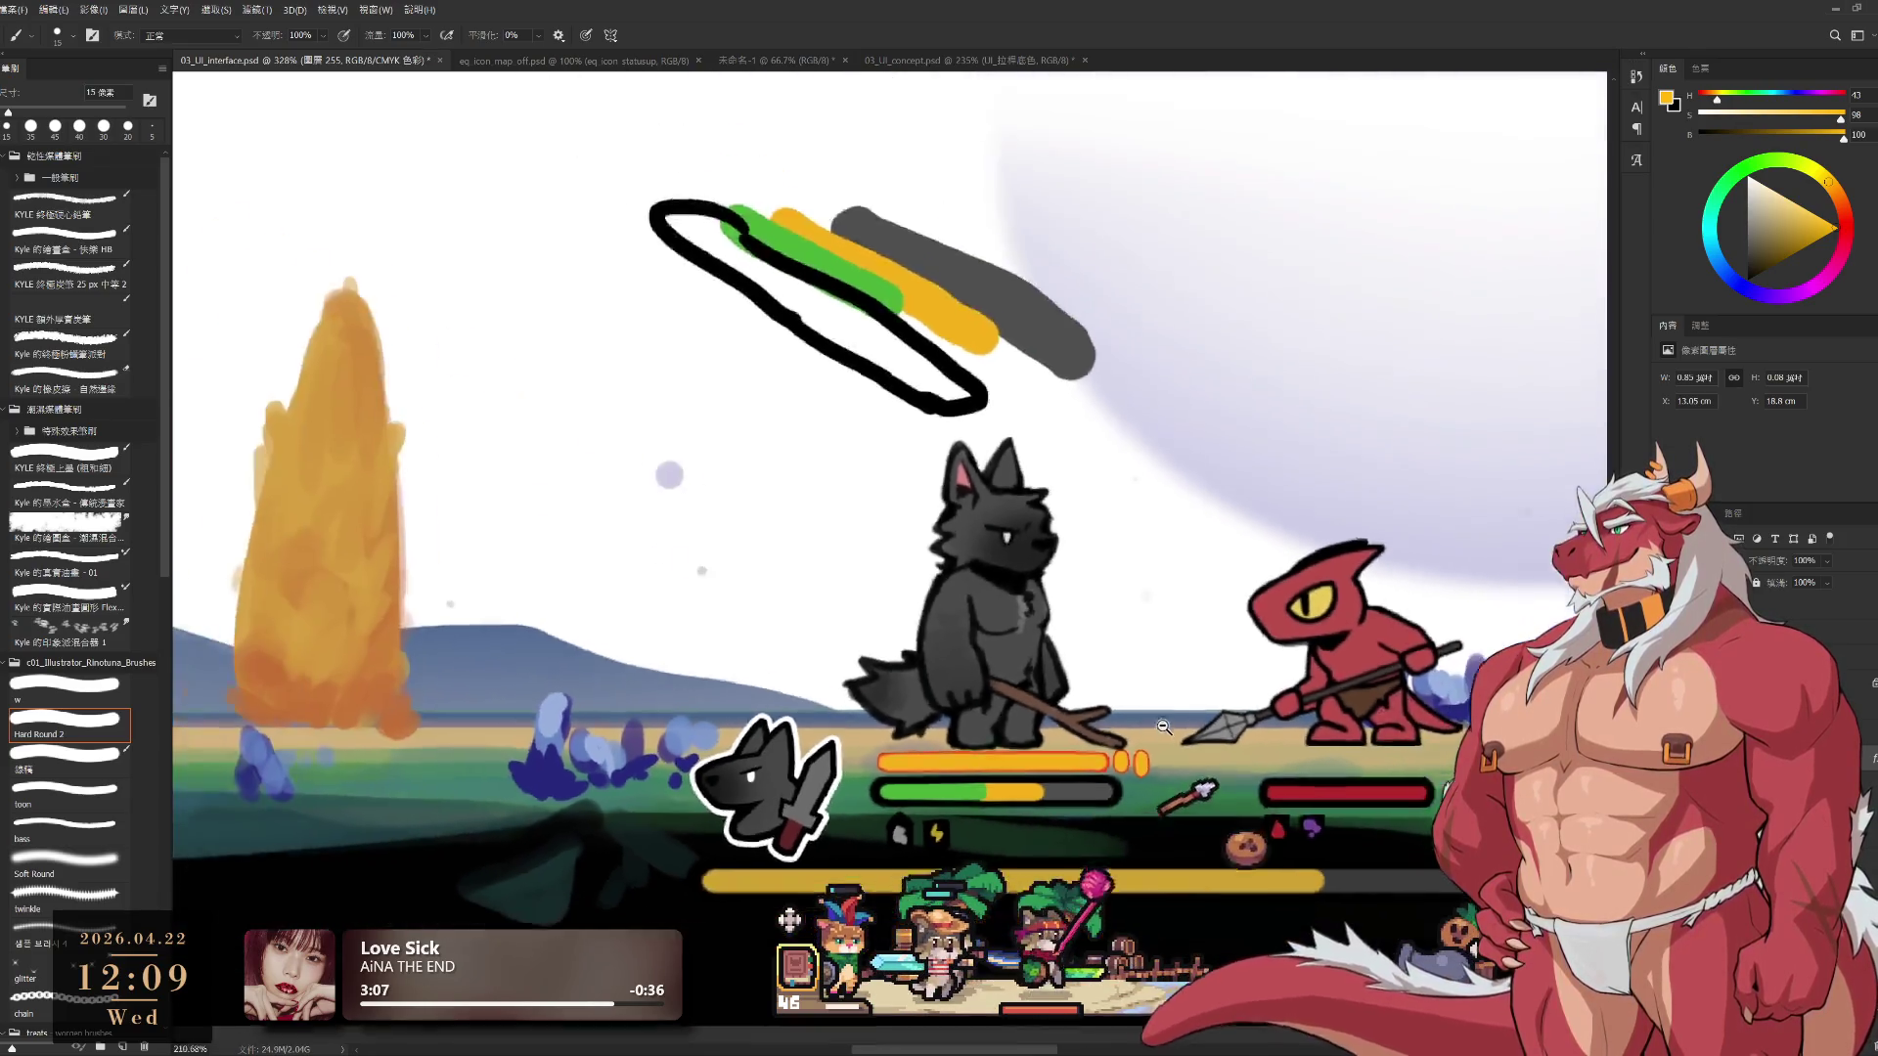
pyautogui.scroll(1, 1228, 772)
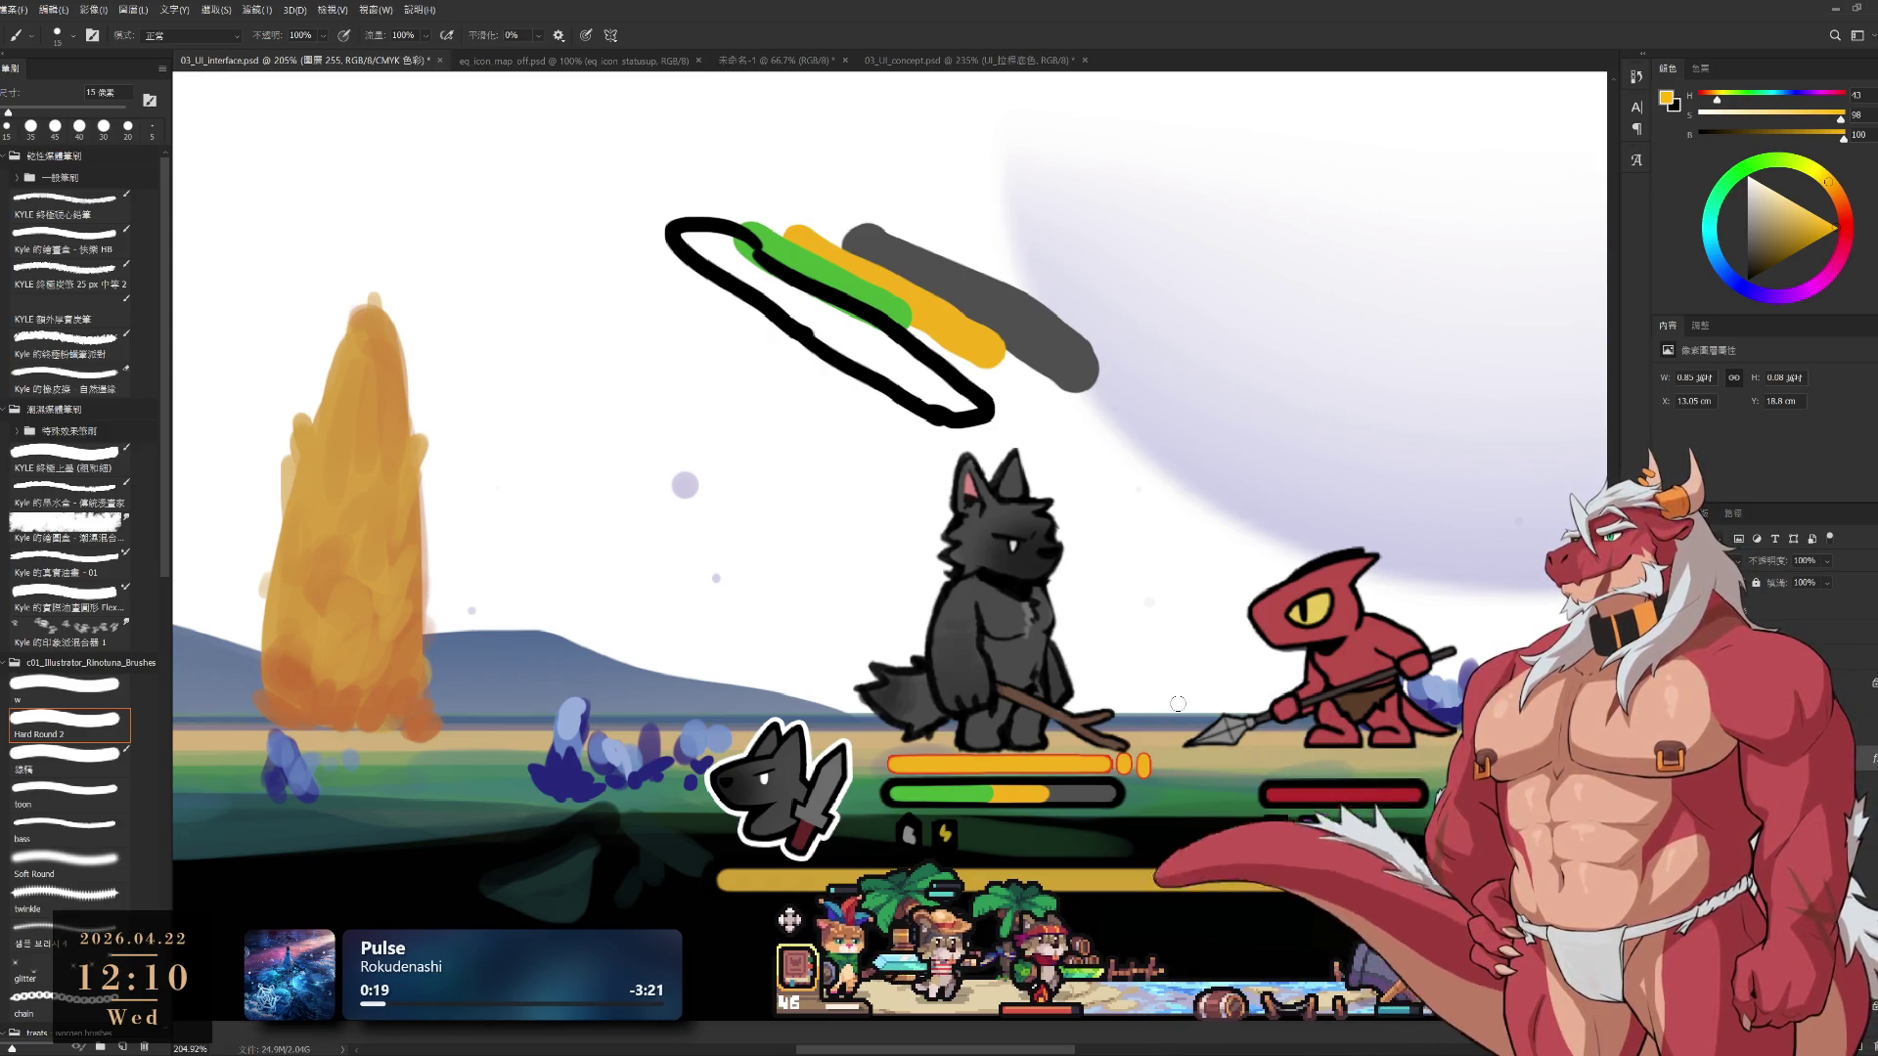
pyautogui.moveTo(888, 825); pyautogui.dragTo(1083, 763)
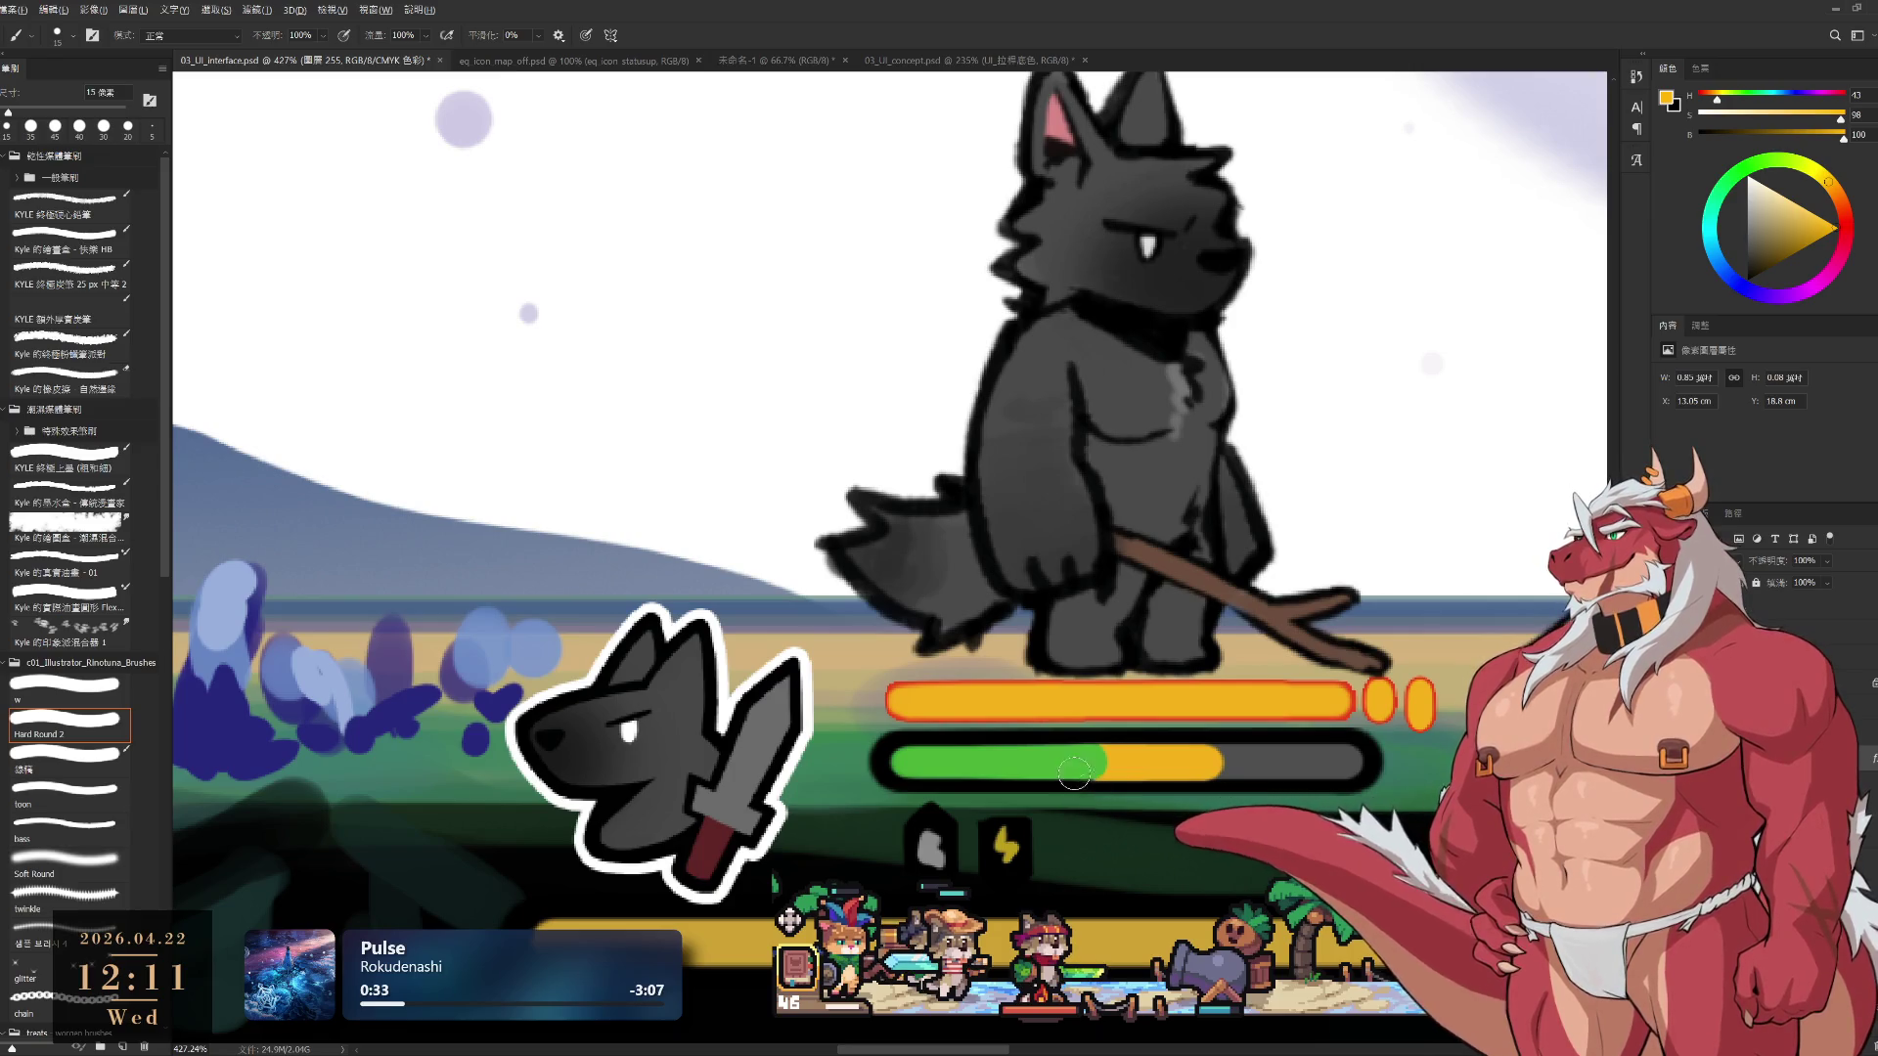
pyautogui.keyDown('ctrl'); pyautogui.click(1351, 797); pyautogui.keyUp('ctrl')
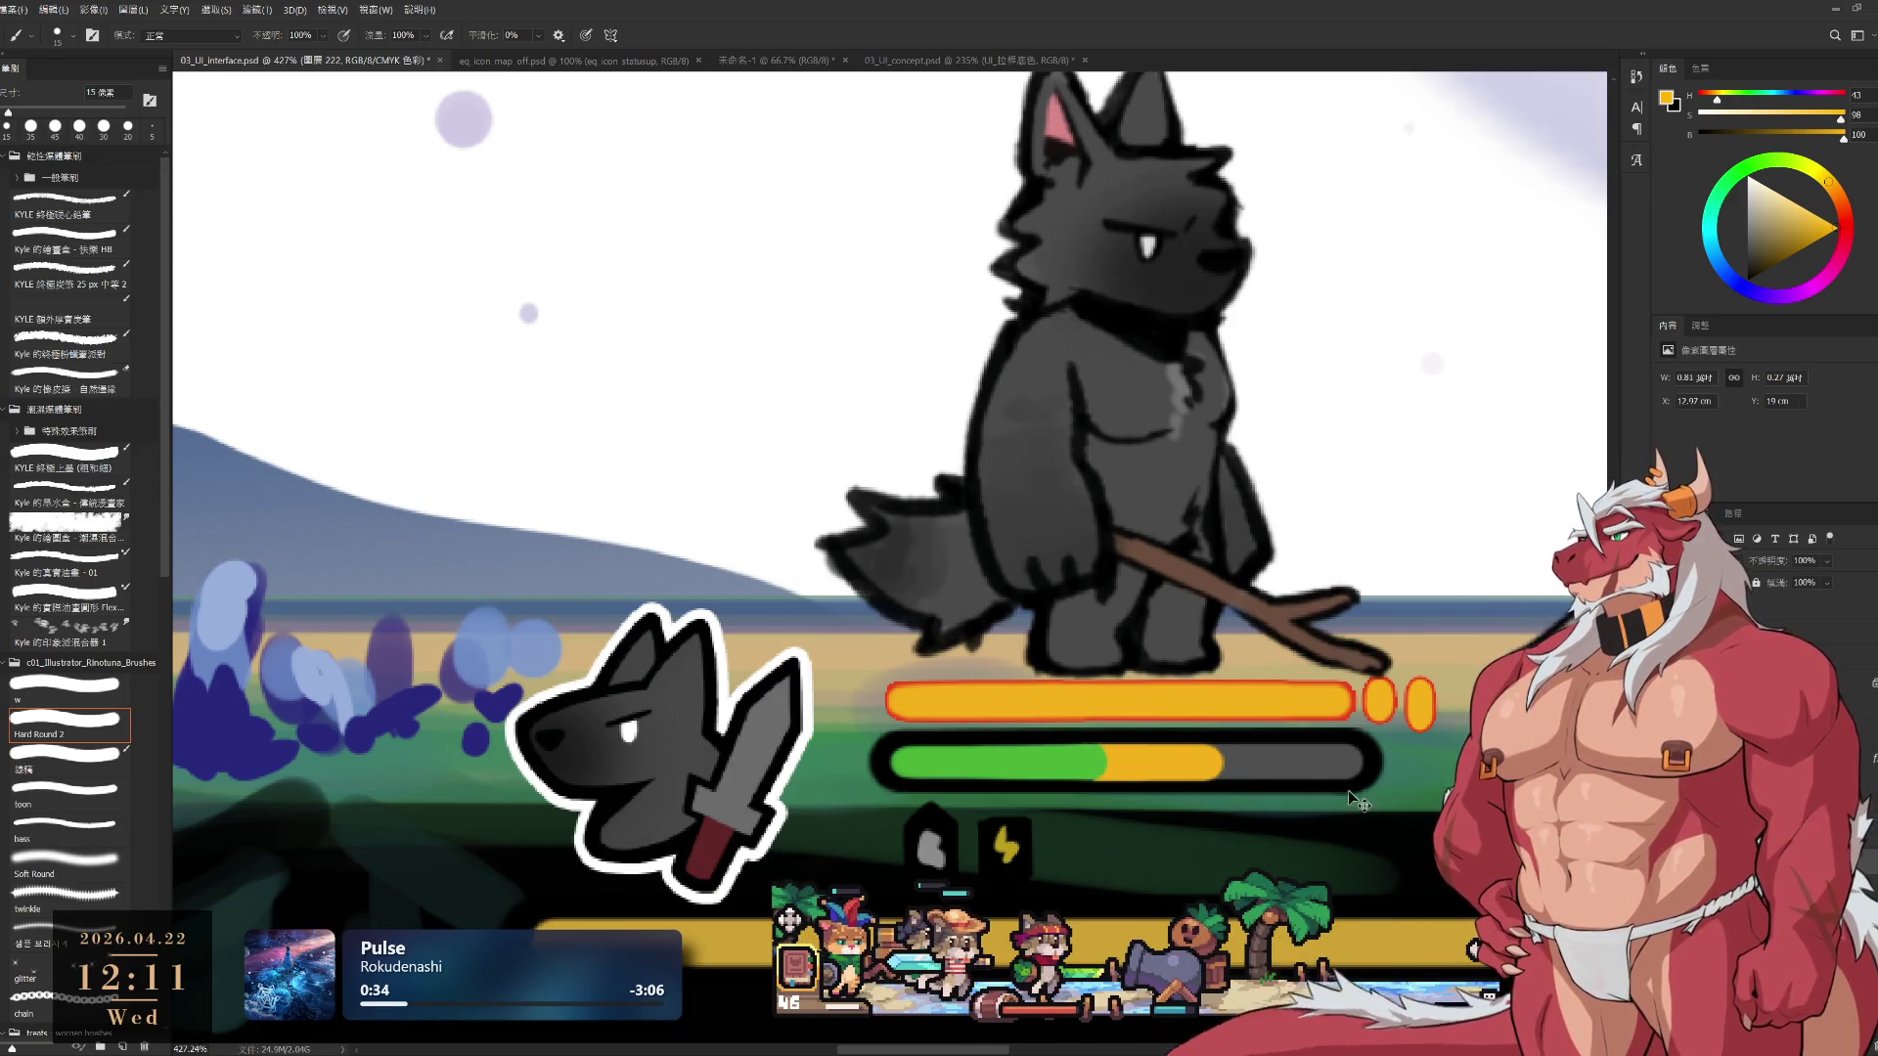
# Add two short dark grey divider ticks to the sketched bar in the sky
pyautogui.moveTo(1343, 520)
pyautogui.mouseDown()
pyautogui.moveTo(1153, 704)
pyautogui.moveTo(930, 369)
pyautogui.moveTo(1196, 506)
pyautogui.mouseUp()
pyautogui.keyDown('alt'); pyautogui.click(1275, 477); pyautogui.keyUp('alt')
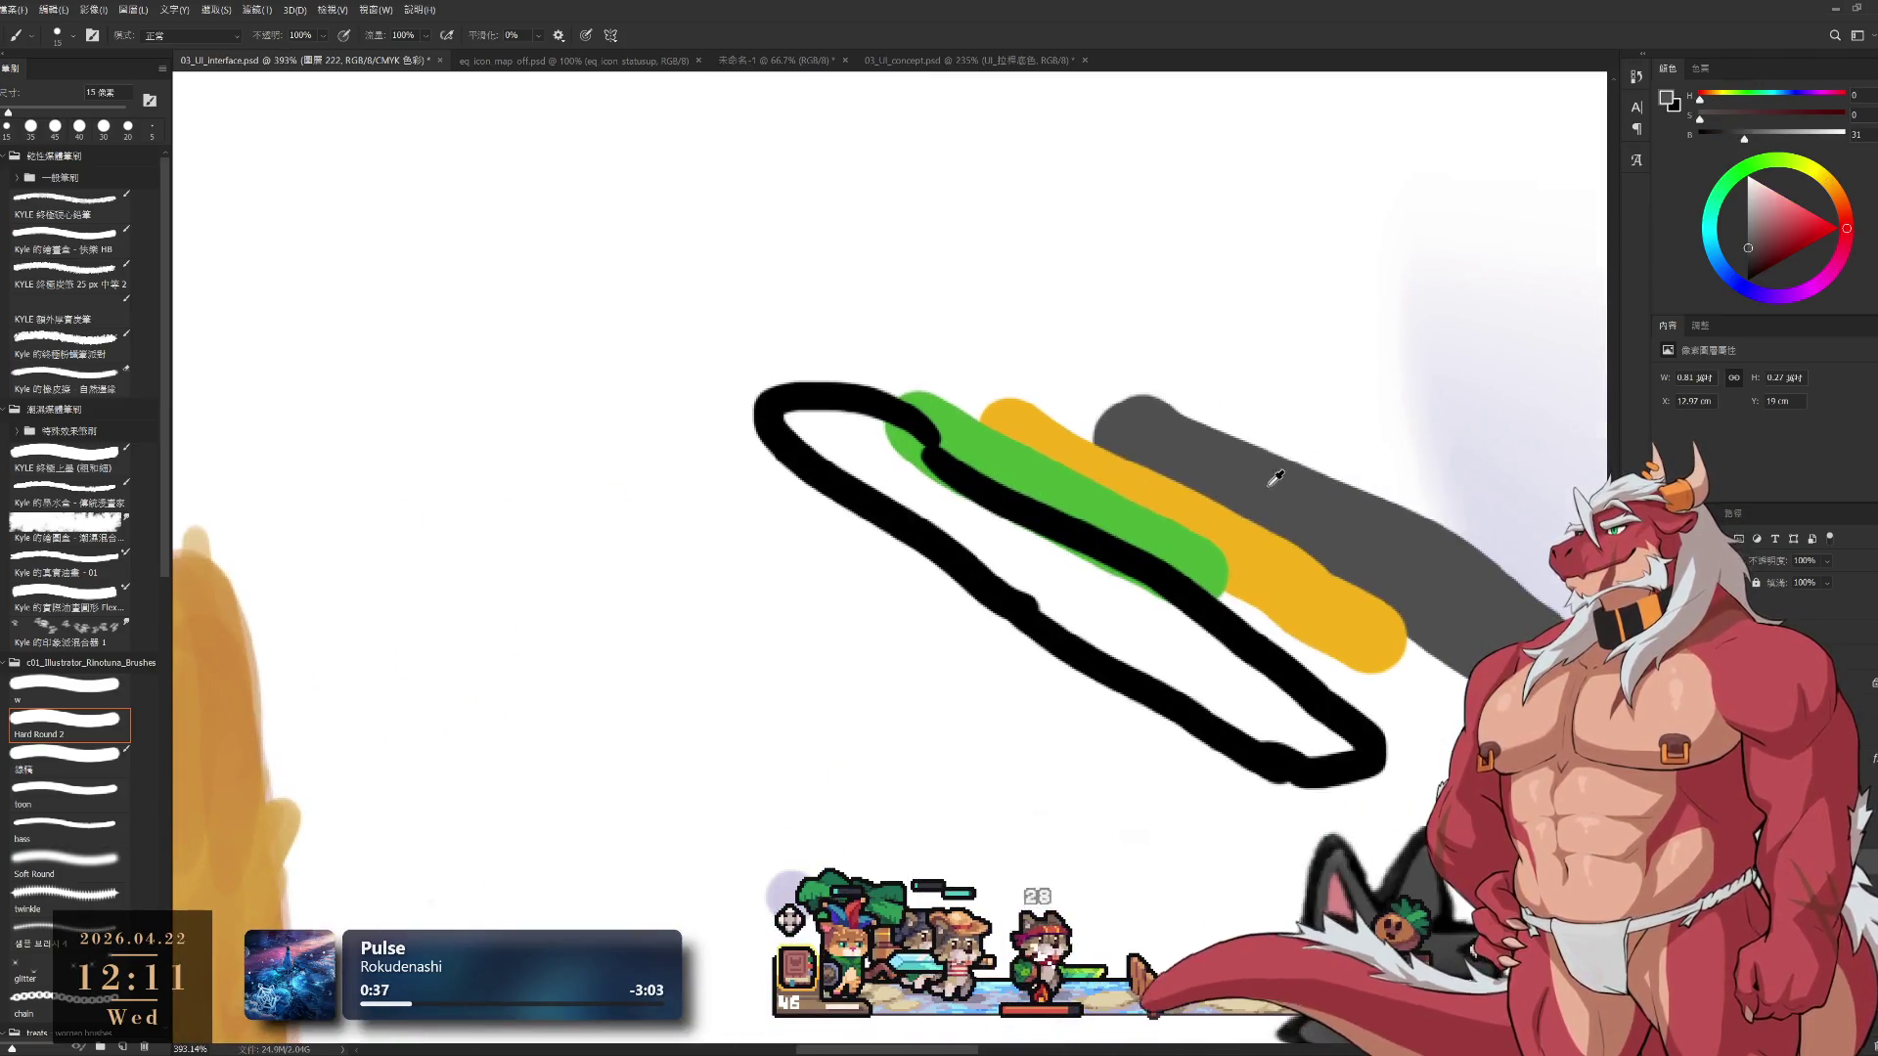
pyautogui.keyDown('ctrl'); pyautogui.click(899, 459); pyautogui.keyUp('ctrl')
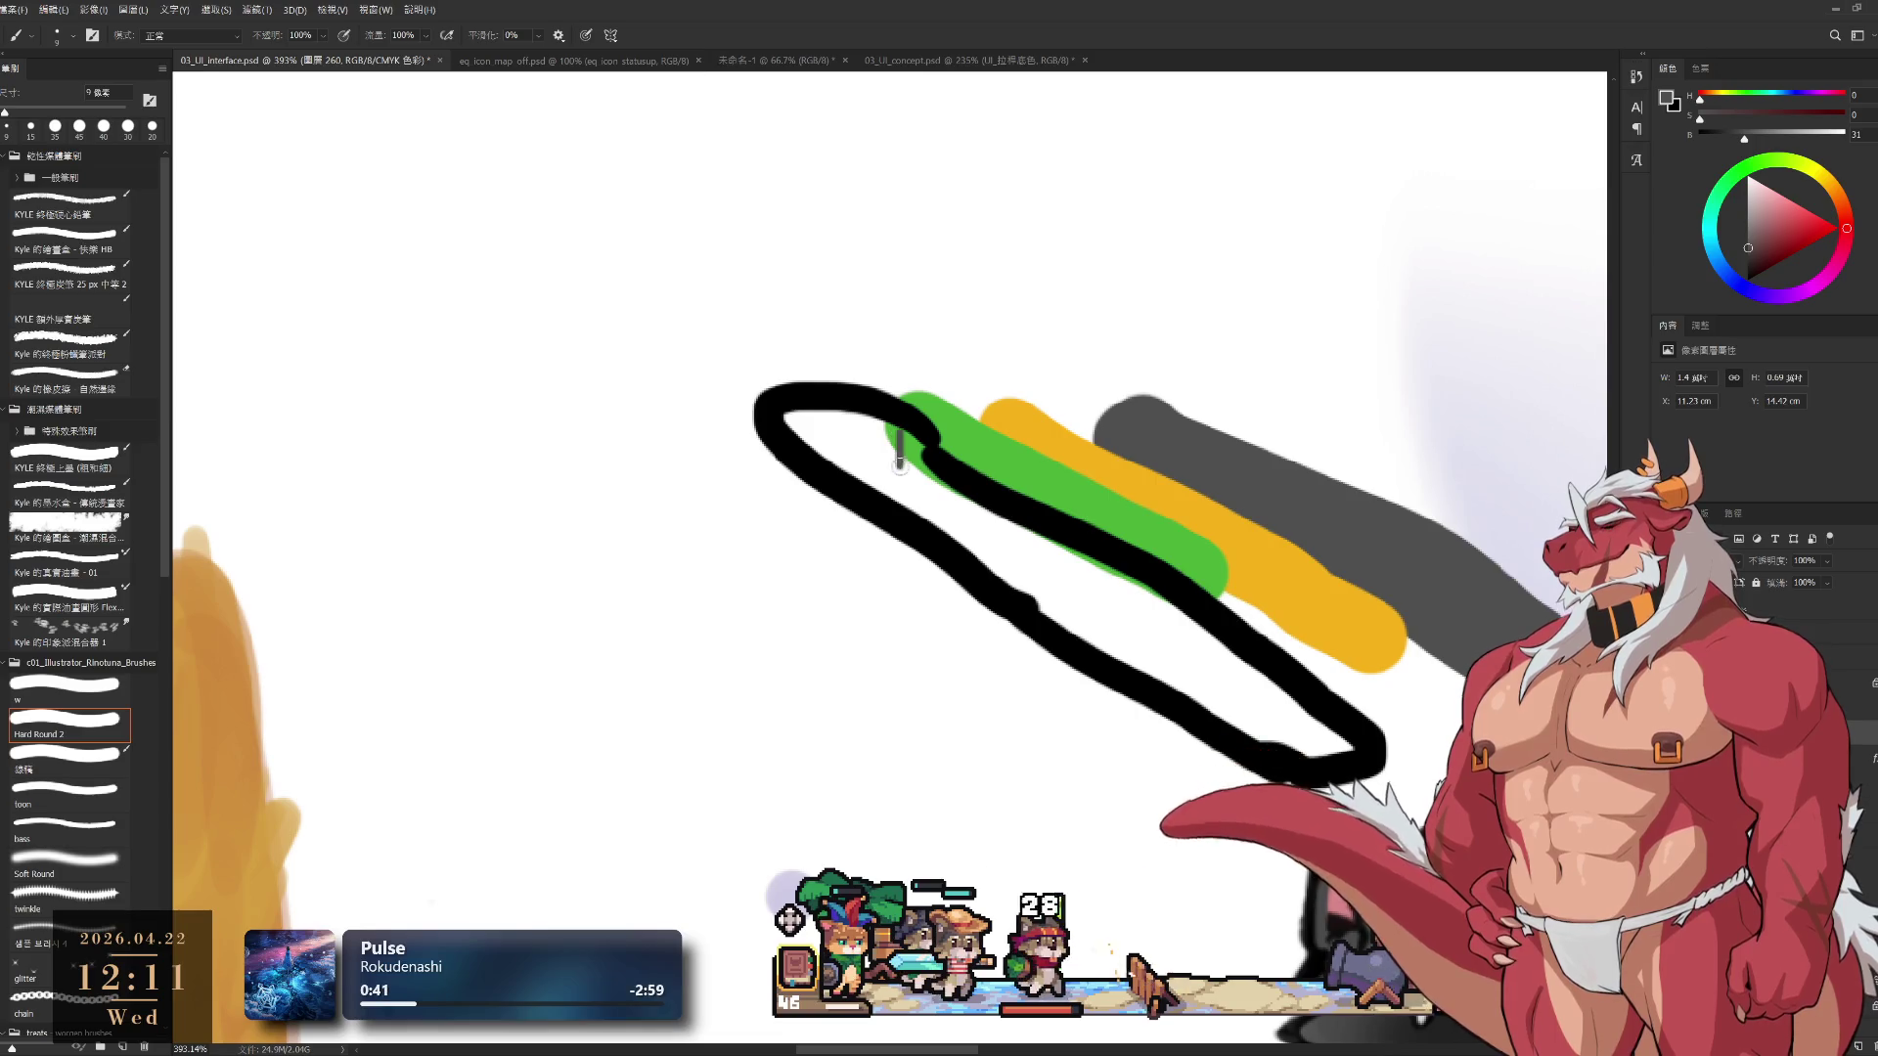
pyautogui.moveTo(1032, 523); pyautogui.dragTo(1032, 570)
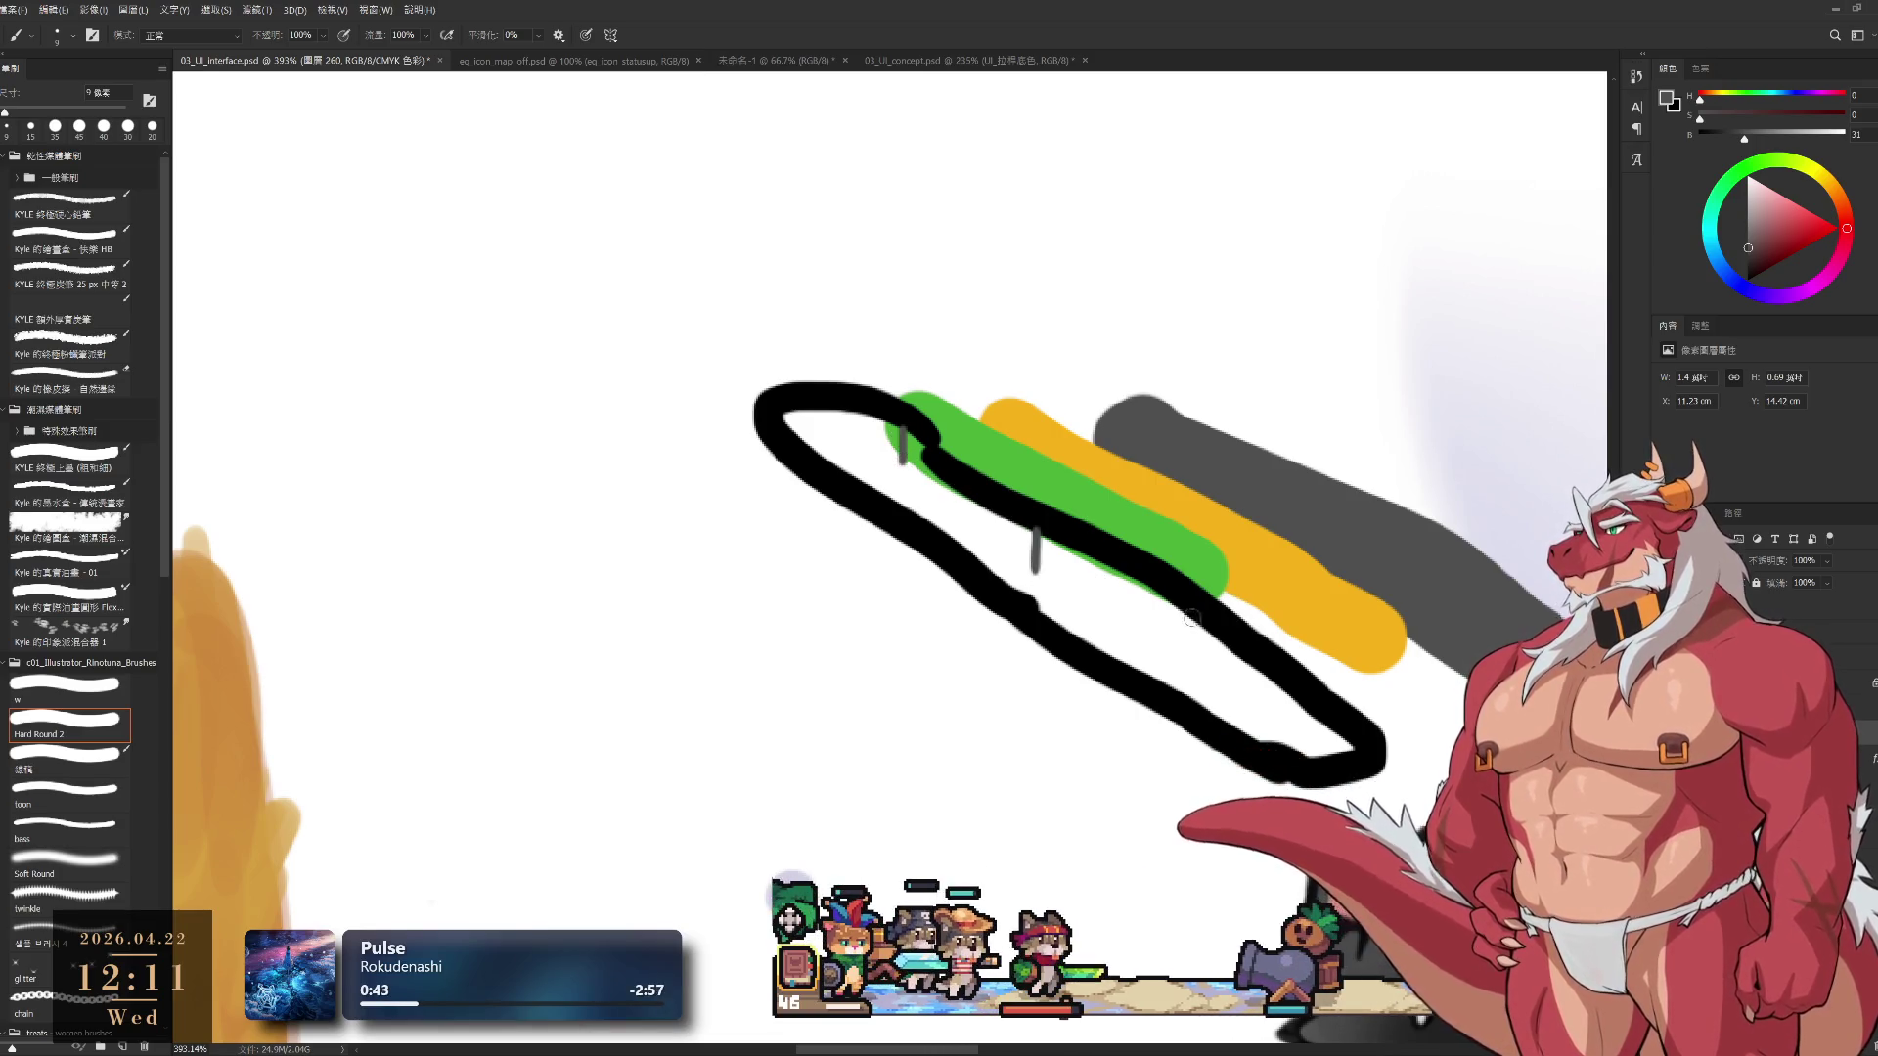
pyautogui.moveTo(1198, 619); pyautogui.dragTo(1198, 668)
pyautogui.moveTo(1326, 724); pyautogui.dragTo(1067, 44)
pyautogui.scroll(3, 1094, 754)
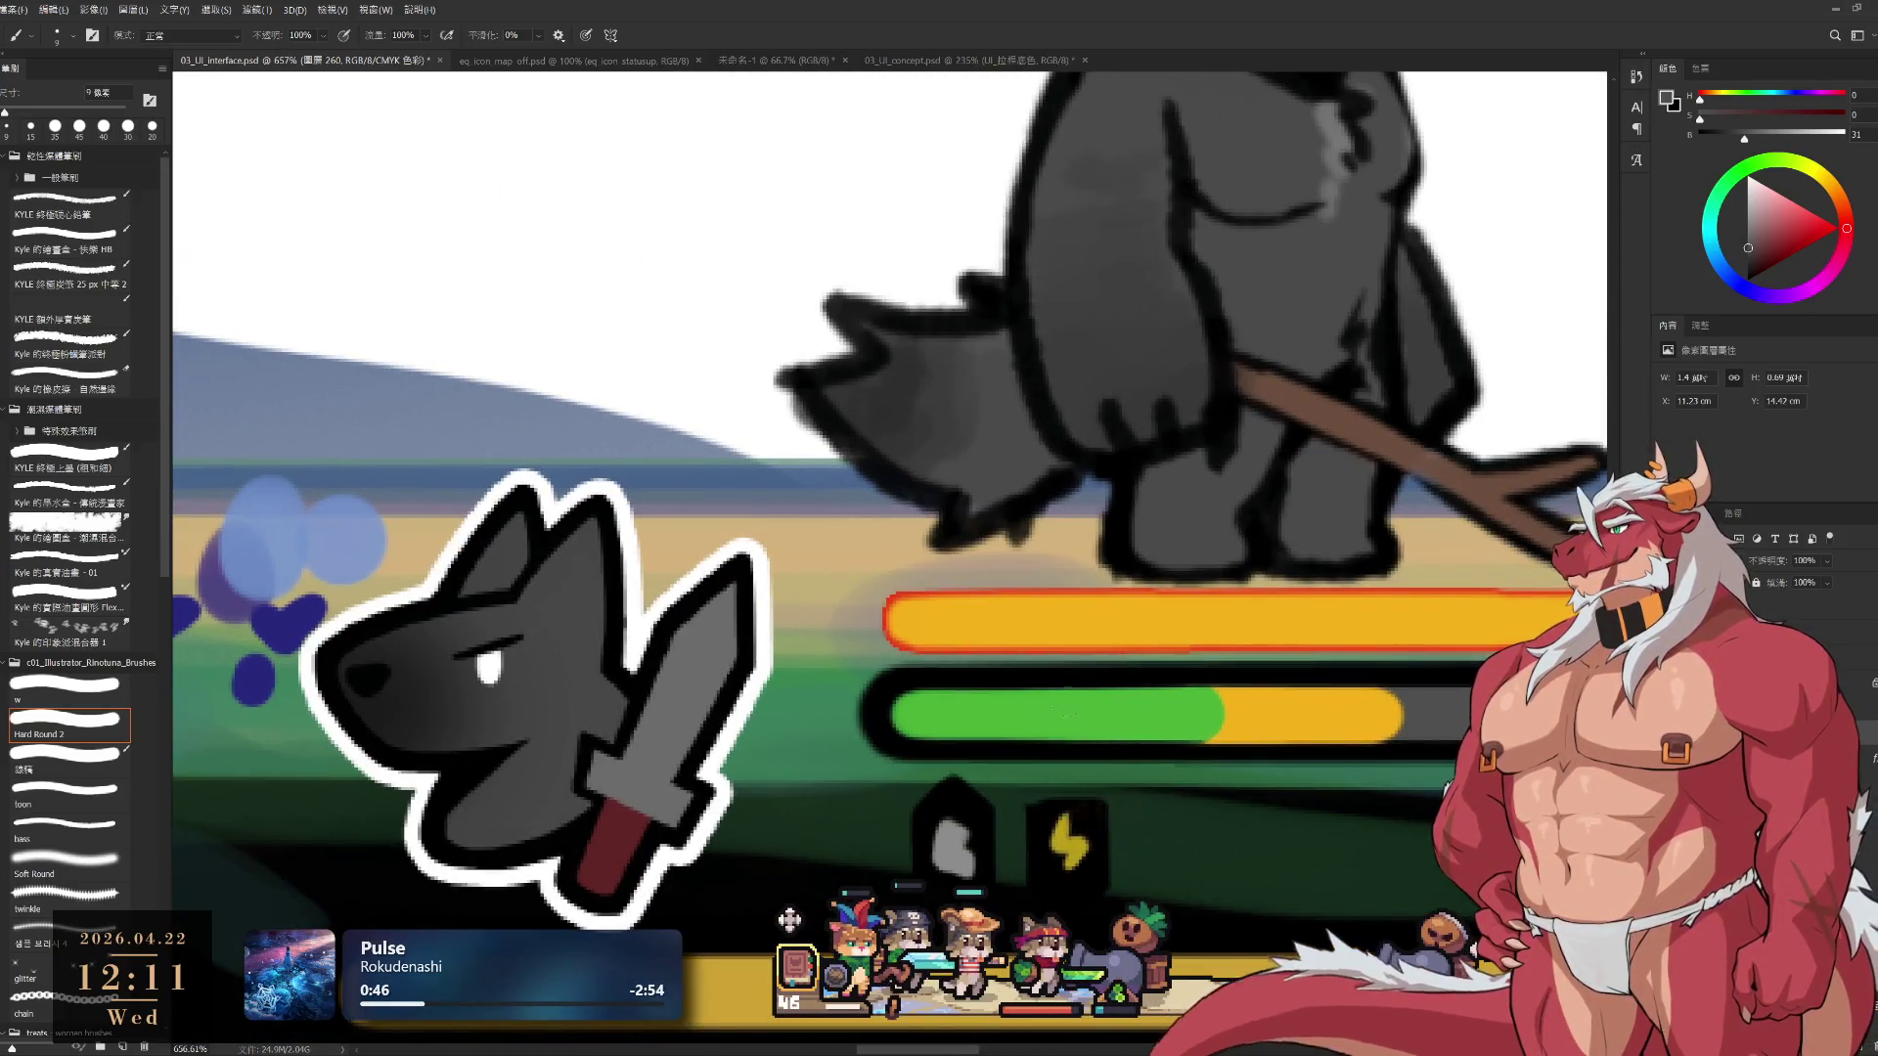
# Try a black divider line on the wolf's lower bar, then undo it
pyautogui.press('[')
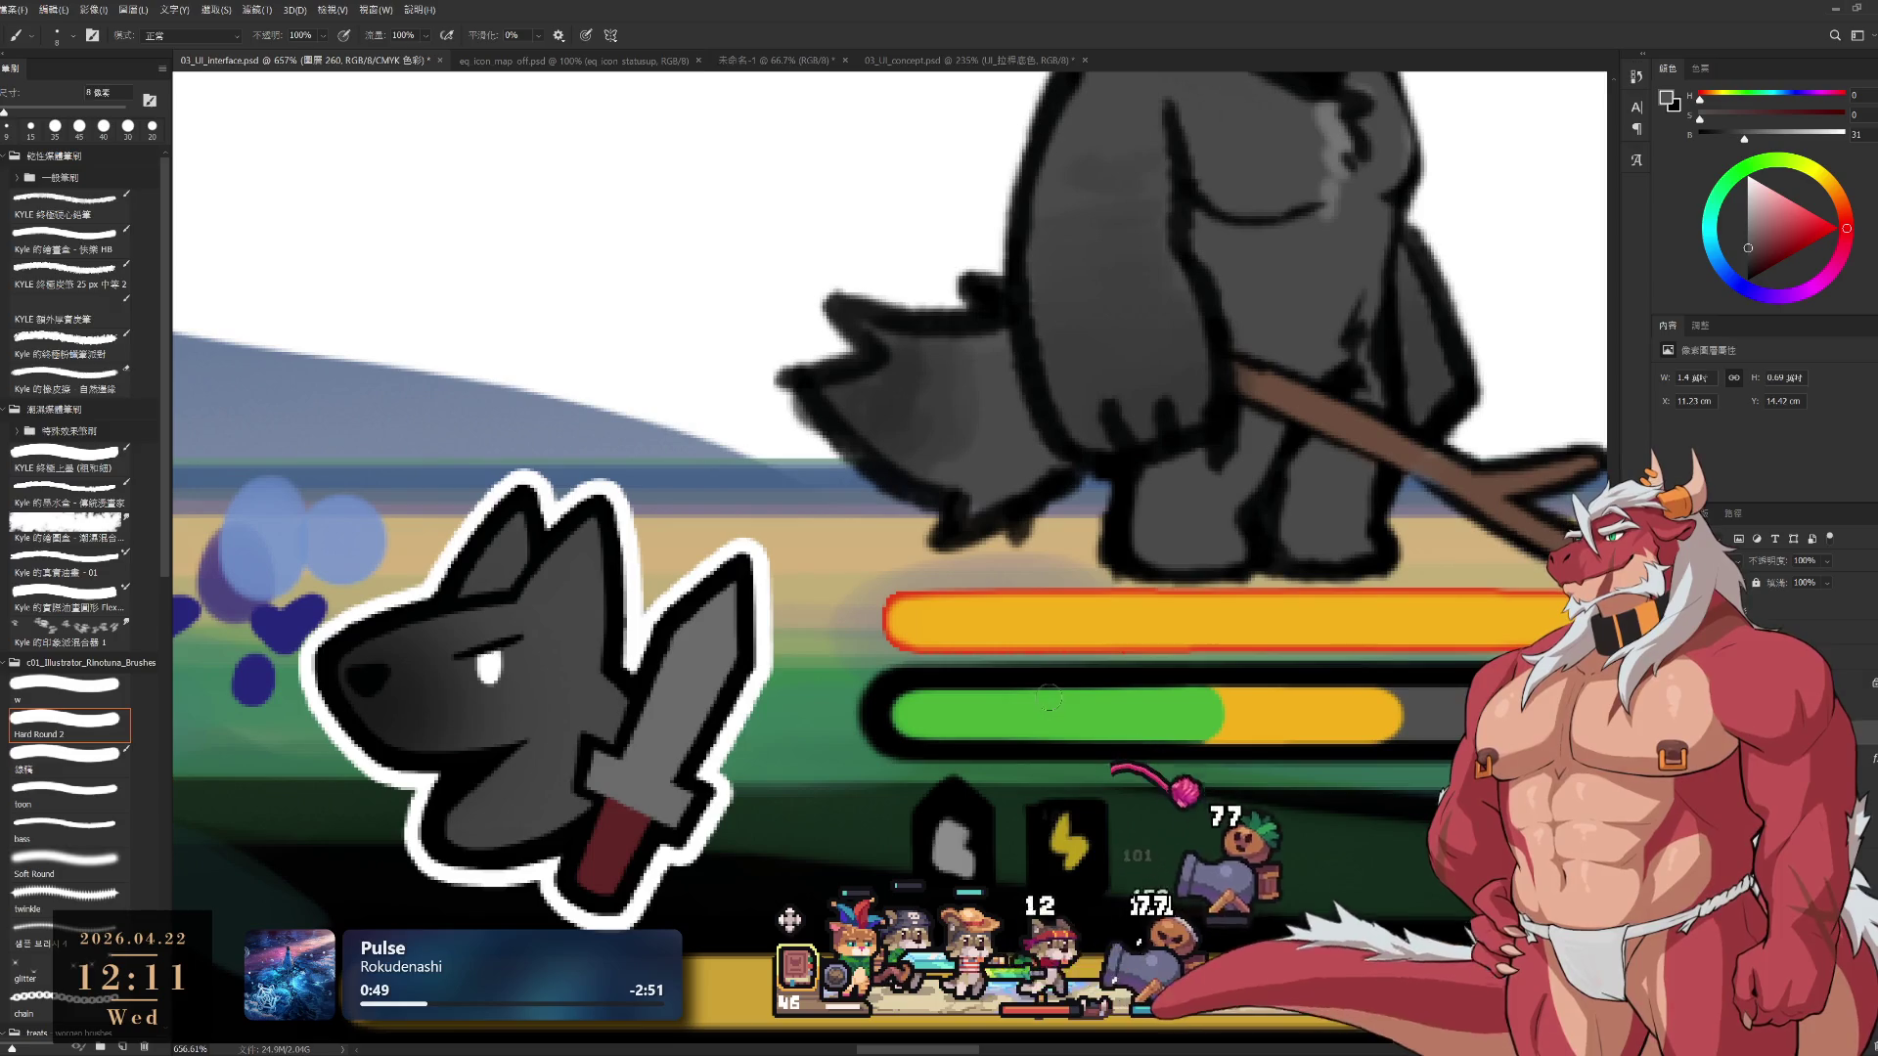
pyautogui.keyDown('alt'); pyautogui.click(1053, 679); pyautogui.keyUp('alt')
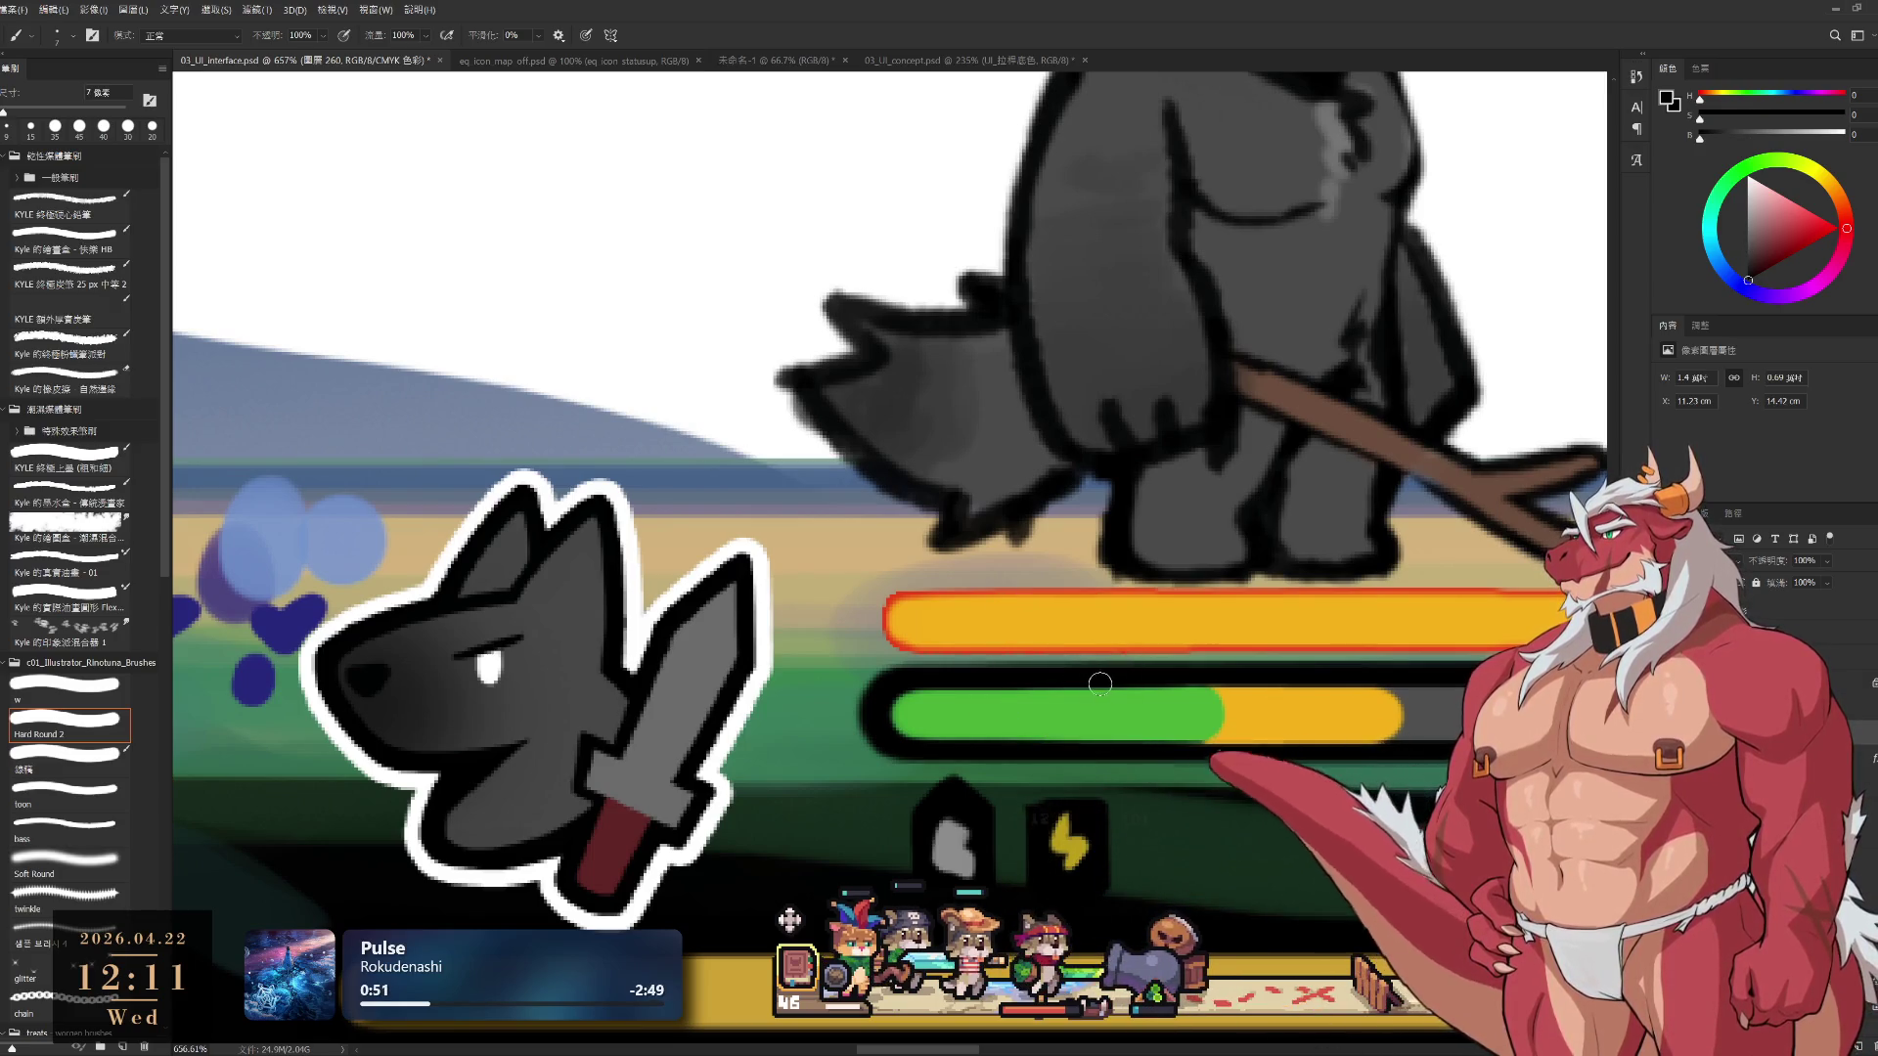
pyautogui.press('[')
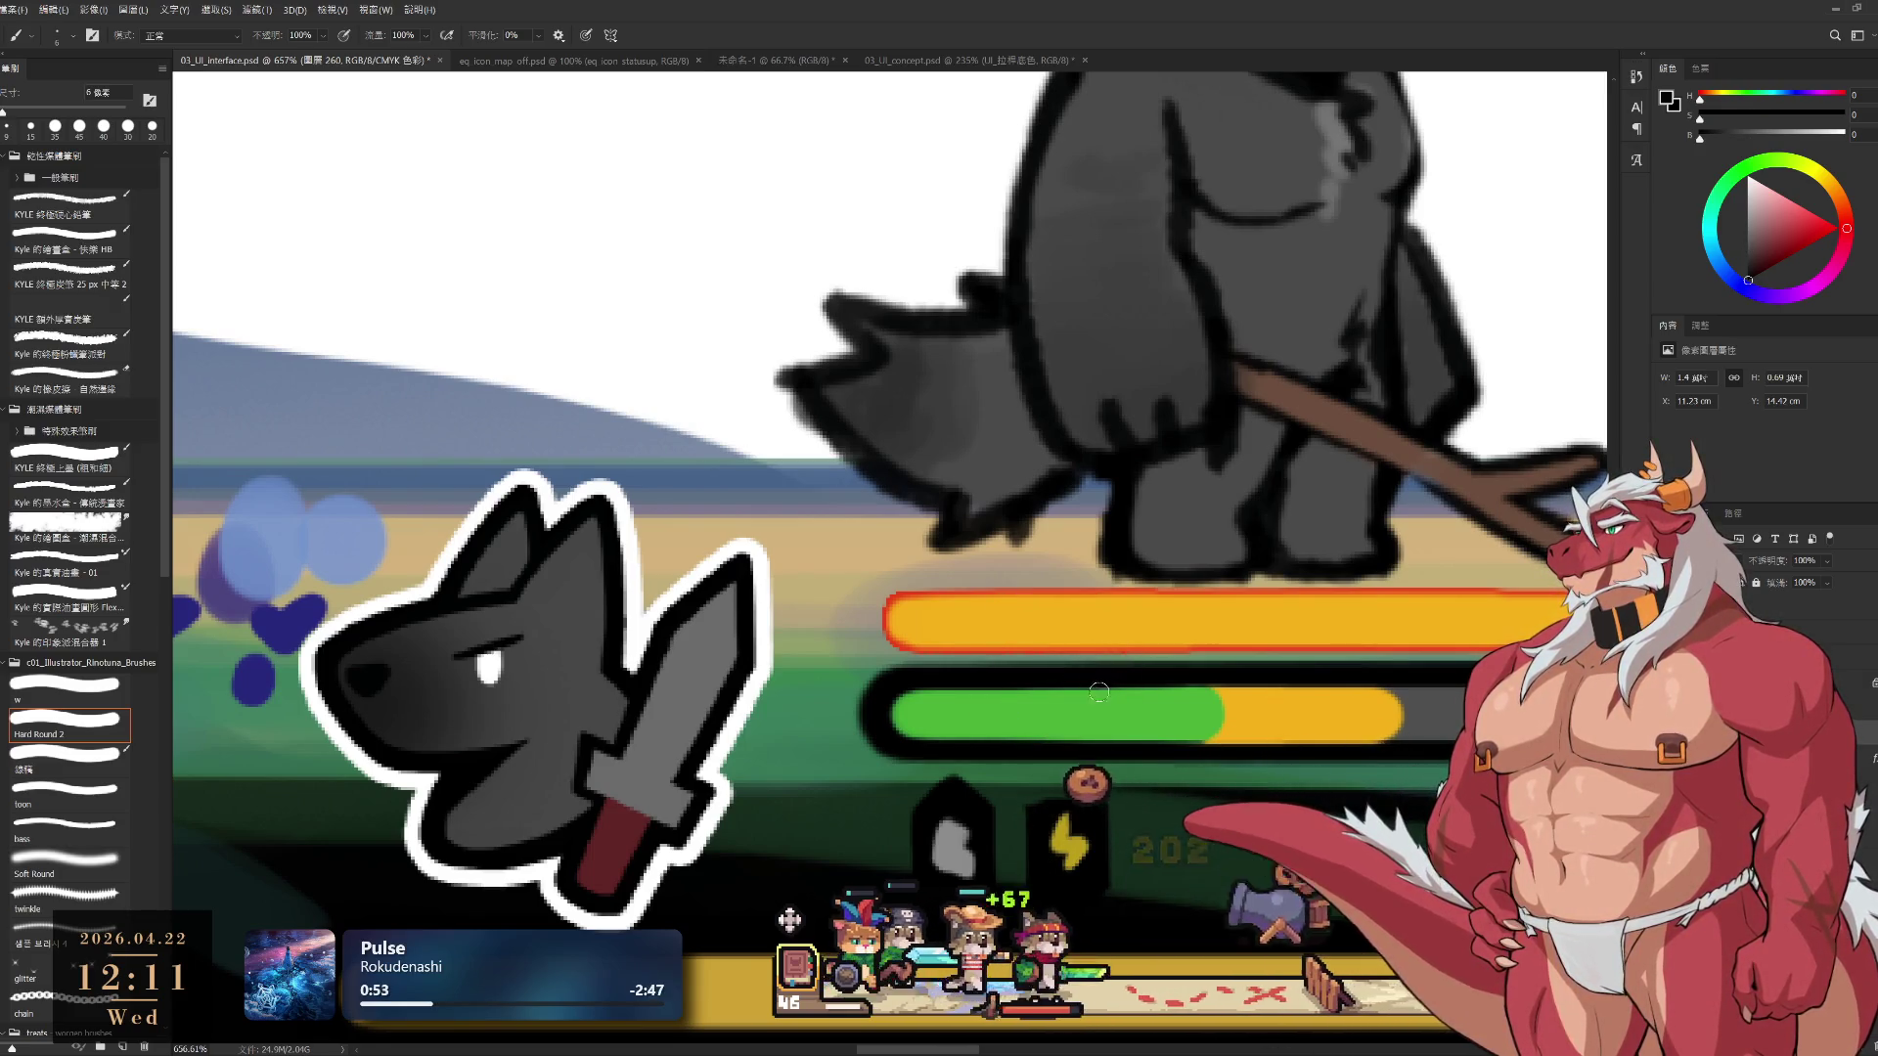
pyautogui.moveTo(1100, 690); pyautogui.dragTo(1097, 739)
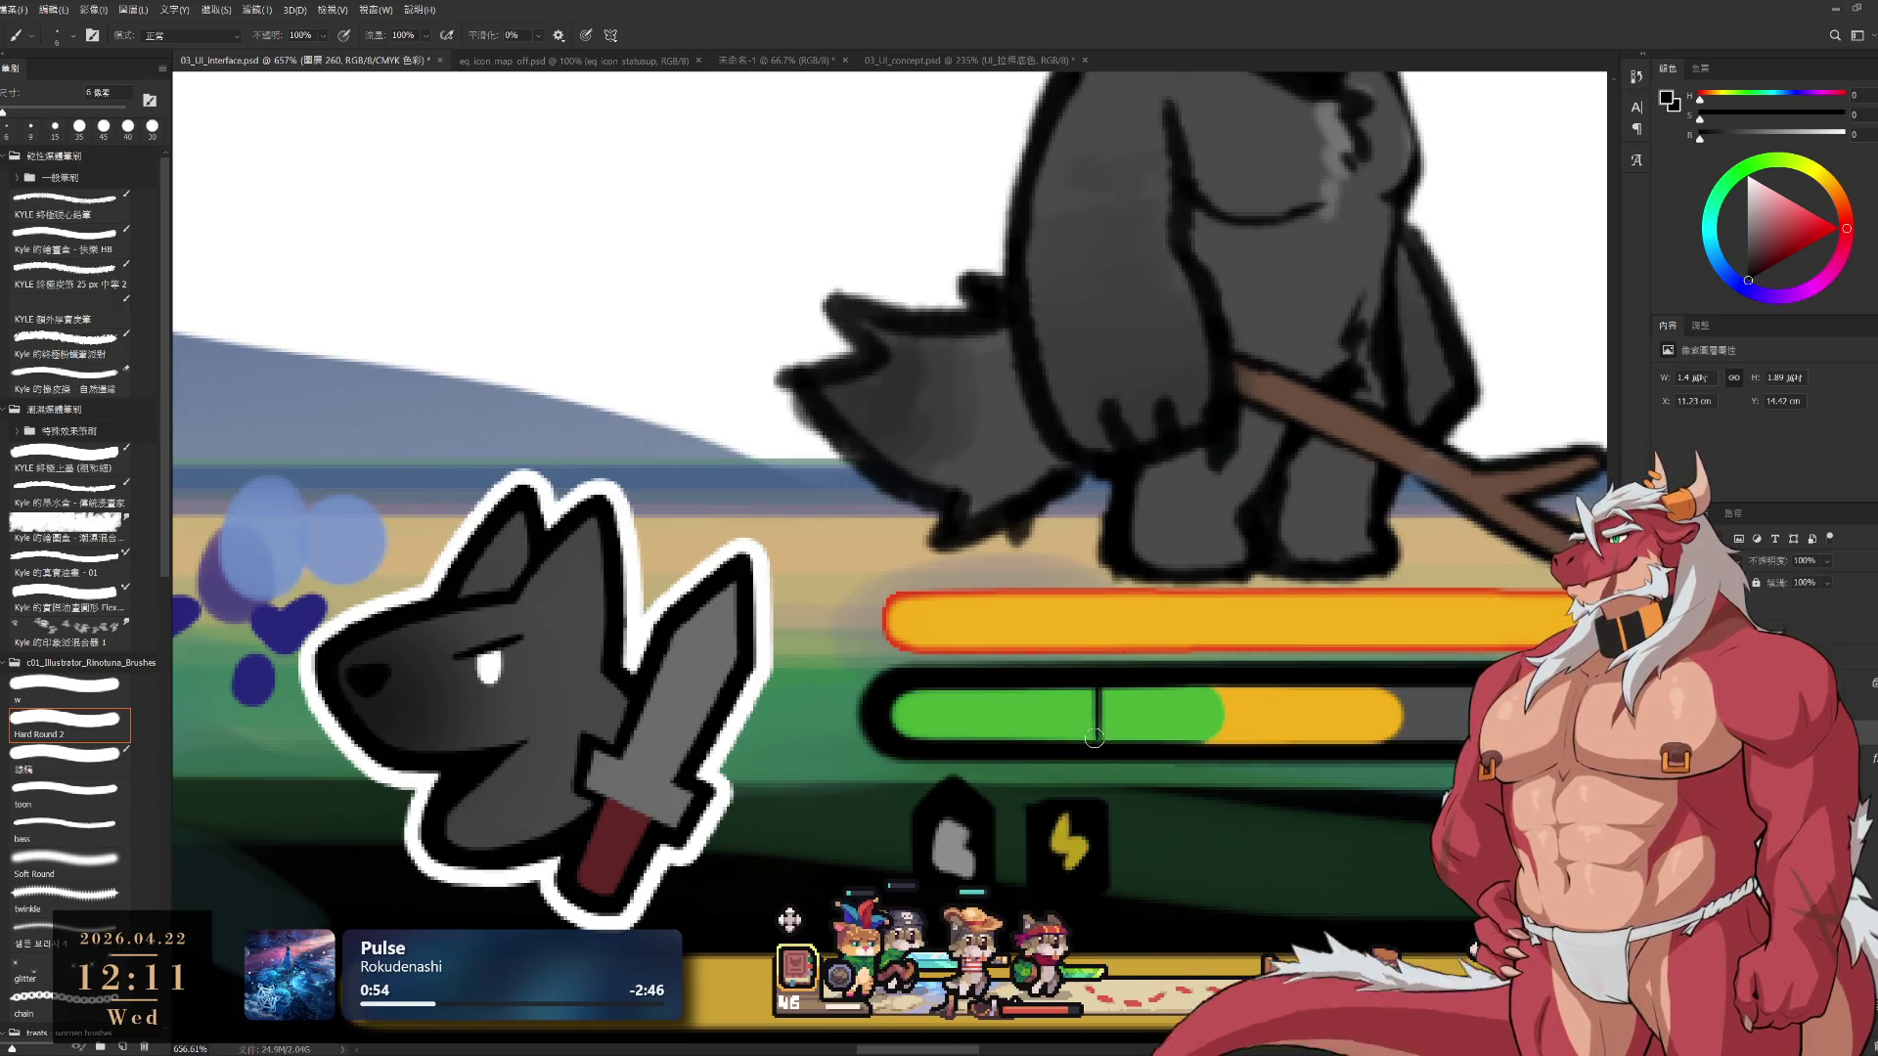
pyautogui.moveTo(1300, 719)
pyautogui.mouseDown()
pyautogui.moveTo(1169, 727)
pyautogui.moveTo(1222, 729)
pyautogui.mouseUp()
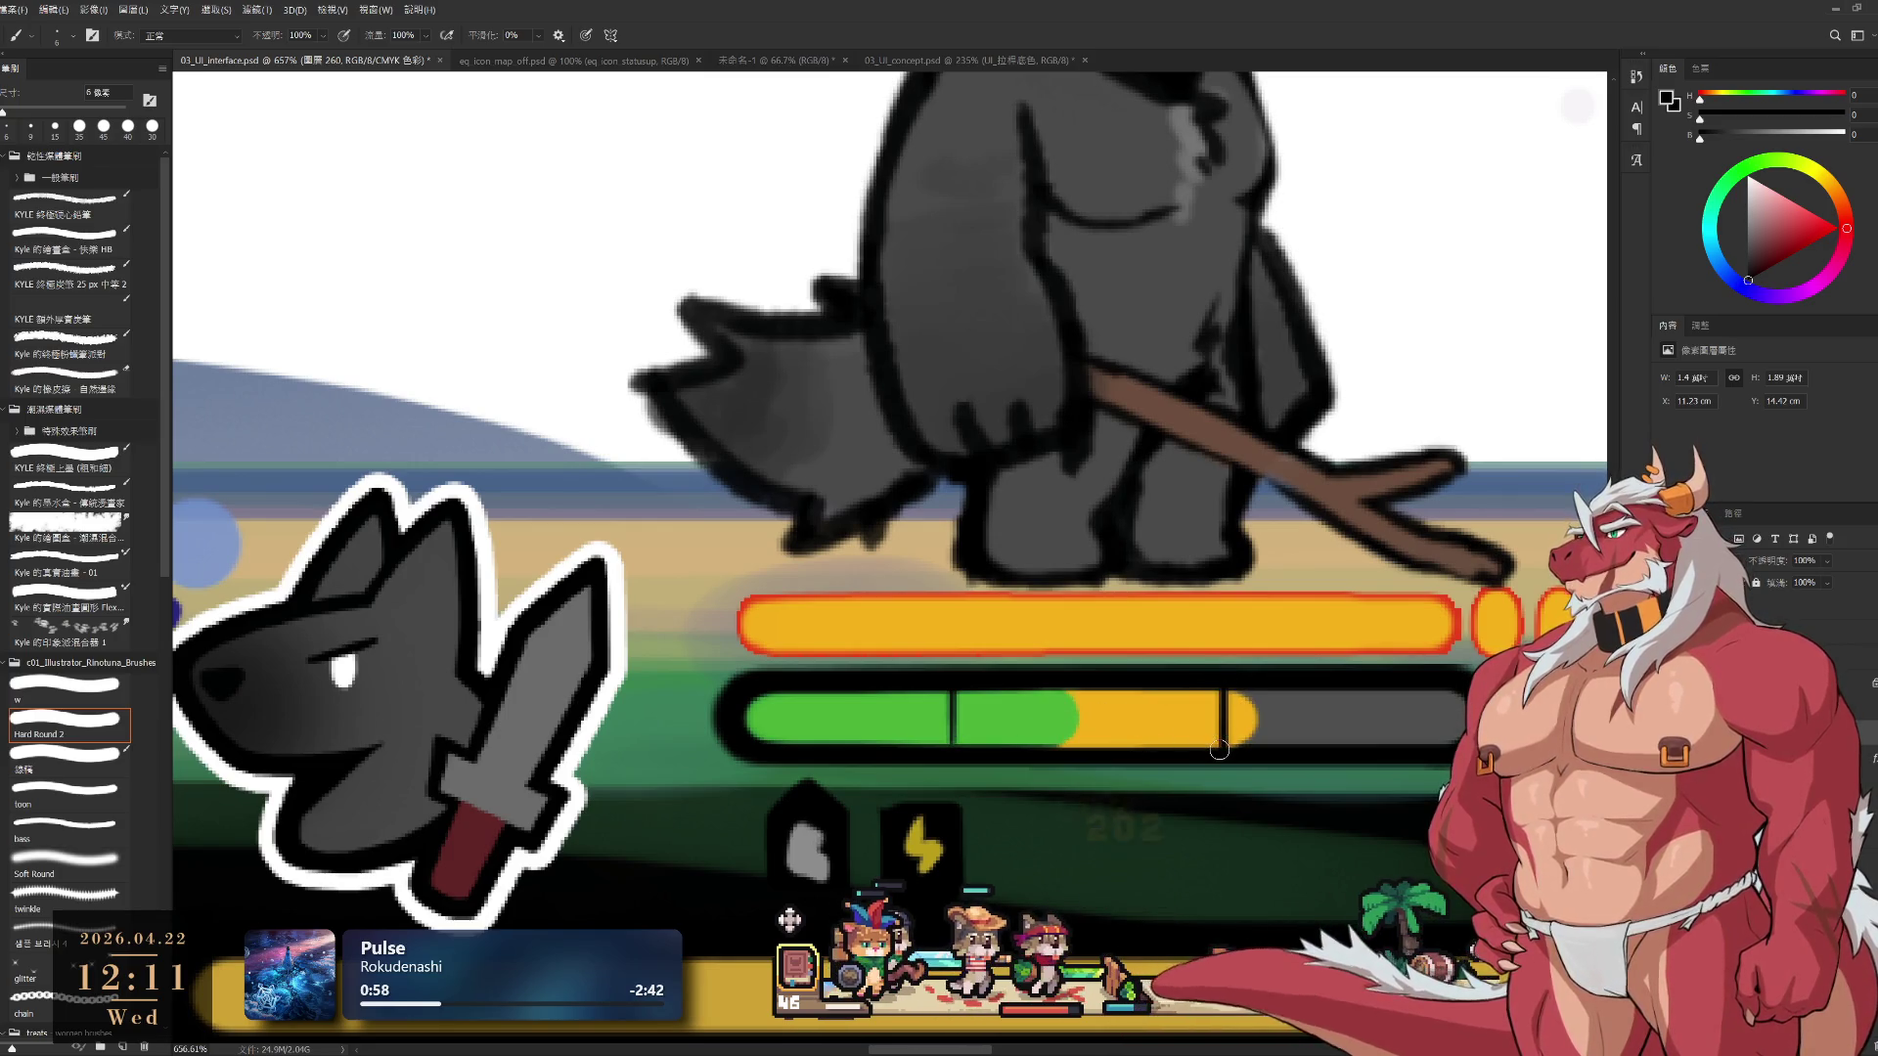
pyautogui.scroll(-6, 1204, 733)
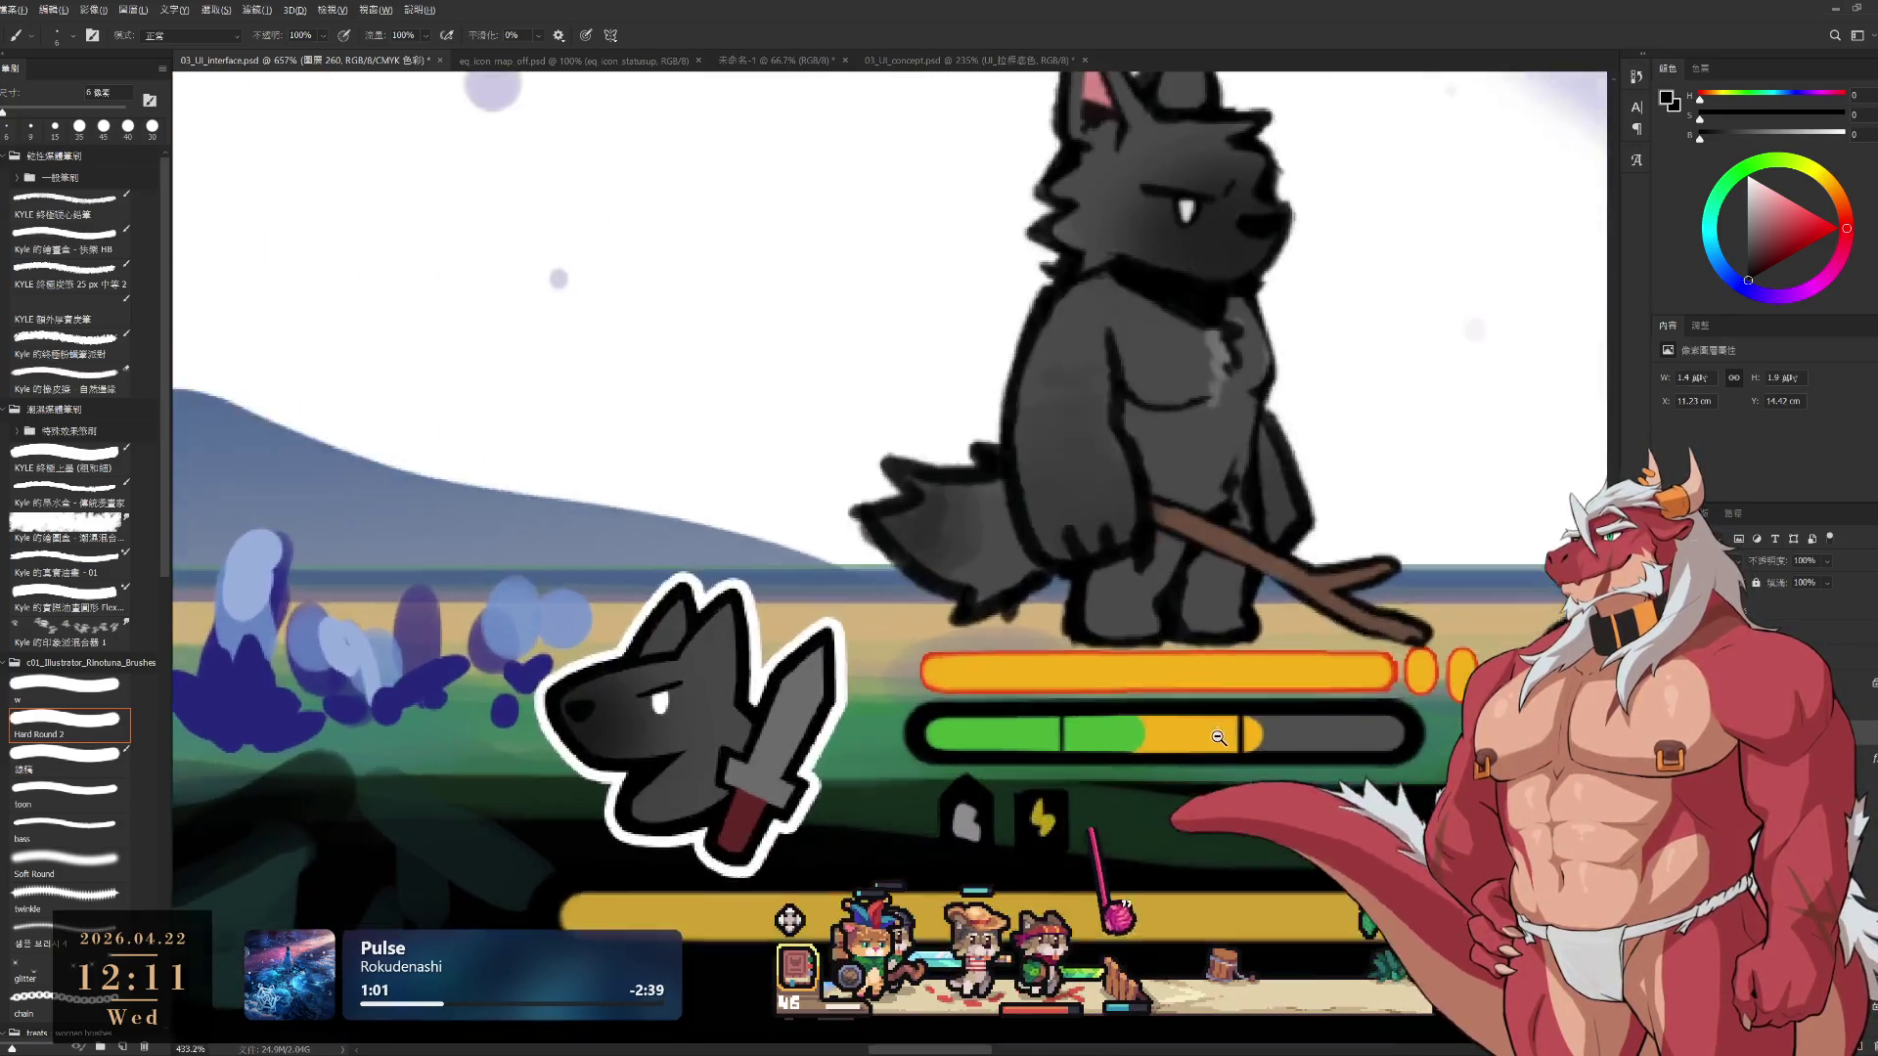
pyautogui.scroll(6, 1177, 721)
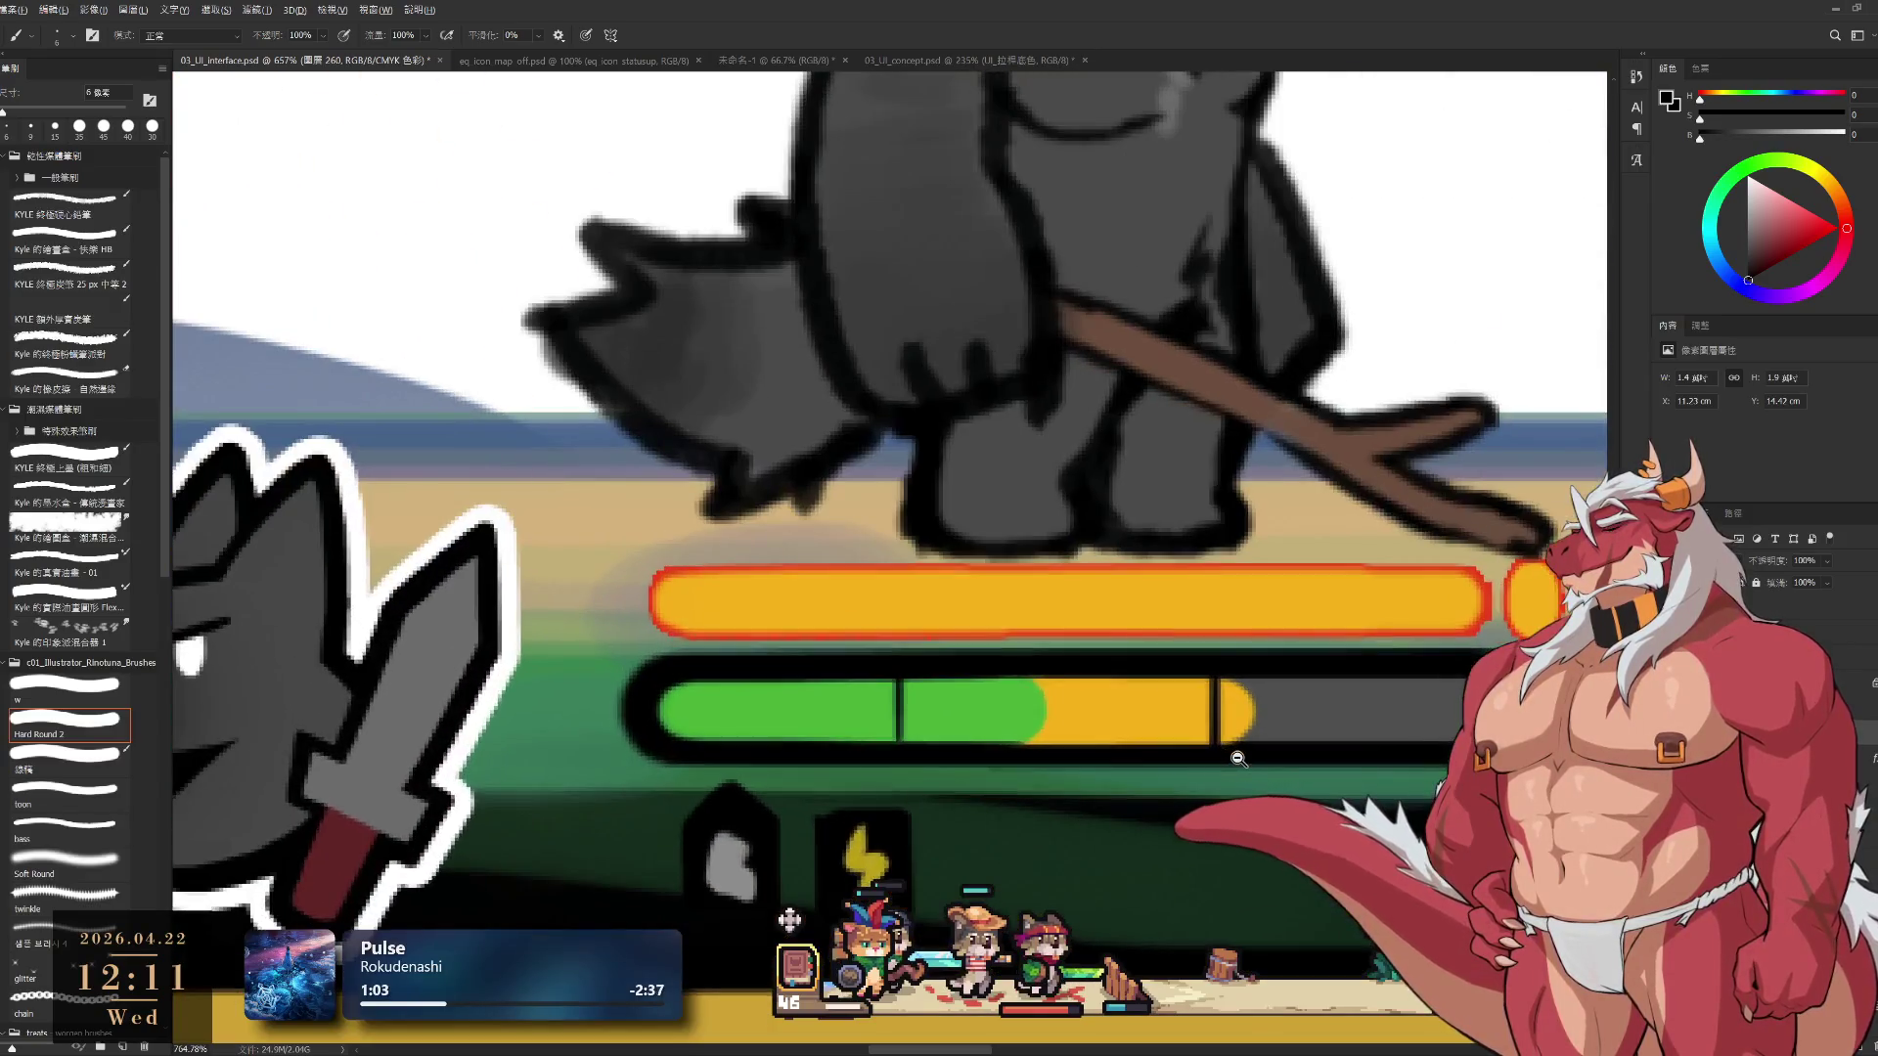
pyautogui.scroll(2, 1231, 756)
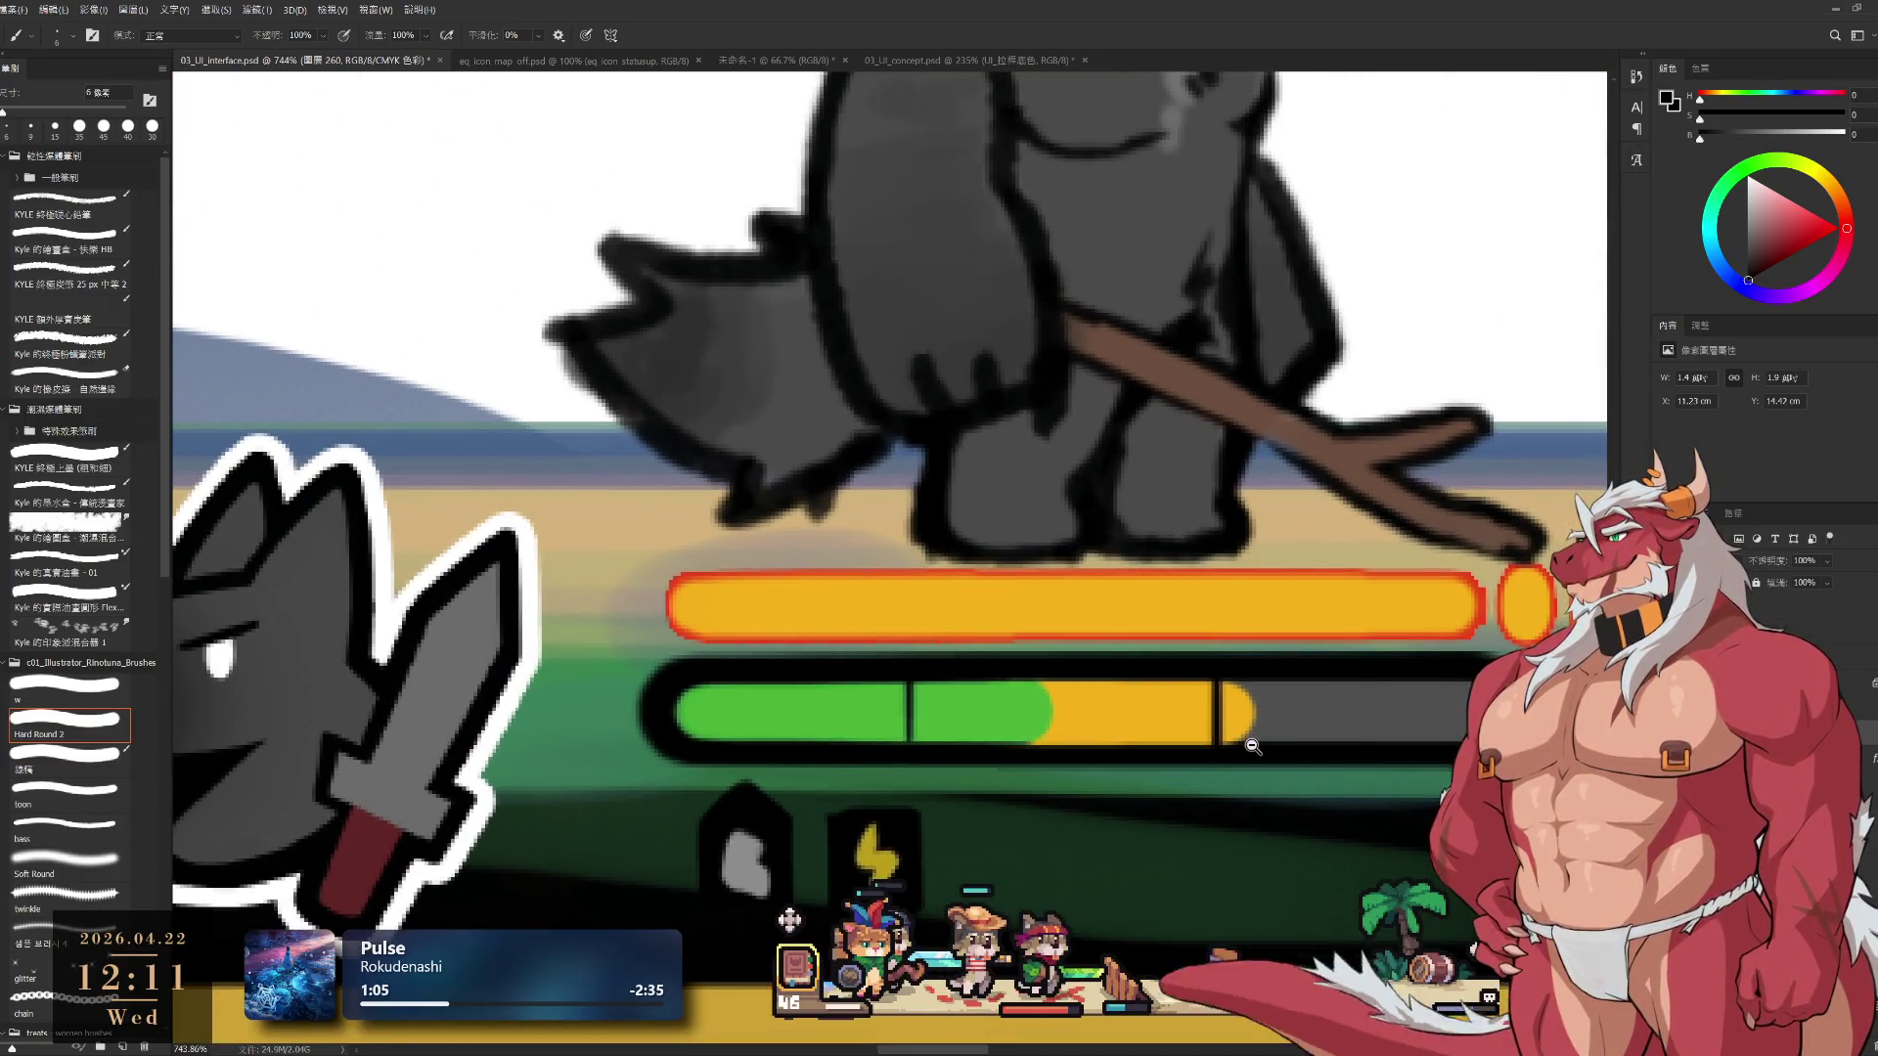
pyautogui.hotkey('ctrl', 'z')
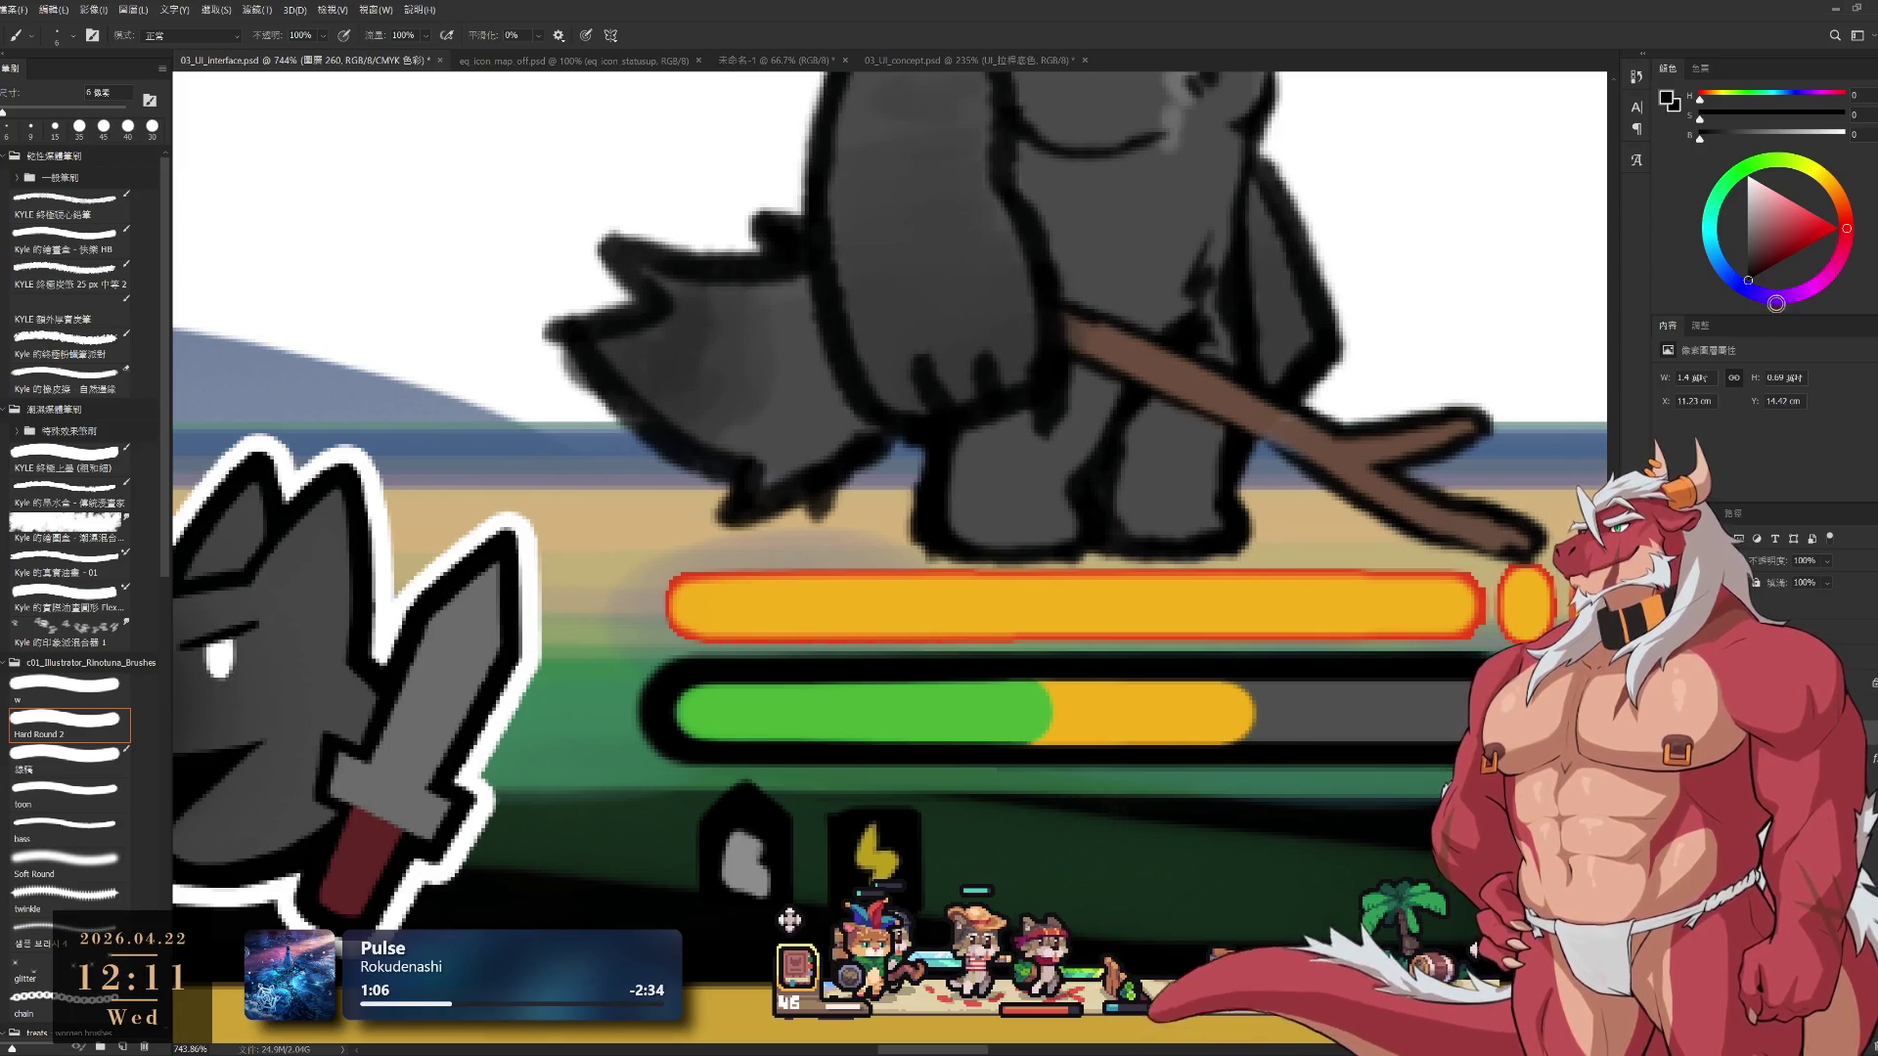
# With a small black brush, paint dividers inside the green section and between yellow and grey
pyautogui.click(1736, 244)
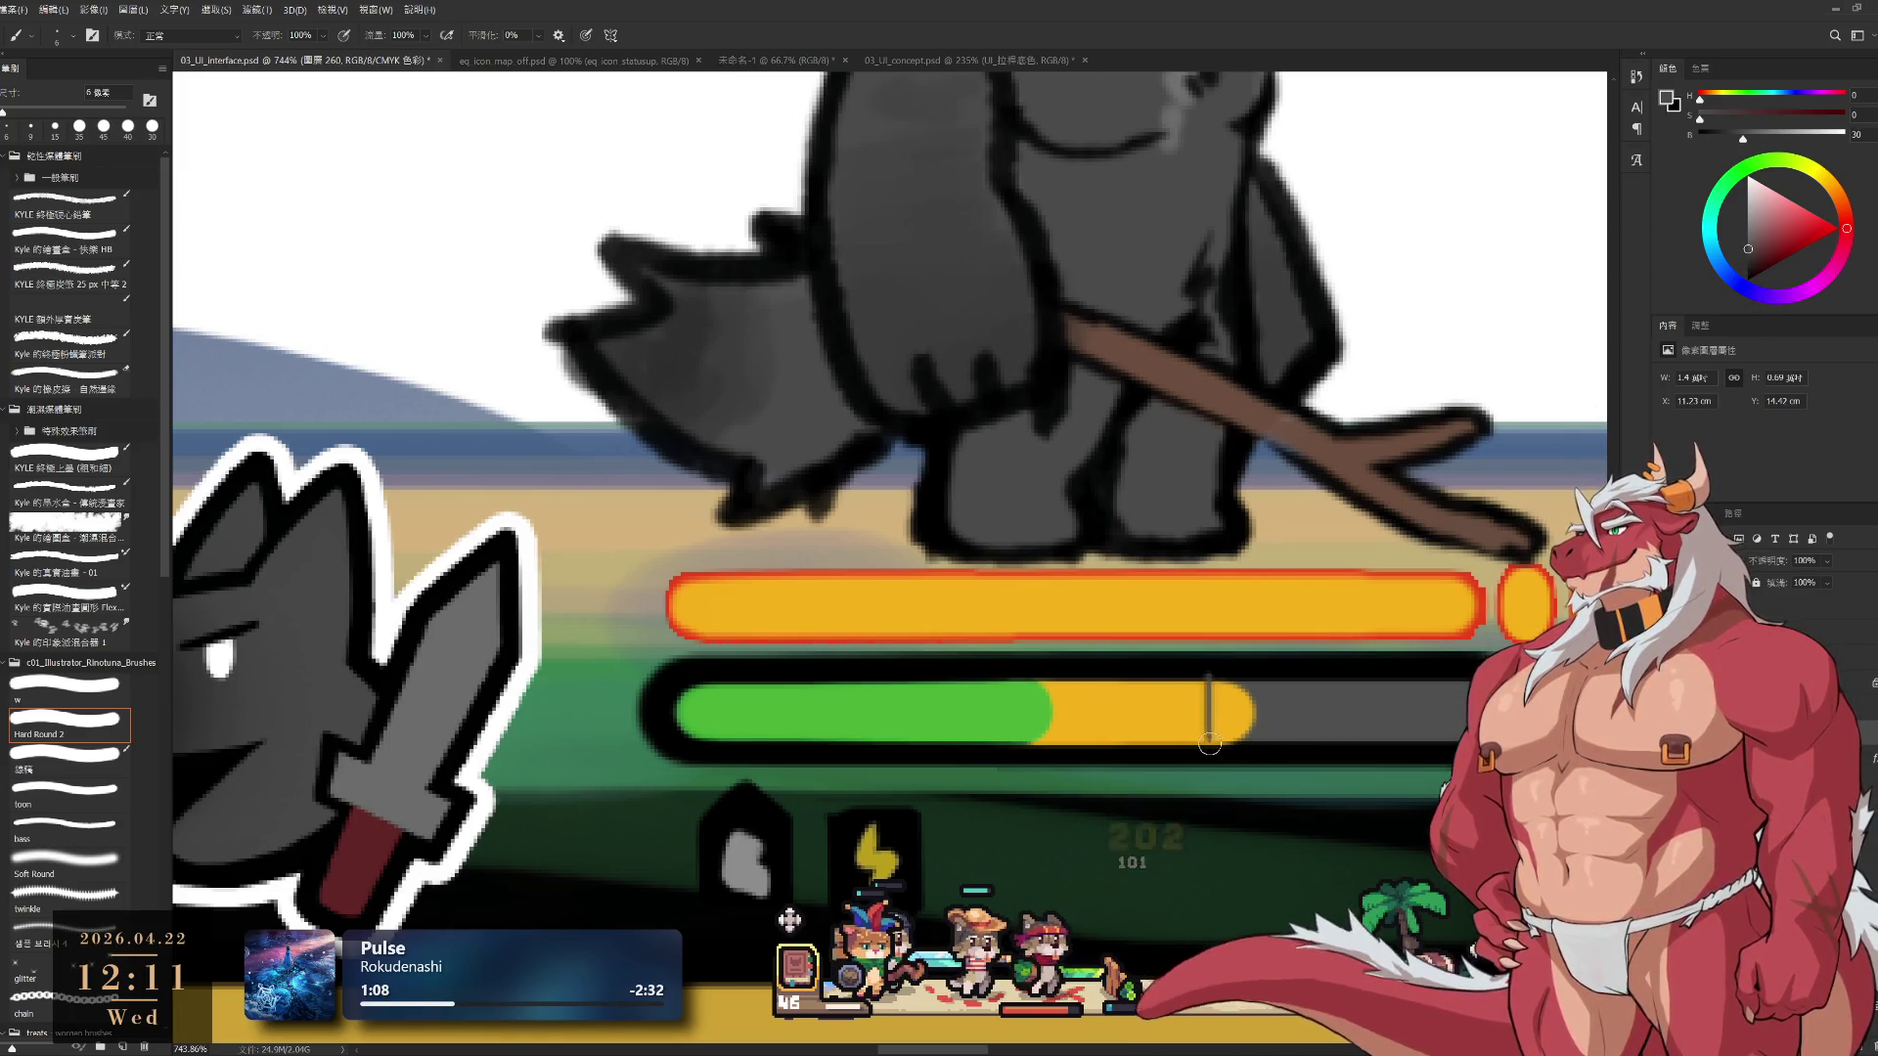
pyautogui.click(93, 691)
pyautogui.press('[')
pyautogui.press('d')
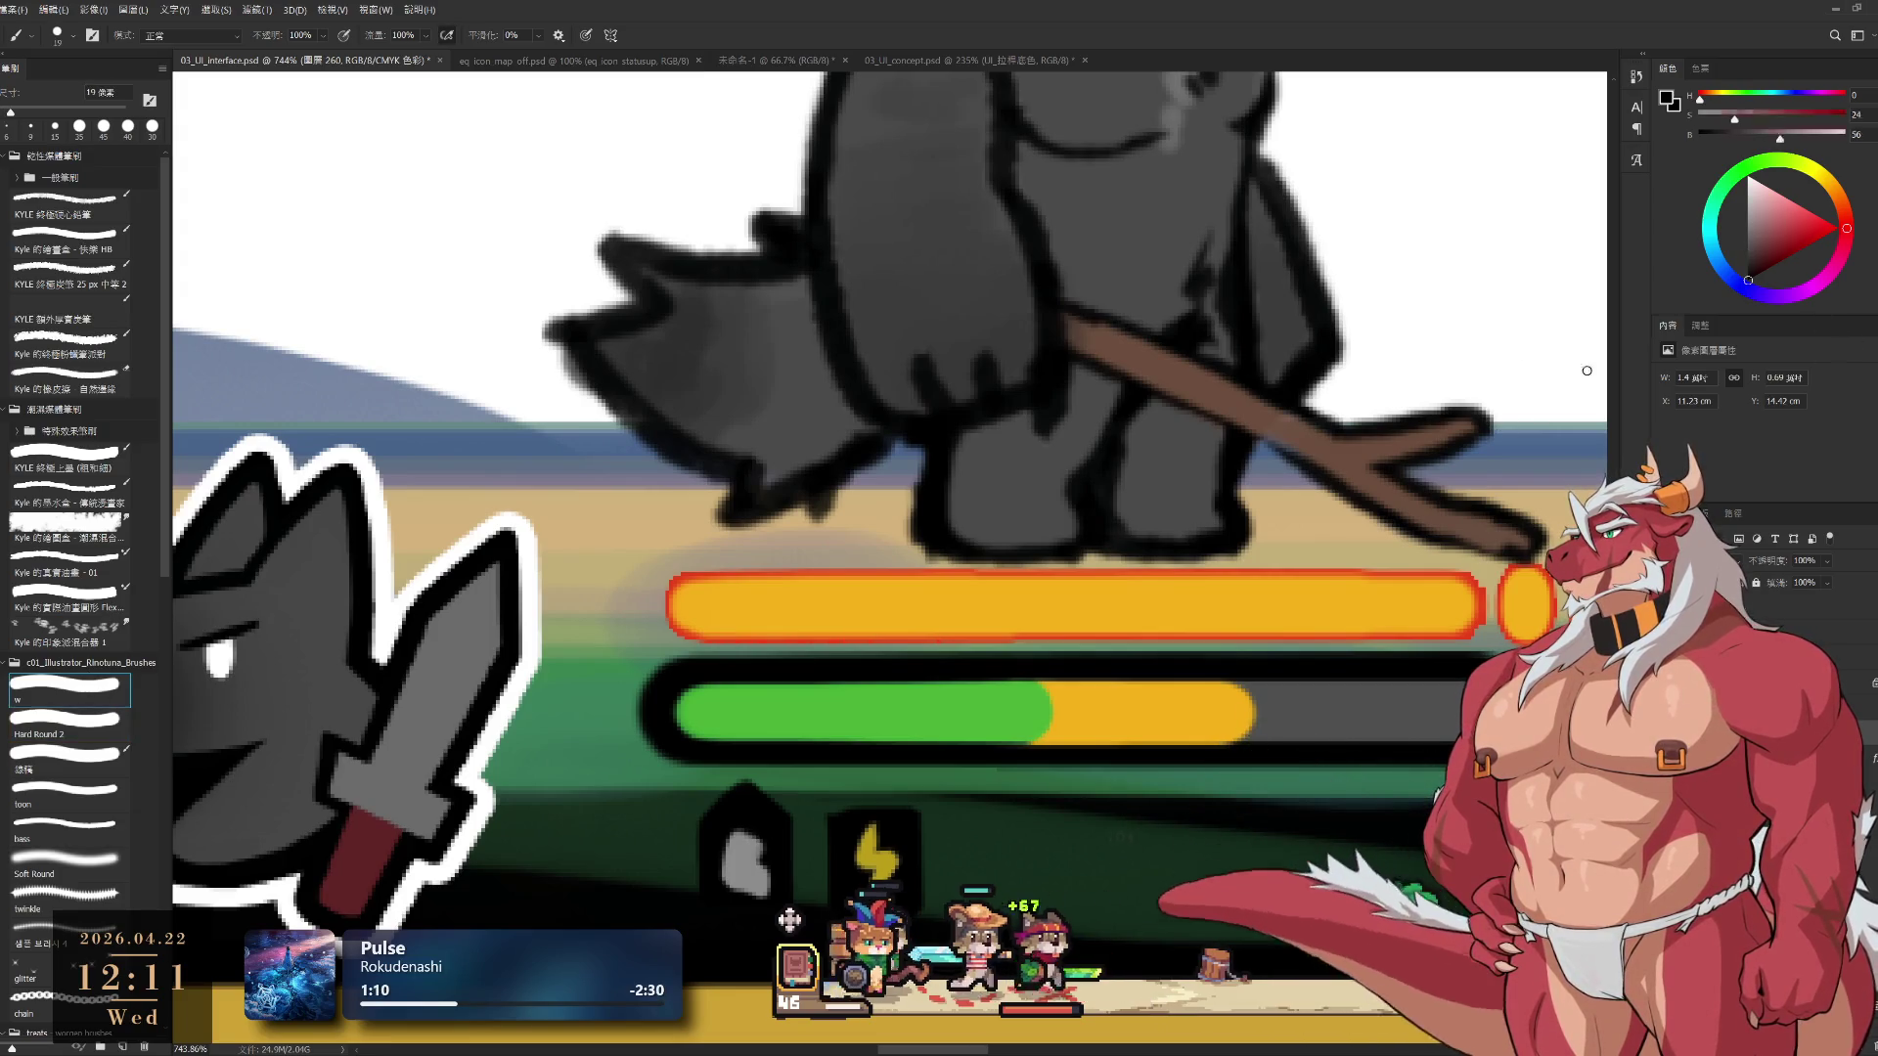
pyautogui.press('[')
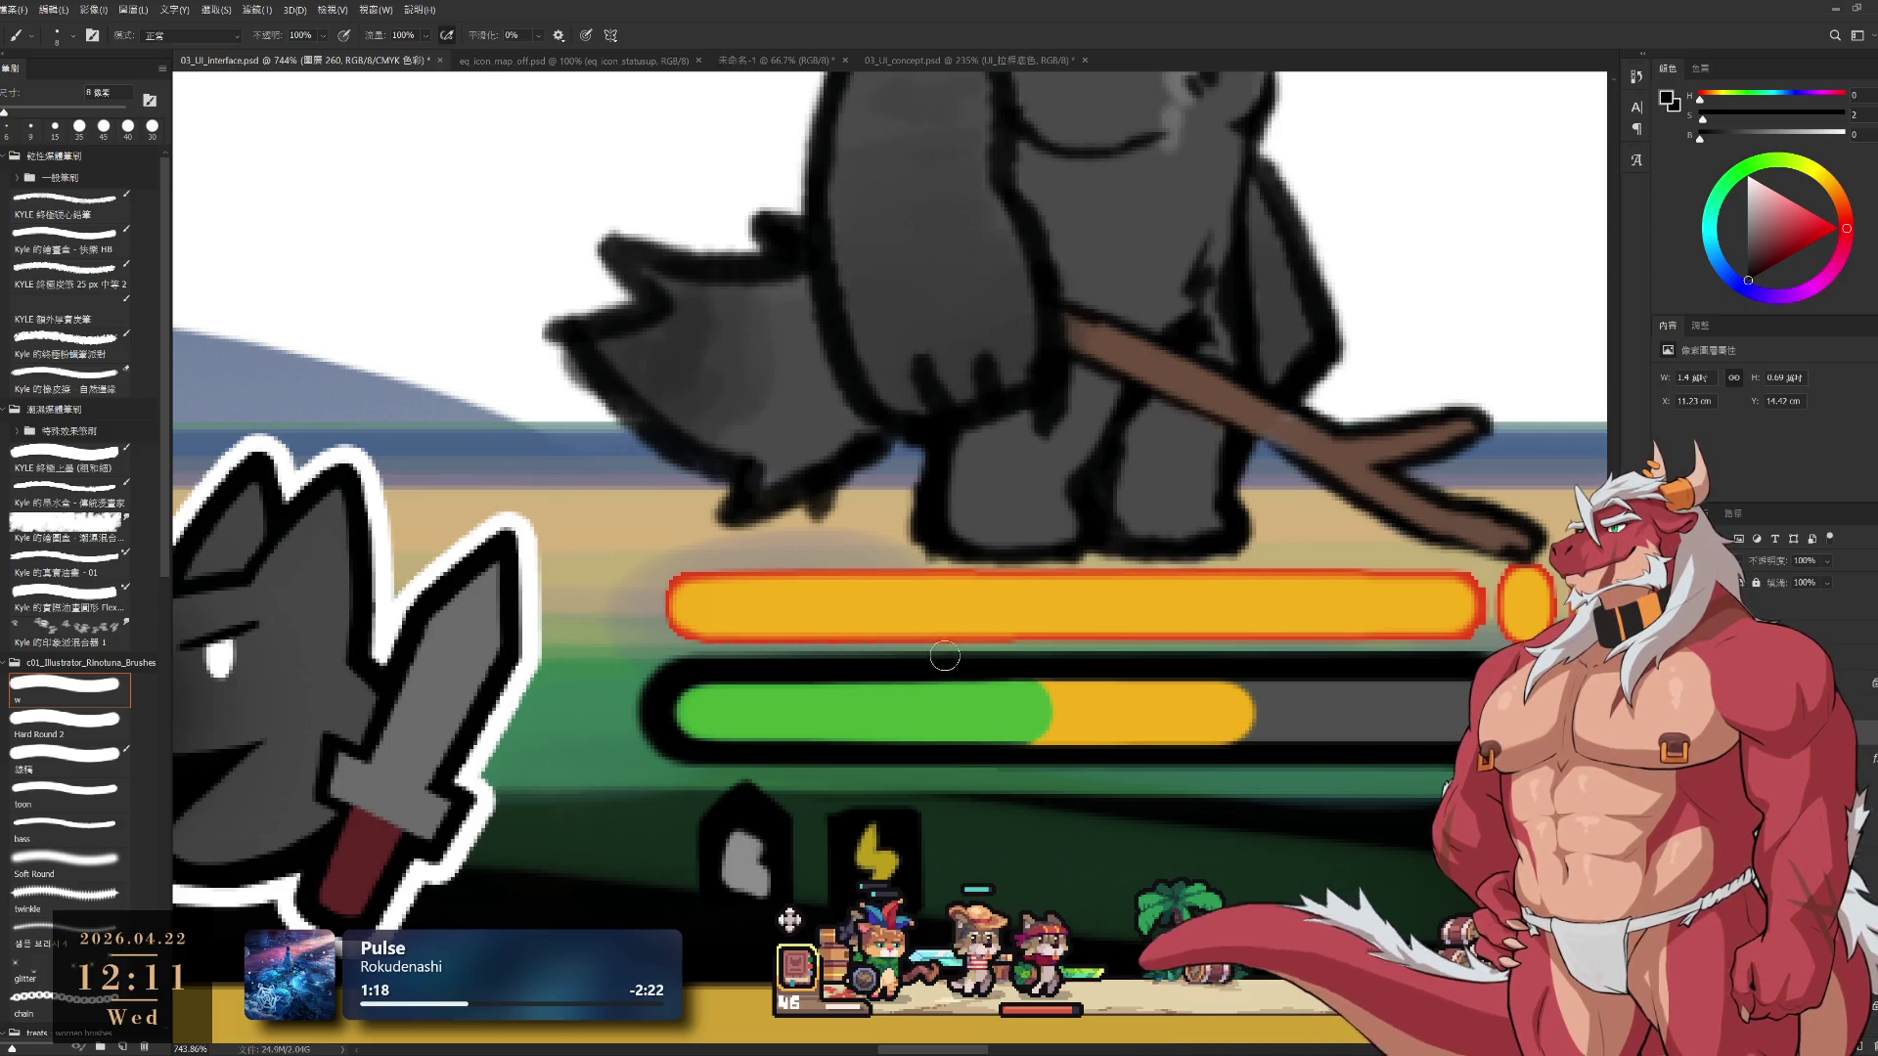
pyautogui.moveTo(961, 678); pyautogui.dragTo(966, 743)
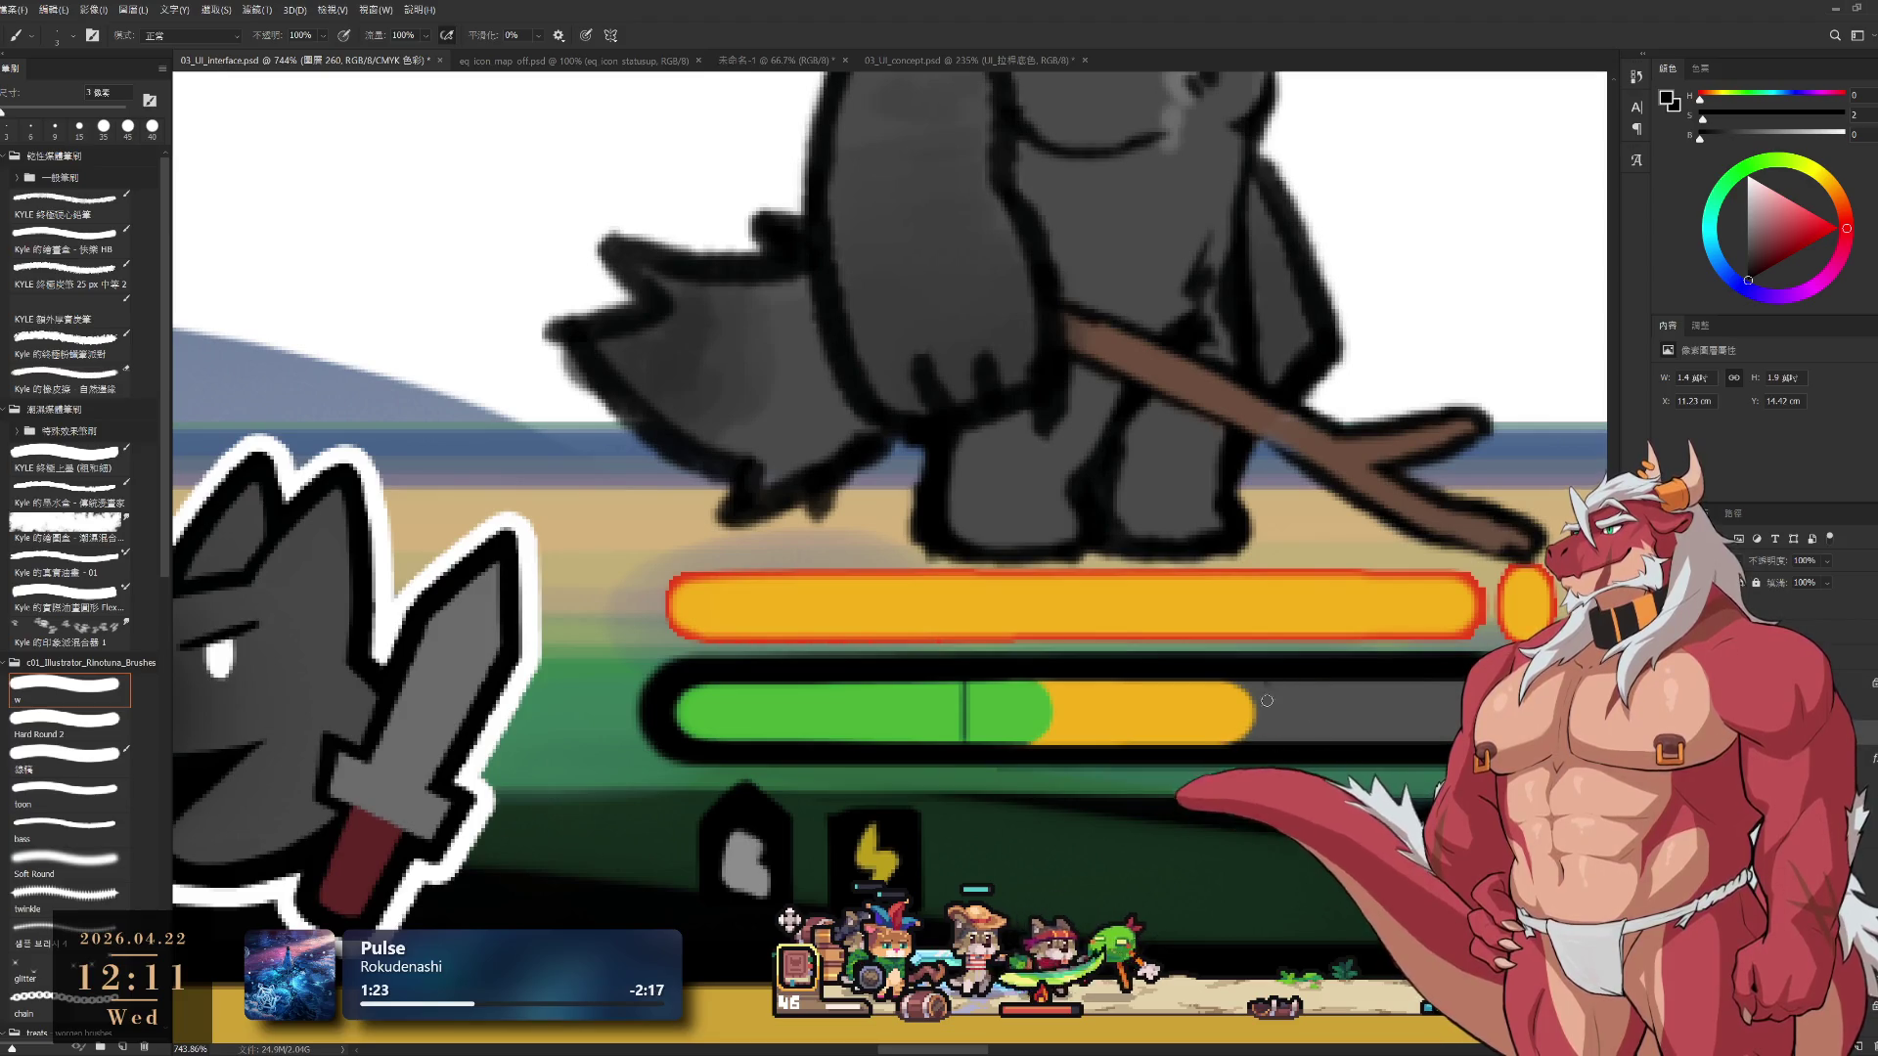
pyautogui.moveTo(1267, 686); pyautogui.dragTo(1267, 746)
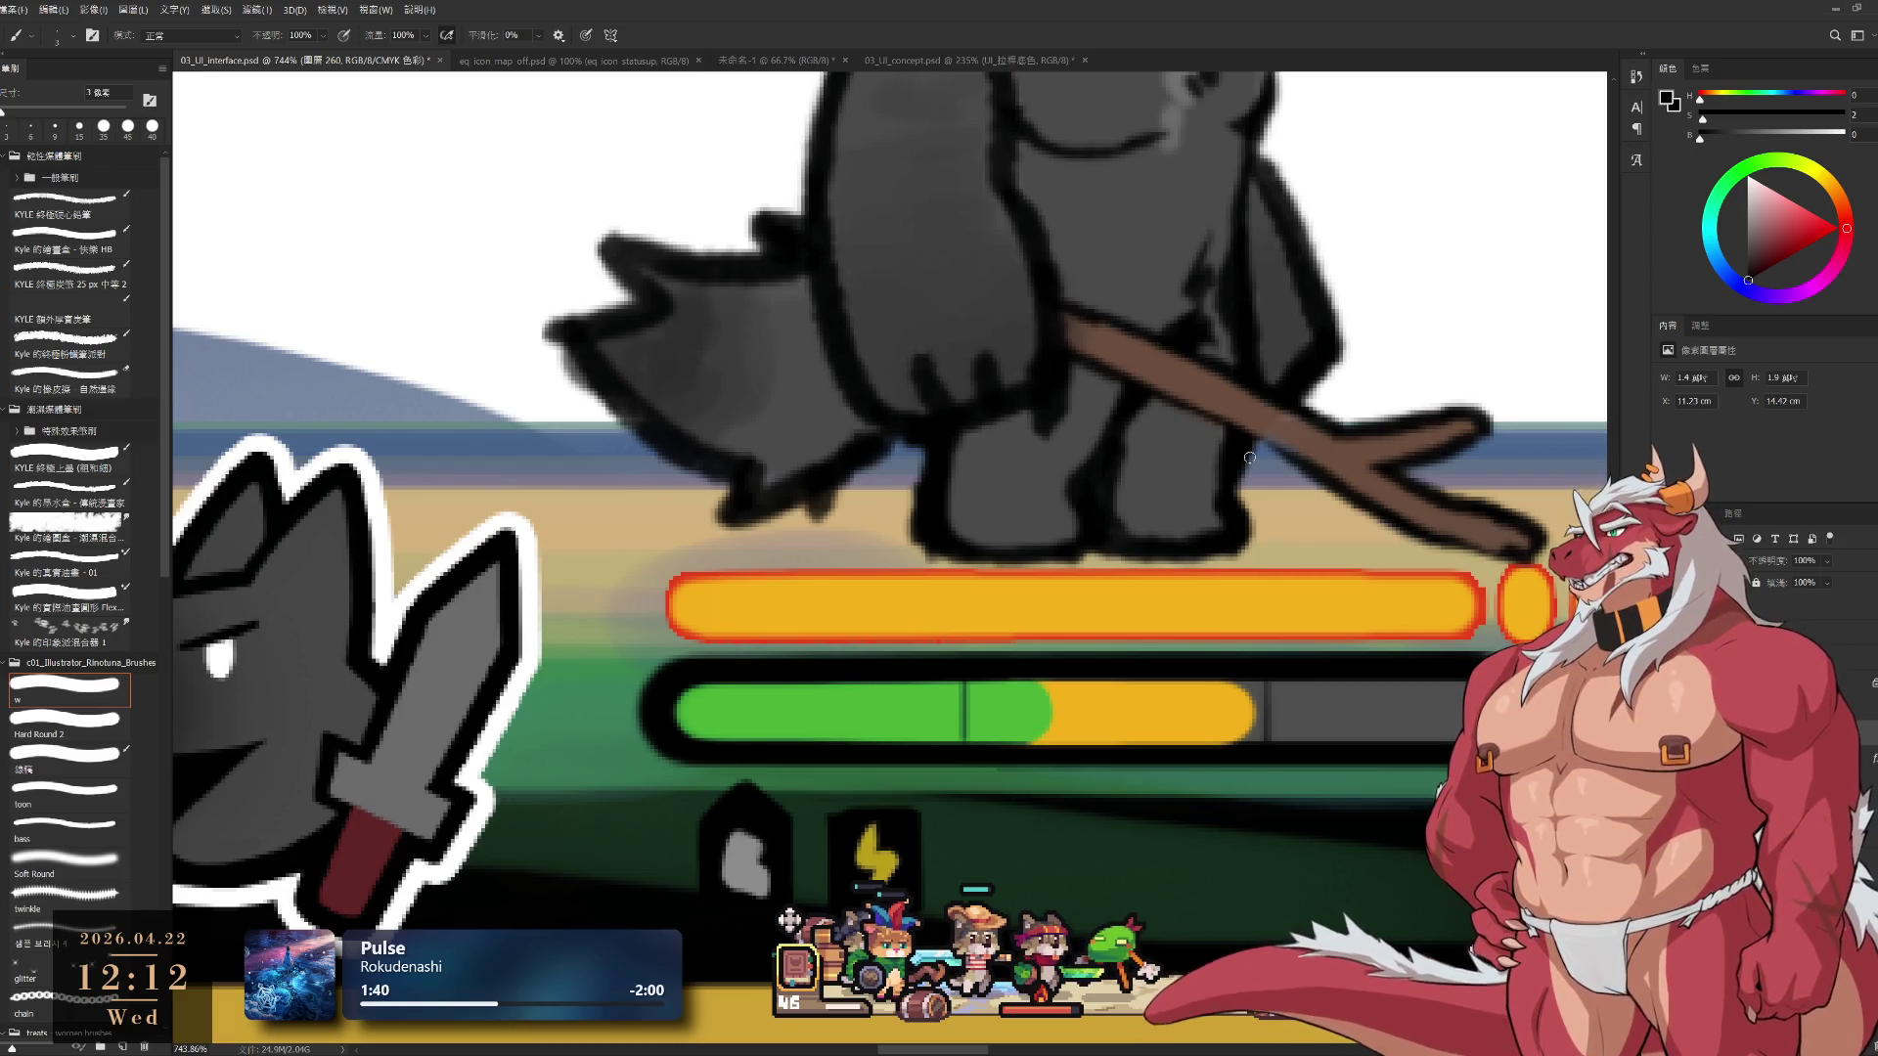
pyautogui.scroll(-3, 1148, 636)
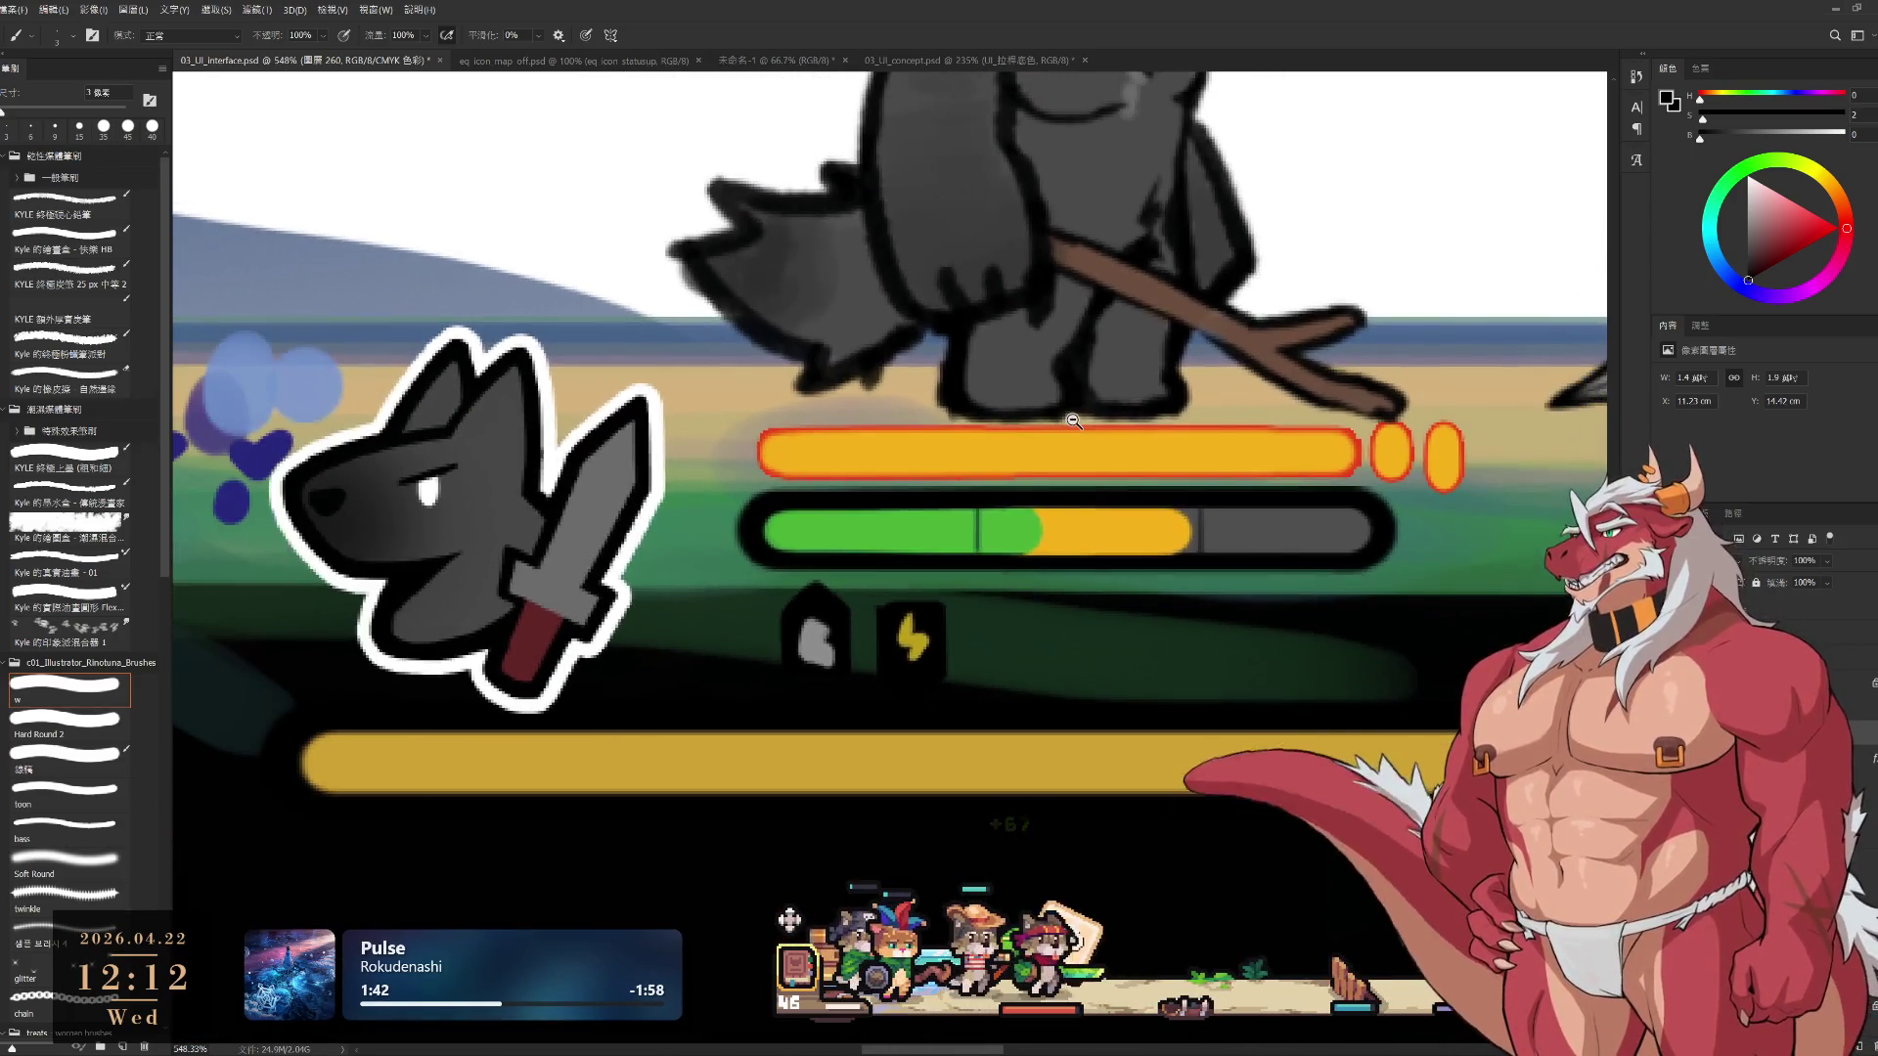
pyautogui.scroll(-4, 1148, 635)
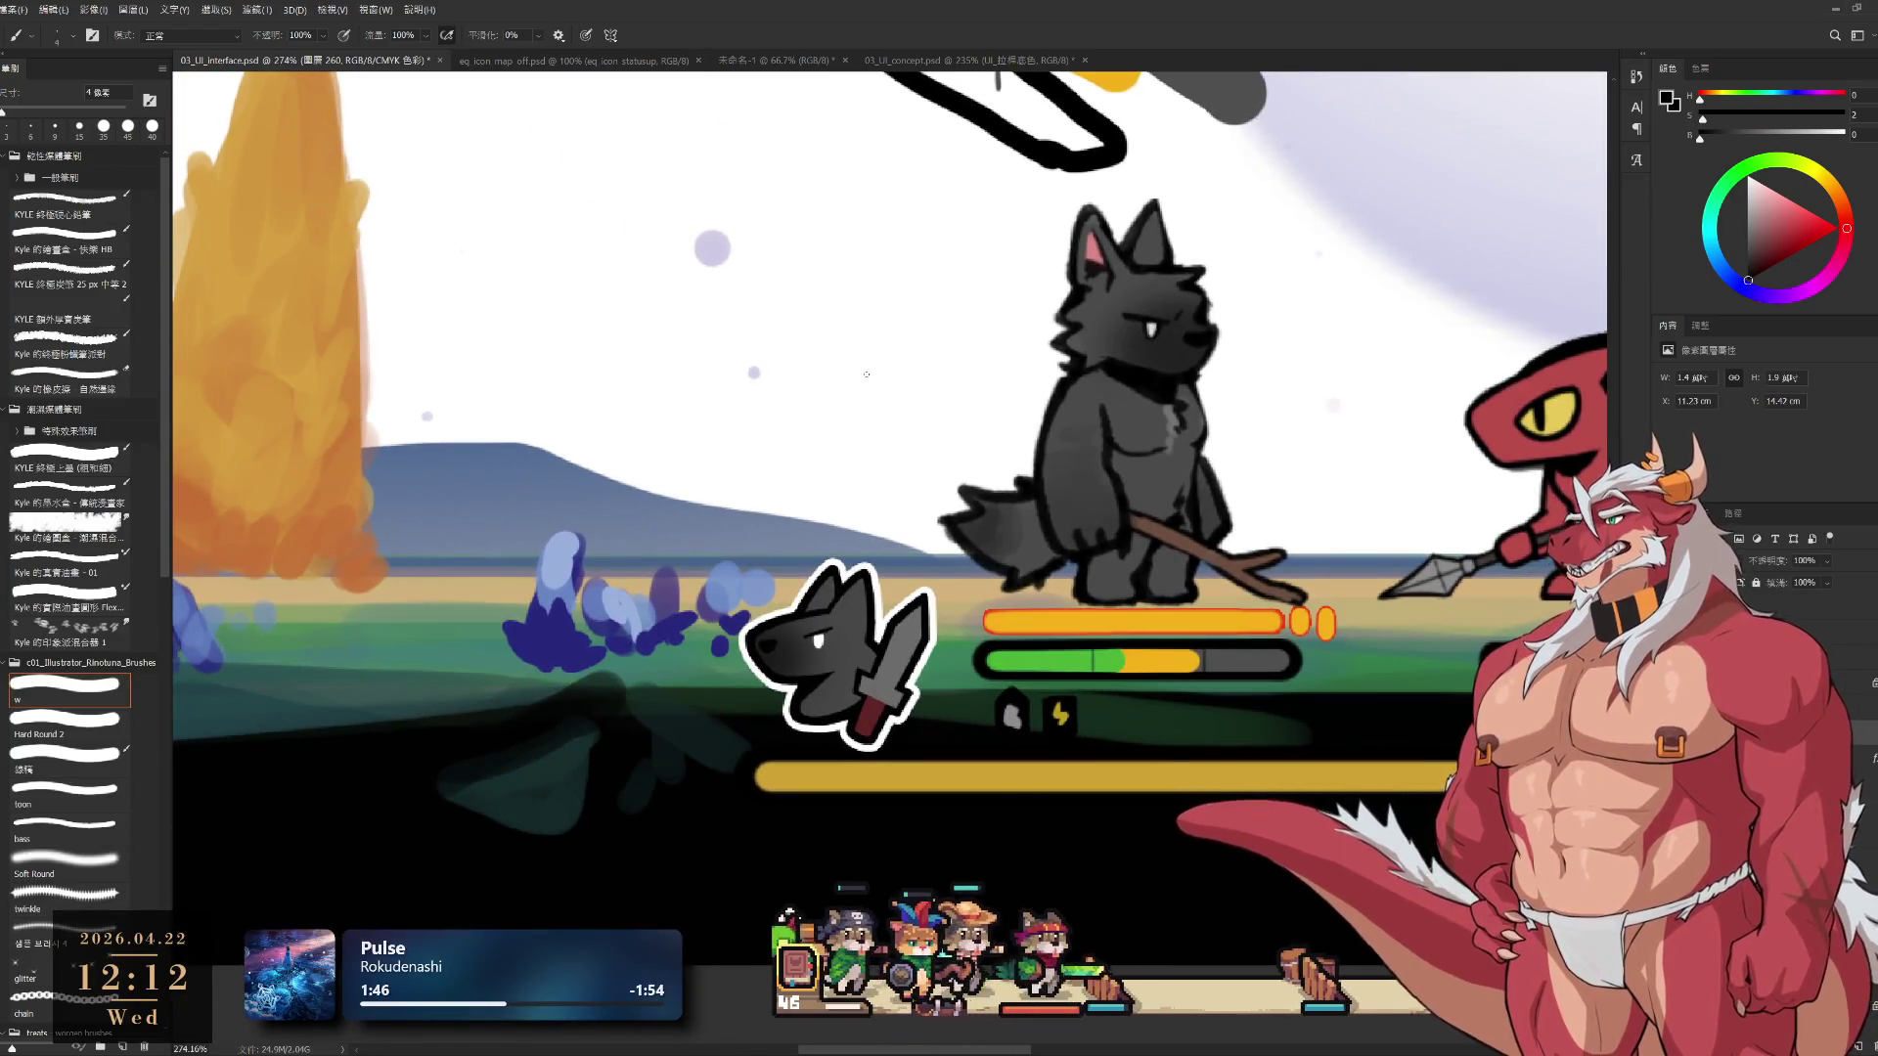
# Handwrite 30↓ and 70↑ above the wolf's bars with a slightly larger brush
pyautogui.press(']')
pyautogui.moveTo(849, 368); pyautogui.dragTo(838, 398)
pyautogui.hotkey('ctrl', 'z')
pyautogui.moveTo(873, 376); pyautogui.dragTo(963, 398)
pyautogui.moveTo(1001, 373); pyautogui.dragTo(1000, 374)
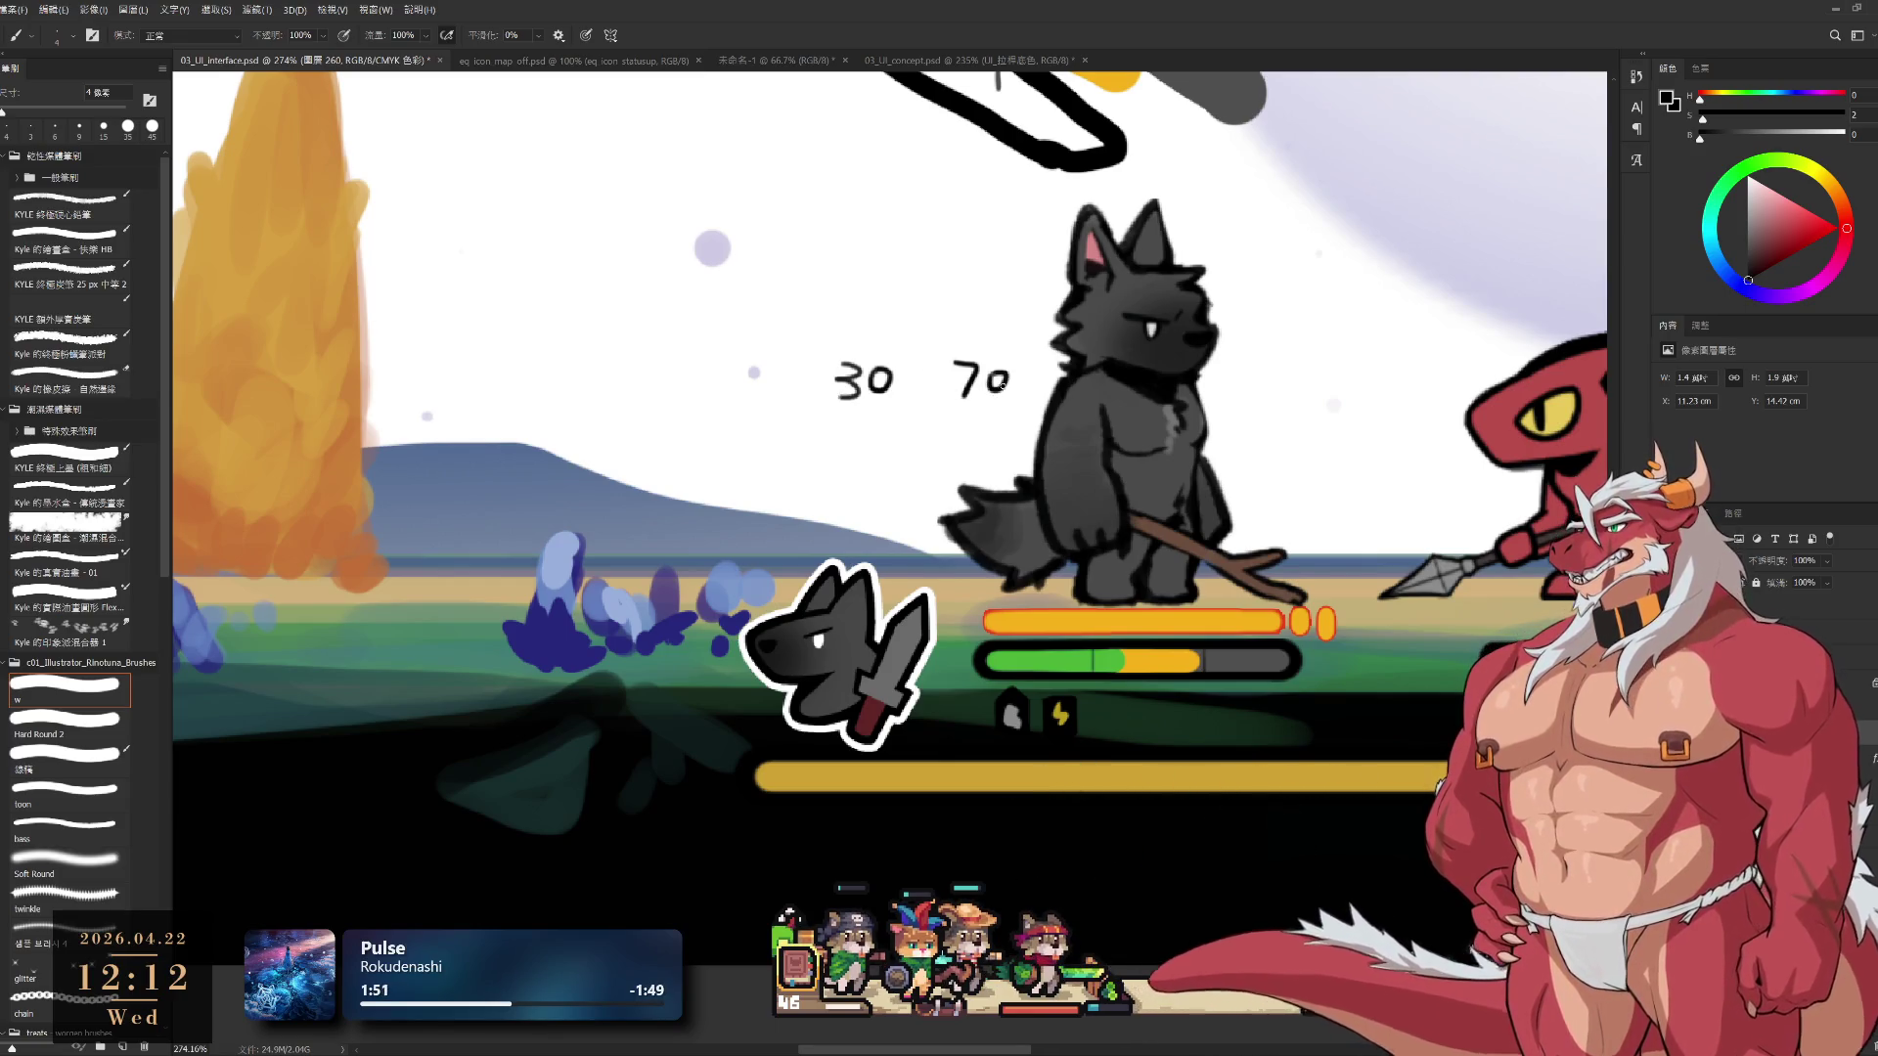
pyautogui.hotkey('ctrl', 'z')
pyautogui.moveTo(1024, 391); pyautogui.dragTo(1025, 360)
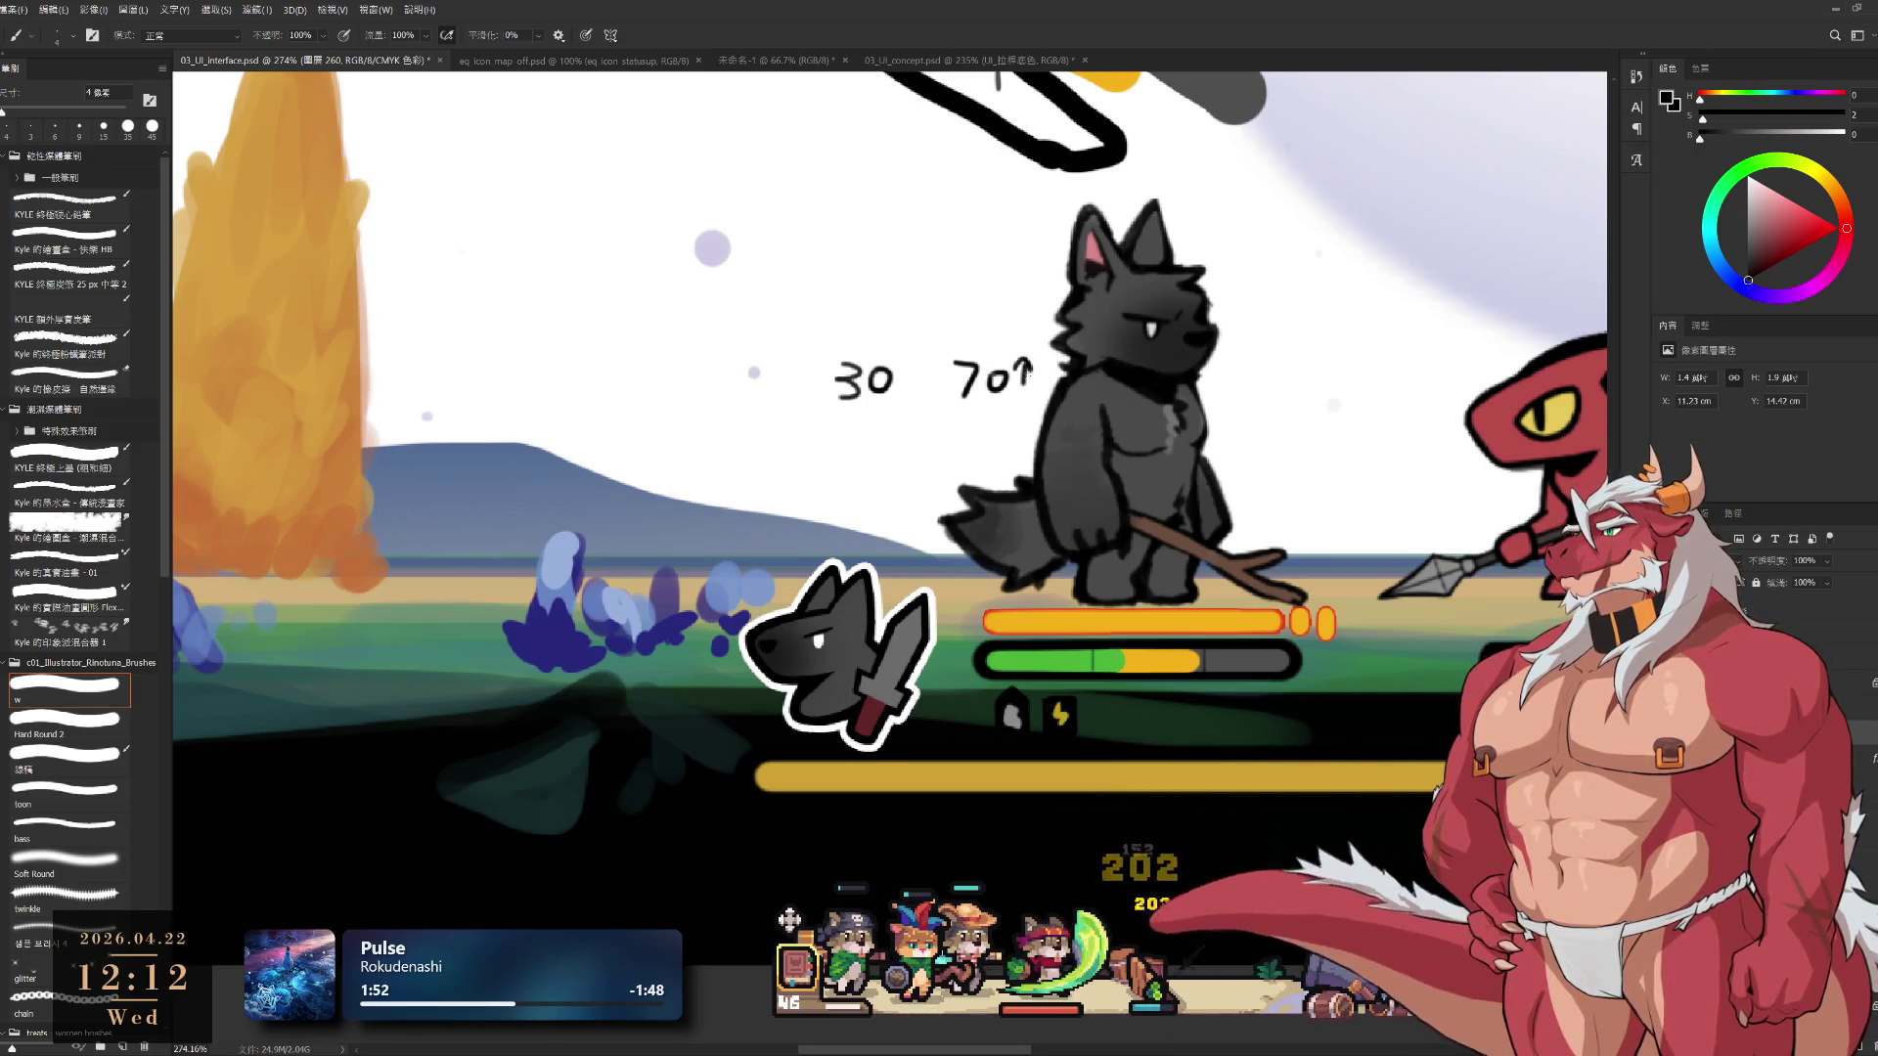
pyautogui.moveTo(907, 371); pyautogui.dragTo(910, 398)
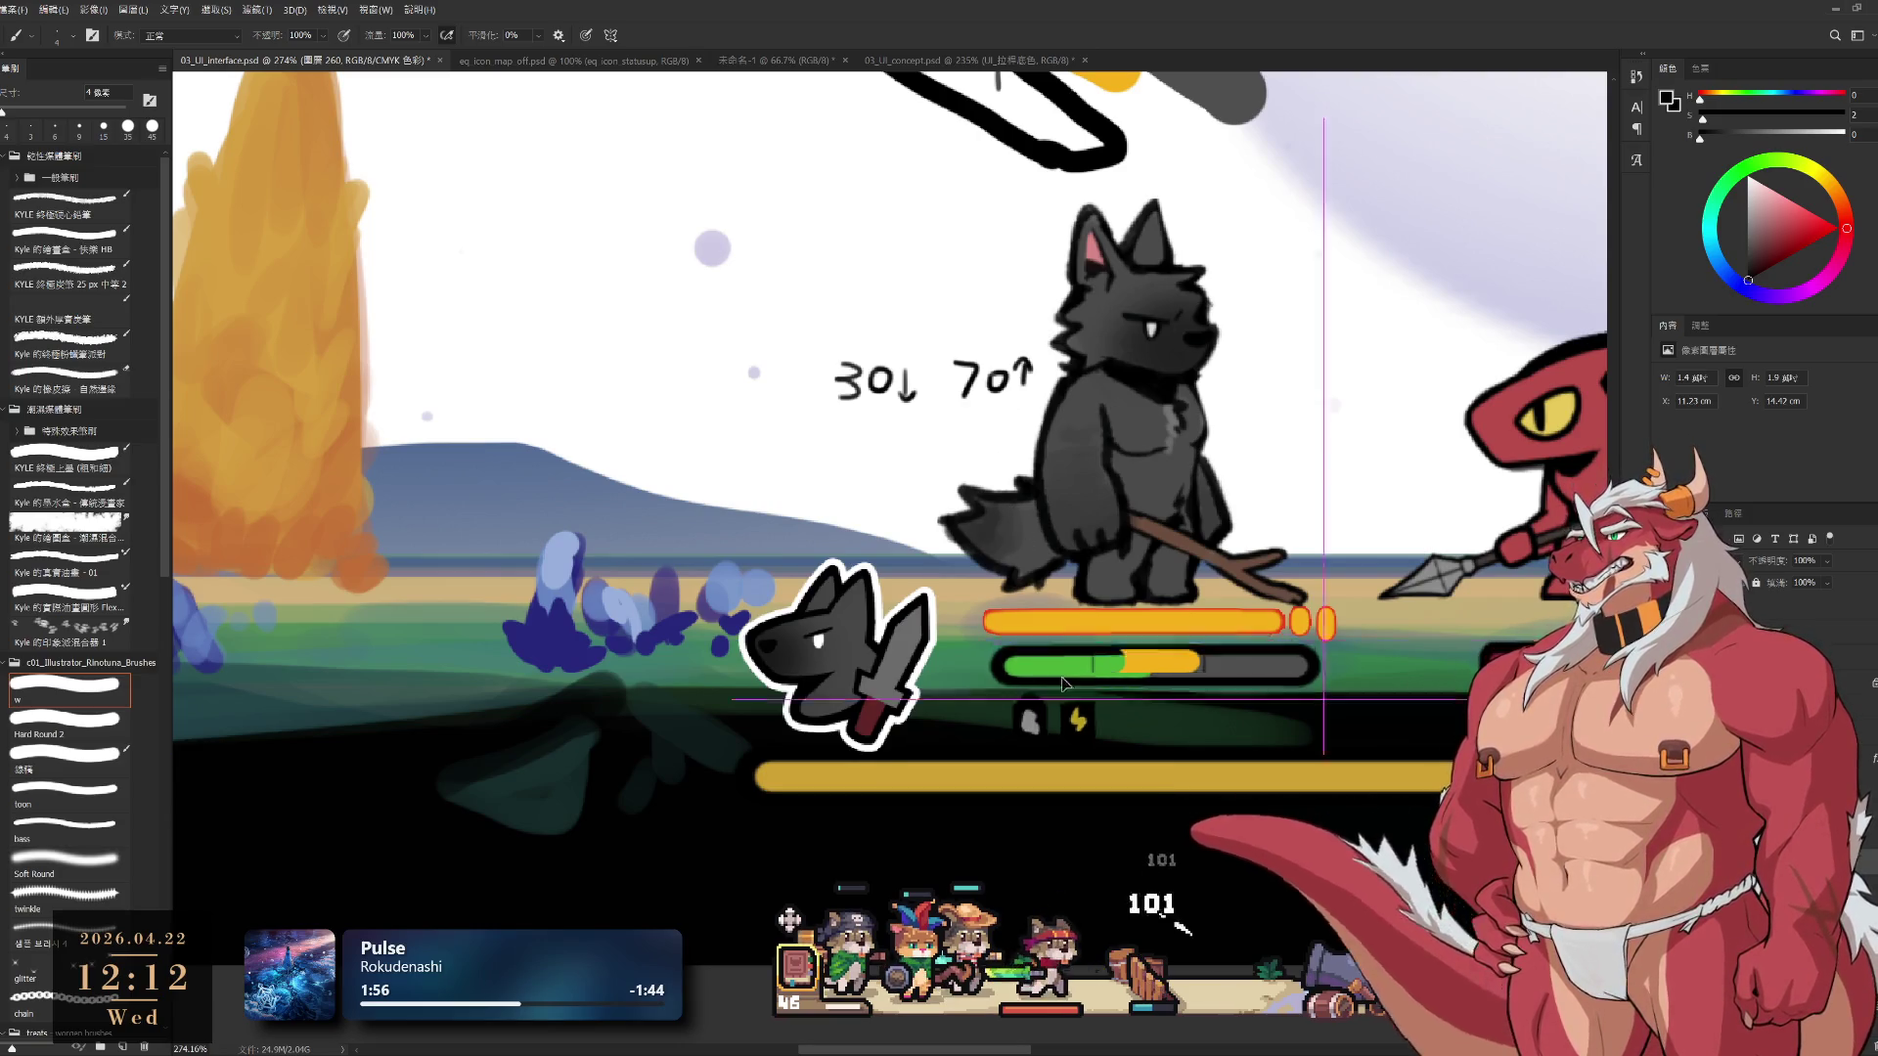
# Switch to another layer, pan to the bar sketch, and lasso the handwritten numbers
pyautogui.keyDown('ctrl'); pyautogui.click(1086, 664); pyautogui.keyUp('ctrl')
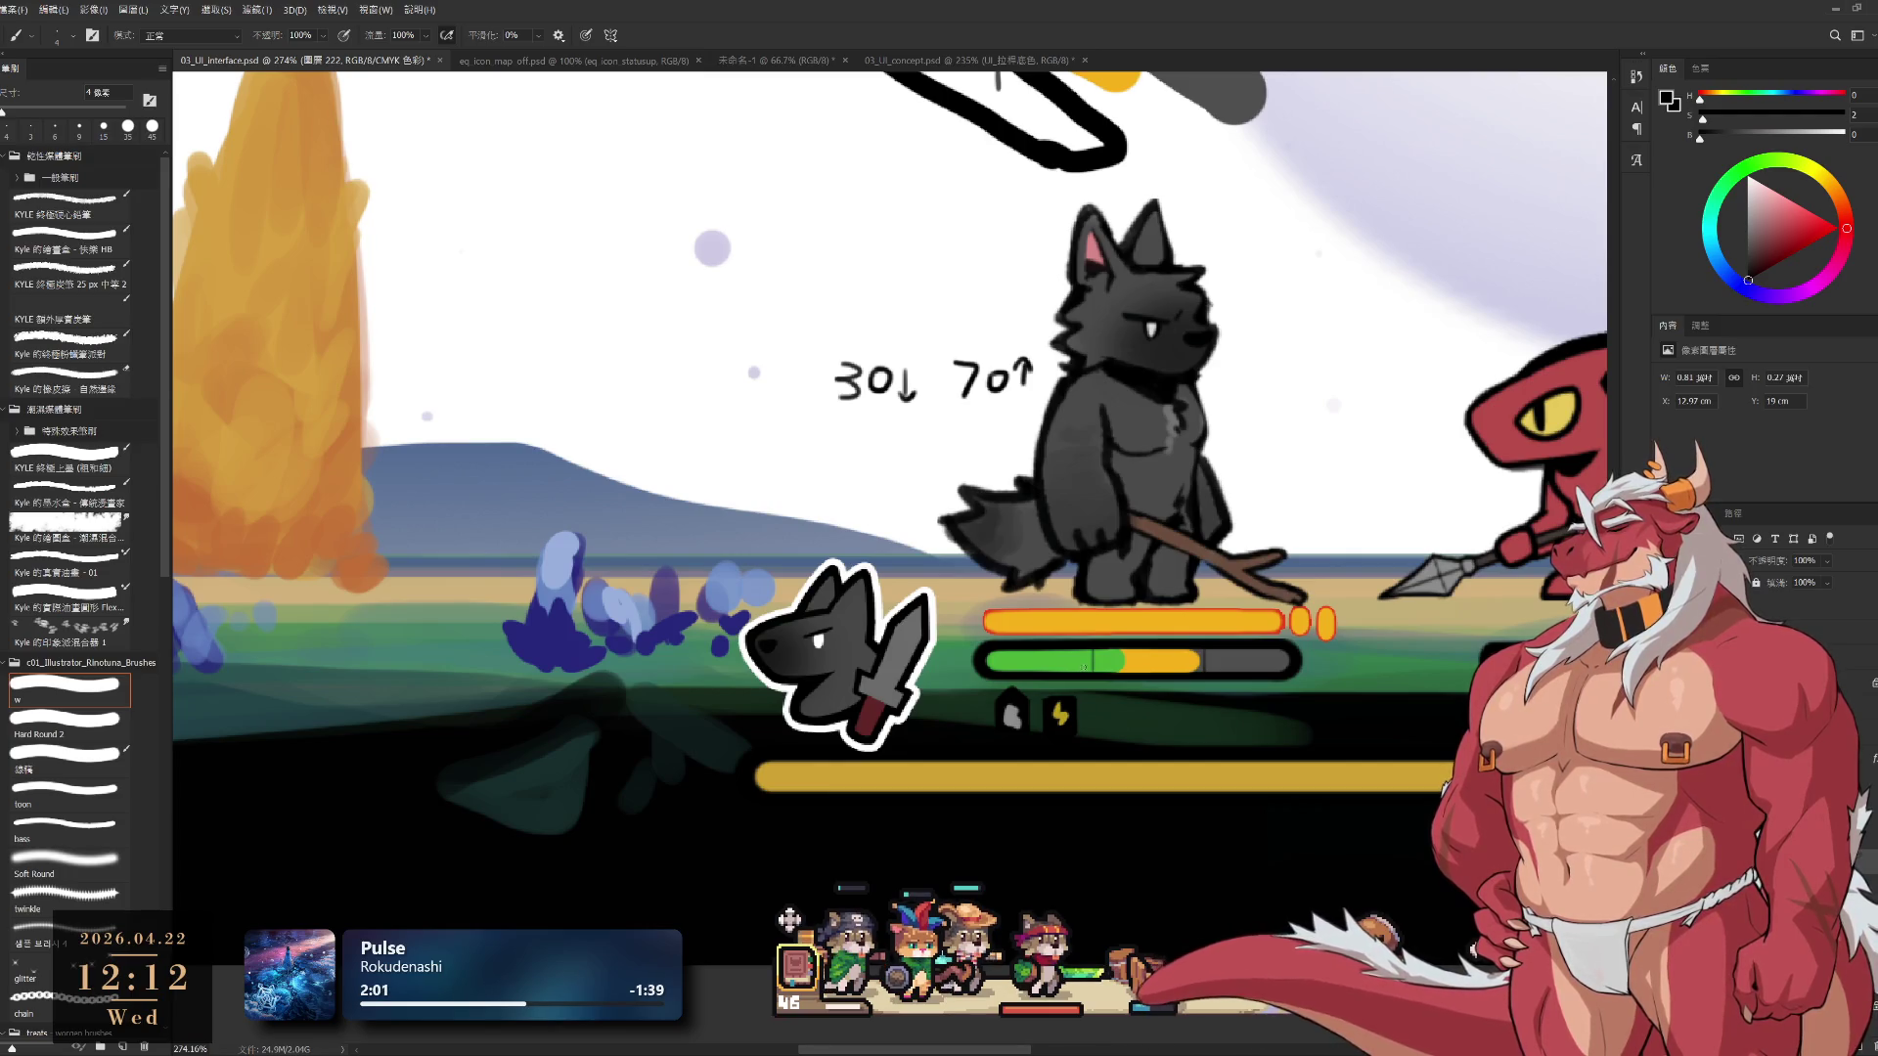
pyautogui.moveTo(955, 476); pyautogui.dragTo(924, 611)
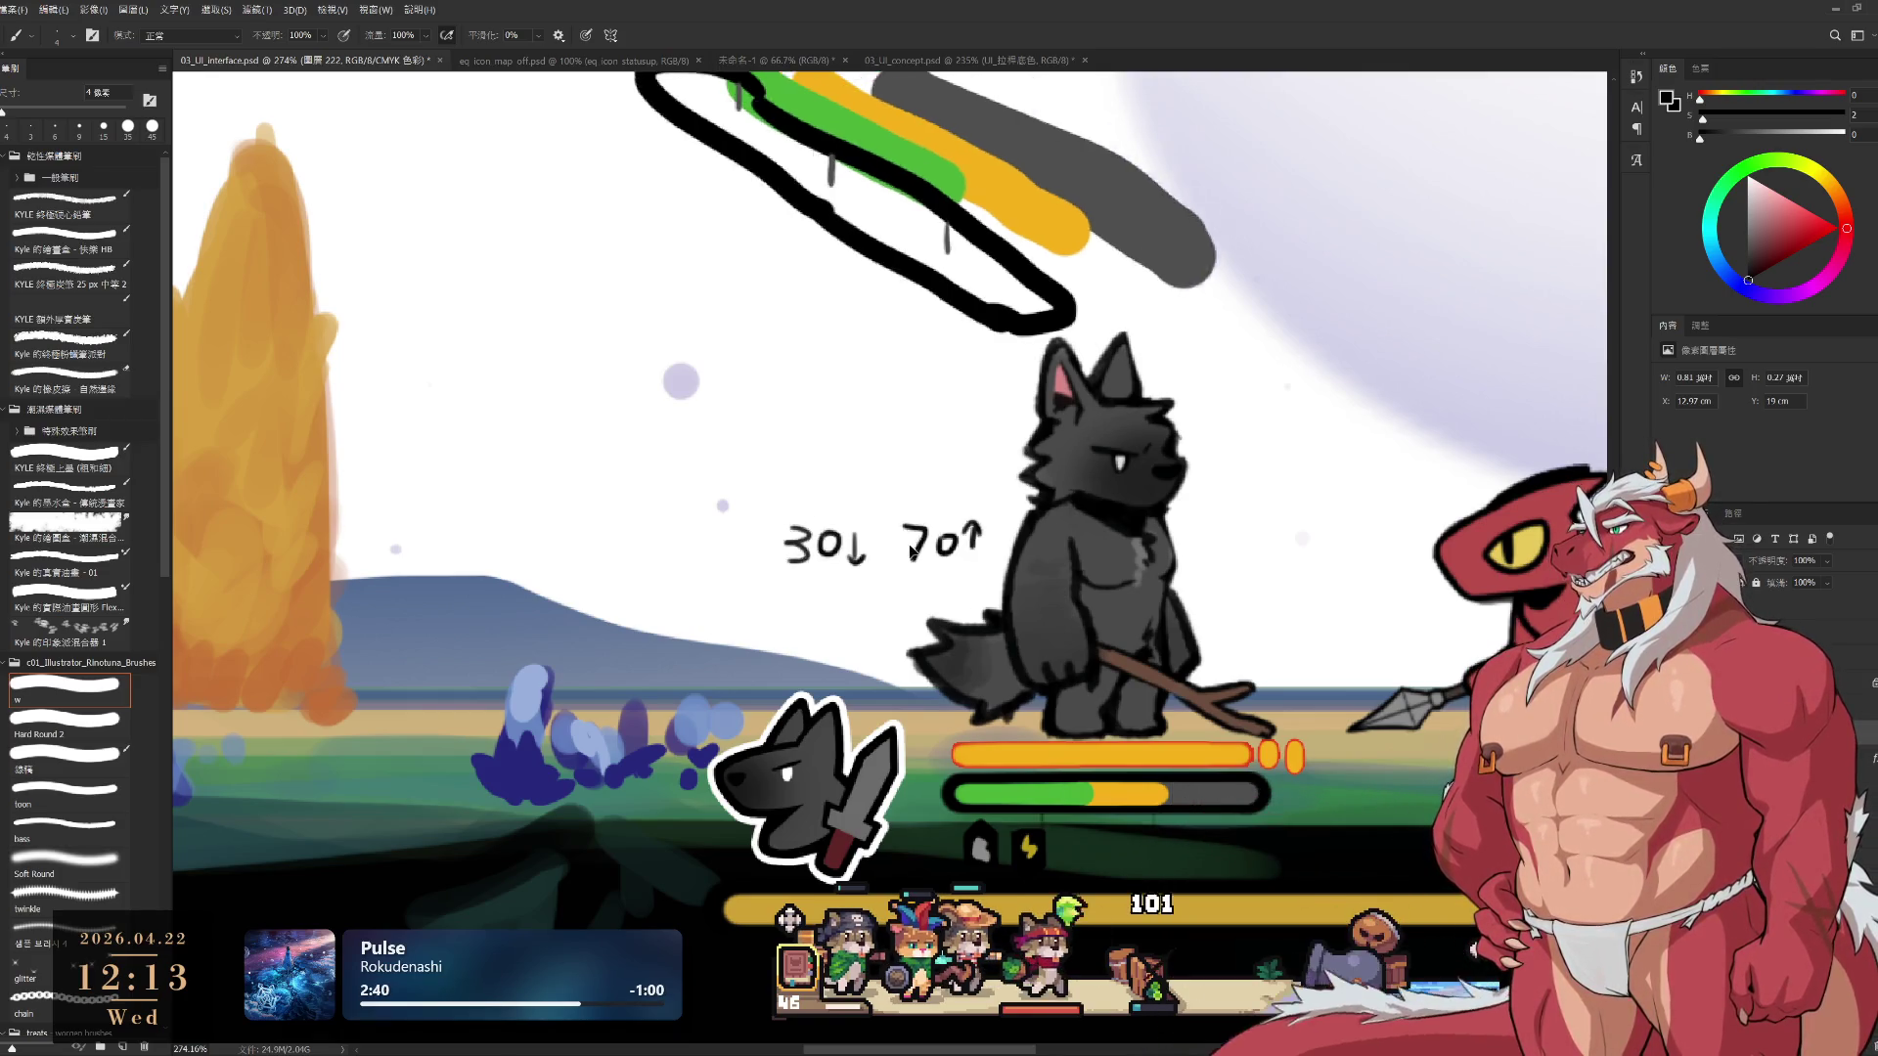
pyautogui.press('l')
pyautogui.moveTo(942, 434)
pyautogui.mouseDown()
pyautogui.moveTo(830, 643)
pyautogui.moveTo(1018, 547)
pyautogui.mouseUp()
# Move the lassoed note to the left and erase its 70↑ part
pyautogui.moveTo(900, 508); pyautogui.dragTo(714, 485)
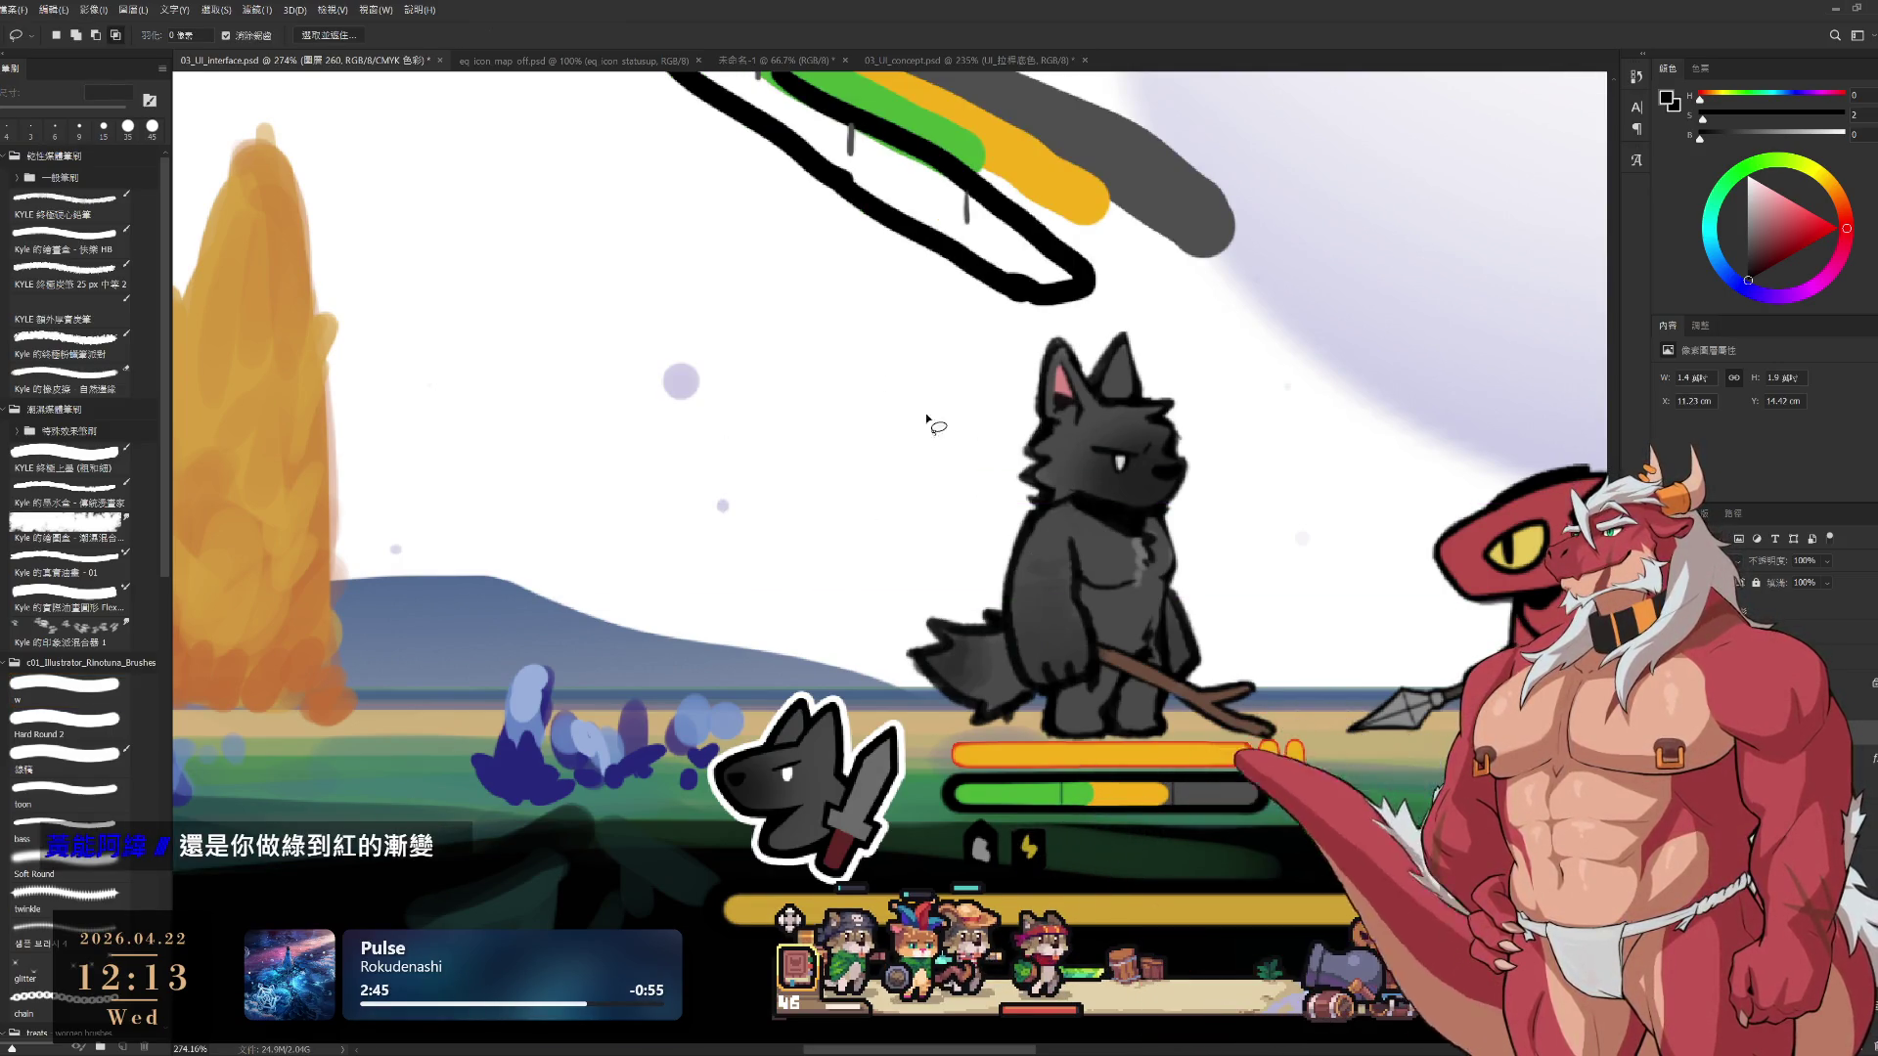
pyautogui.press('Delete')
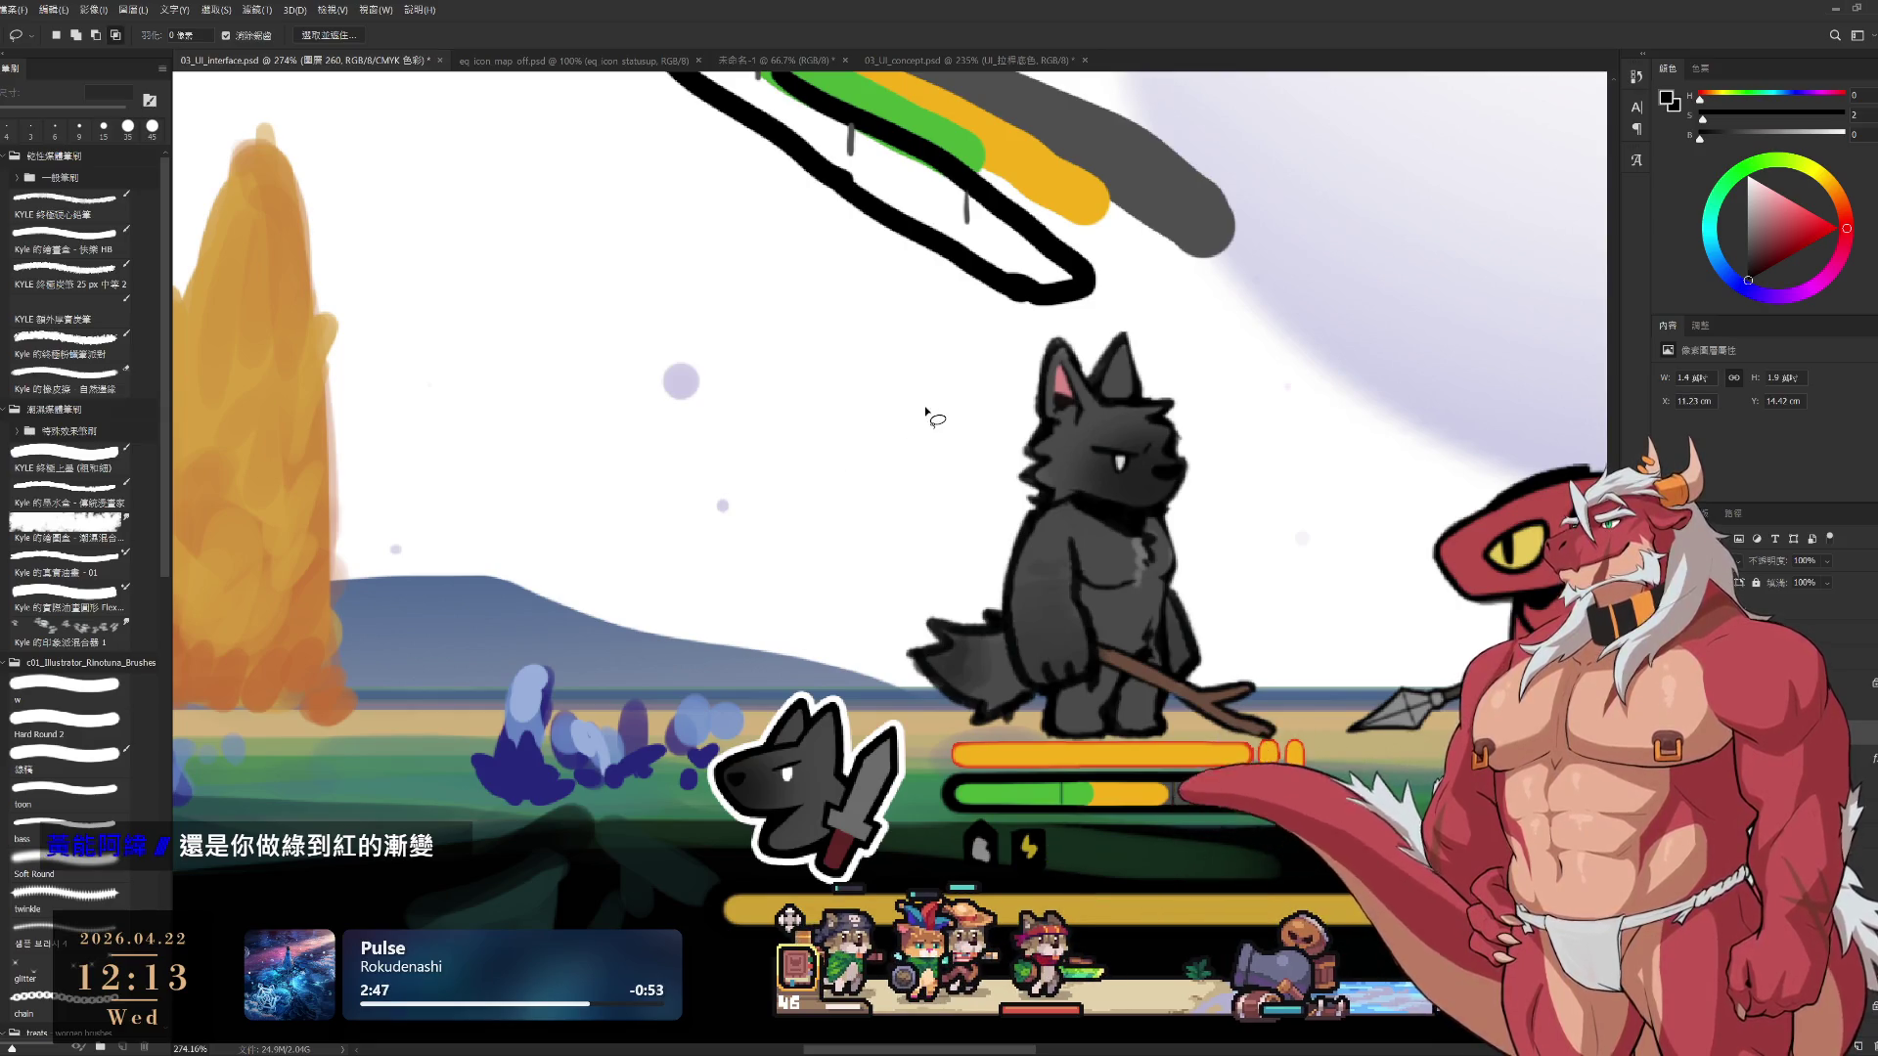
pyautogui.hotkey('ctrl', 'z')
pyautogui.press('e')
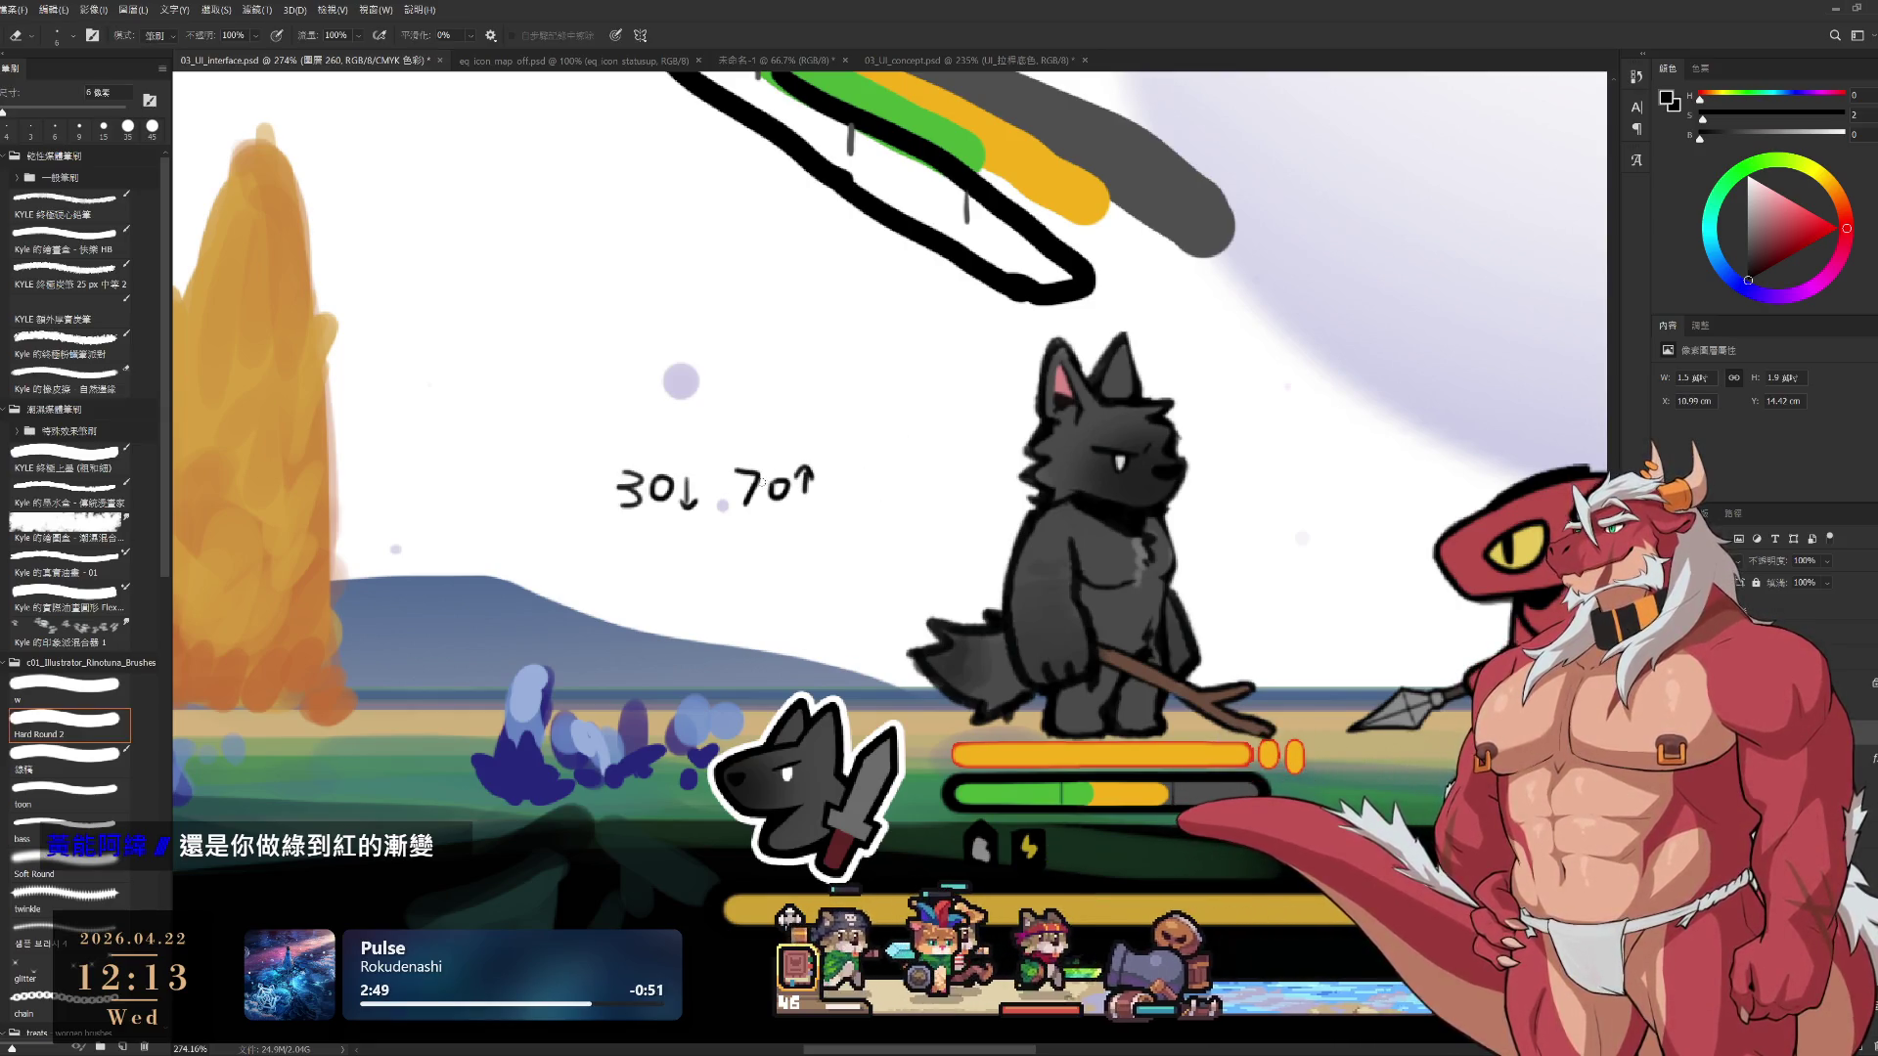
pyautogui.moveTo(771, 483)
pyautogui.mouseDown()
pyautogui.moveTo(749, 494)
pyautogui.moveTo(864, 481)
pyautogui.mouseUp()
# Brush /00 after the slash and a small wavy line between the numbers
pyautogui.press('b')
pyautogui.moveTo(898, 478); pyautogui.dragTo(896, 481)
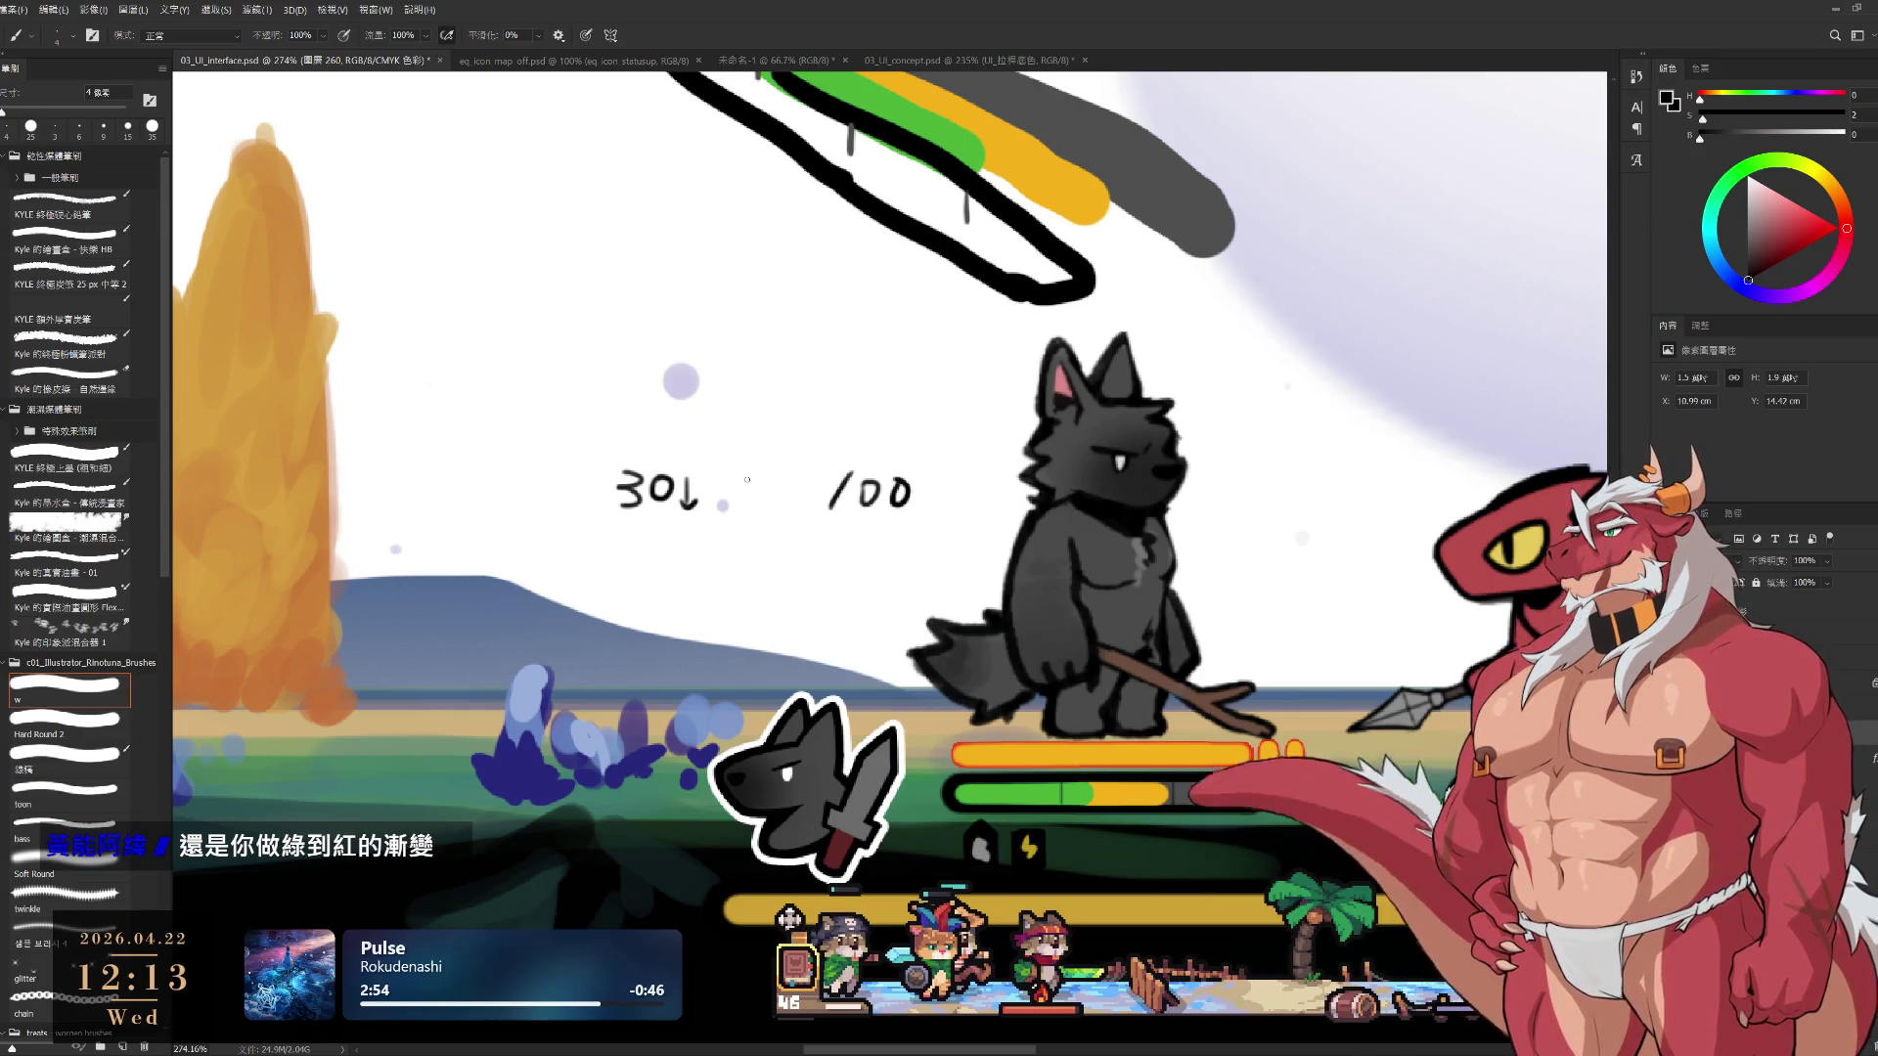
pyautogui.moveTo(704, 460); pyautogui.dragTo(822, 438)
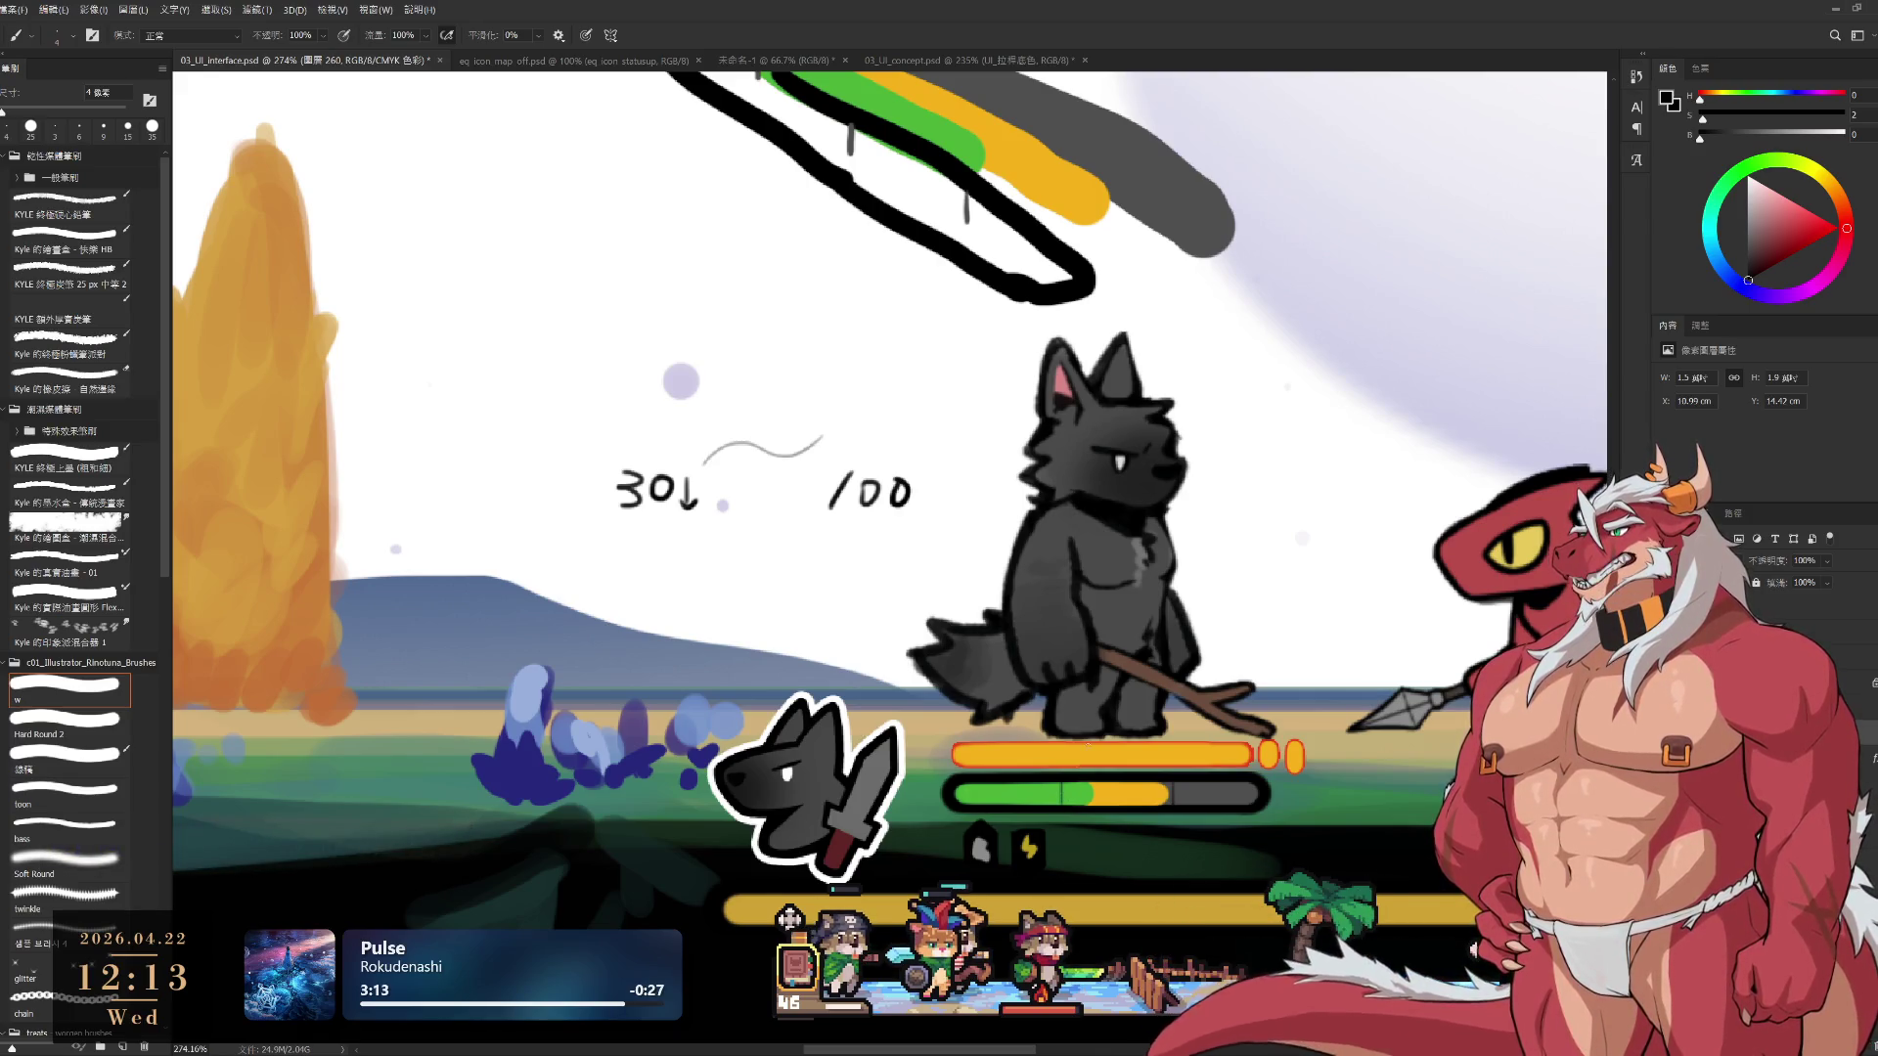
pyautogui.scroll(-5, 1103, 489)
pyautogui.moveTo(1103, 489); pyautogui.dragTo(1040, 583)
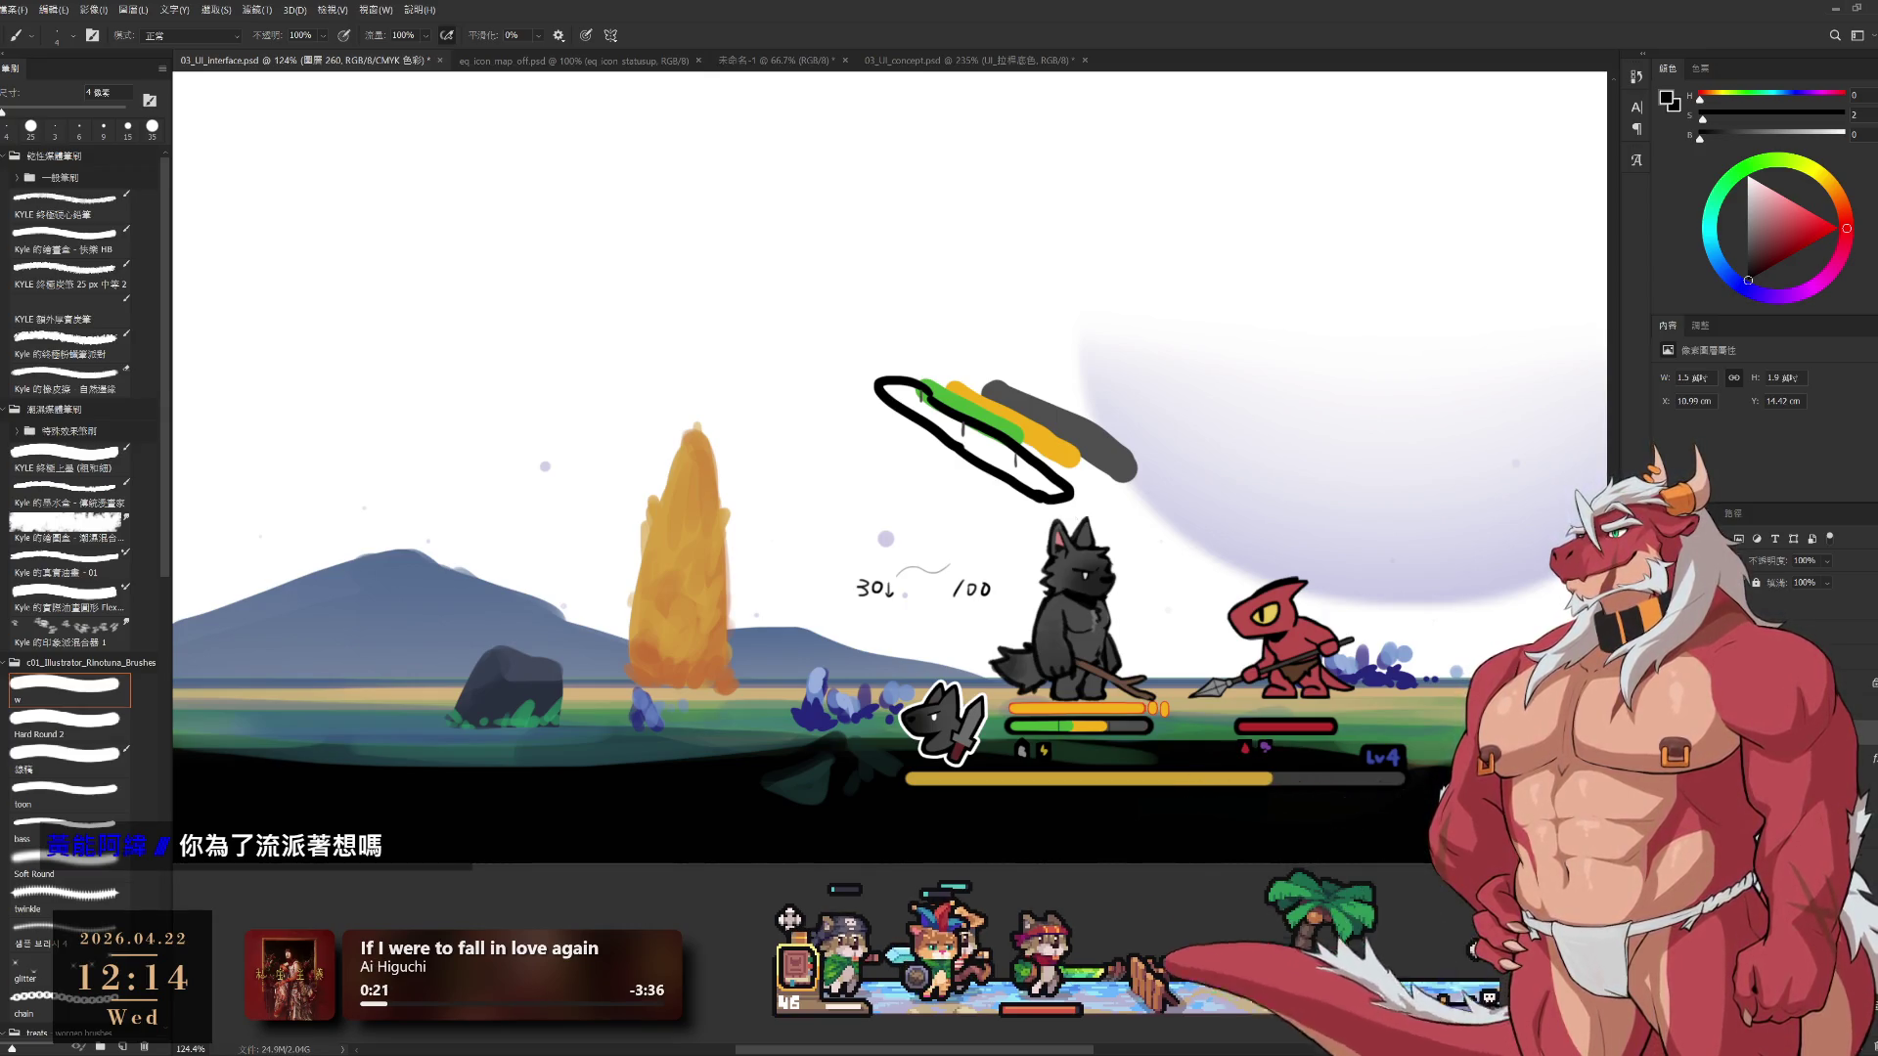
# Zoom in slightly and hide the orange bar layer over the wolf's green health bar
pyautogui.scroll(1, 1115, 624)
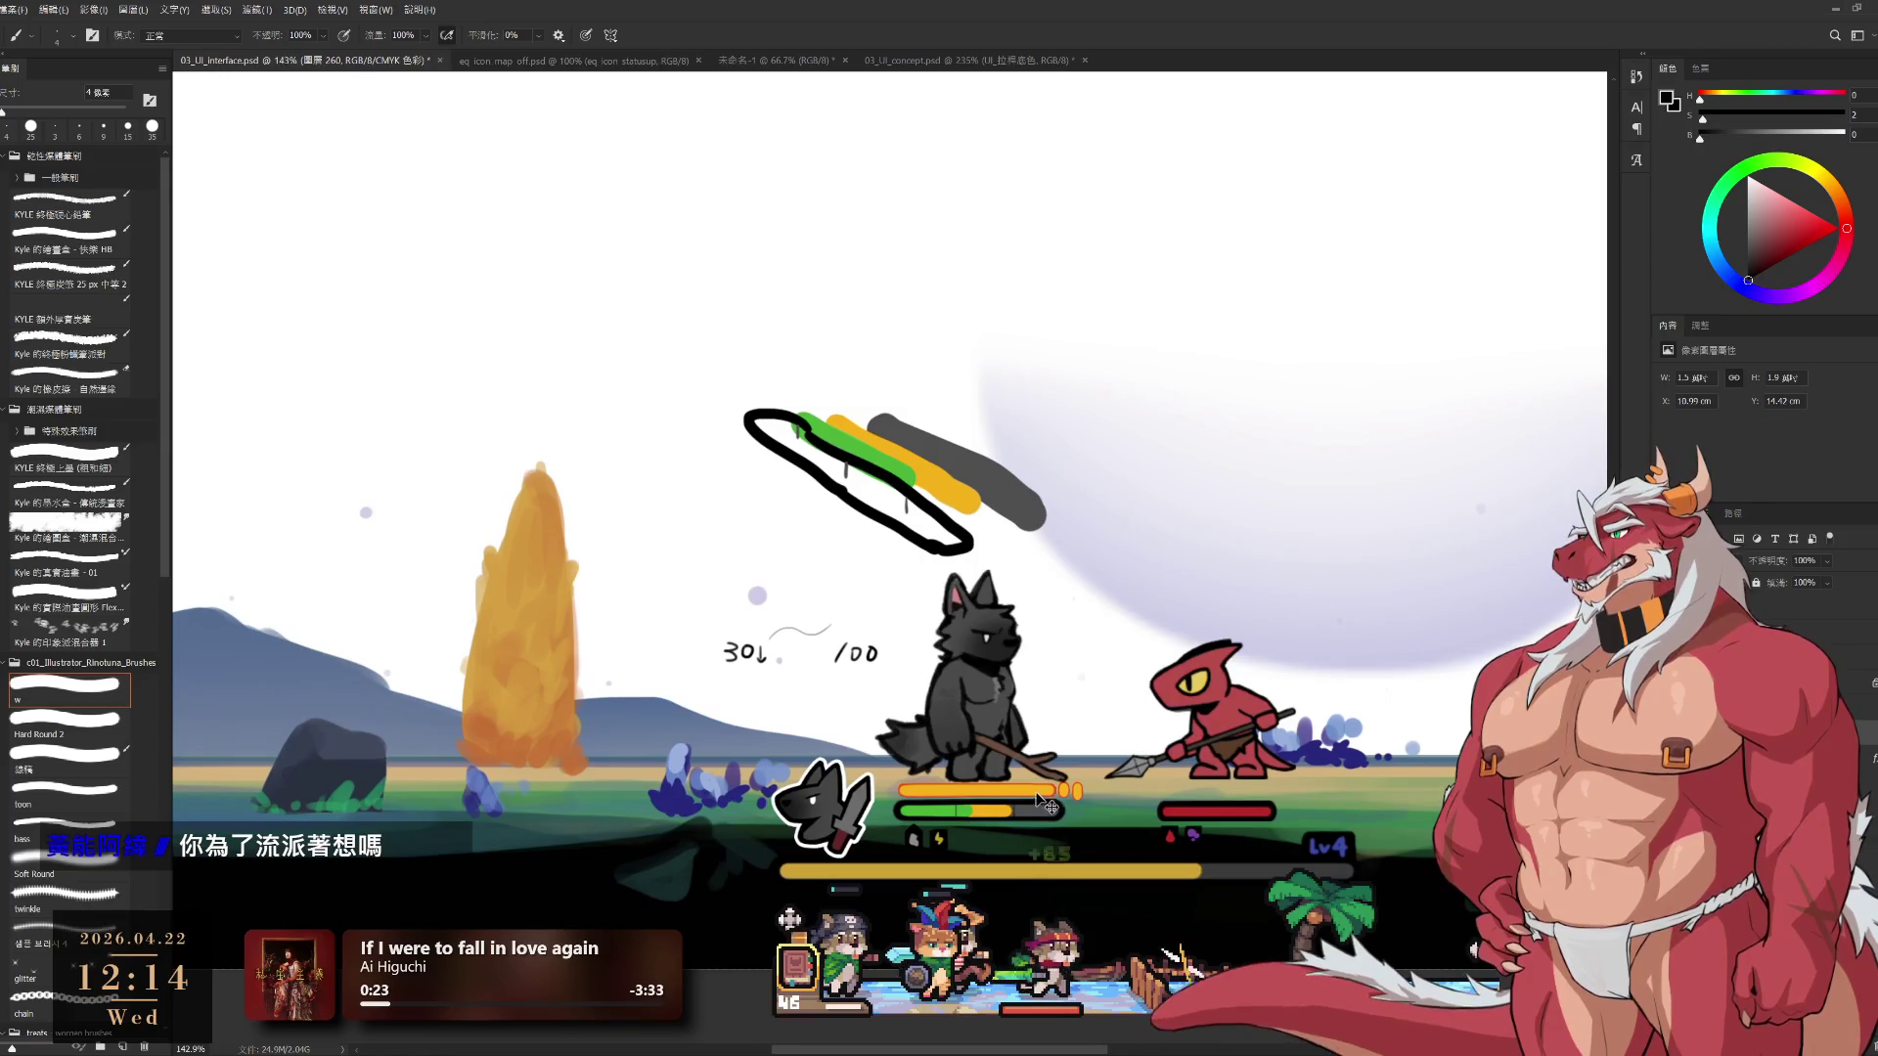
pyautogui.hotkey('ctrl', ',')
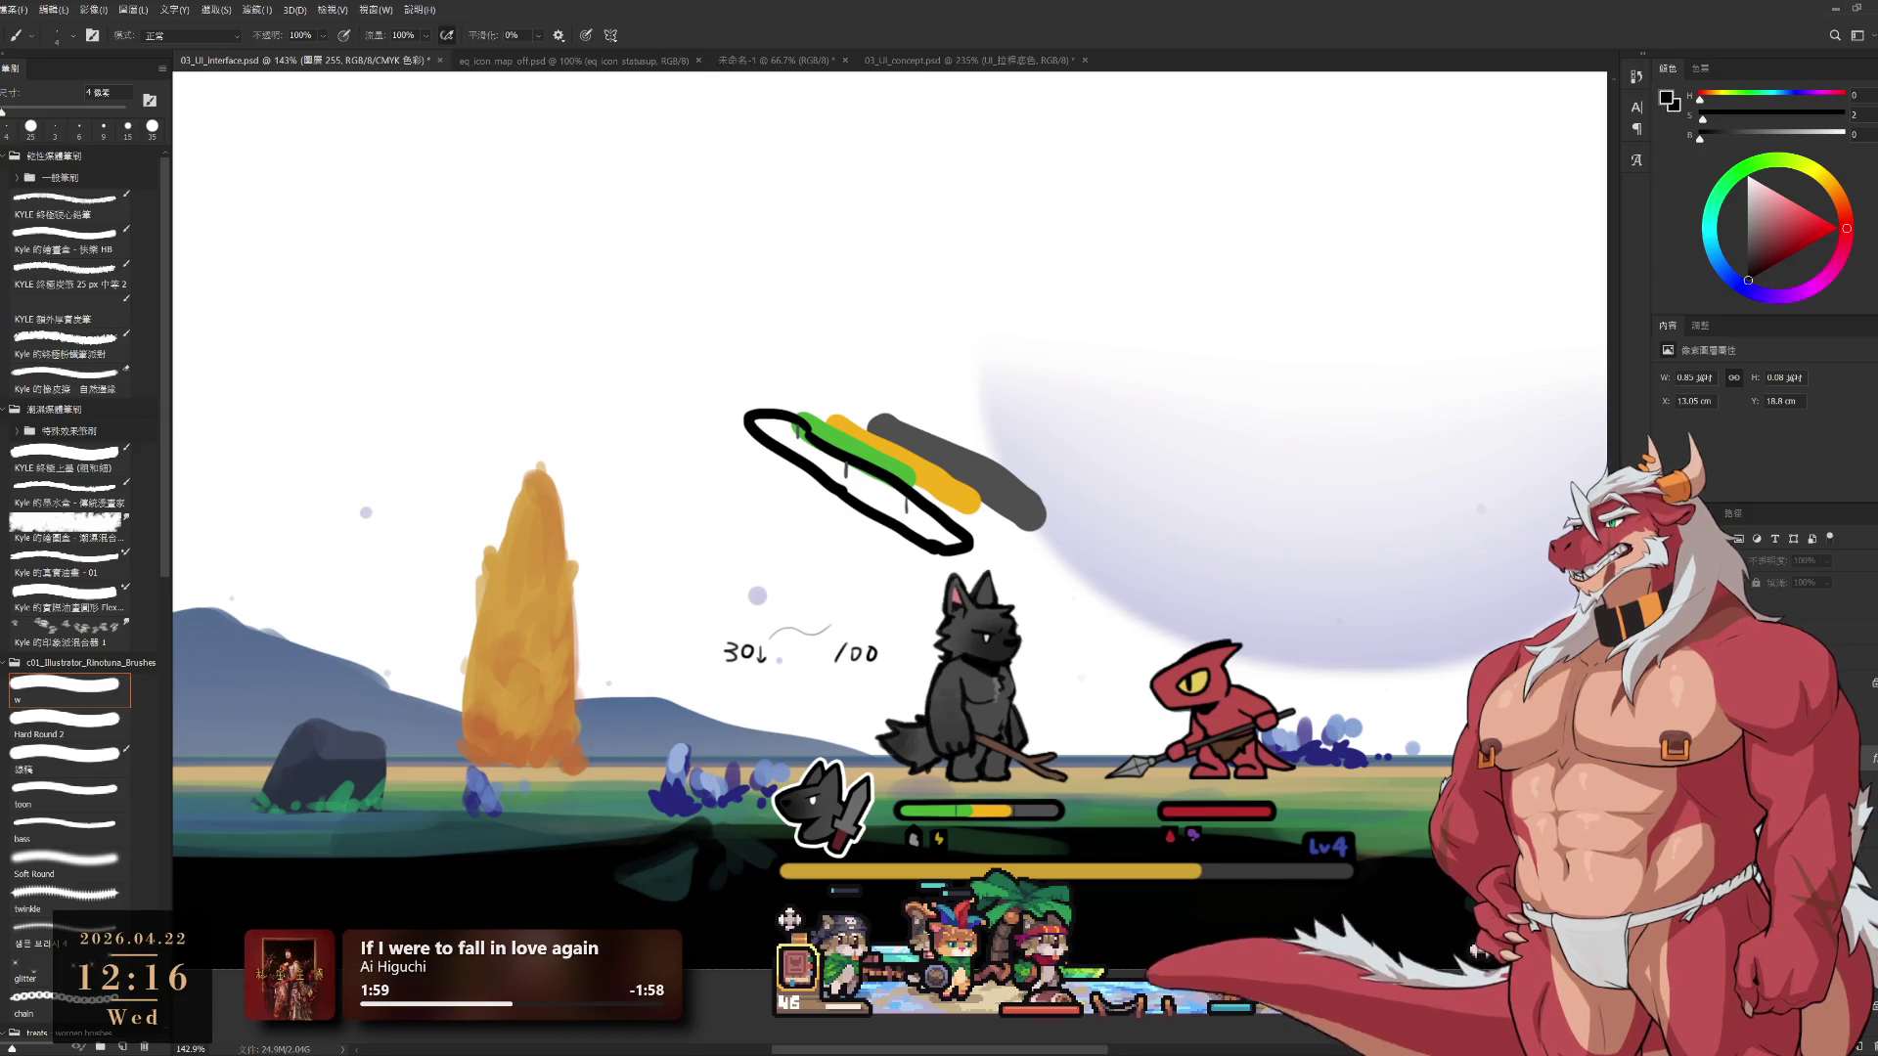
# Reframe the view on the wolf's bars and top sketches, then select the Soft Round brush preset
pyautogui.moveTo(1062, 822); pyautogui.dragTo(1136, 837)
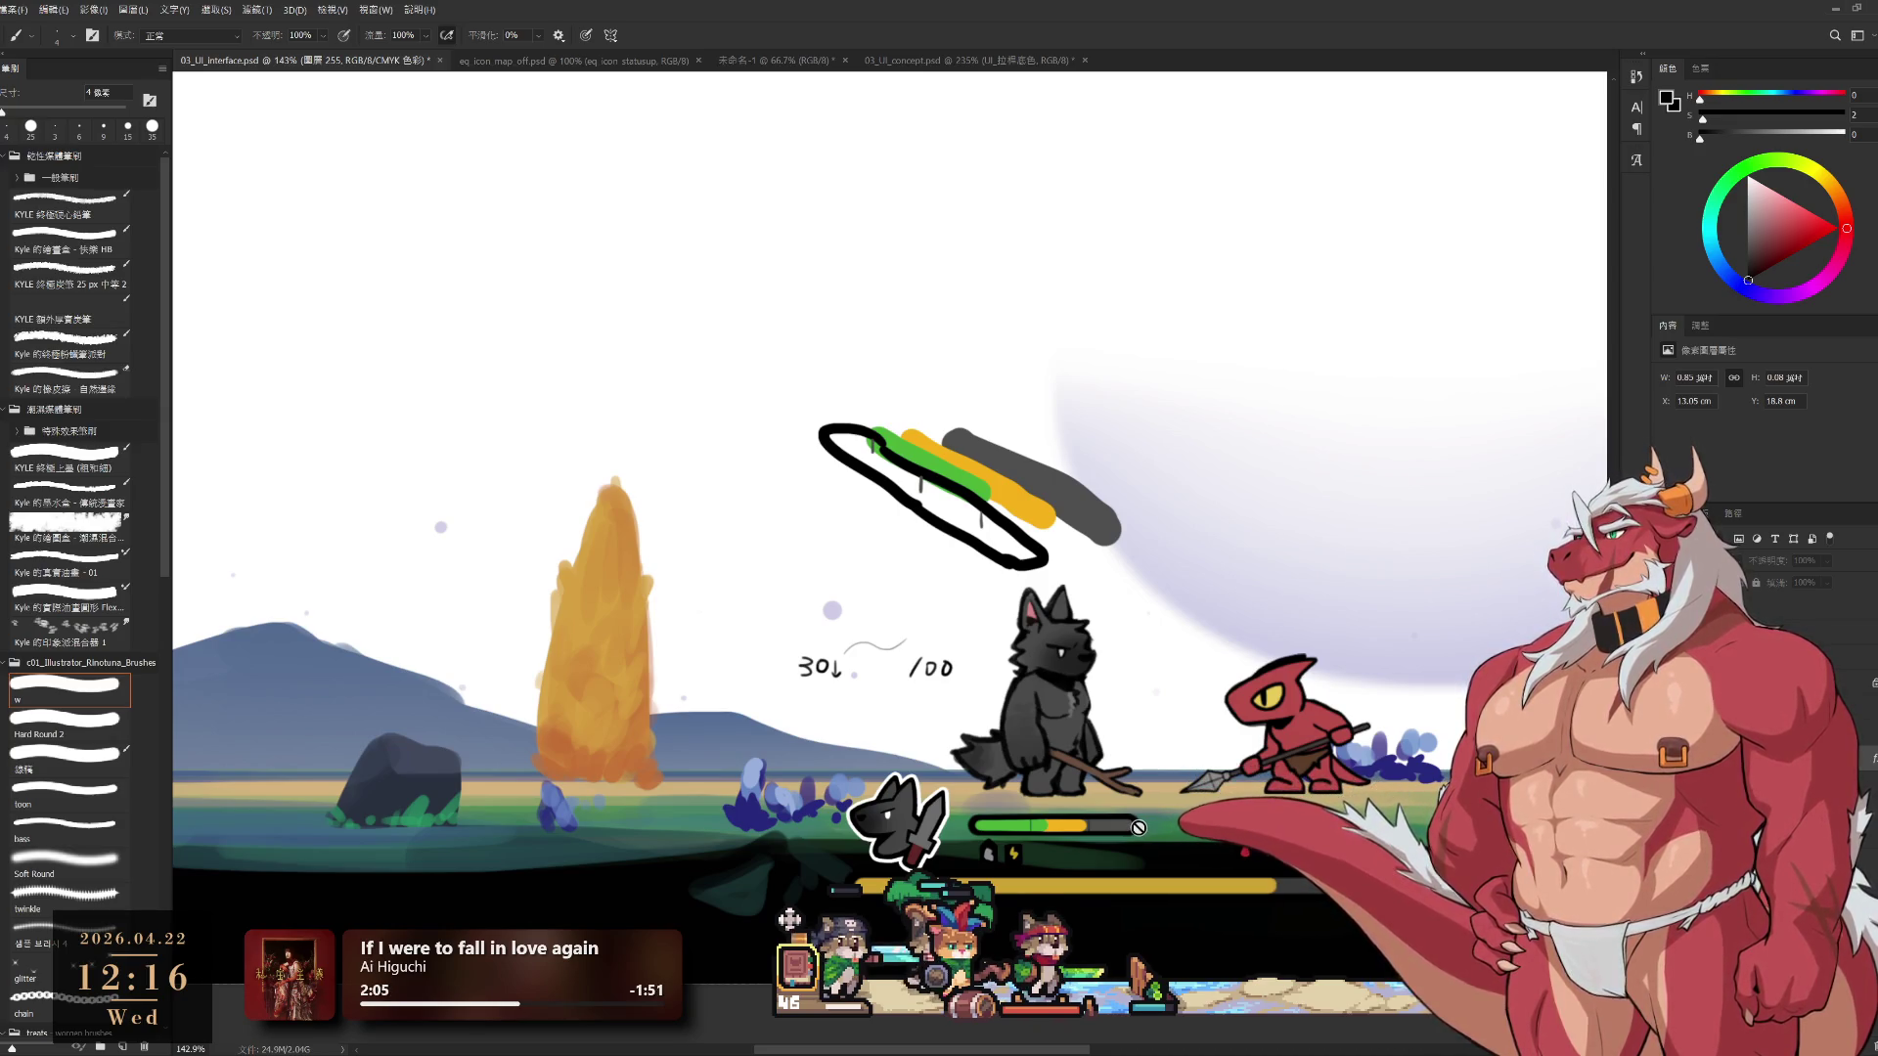
pyautogui.moveTo(1367, 792); pyautogui.dragTo(1313, 779)
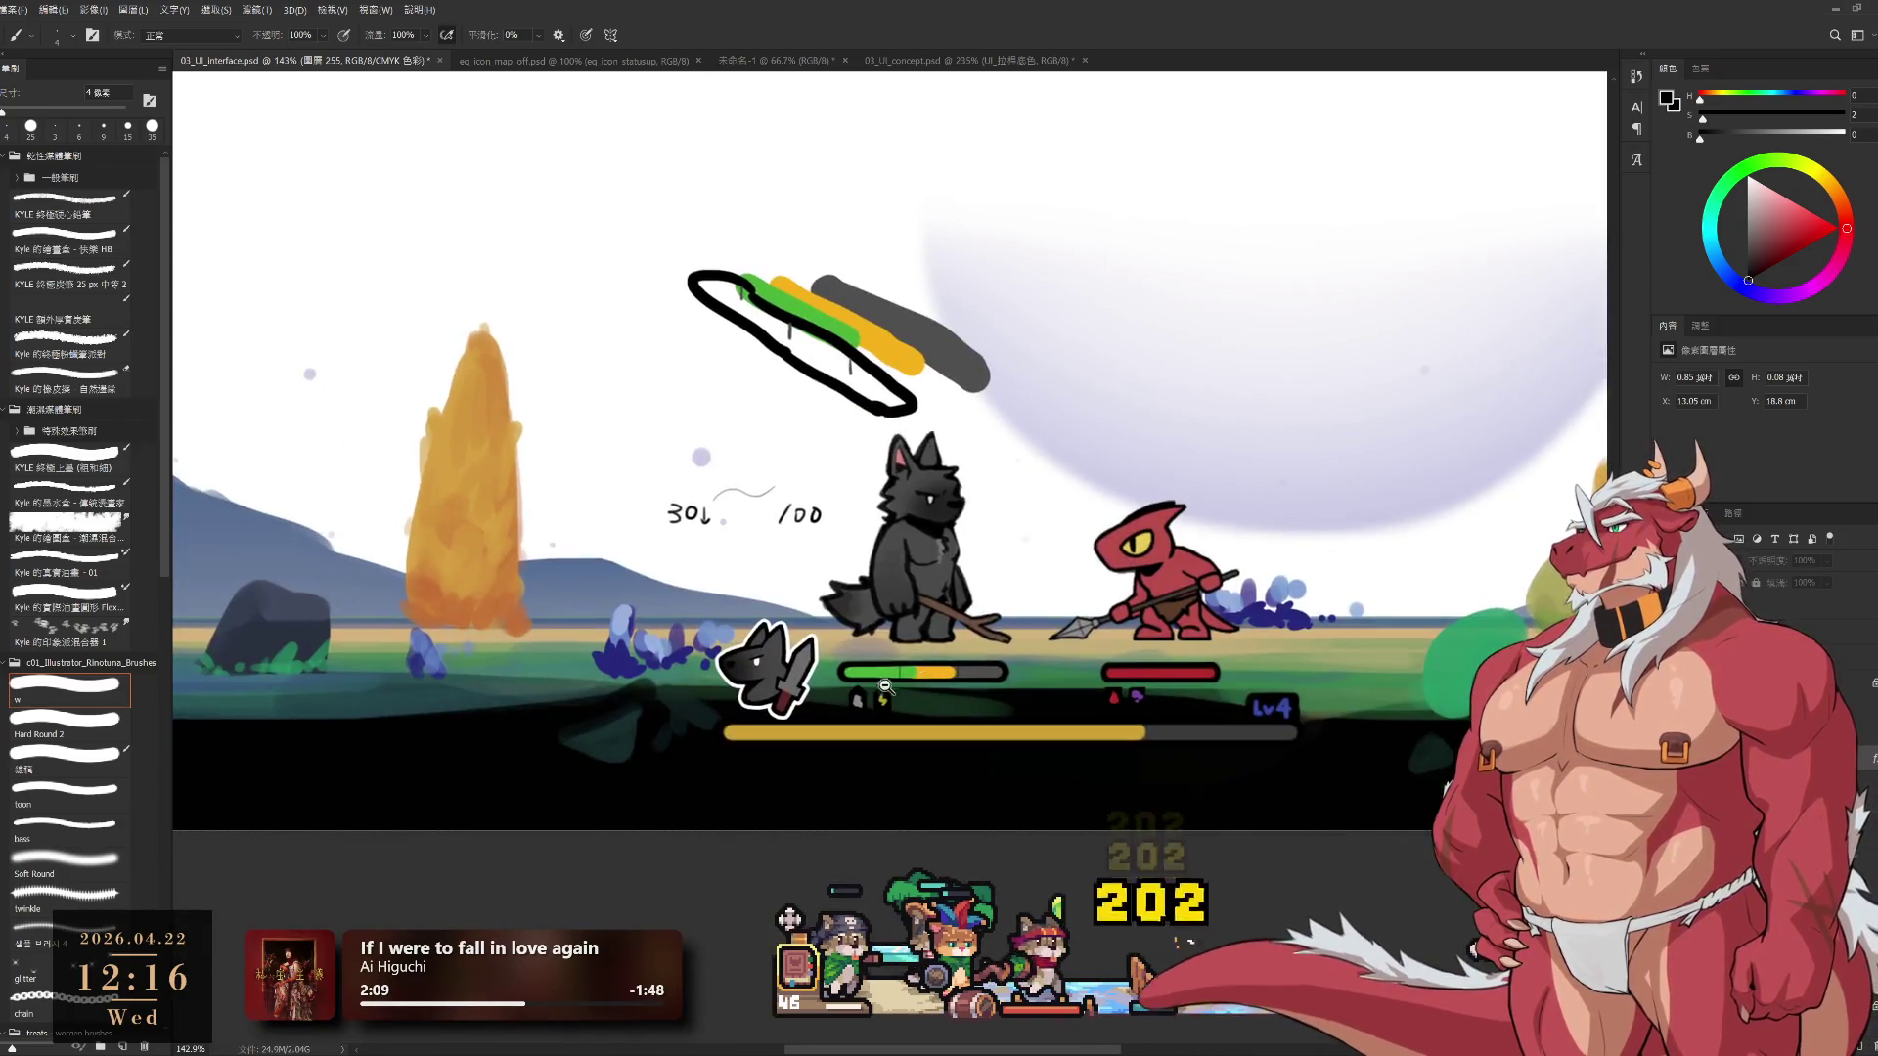
pyautogui.scroll(5, 948, 887)
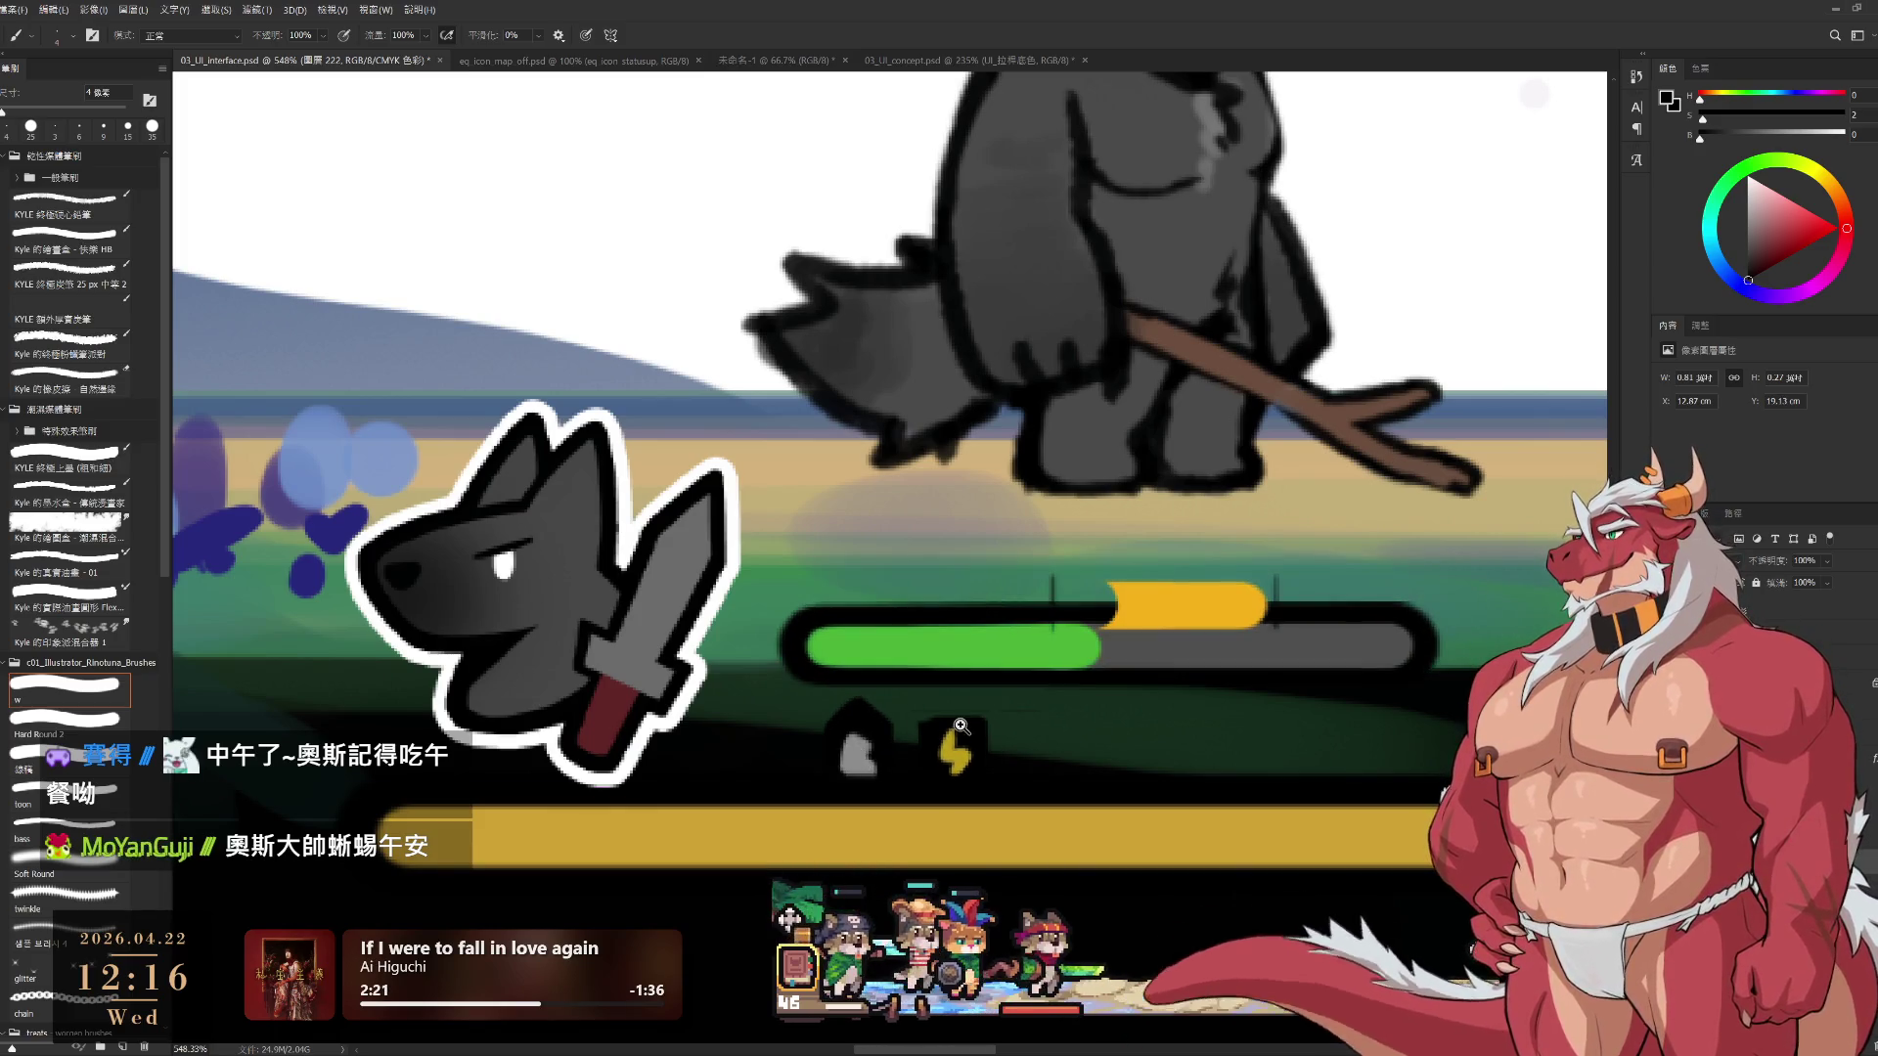
pyautogui.keyDown('alt'); pyautogui.click(1084, 694); pyautogui.keyUp('alt')
pyautogui.moveTo(1084, 693); pyautogui.dragTo(883, 745)
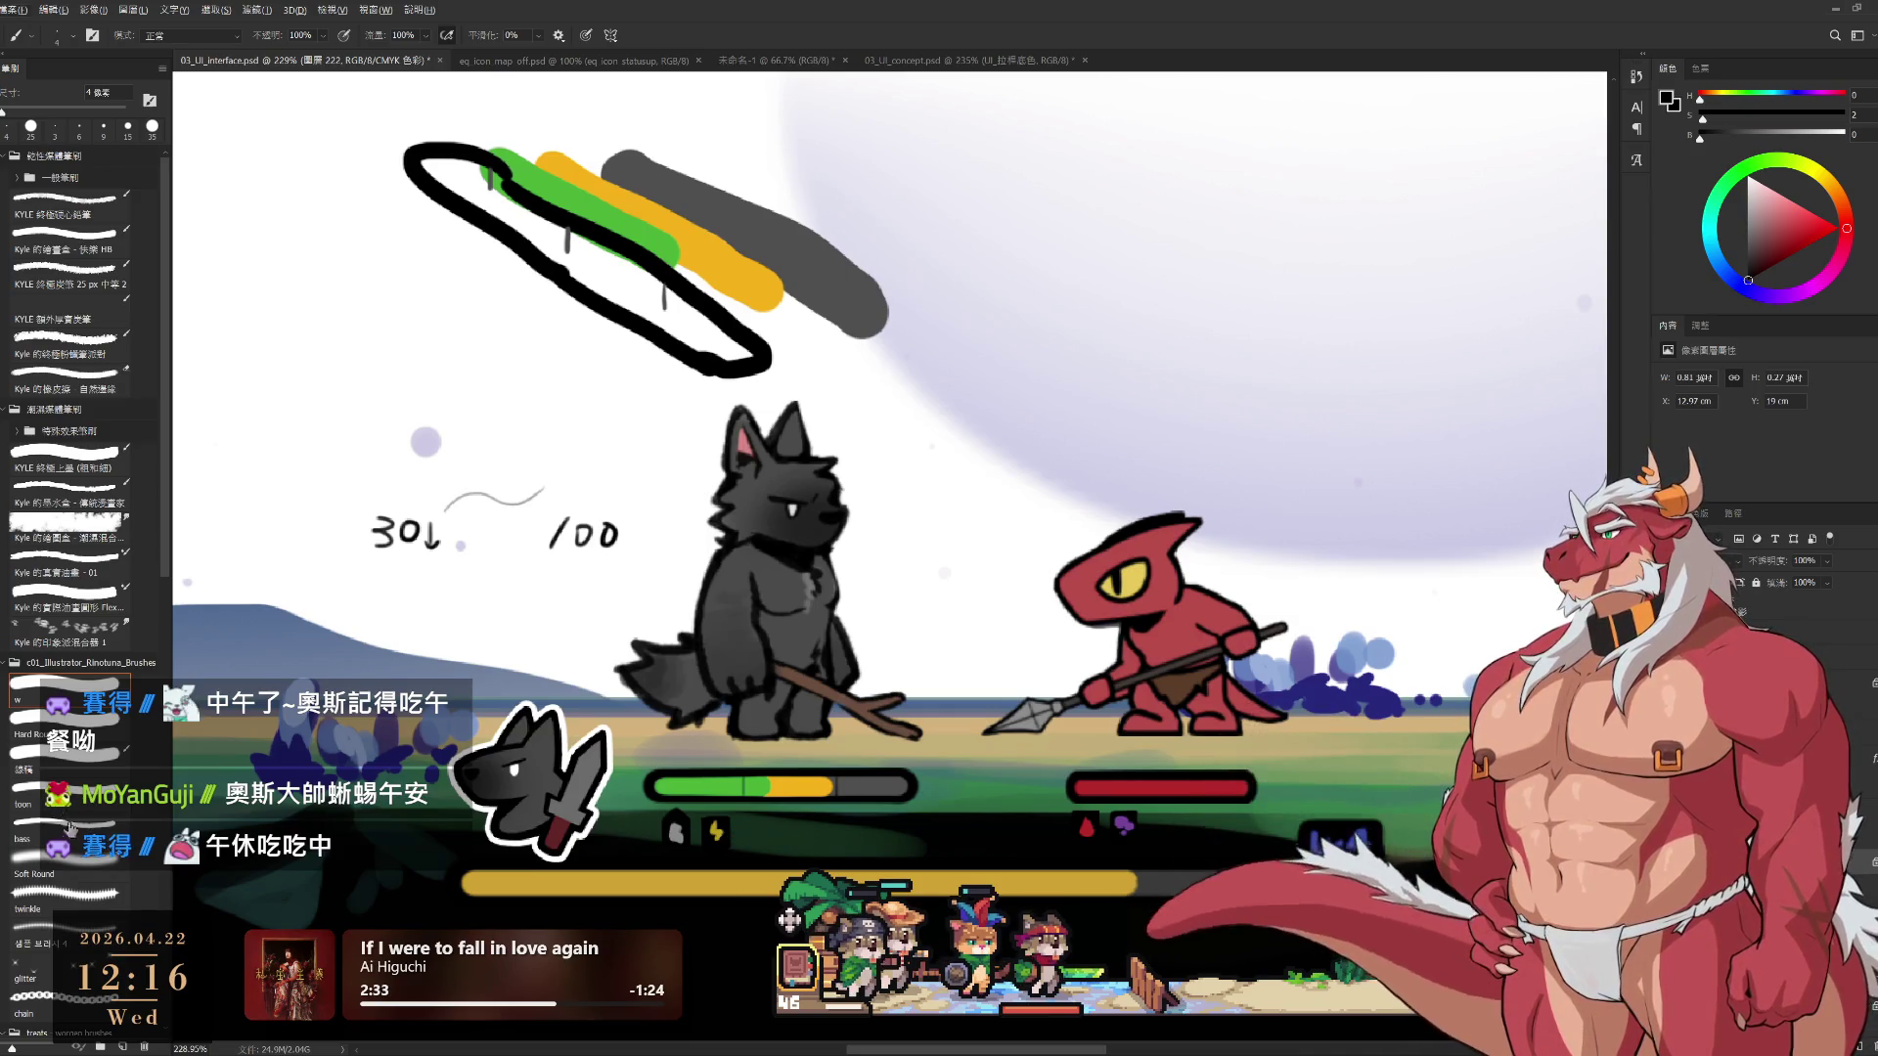
pyautogui.click(83, 859)
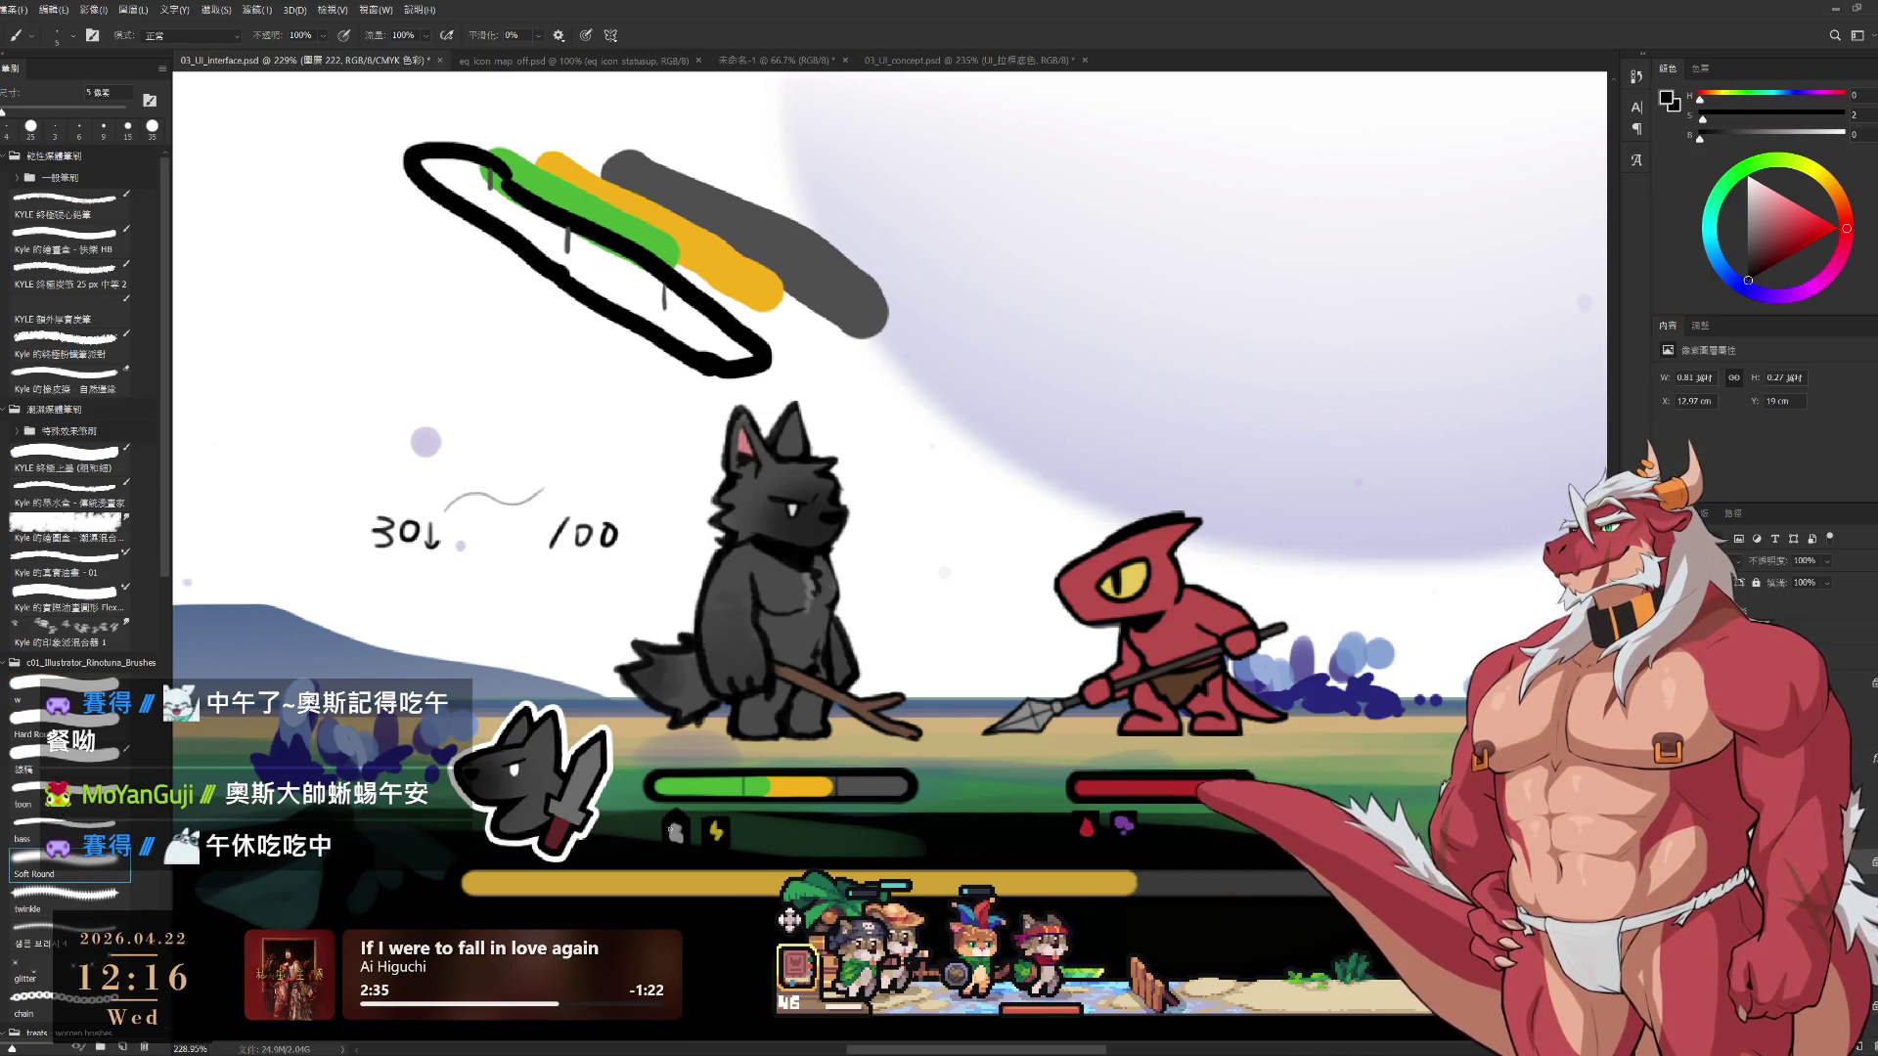
pyautogui.moveTo(703, 805)
pyautogui.mouseDown()
pyautogui.moveTo(702, 869)
pyautogui.moveTo(709, 804)
pyautogui.mouseUp()
# Pick a red colour and draw a rectangular selection around the two status icons under the wolf's bar
pyautogui.press('b')
pyautogui.keyDown('alt'); pyautogui.click(1177, 638); pyautogui.keyUp('alt')
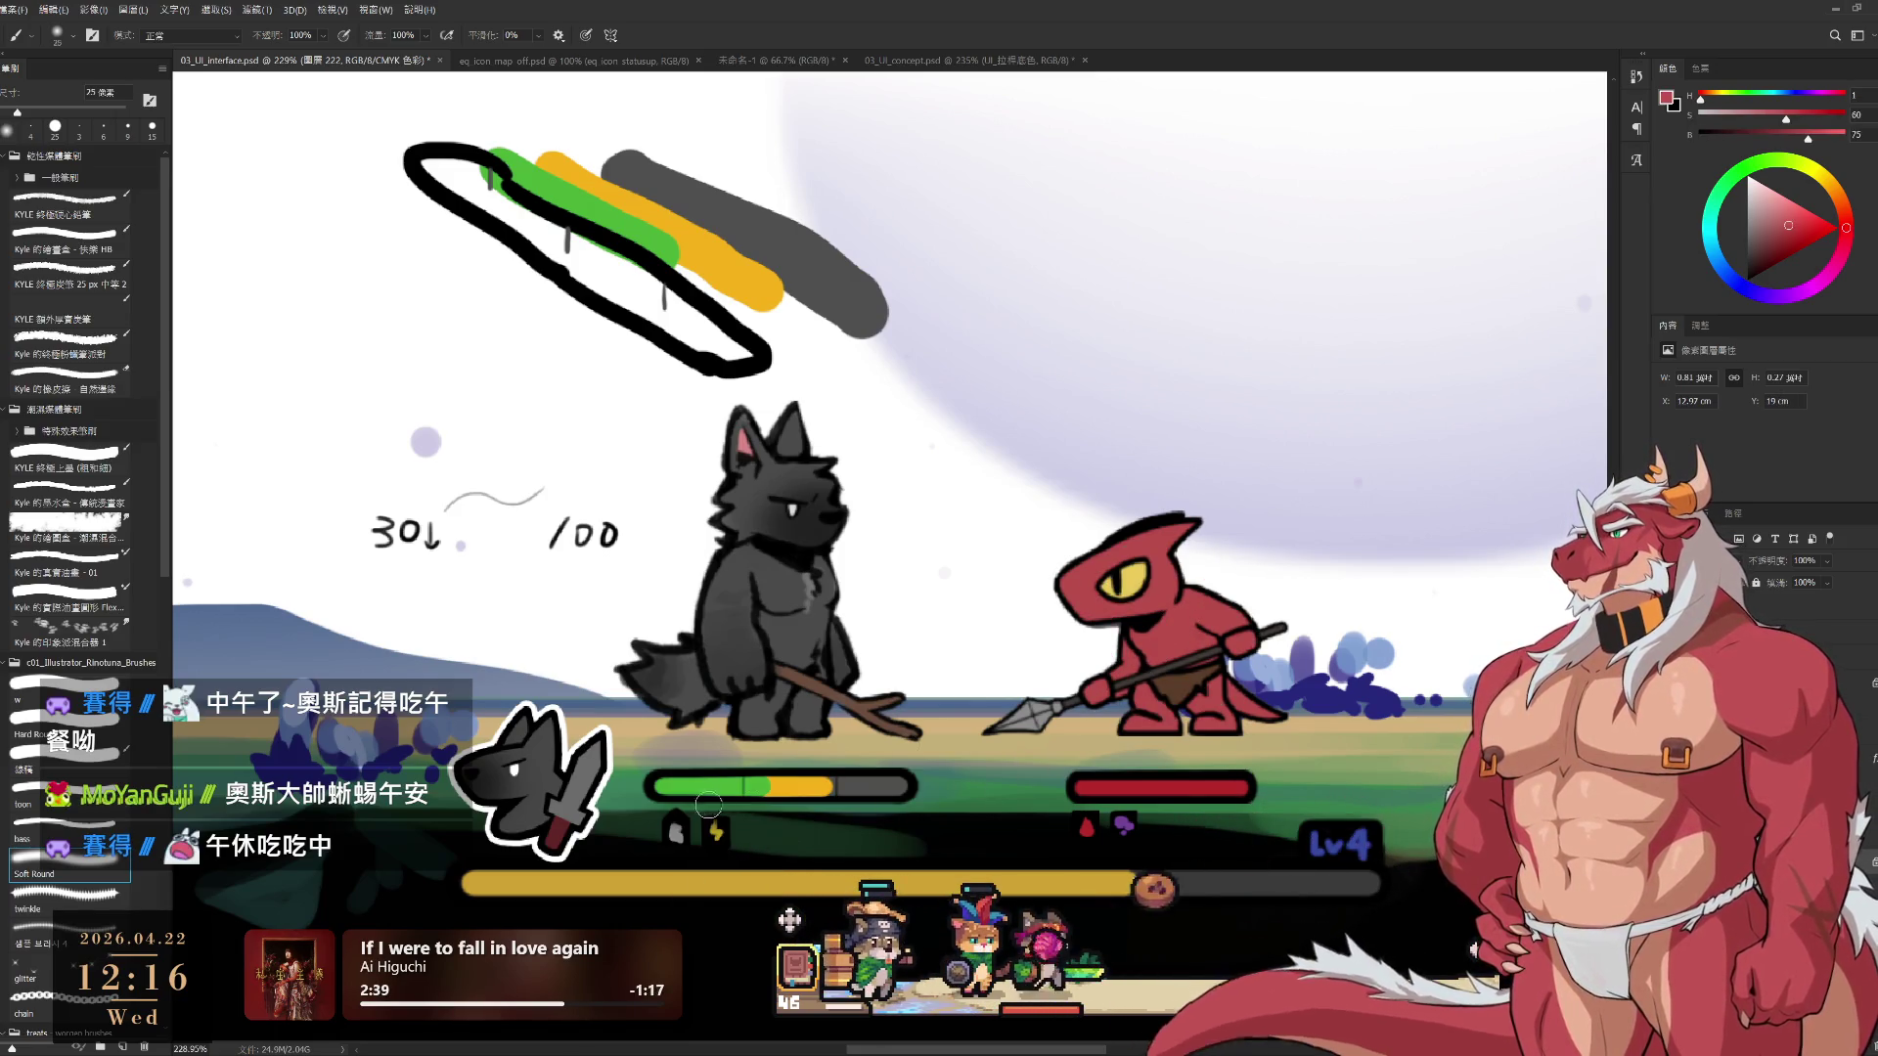
pyautogui.press('l')
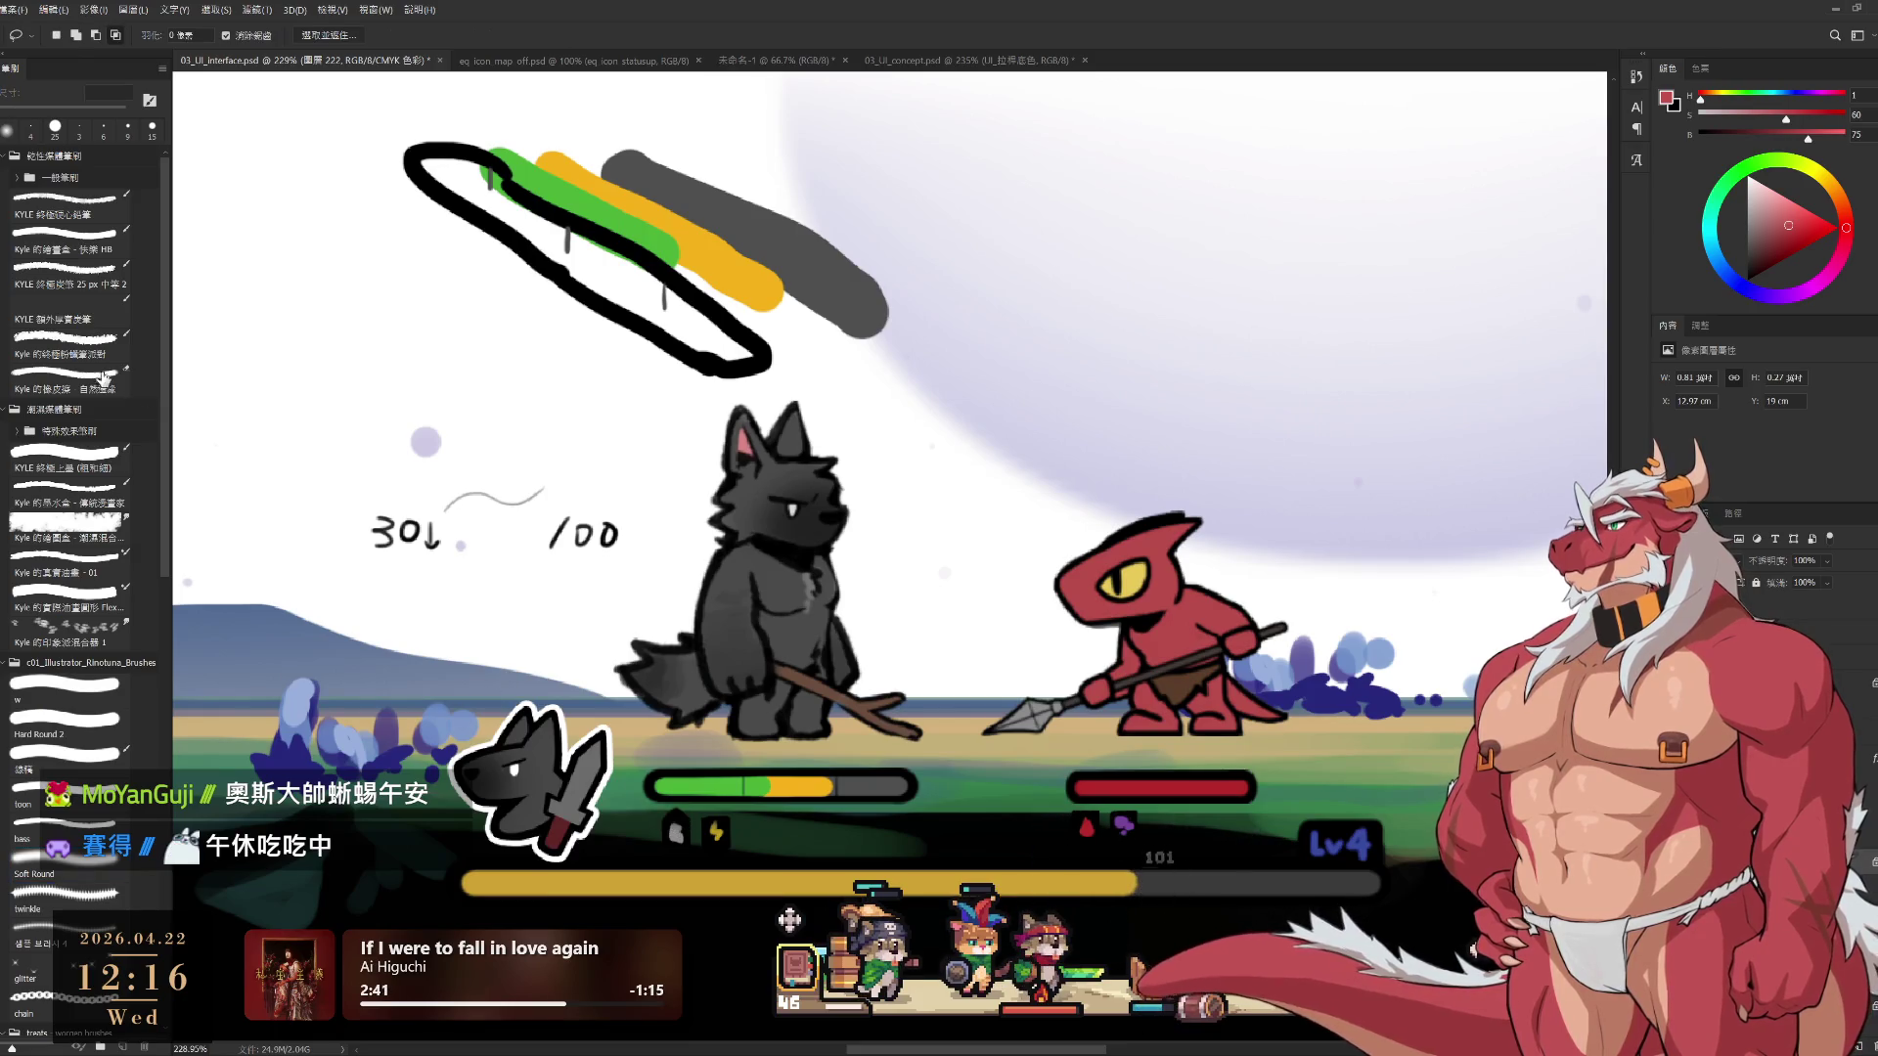
pyautogui.press('m')
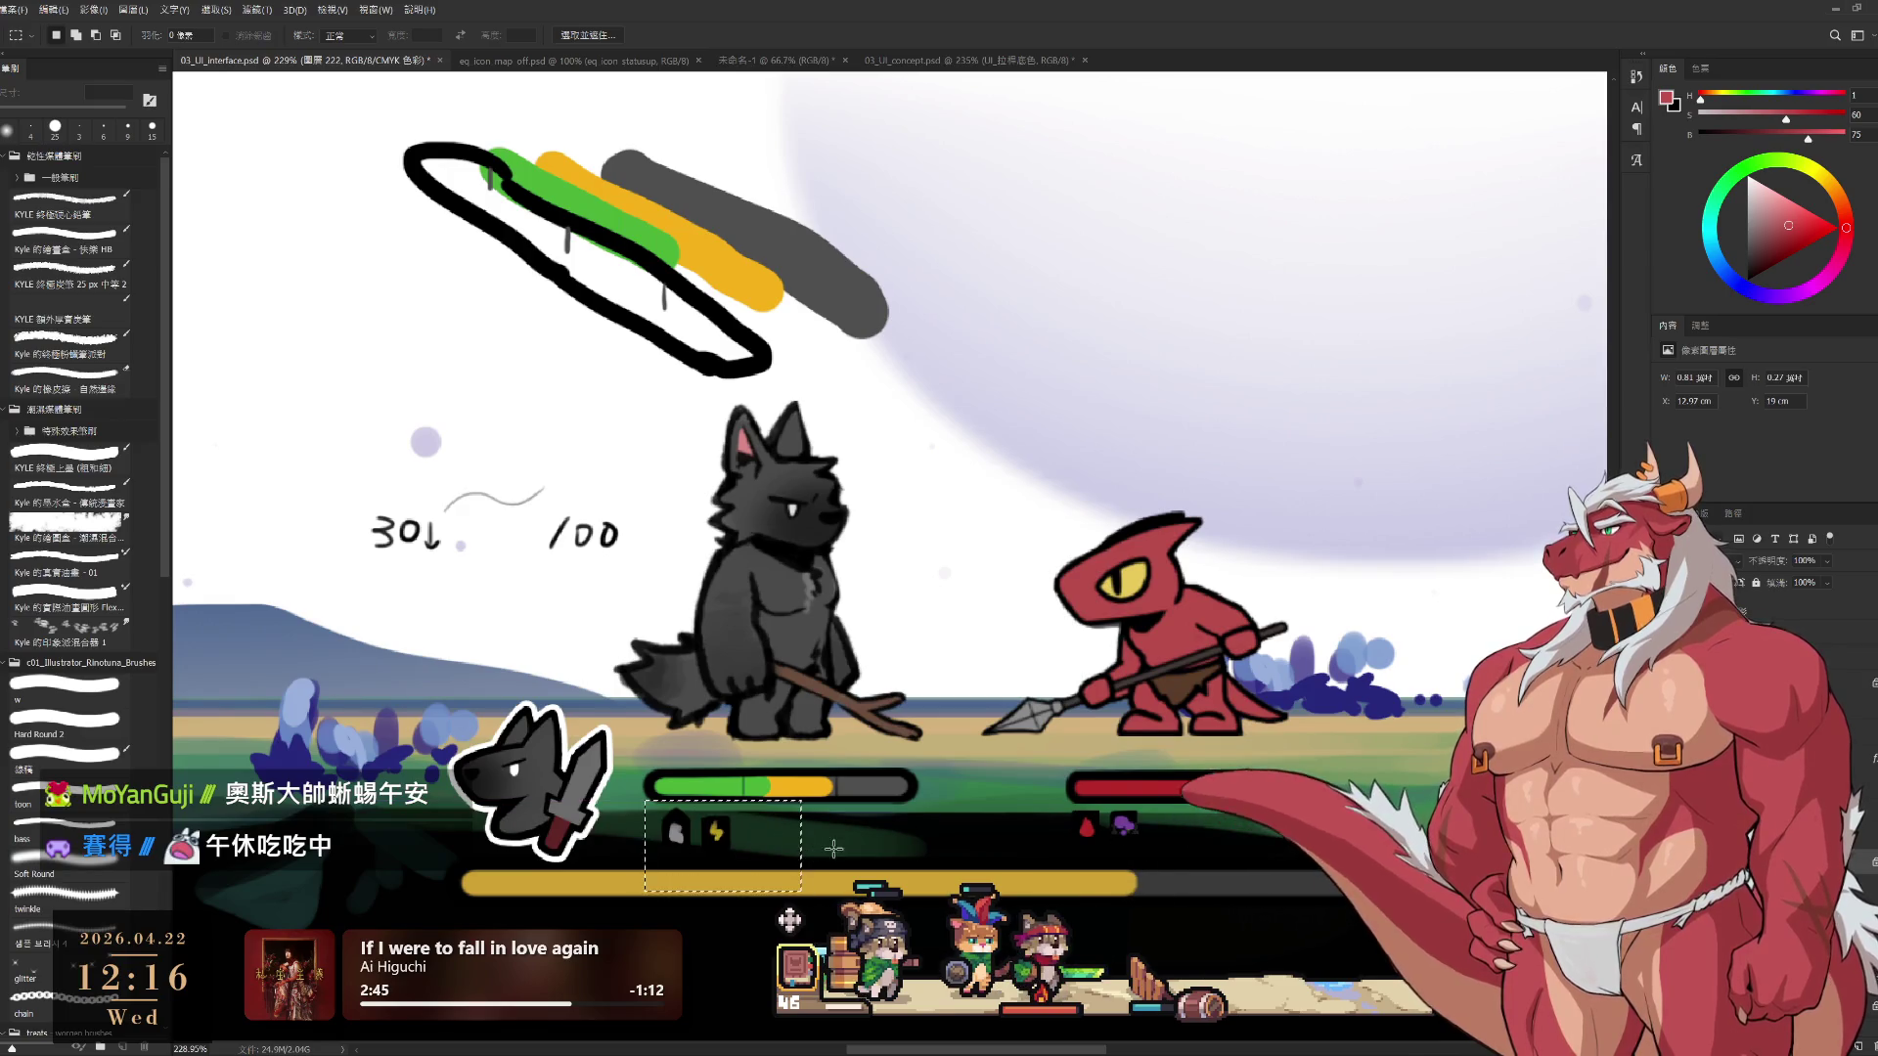
pyautogui.moveTo(877, 856)
pyautogui.mouseDown()
pyautogui.moveTo(870, 729)
pyautogui.moveTo(825, 815)
pyautogui.mouseUp()
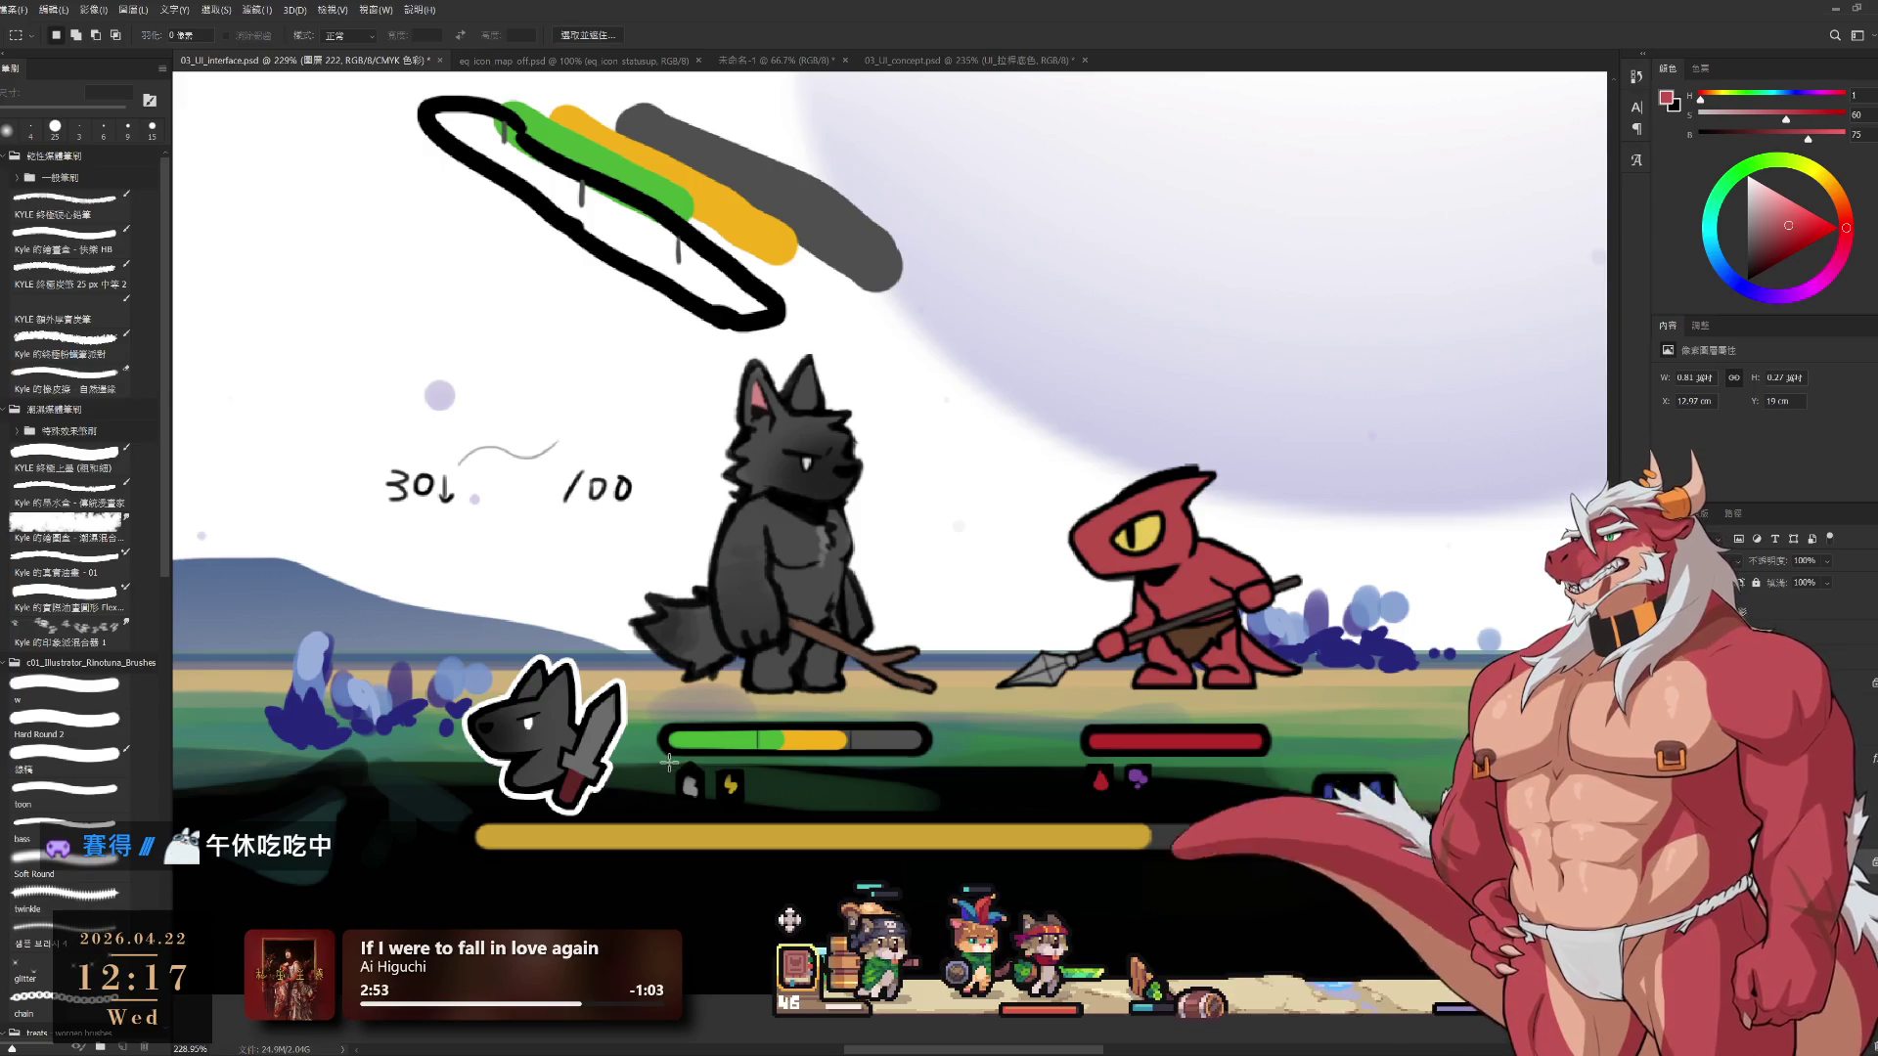
pyautogui.moveTo(662, 763)
pyautogui.mouseDown()
pyautogui.moveTo(773, 802)
pyautogui.moveTo(783, 829)
pyautogui.mouseUp()
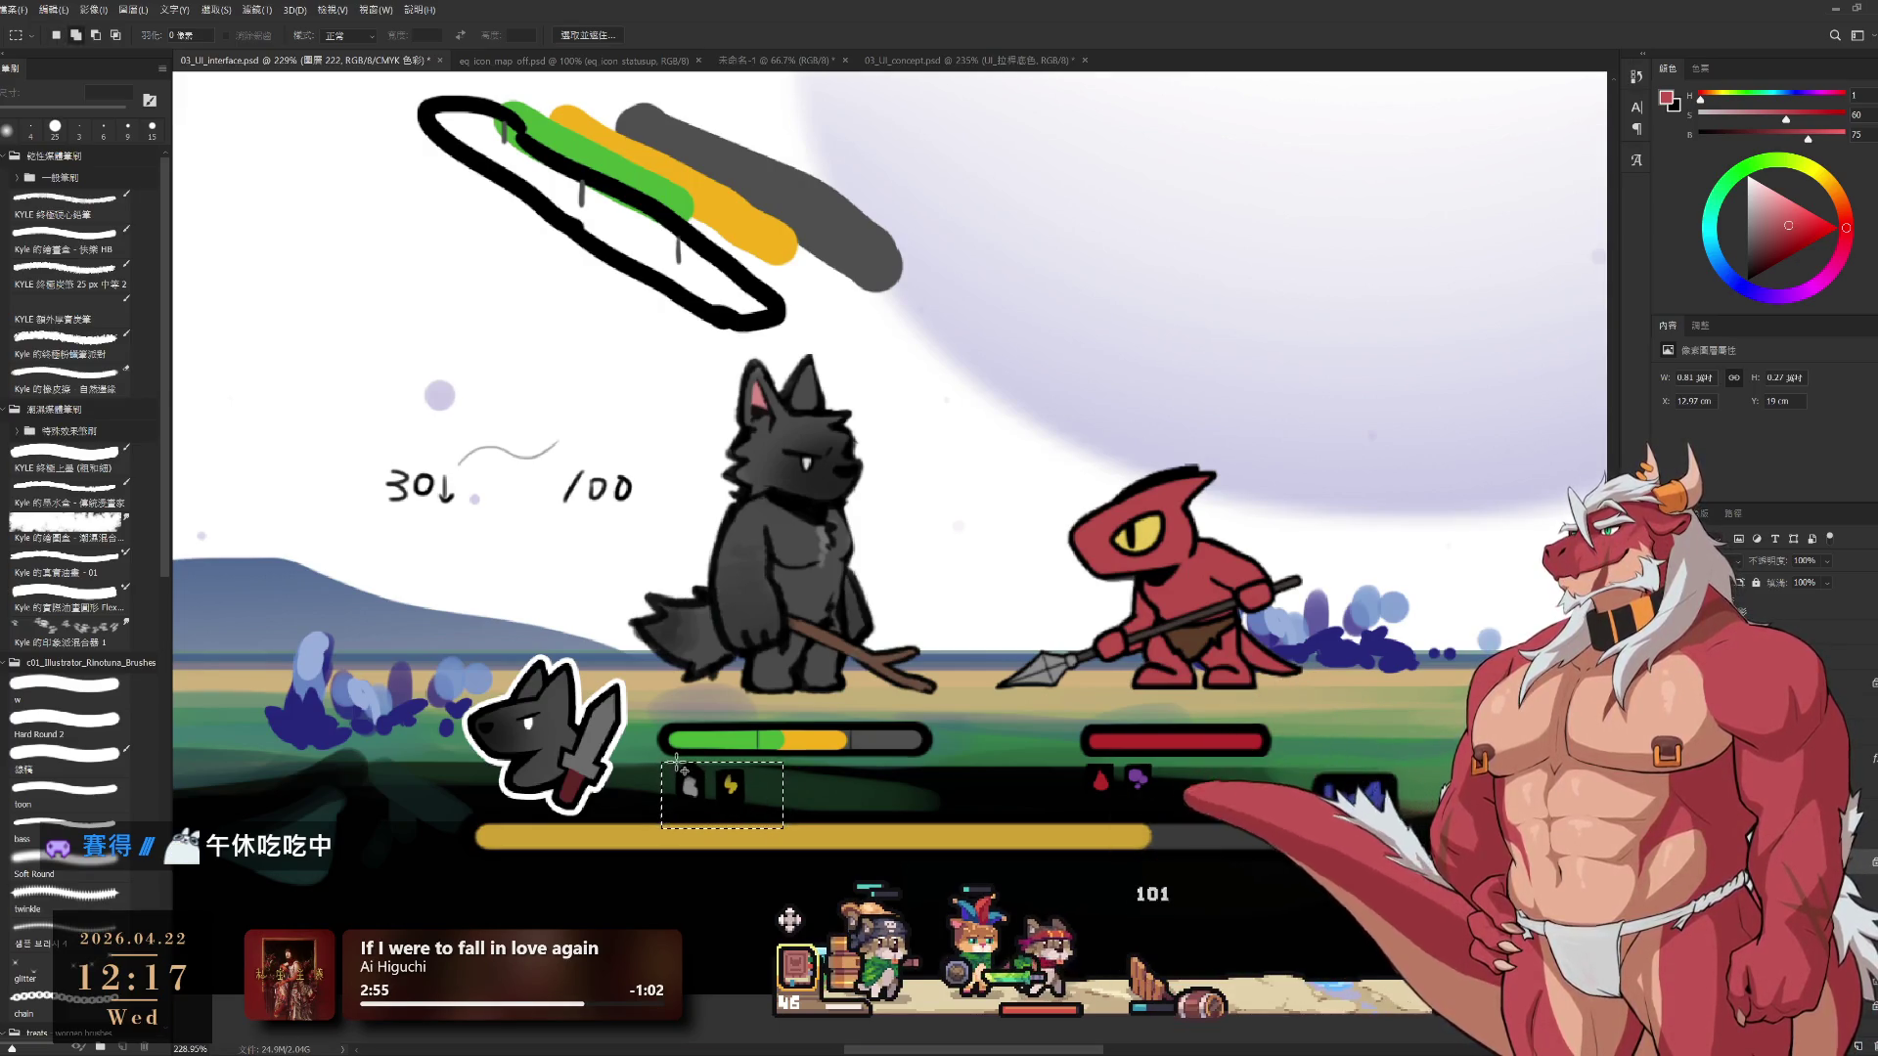
pyautogui.moveTo(676, 761)
pyautogui.mouseDown()
pyautogui.moveTo(741, 789)
pyautogui.moveTo(687, 769)
pyautogui.mouseUp()
pyautogui.scroll(3, 715, 762)
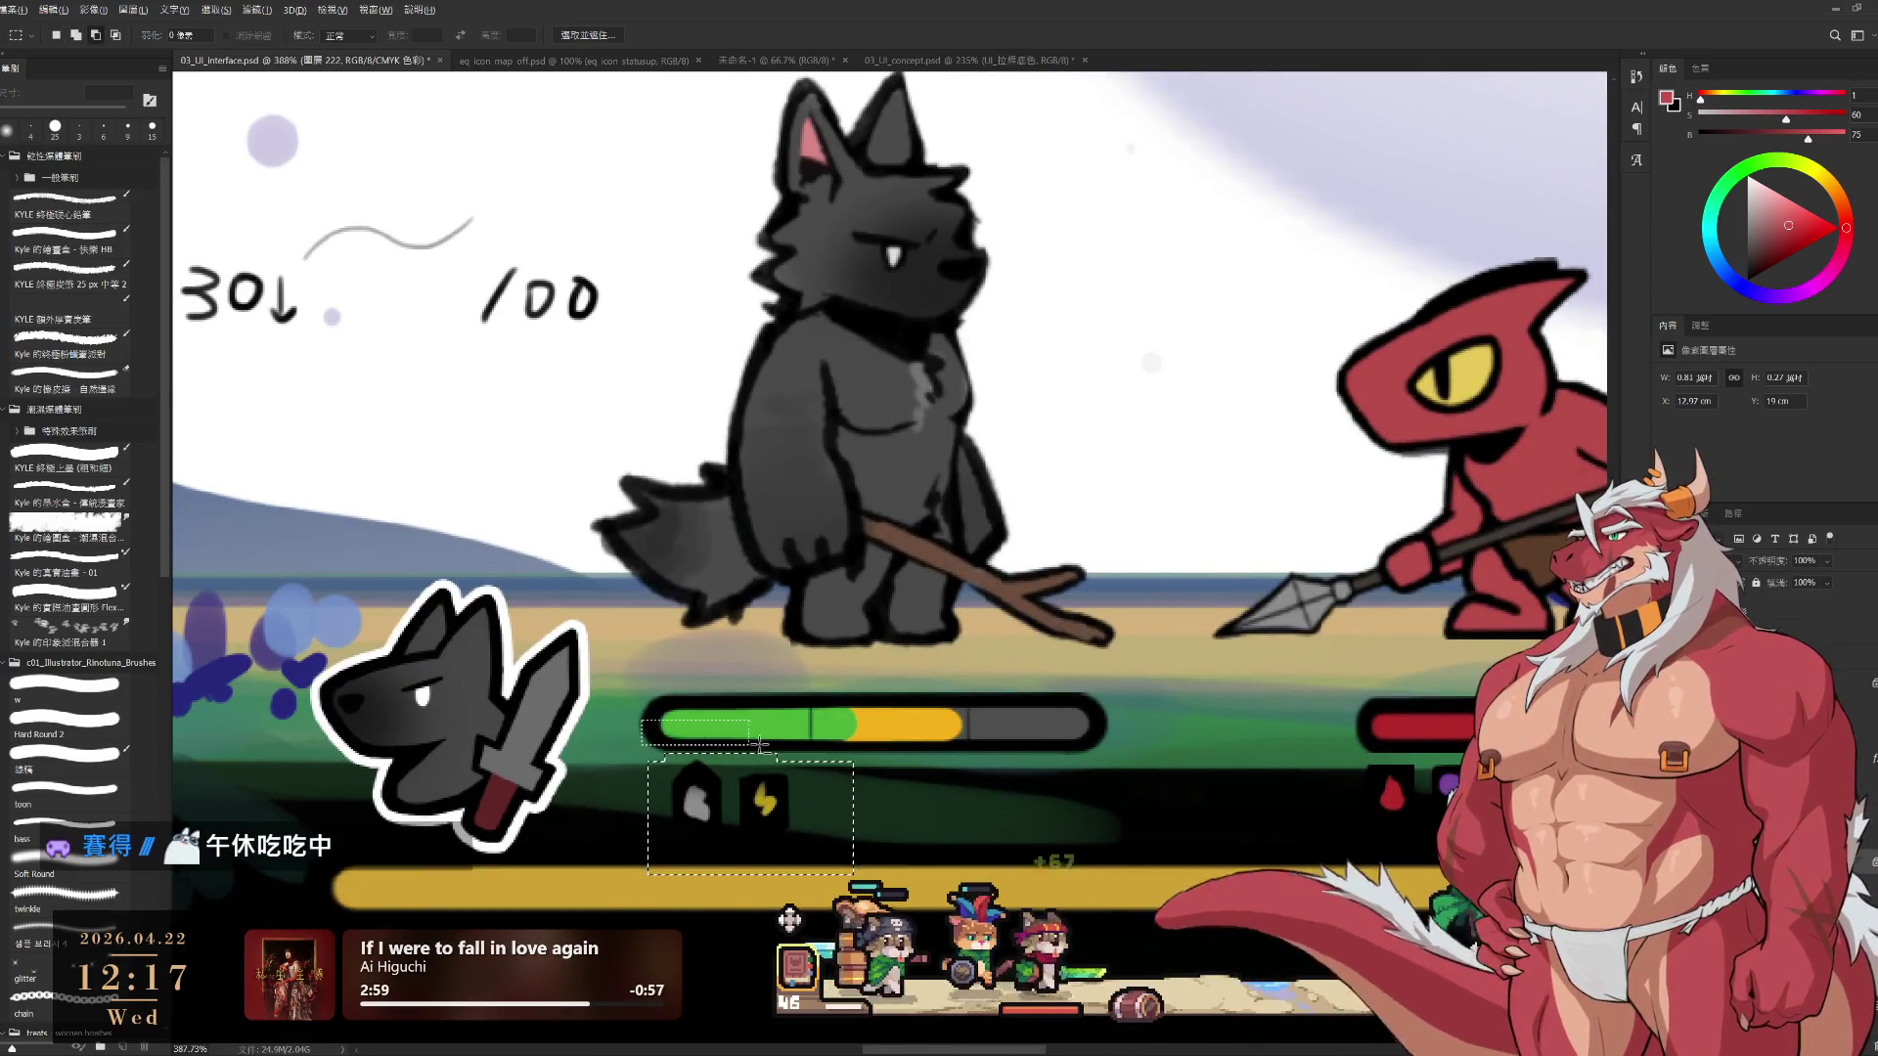
# Paint a dark red tint across the top of the selected icons with Soft Round
pyautogui.press('b')
pyautogui.moveTo(689, 780); pyautogui.dragTo(782, 778)
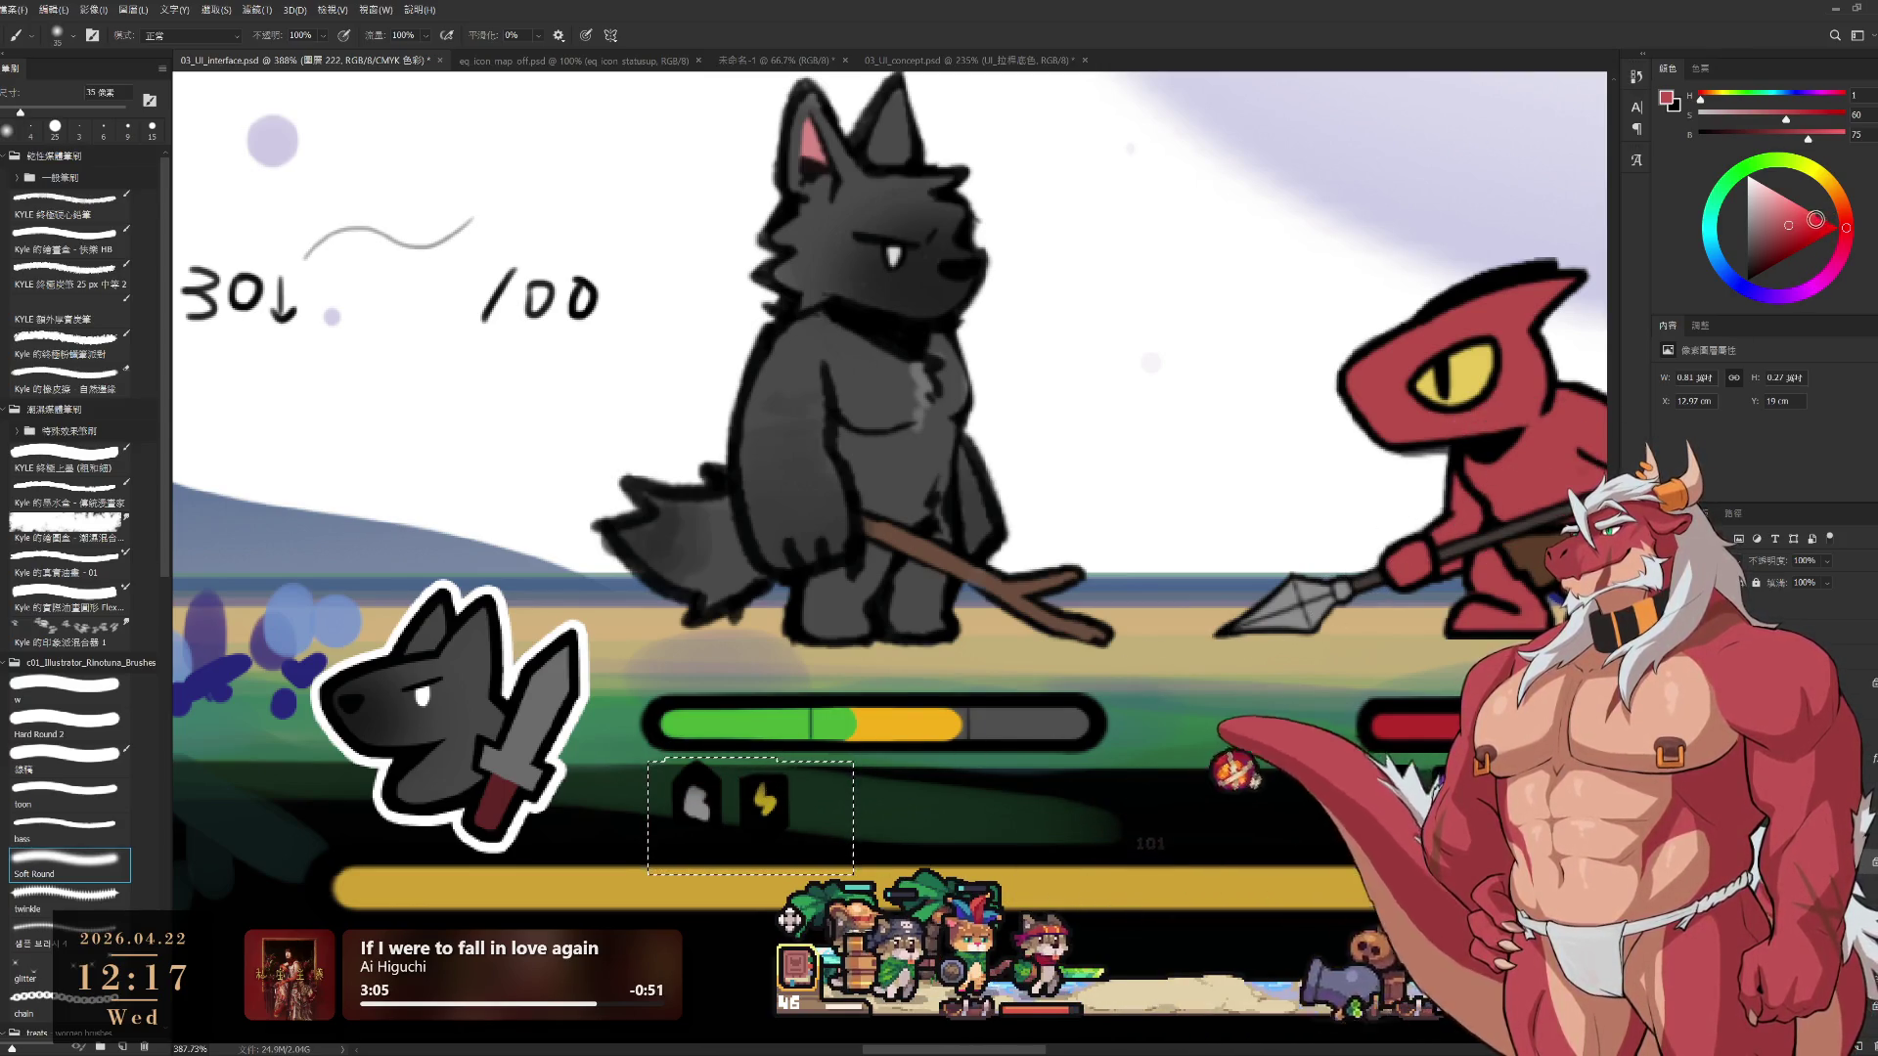
pyautogui.click(1807, 221)
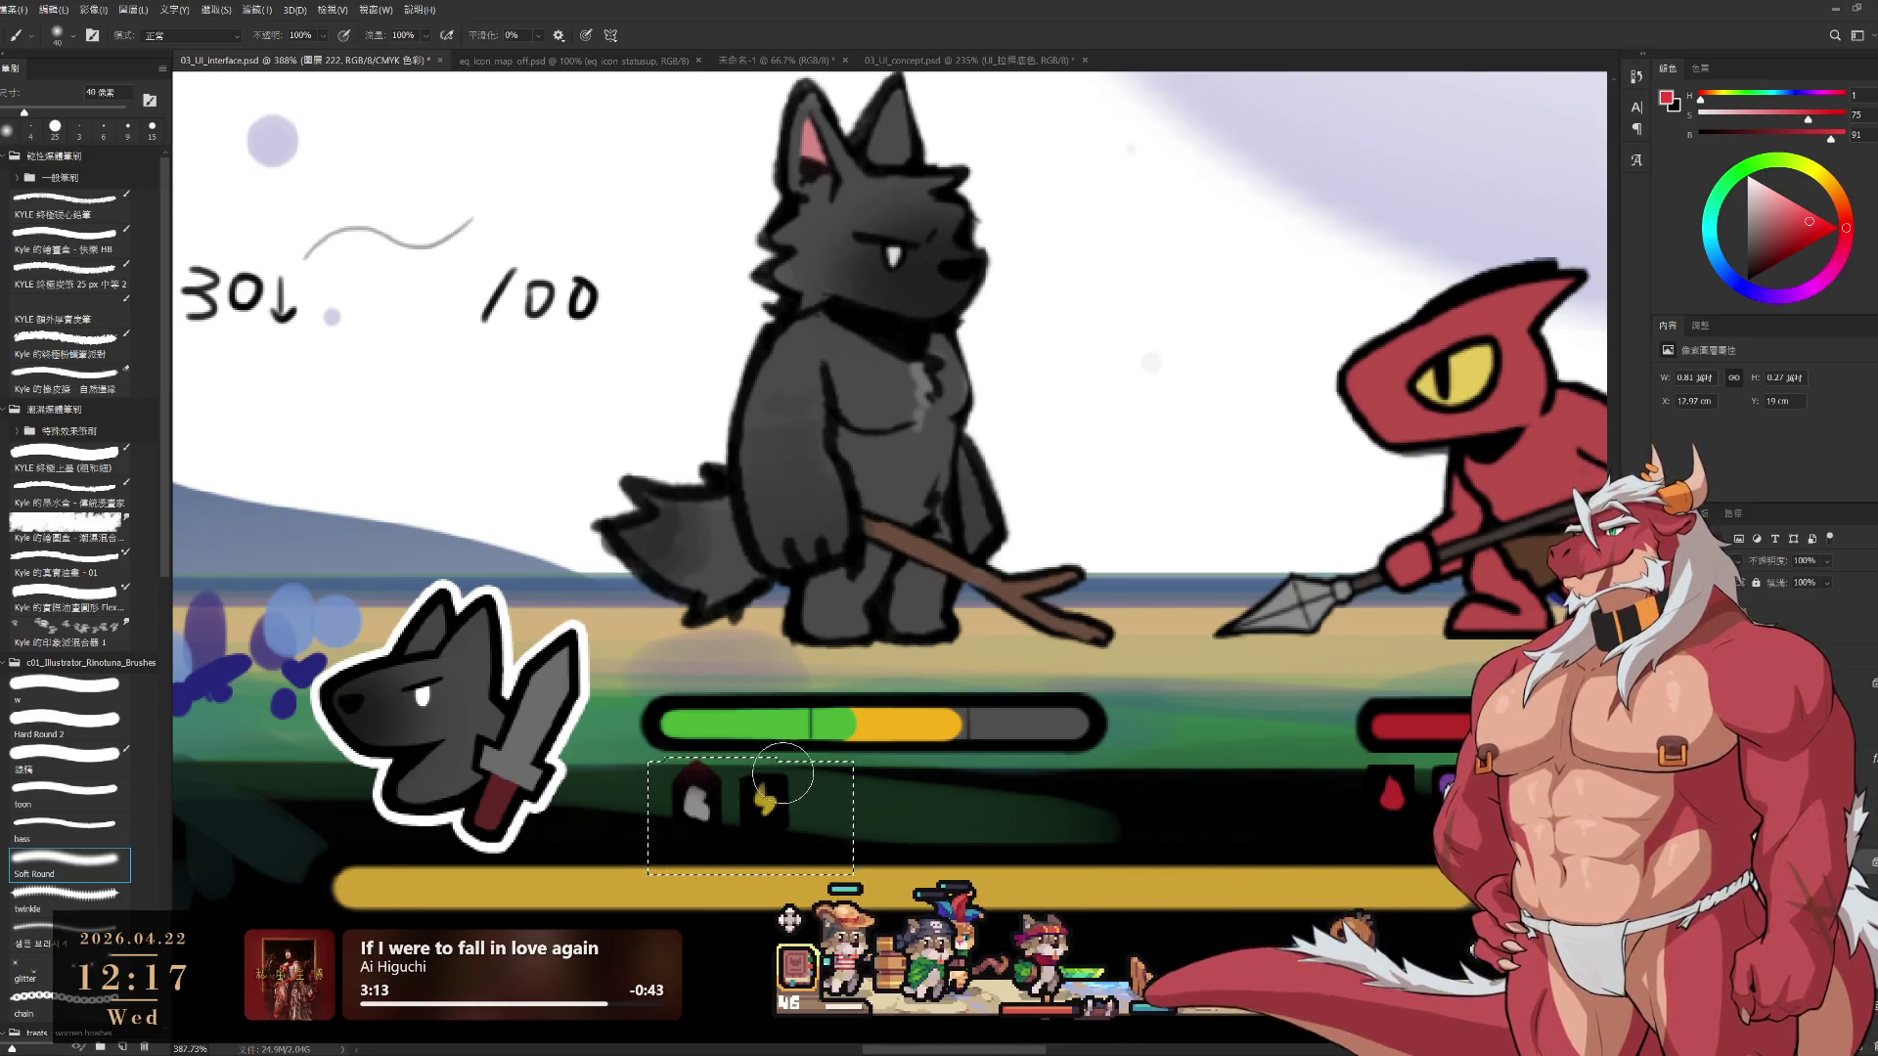
# Mix a bright, saturated blue-violet paint colour in the colour wheel
pyautogui.click(1739, 284)
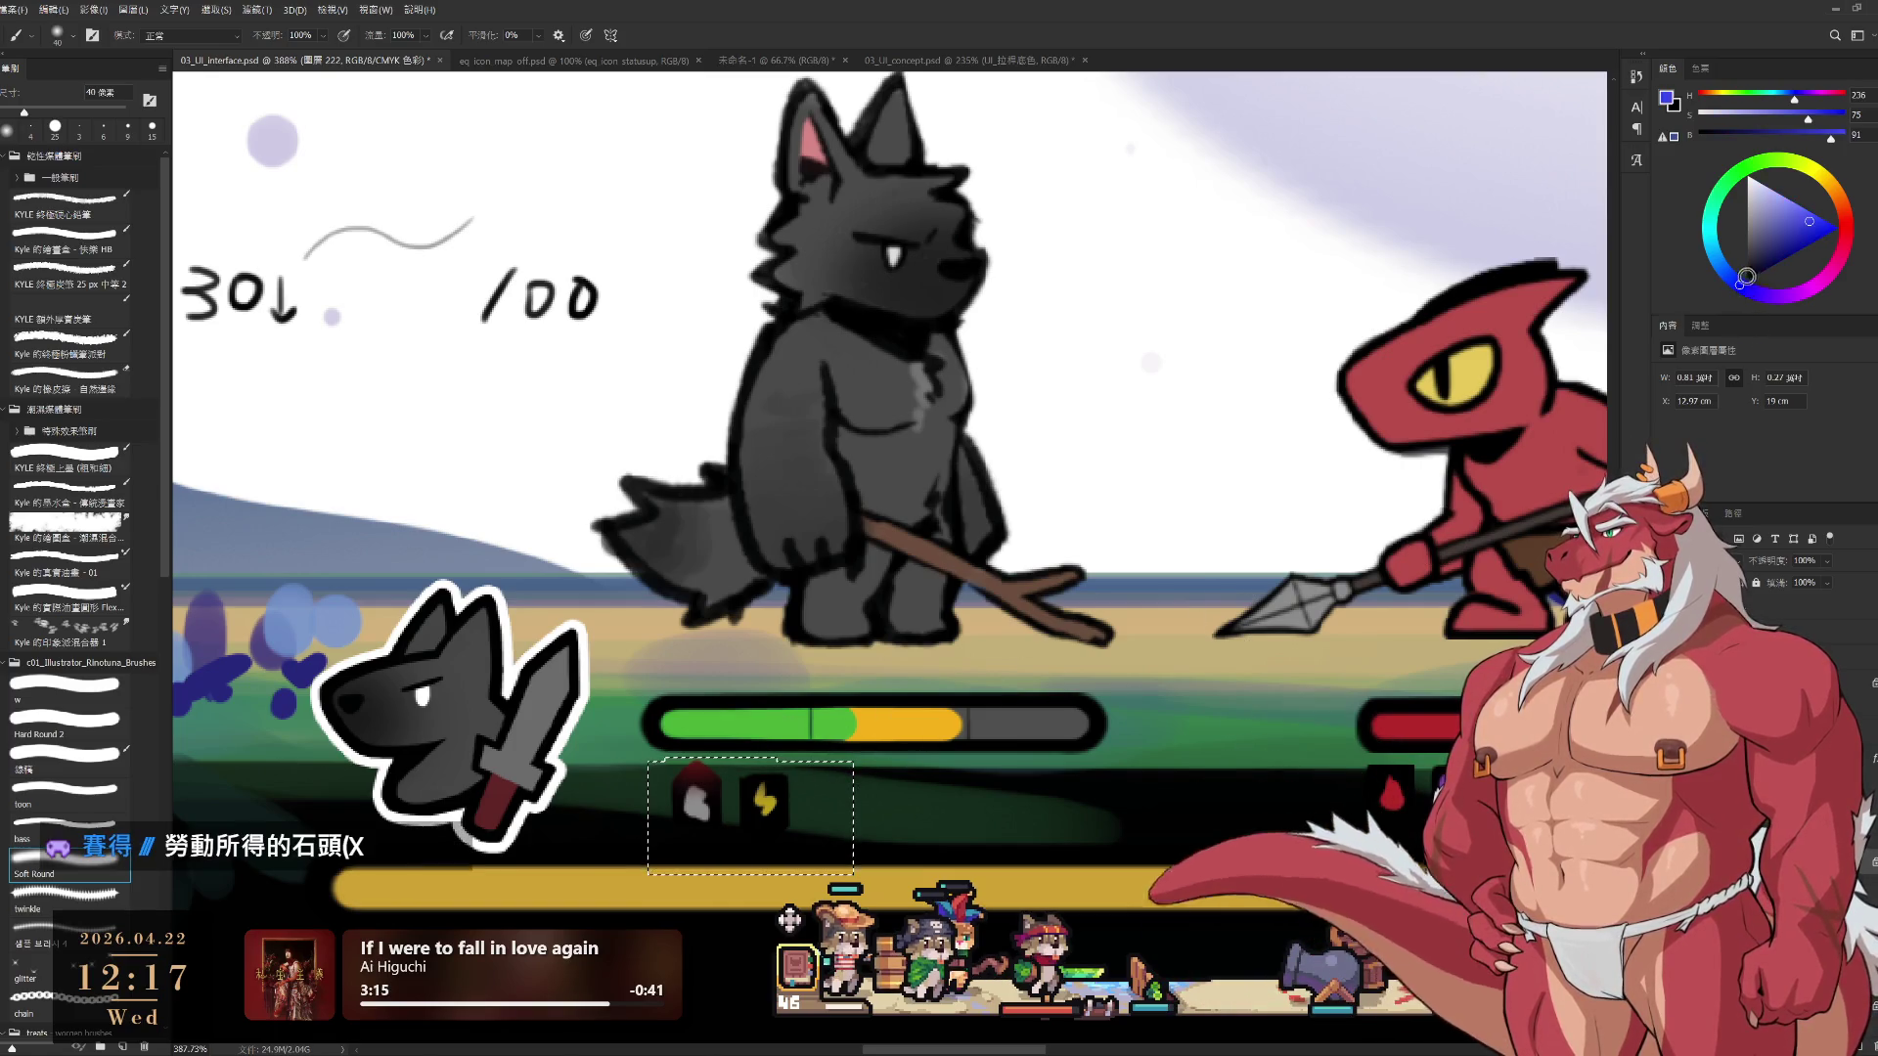
pyautogui.click(1783, 210)
pyautogui.click(1783, 203)
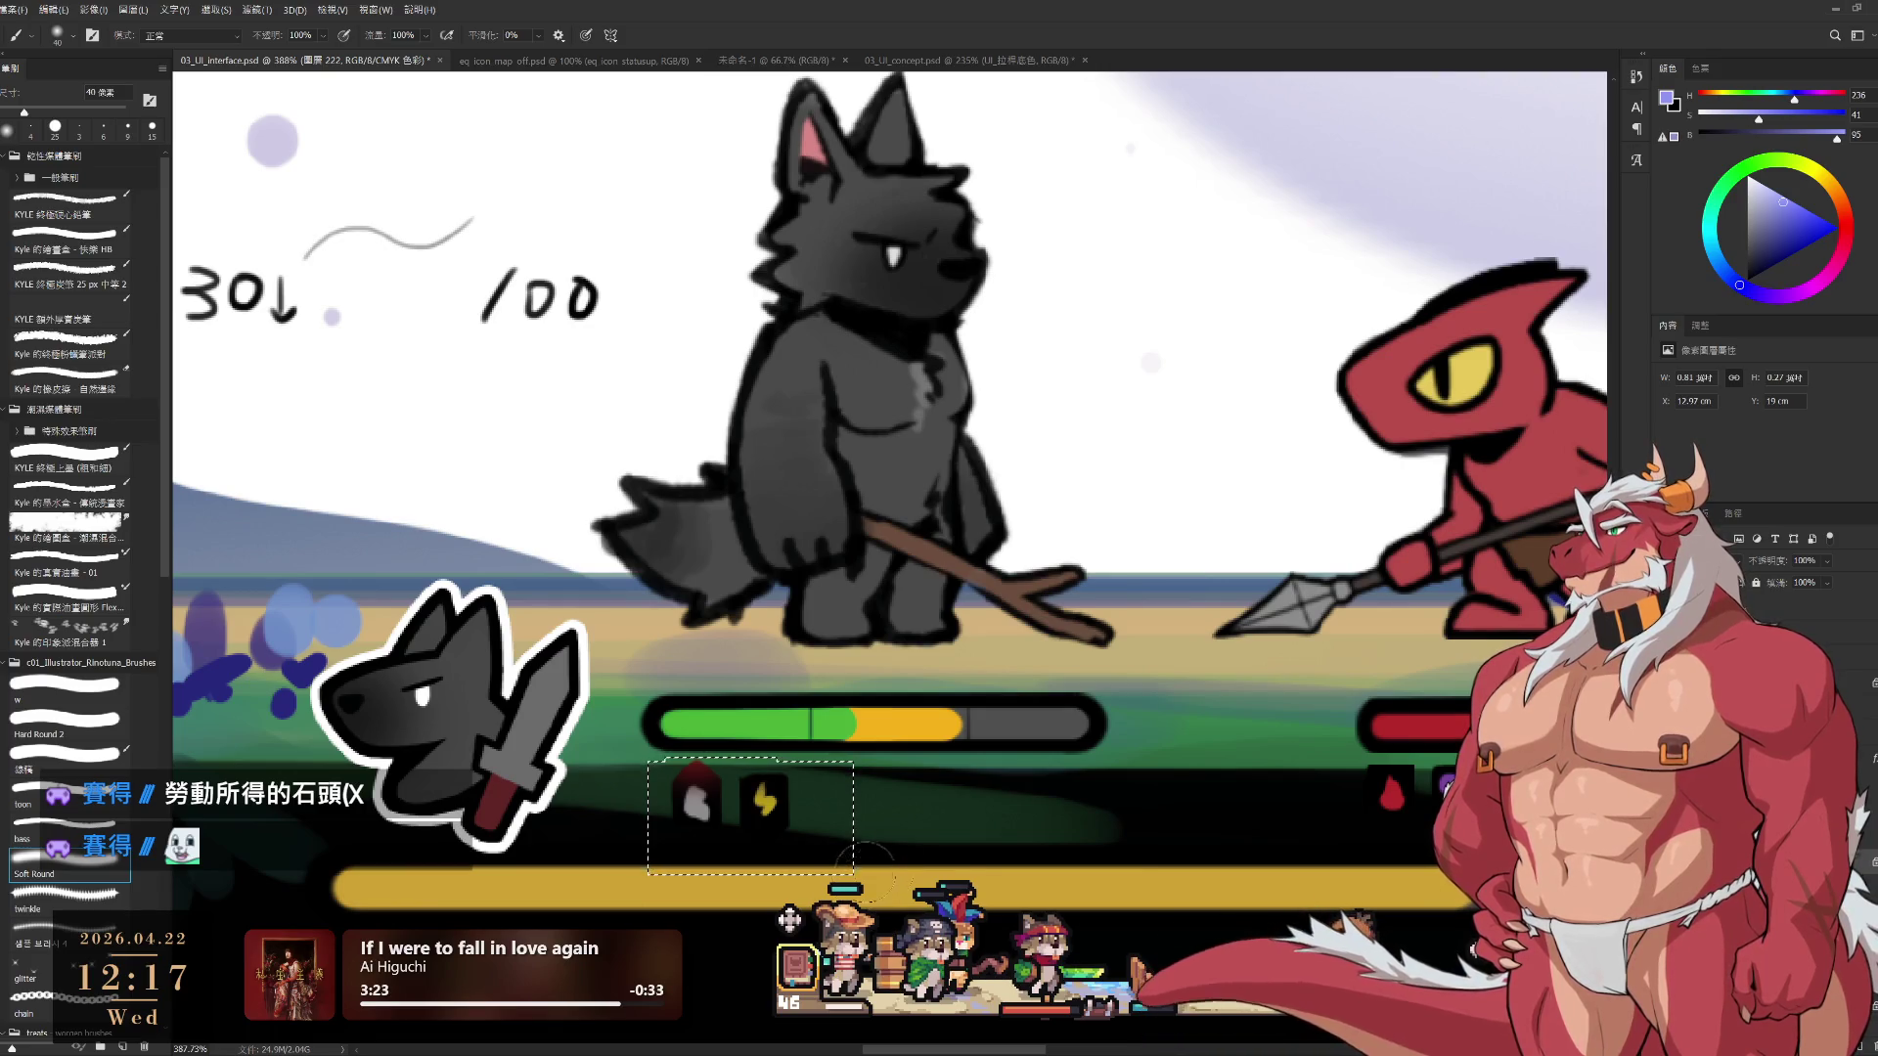
pyautogui.click(1805, 209)
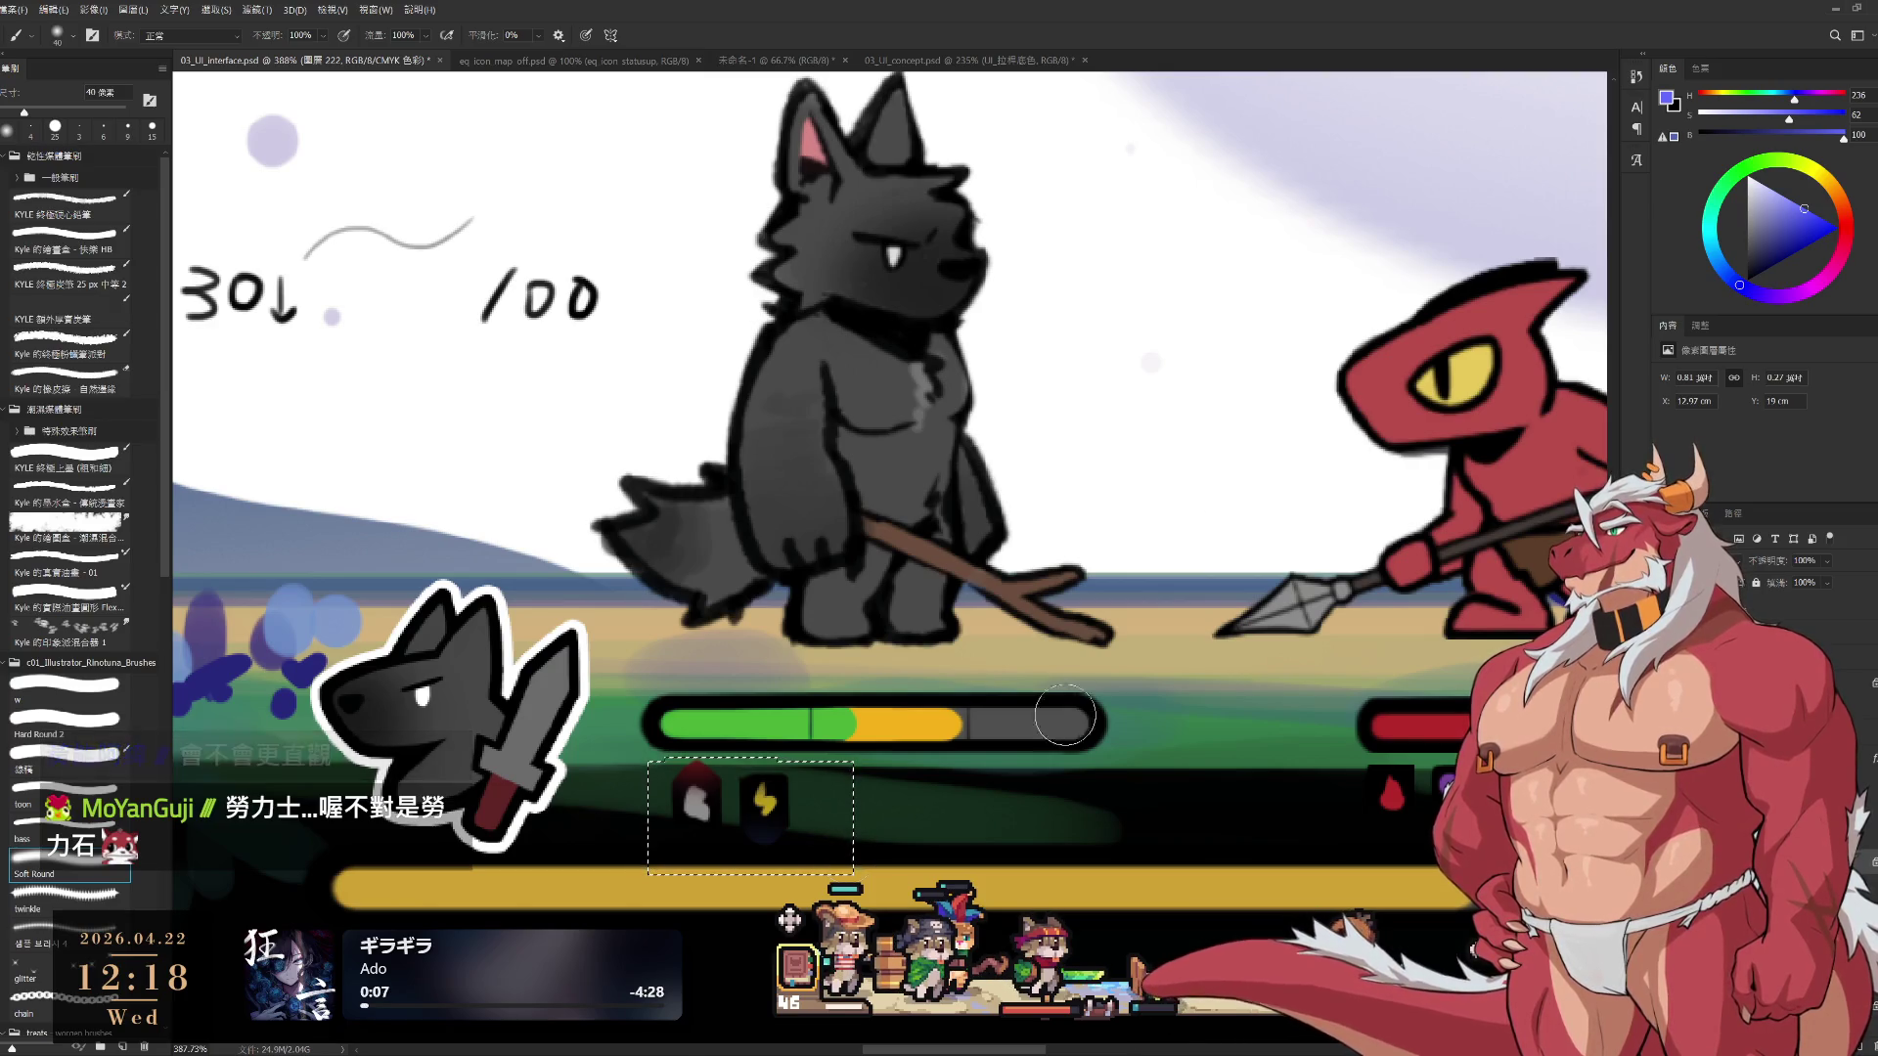
pyautogui.hotkey('ctrl', 'd')
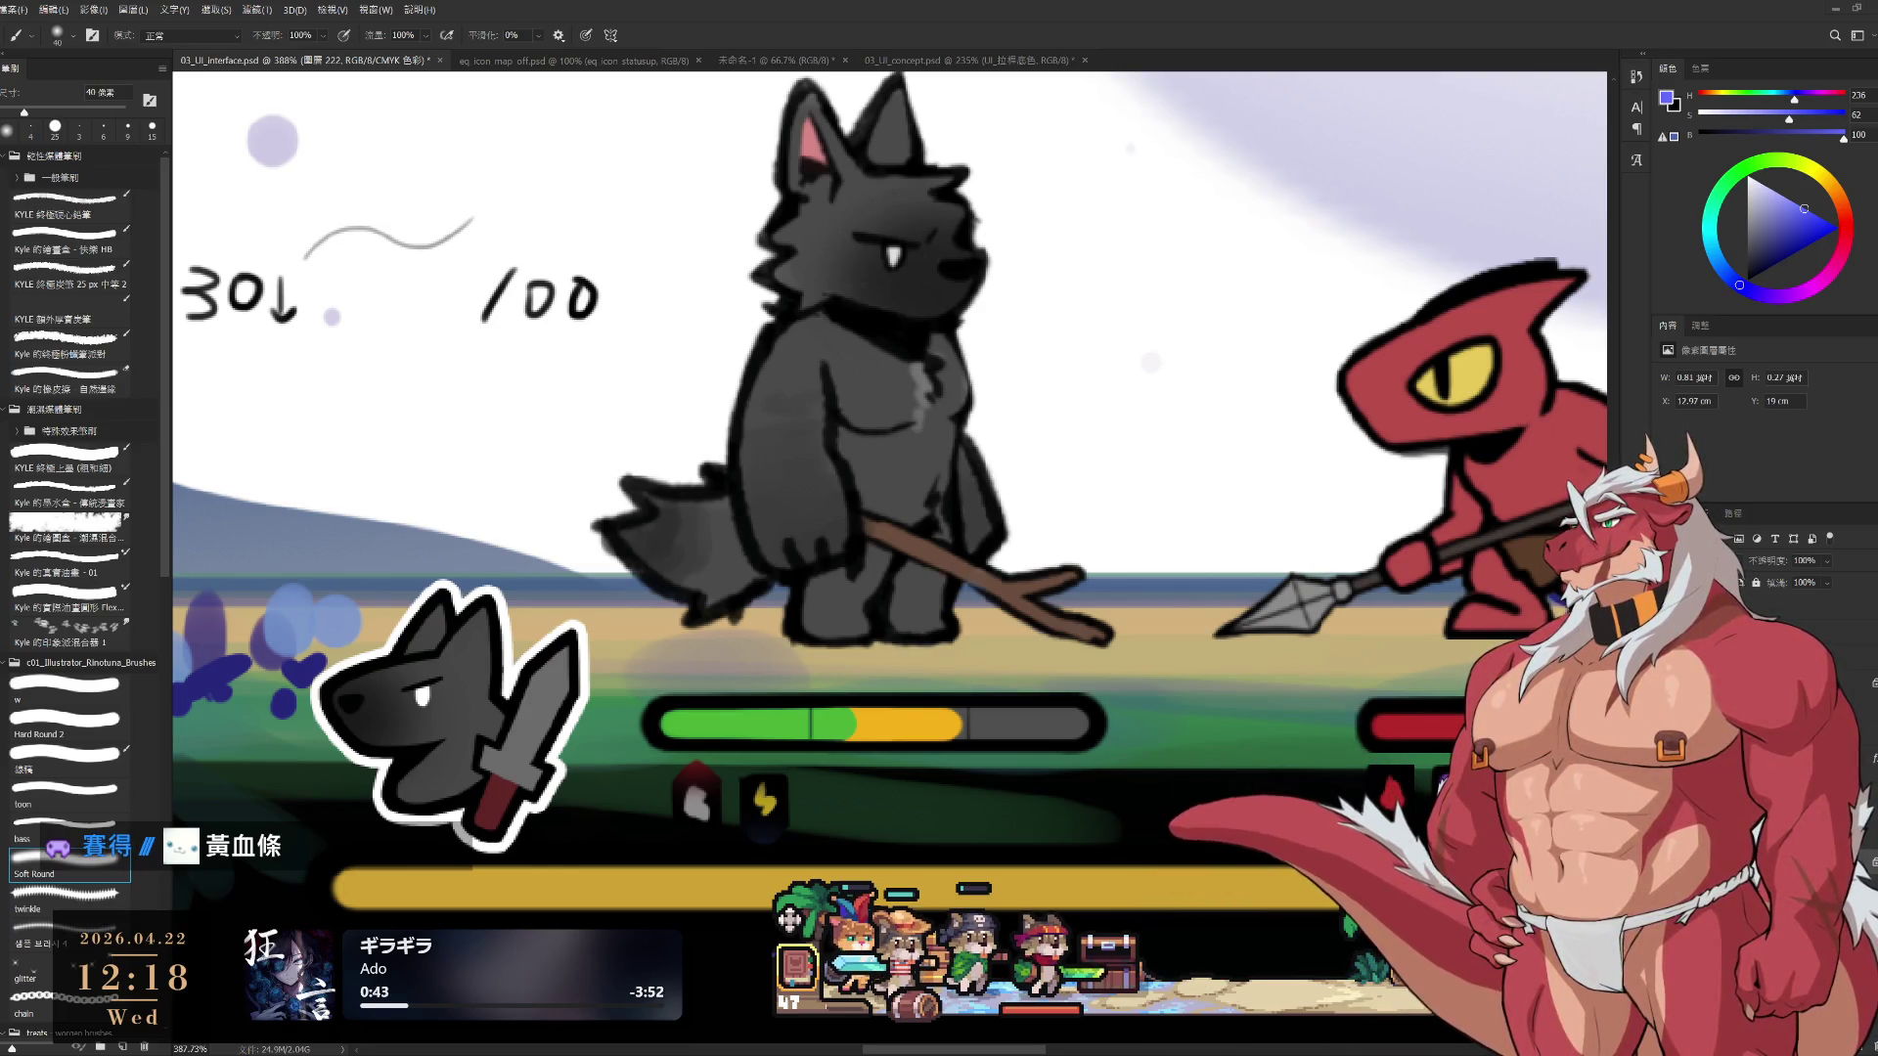
pyautogui.moveTo(648, 762)
pyautogui.mouseDown()
pyautogui.moveTo(743, 843)
pyautogui.moveTo(853, 874)
pyautogui.mouseUp()
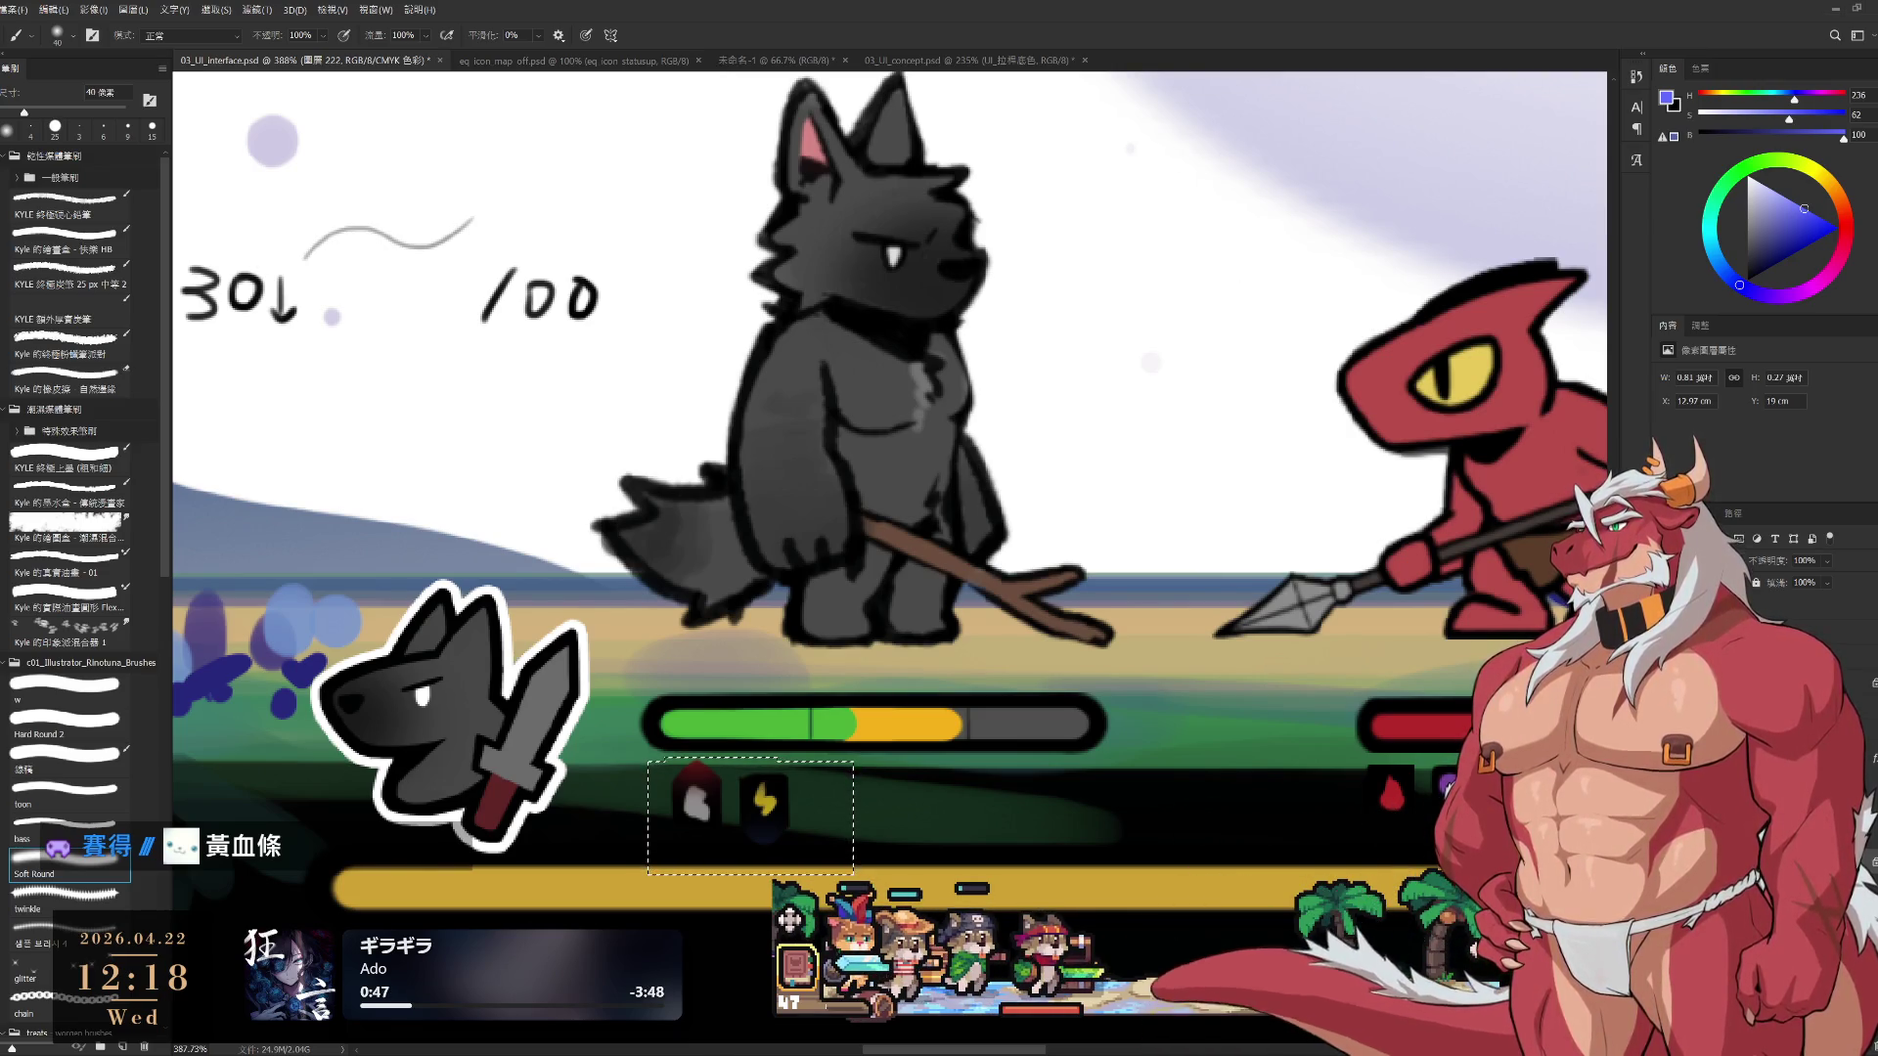
pyautogui.hotkey('ctrl', 'd')
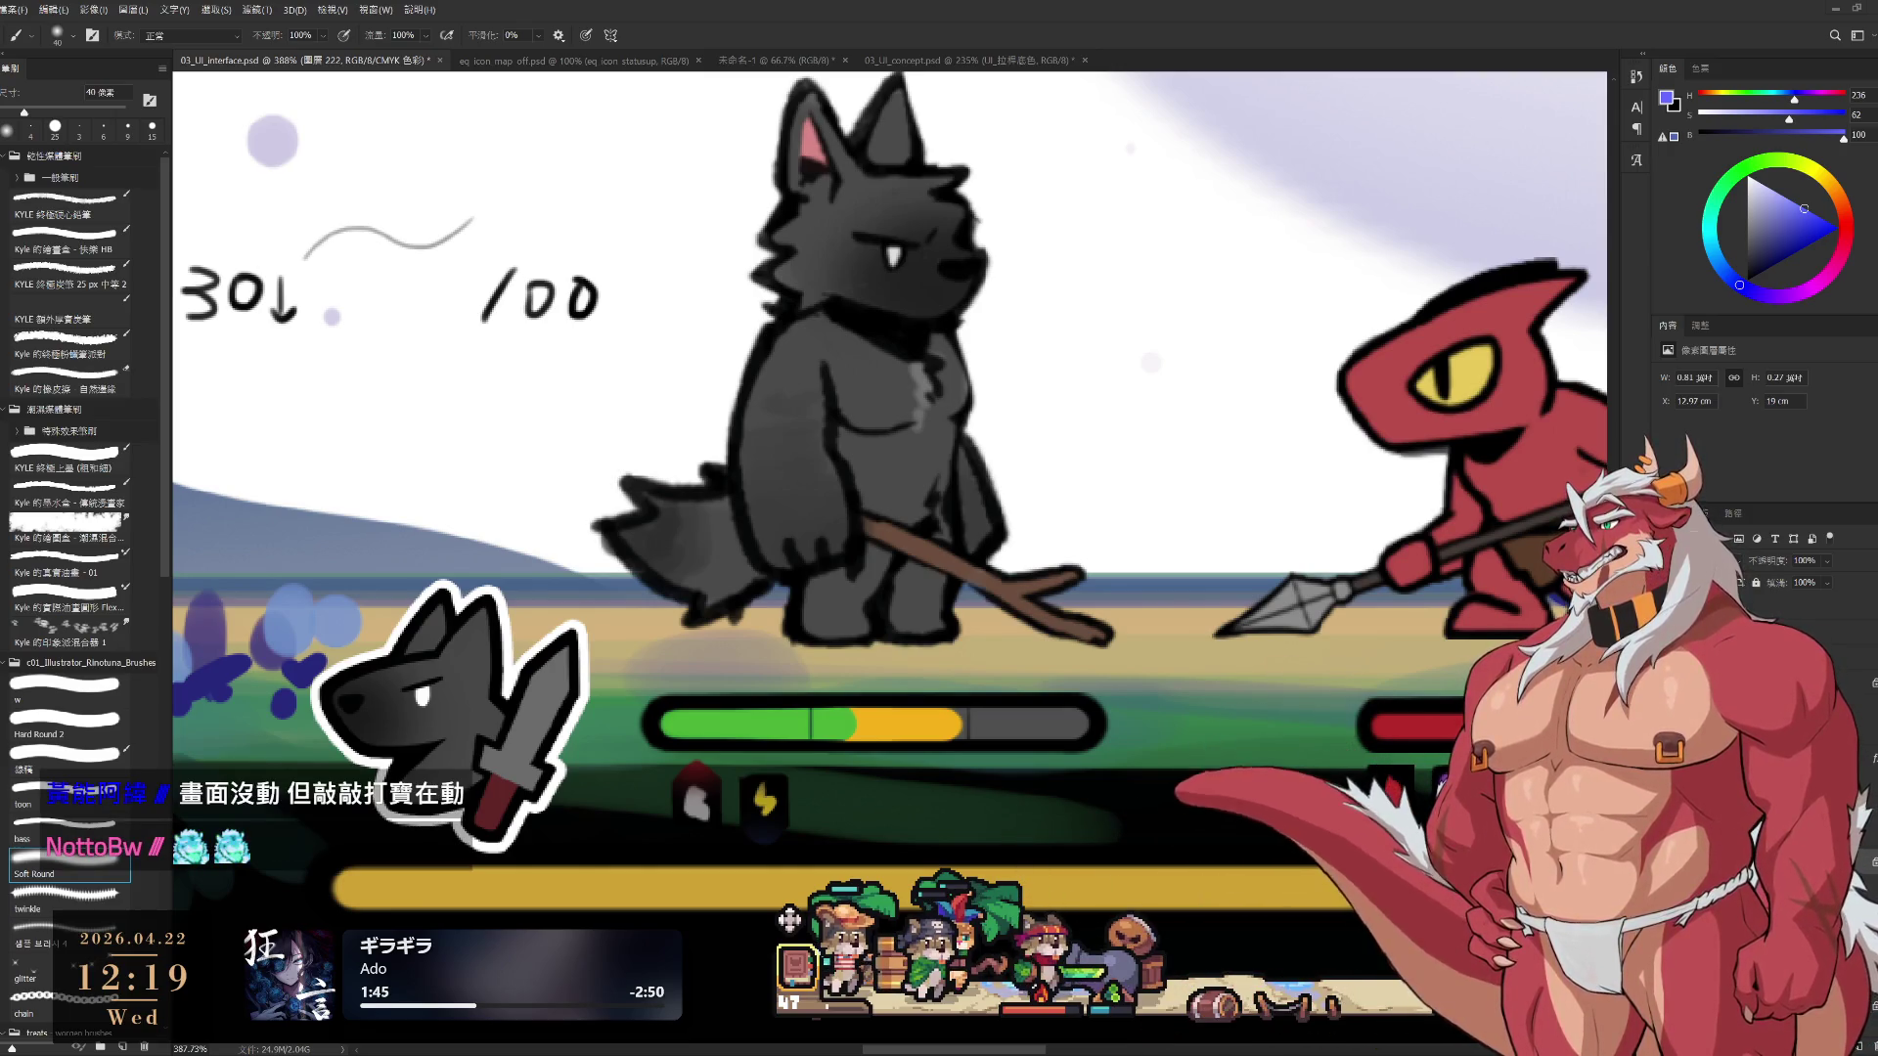
pyautogui.scroll(-3, 849, 411)
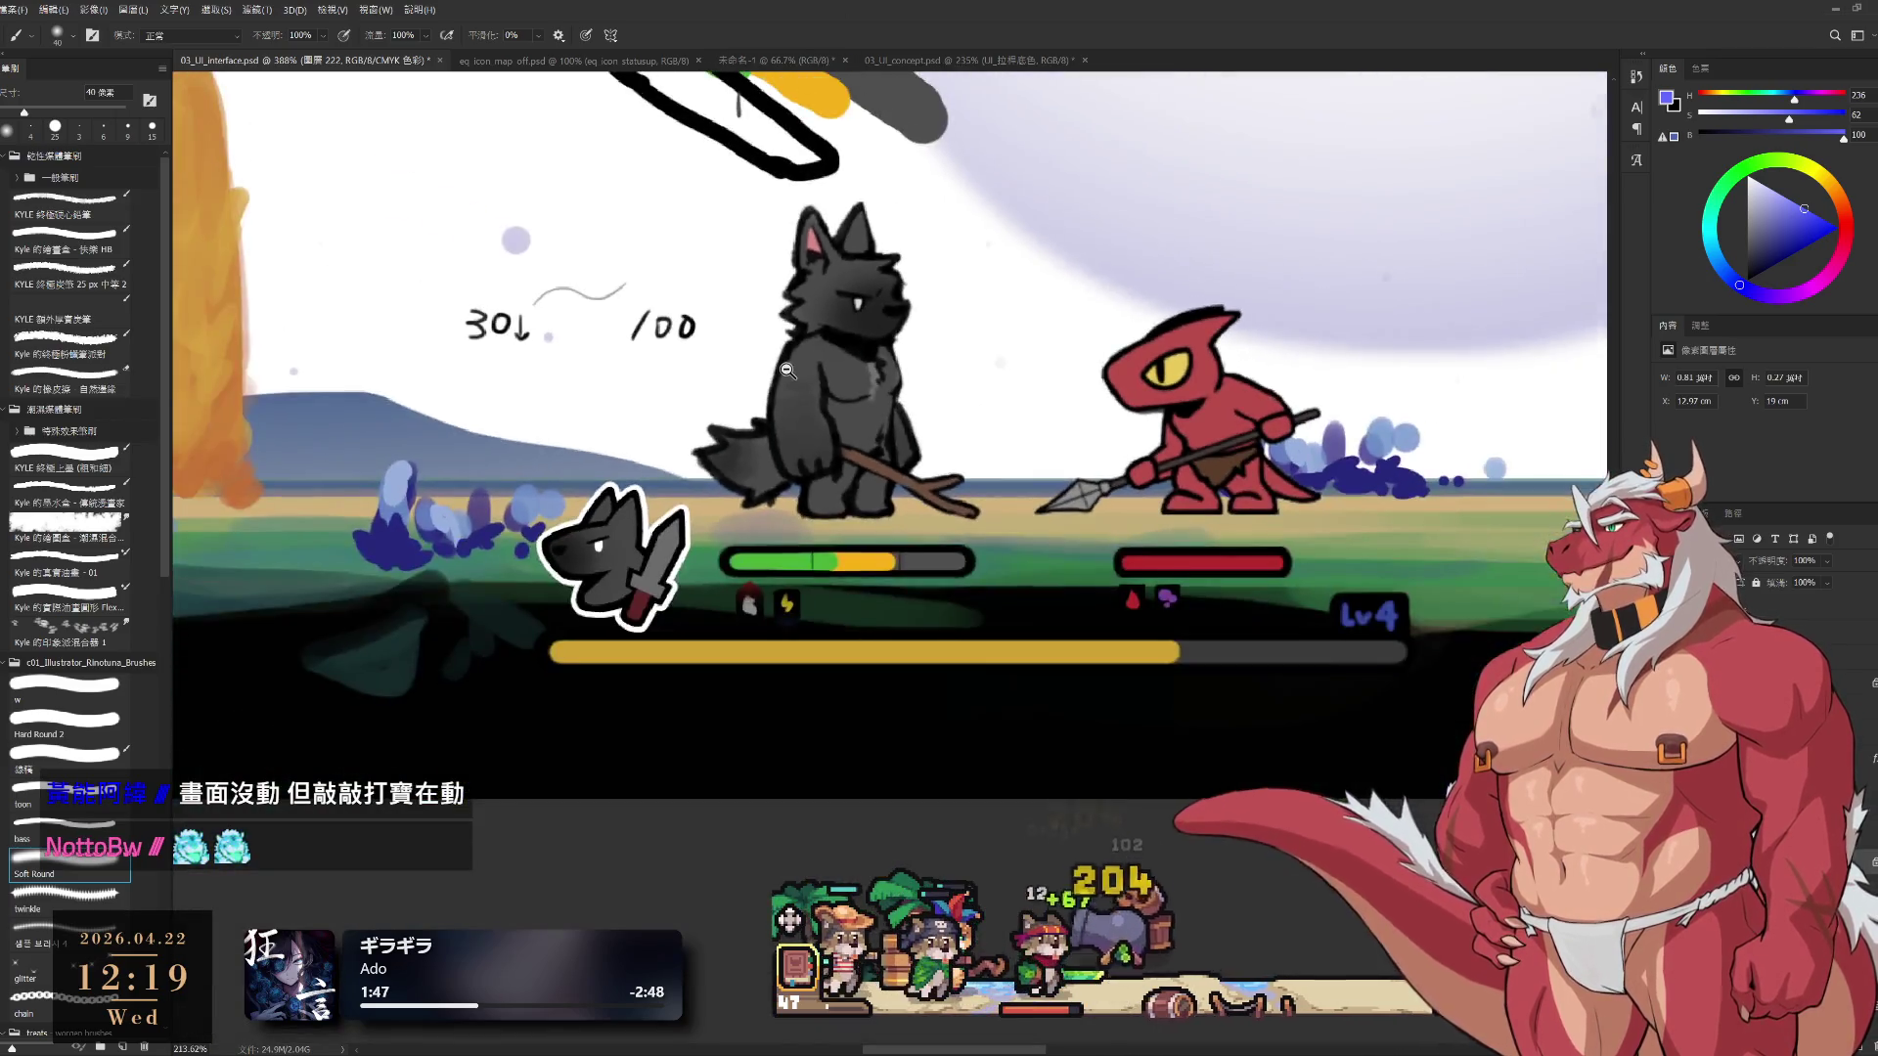
pyautogui.moveTo(848, 411)
pyautogui.mouseDown()
pyautogui.moveTo(732, 494)
pyautogui.moveTo(797, 499)
pyautogui.mouseUp()
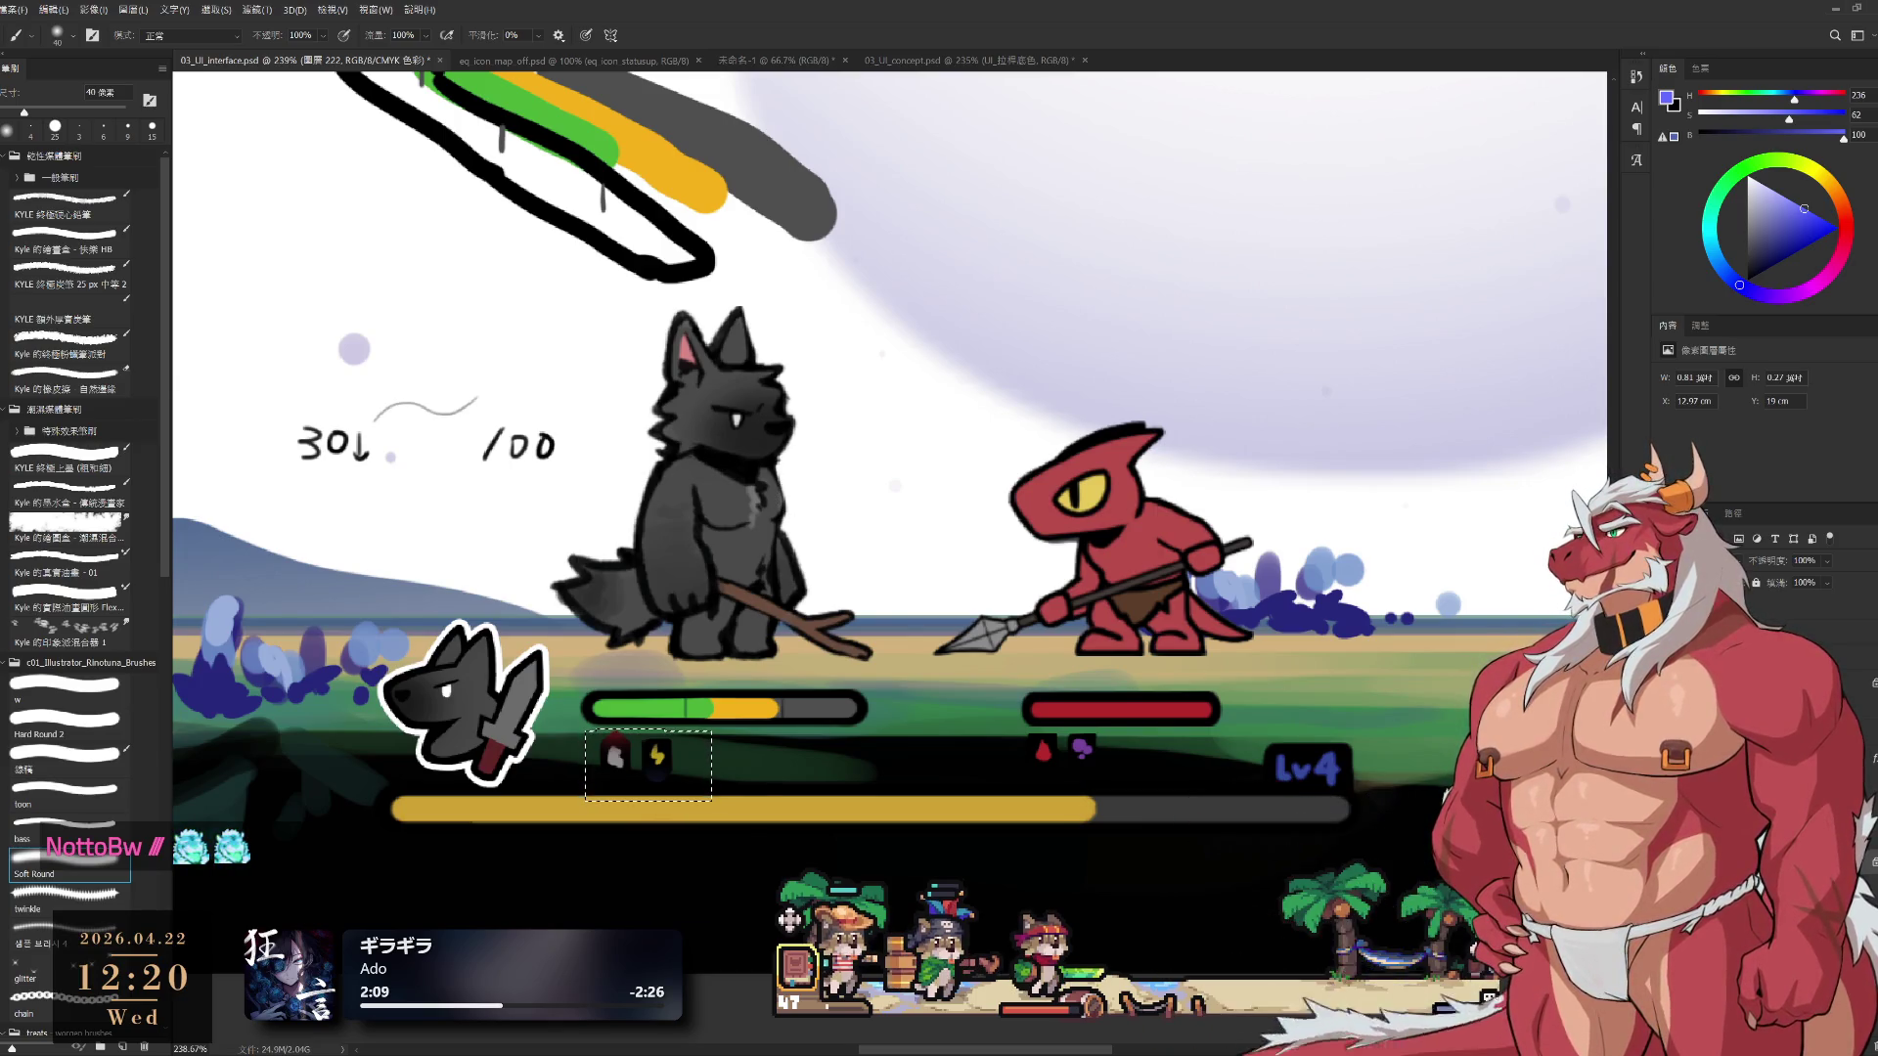
pyautogui.hotkey('ctrl', 'd')
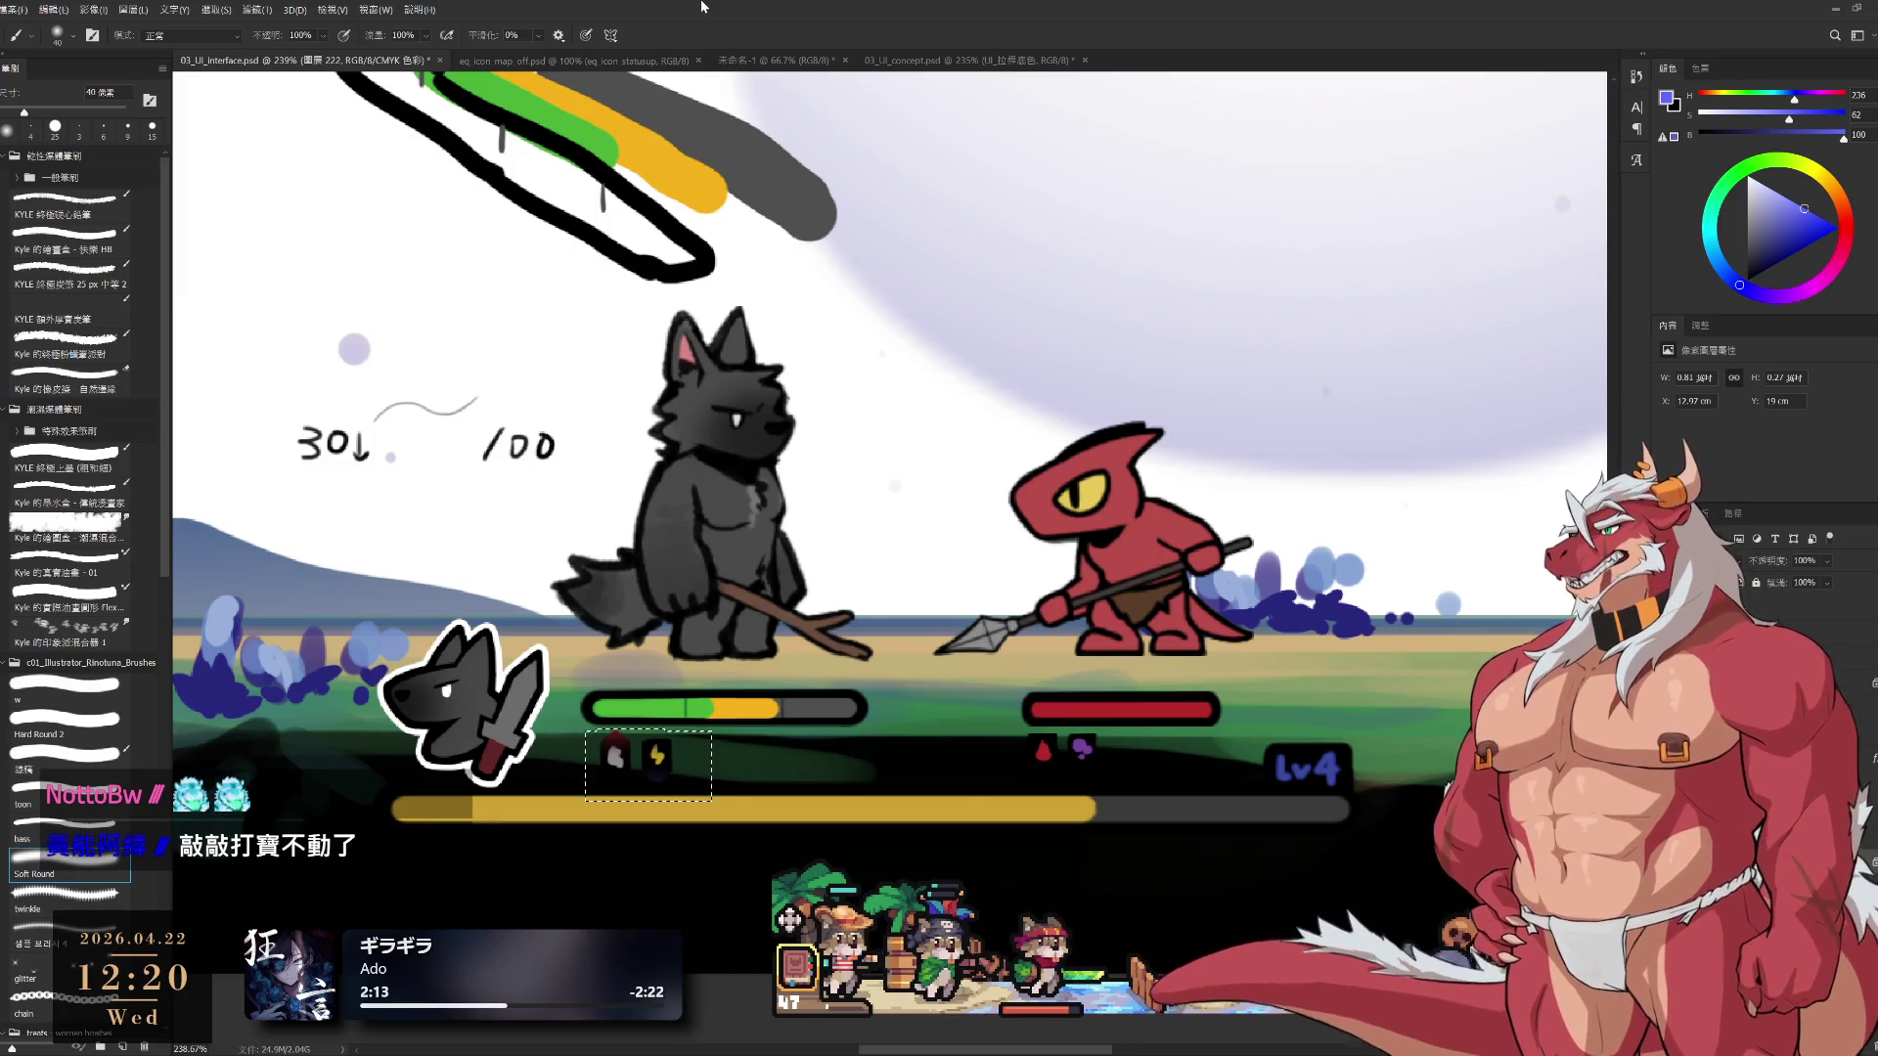
pyautogui.hotkey('ctrl', 'z')
pyautogui.scroll(-5, 876, 731)
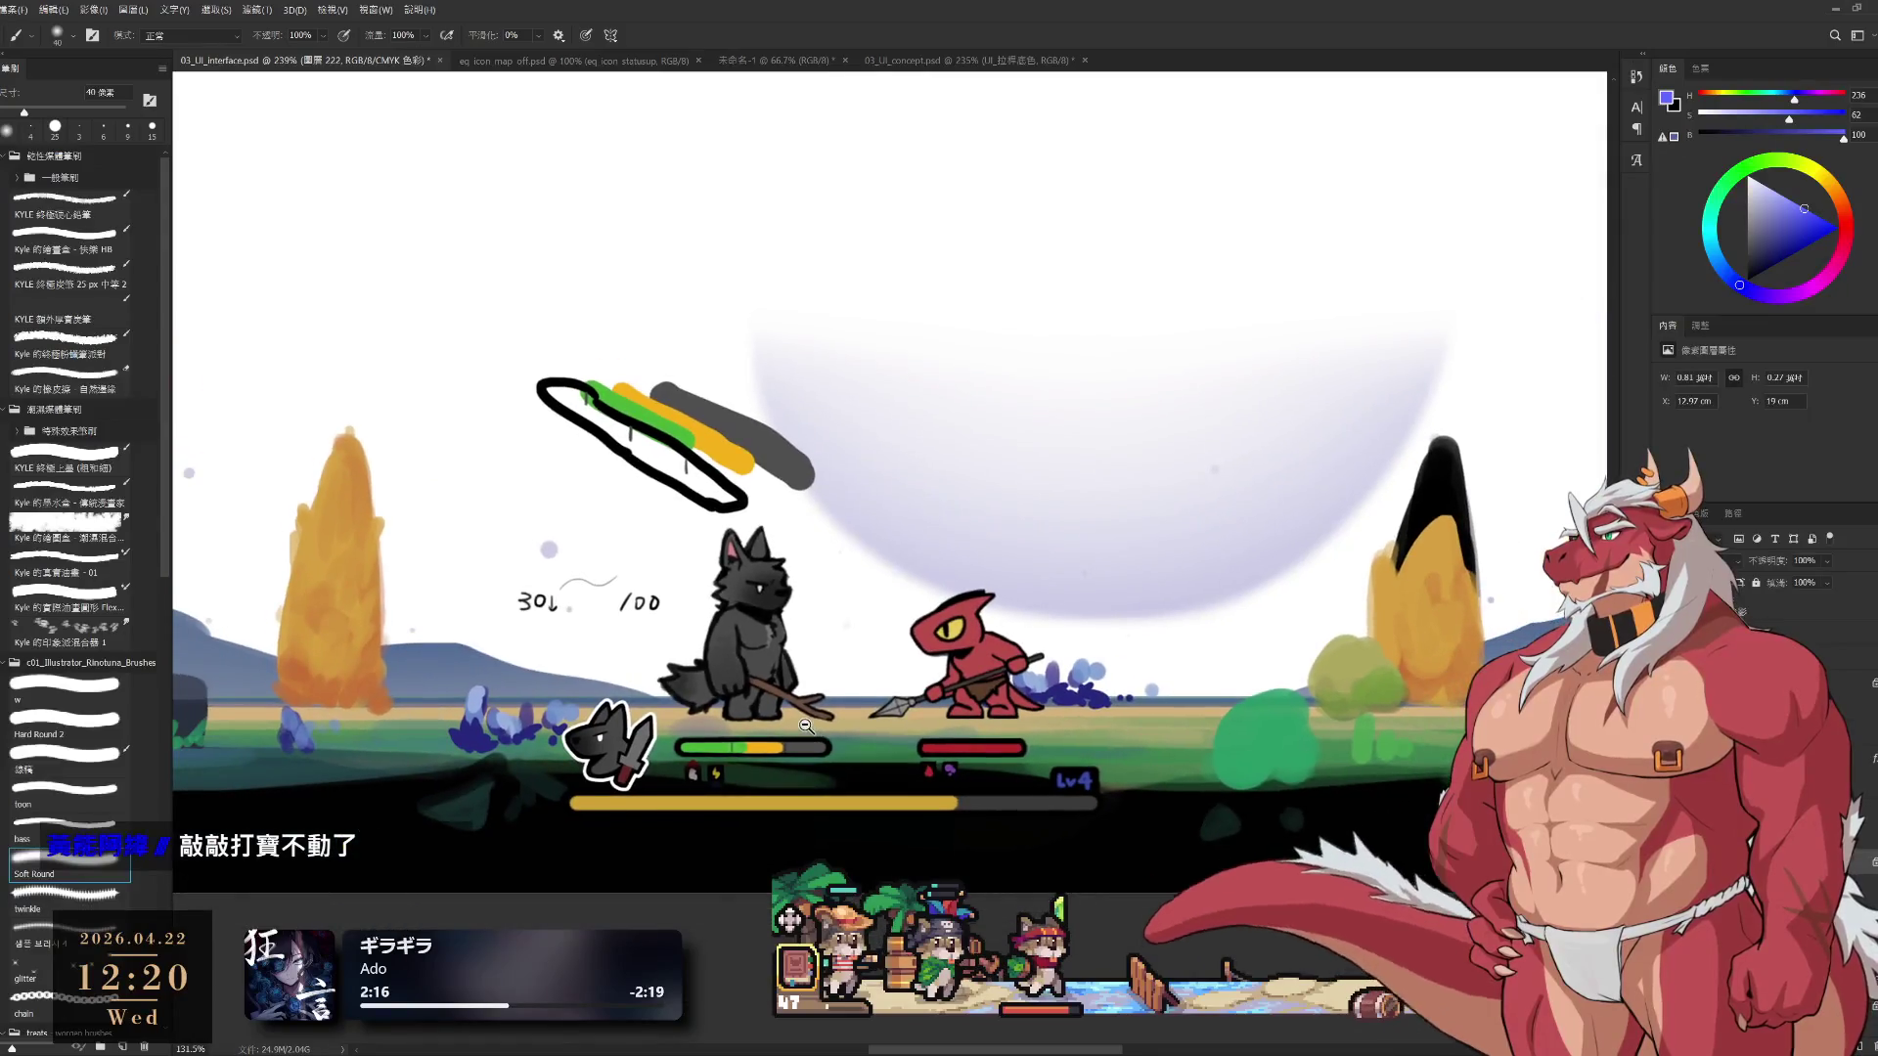
pyautogui.moveTo(975, 587); pyautogui.dragTo(1022, 596)
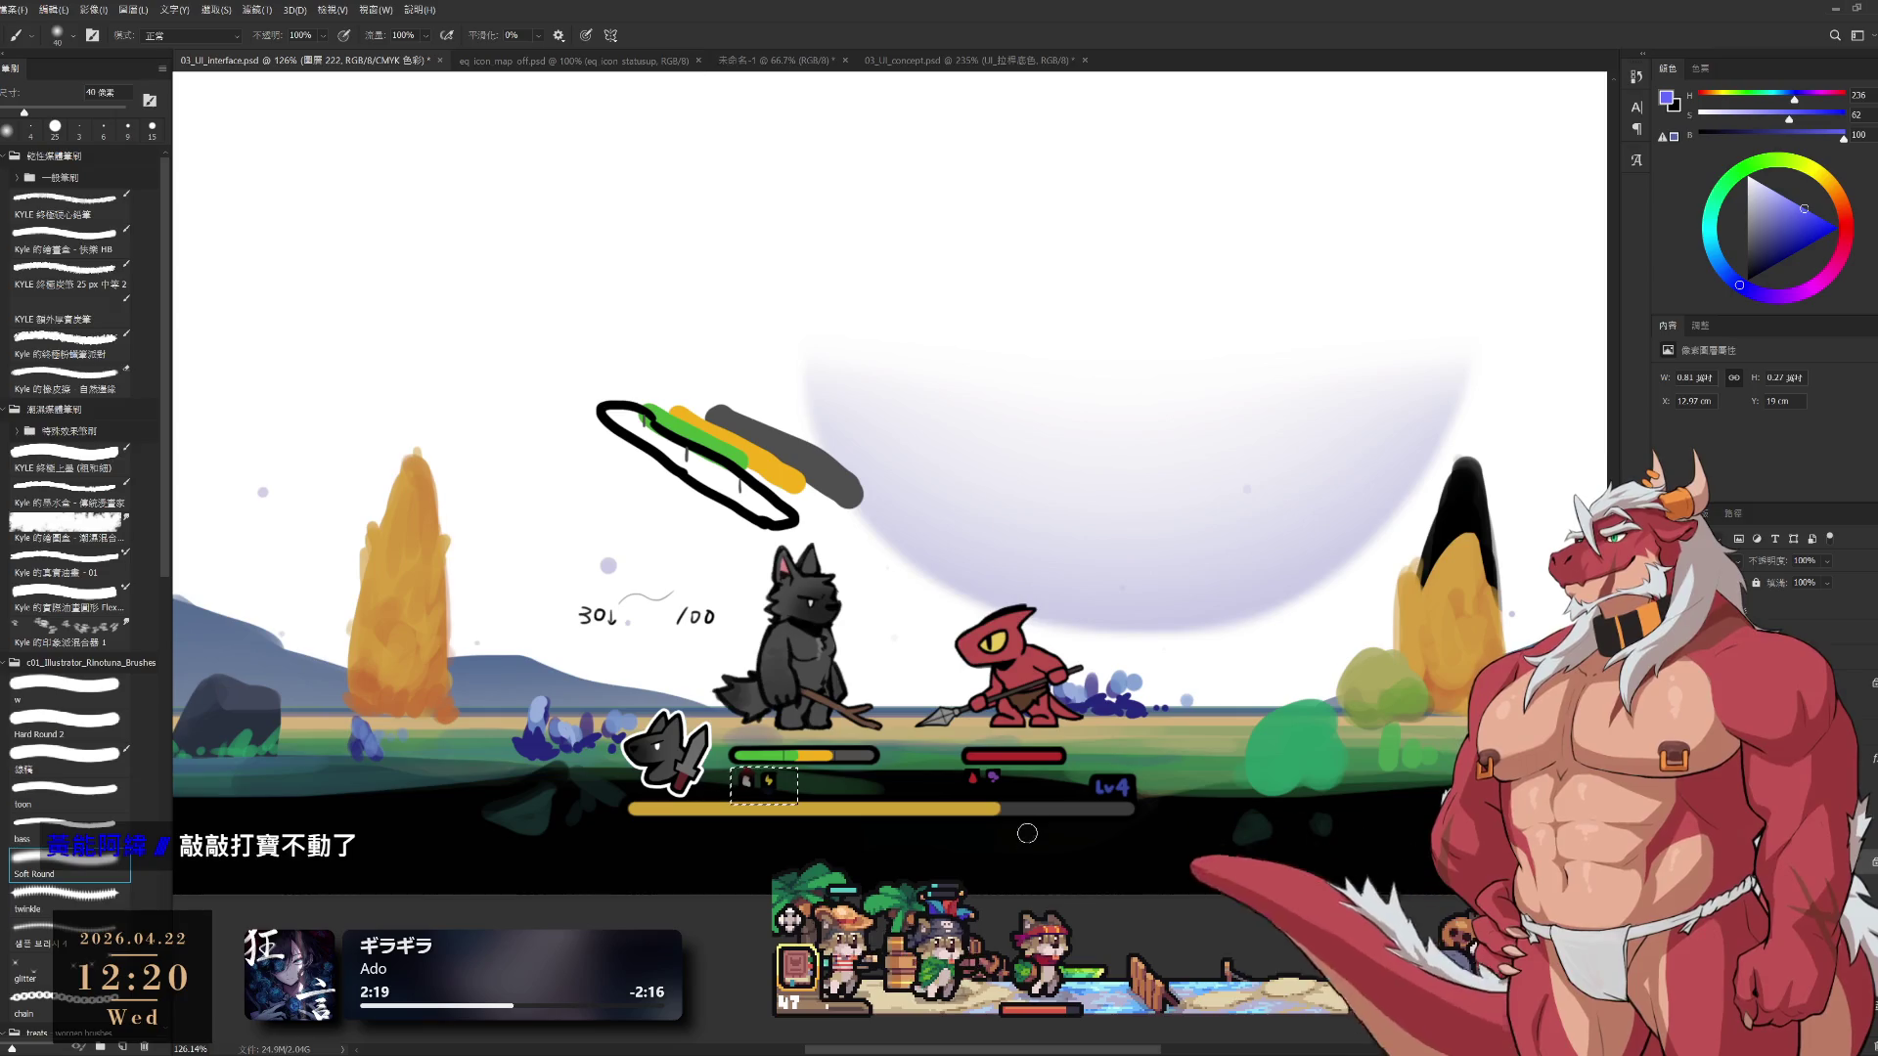
pyautogui.press('l')
pyautogui.scroll(5, 915, 797)
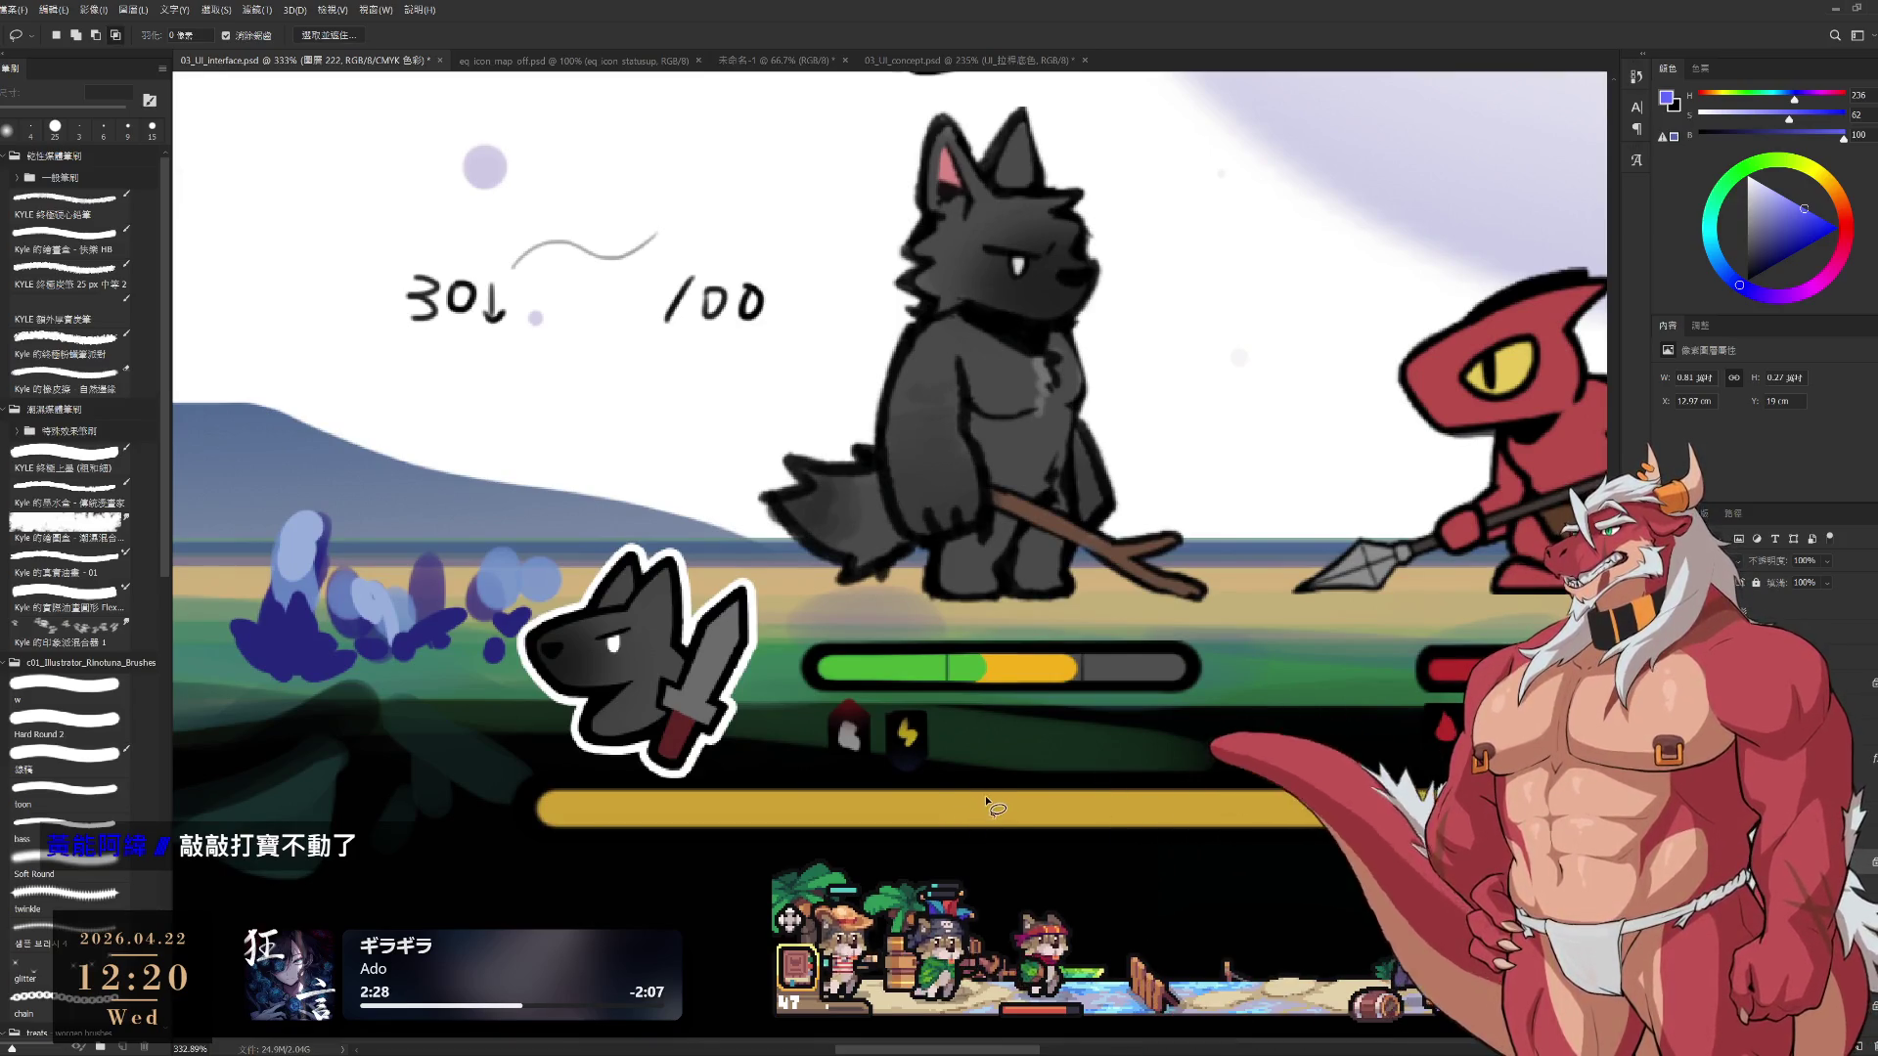
pyautogui.press('b')
# Choose the Hard Round brush, zoom to the icons, sample the bolt's yellow, and shrink the brush
pyautogui.click(69, 723)
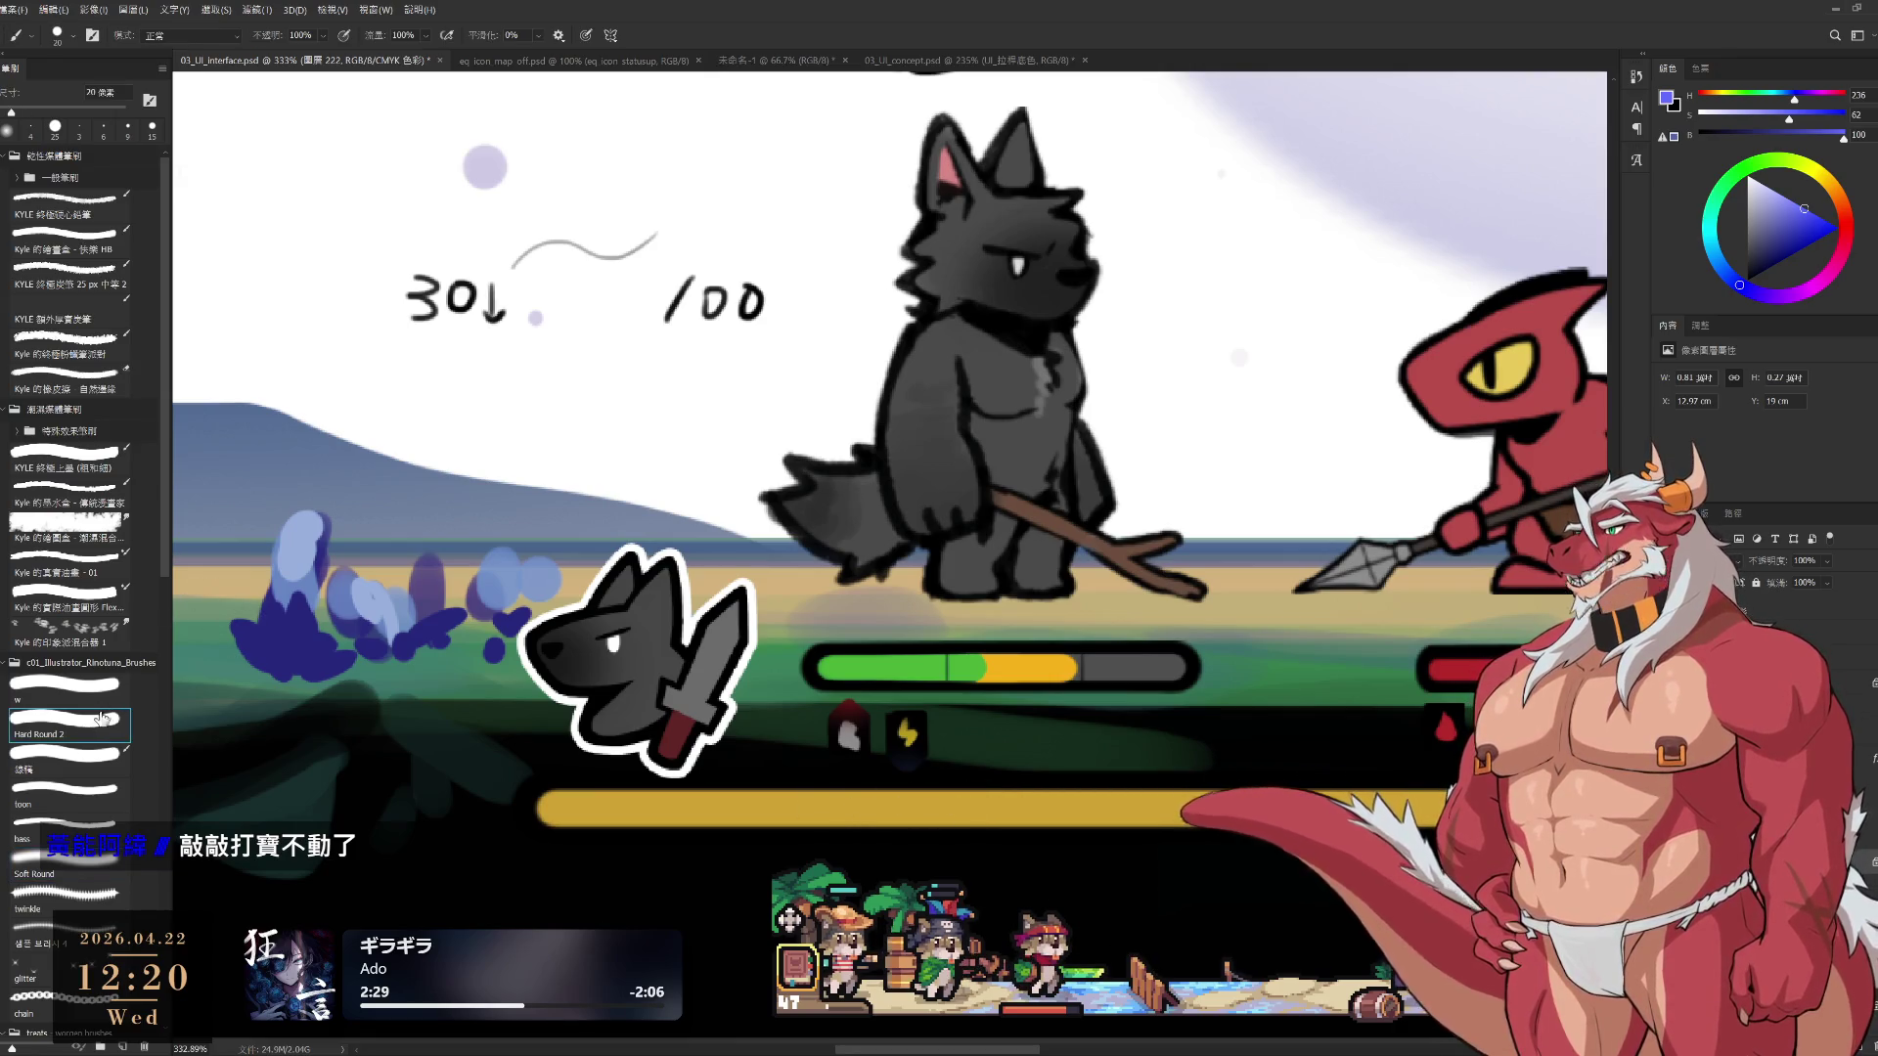
pyautogui.moveTo(871, 754); pyautogui.dragTo(929, 668)
pyautogui.scroll(2, 929, 669)
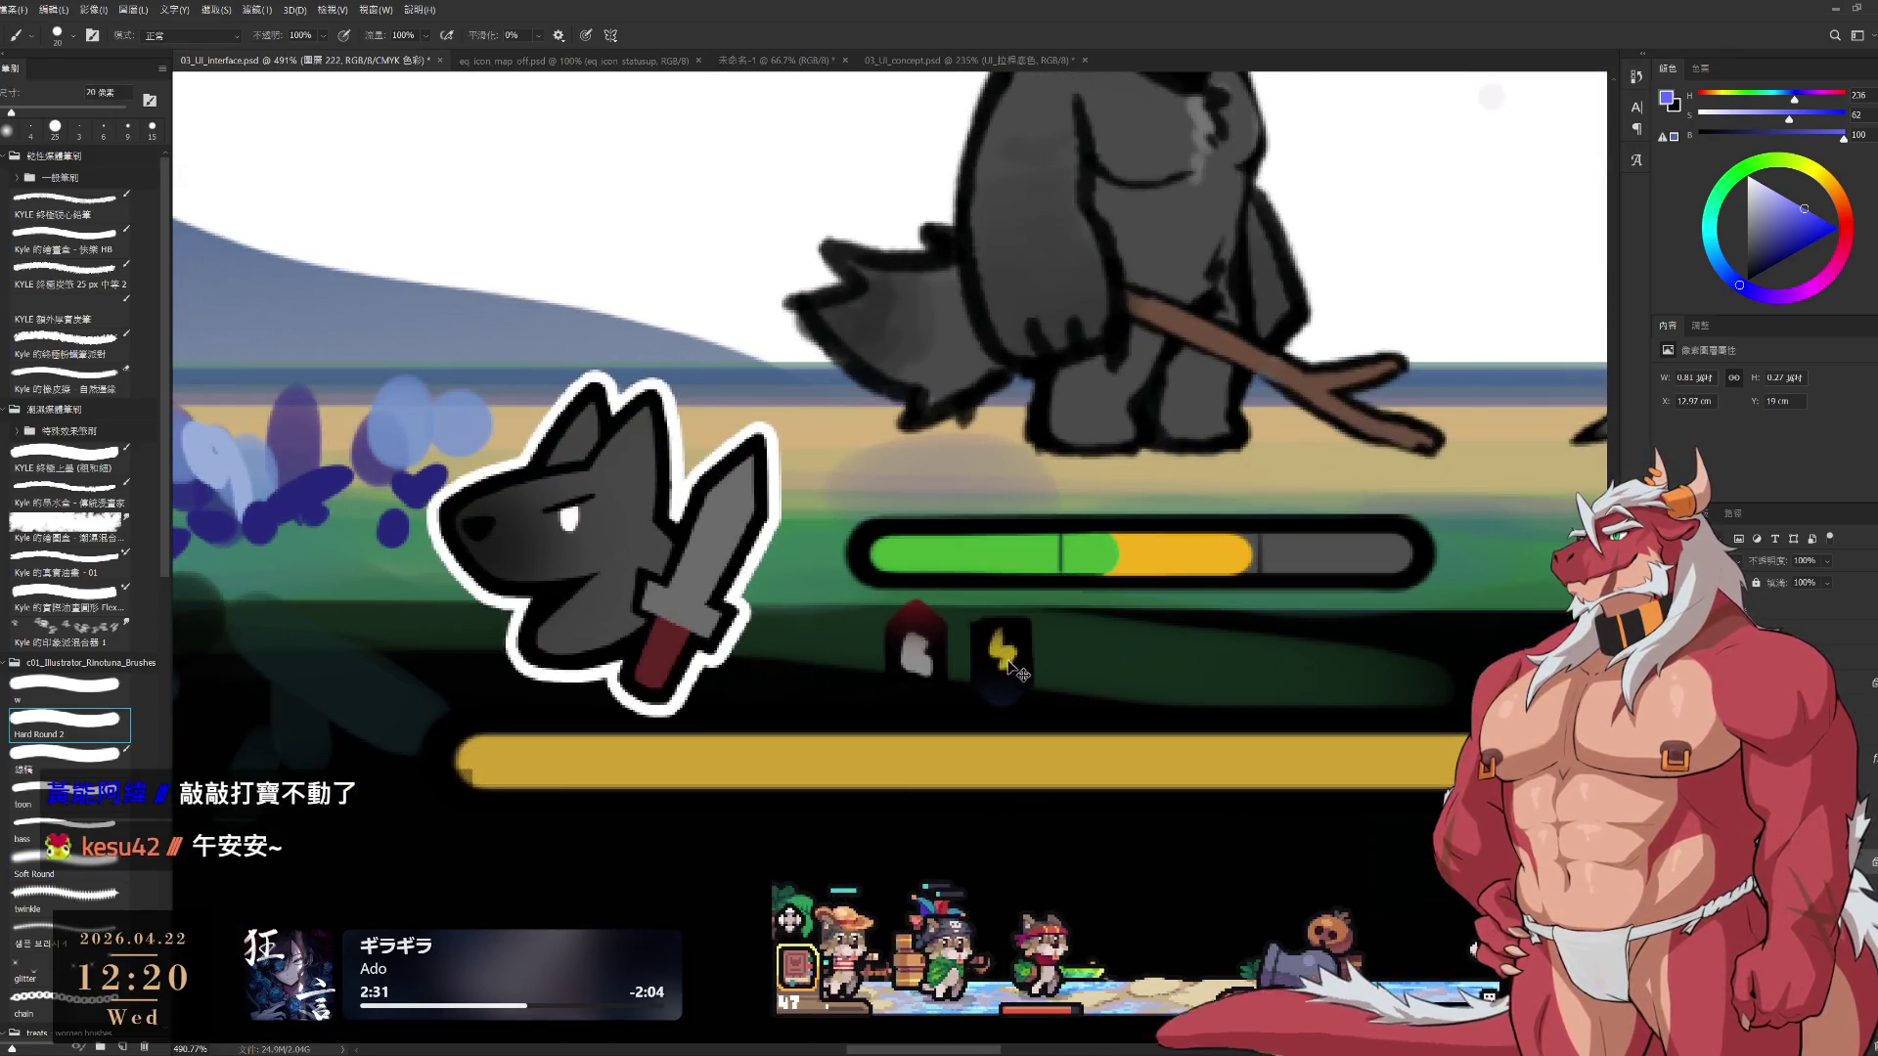
pyautogui.keyDown('alt'); pyautogui.click(1008, 658); pyautogui.keyUp('alt')
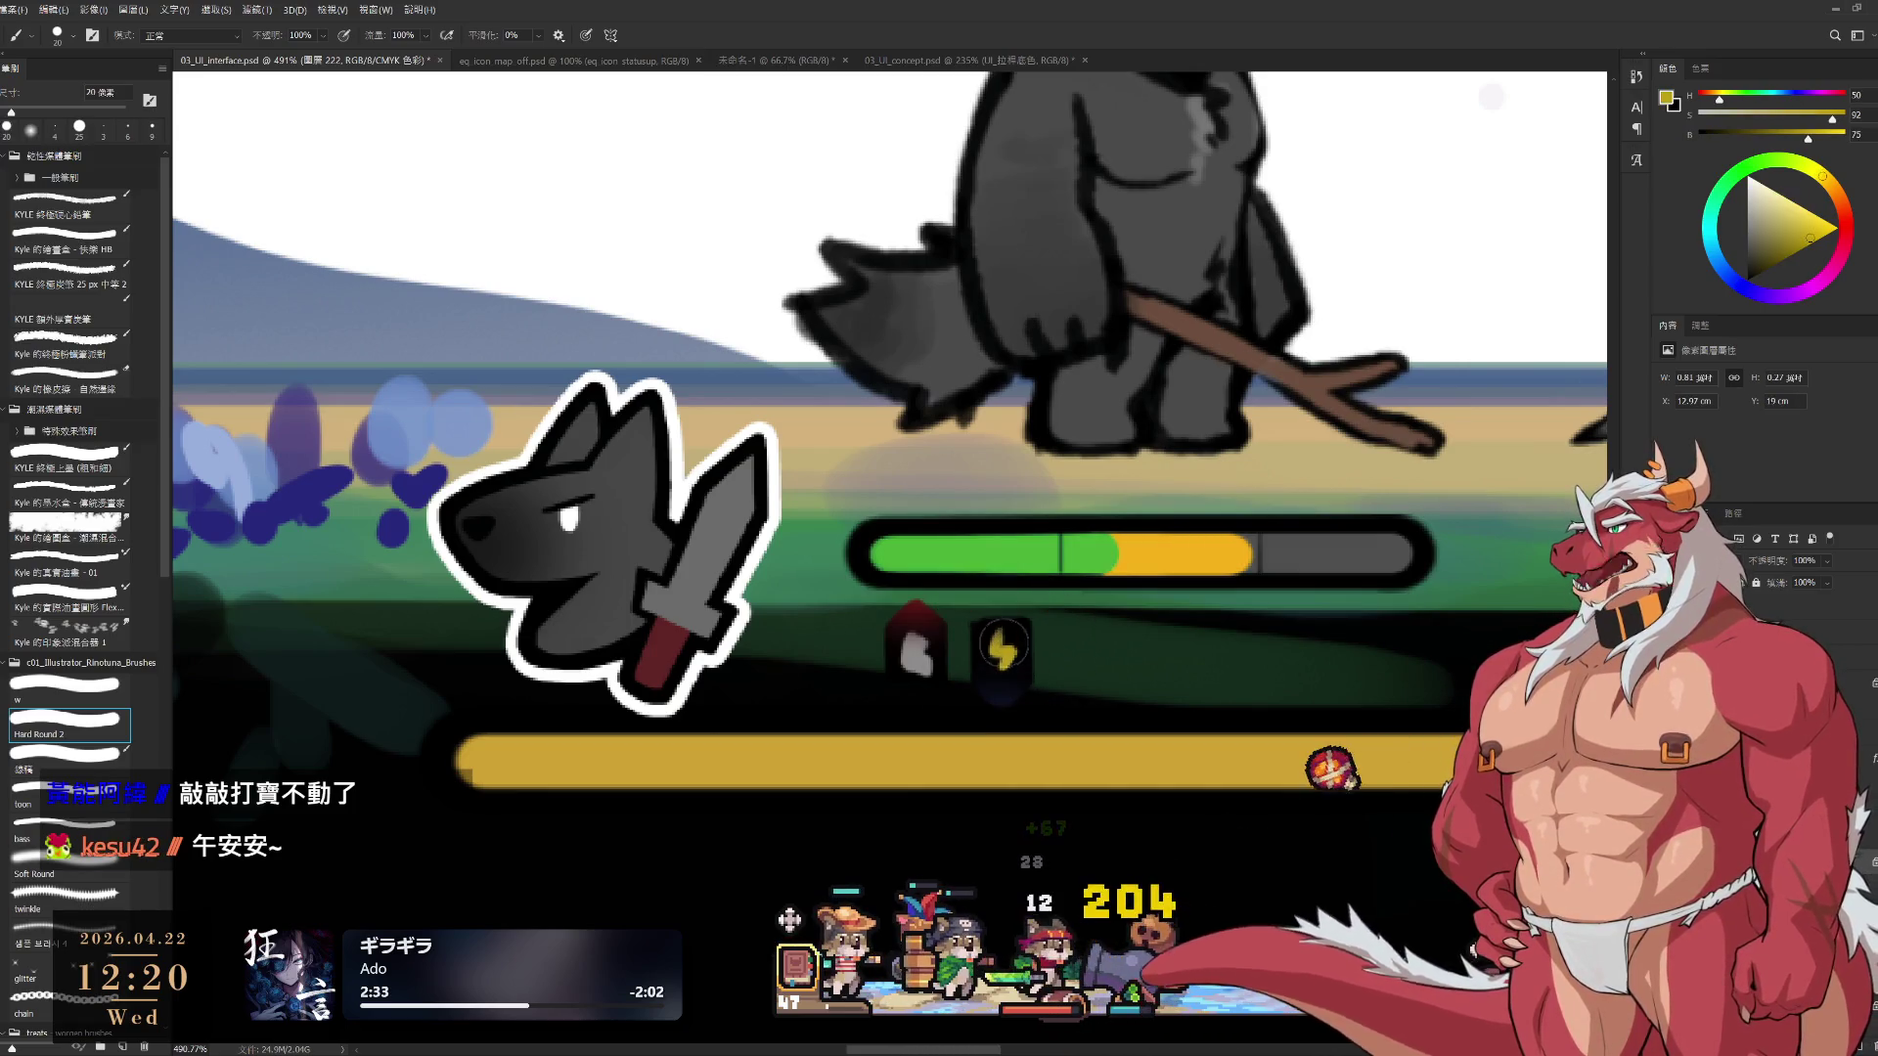
pyautogui.press('[')
pyautogui.press('[')
pyautogui.press('[')
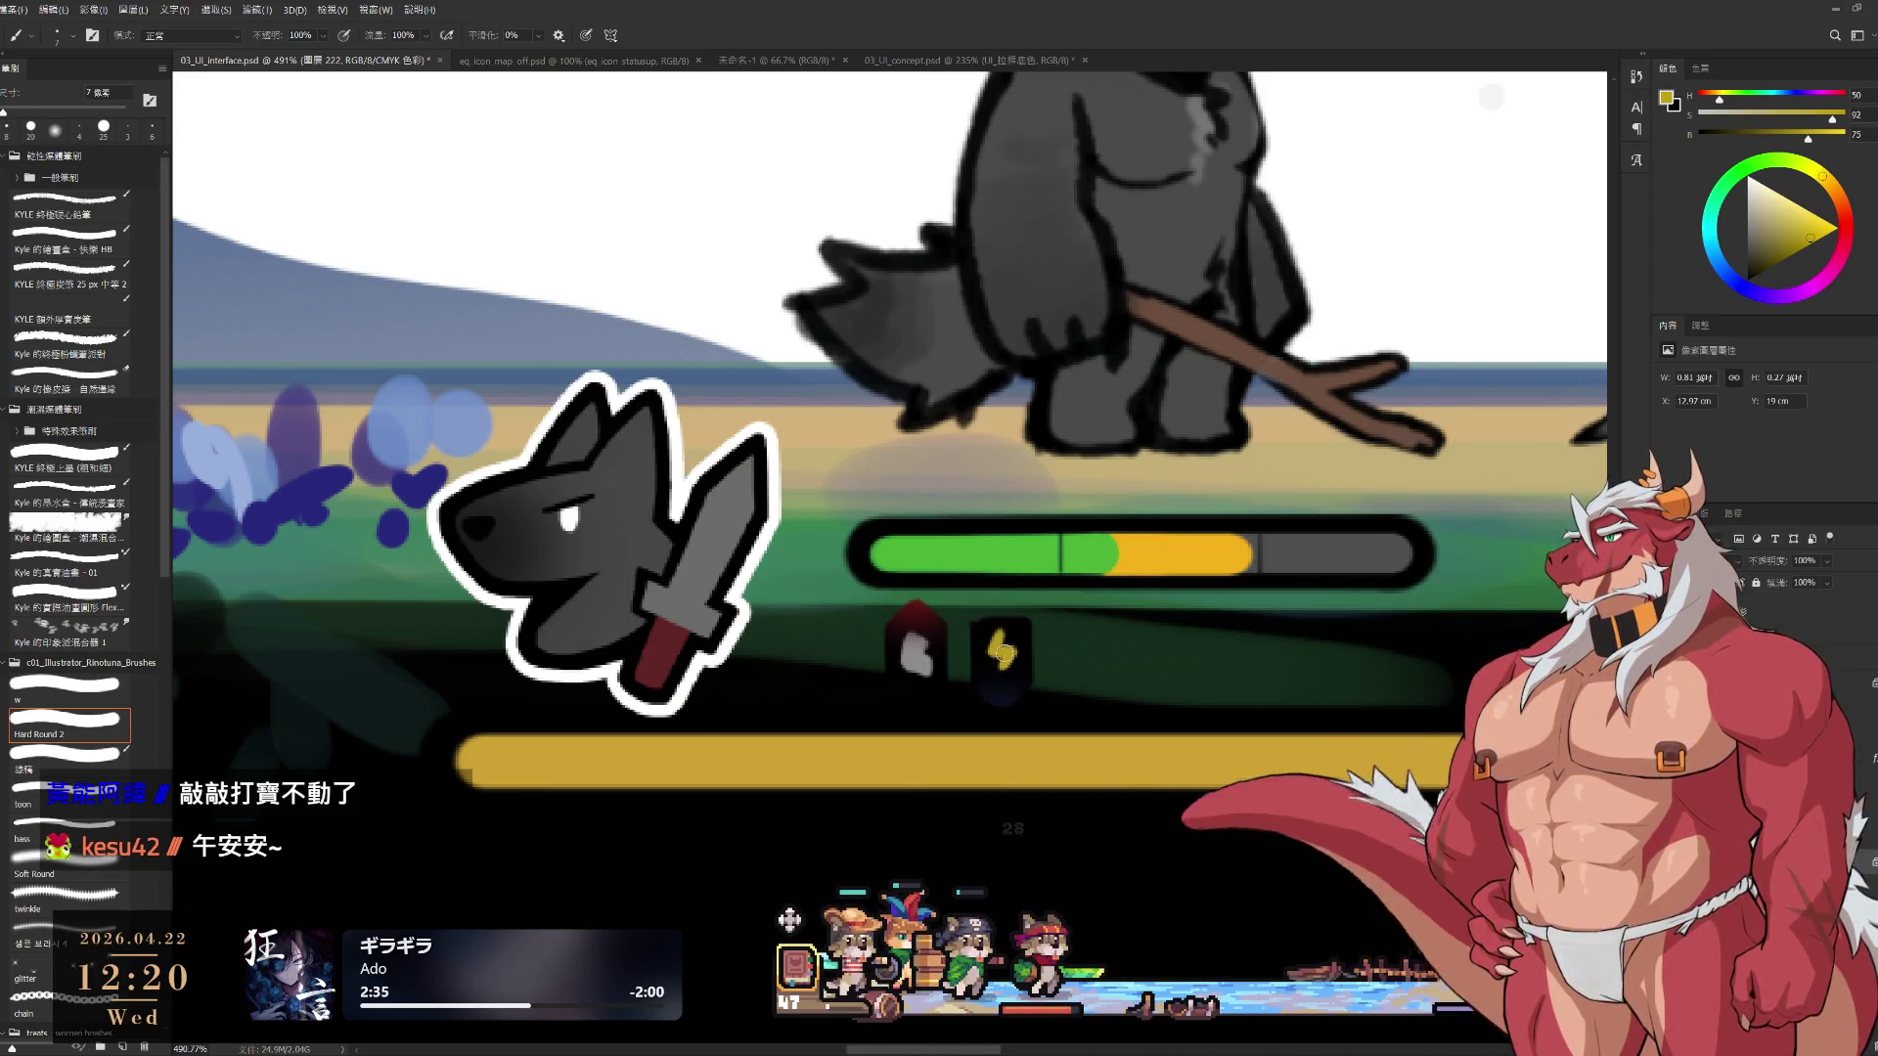
pyautogui.press('[')
# Sample the glove icon's grey and the backdrop's near-black, then reframe the bars and icons
pyautogui.keyDown('alt'); pyautogui.click(920, 660); pyautogui.keyUp('alt')
pyautogui.press(']')
pyautogui.press(']')
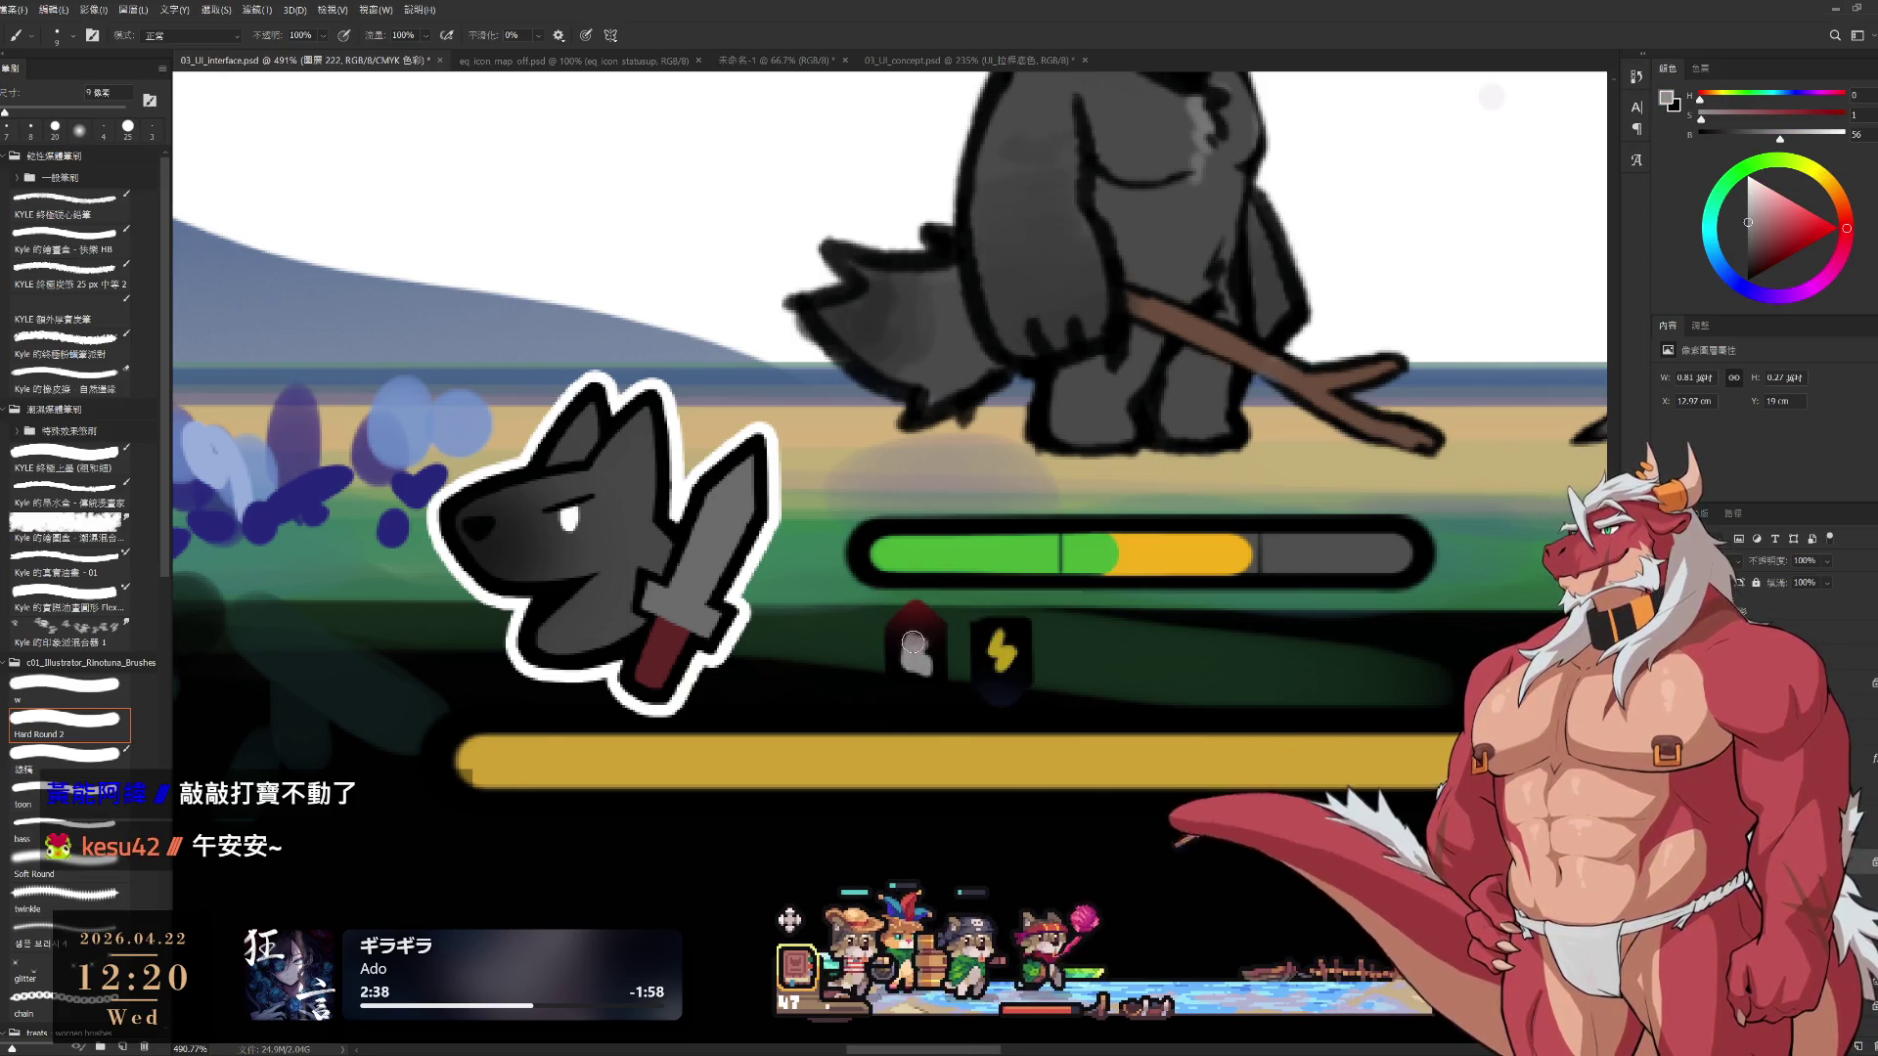
pyautogui.keyDown('alt'); pyautogui.click(921, 674); pyautogui.keyUp('alt')
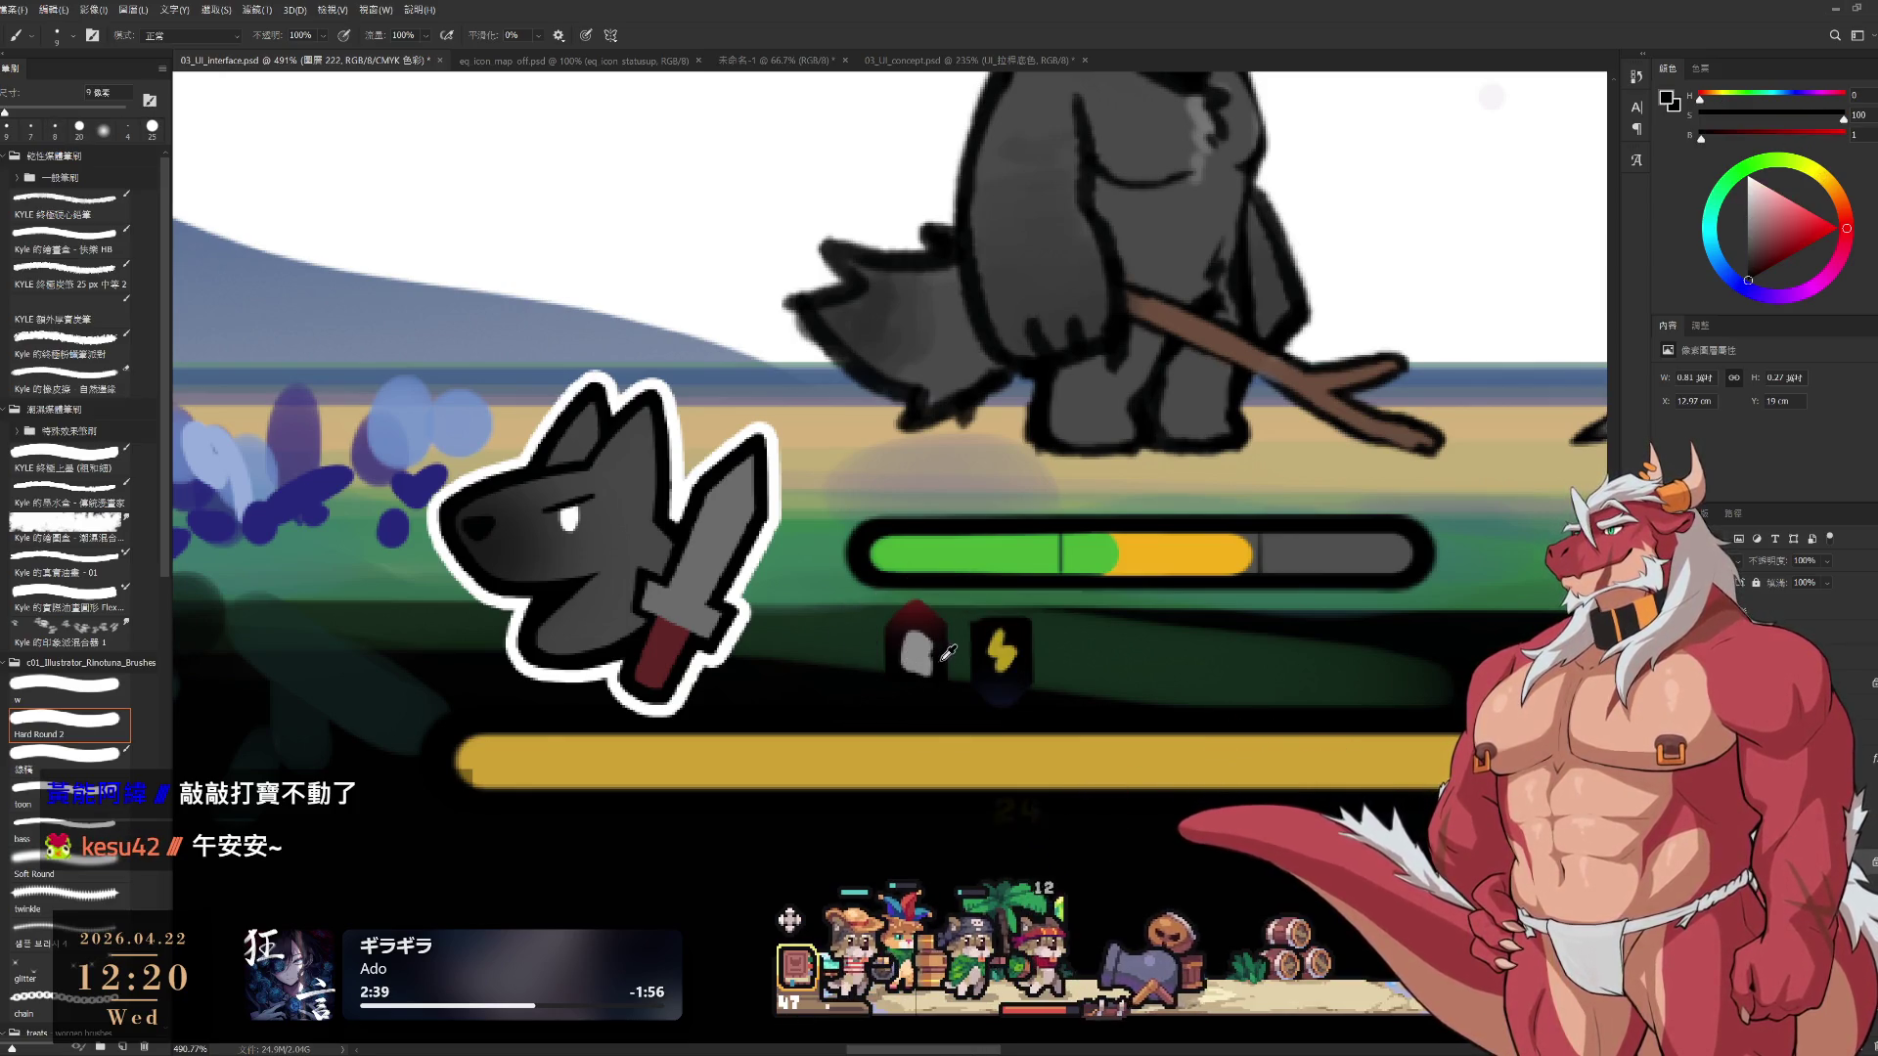
pyautogui.keyDown('alt'); pyautogui.scroll(-2, 923, 683); pyautogui.keyUp('alt')
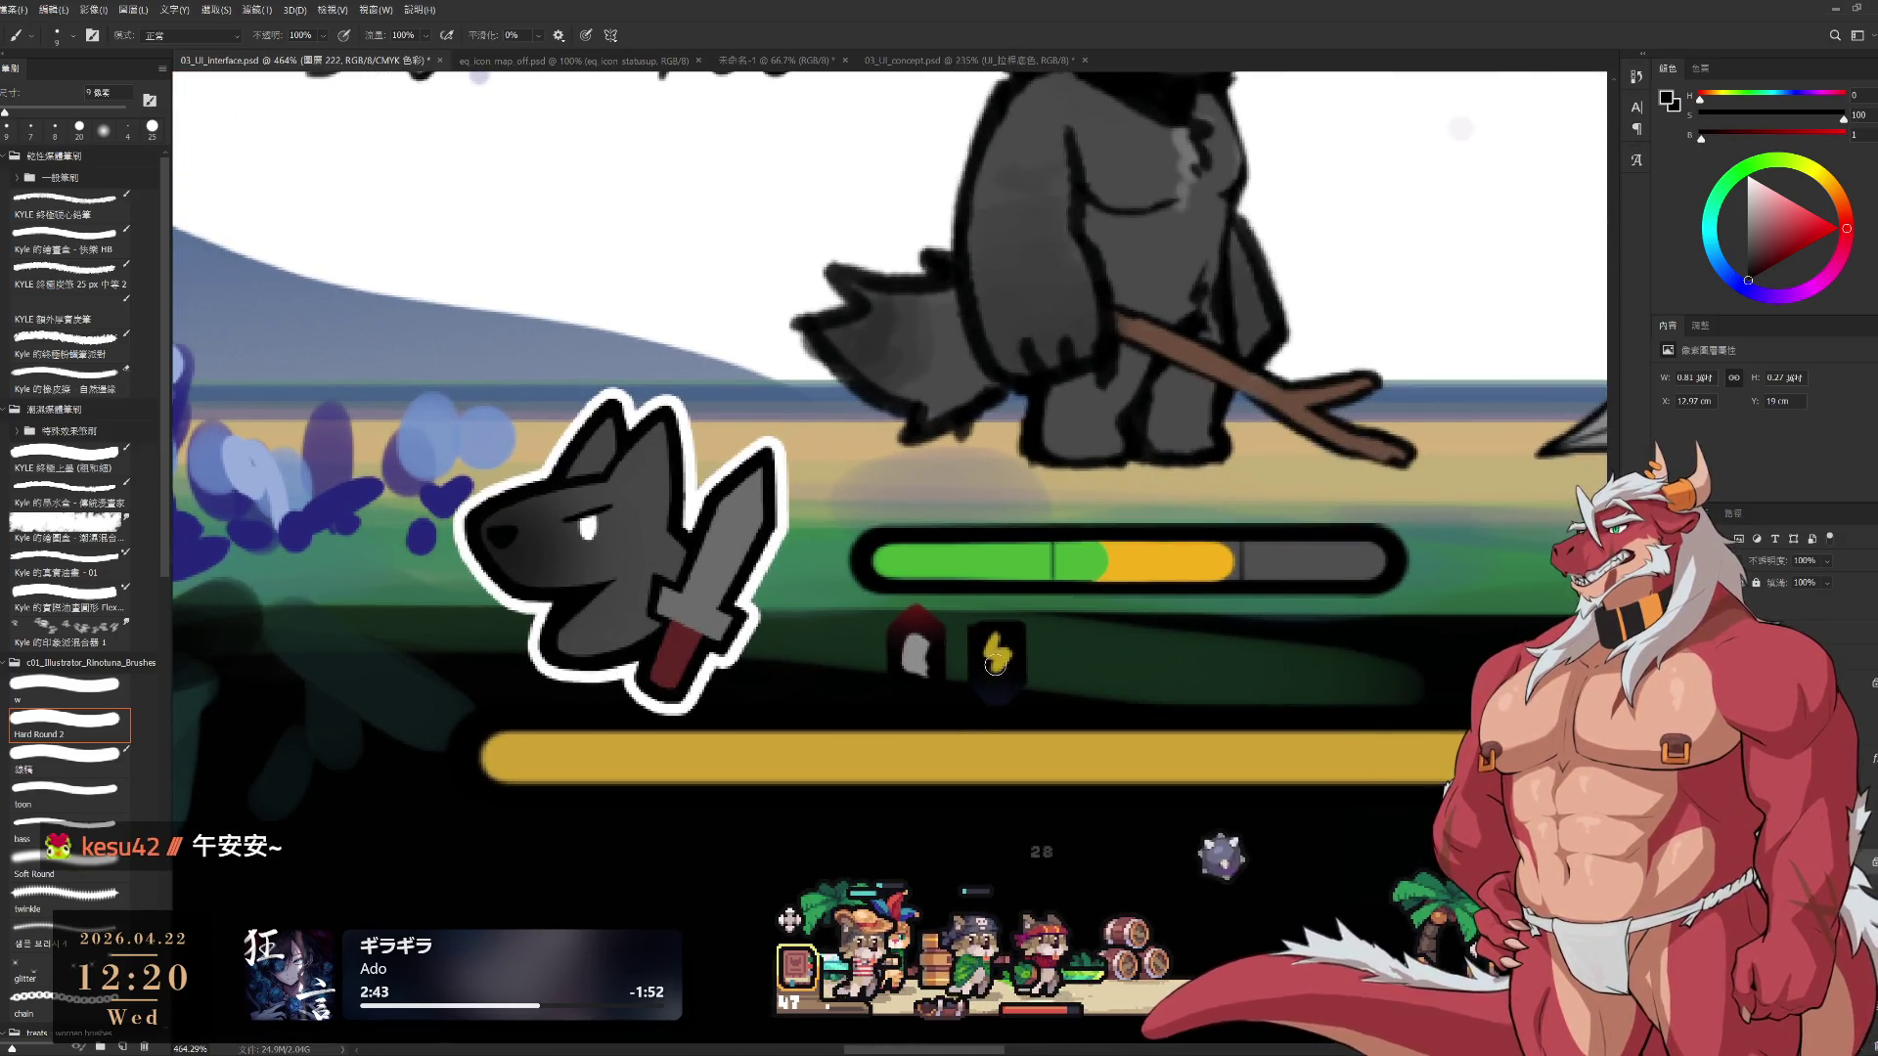
pyautogui.moveTo(1024, 701); pyautogui.dragTo(806, 756)
pyautogui.scroll(-1, 792, 691)
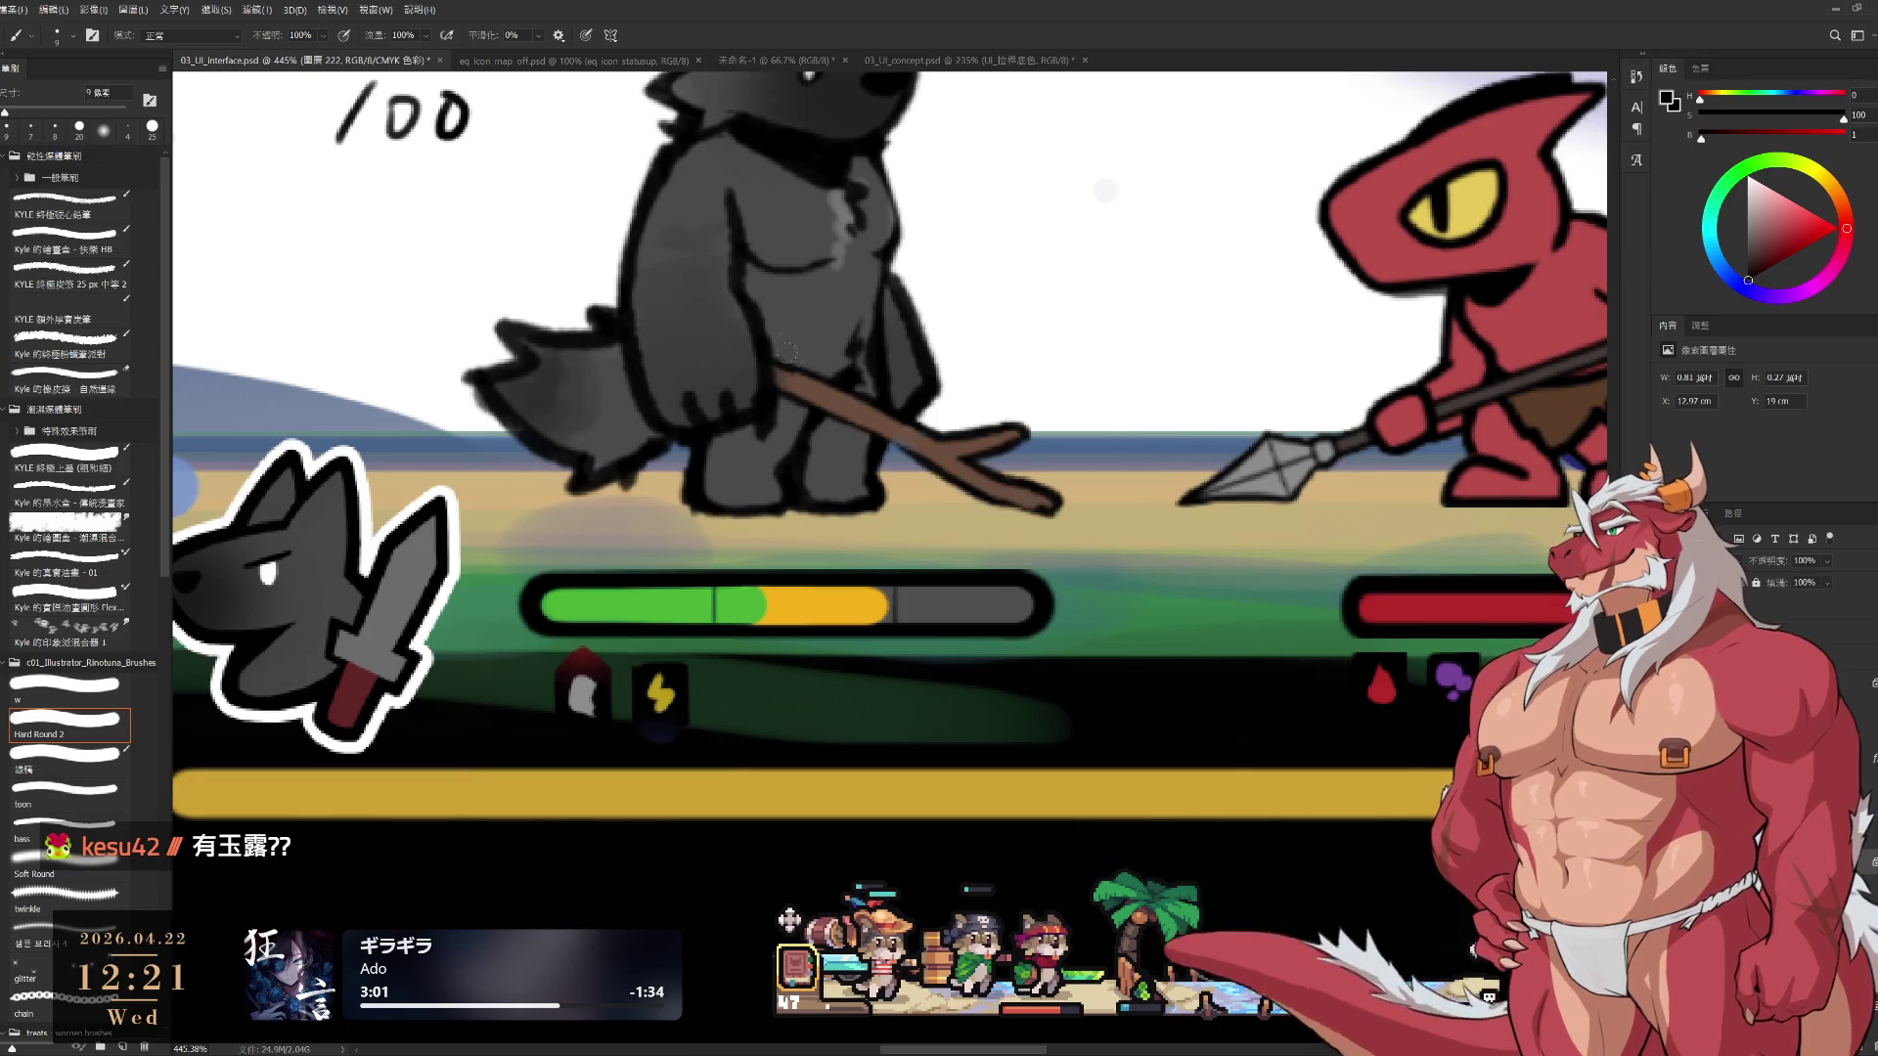
# Marquee-select the two skill icons under the wolf's bar, then clear the selection
pyautogui.moveTo(743, 695); pyautogui.dragTo(811, 674)
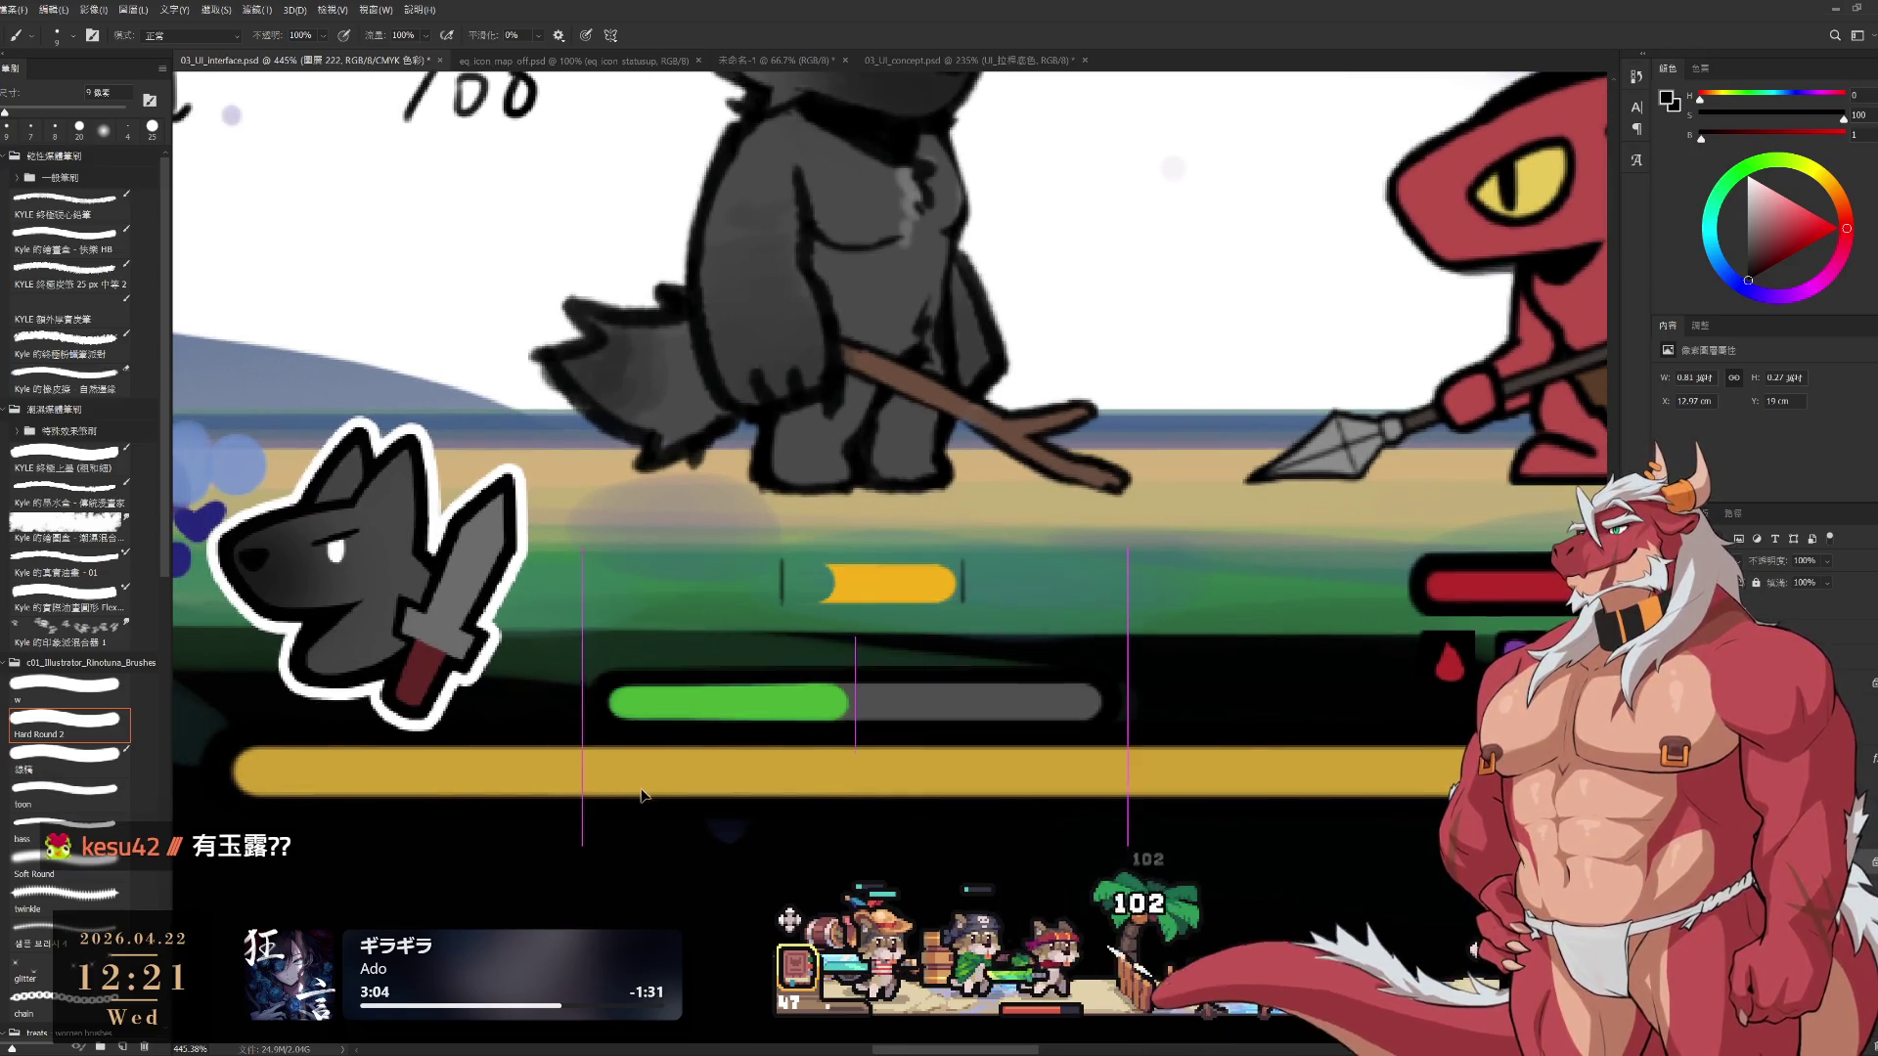
pyautogui.press('l')
pyautogui.press('m')
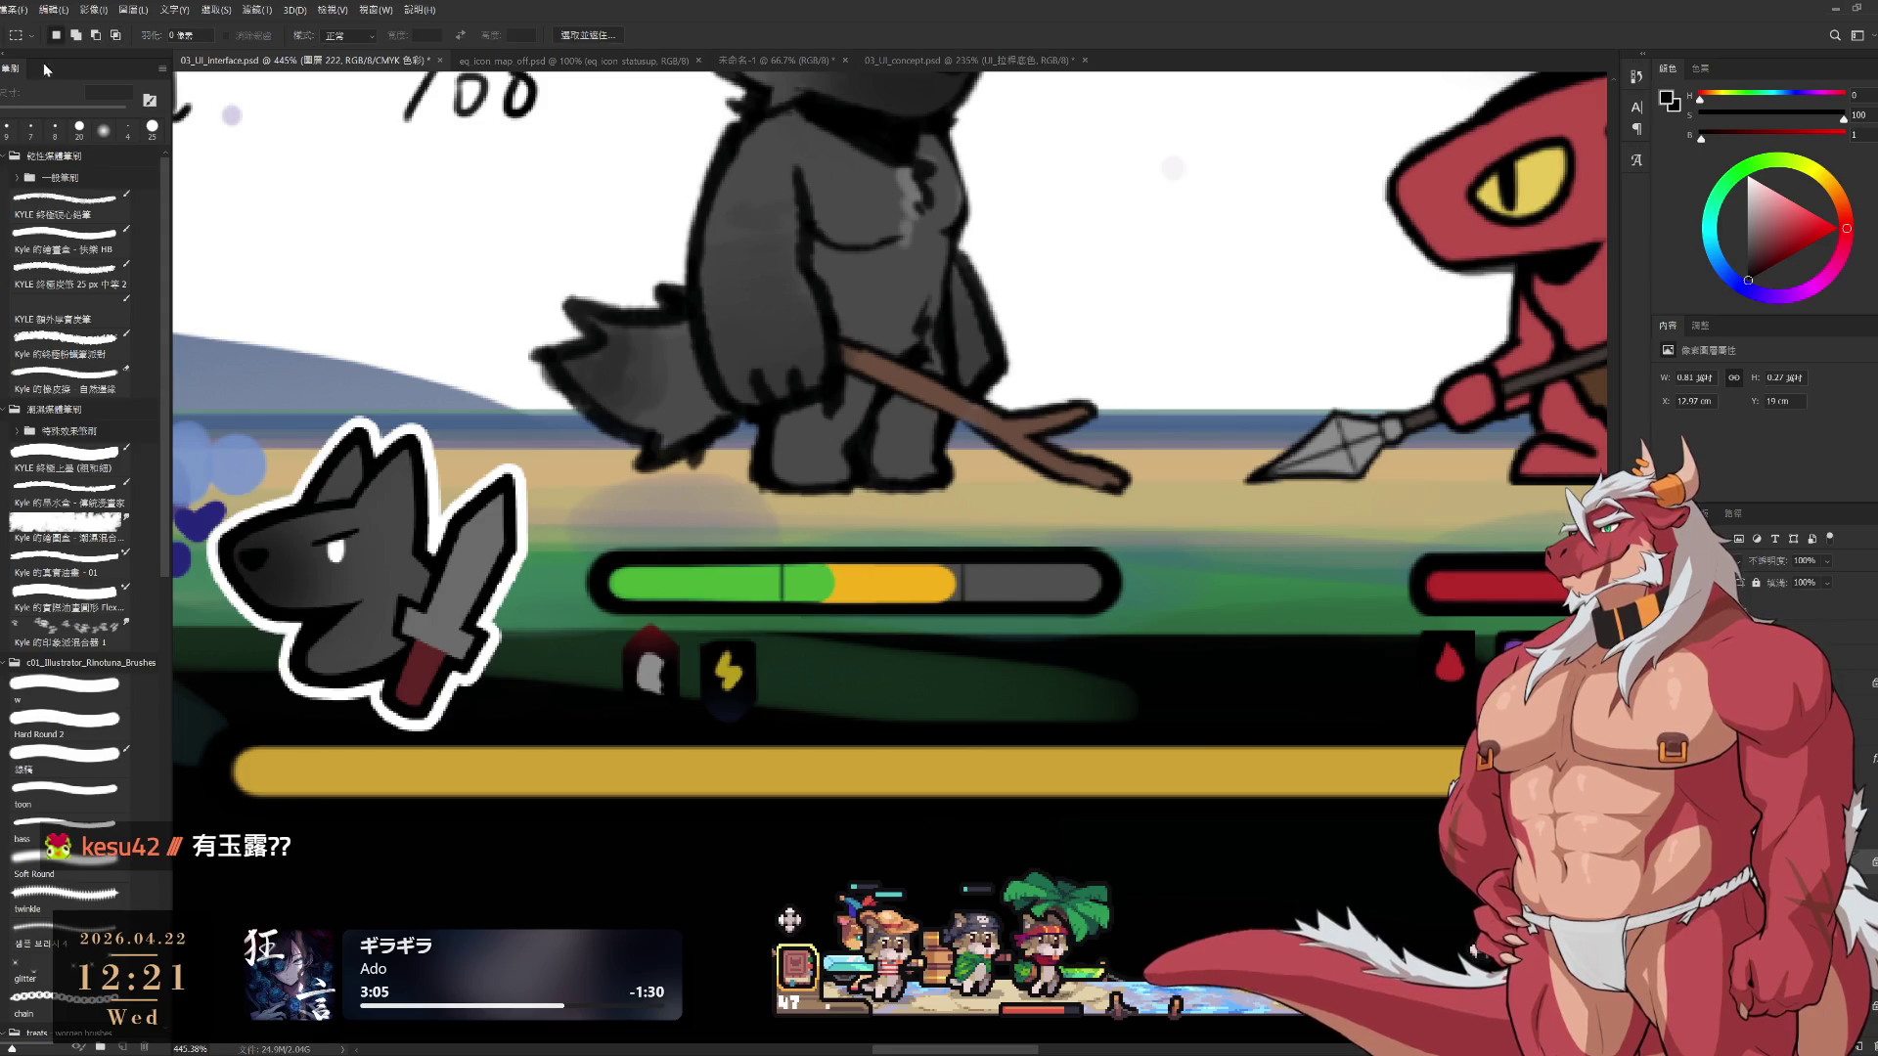
pyautogui.moveTo(601, 622)
pyautogui.mouseDown()
pyautogui.moveTo(737, 734)
pyautogui.moveTo(815, 765)
pyautogui.moveTo(966, 729)
pyautogui.mouseUp()
pyautogui.hotkey('ctrl', 'd')
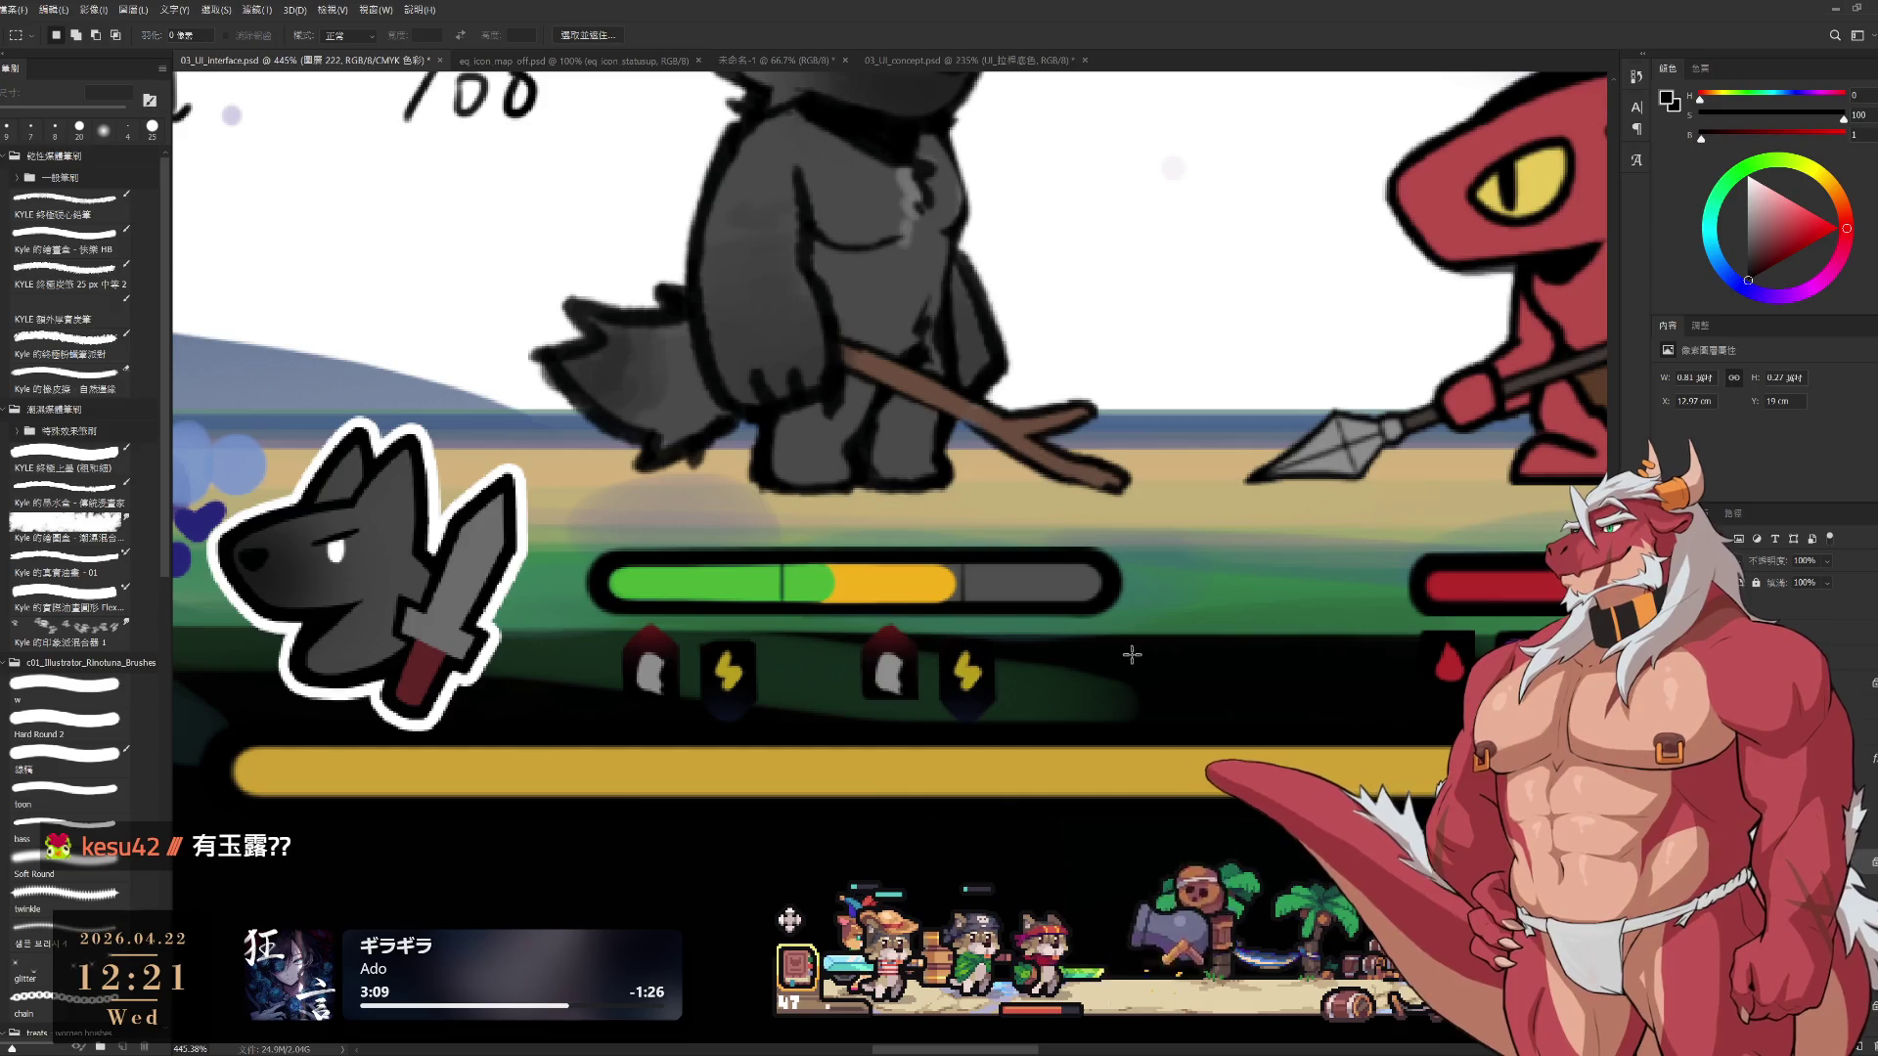
# Sample the lizard bar's bright red and try painting the drop icon, undoing the stroke
pyautogui.press('b')
pyautogui.keyDown('alt'); pyautogui.click(900, 626); pyautogui.keyUp('alt')
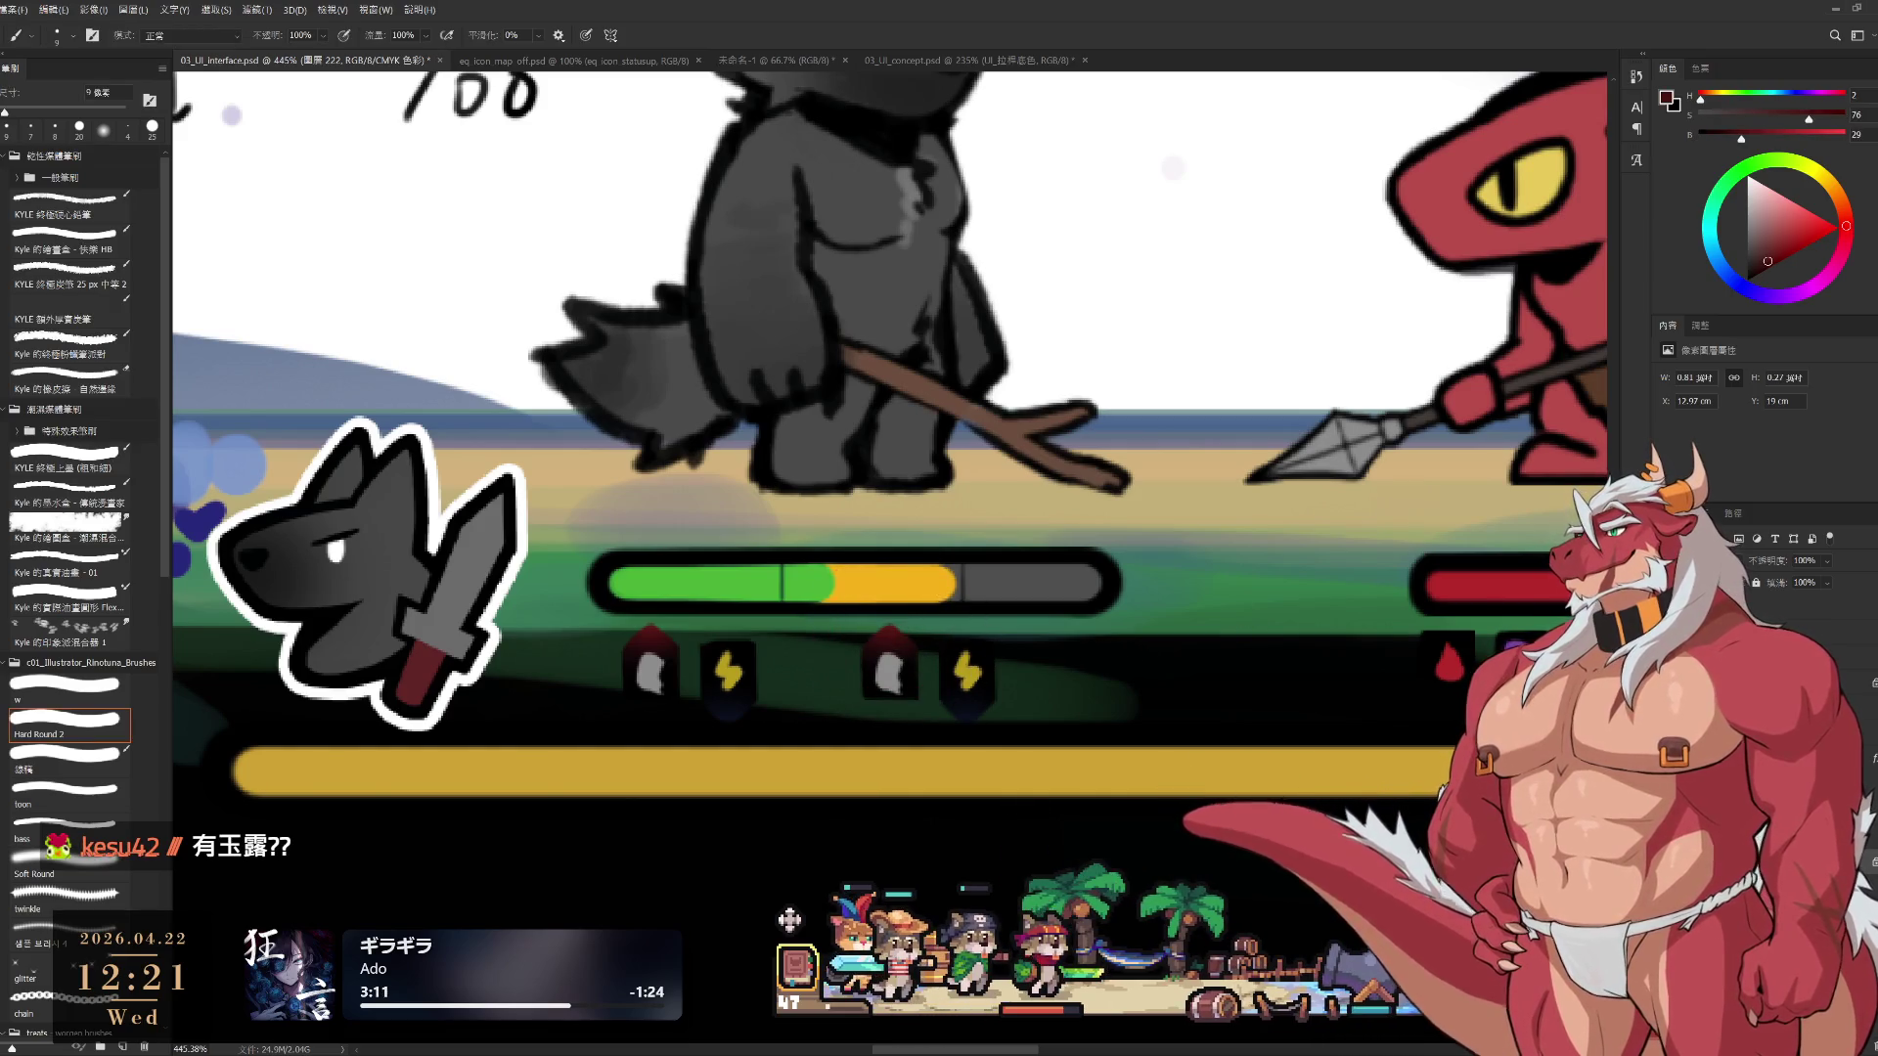
pyautogui.press(']')
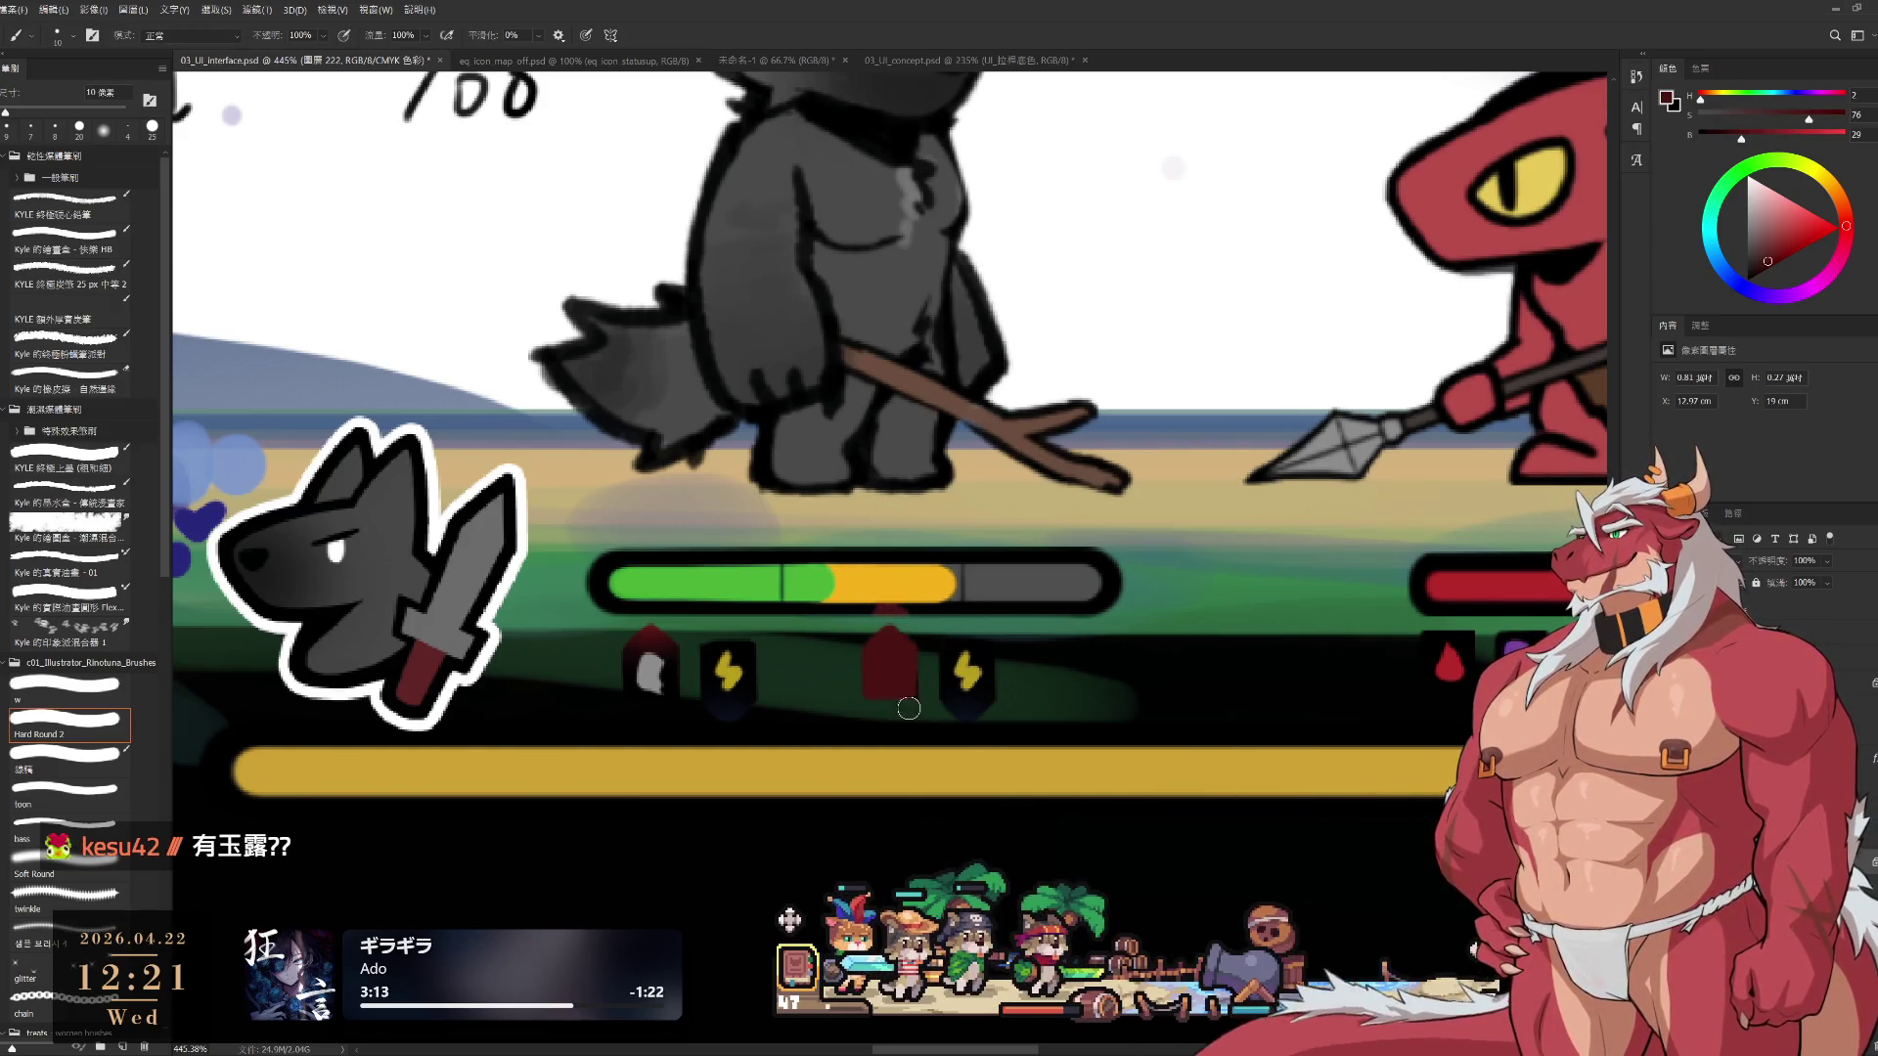
pyautogui.keyDown('alt'); pyautogui.click(1531, 587); pyautogui.keyUp('alt')
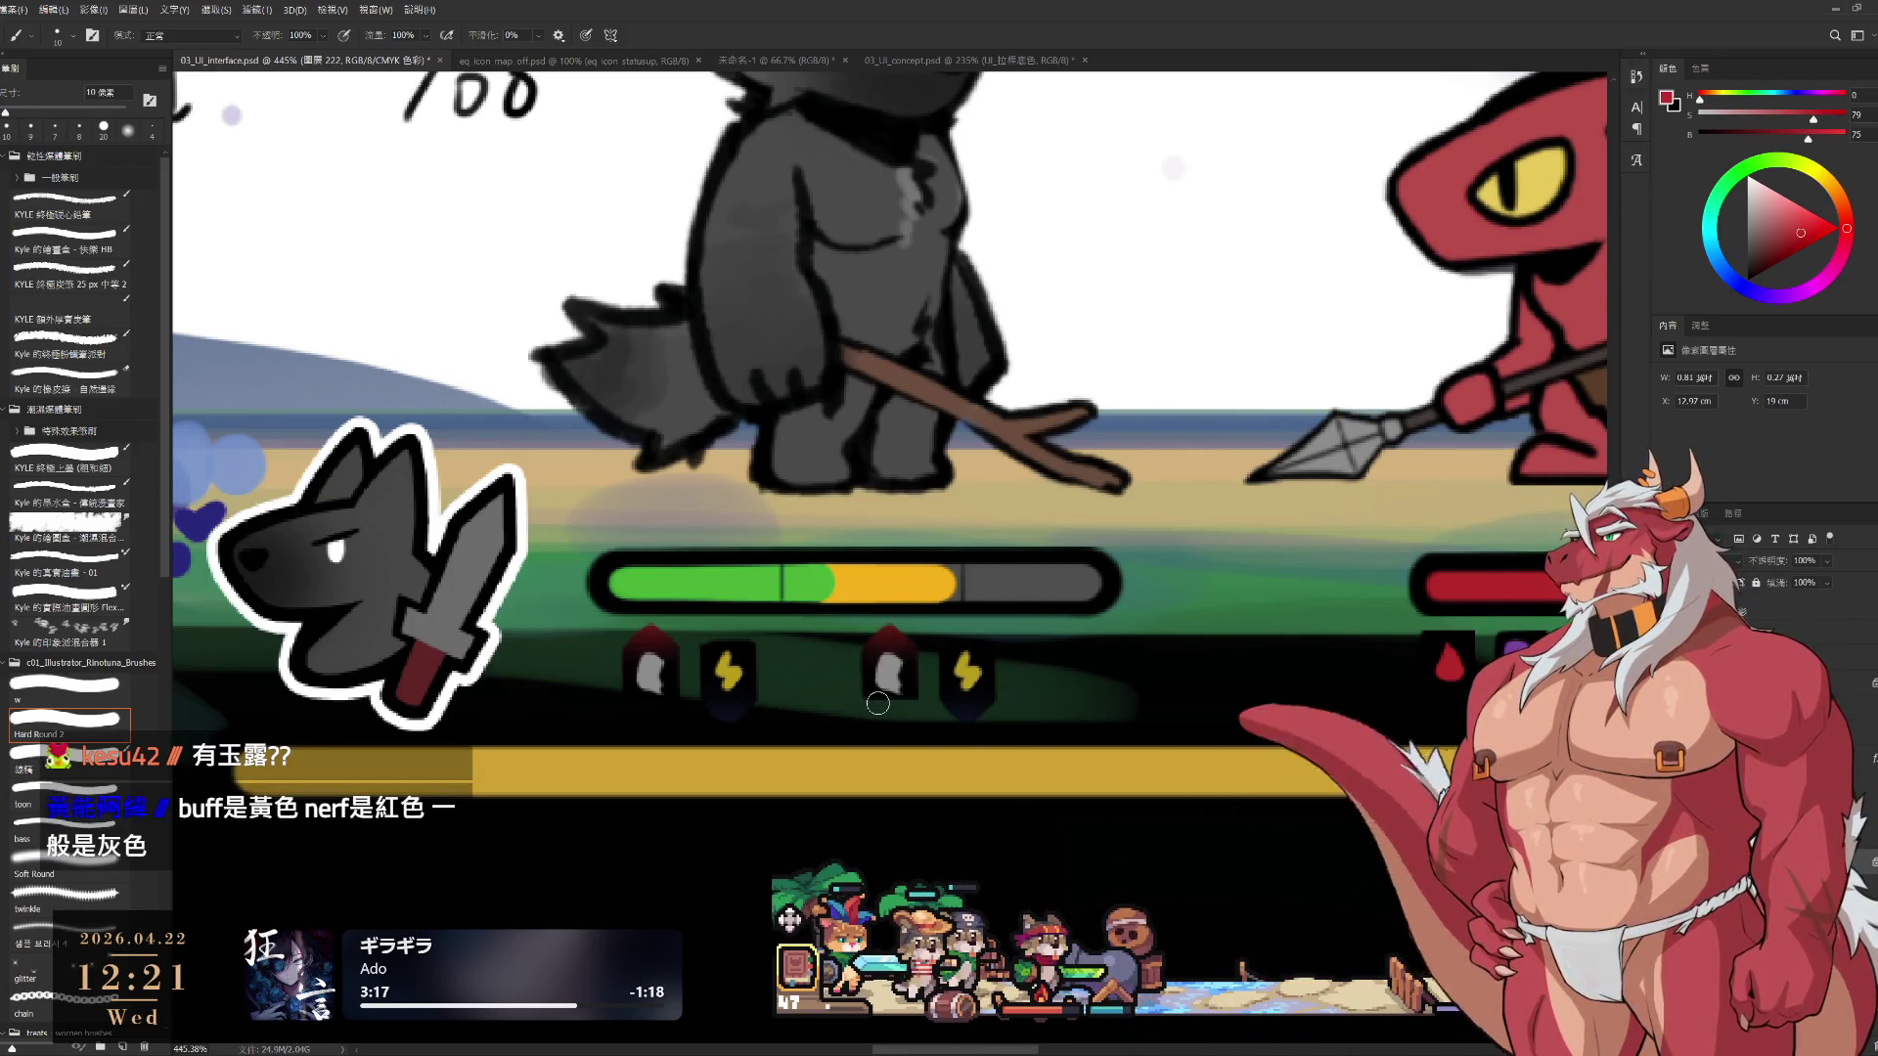
pyautogui.press(']')
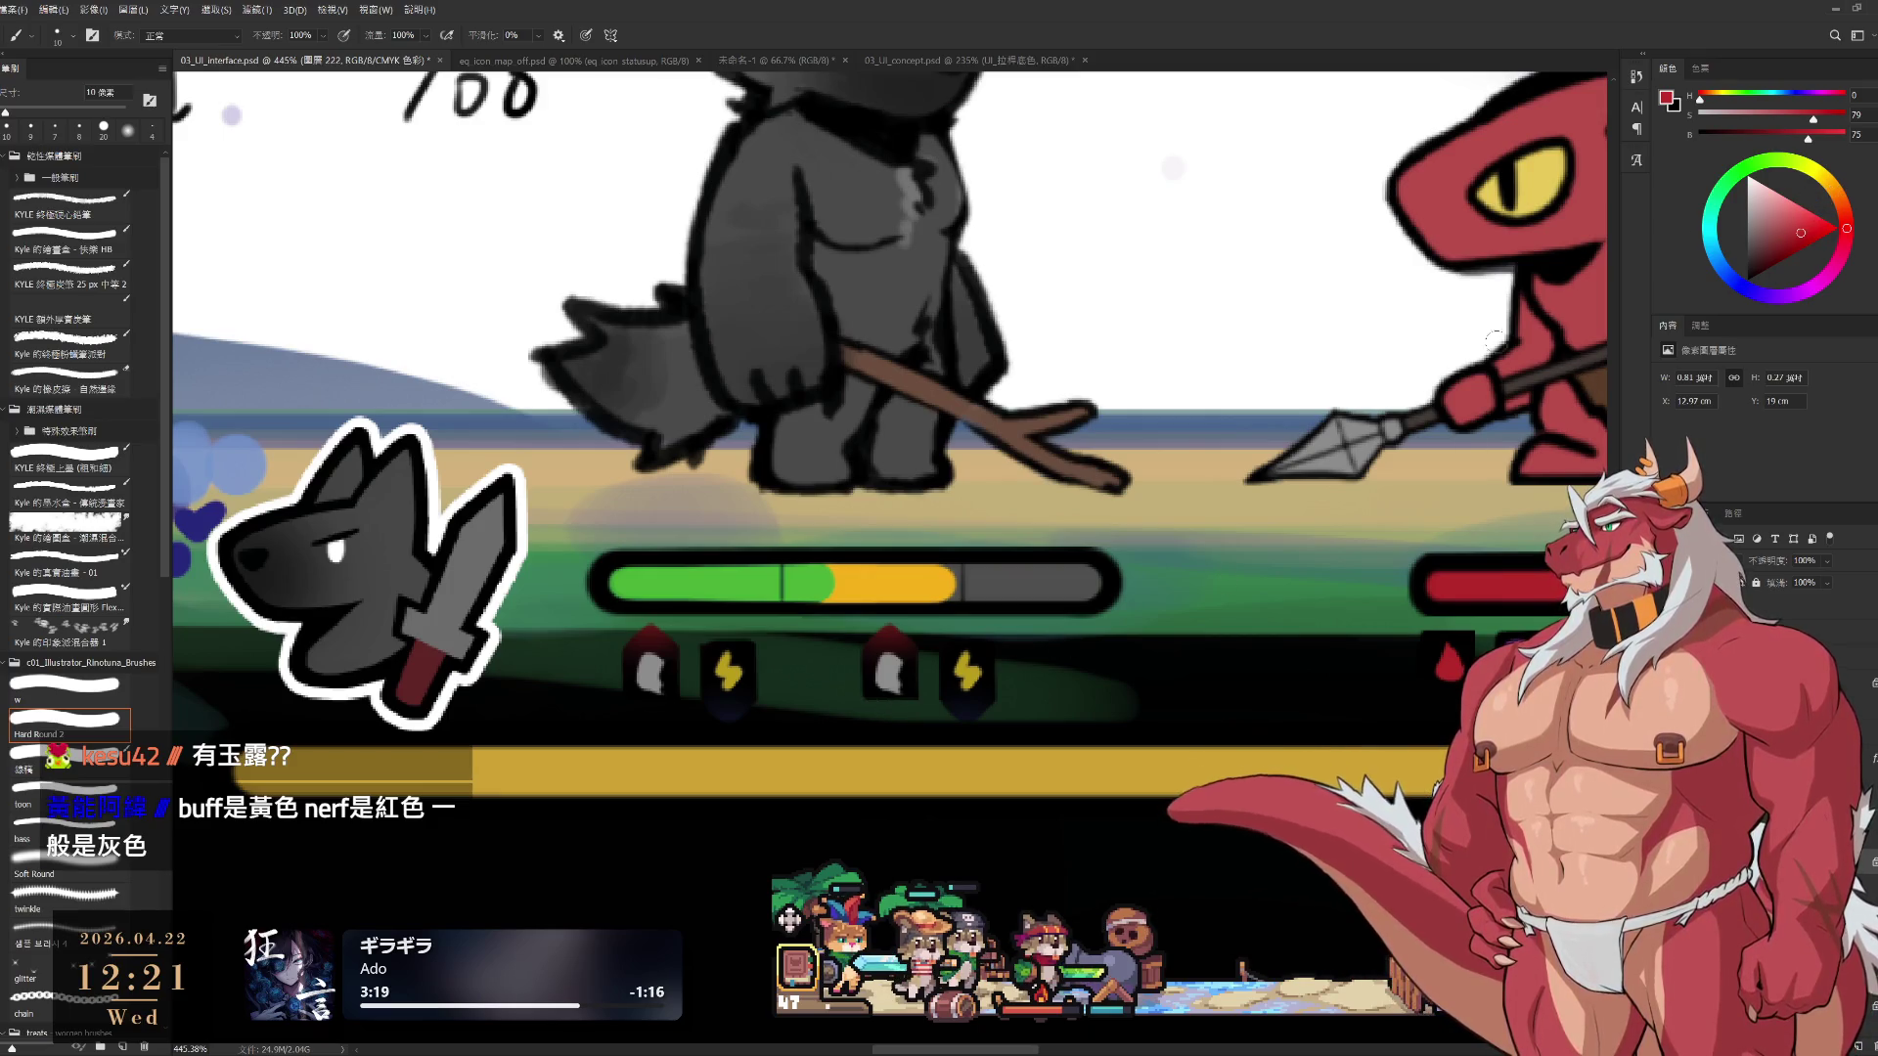
pyautogui.moveTo(881, 641)
pyautogui.mouseDown()
pyautogui.moveTo(888, 679)
pyautogui.moveTo(892, 634)
pyautogui.moveTo(871, 645)
pyautogui.moveTo(905, 668)
pyautogui.mouseUp()
pyautogui.hotkey('ctrl', 'z')
# Resample red from the lizard's bar and paint the yellow pentagon icon solid red
pyautogui.keyDown('alt'); pyautogui.click(966, 671); pyautogui.keyUp('alt')
pyautogui.keyDown('alt'); pyautogui.click(927, 587); pyautogui.keyUp('alt')
pyautogui.scroll(1, 894, 655)
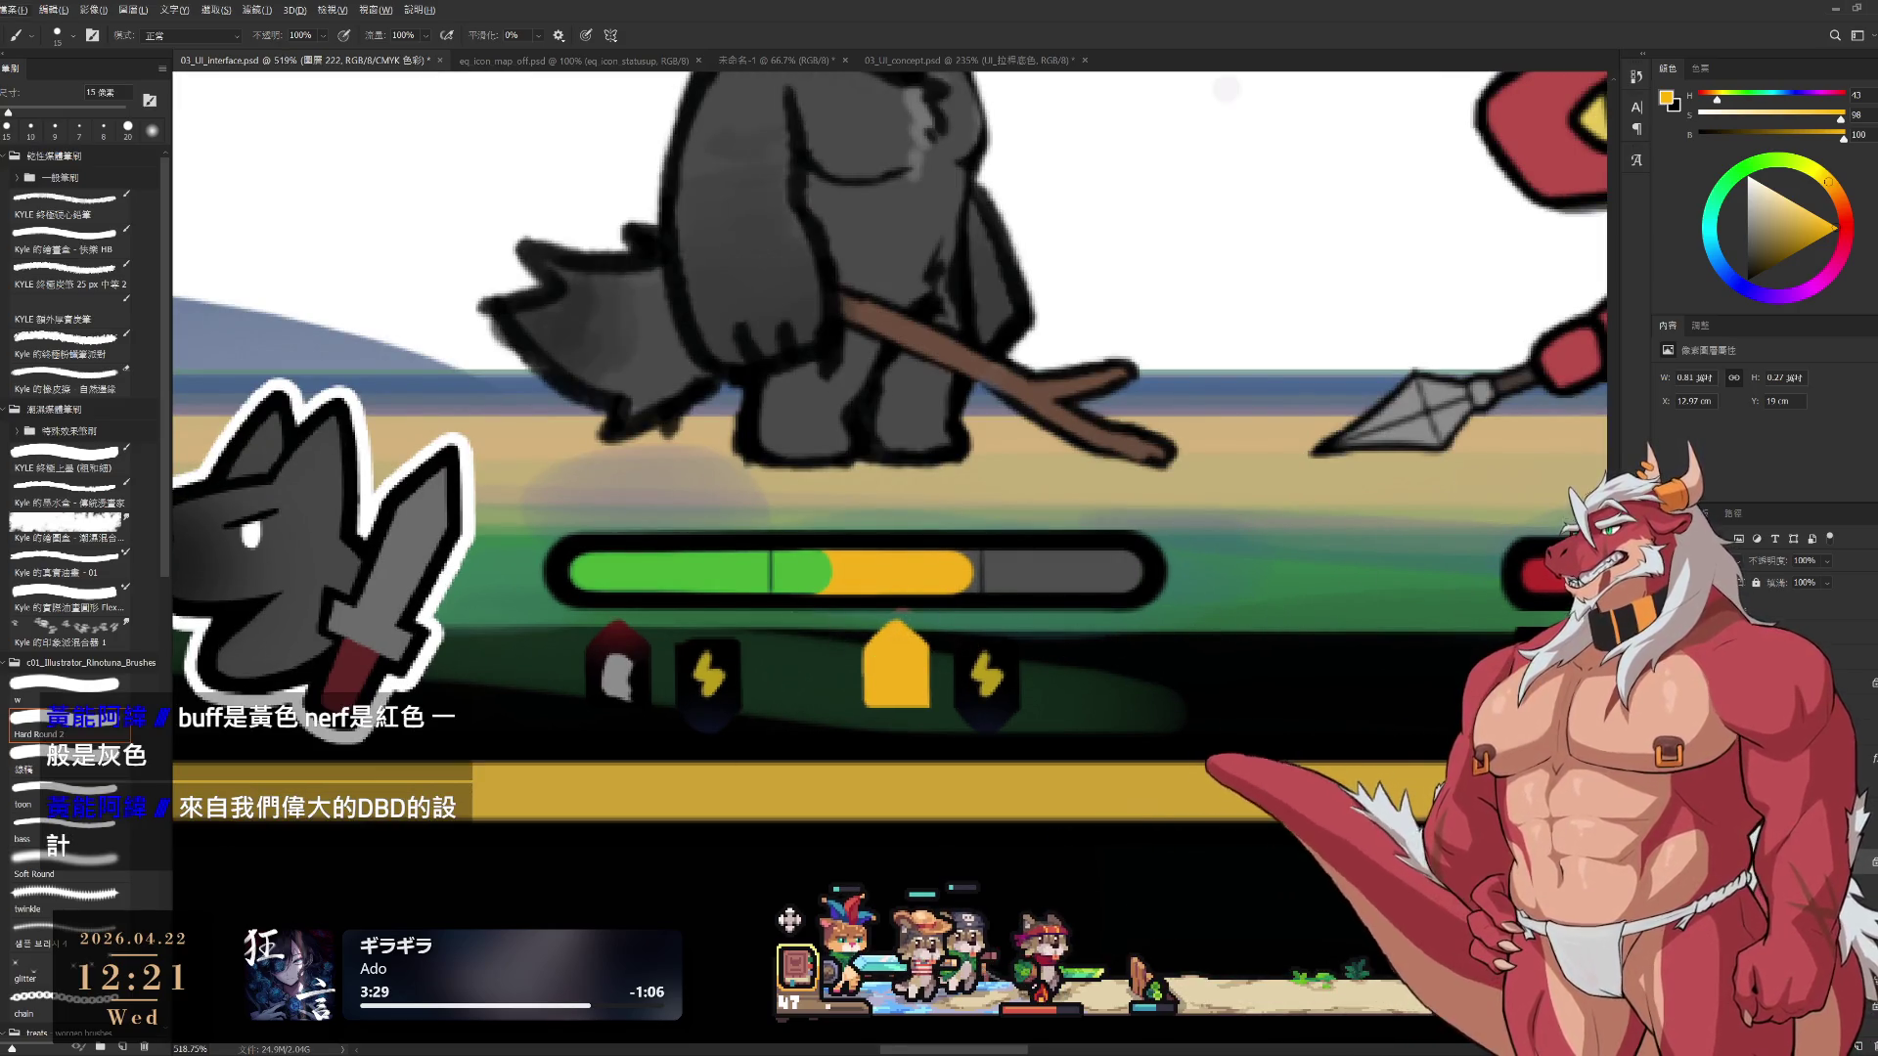
pyautogui.keyDown('alt'); pyautogui.click(1553, 578); pyautogui.keyUp('alt')
pyautogui.press(']')
pyautogui.moveTo(914, 700); pyautogui.dragTo(867, 645)
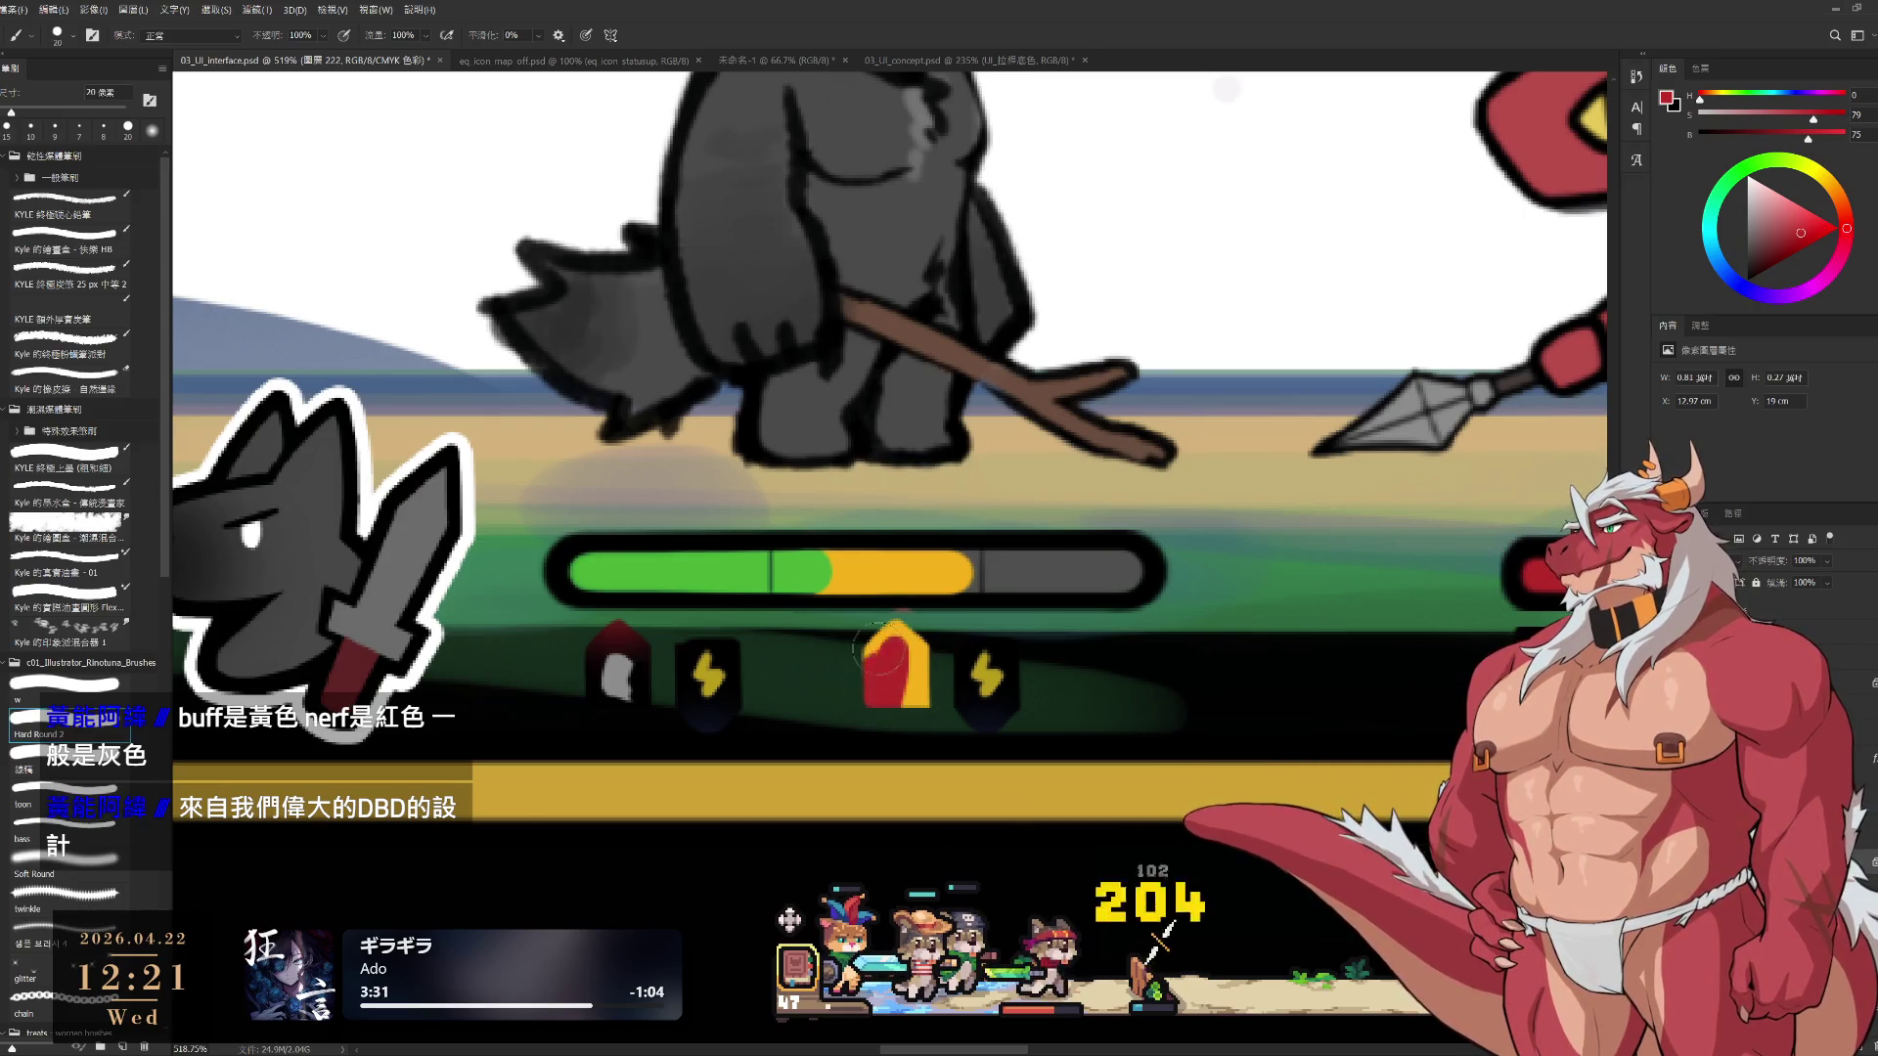
pyautogui.keyDown('alt'); pyautogui.click(620, 675); pyautogui.keyUp('alt')
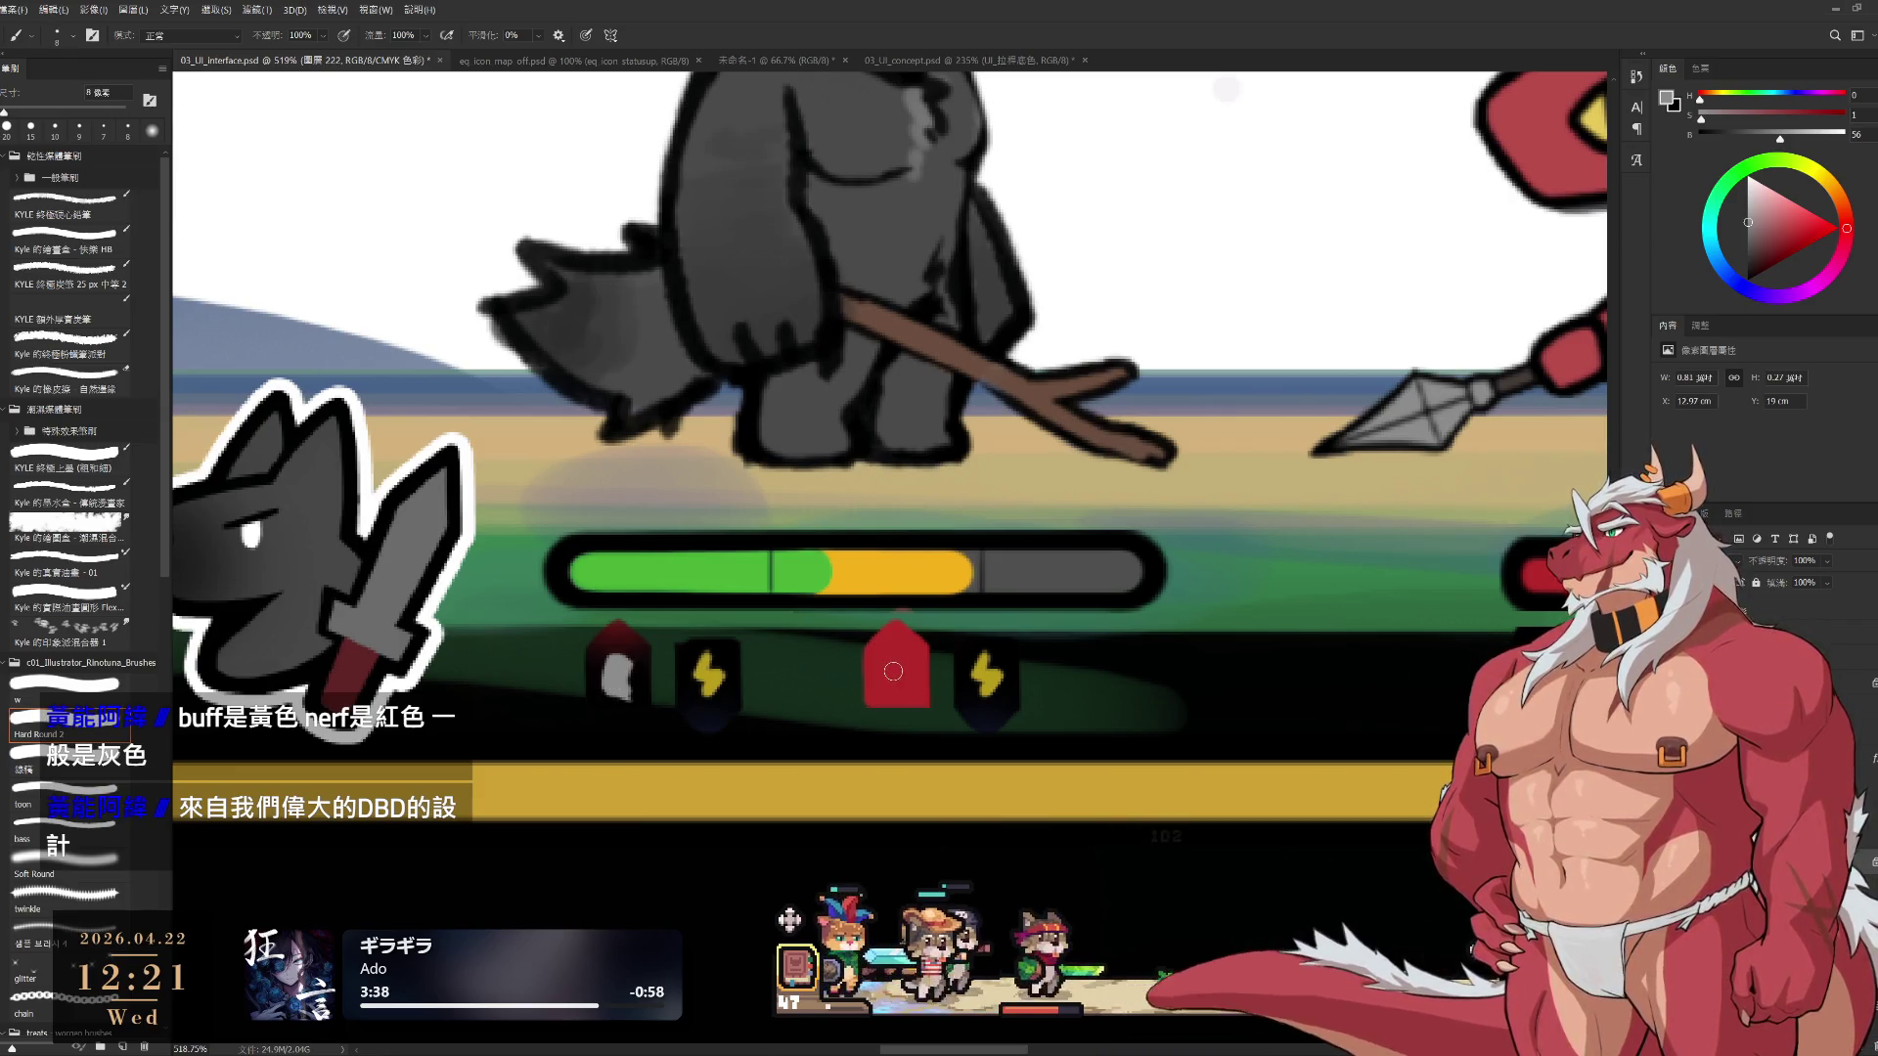
pyautogui.scroll(3, 913, 665)
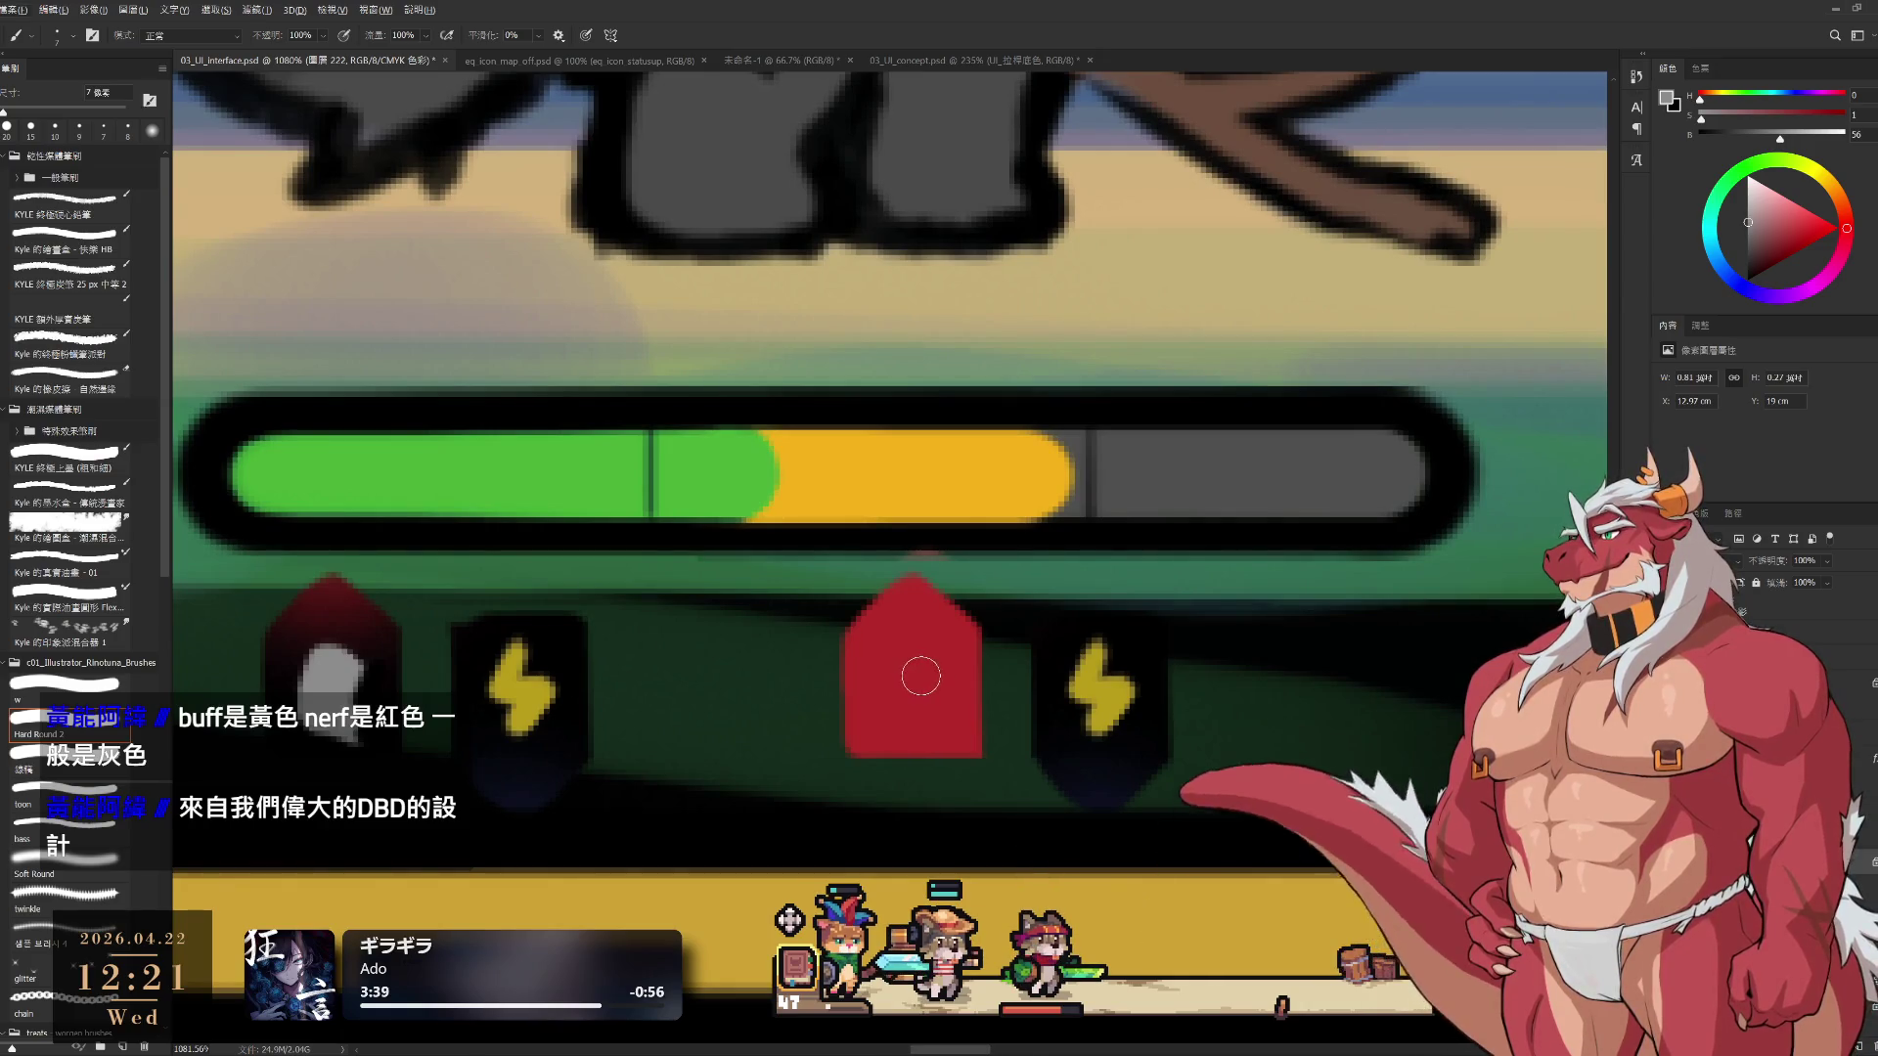
pyautogui.press('[')
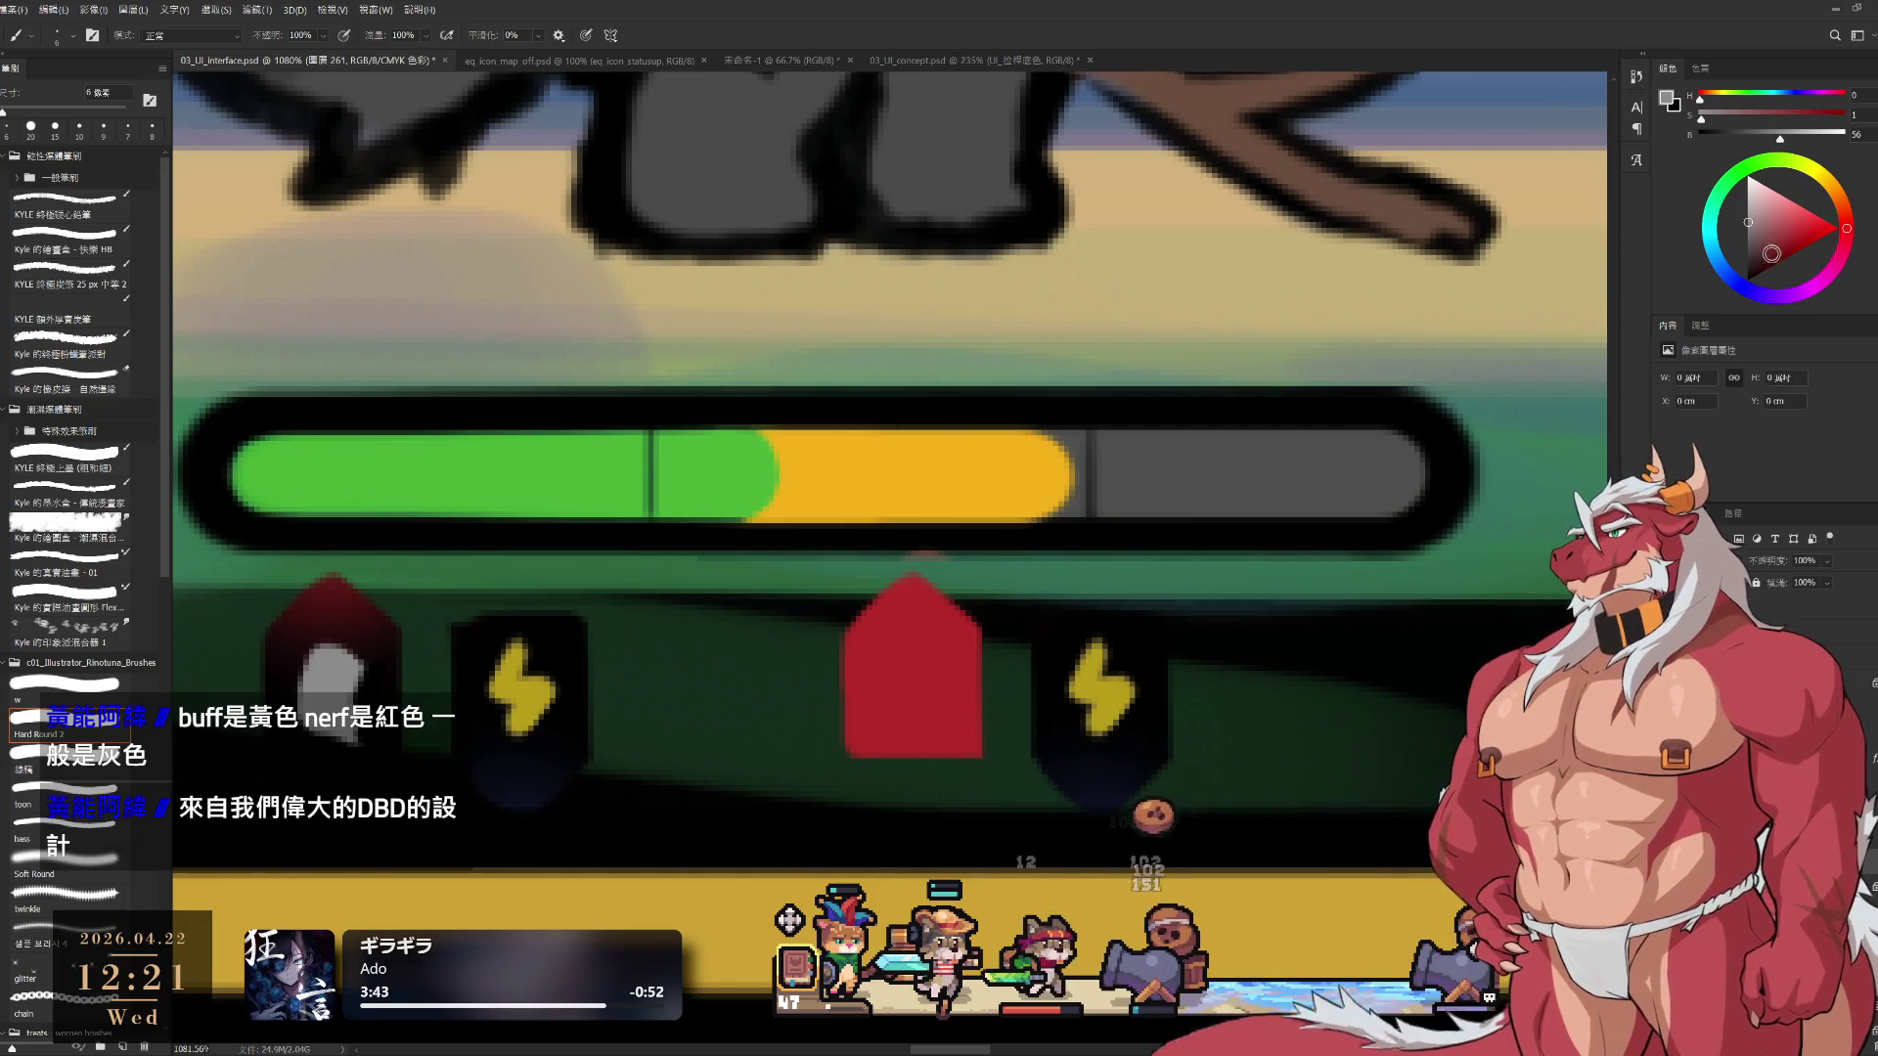
# Paint a light grey-white drop shape inside the red badge with the hard brush
pyautogui.click(1744, 185)
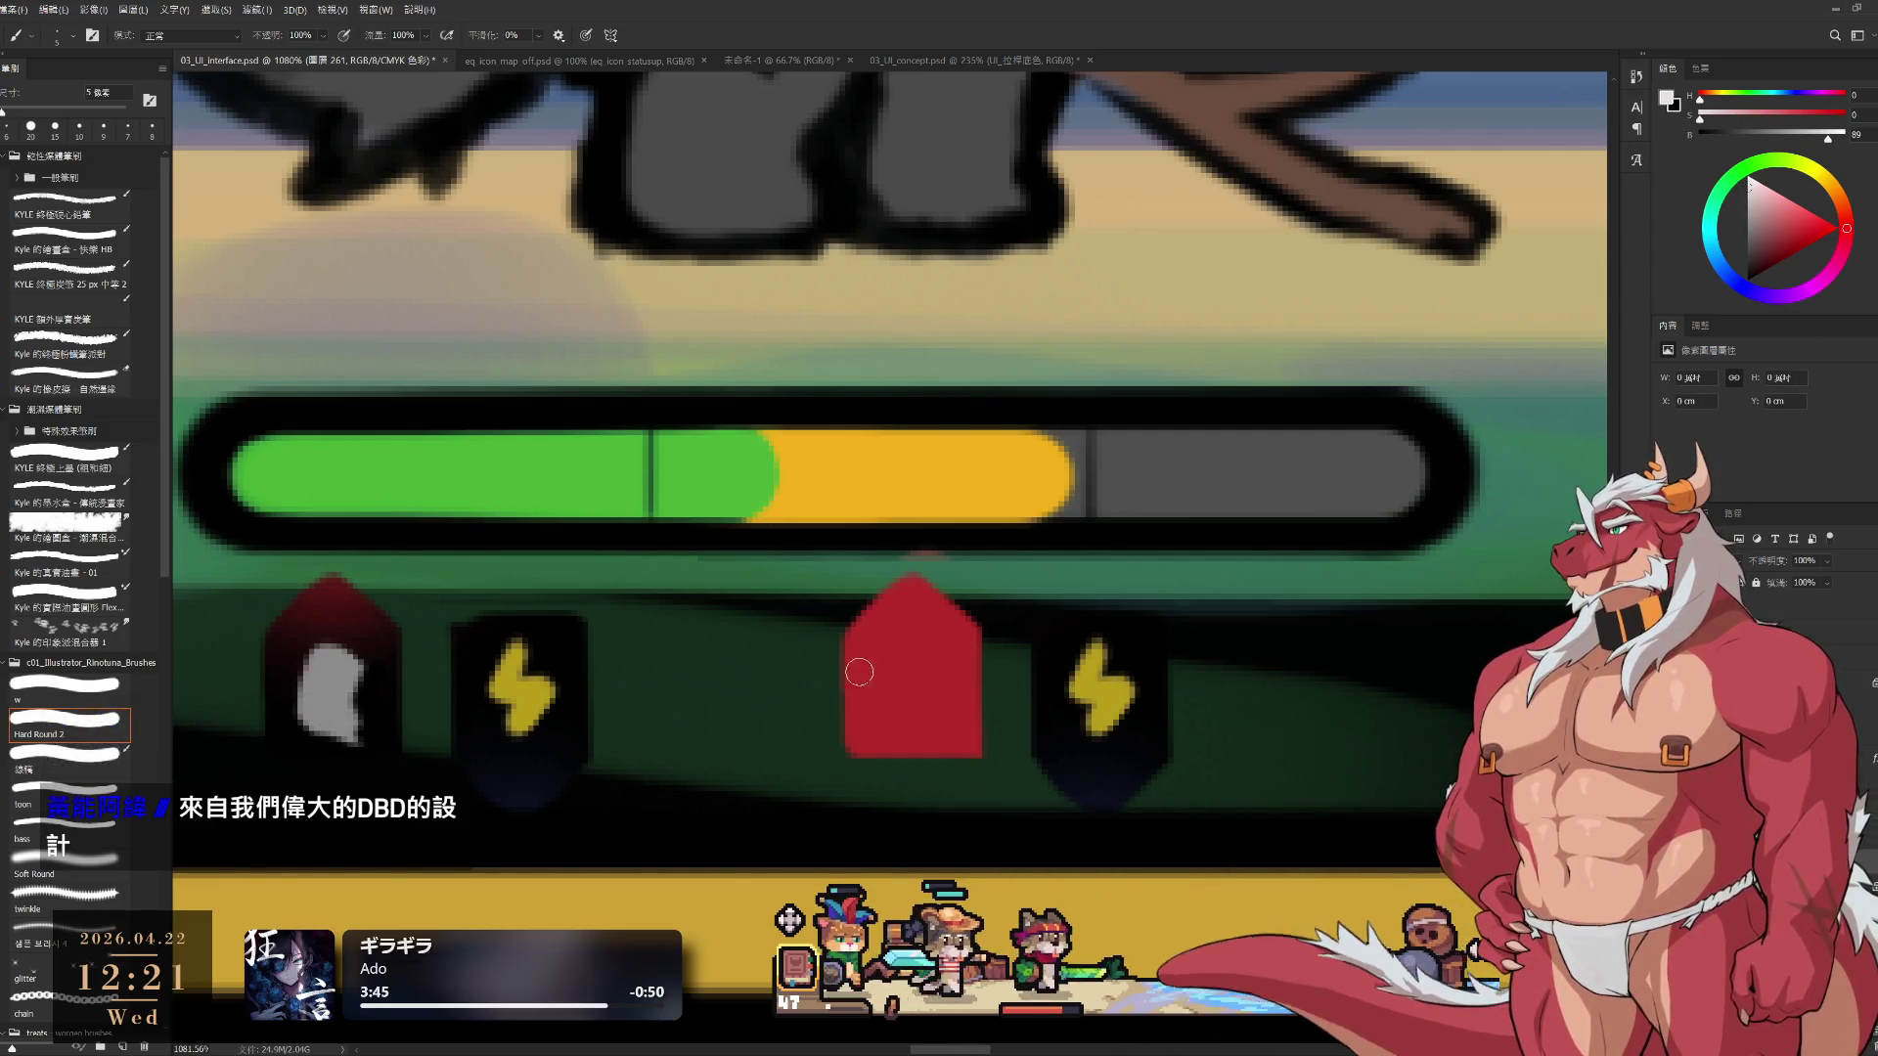
pyautogui.press(']')
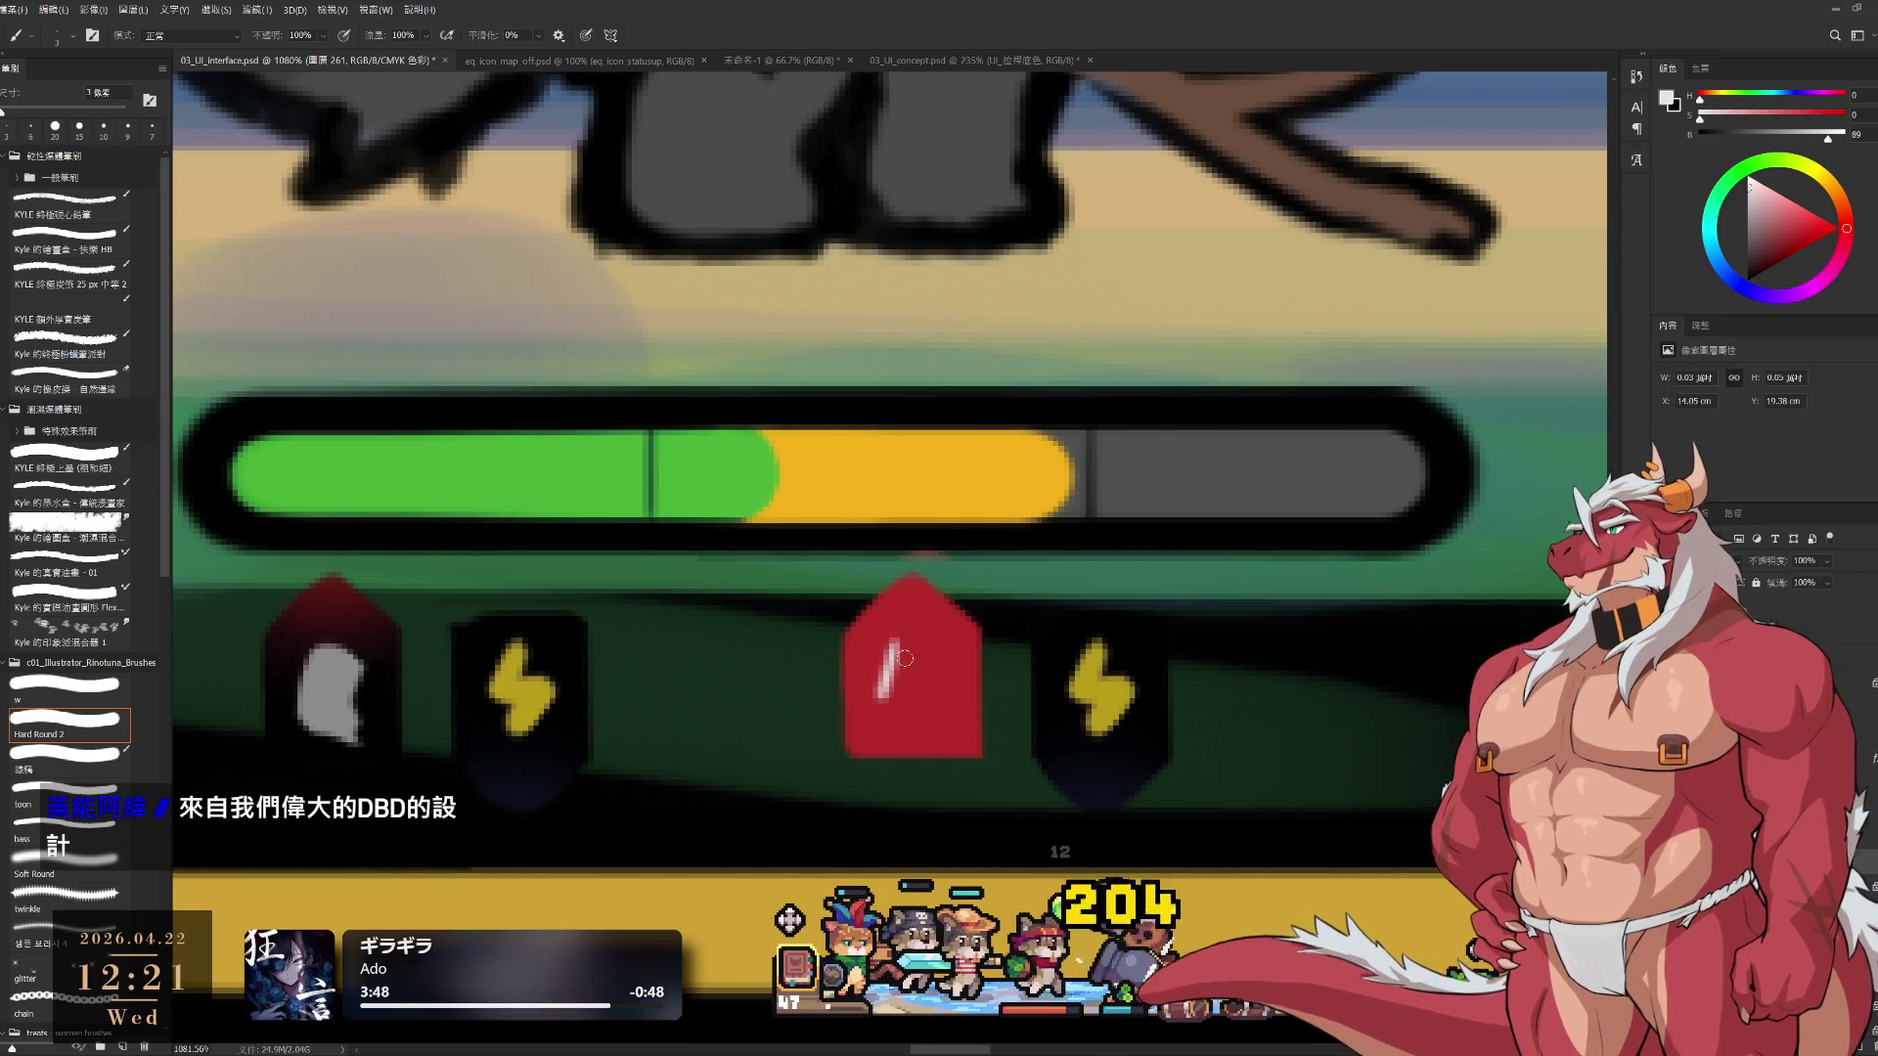
pyautogui.moveTo(939, 643)
pyautogui.mouseDown()
pyautogui.moveTo(910, 646)
pyautogui.moveTo(885, 704)
pyautogui.moveTo(931, 702)
pyautogui.mouseUp()
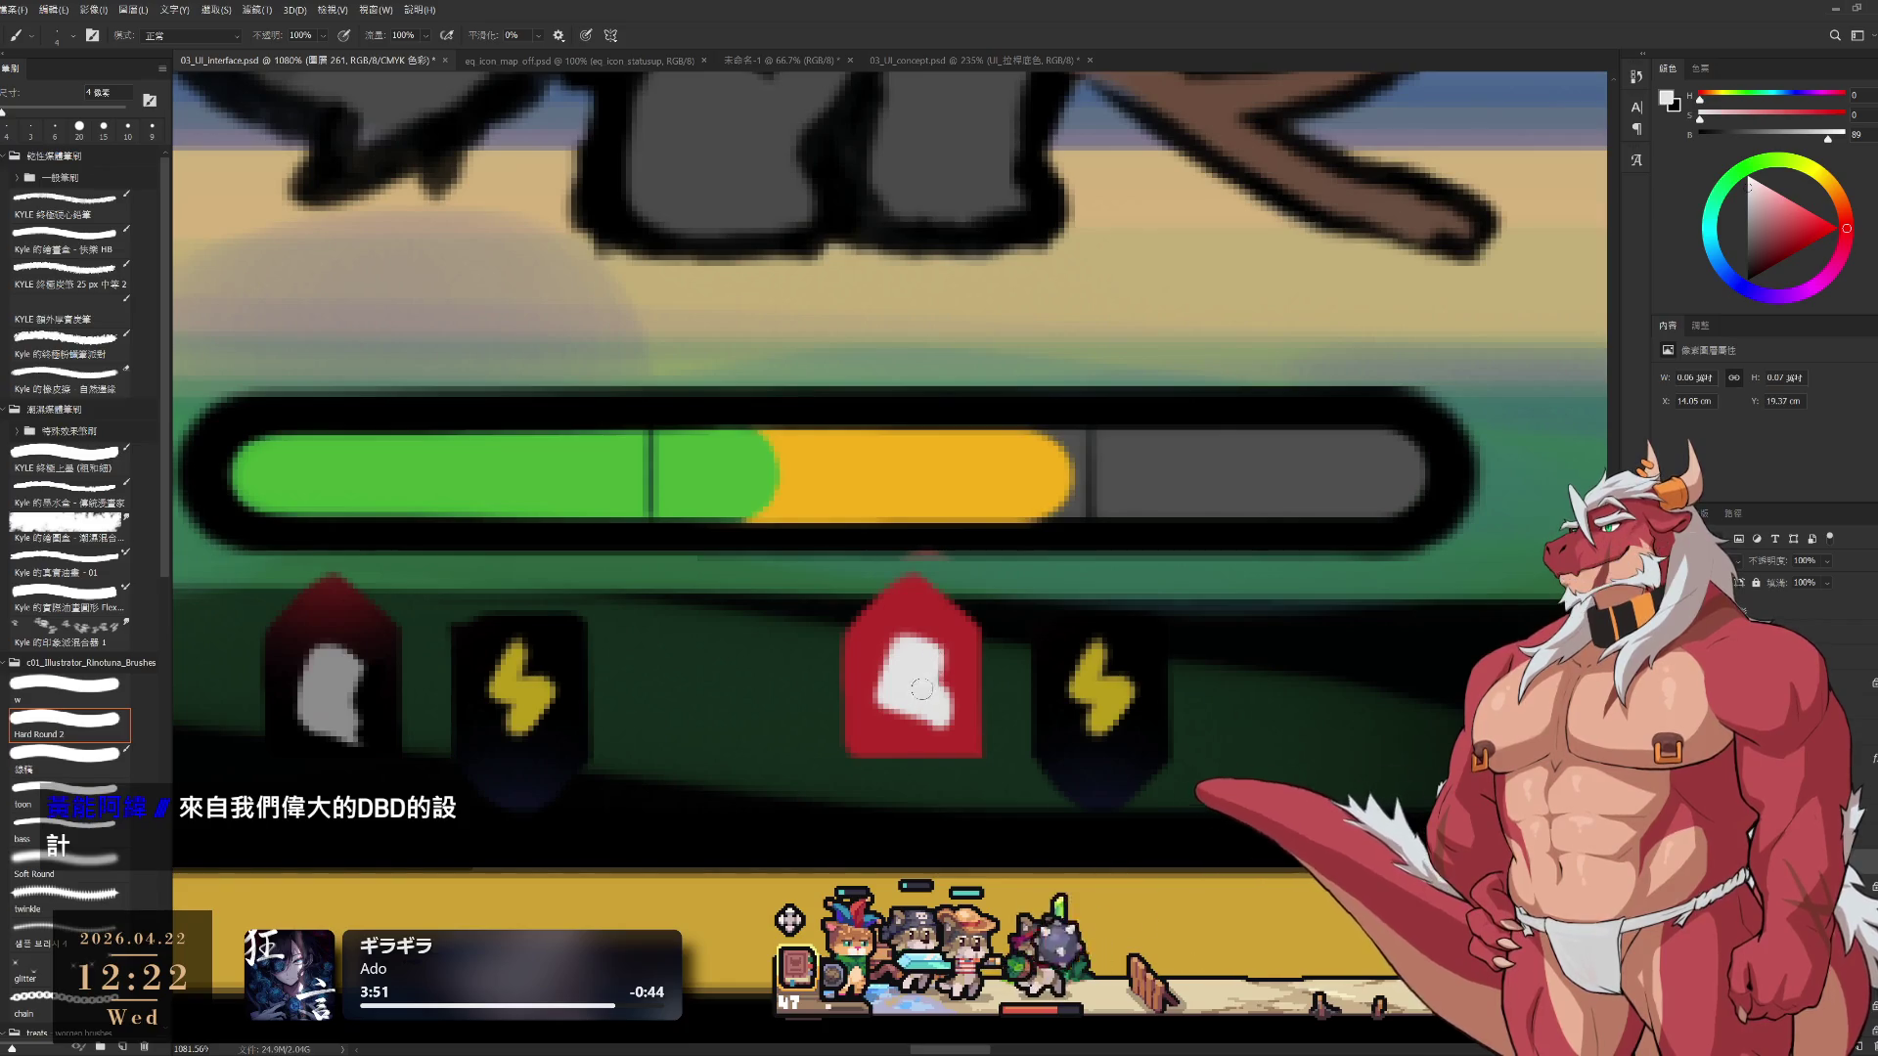
pyautogui.keyDown('alt'); pyautogui.click(964, 659); pyautogui.keyUp('alt')
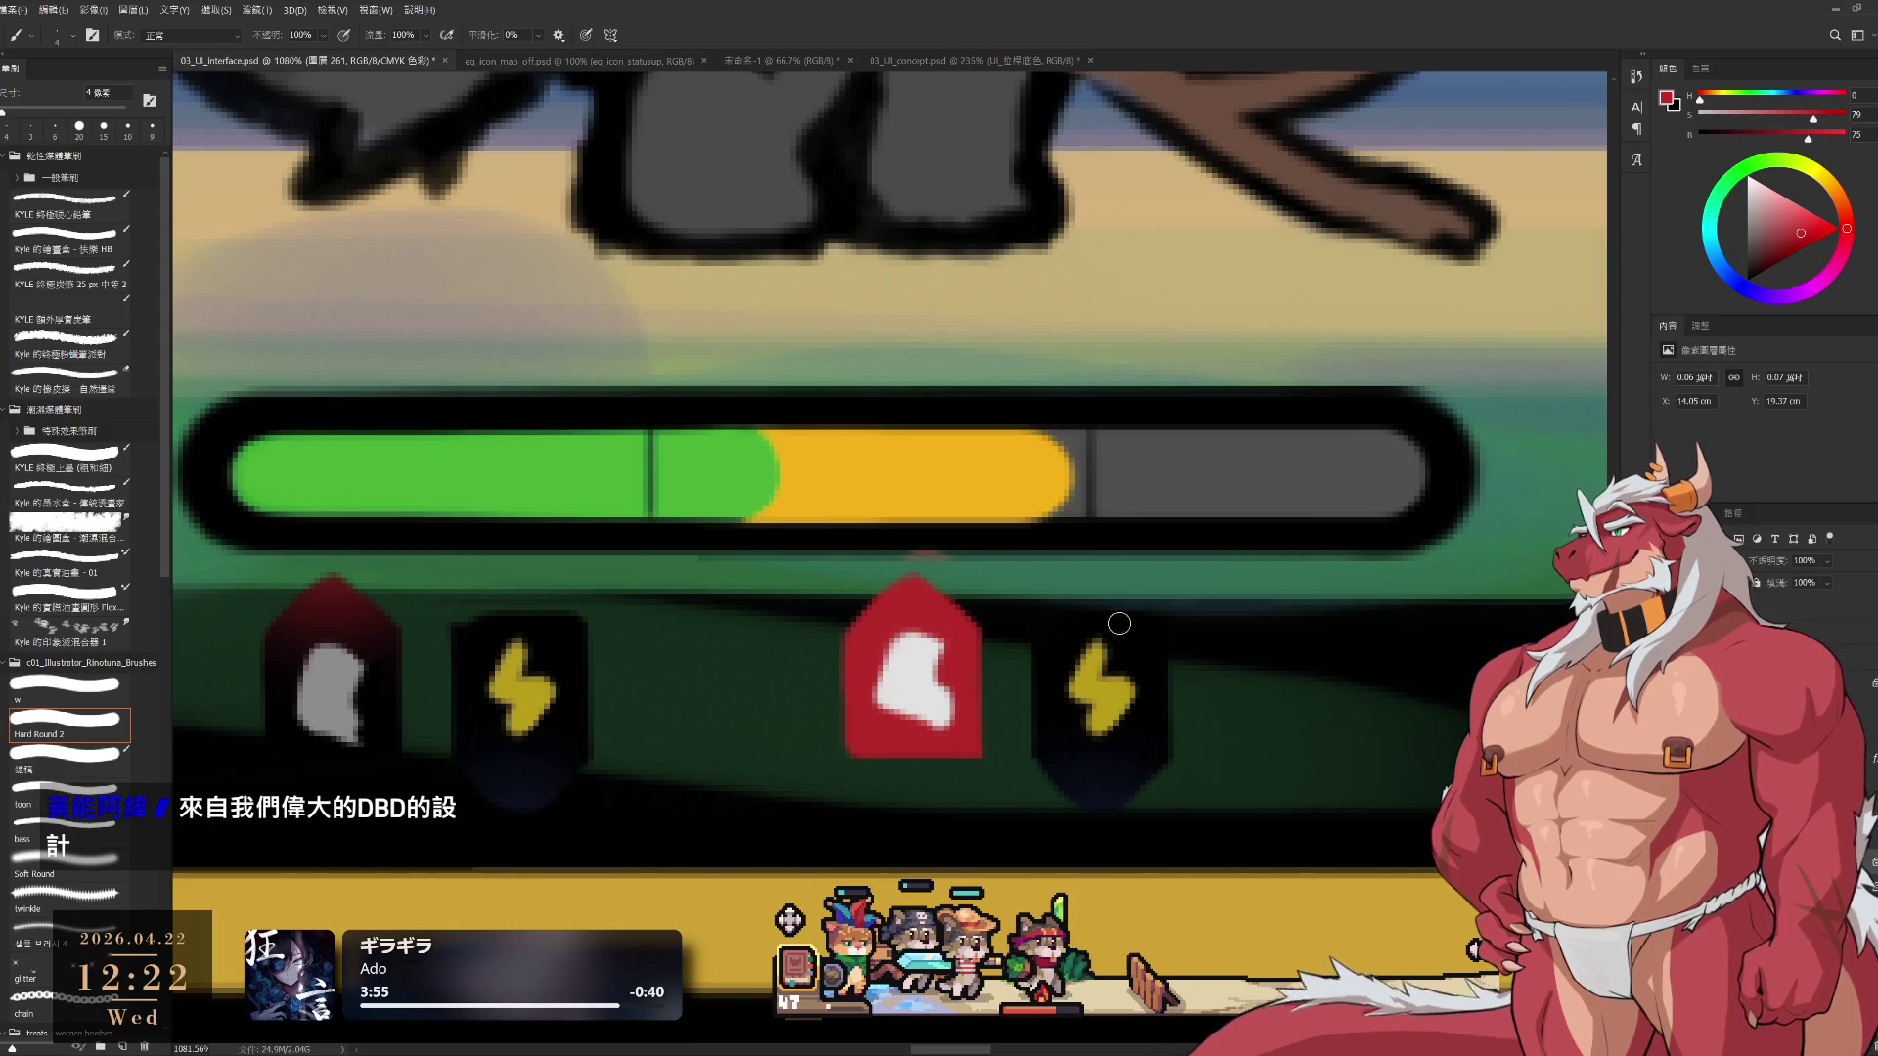
pyautogui.keyDown('alt'); pyautogui.click(896, 605); pyautogui.keyUp('alt')
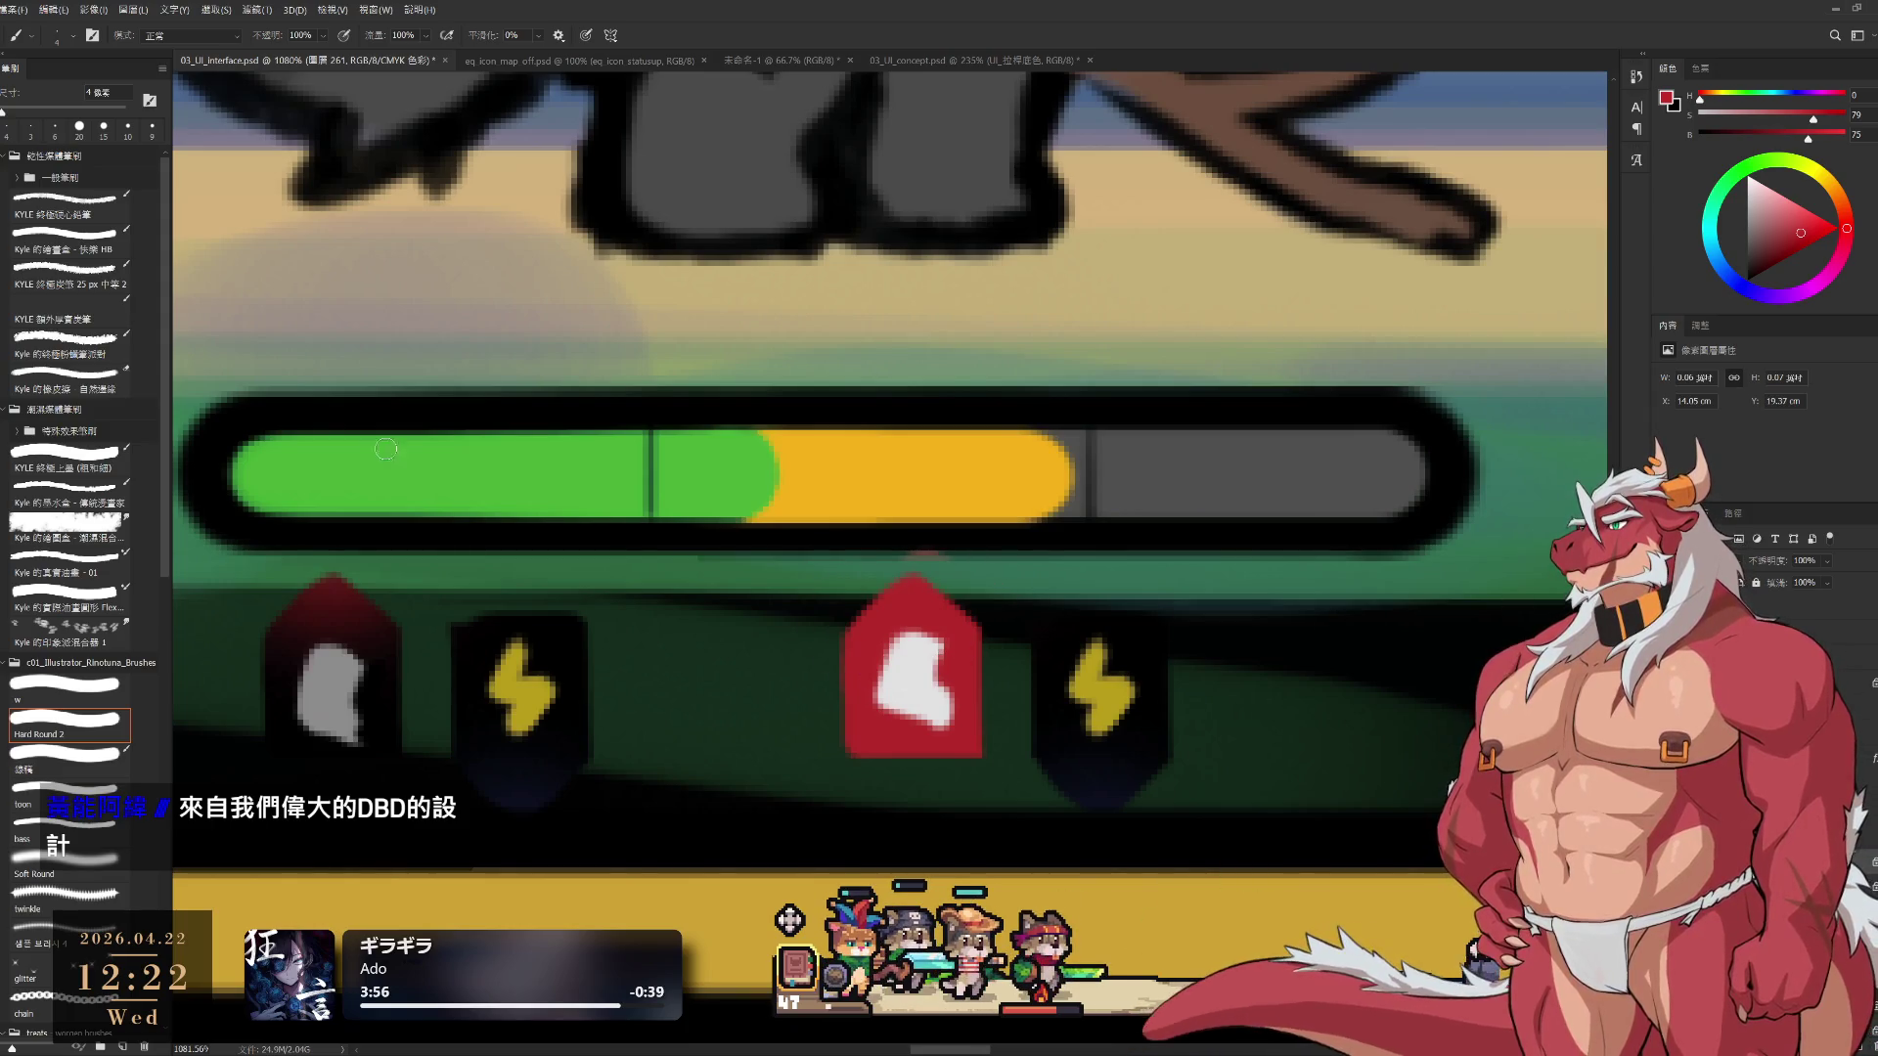
# Switch to Soft Round and choose a darker, deeper red for shading, with a larger brush
pyautogui.click(90, 873)
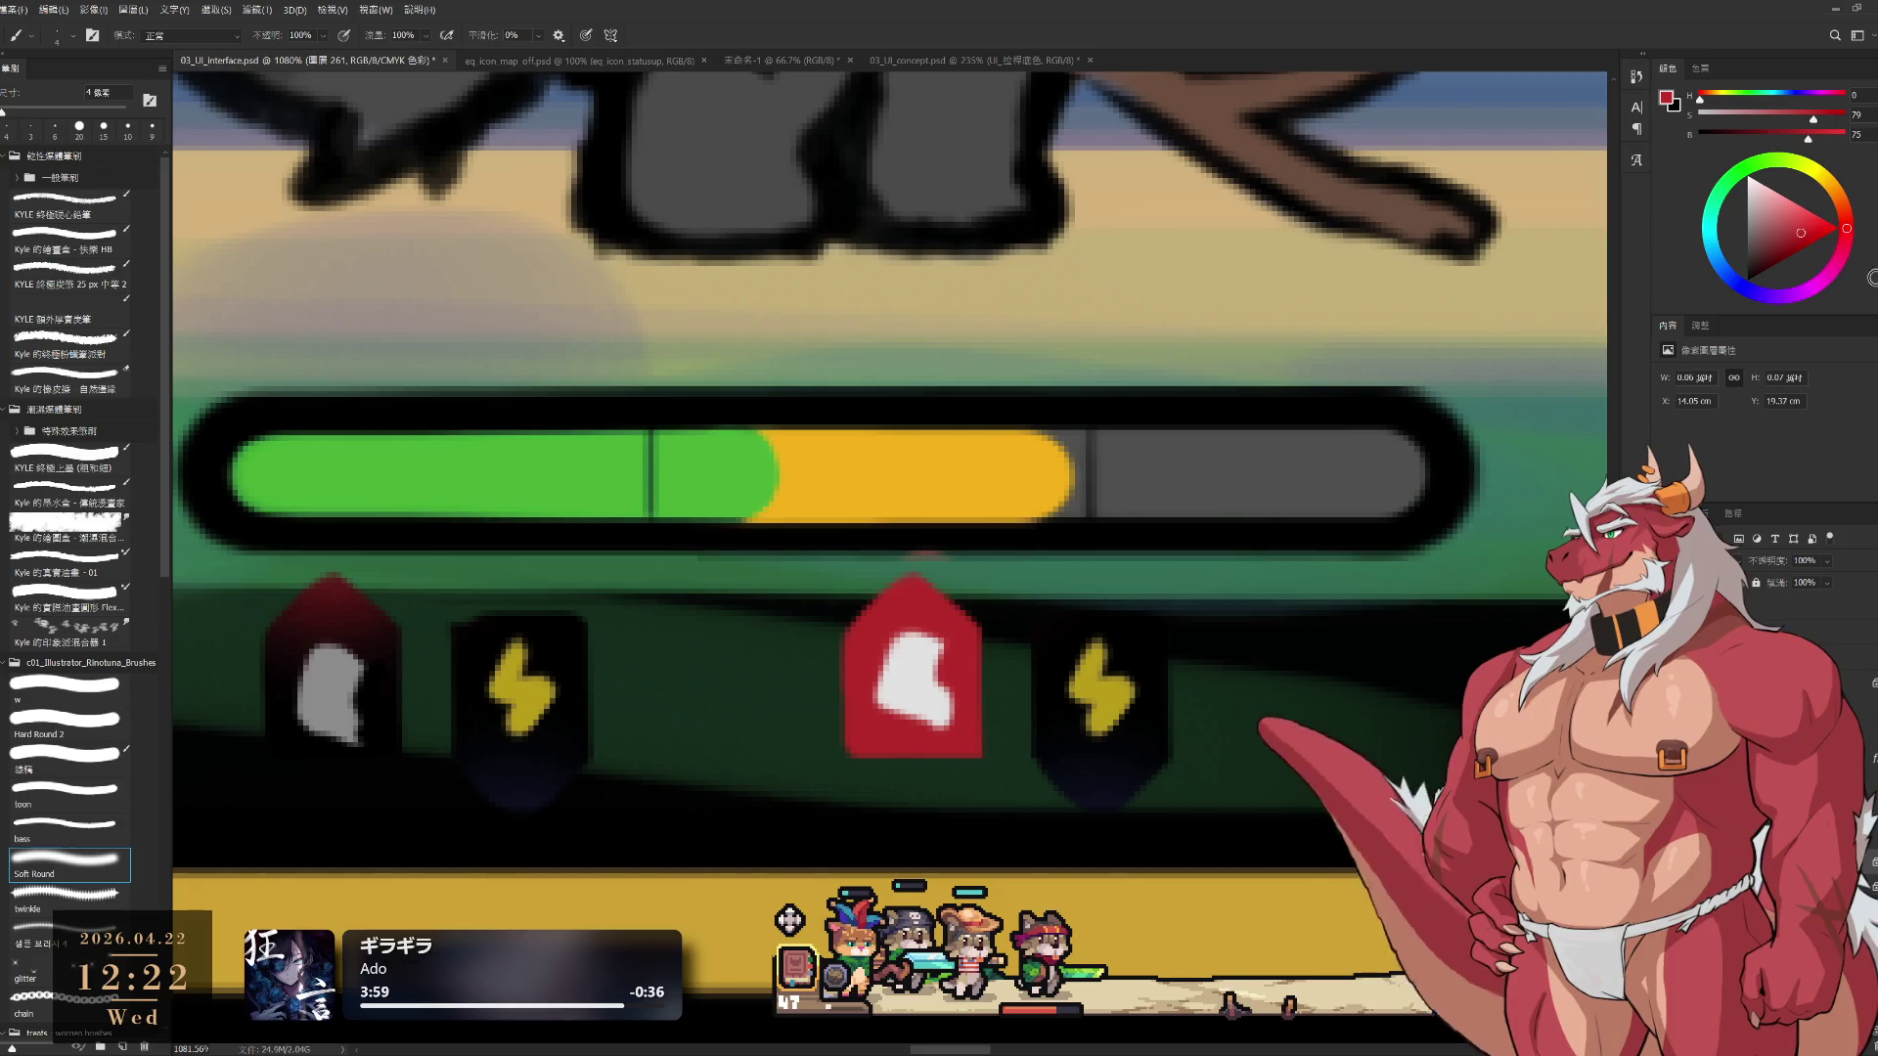
pyautogui.moveTo(1800, 238); pyautogui.dragTo(1778, 250)
pyautogui.press(']')
pyautogui.press(']')
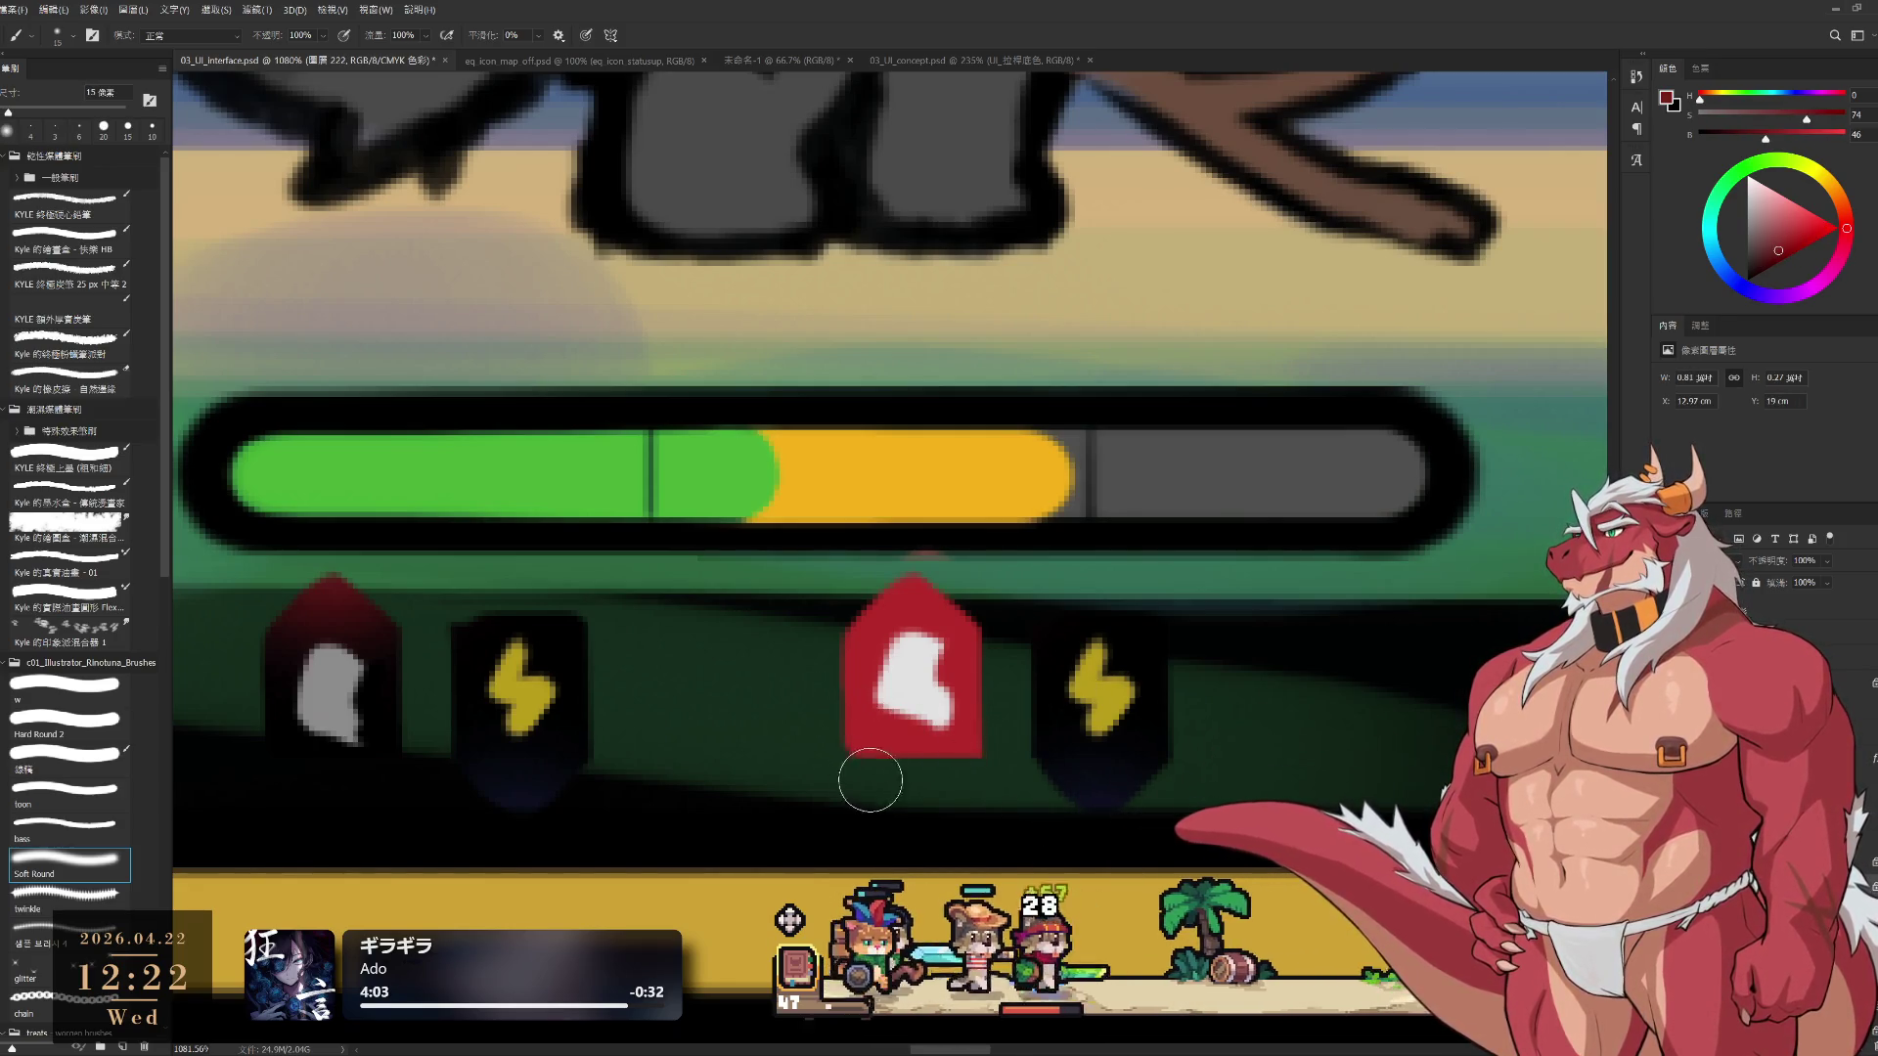
pyautogui.press(']')
pyautogui.press(']')
pyautogui.press(']')
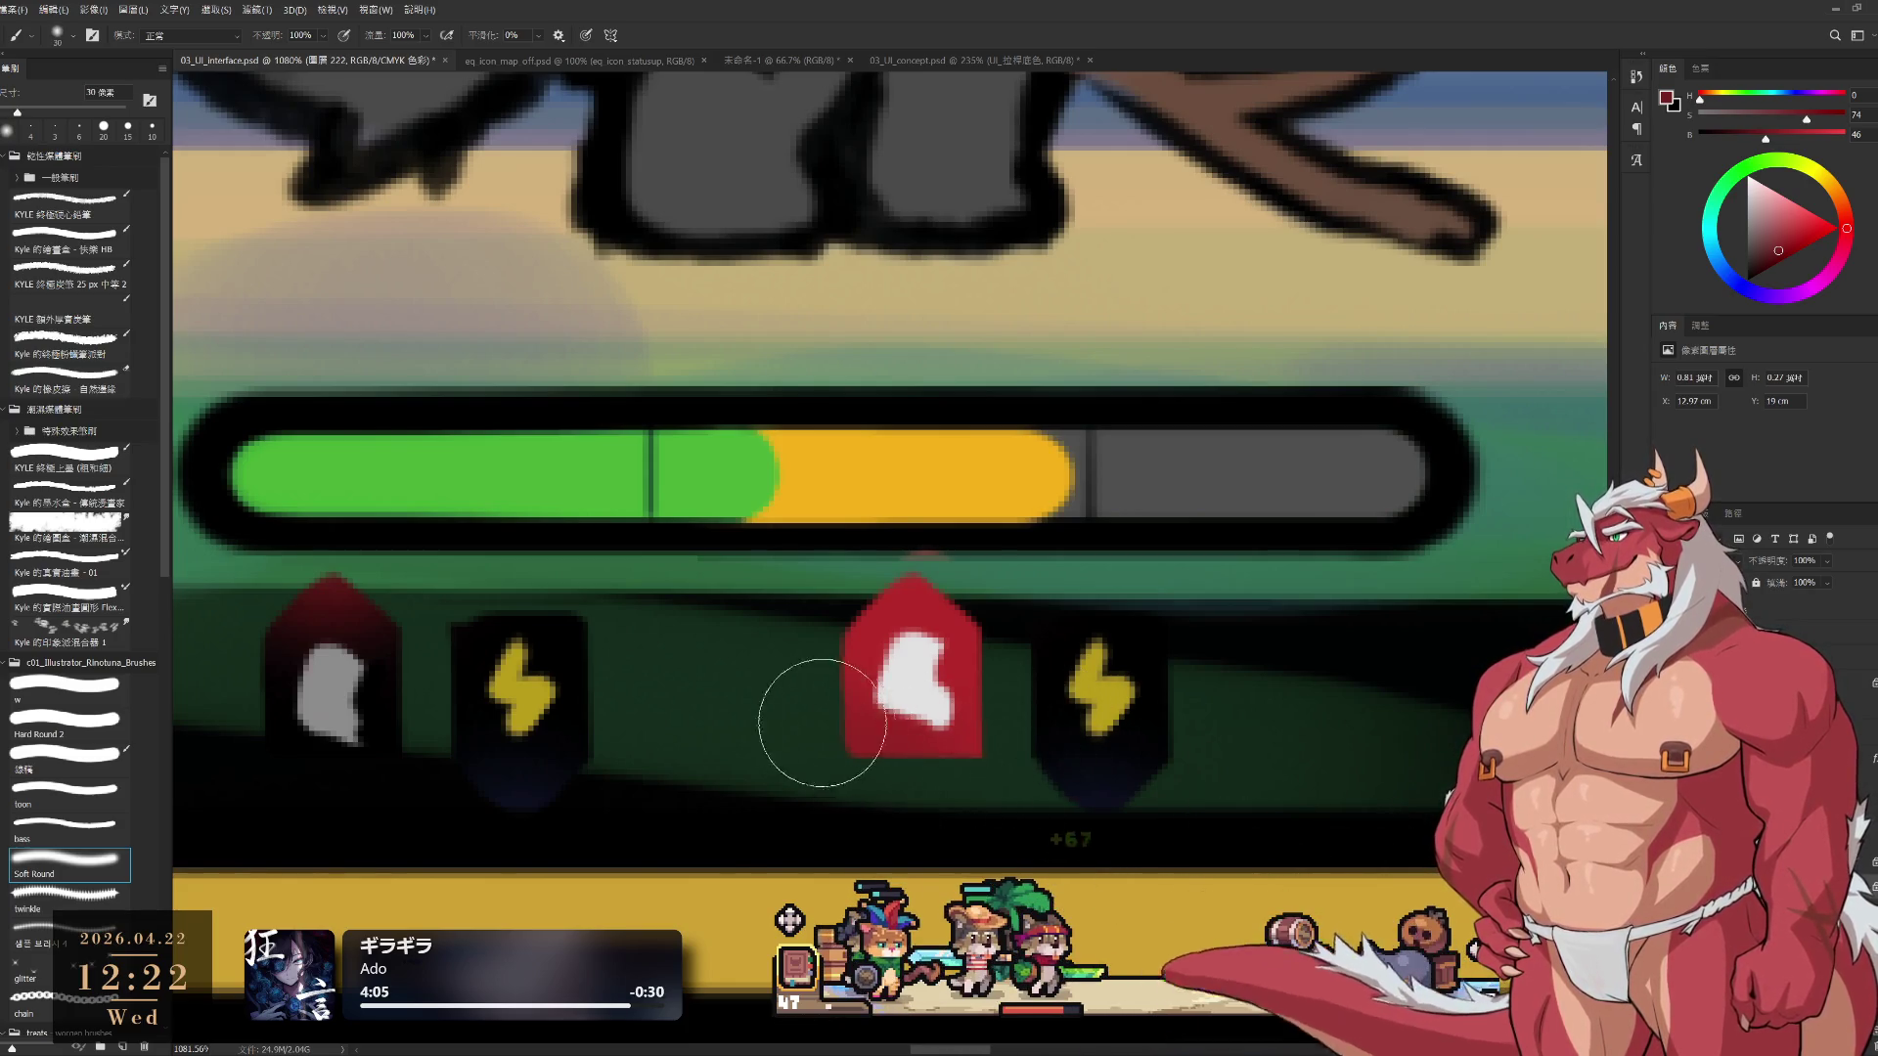
pyautogui.keyDown('alt'); pyautogui.click(890, 734); pyautogui.keyUp('alt')
pyautogui.press(']')
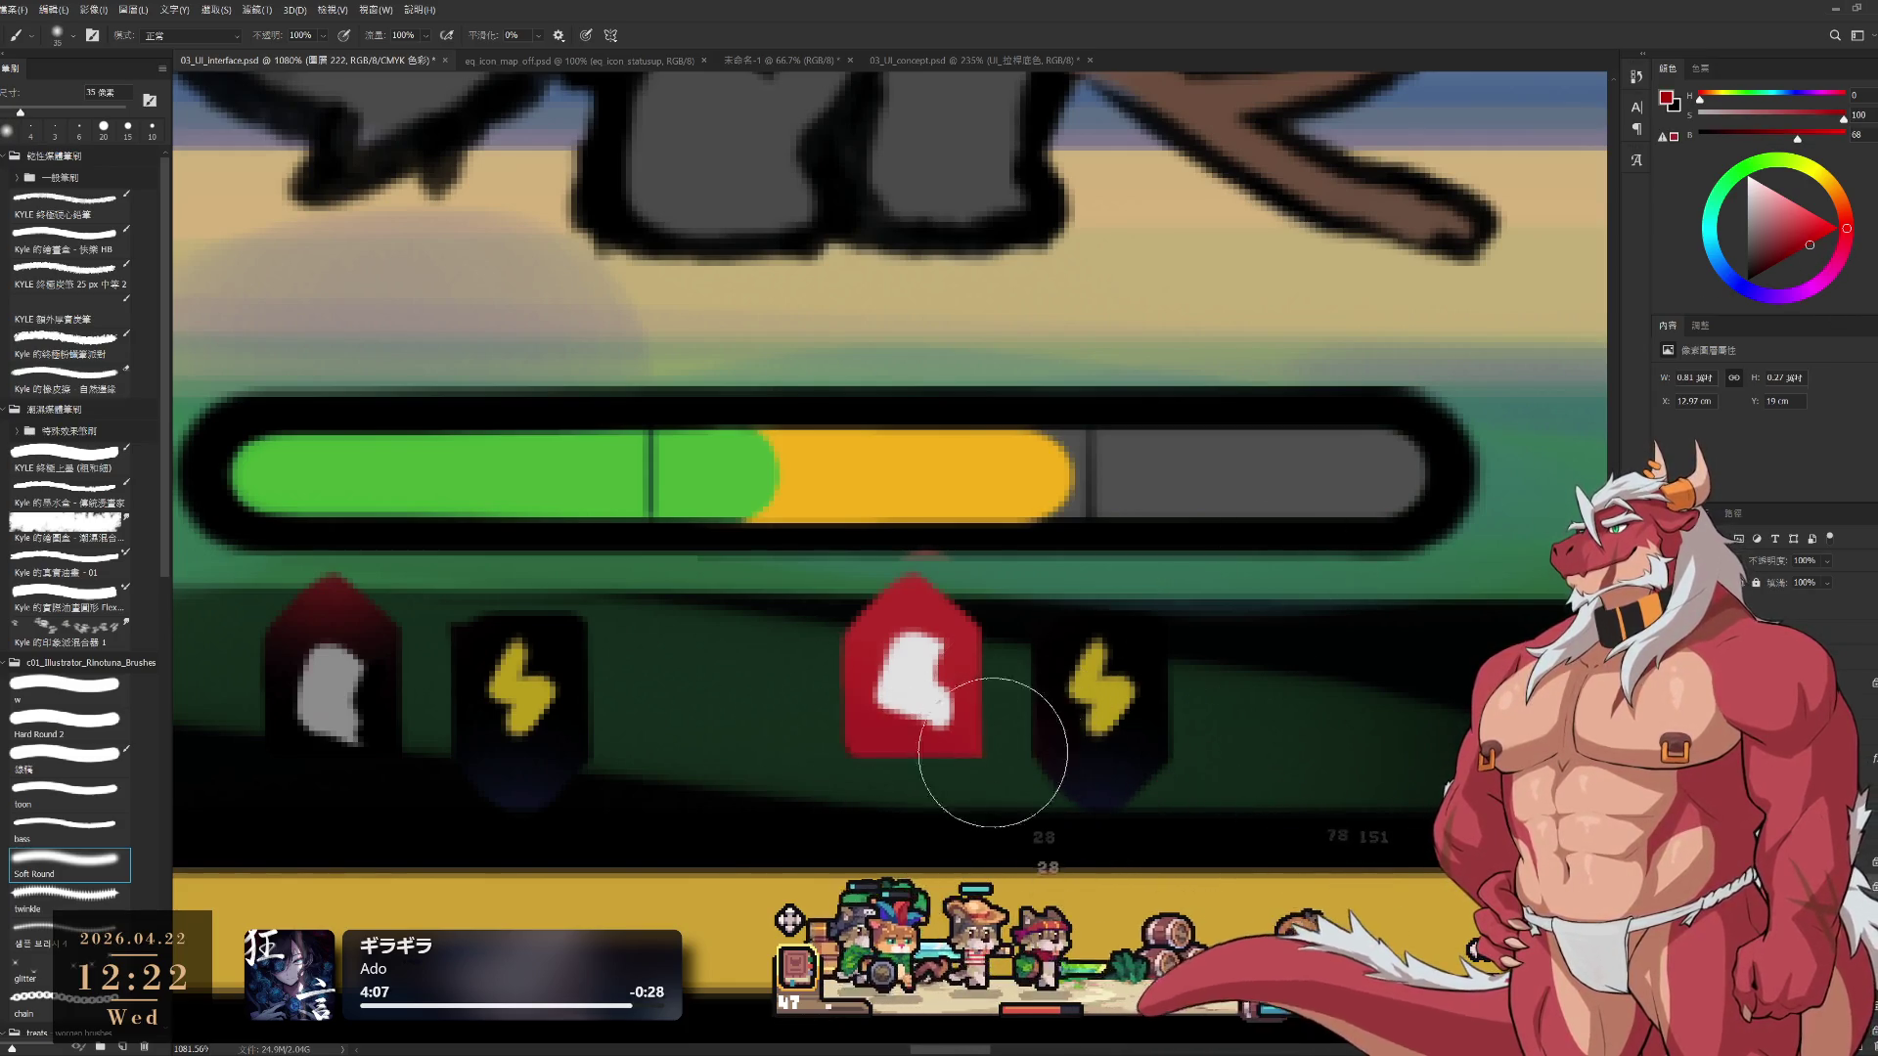
# Resample the badge red, make it lighter and more saturated, and marquee the two right icons
pyautogui.keyDown('alt'); pyautogui.click(957, 584); pyautogui.keyUp('alt')
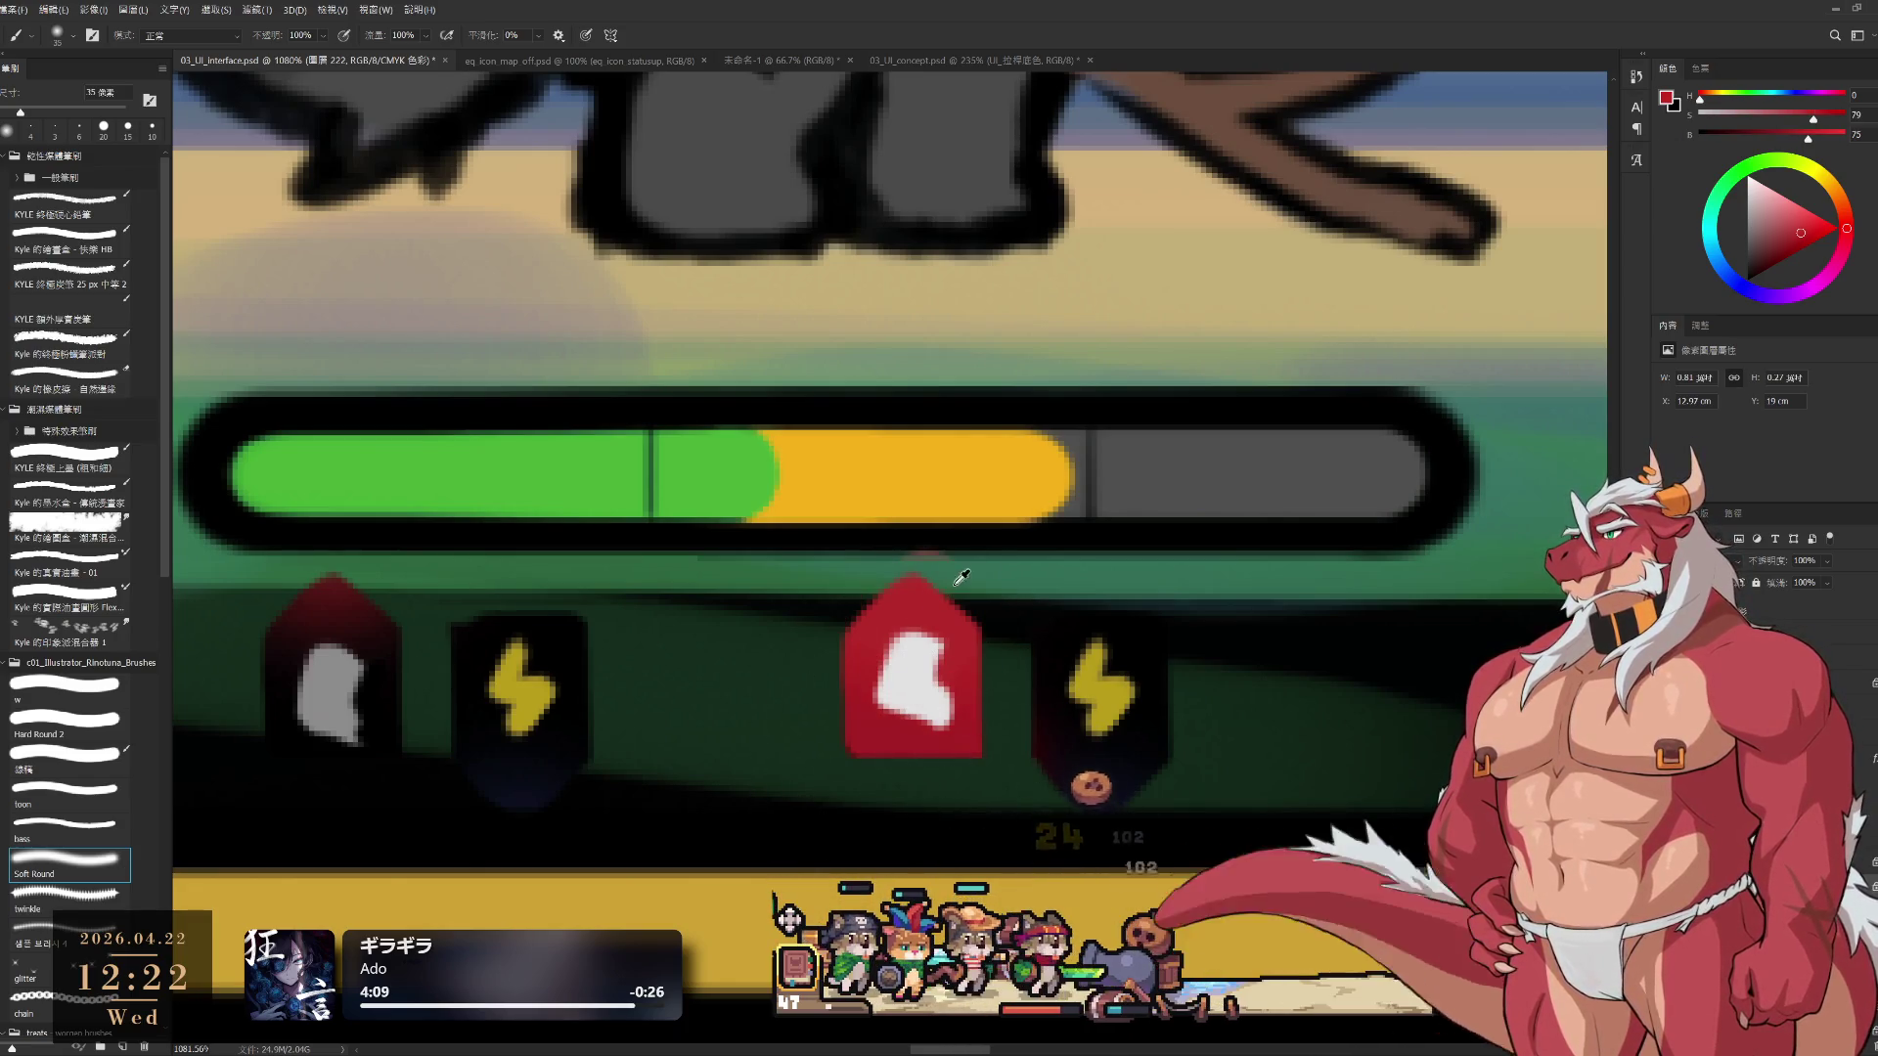
pyautogui.keyDown('alt'); pyautogui.click(954, 582); pyautogui.keyUp('alt')
pyautogui.press('[')
pyautogui.press('[')
pyautogui.press('[')
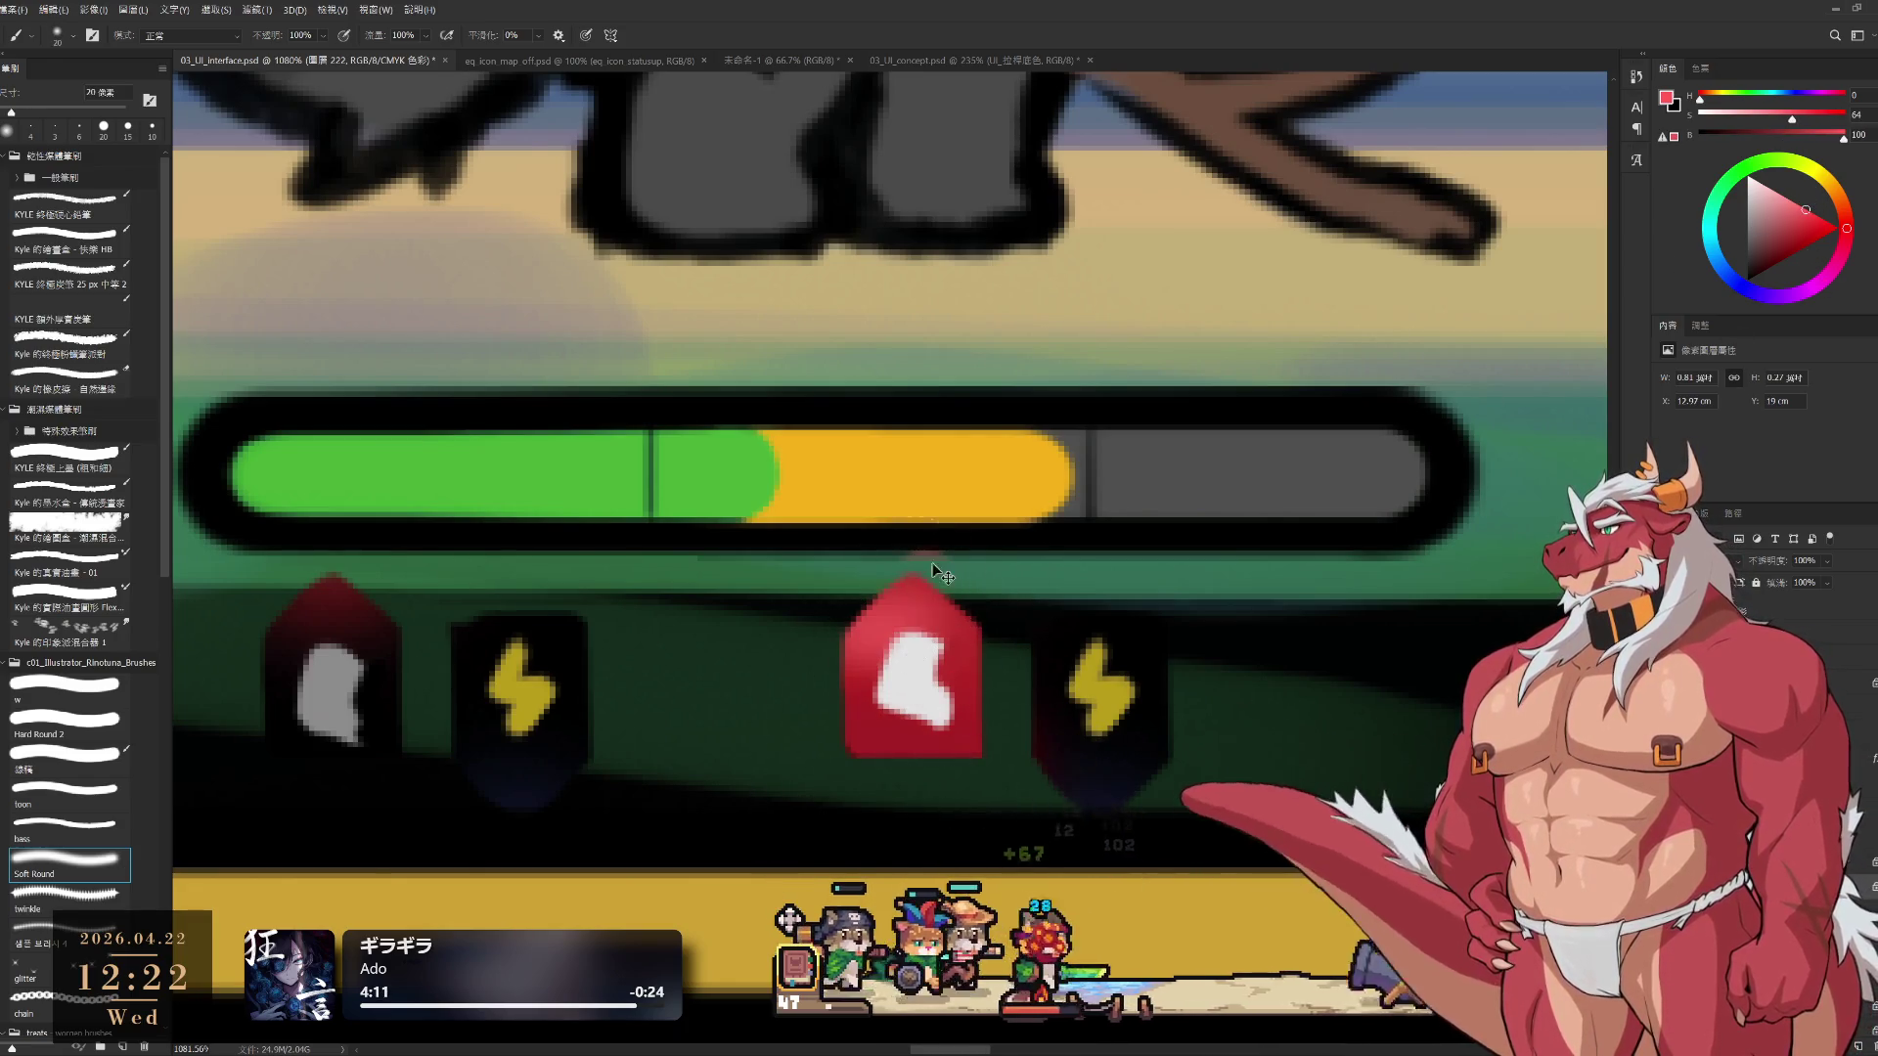
pyautogui.press(']')
pyautogui.moveTo(1835, 217); pyautogui.dragTo(1822, 214)
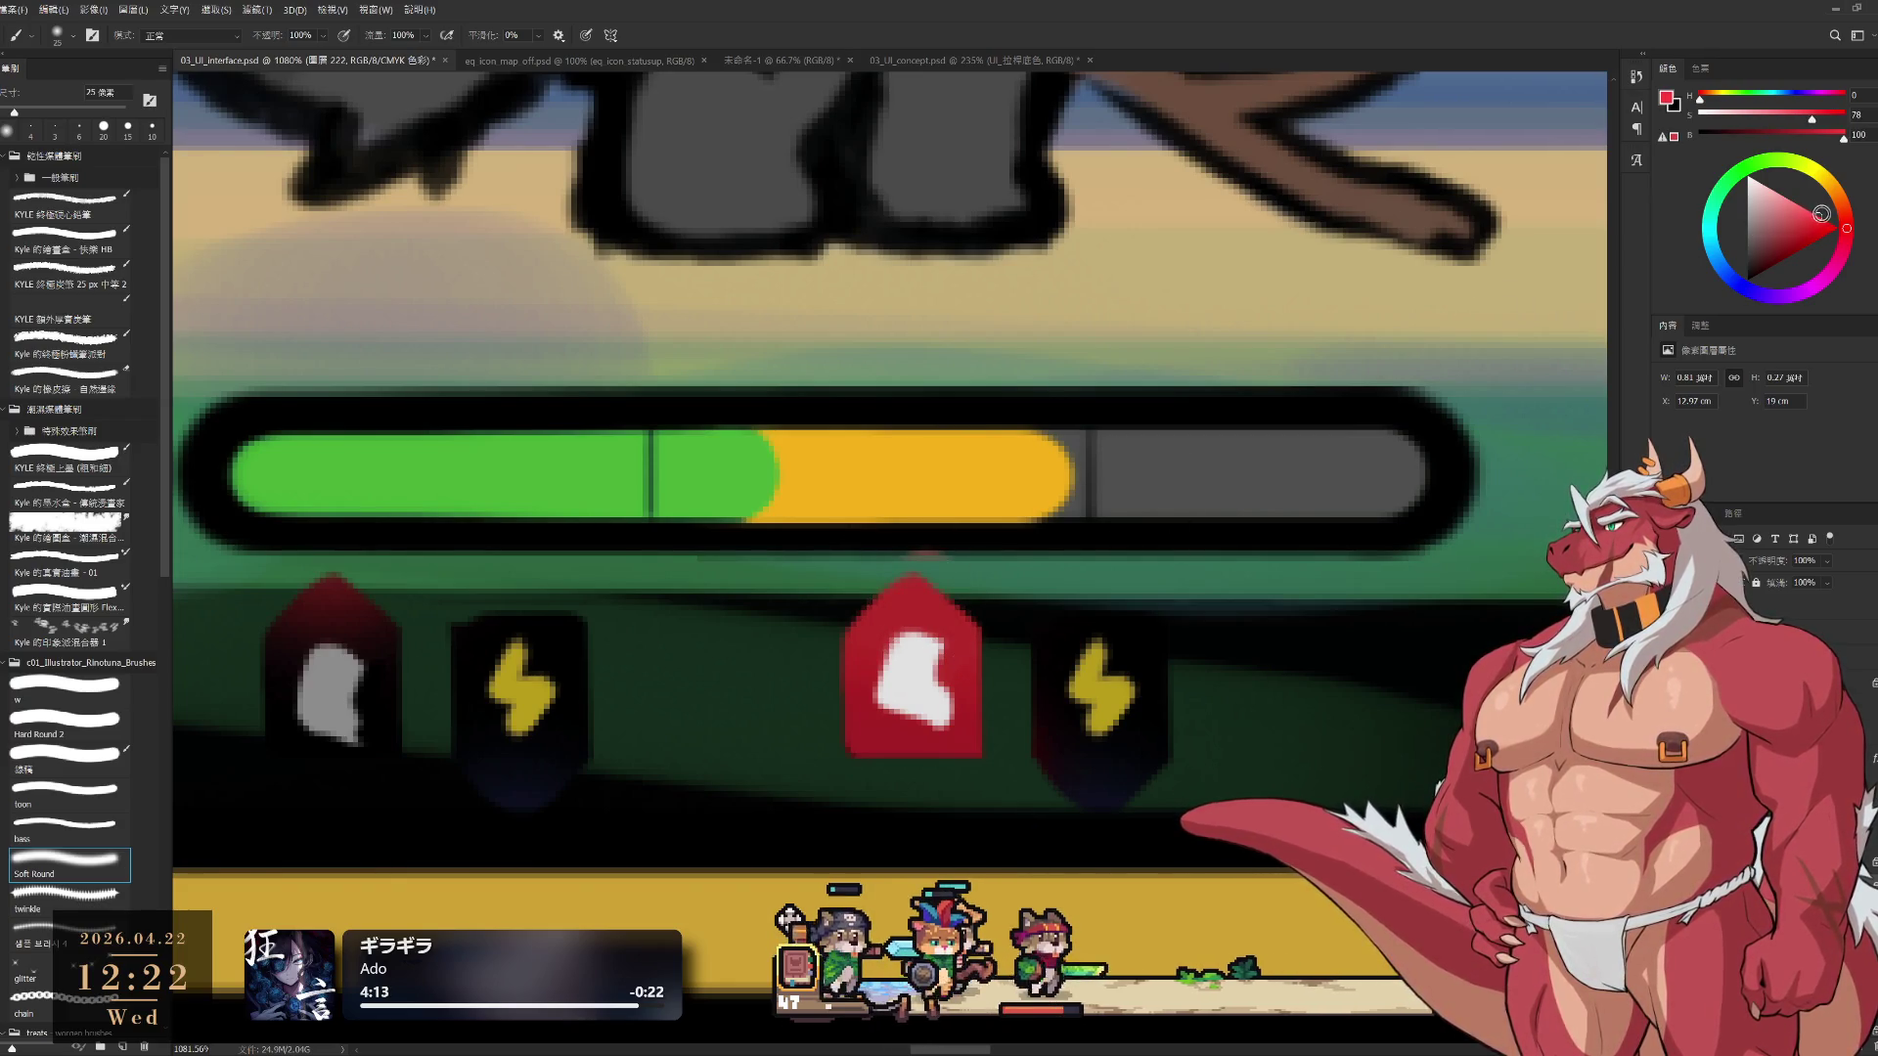
pyautogui.press(']')
pyautogui.press(']')
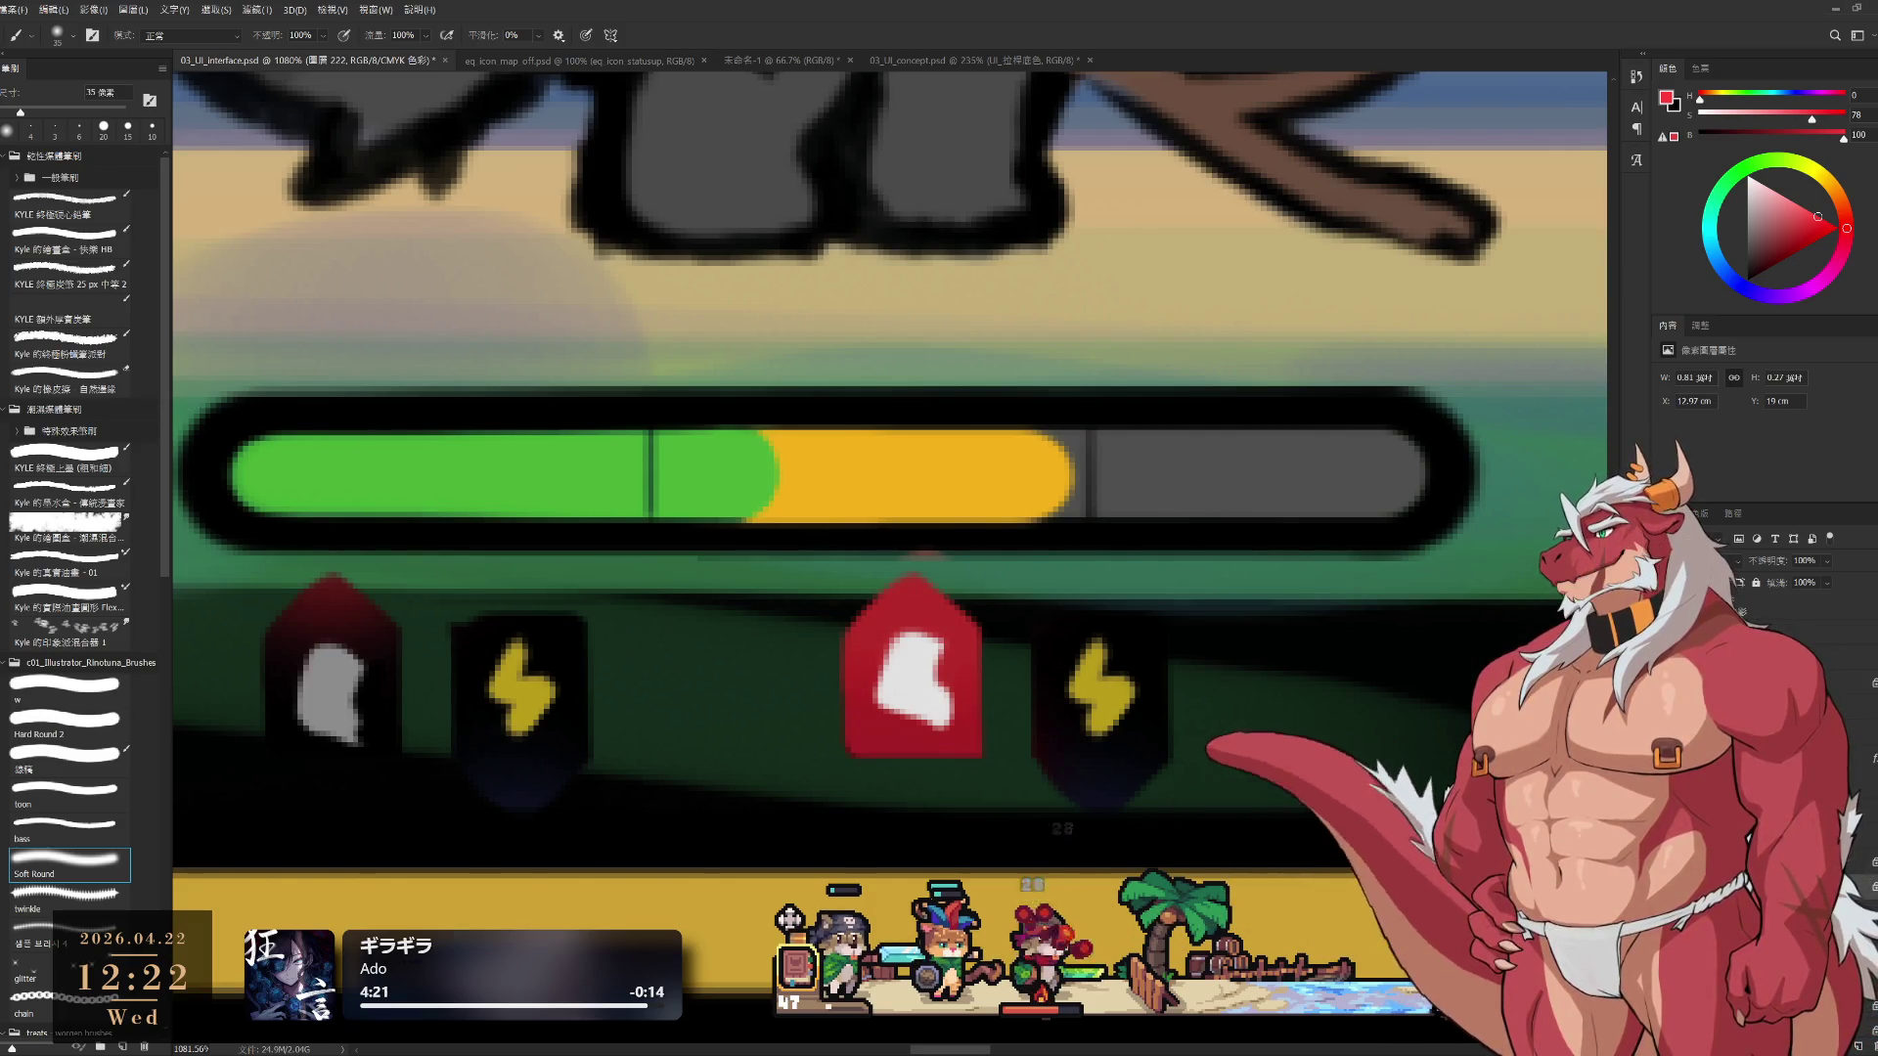
pyautogui.press('m')
pyautogui.moveTo(802, 558); pyautogui.dragTo(1348, 888)
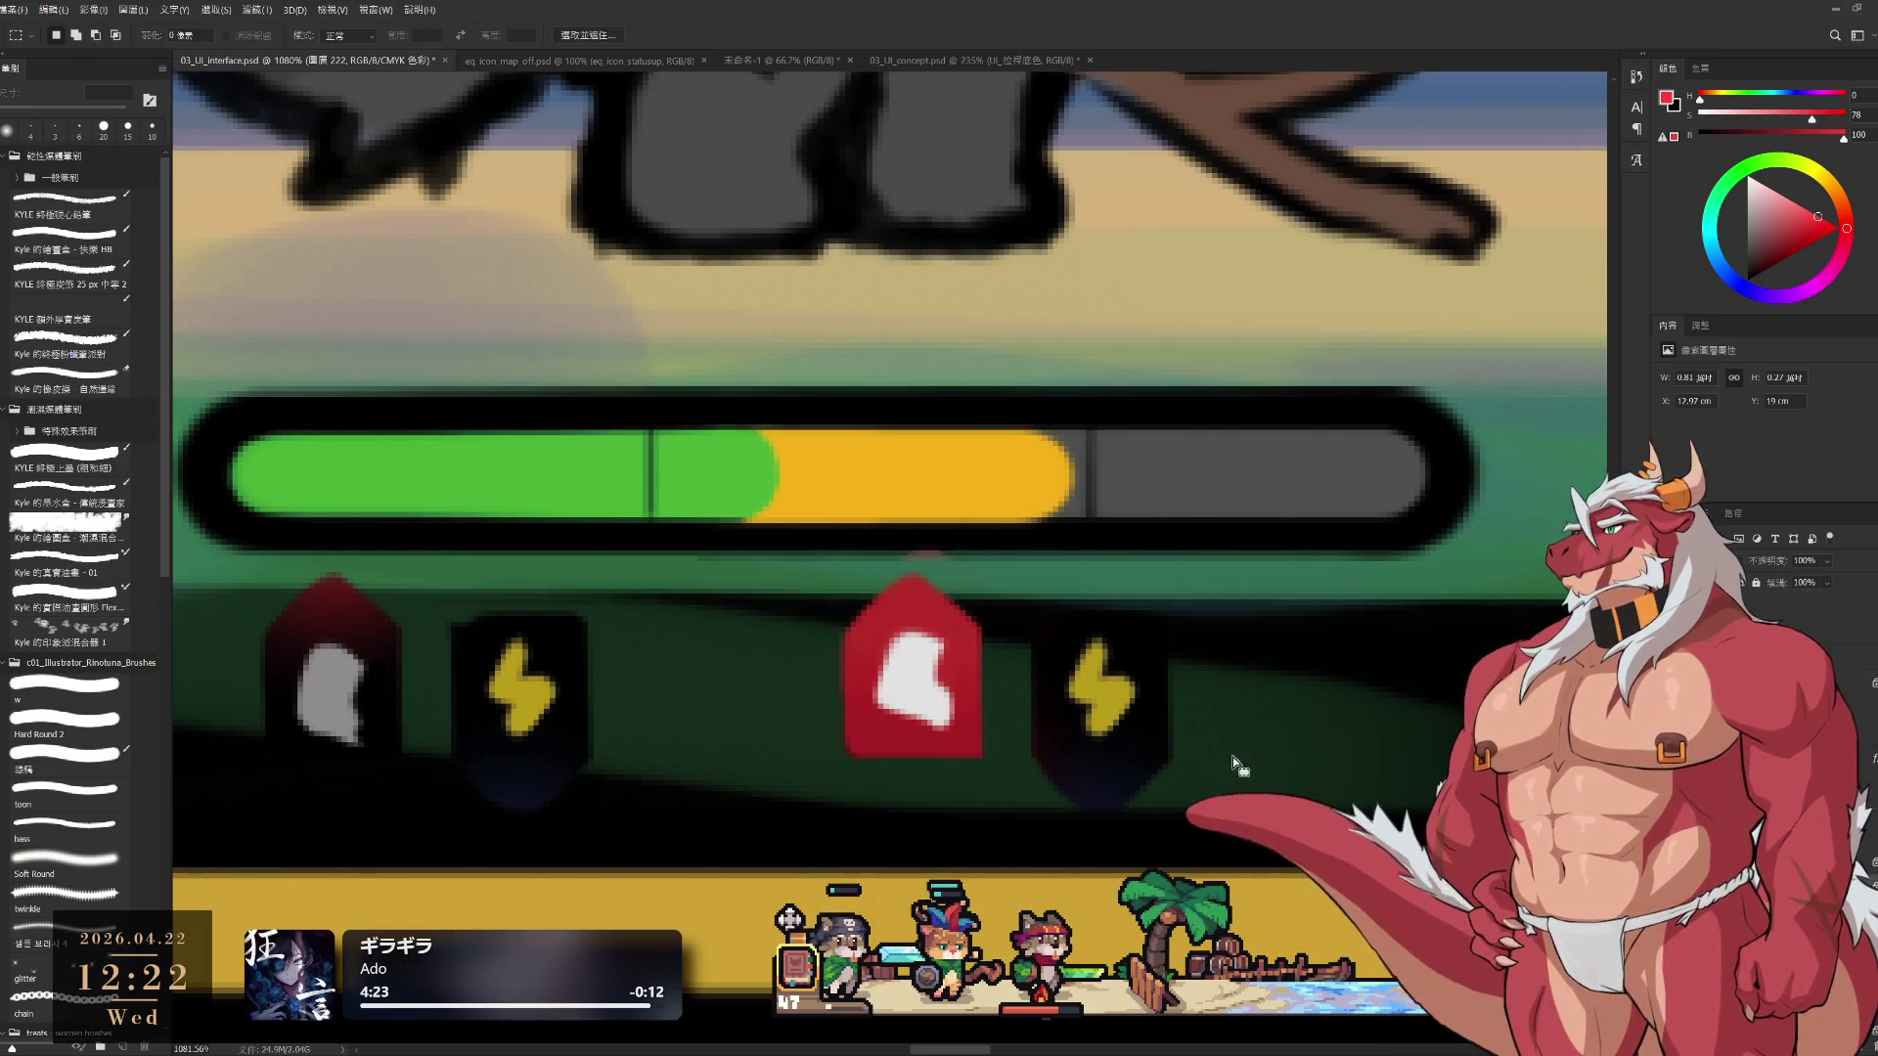
# Paint over the right lightning icon in near-black with a hard-edged brush
pyautogui.press('b')
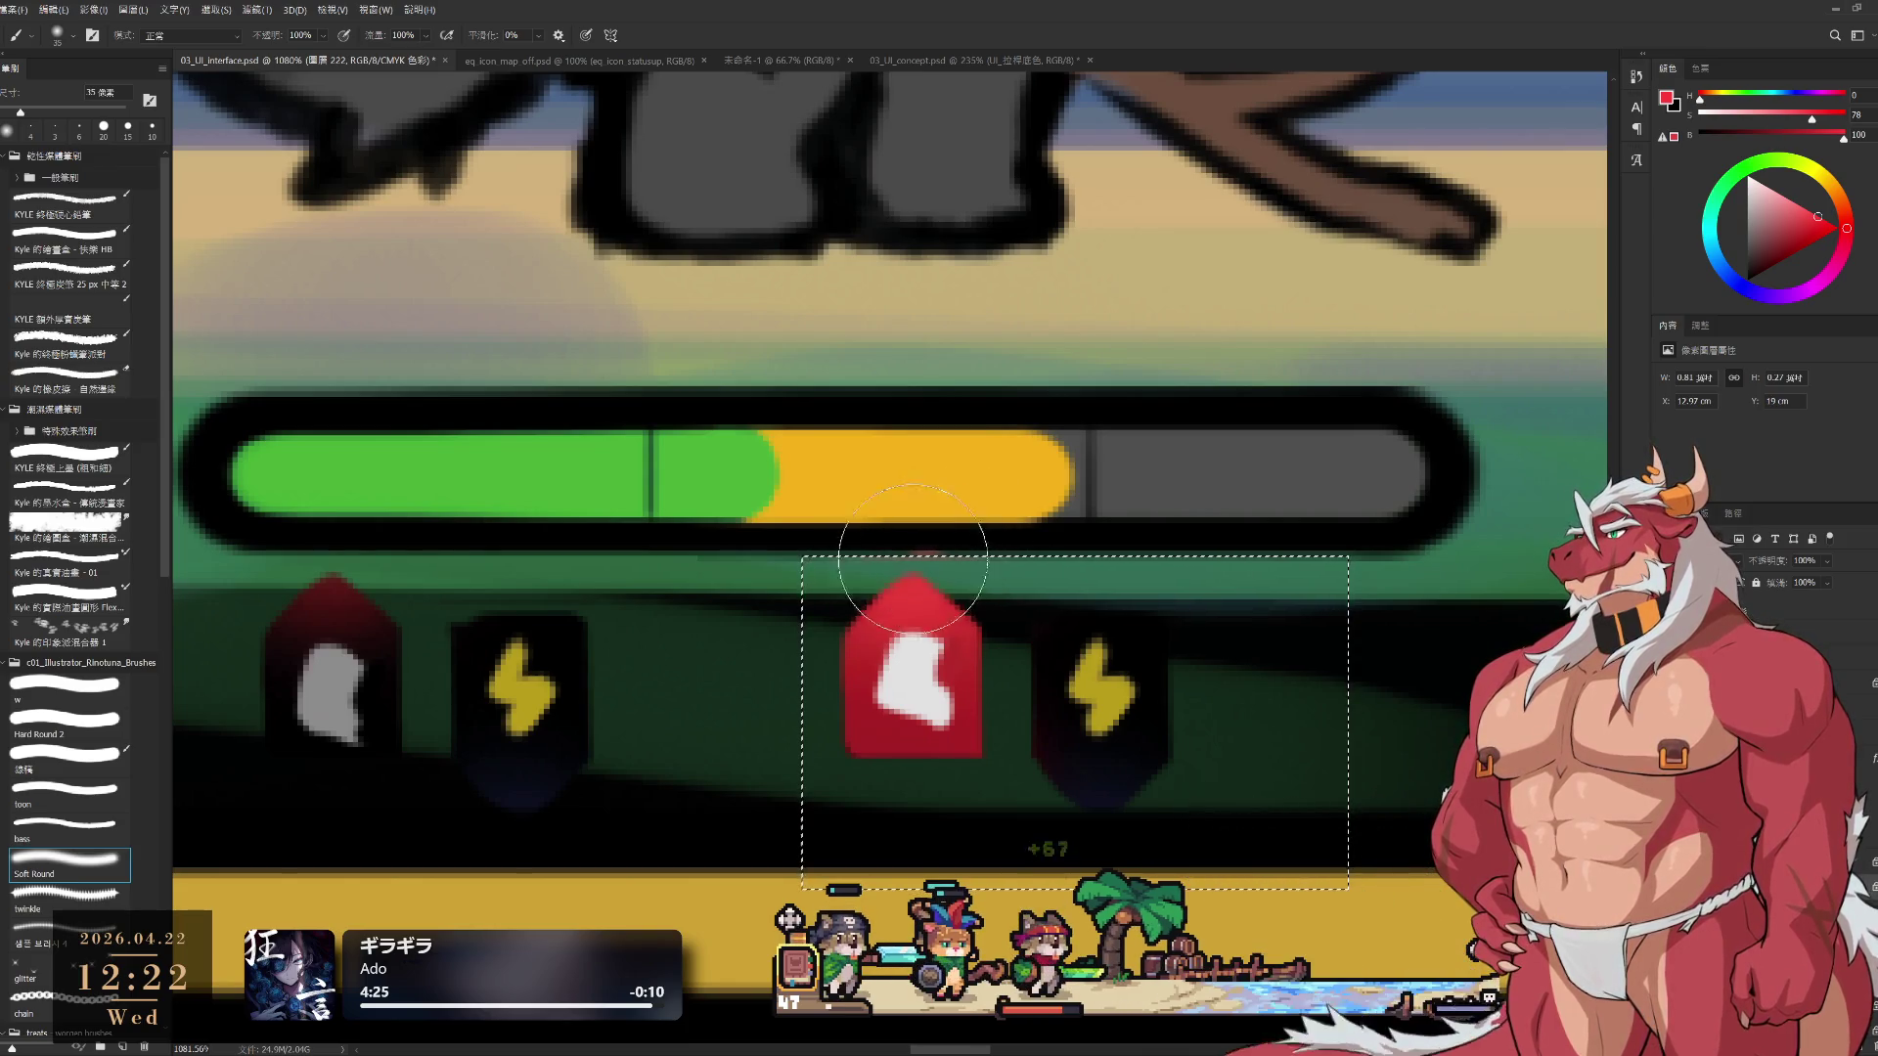
pyautogui.scroll(-5, 818, 453)
pyautogui.scroll(5, 818, 453)
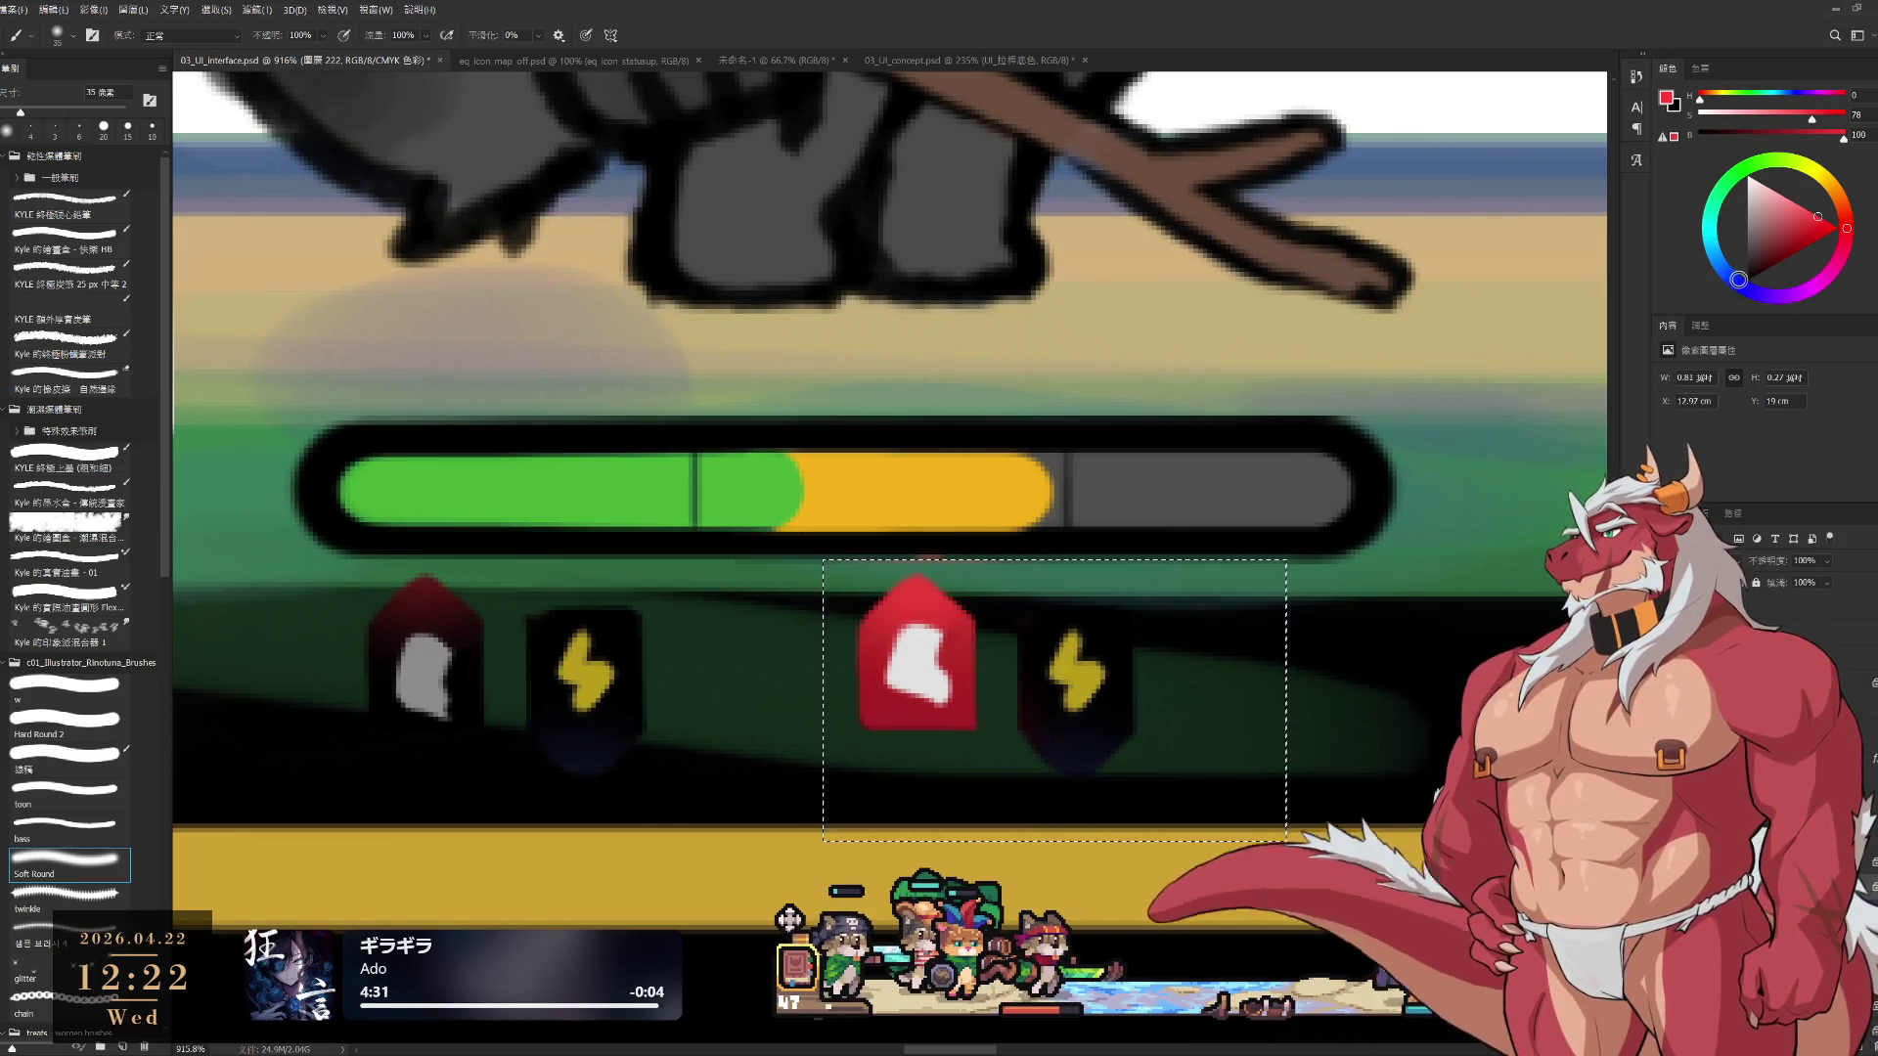
pyautogui.click(1748, 278)
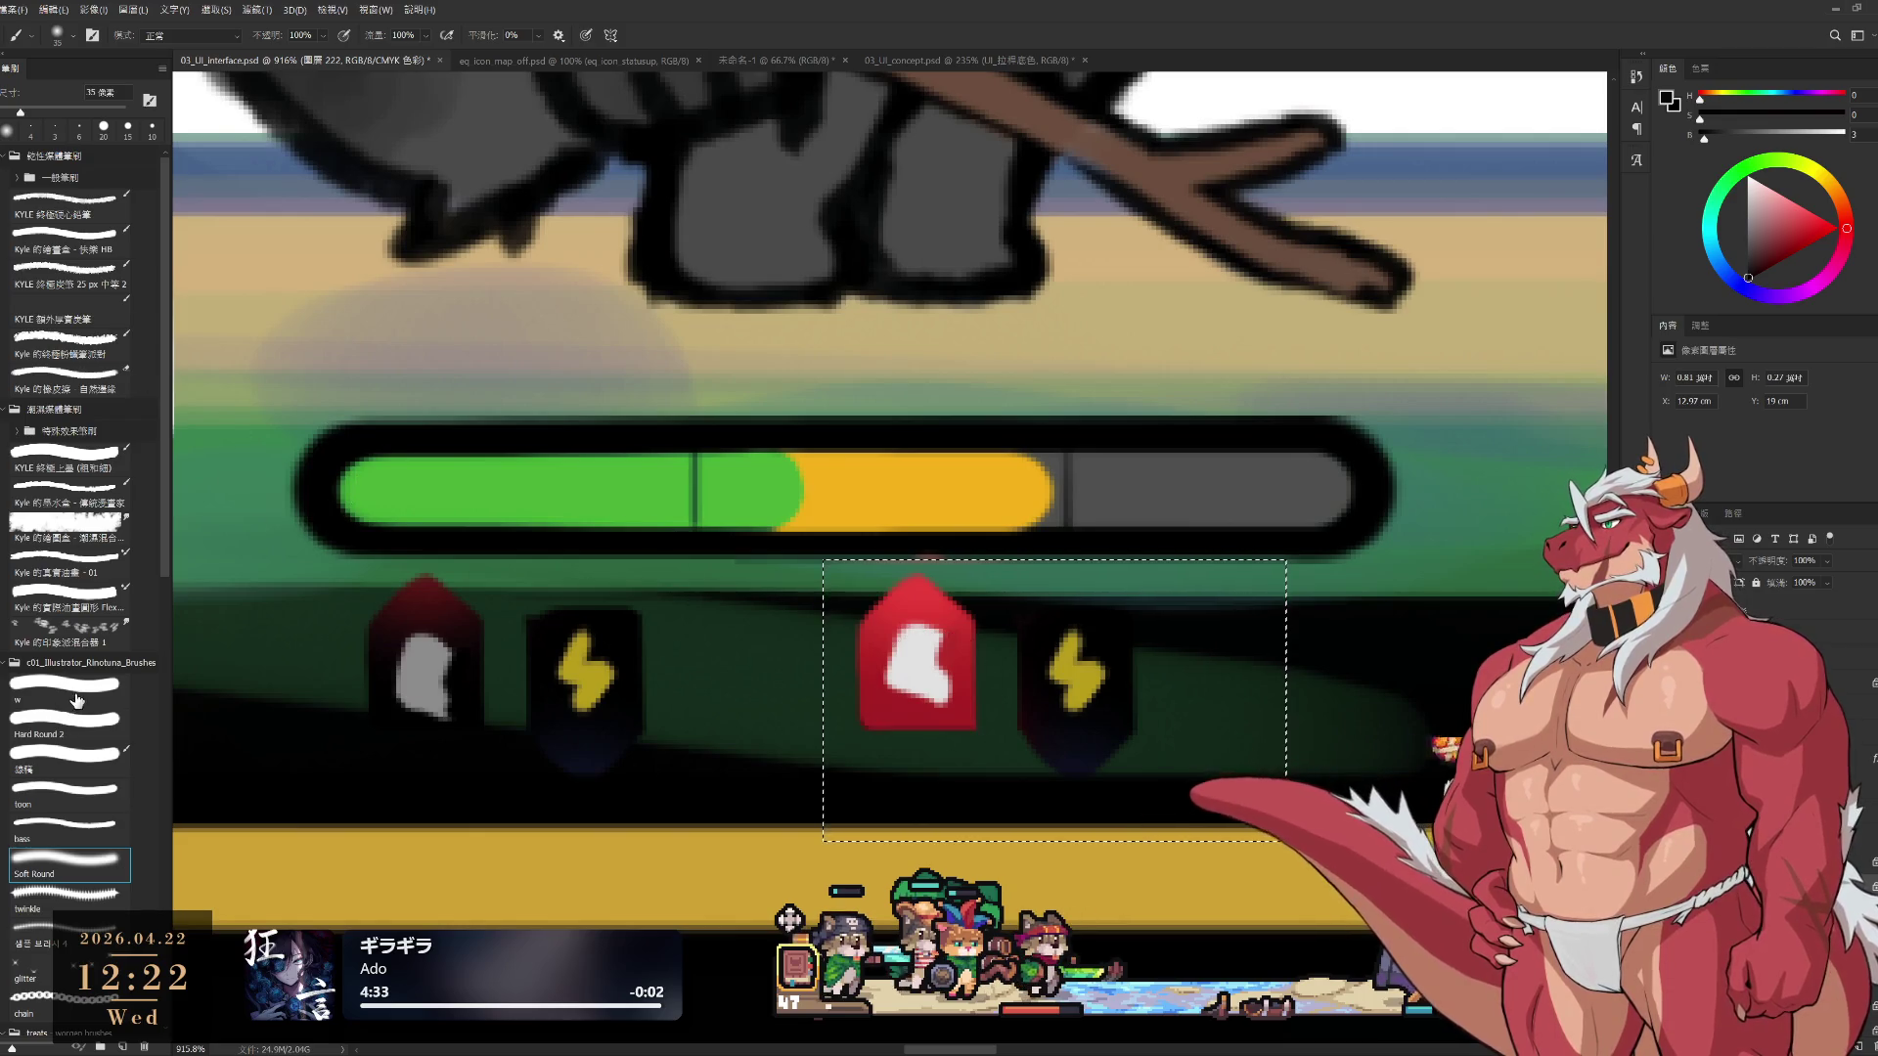
pyautogui.click(68, 726)
pyautogui.moveTo(1061, 680); pyautogui.dragTo(1082, 691)
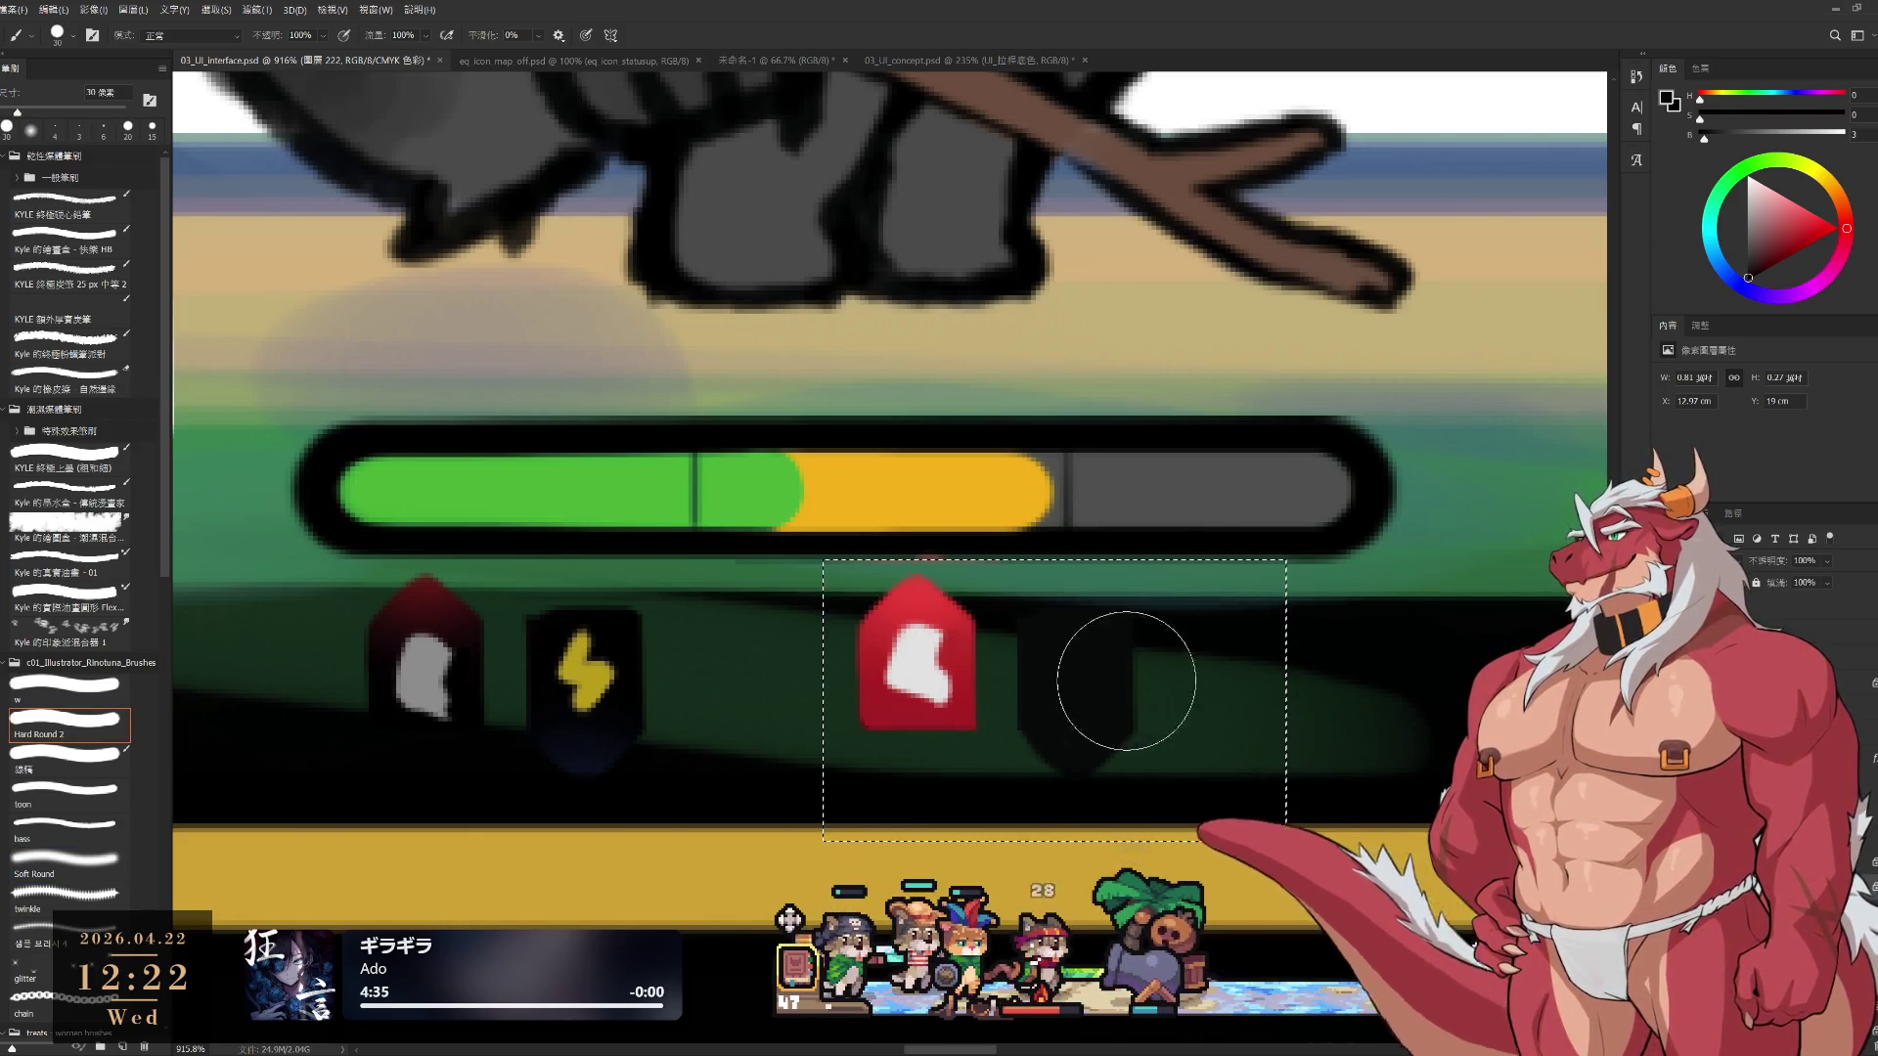
# Fill the black shield shape with blue, then refill it with a darker blue
pyautogui.click(1740, 284)
pyautogui.click(1798, 223)
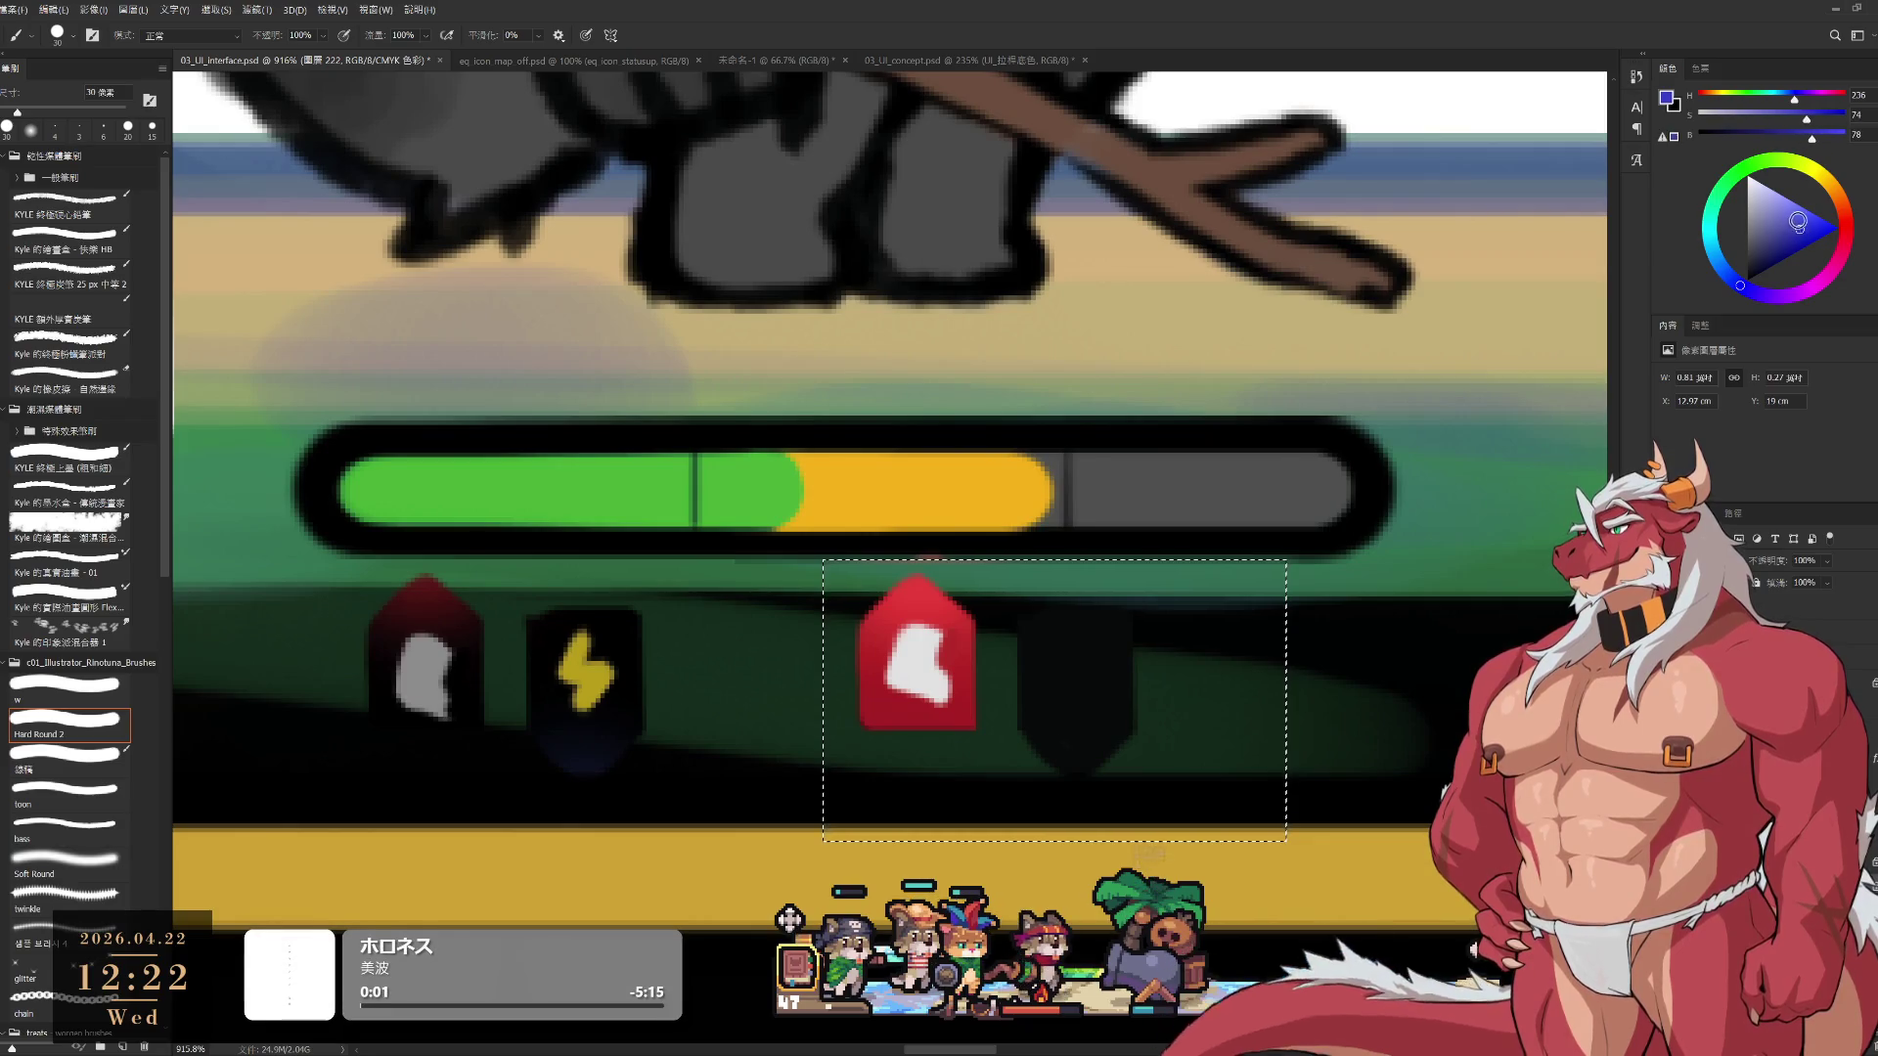
pyautogui.moveTo(1798, 223); pyautogui.dragTo(1790, 204)
pyautogui.press('[')
pyautogui.hotkey('alt', 'BackSpace')
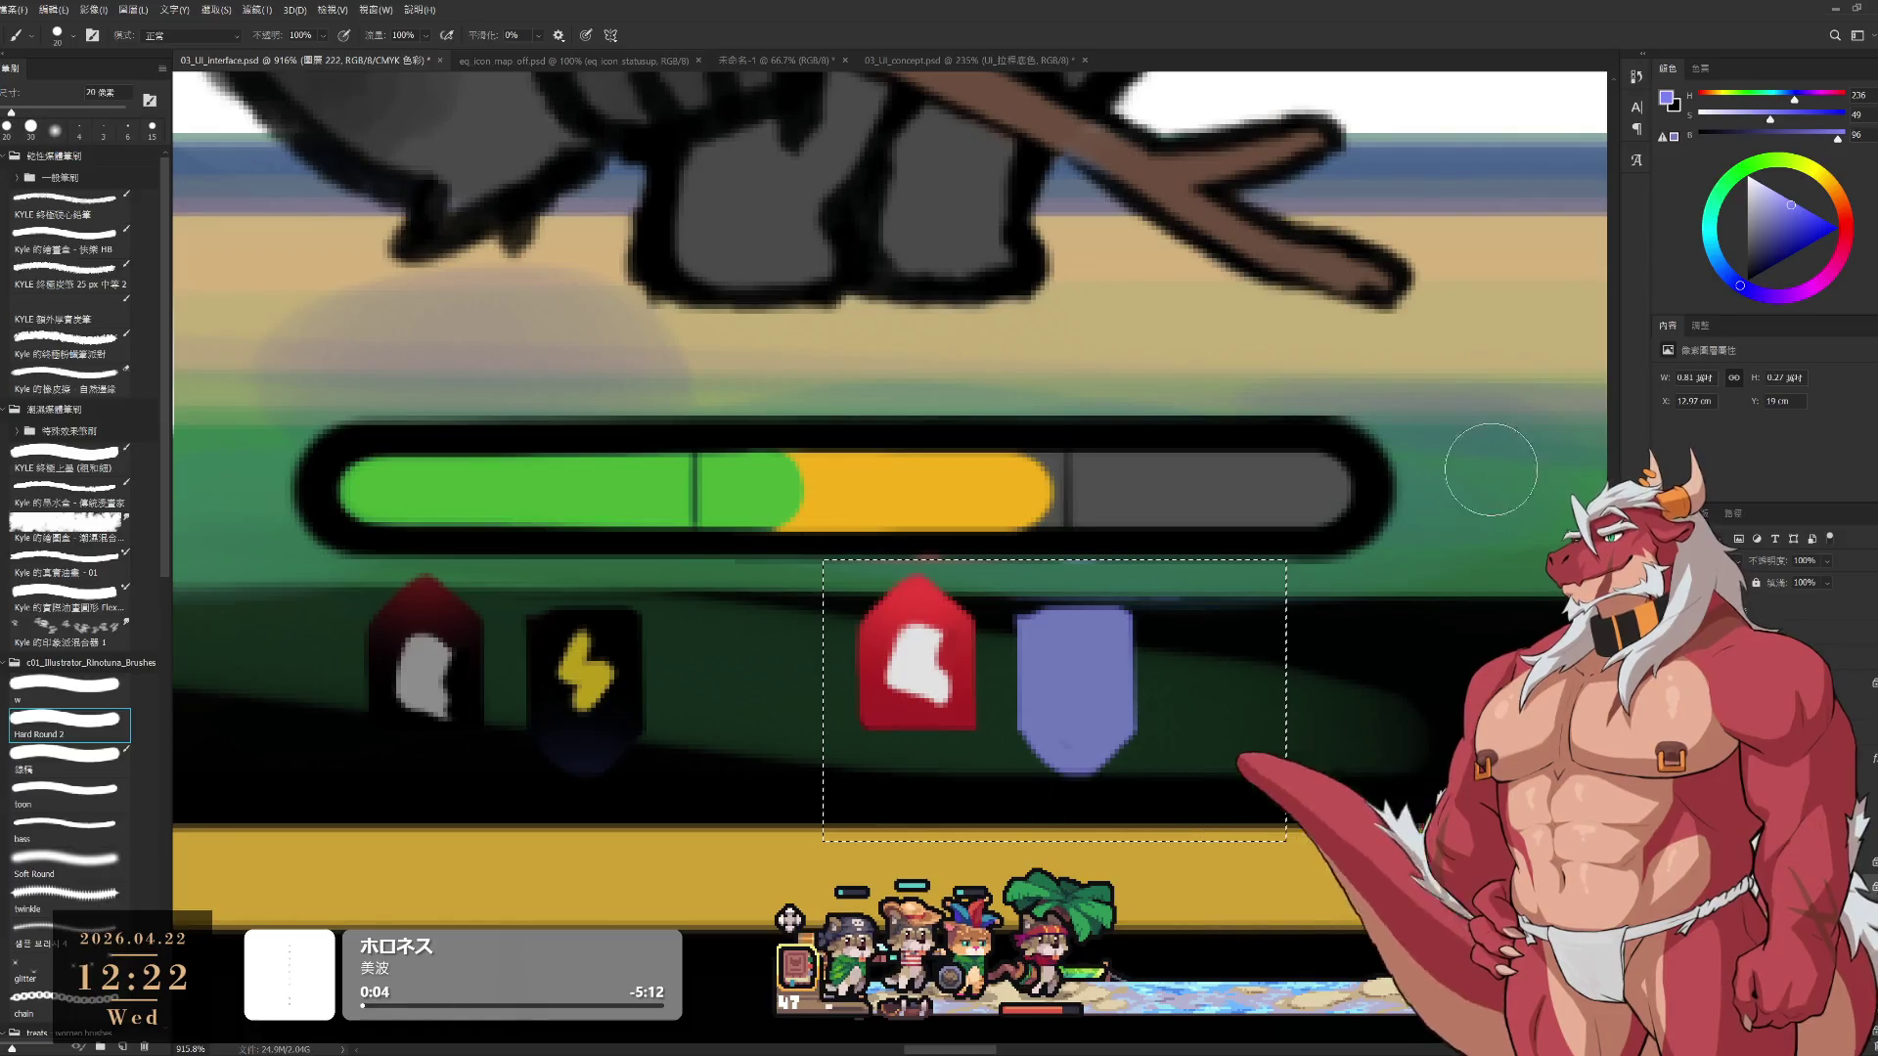
pyautogui.click(1806, 224)
pyautogui.hotkey('alt', 'BackSpace')
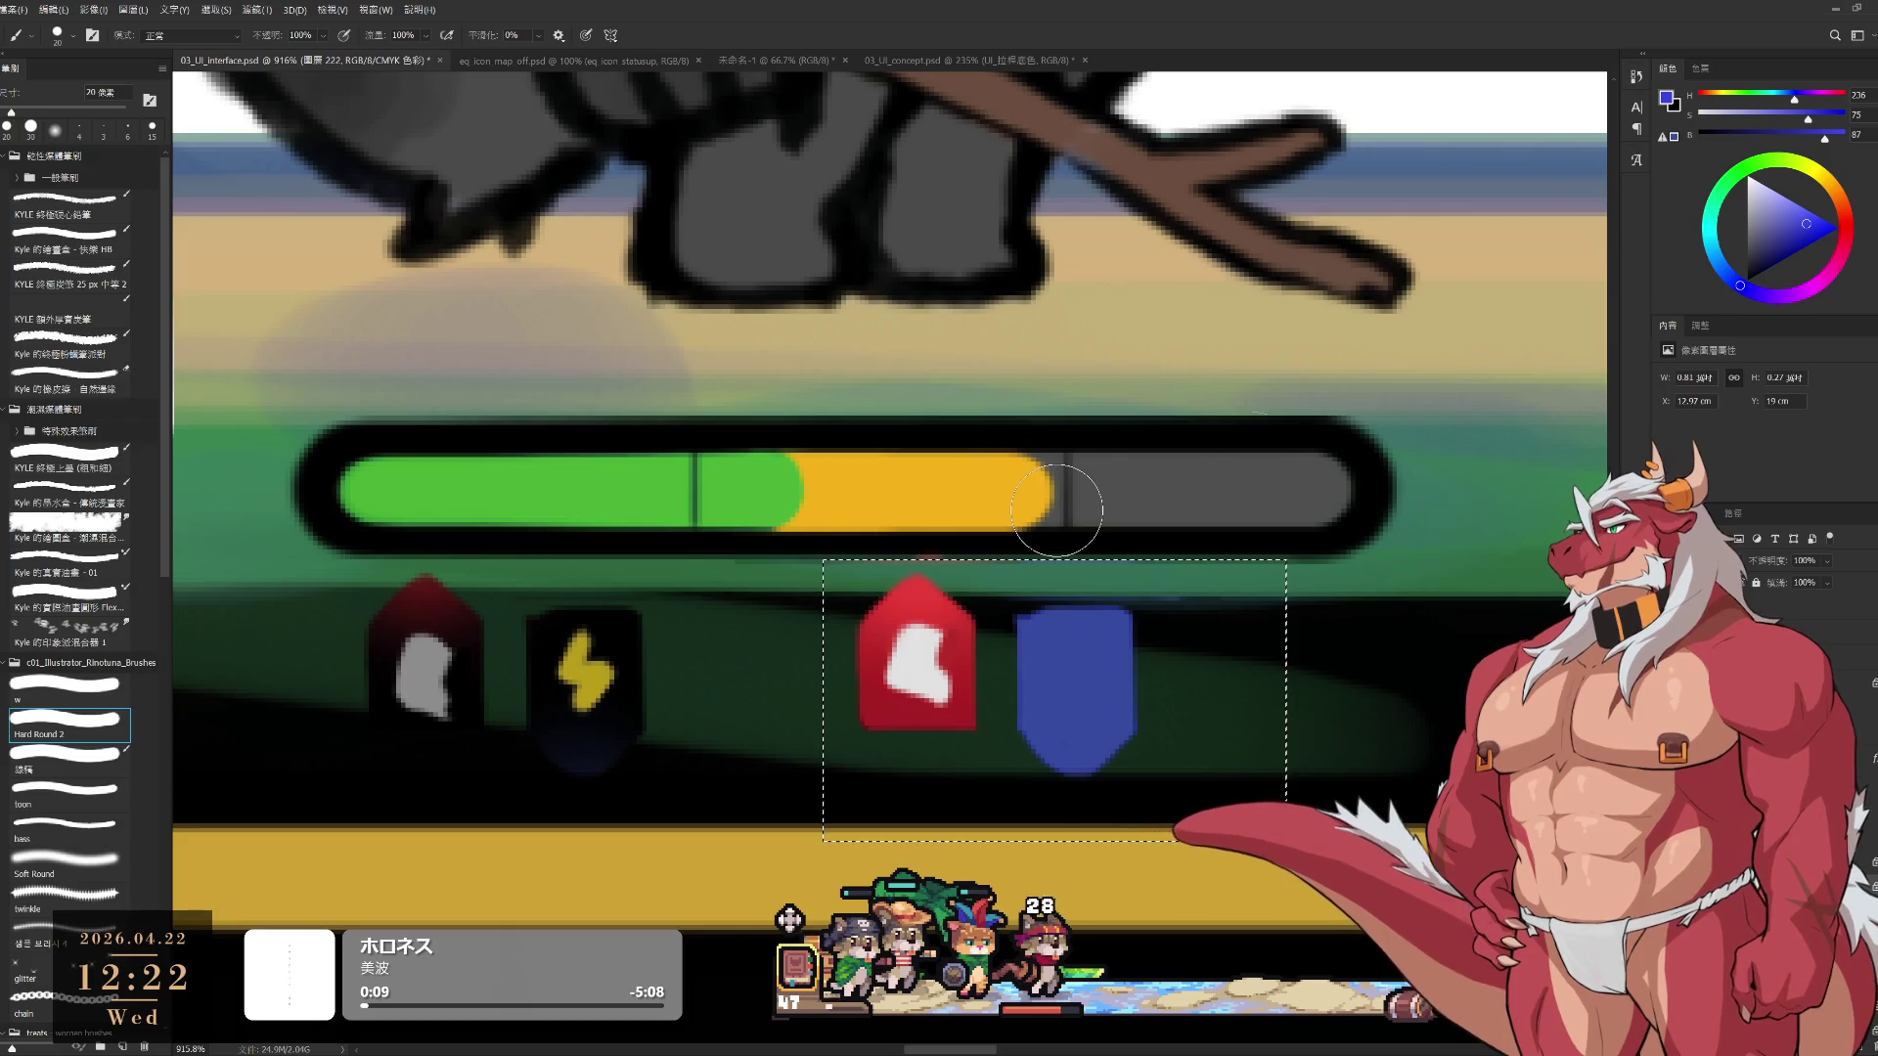
# Brush a white symbol onto the blue shield with a fine tip
pyautogui.click(1762, 174)
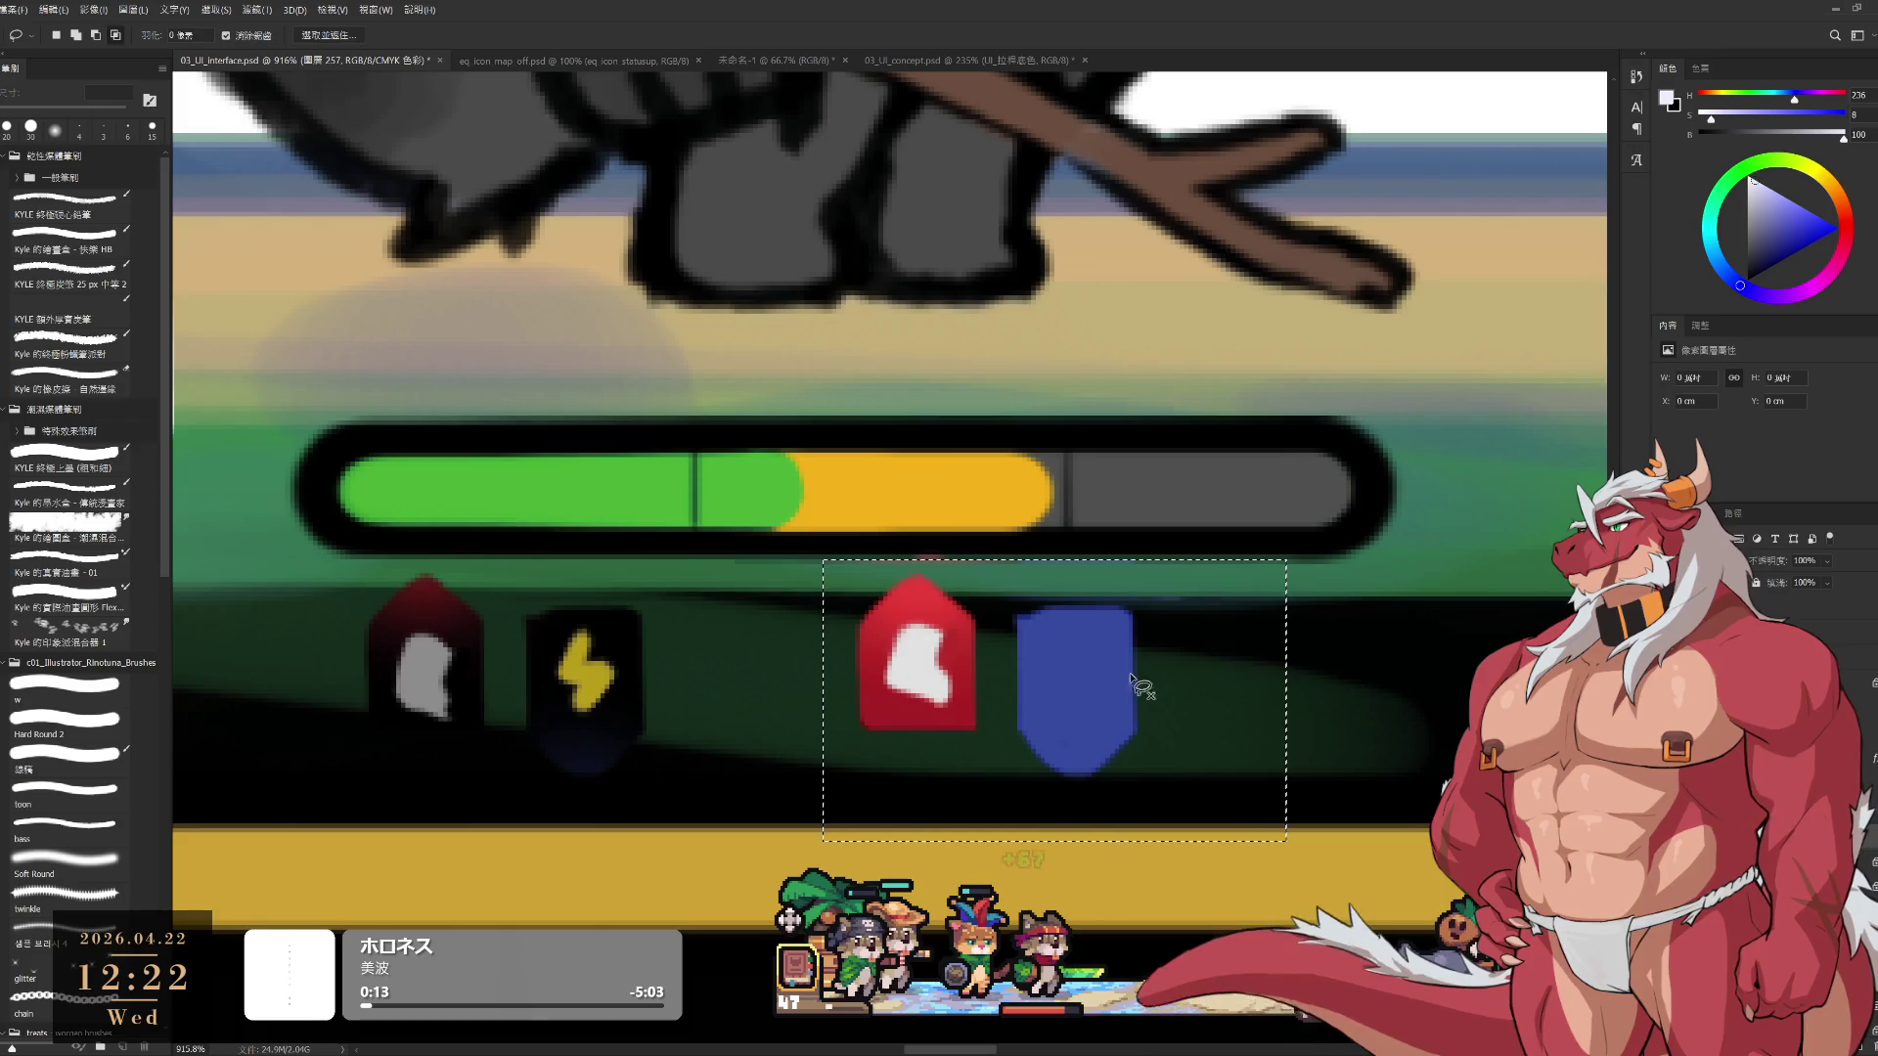
pyautogui.press('[')
pyautogui.press('[')
pyautogui.press('[')
pyautogui.moveTo(1056, 671)
pyautogui.mouseDown()
pyautogui.moveTo(1056, 708)
pyautogui.moveTo(1055, 657)
pyautogui.moveTo(1096, 704)
pyautogui.mouseUp()
pyautogui.hotkey('ctrl', 'z')
pyautogui.press(']')
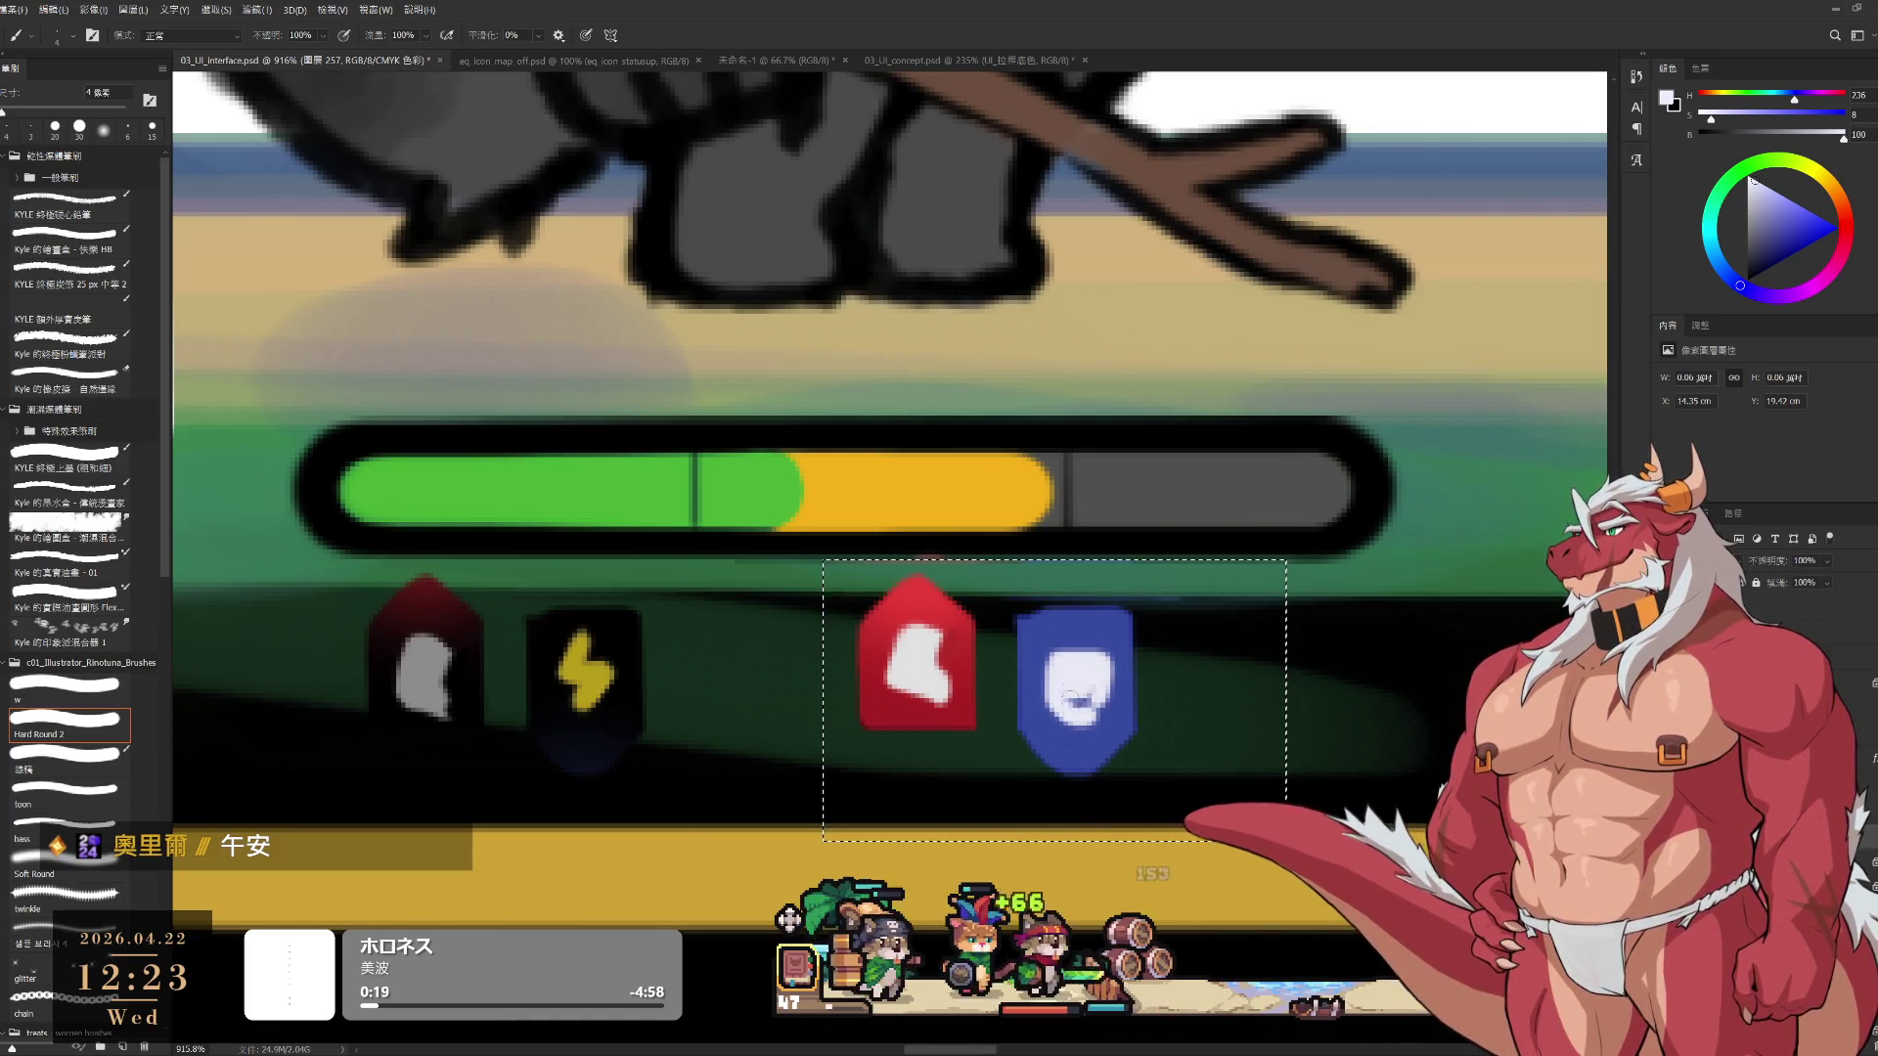
# Fit the battle mockup to the window, inspect the shield icons, and clear the selection around them
pyautogui.hotkey('ctrl', '0')
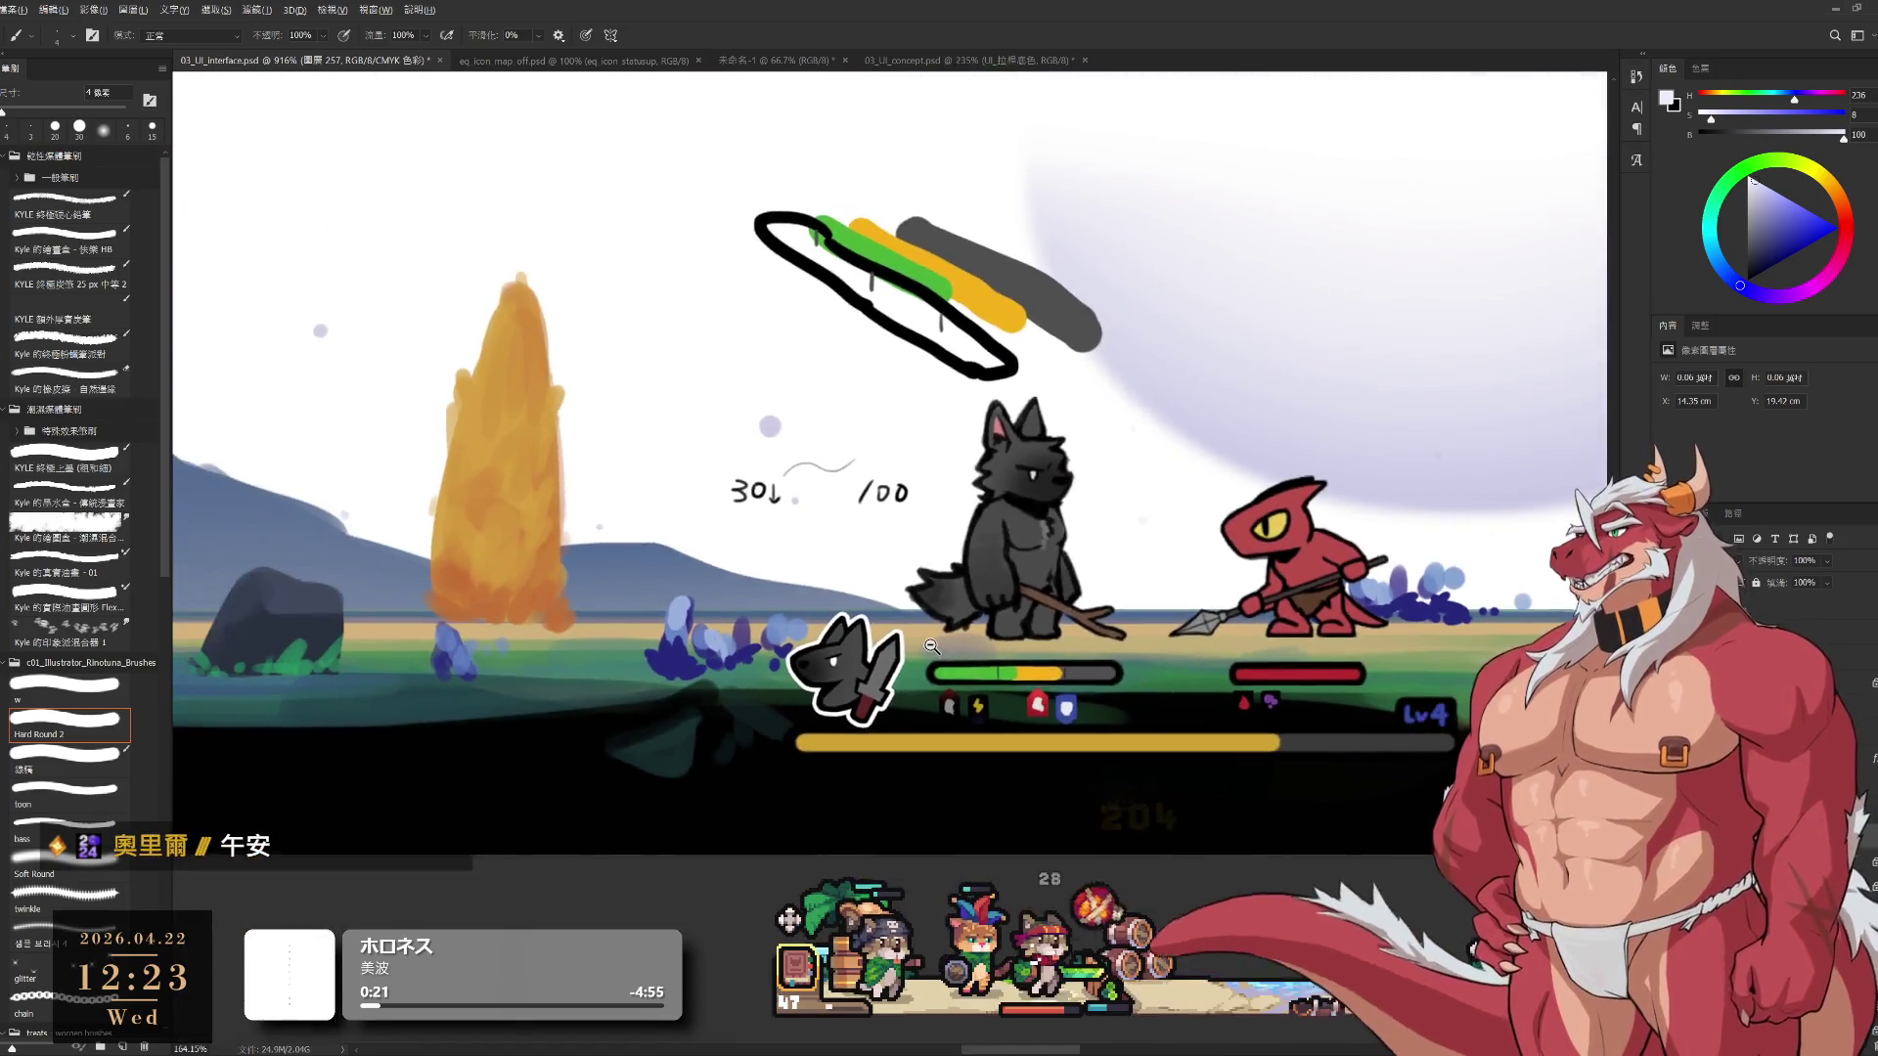
pyautogui.scroll(3, 1064, 710)
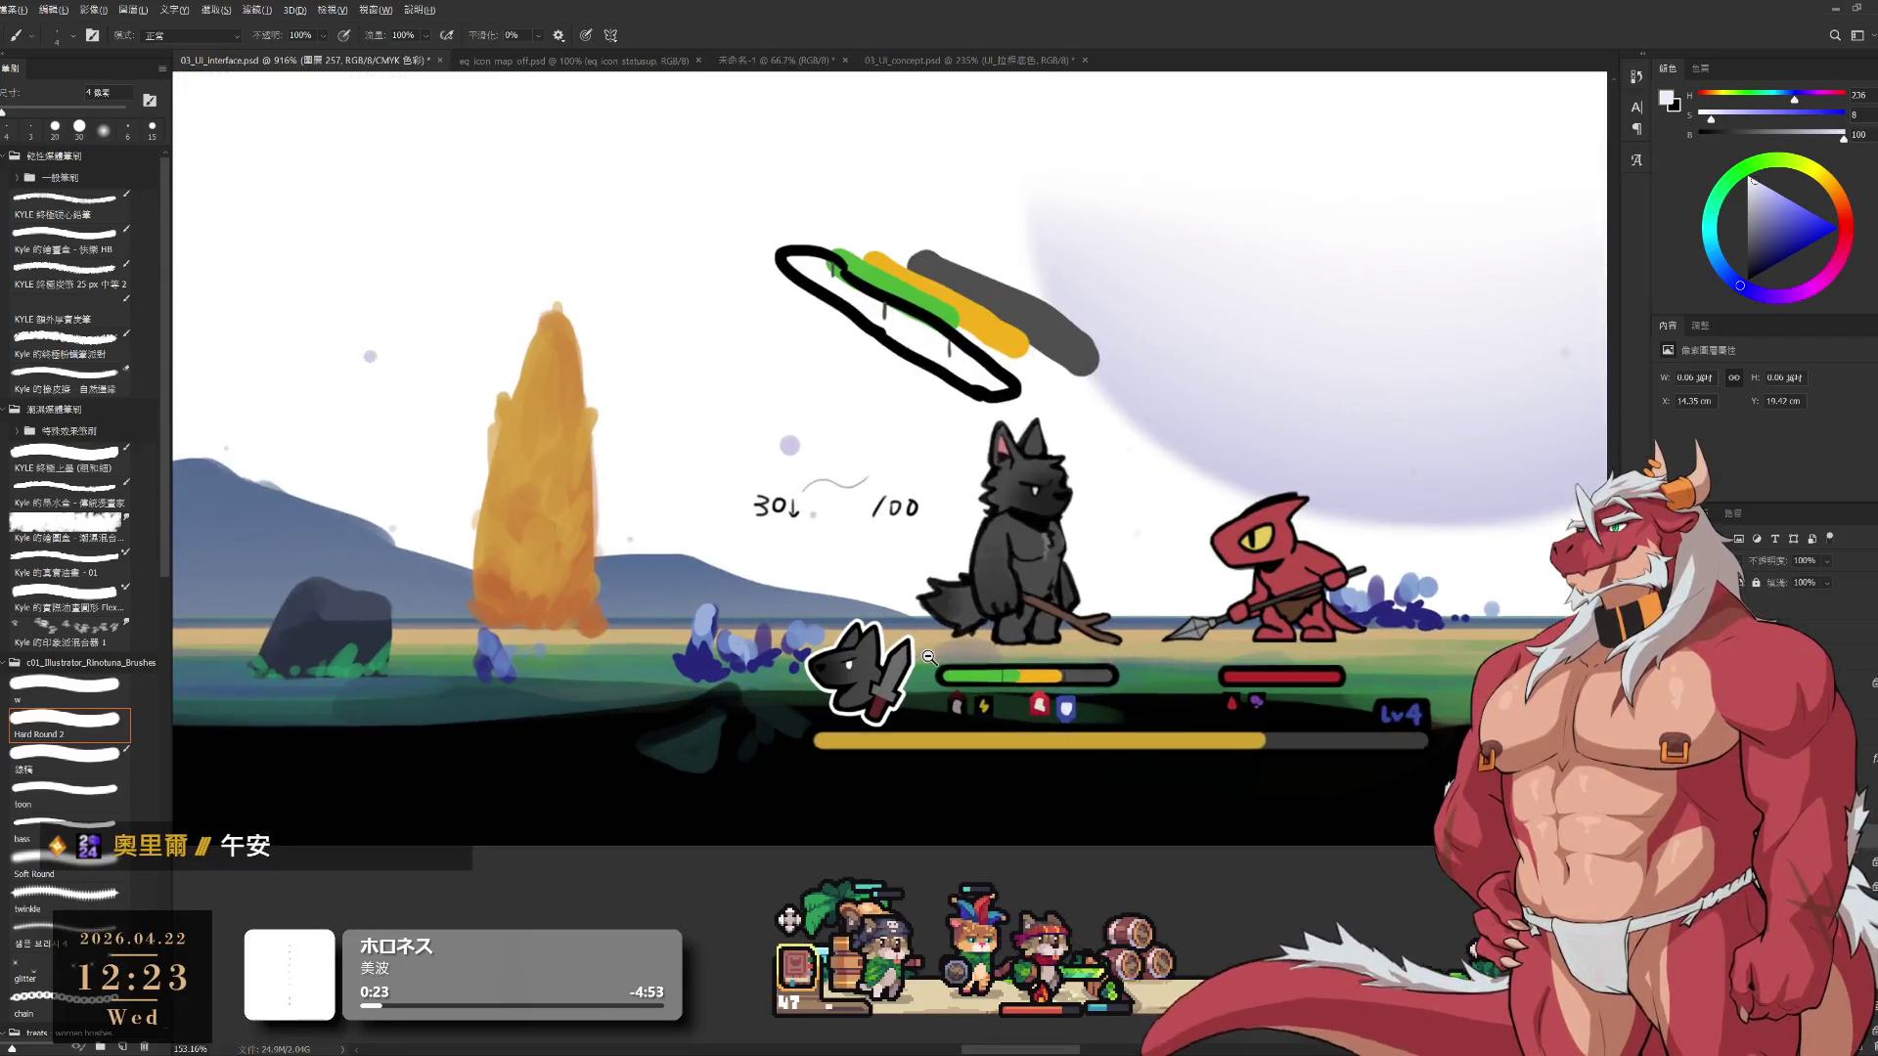
pyautogui.scroll(4, 1288, 697)
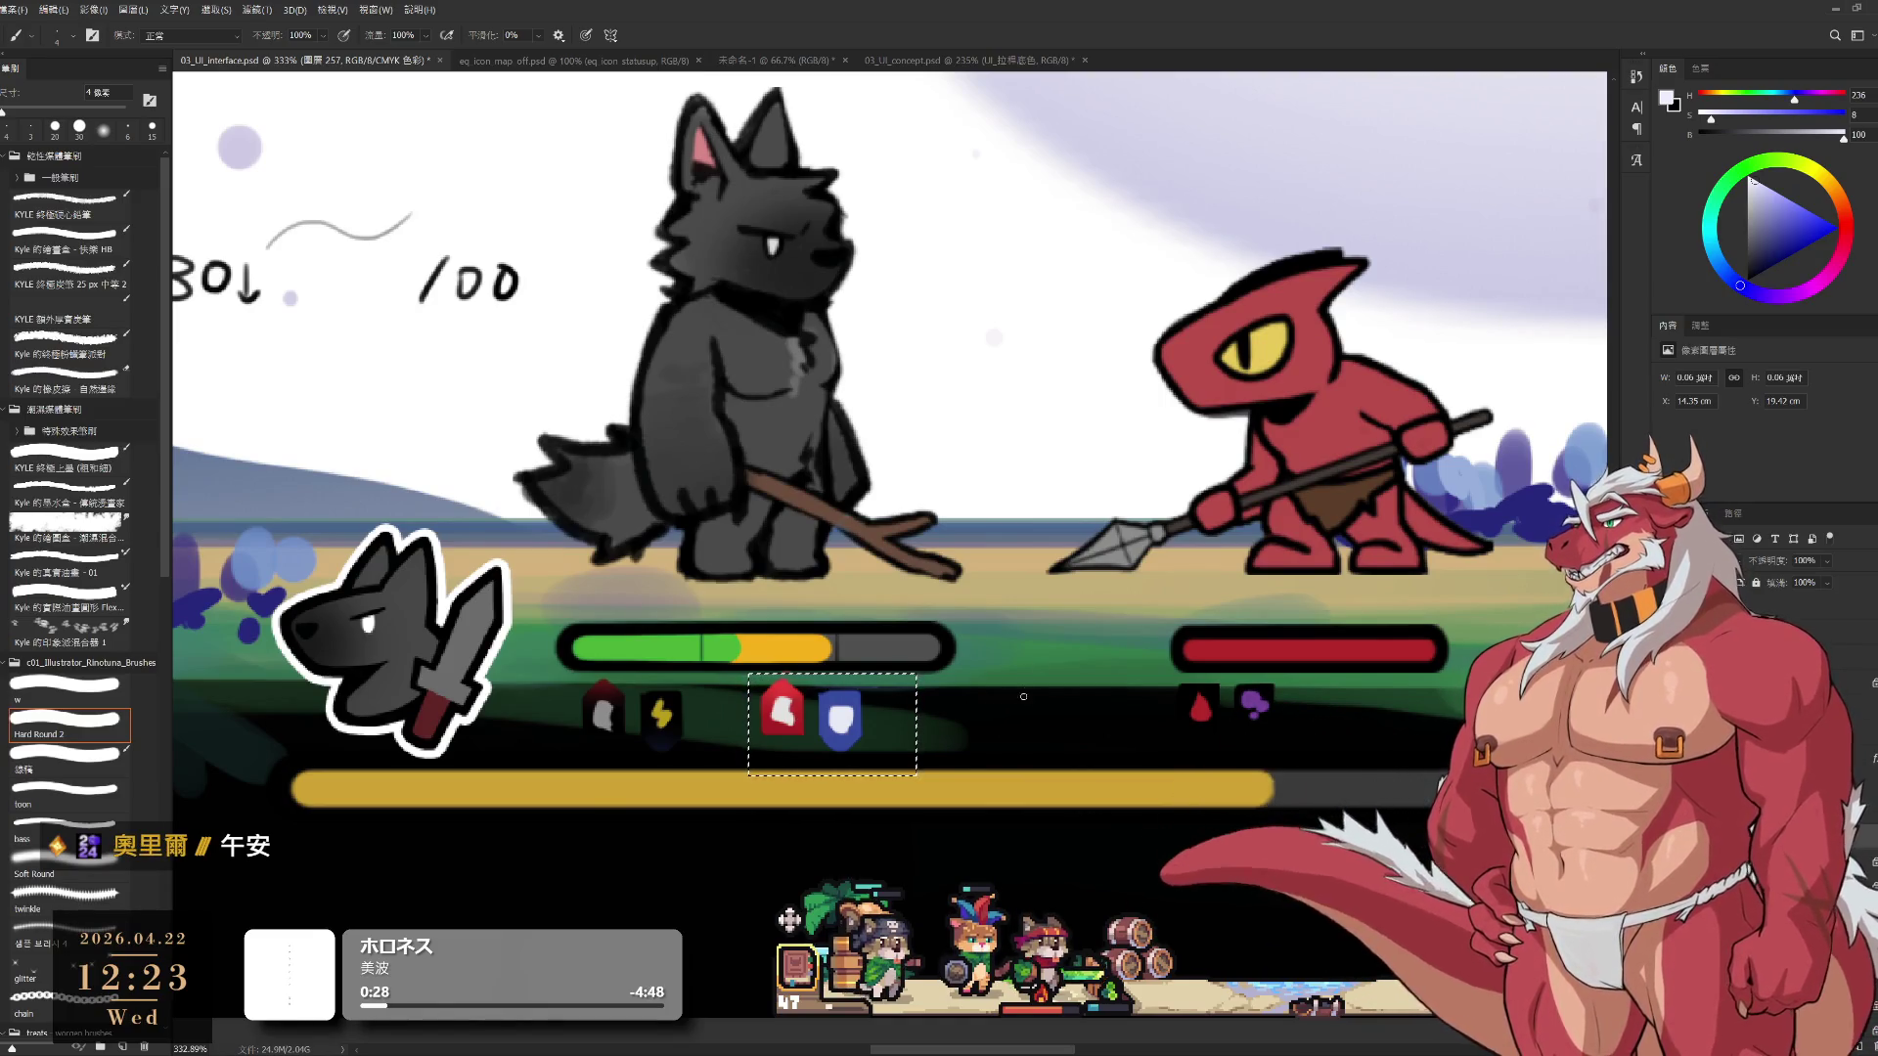
pyautogui.scroll(-5, 1115, 783)
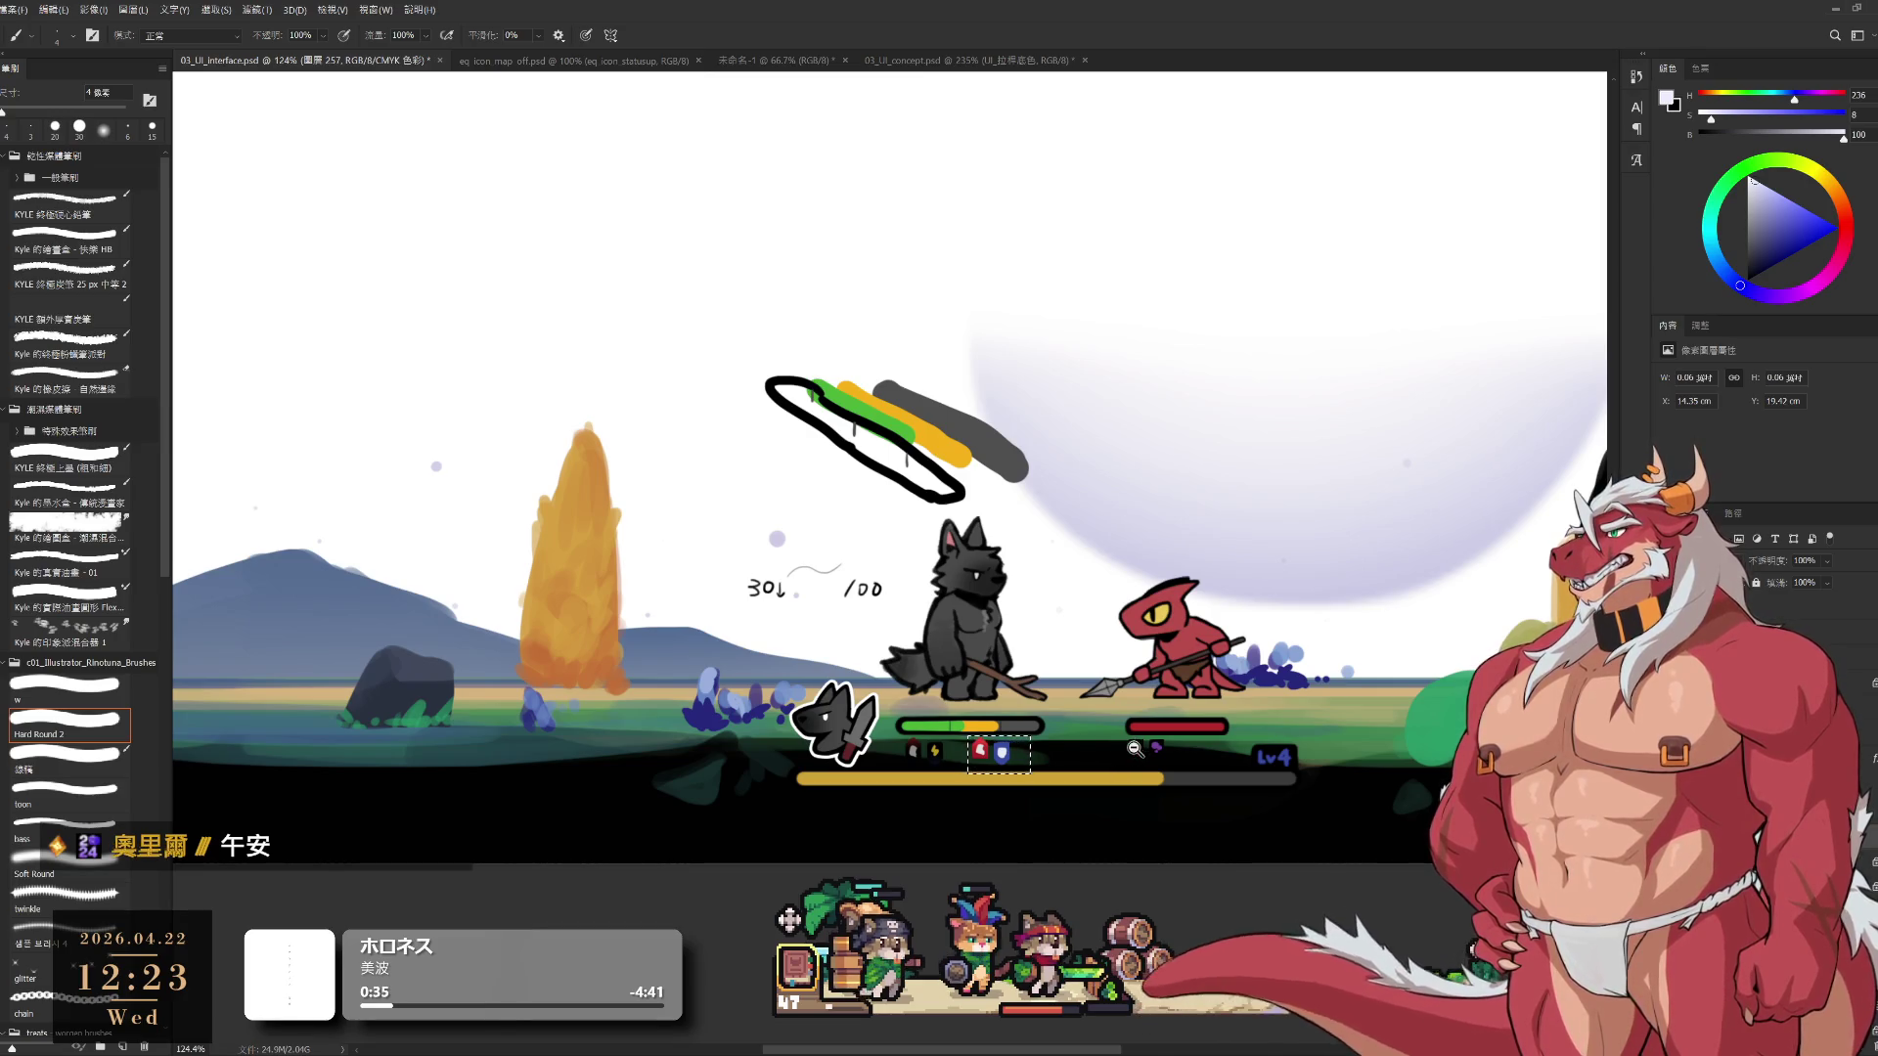
pyautogui.scroll(6, 1132, 745)
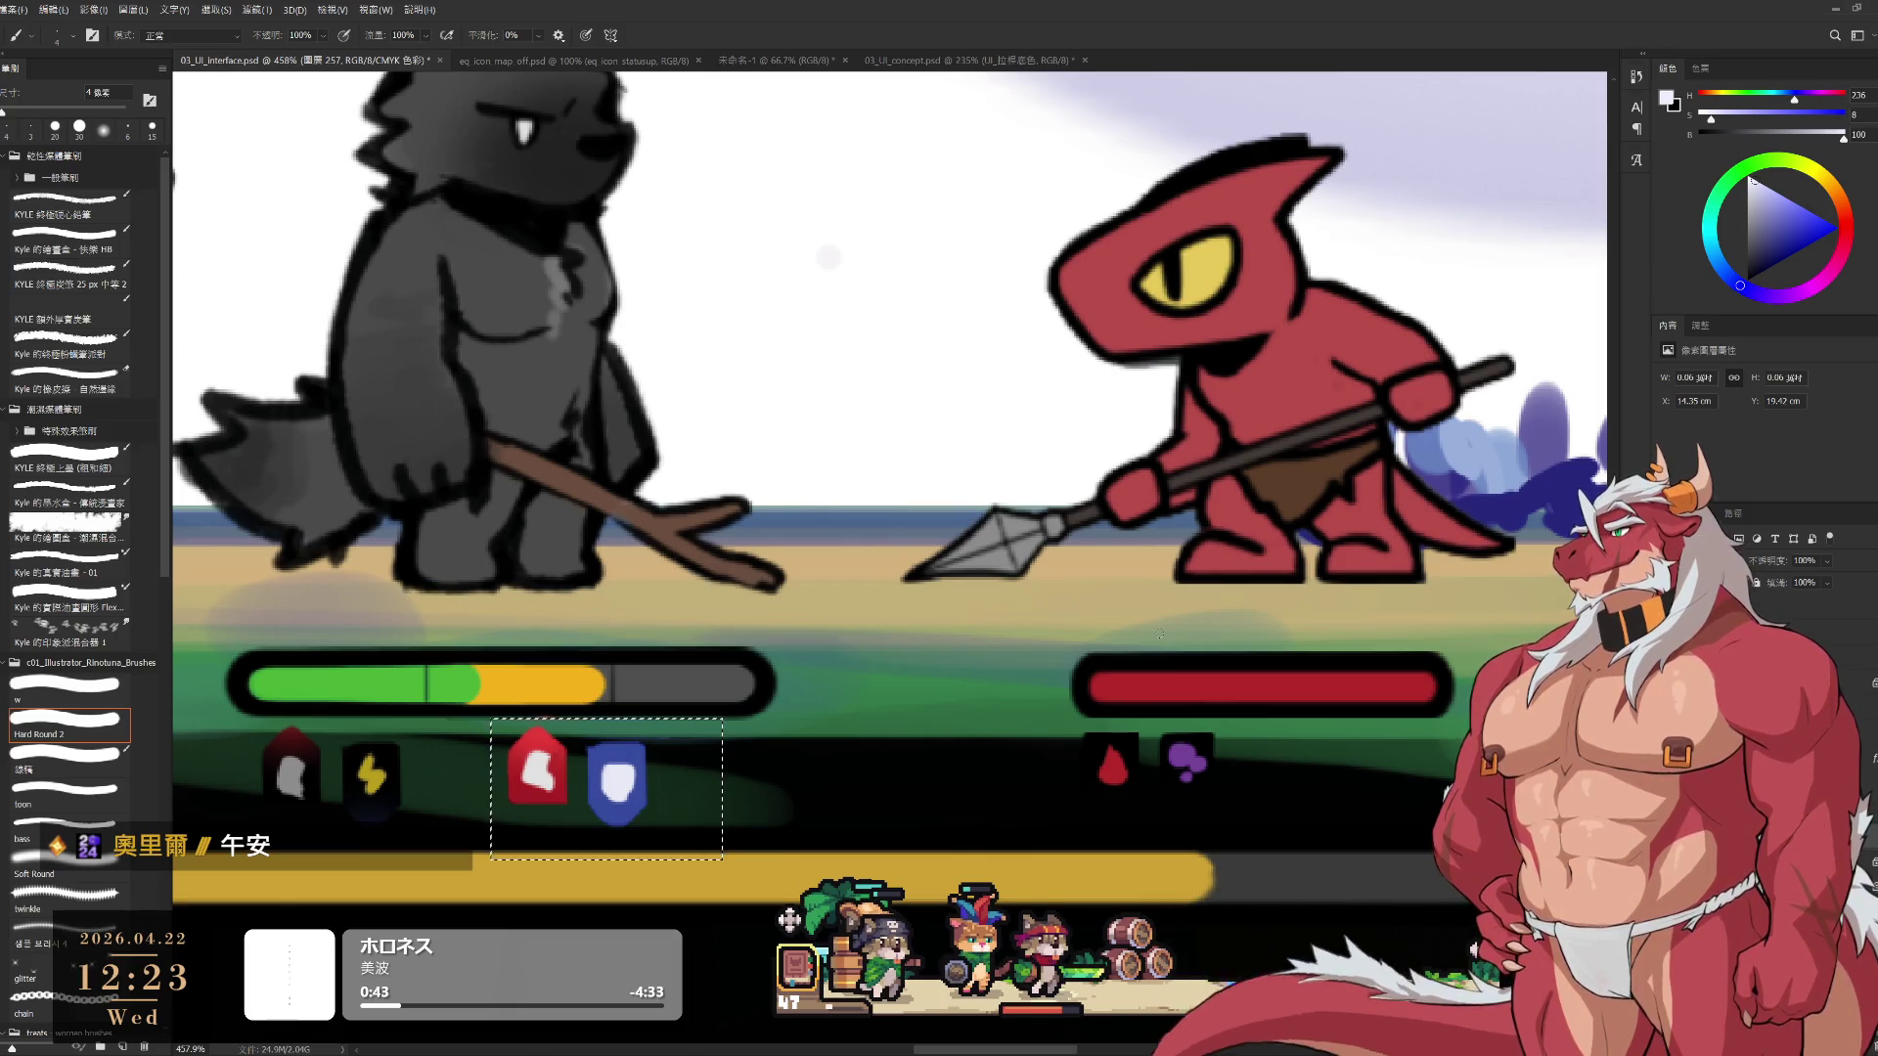
pyautogui.scroll(-3, 988, 741)
pyautogui.press('l')
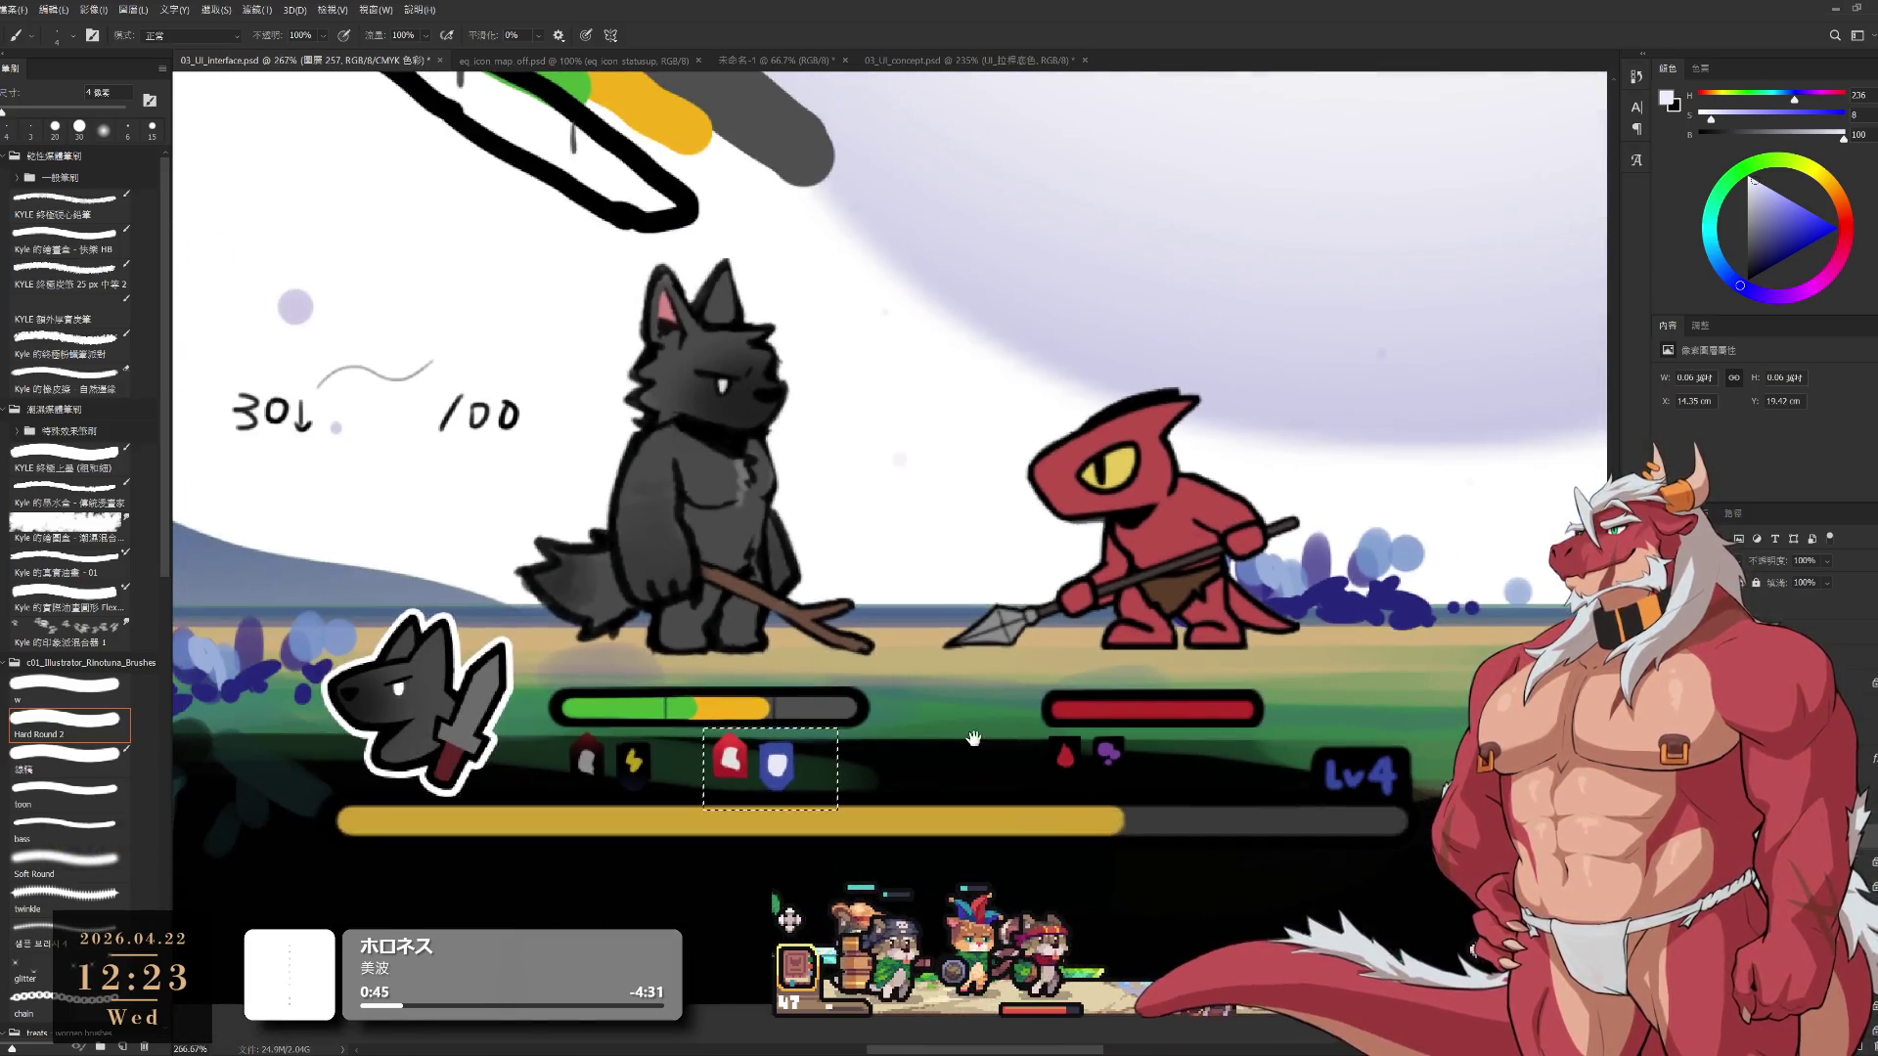
pyautogui.click(988, 743)
pyautogui.scroll(-3, 1076, 763)
pyautogui.scroll(3, 1125, 773)
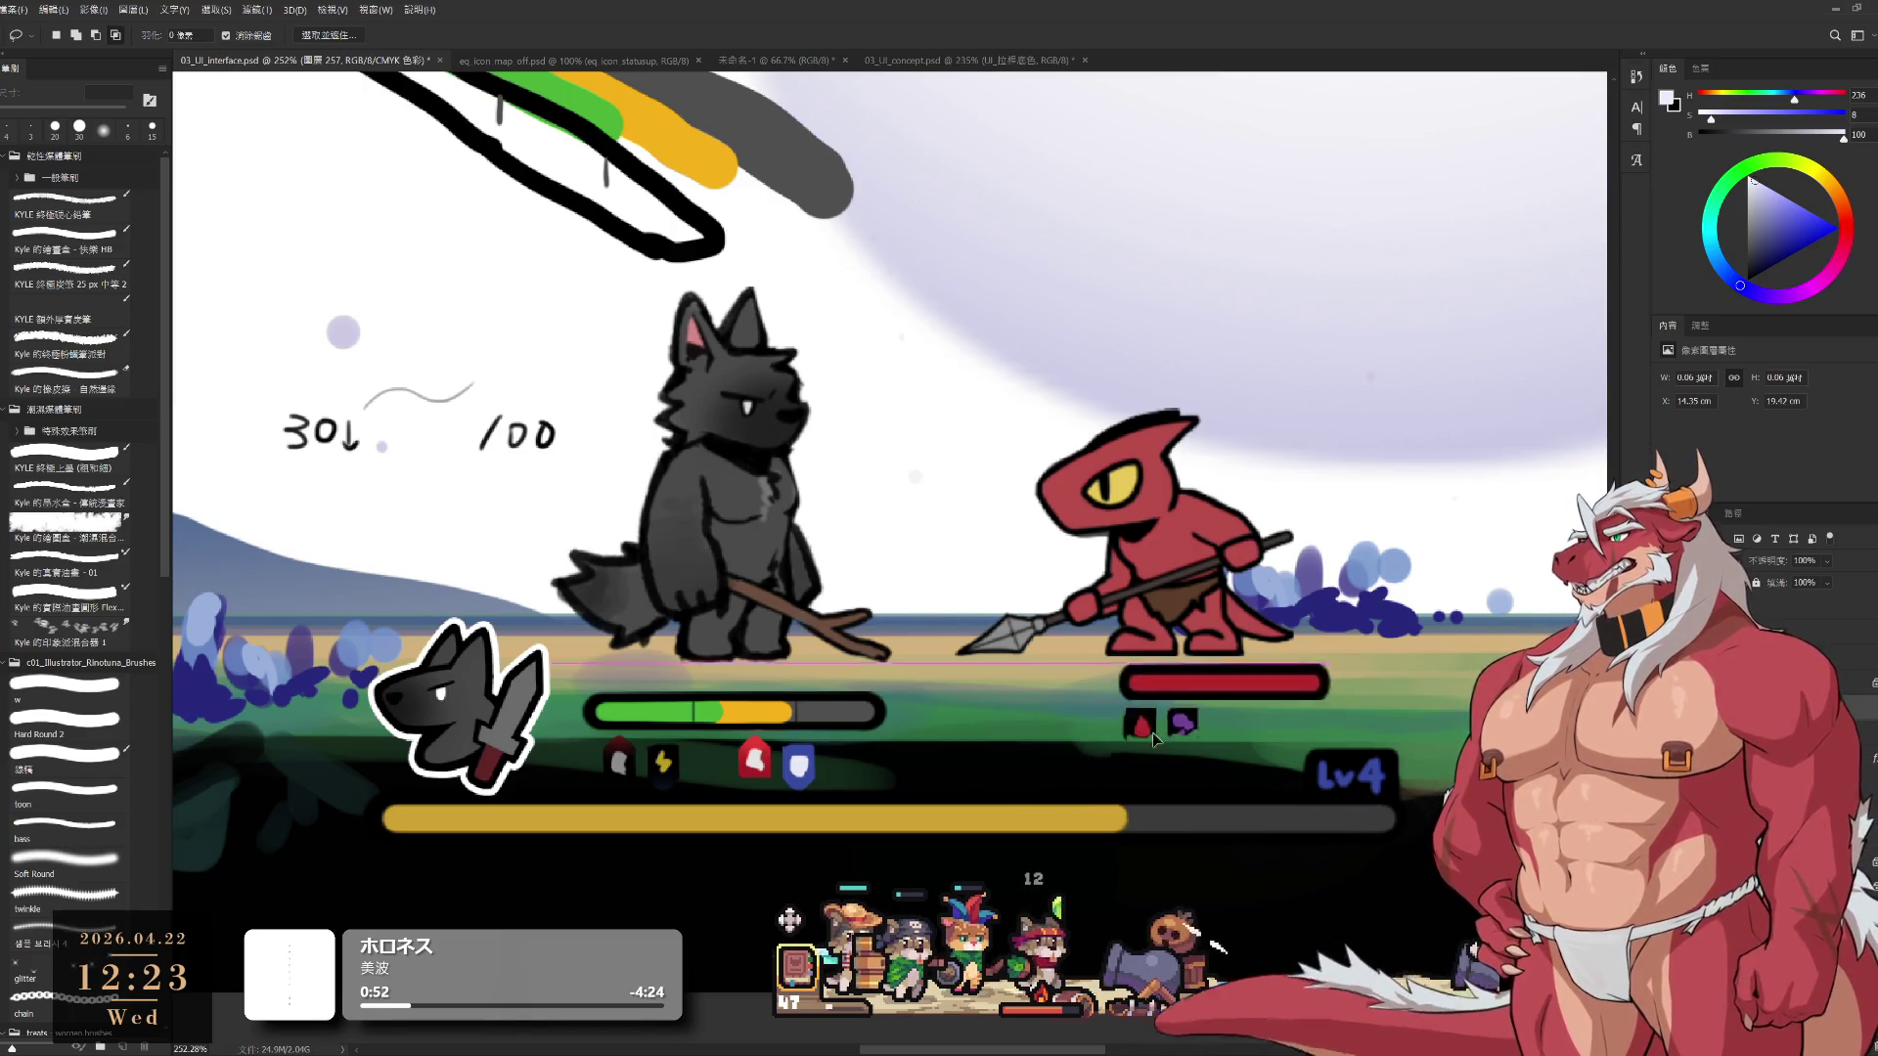
# Delete the dark backgrounds behind the wolf's two shield icons
pyautogui.keyDown('ctrl'); pyautogui.click(1093, 785); pyautogui.keyUp('ctrl')
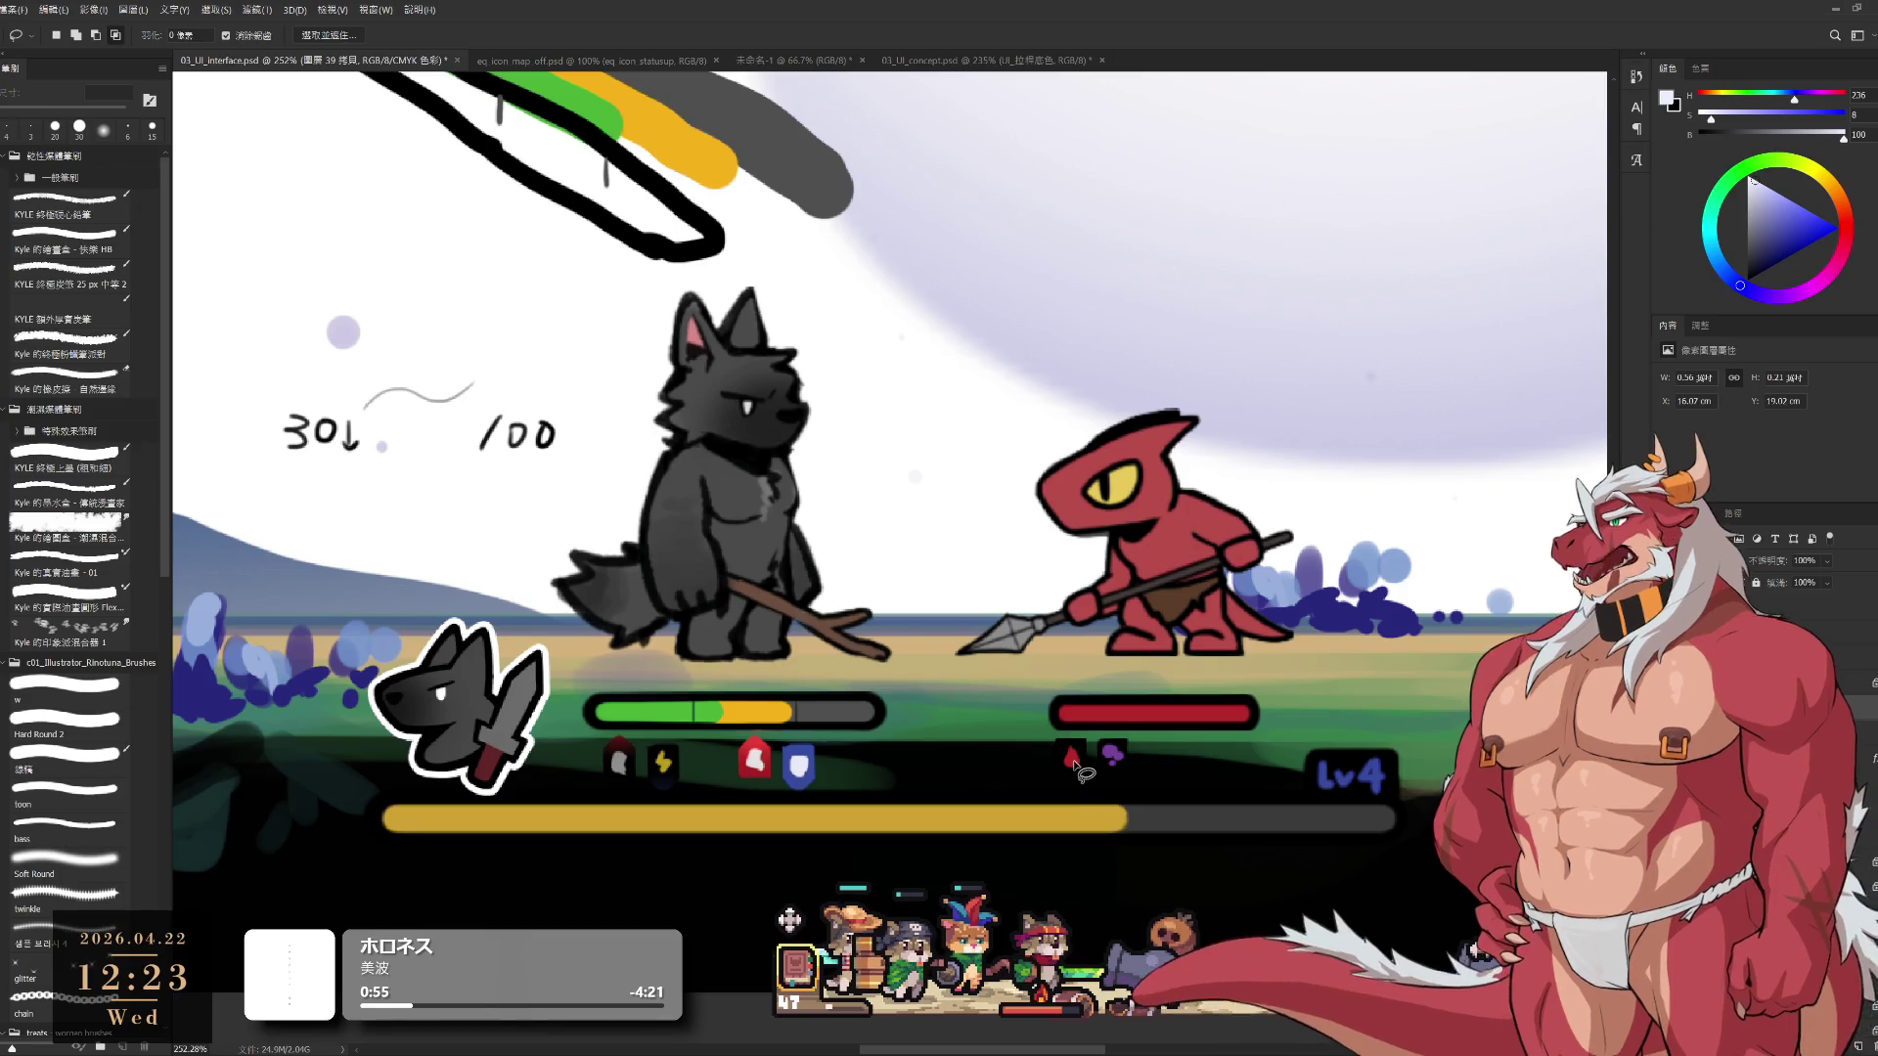
pyautogui.scroll(2, 710, 794)
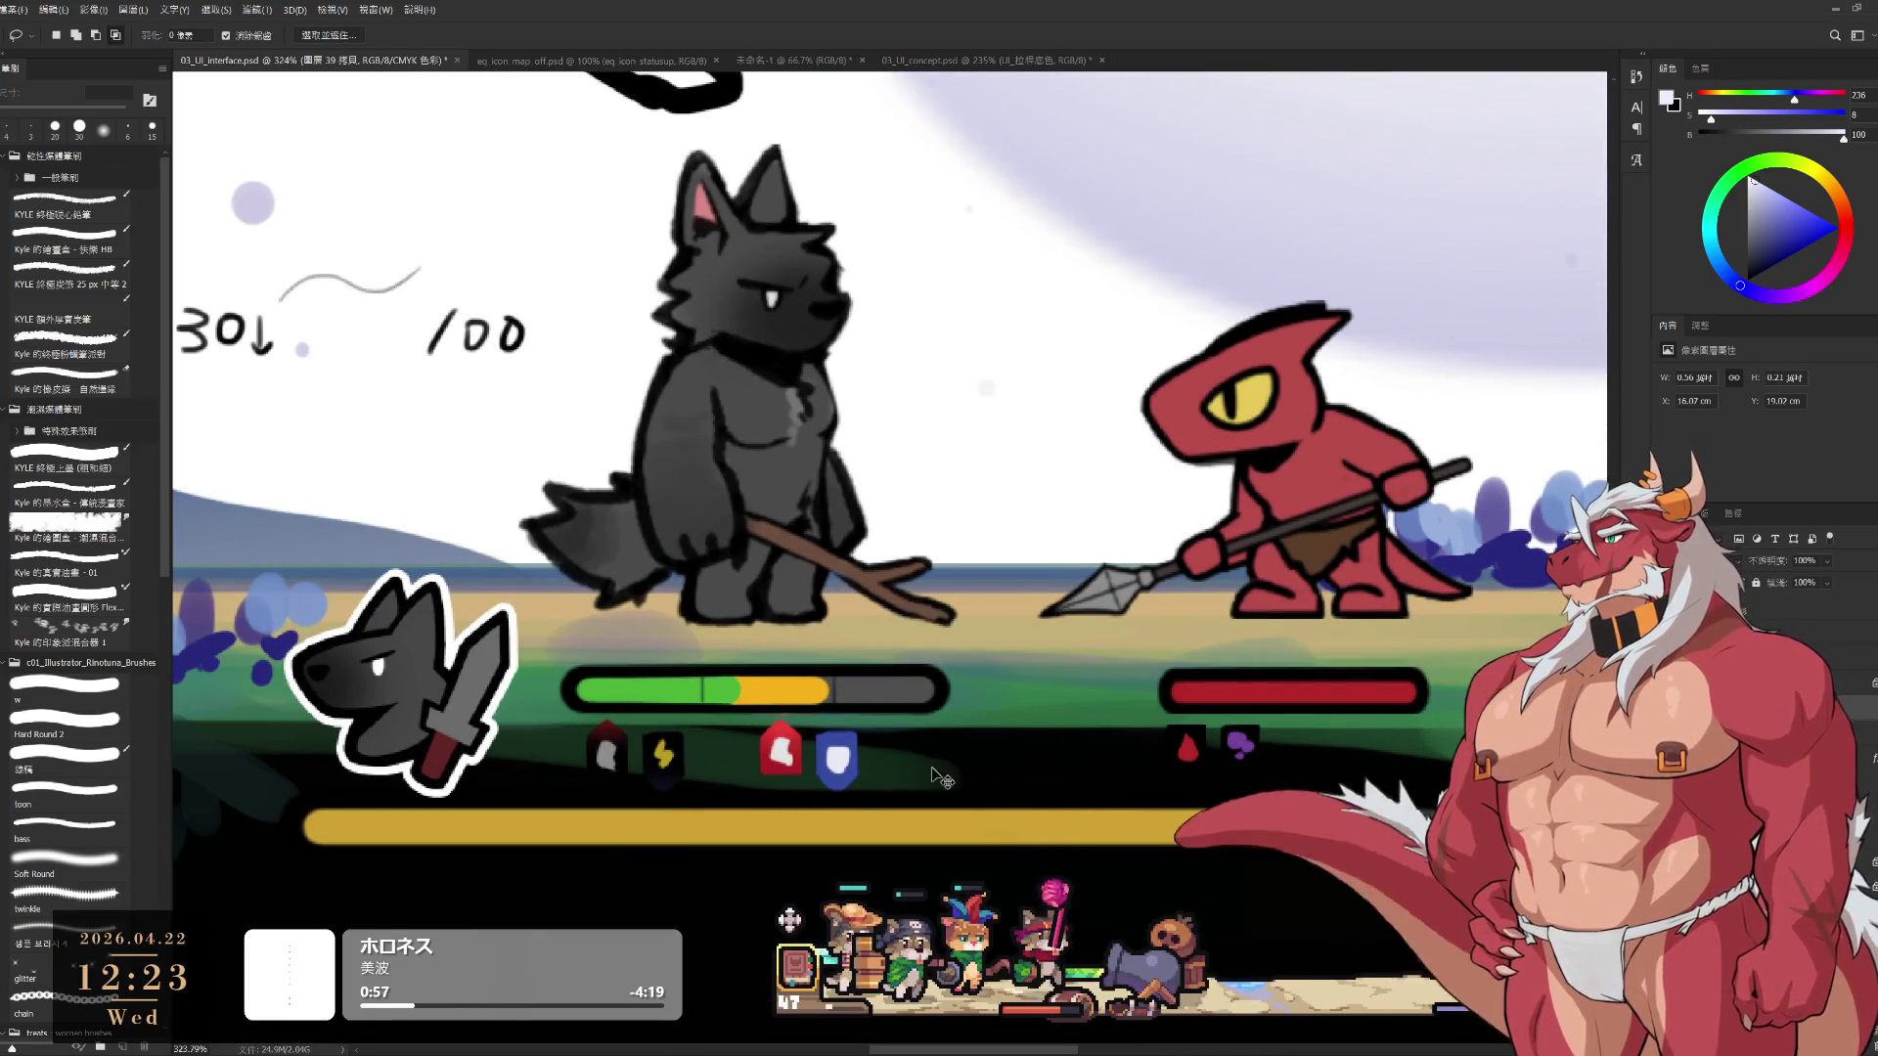
pyautogui.keyDown('ctrl'); pyautogui.click(1076, 804); pyautogui.keyUp('ctrl')
pyautogui.press('m')
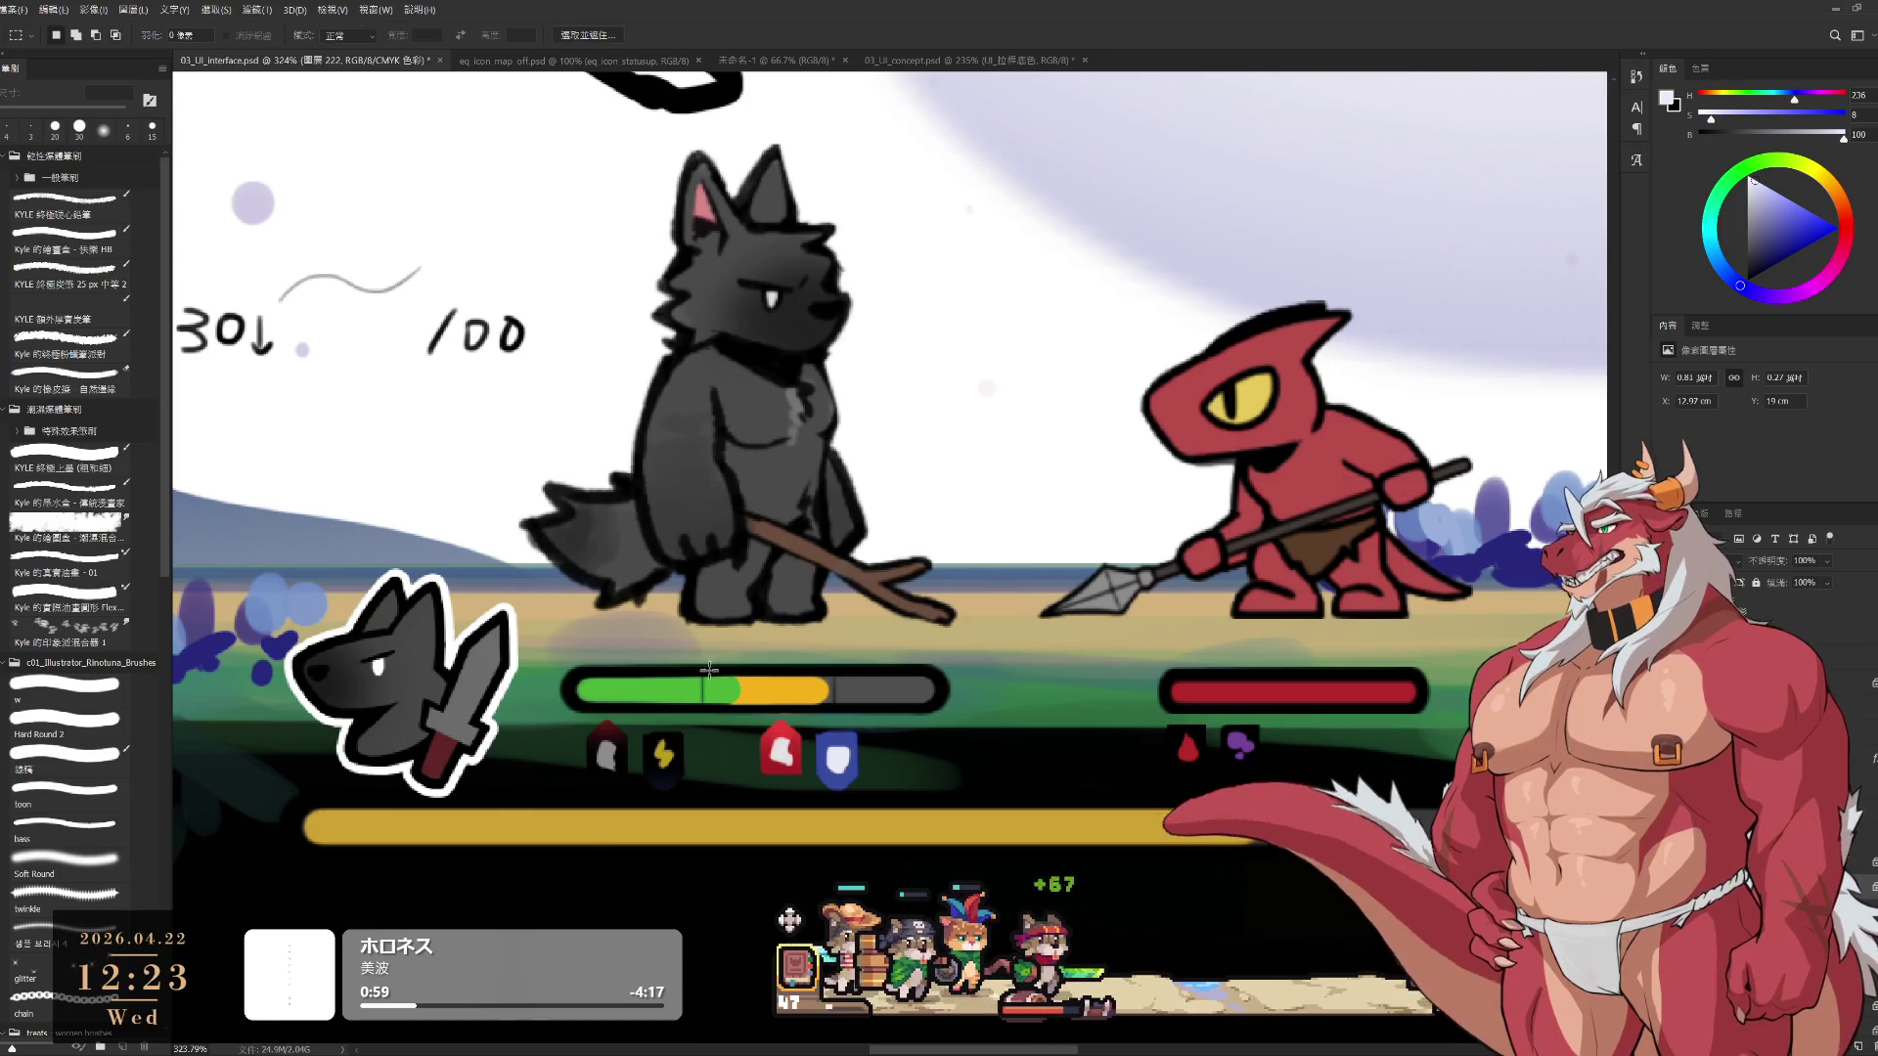
pyautogui.press('Delete')
# Delete both white shield shapes, leaving the spot under the wolf's health bar empty
pyautogui.keyDown('ctrl'); pyautogui.click(1121, 819); pyautogui.keyUp('ctrl')
pyautogui.press('Delete')
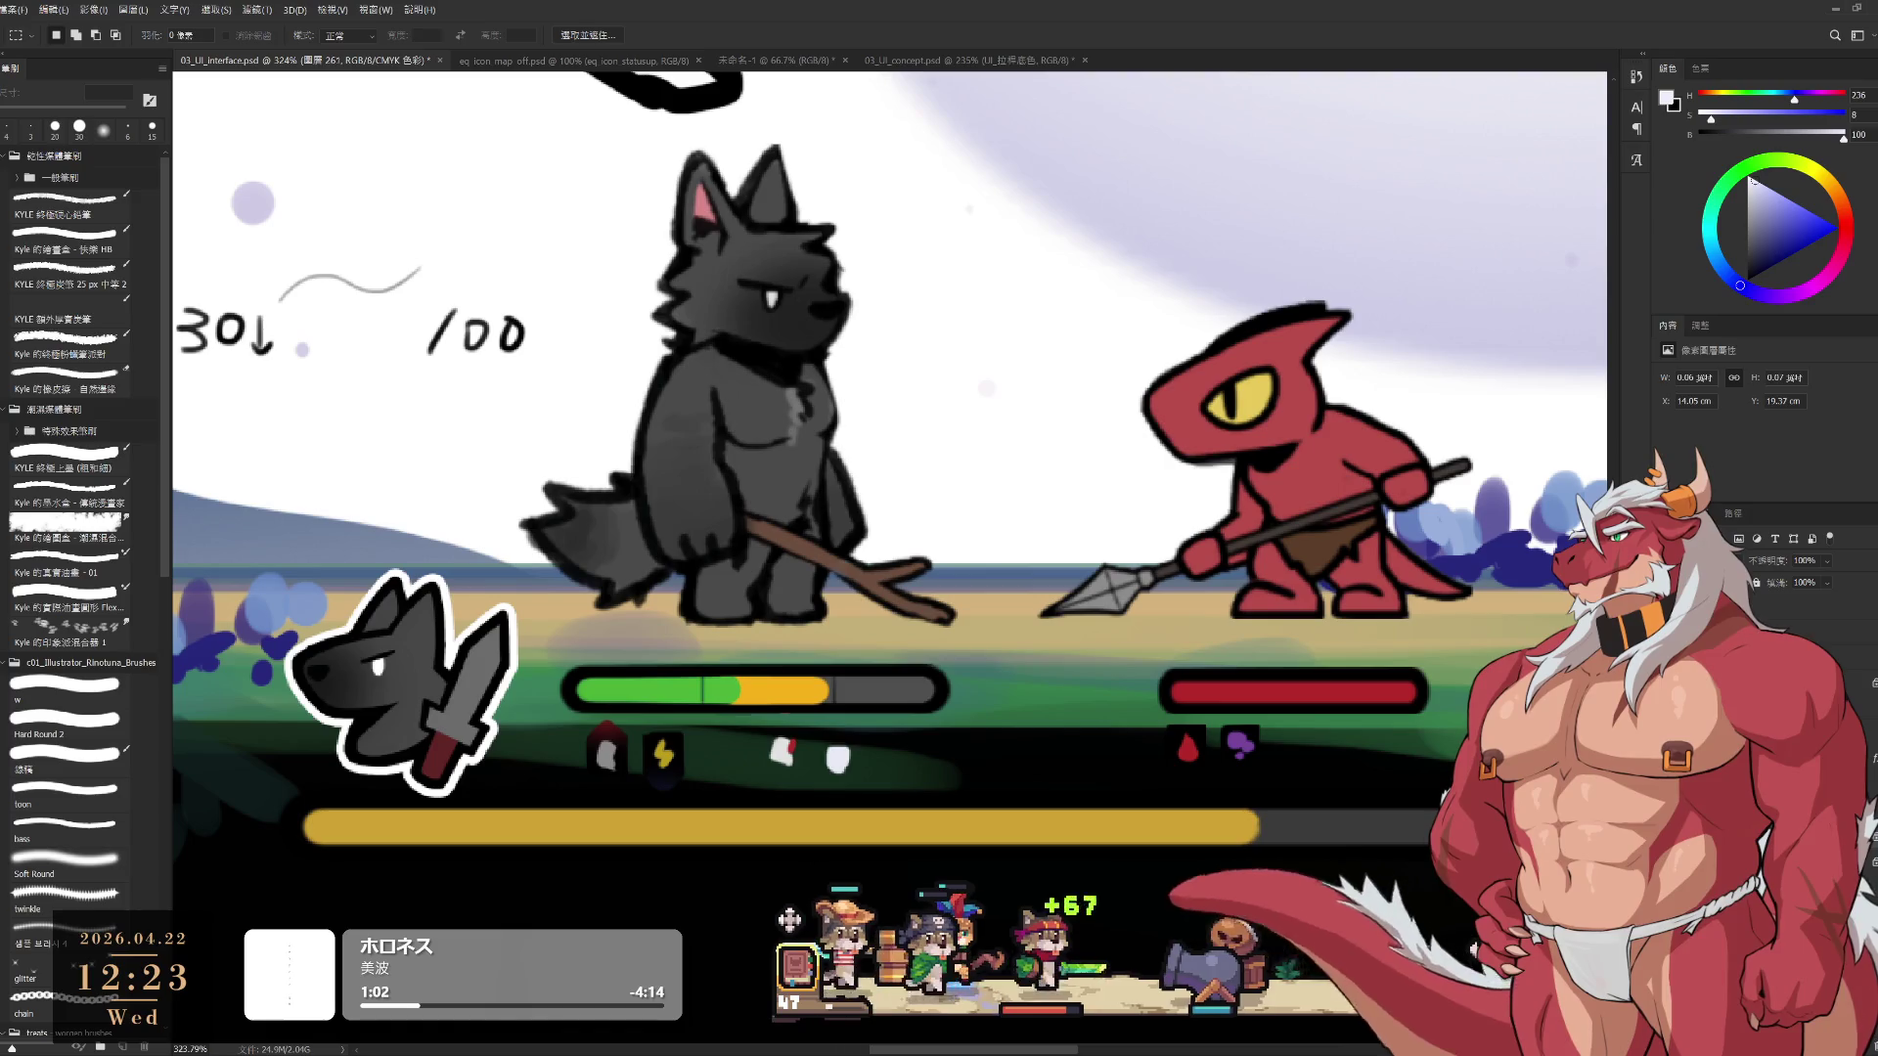
pyautogui.keyDown('ctrl'); pyautogui.click(794, 765); pyautogui.keyUp('ctrl')
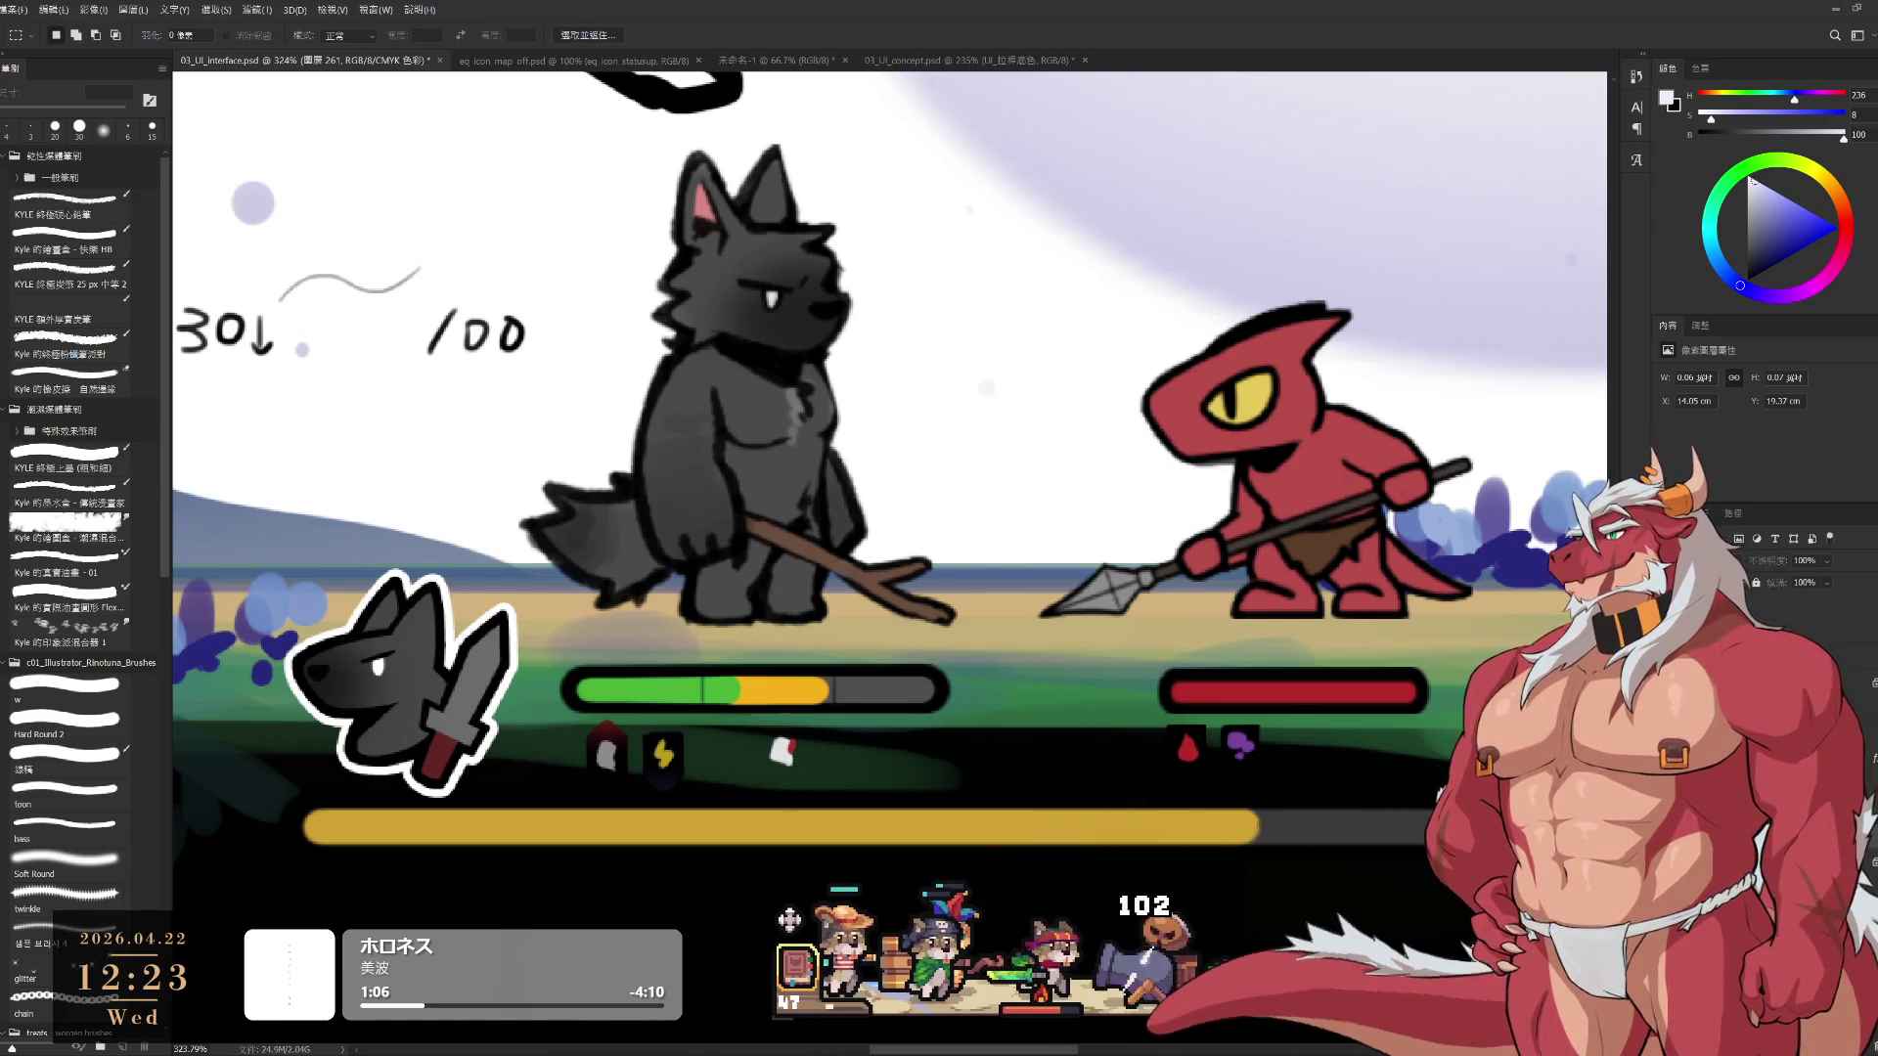
pyautogui.press('Delete')
pyautogui.keyDown('ctrl'); pyautogui.click(509, 805); pyautogui.keyUp('ctrl')
pyautogui.scroll(1, 509, 805)
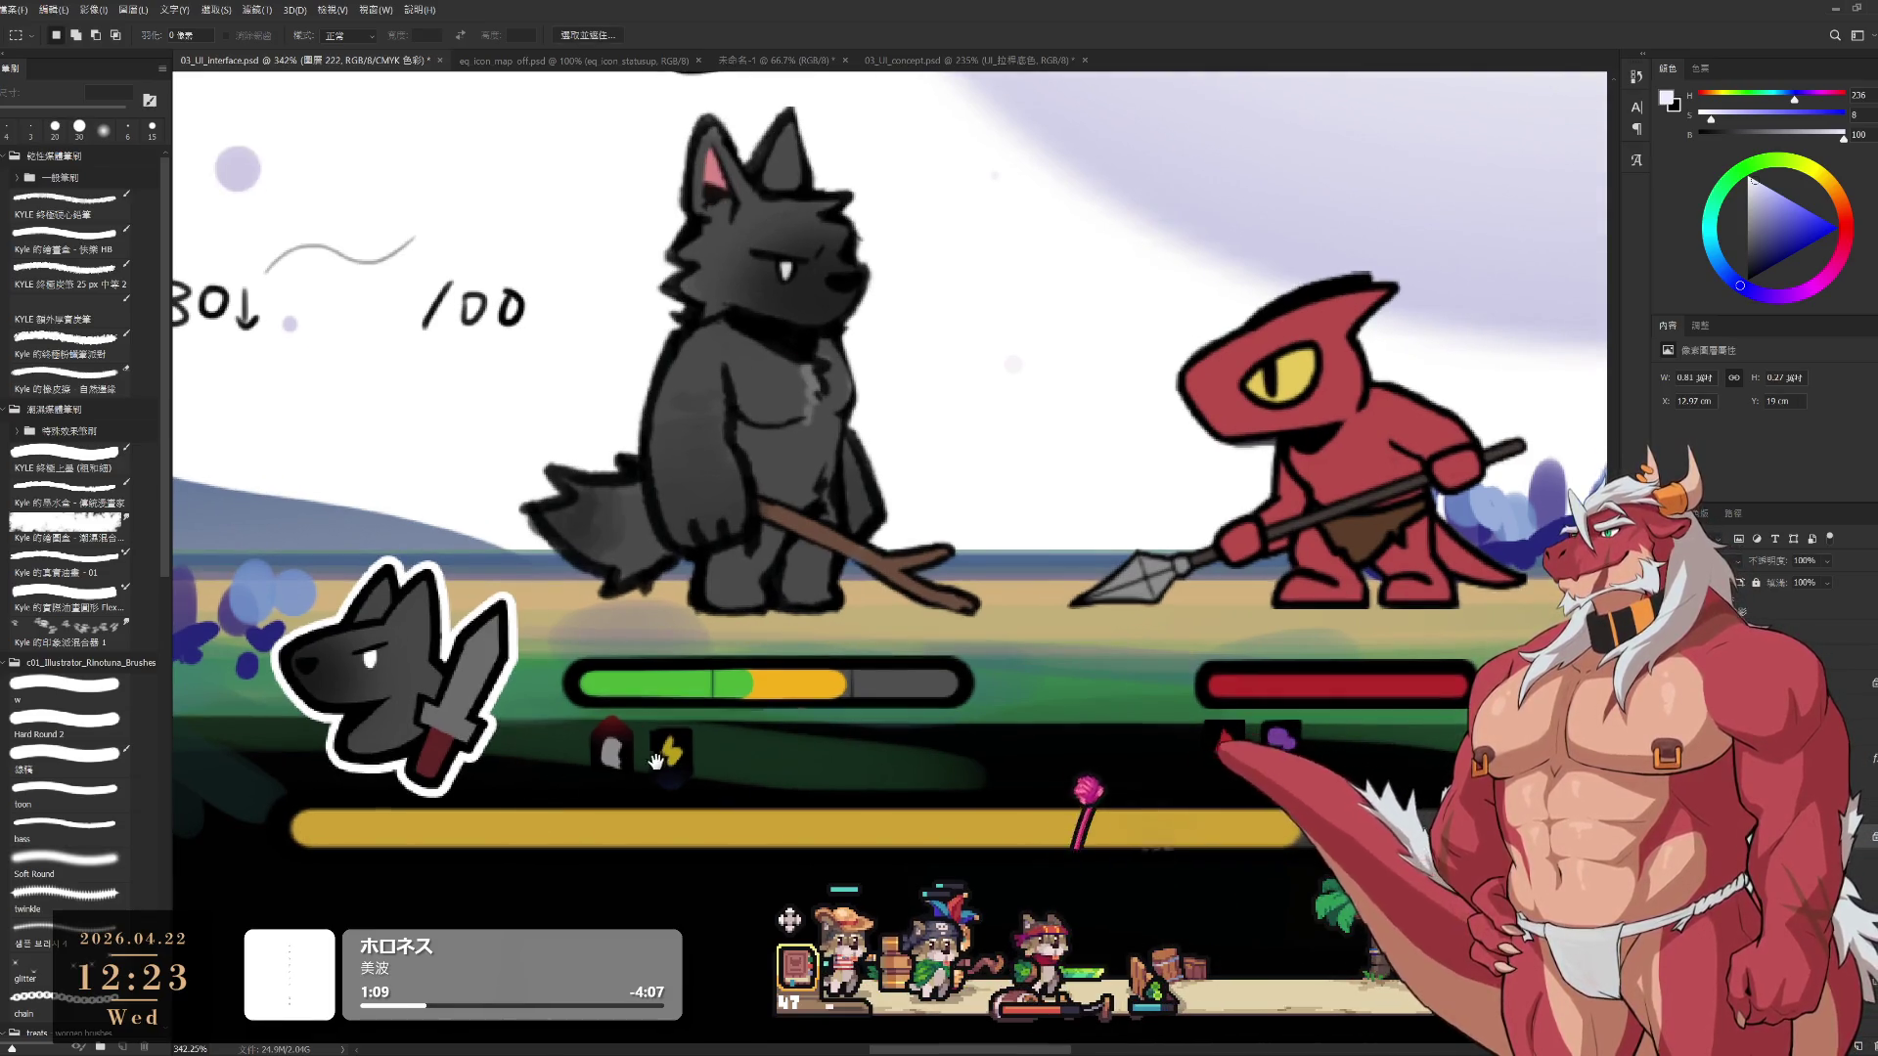
pyautogui.scroll(2, 621, 770)
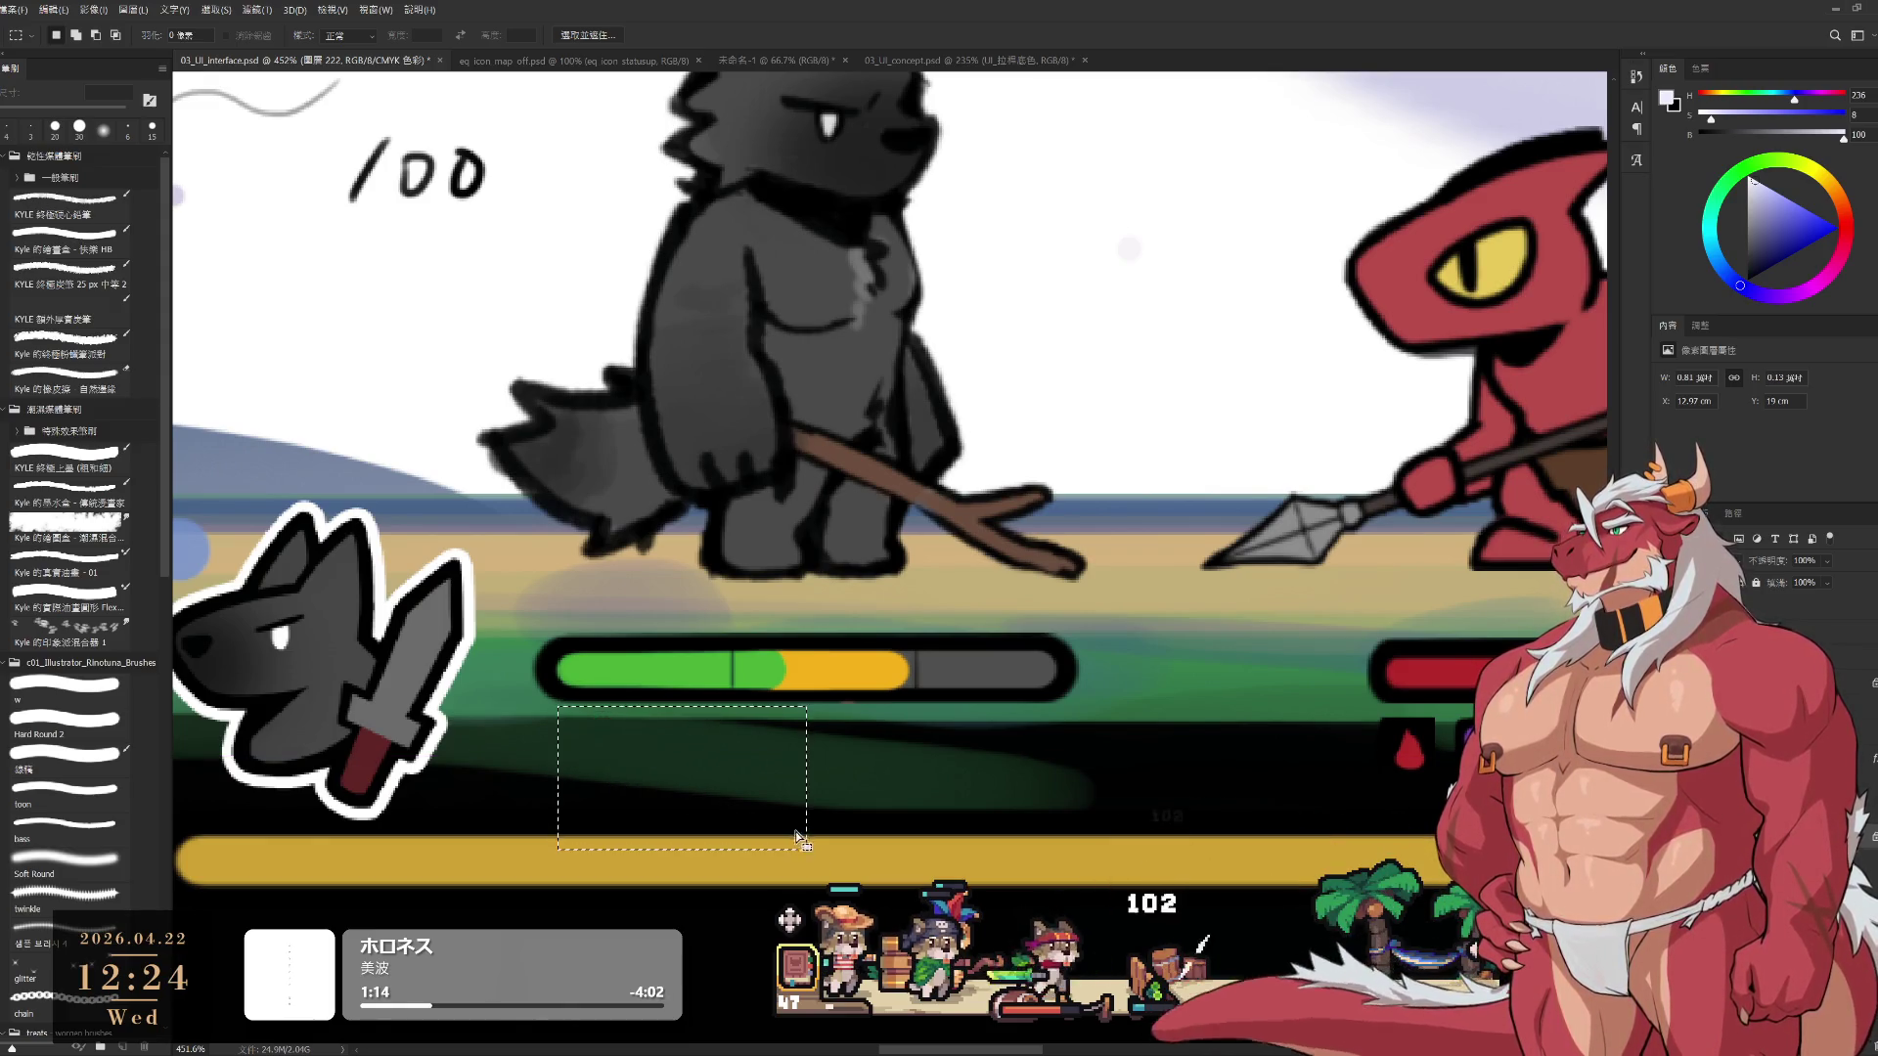
pyautogui.press('b')
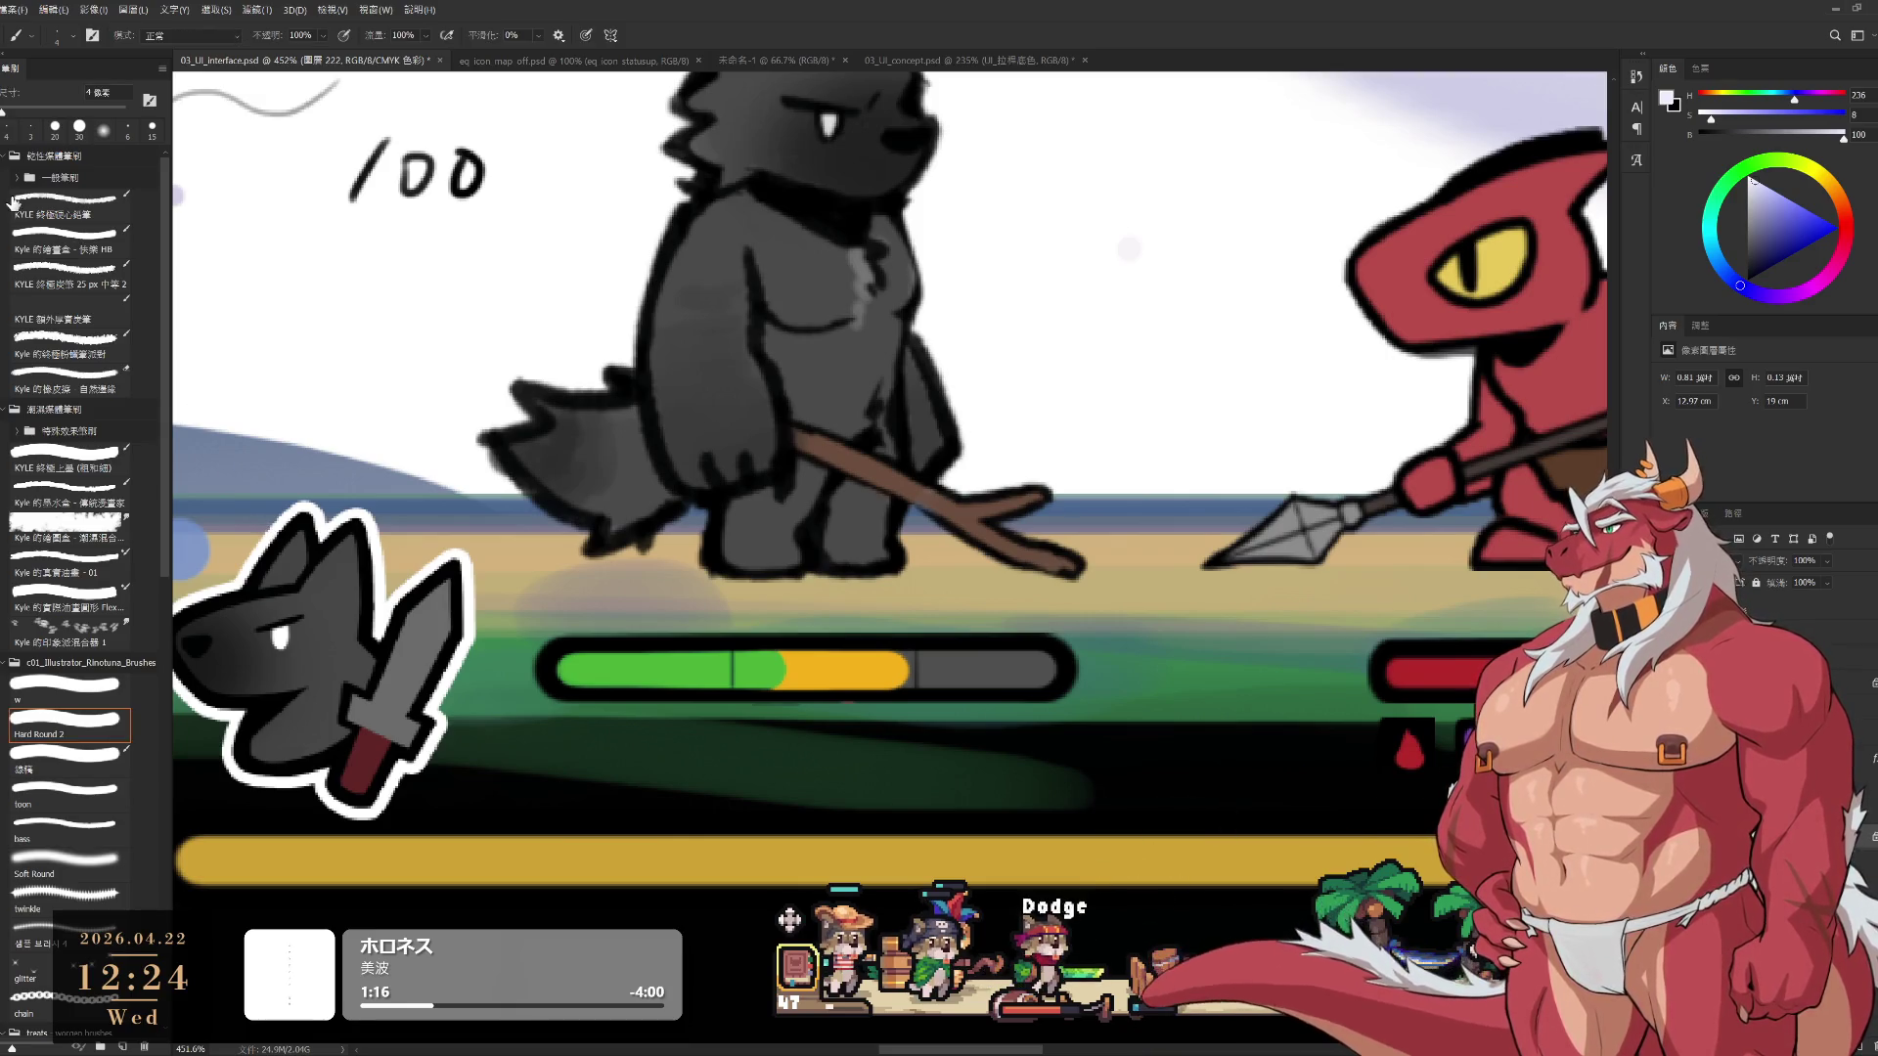
# Paint a thick black strip under the wolf's health bar and erase it into two square tiles
pyautogui.press('x')
pyautogui.press(']')
pyautogui.press(']')
pyautogui.press(']')
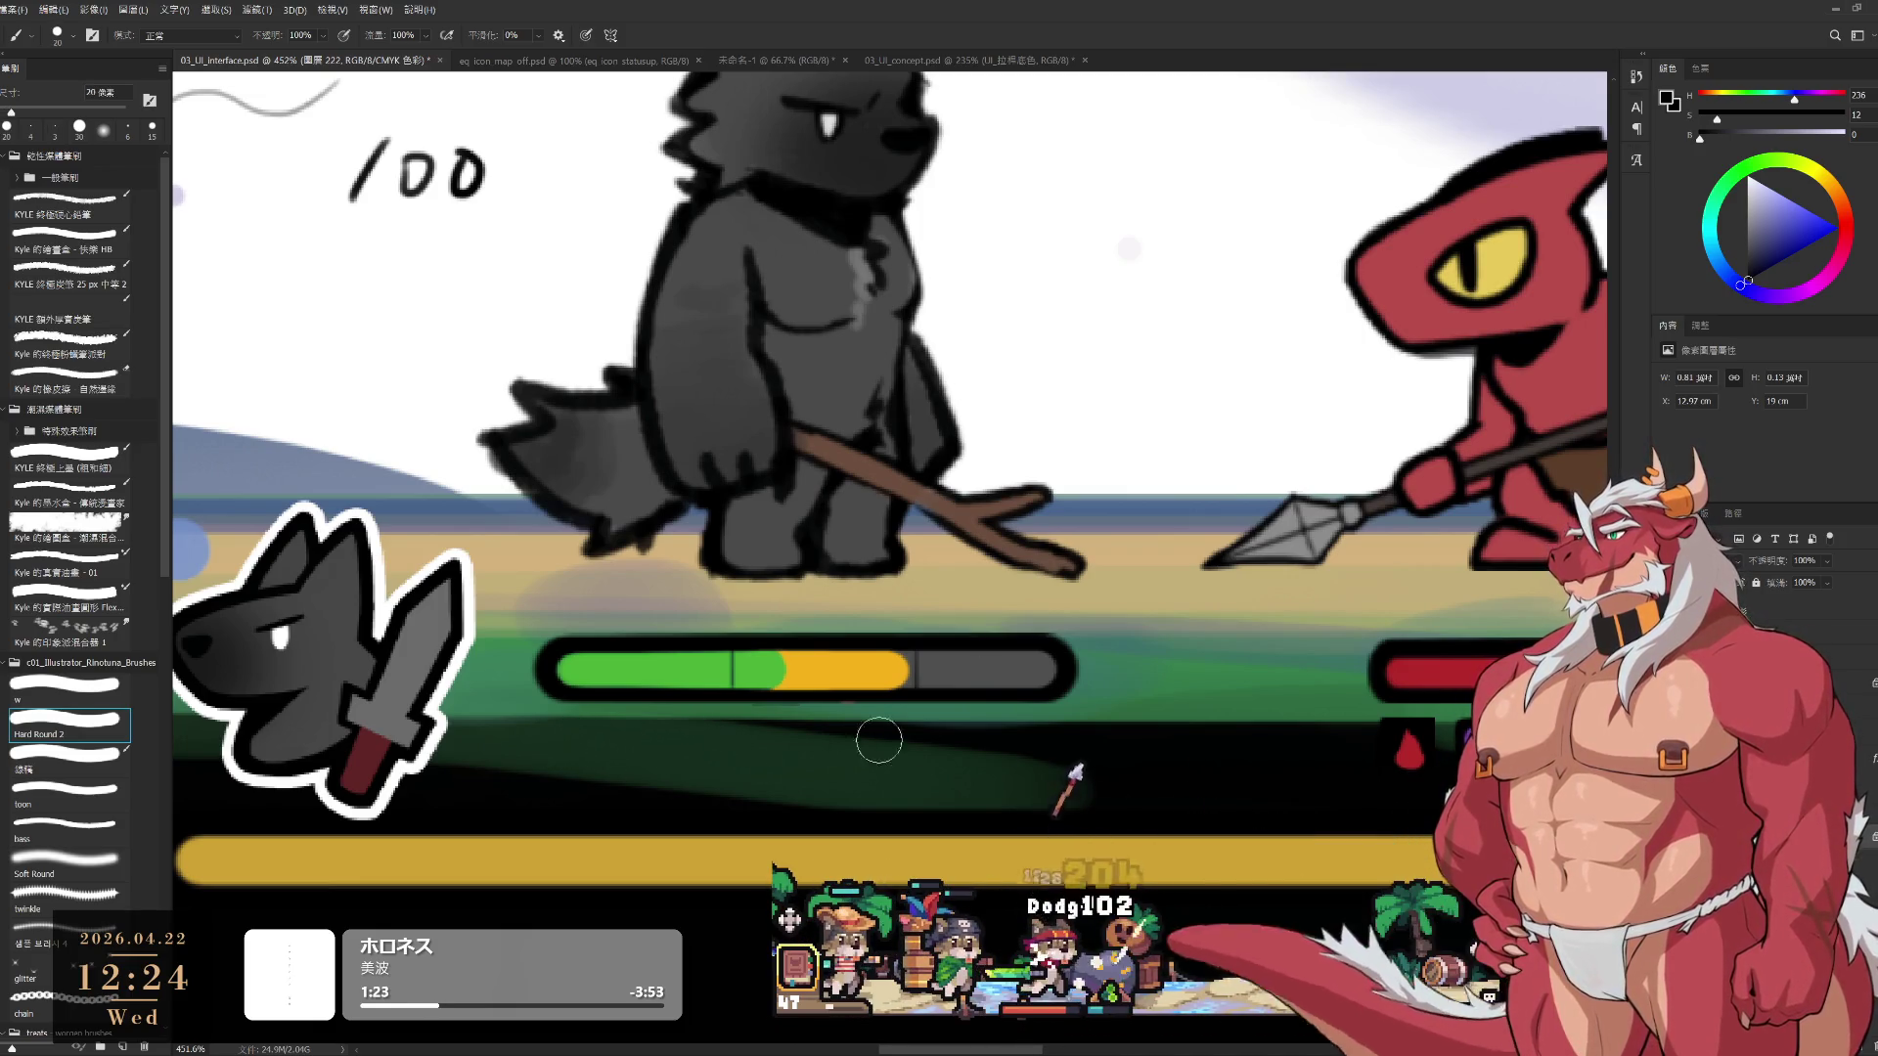
pyautogui.moveTo(1414, 719); pyautogui.dragTo(1365, 820)
pyautogui.hotkey('ctrl', 'z')
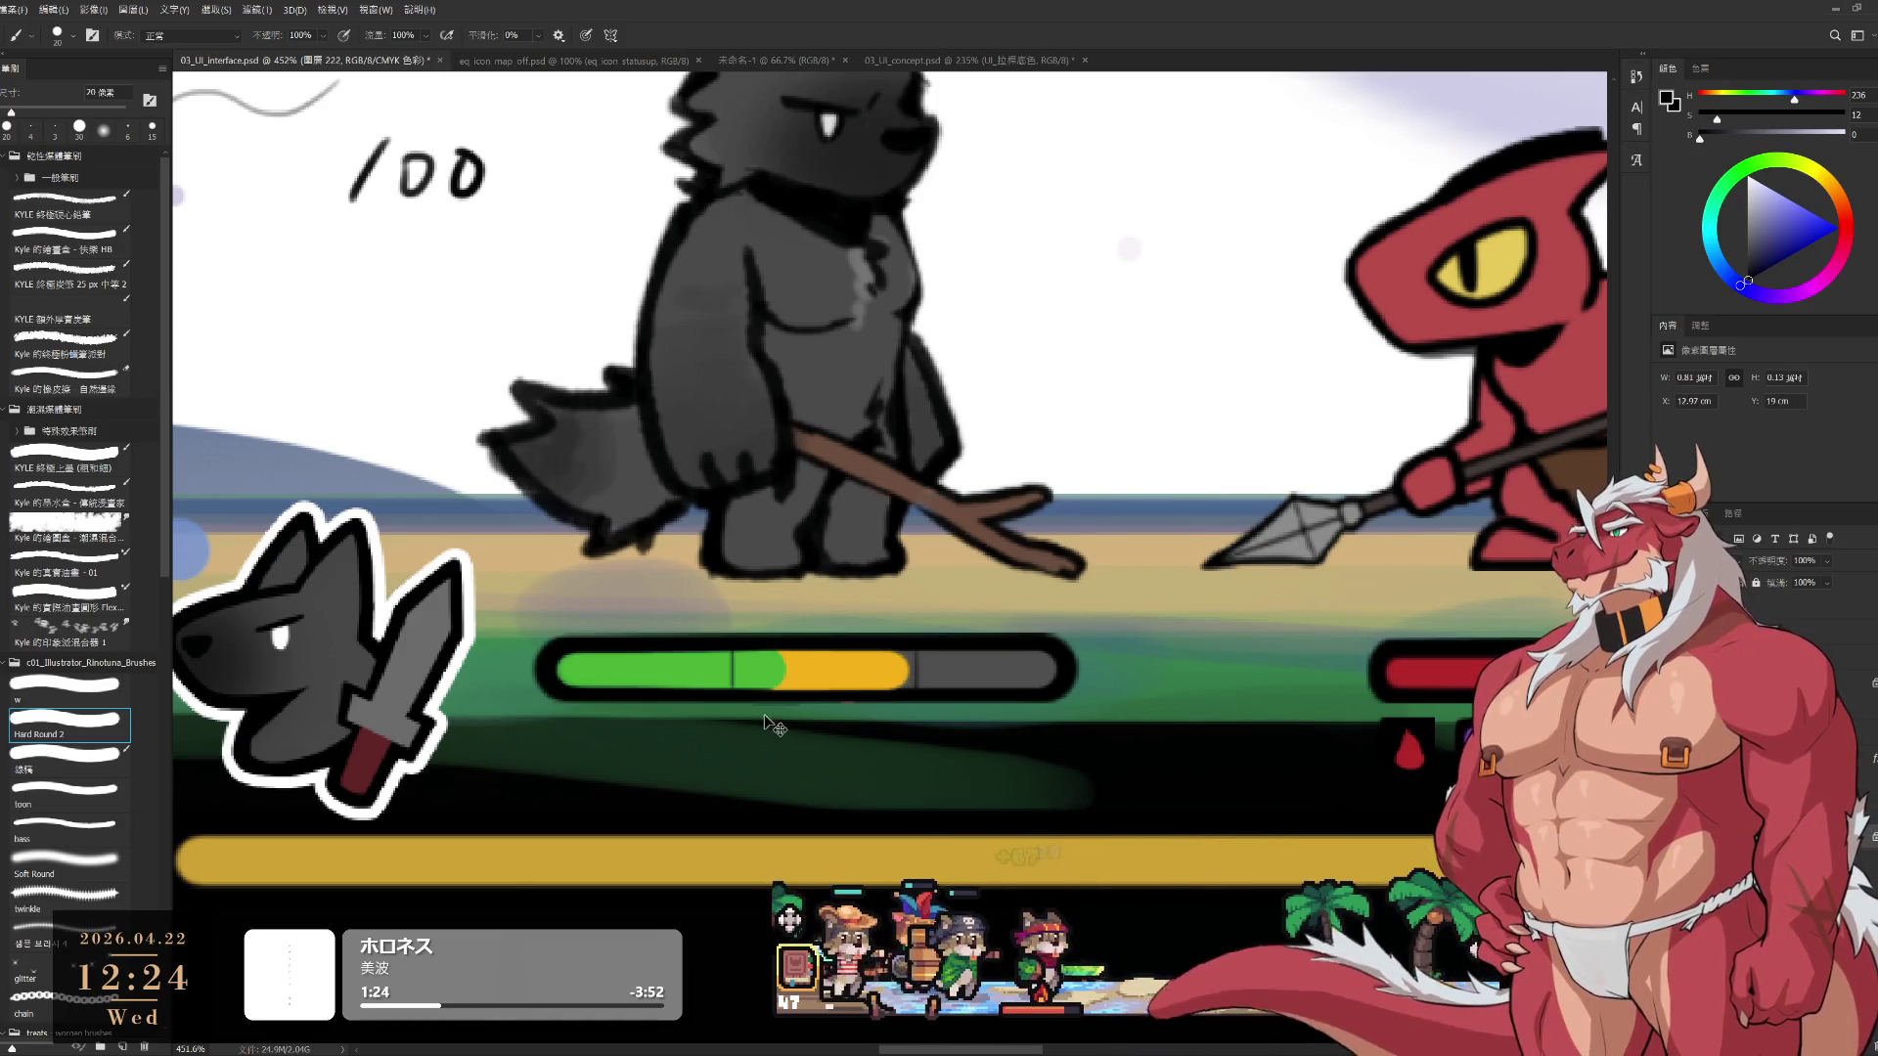
pyautogui.press(']')
pyautogui.moveTo(577, 745)
pyautogui.mouseDown()
pyautogui.moveTo(642, 747)
pyautogui.moveTo(565, 729)
pyautogui.moveTo(641, 788)
pyautogui.moveTo(636, 715)
pyautogui.moveTo(729, 752)
pyautogui.moveTo(718, 789)
pyautogui.moveTo(733, 744)
pyautogui.moveTo(724, 781)
pyautogui.mouseUp()
pyautogui.press('e')
pyautogui.press('[')
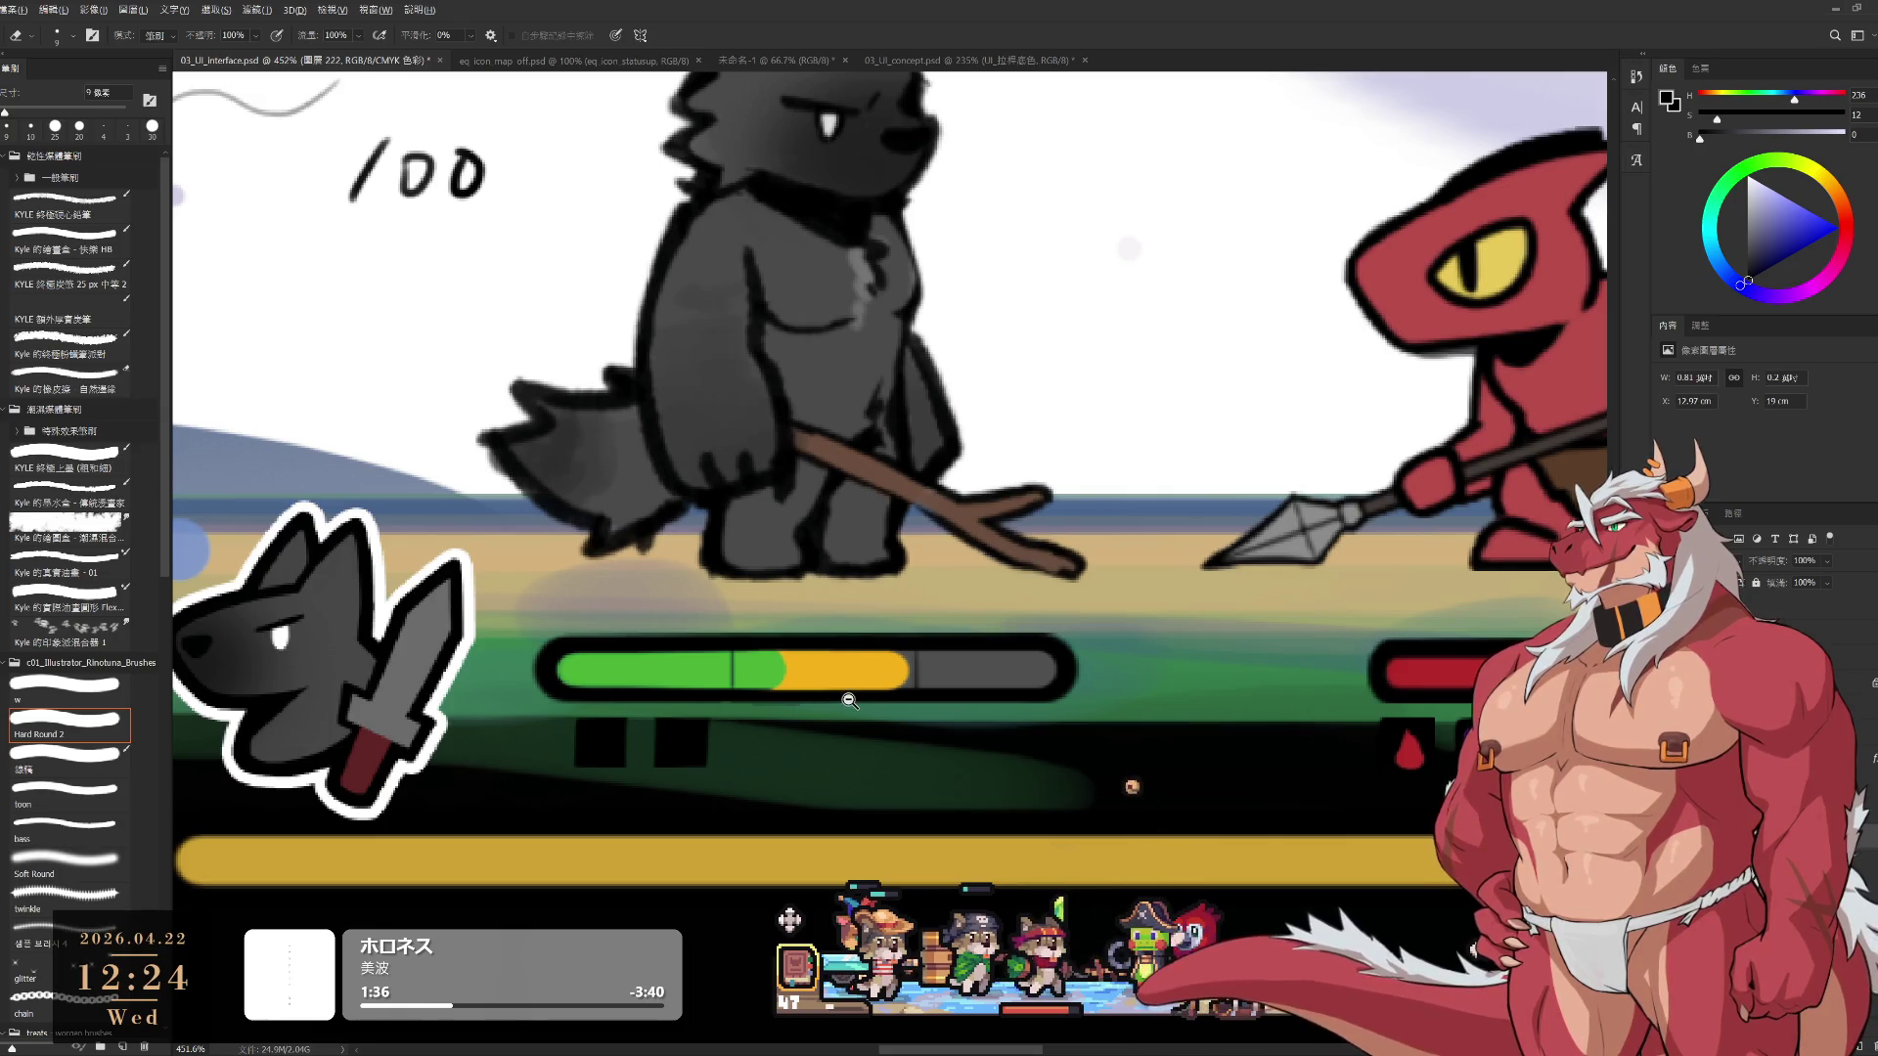
pyautogui.moveTo(849, 701); pyautogui.dragTo(890, 700)
# Paint a pure red glove-like shape in the first black tile with a 3 px brush
pyautogui.press('b')
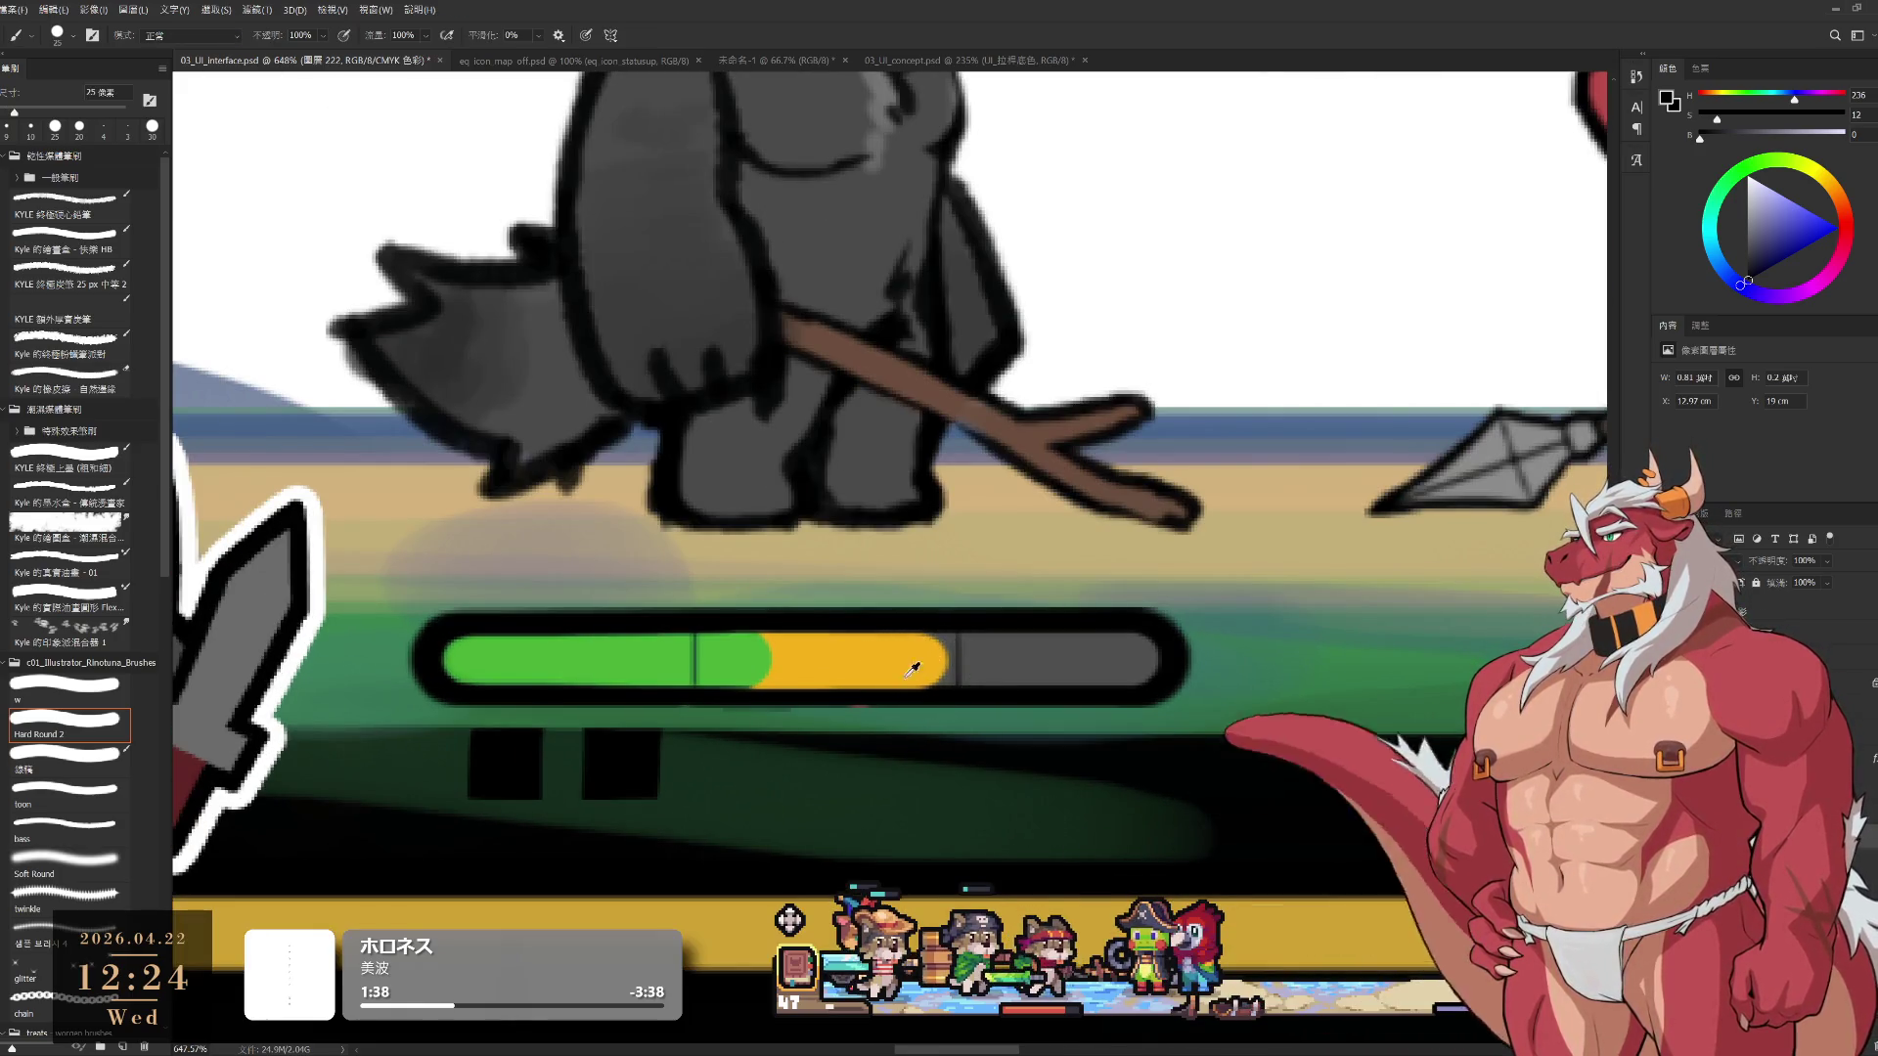
pyautogui.keyDown('alt'); pyautogui.click(883, 655); pyautogui.keyUp('alt')
pyautogui.moveTo(825, 713); pyautogui.dragTo(1103, 701)
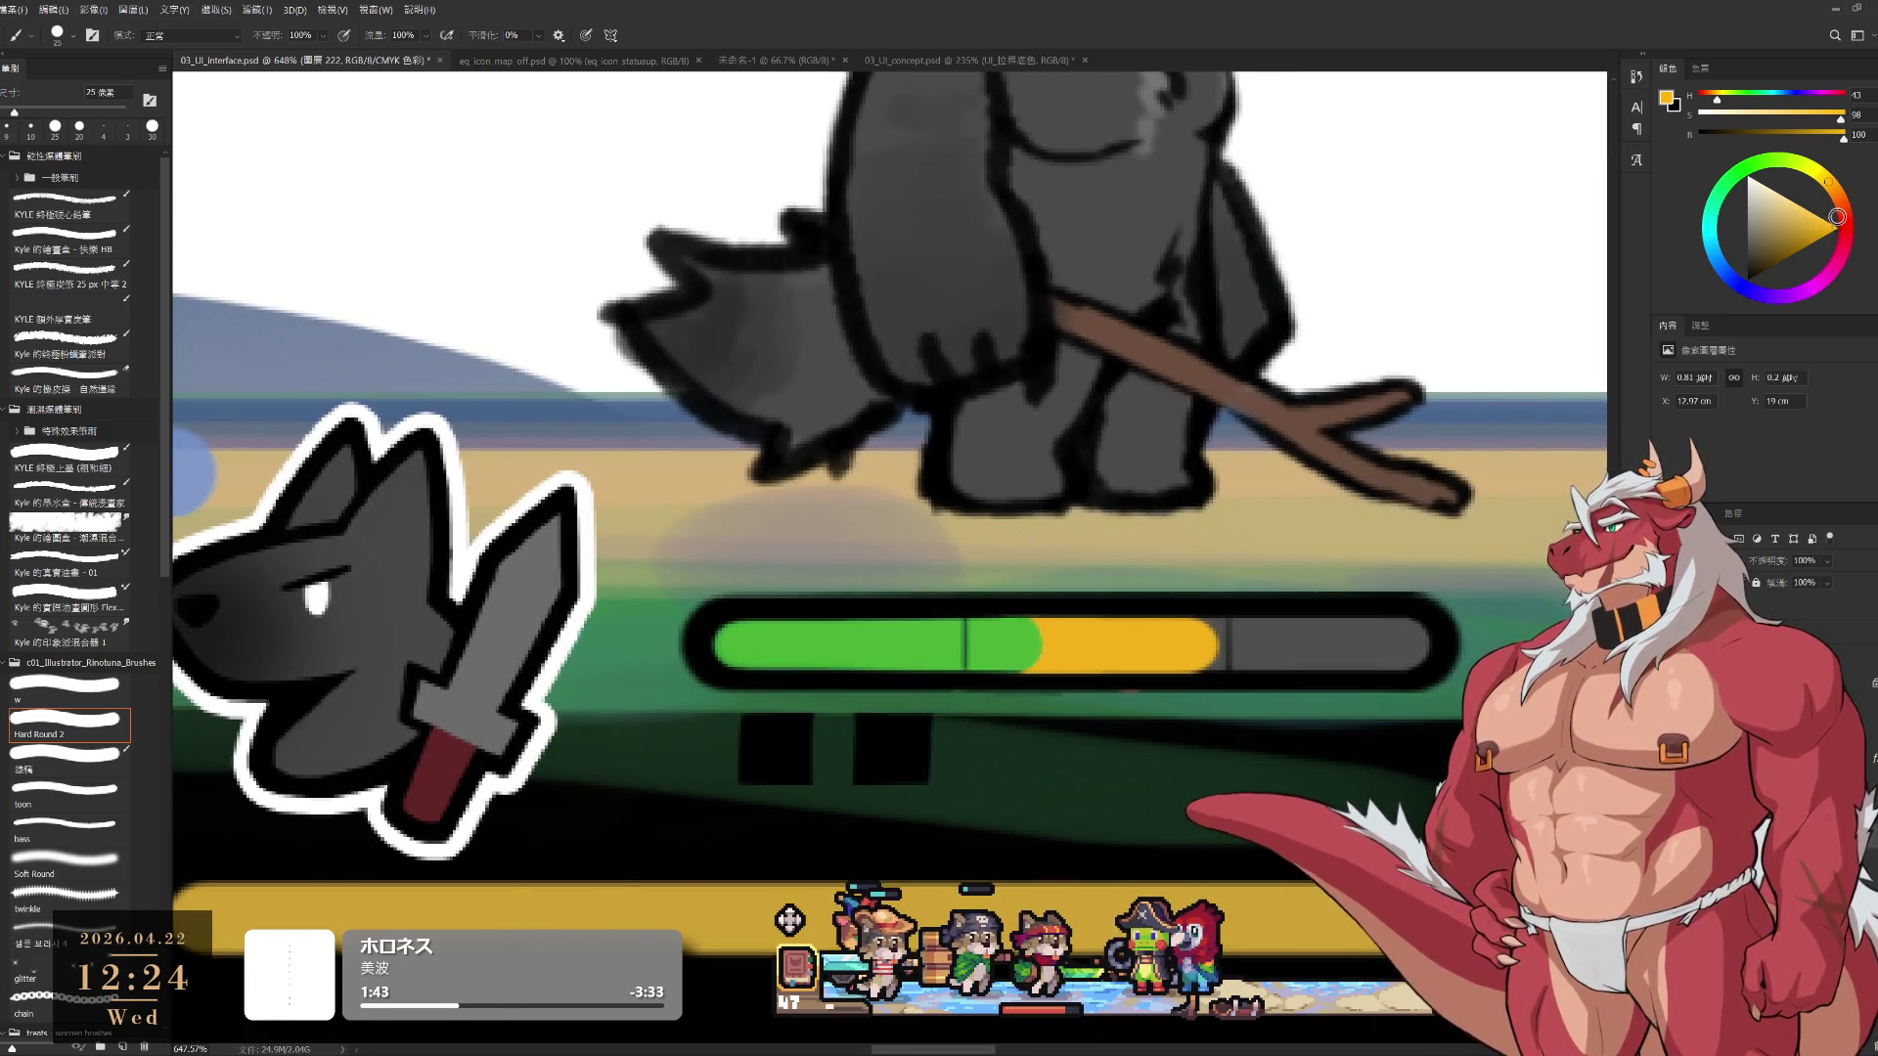
pyautogui.click(1843, 225)
pyautogui.moveTo(1024, 750)
pyautogui.mouseDown()
pyautogui.moveTo(1124, 637)
pyautogui.moveTo(1082, 617)
pyautogui.mouseUp()
pyautogui.press('[')
pyautogui.press('[')
pyautogui.press('[')
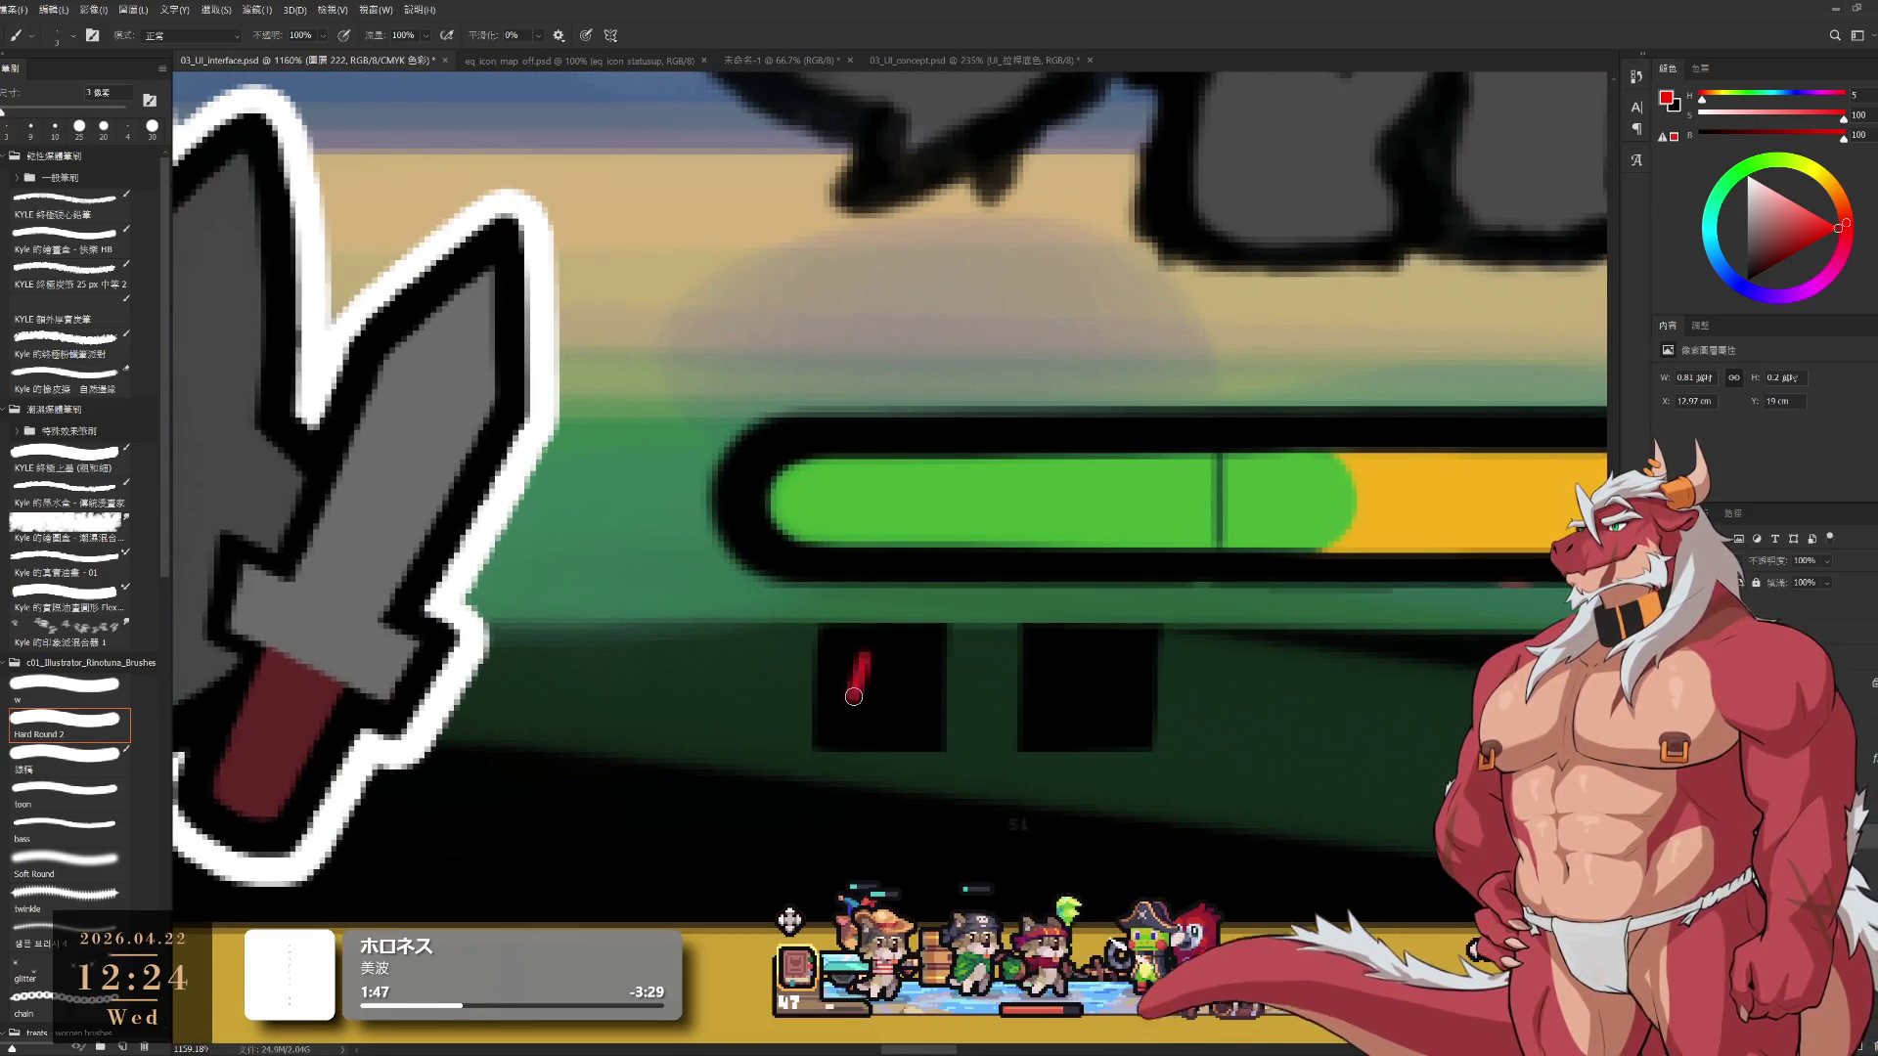
pyautogui.moveTo(849, 712); pyautogui.dragTo(865, 655)
pyautogui.moveTo(865, 657)
pyautogui.mouseDown()
pyautogui.moveTo(896, 732)
pyautogui.moveTo(875, 728)
pyautogui.moveTo(910, 733)
pyautogui.mouseUp()
pyautogui.hotkey('ctrl', 'z')
pyautogui.hotkey('ctrl', 'z')
pyautogui.press('[')
pyautogui.press(']')
pyautogui.press(']')
pyautogui.hotkey('ctrl', 'z')
pyautogui.press('[')
# Pick a softened blue and paint a solid shield shape in the second tile
pyautogui.press('d')
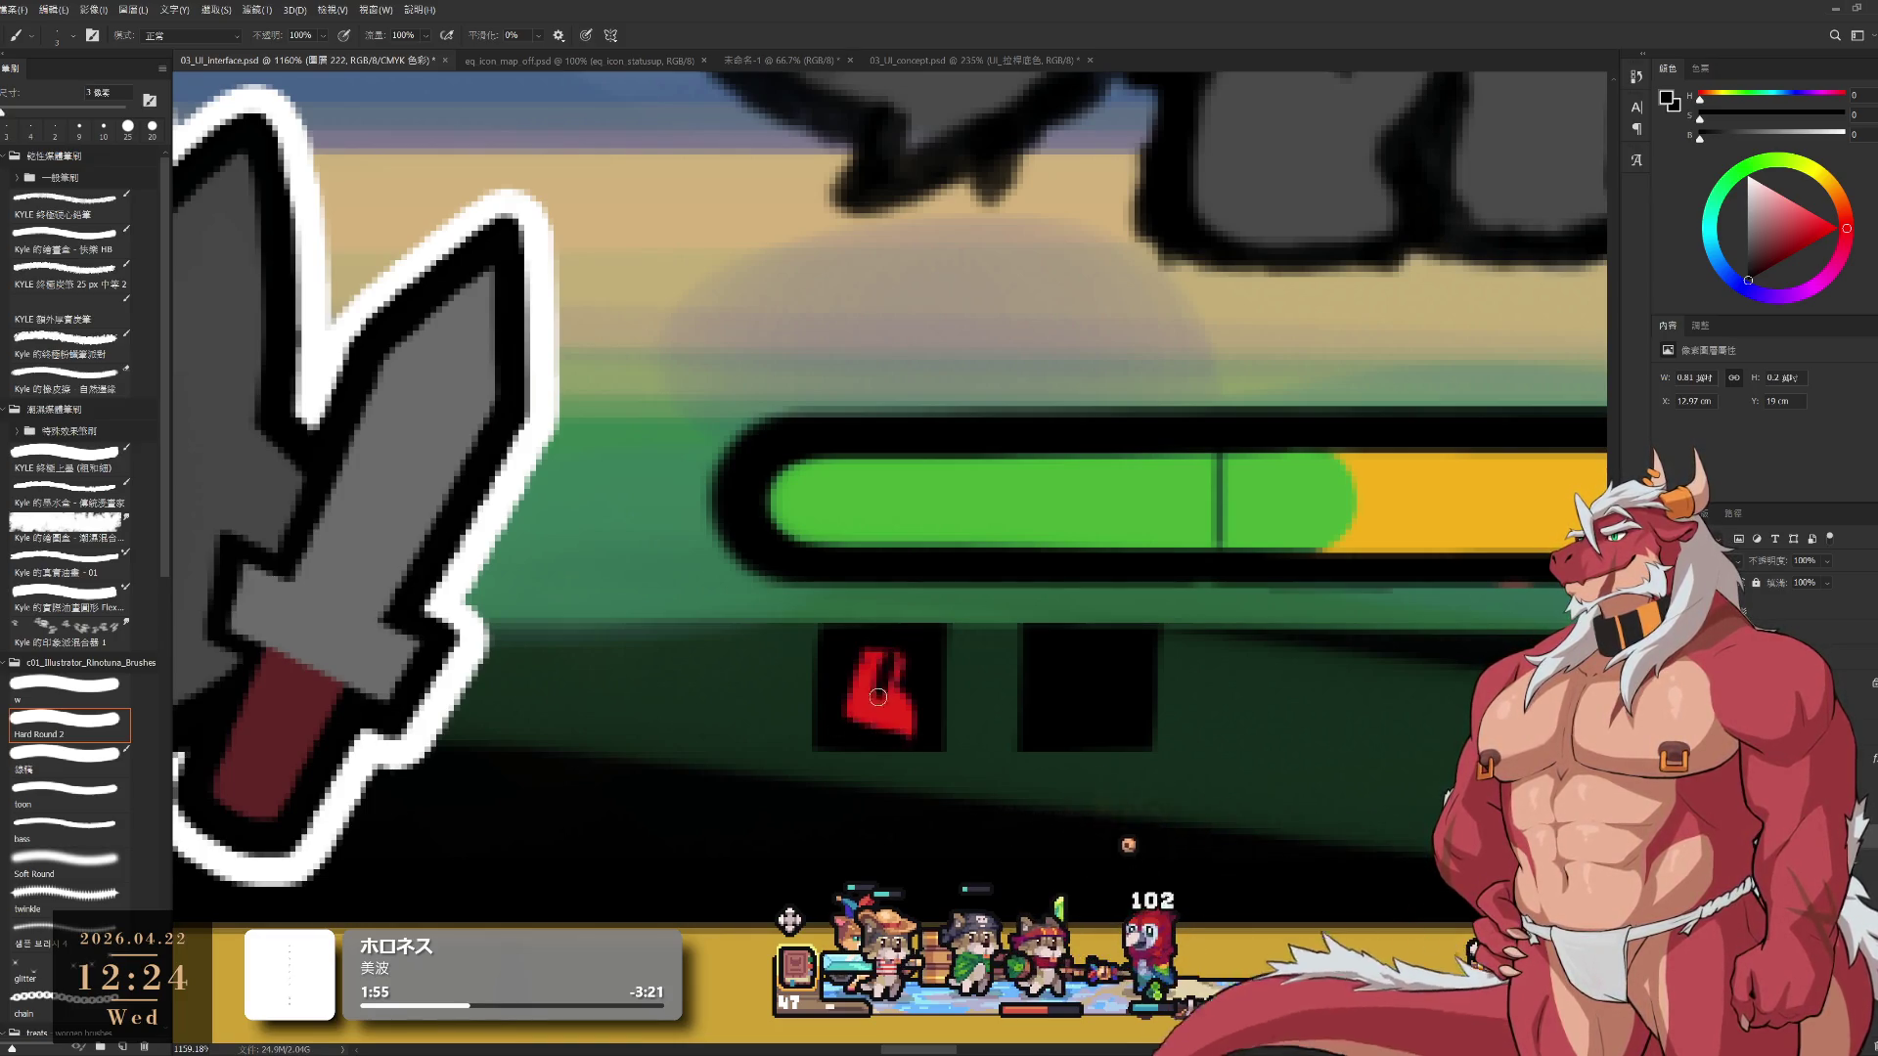
pyautogui.keyDown('alt'); pyautogui.click(861, 703); pyautogui.keyUp('alt')
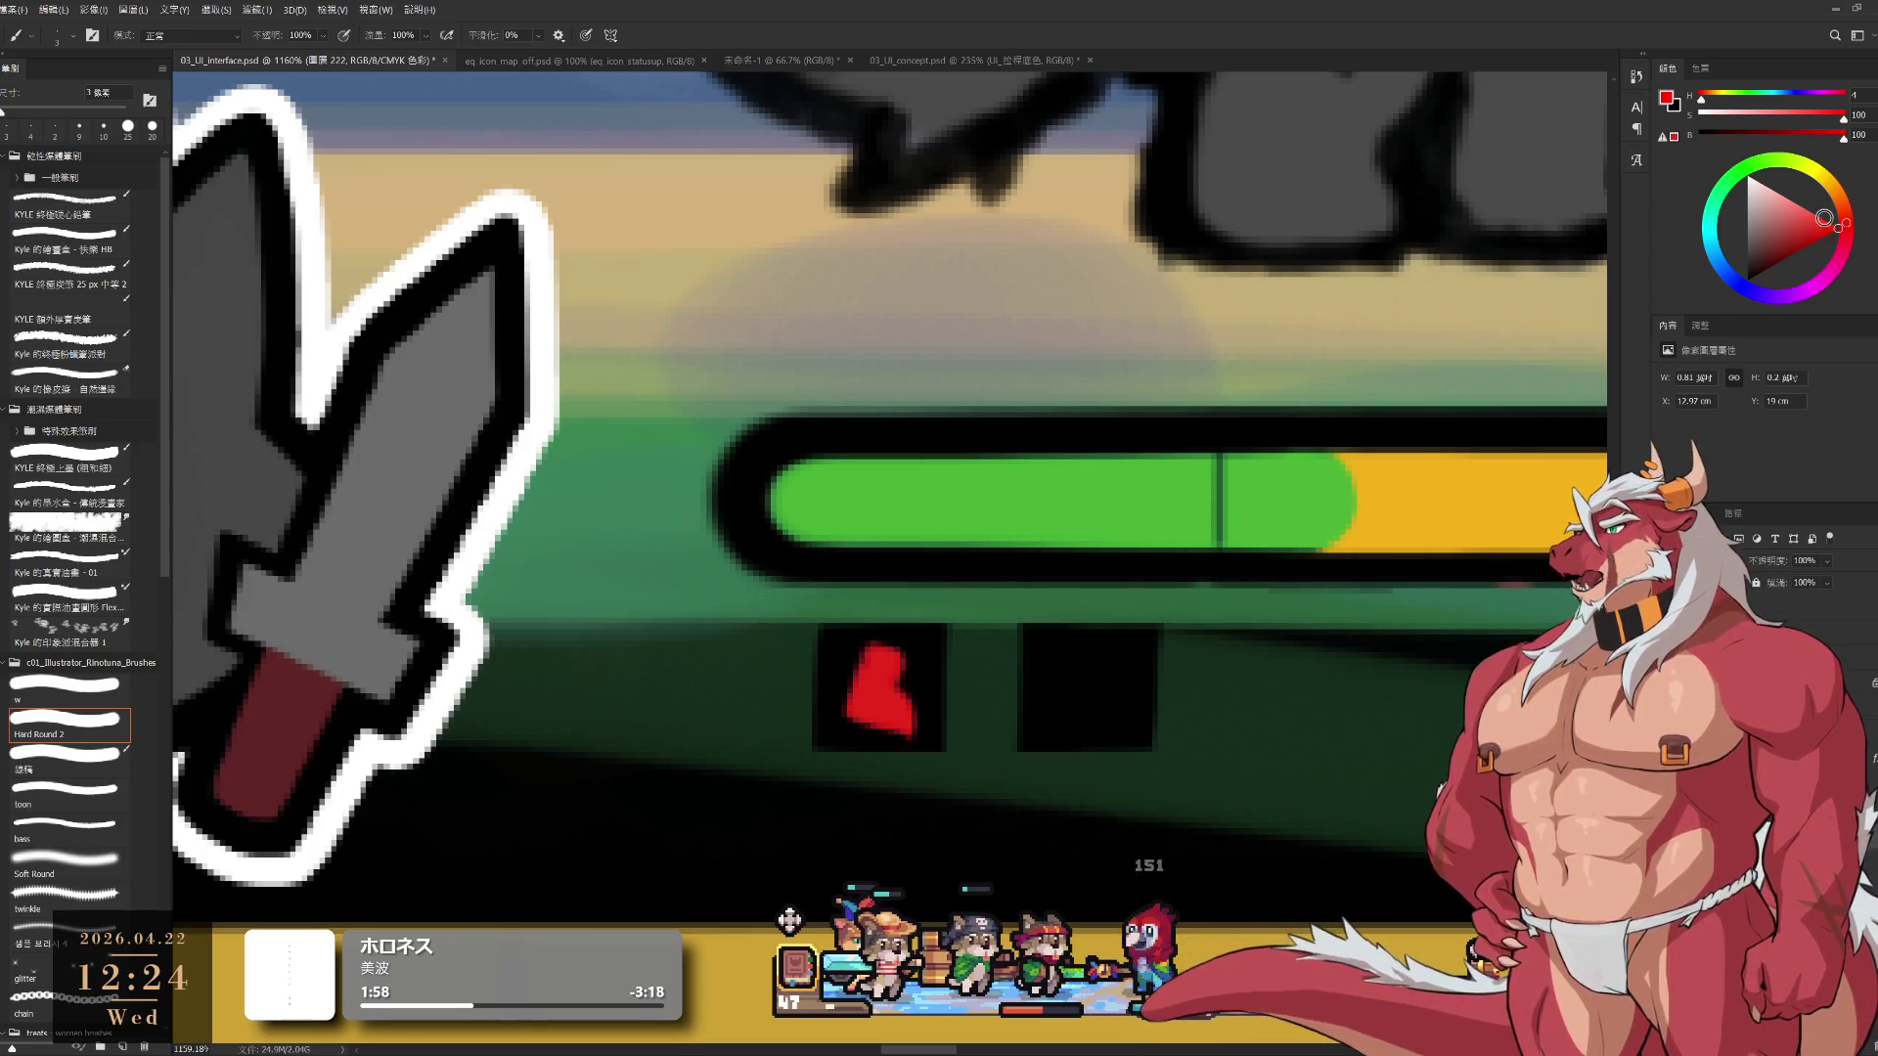
pyautogui.click(1719, 269)
pyautogui.moveTo(1802, 233); pyautogui.dragTo(1810, 232)
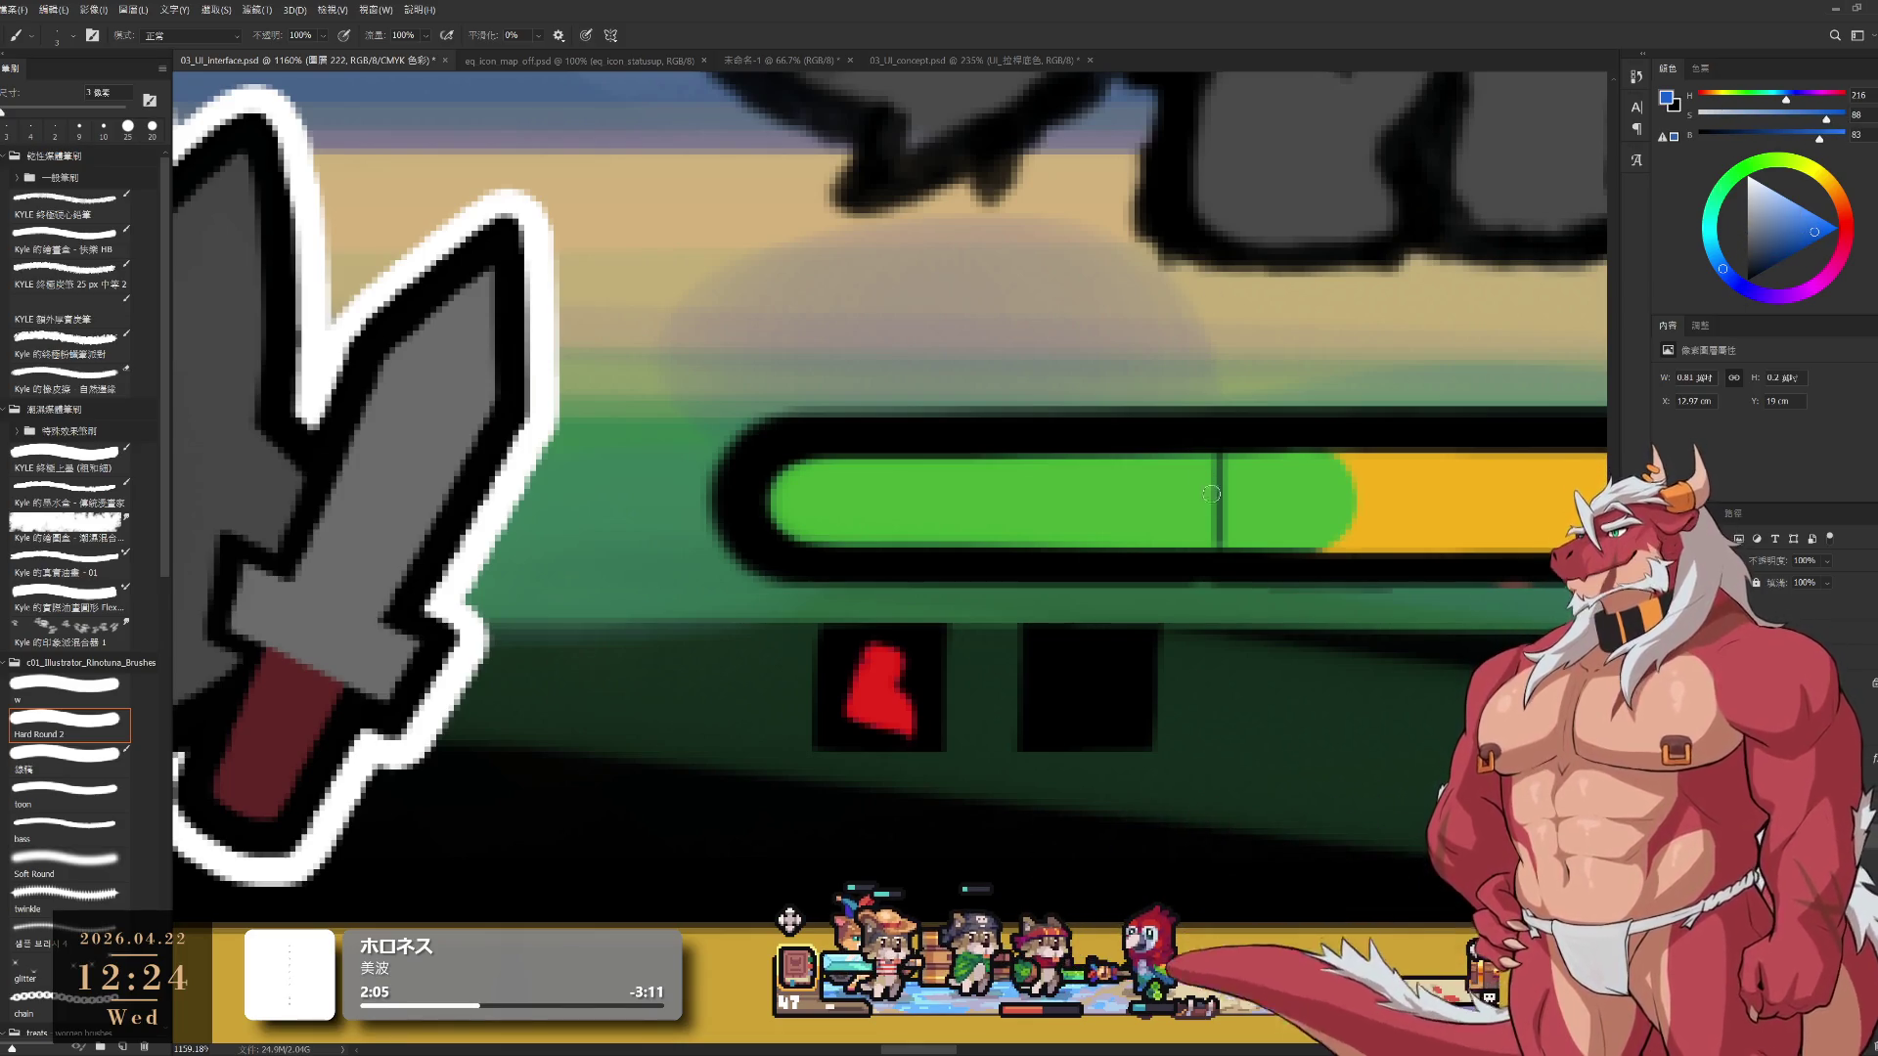
pyautogui.moveTo(1229, 658); pyautogui.dragTo(1129, 644)
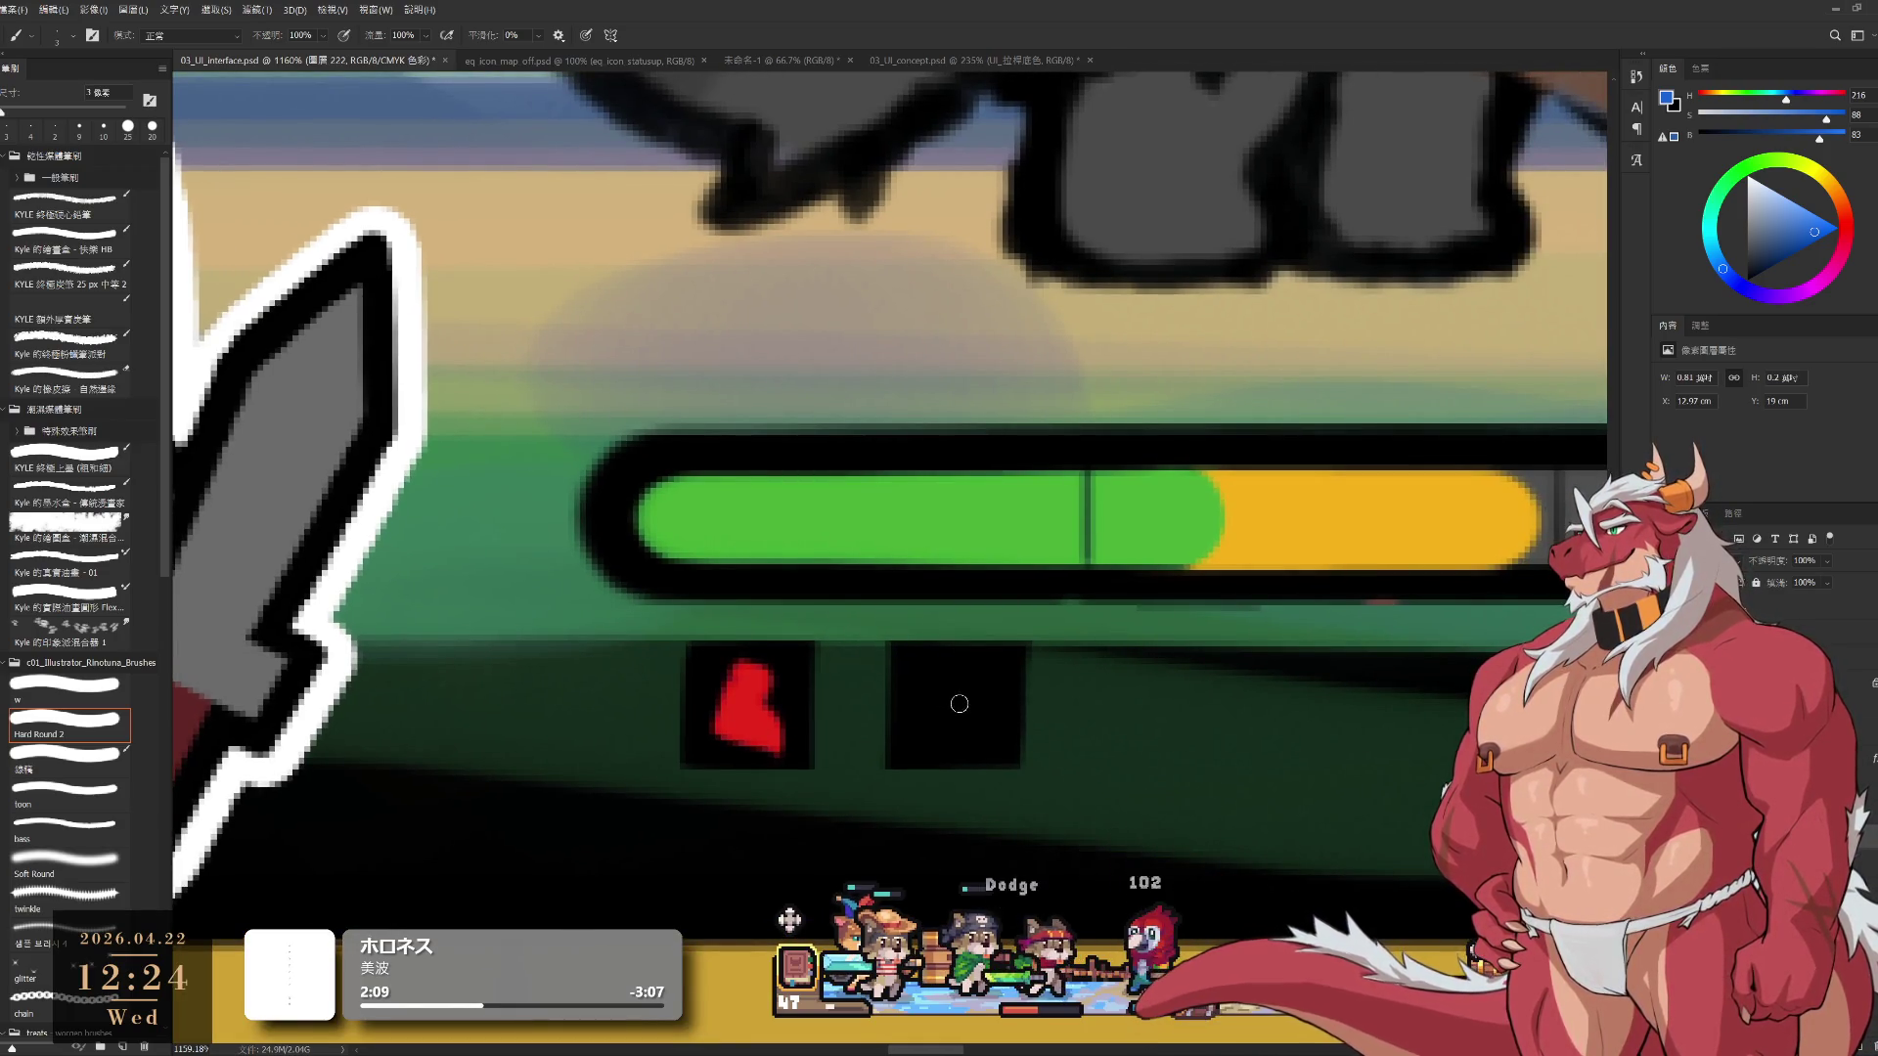
pyautogui.moveTo(933, 675)
pyautogui.mouseDown()
pyautogui.moveTo(983, 675)
pyautogui.moveTo(936, 729)
pyautogui.mouseUp()
pyautogui.moveTo(940, 686)
pyautogui.mouseDown()
pyautogui.moveTo(945, 729)
pyautogui.moveTo(977, 695)
pyautogui.moveTo(978, 716)
pyautogui.mouseUp()
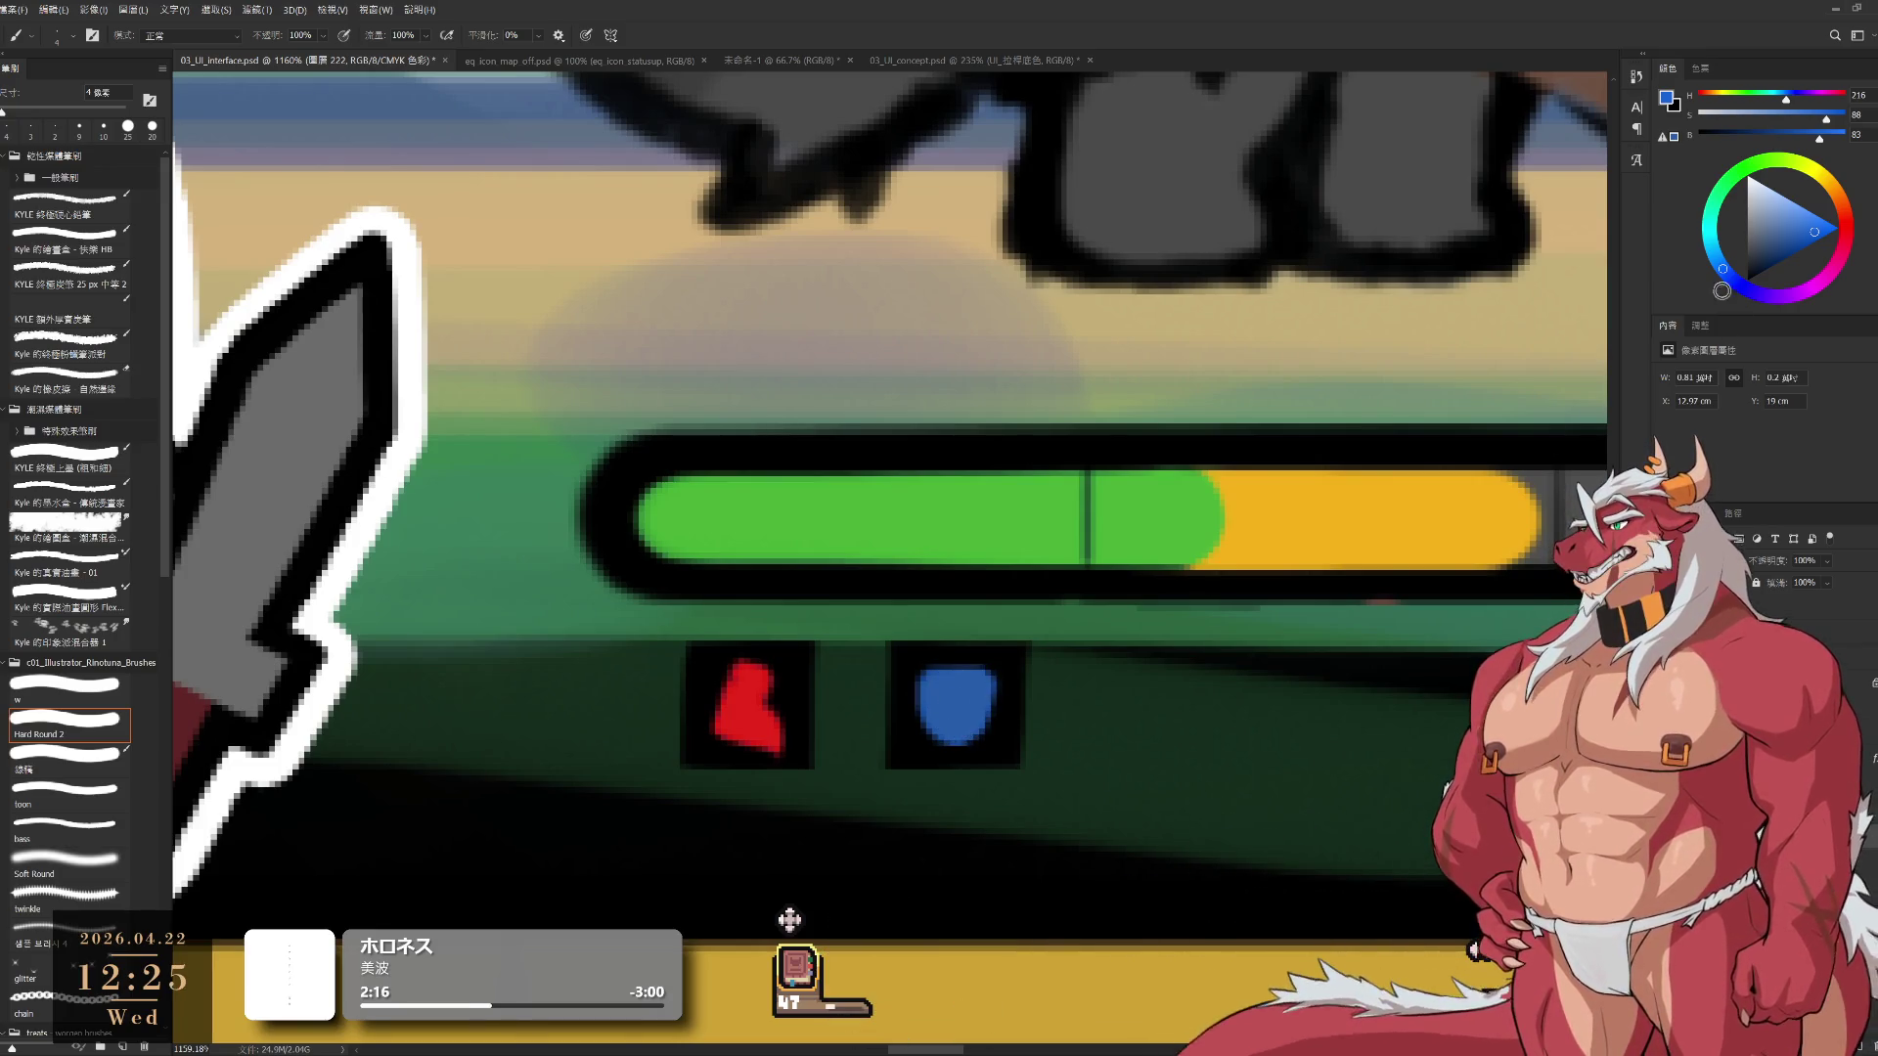
# Paint a white down arrow by the blue shield and a white up arrow on the red icon
pyautogui.press('d')
pyautogui.press('x')
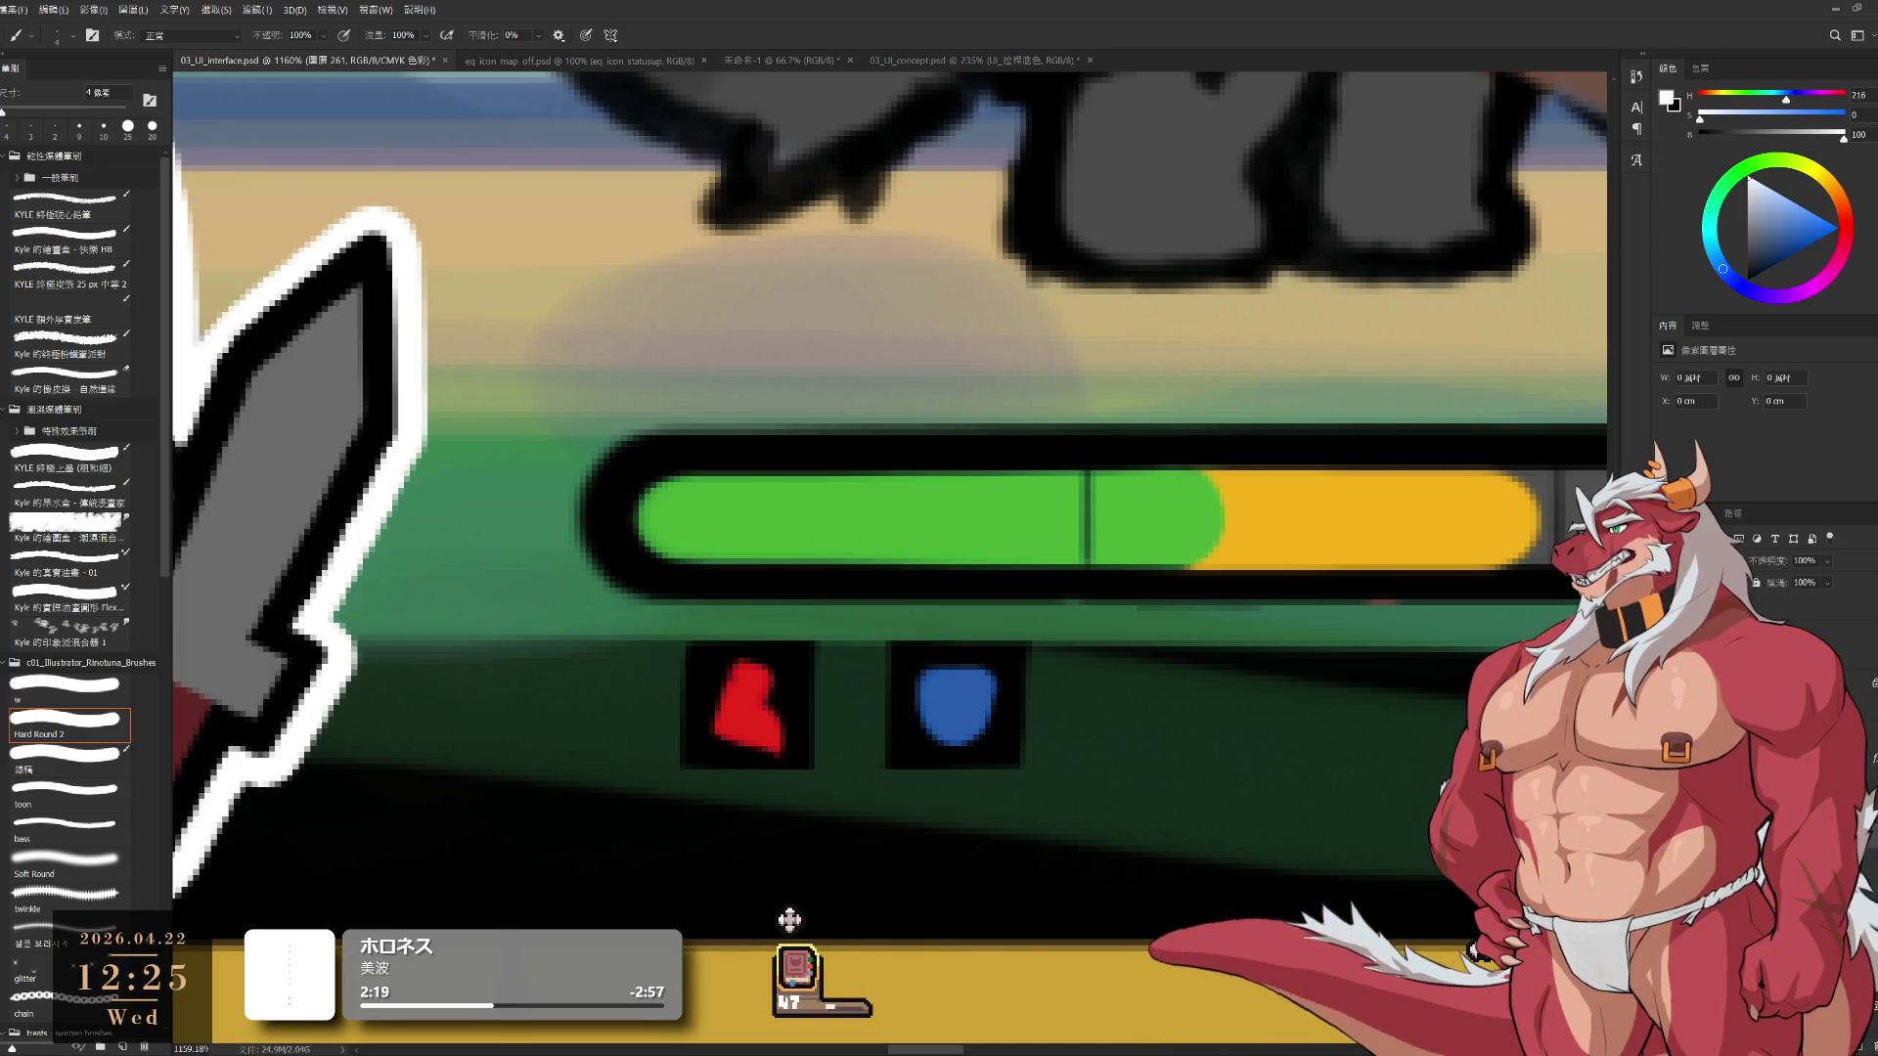
pyautogui.moveTo(991, 722)
pyautogui.mouseDown()
pyautogui.moveTo(994, 771)
pyautogui.moveTo(1027, 771)
pyautogui.moveTo(983, 759)
pyautogui.mouseUp()
pyautogui.hotkey('ctrl', 'z')
pyautogui.hotkey('ctrl', 'z')
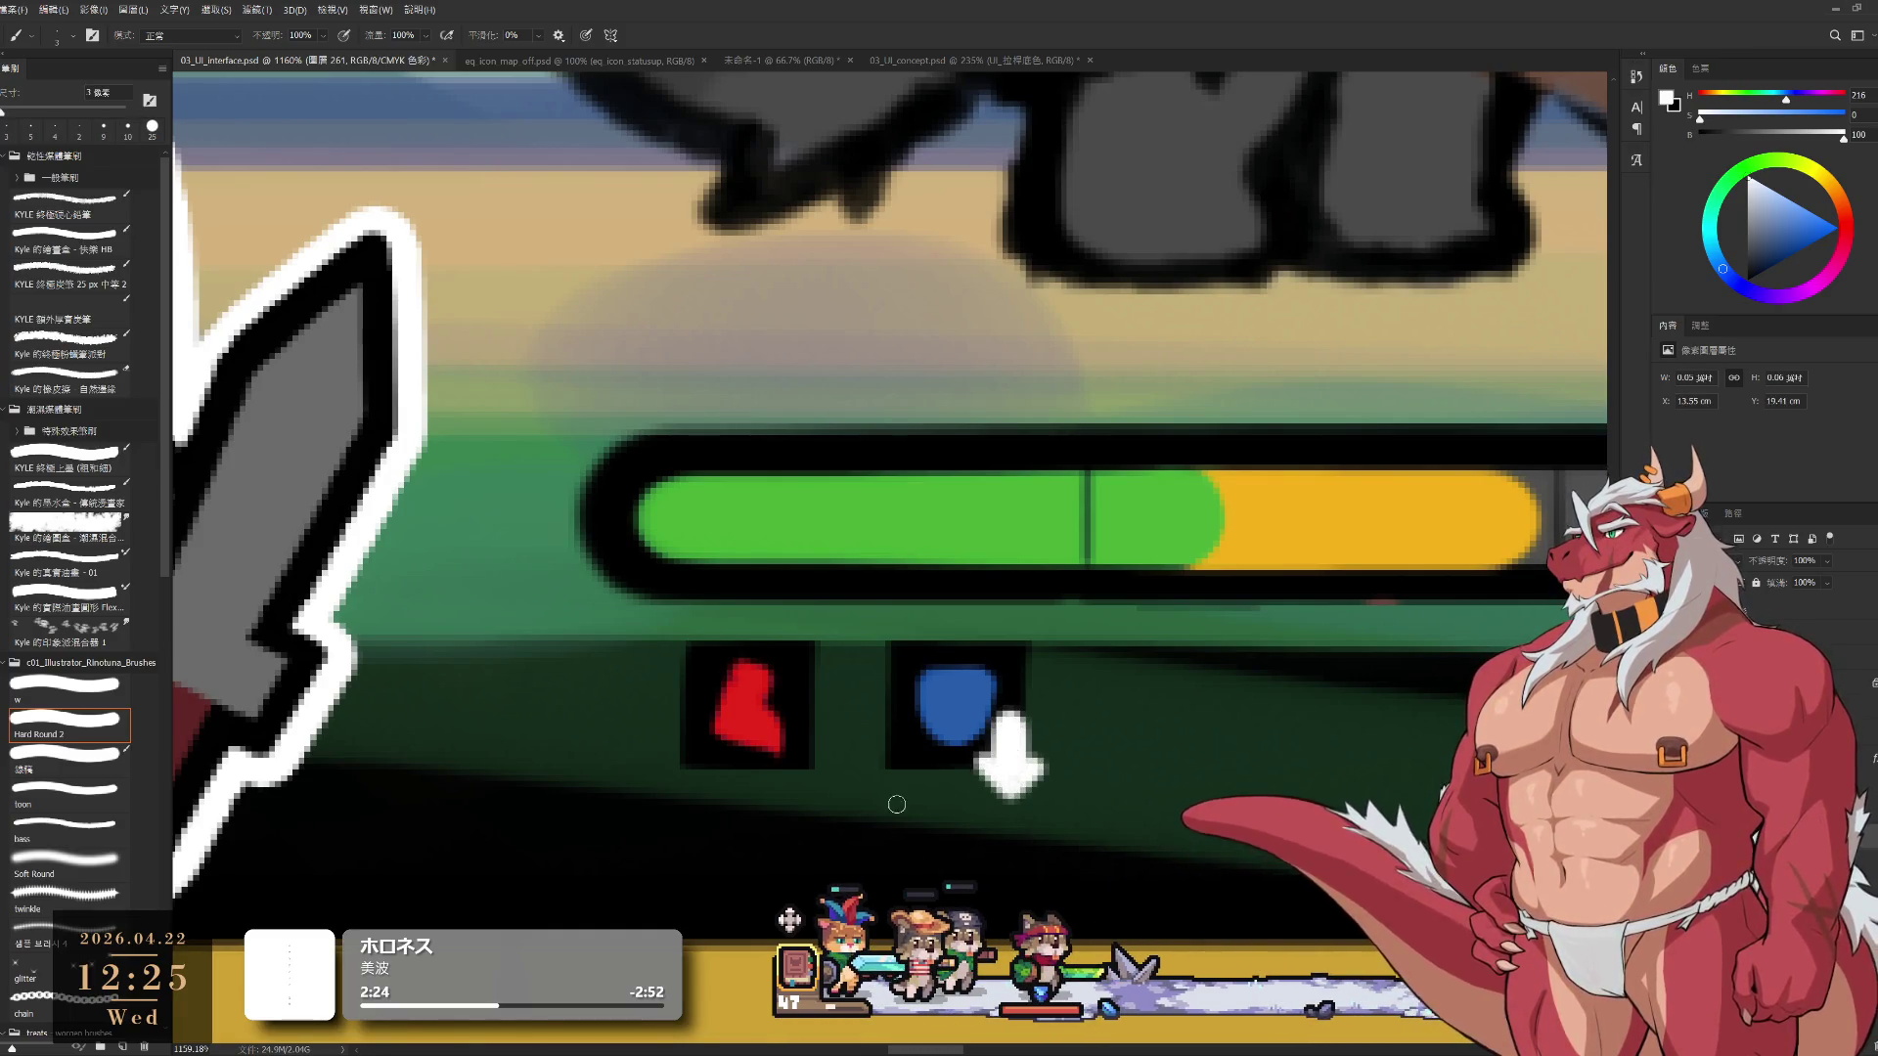
pyautogui.moveTo(897, 804); pyautogui.dragTo(1054, 785)
pyautogui.moveTo(963, 690)
pyautogui.mouseDown()
pyautogui.moveTo(934, 726)
pyautogui.moveTo(993, 725)
pyautogui.moveTo(971, 728)
pyautogui.moveTo(968, 759)
pyautogui.mouseUp()
# Zoom out to the whole battle scene and sample the golden yellow of the bottom bar
pyautogui.scroll(-6, 997, 756)
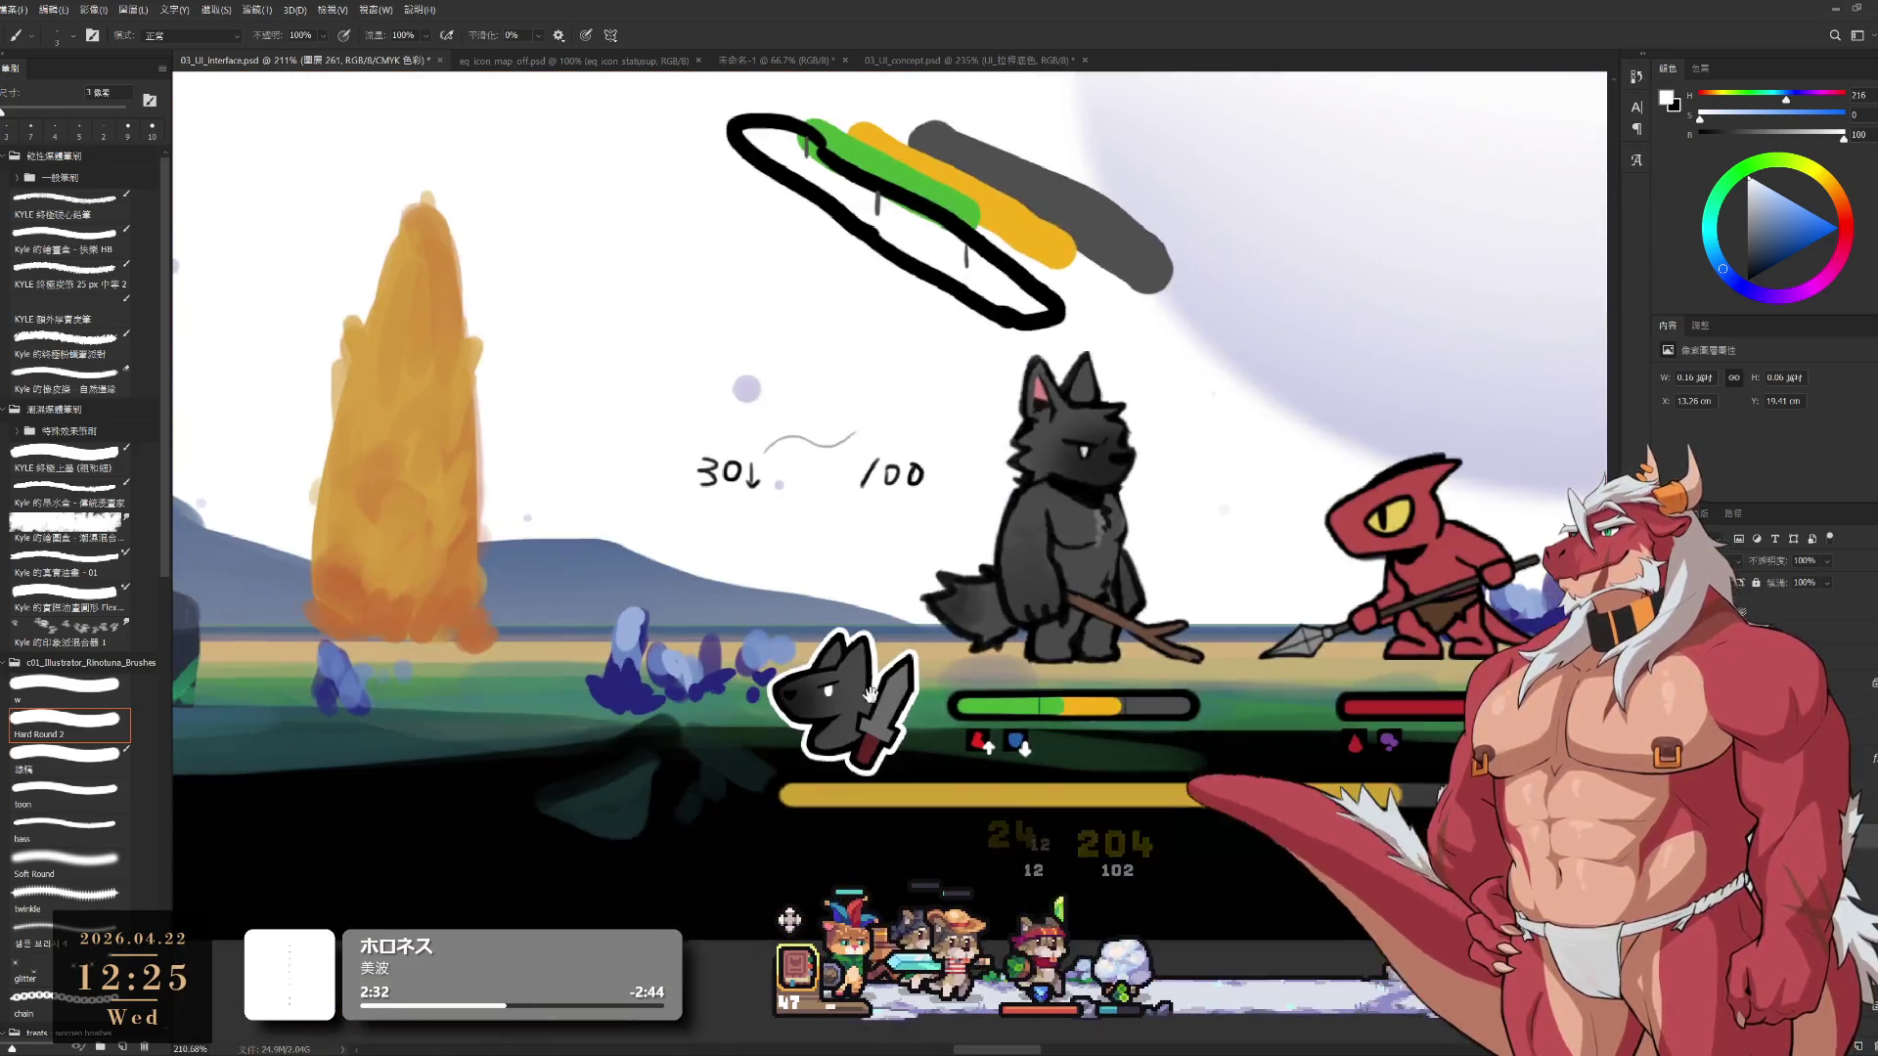
pyautogui.moveTo(1163, 892); pyautogui.dragTo(1276, 797)
pyautogui.scroll(3, 1215, 778)
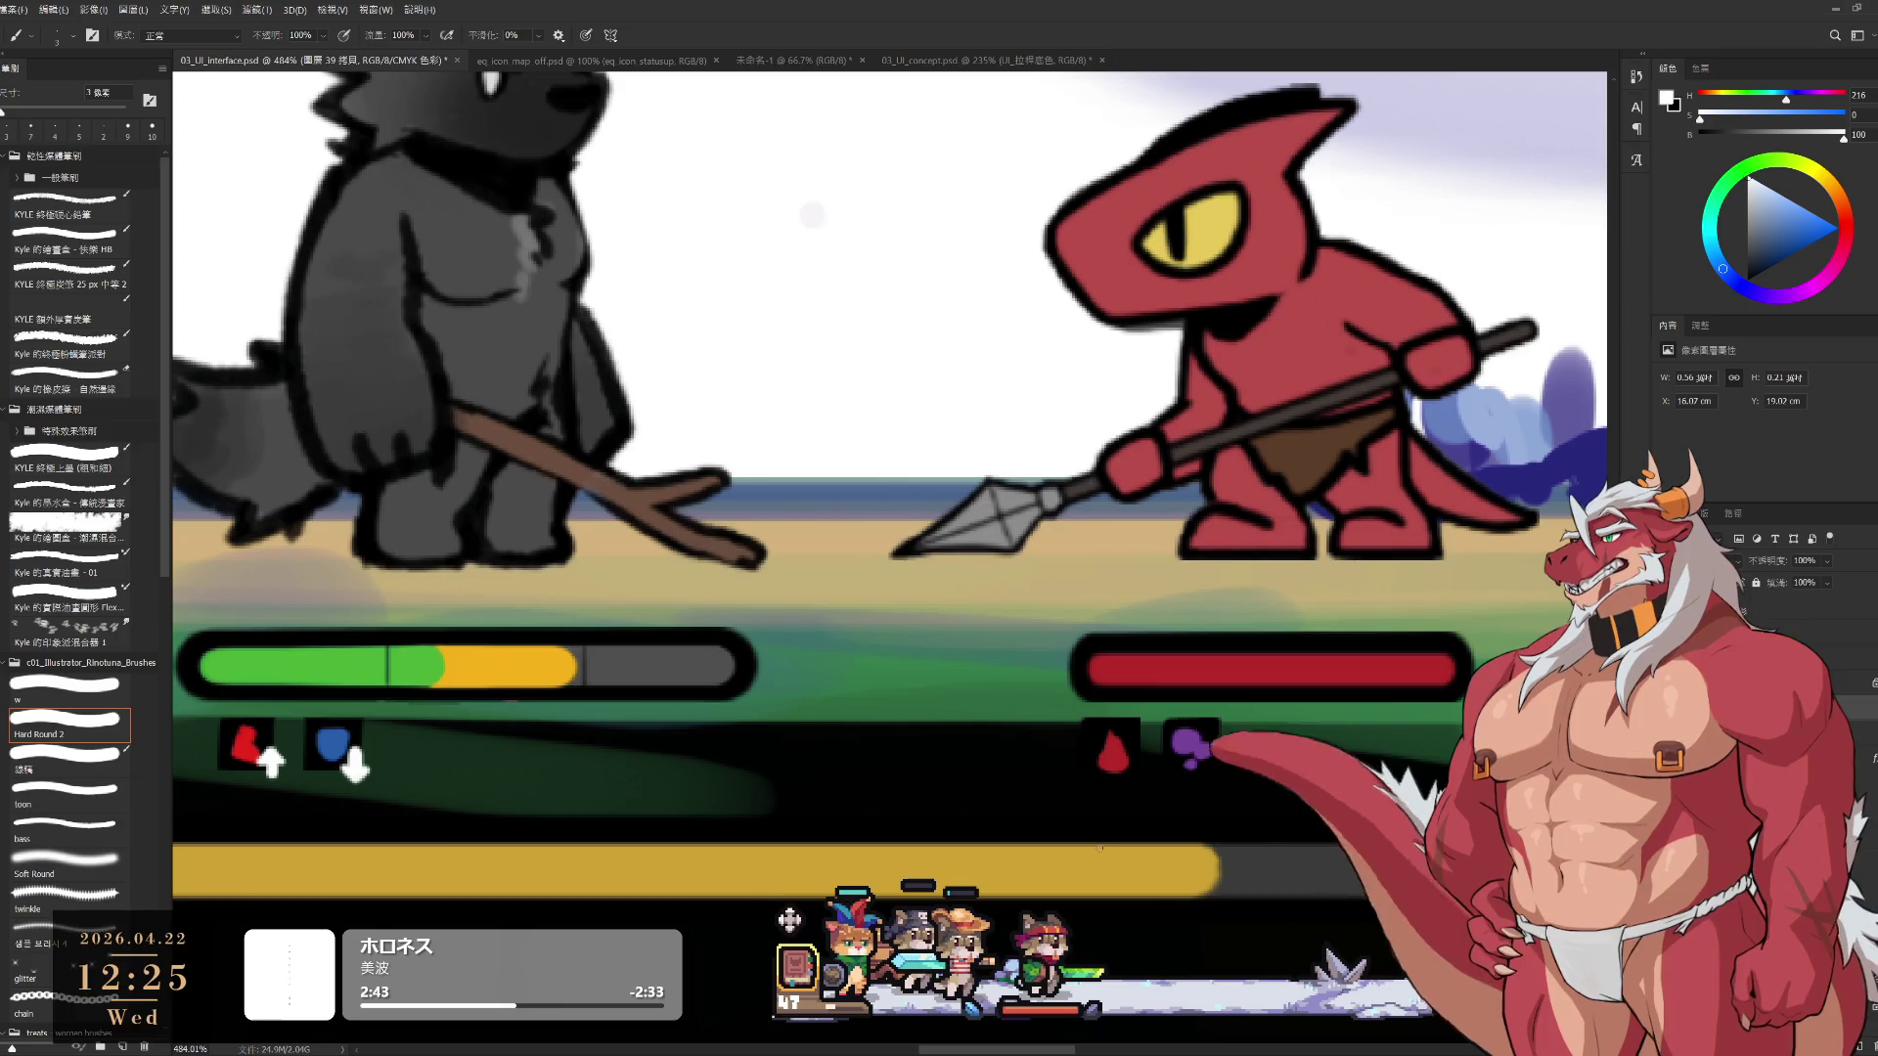
pyautogui.keyDown('alt'); pyautogui.click(1127, 816); pyautogui.keyUp('alt')
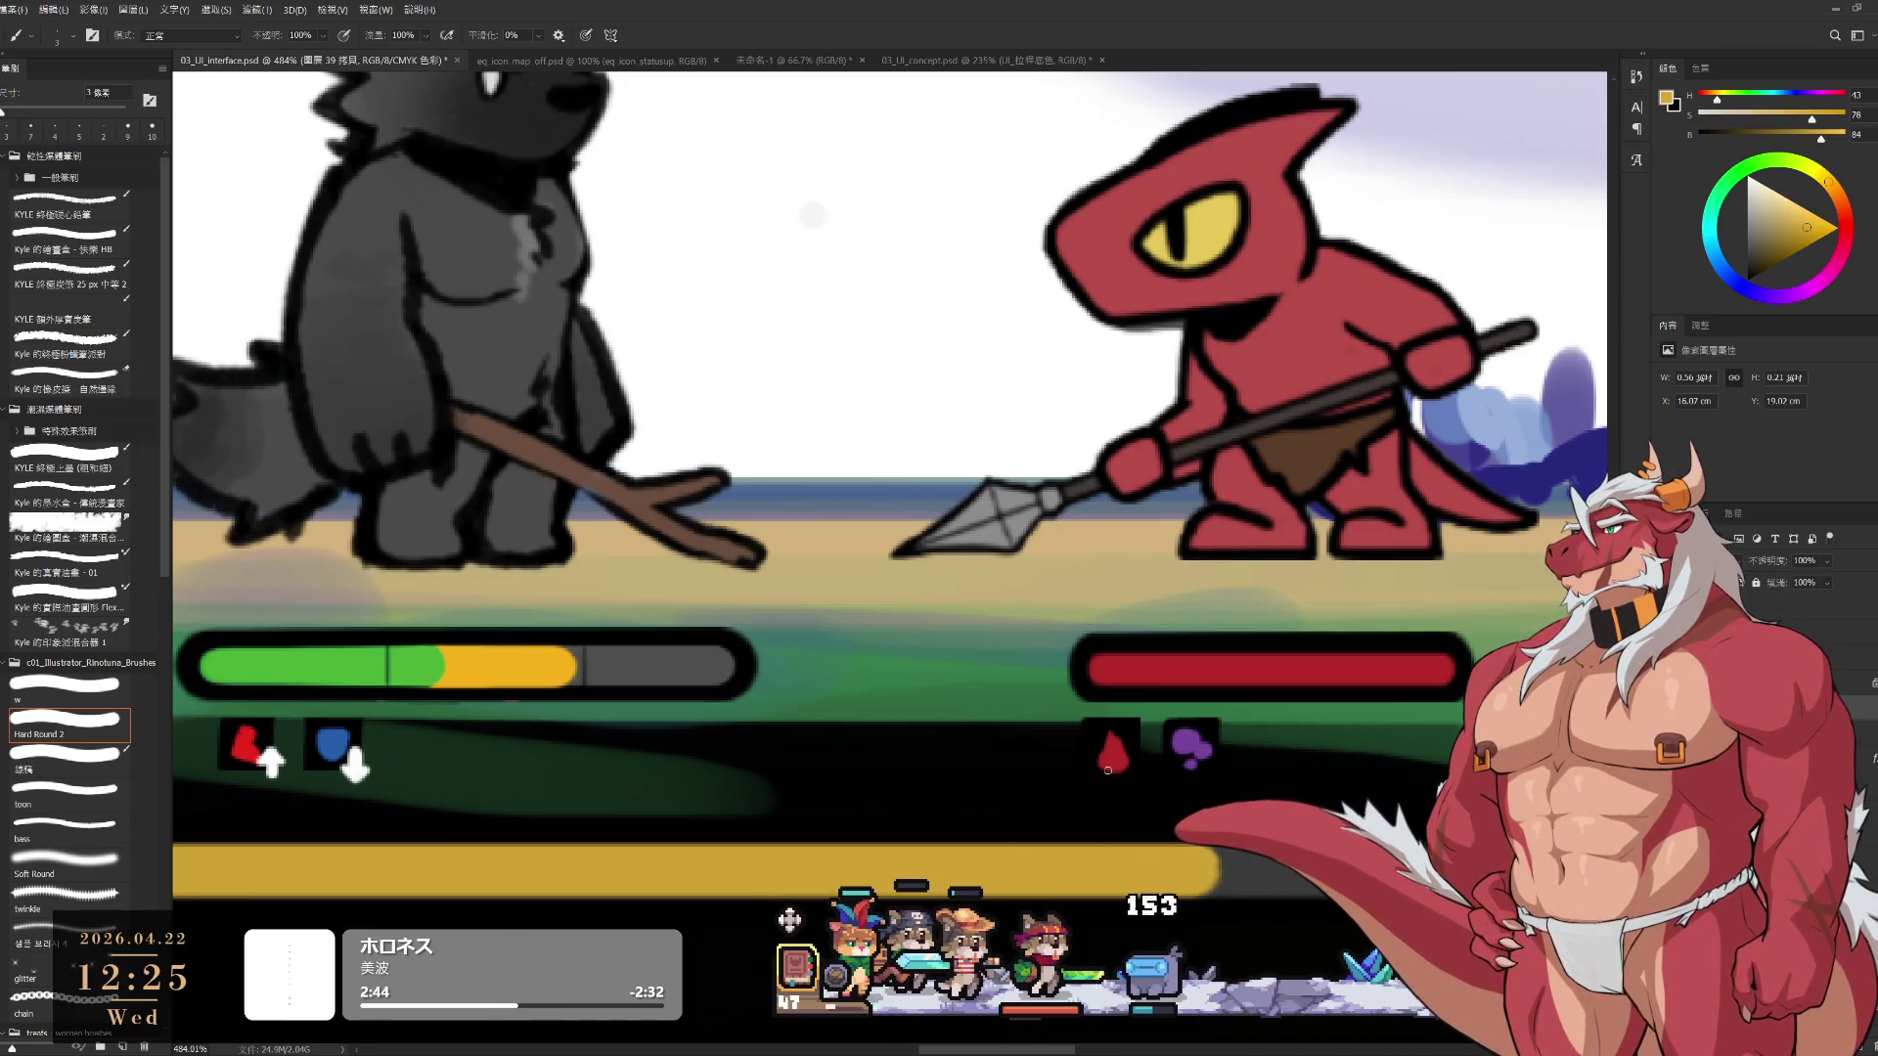
# Paint trial counts, a yellow 10 and a 6, beside the lizard's status icons
pyautogui.hotkey('ctrl', 'z')
pyautogui.press(']')
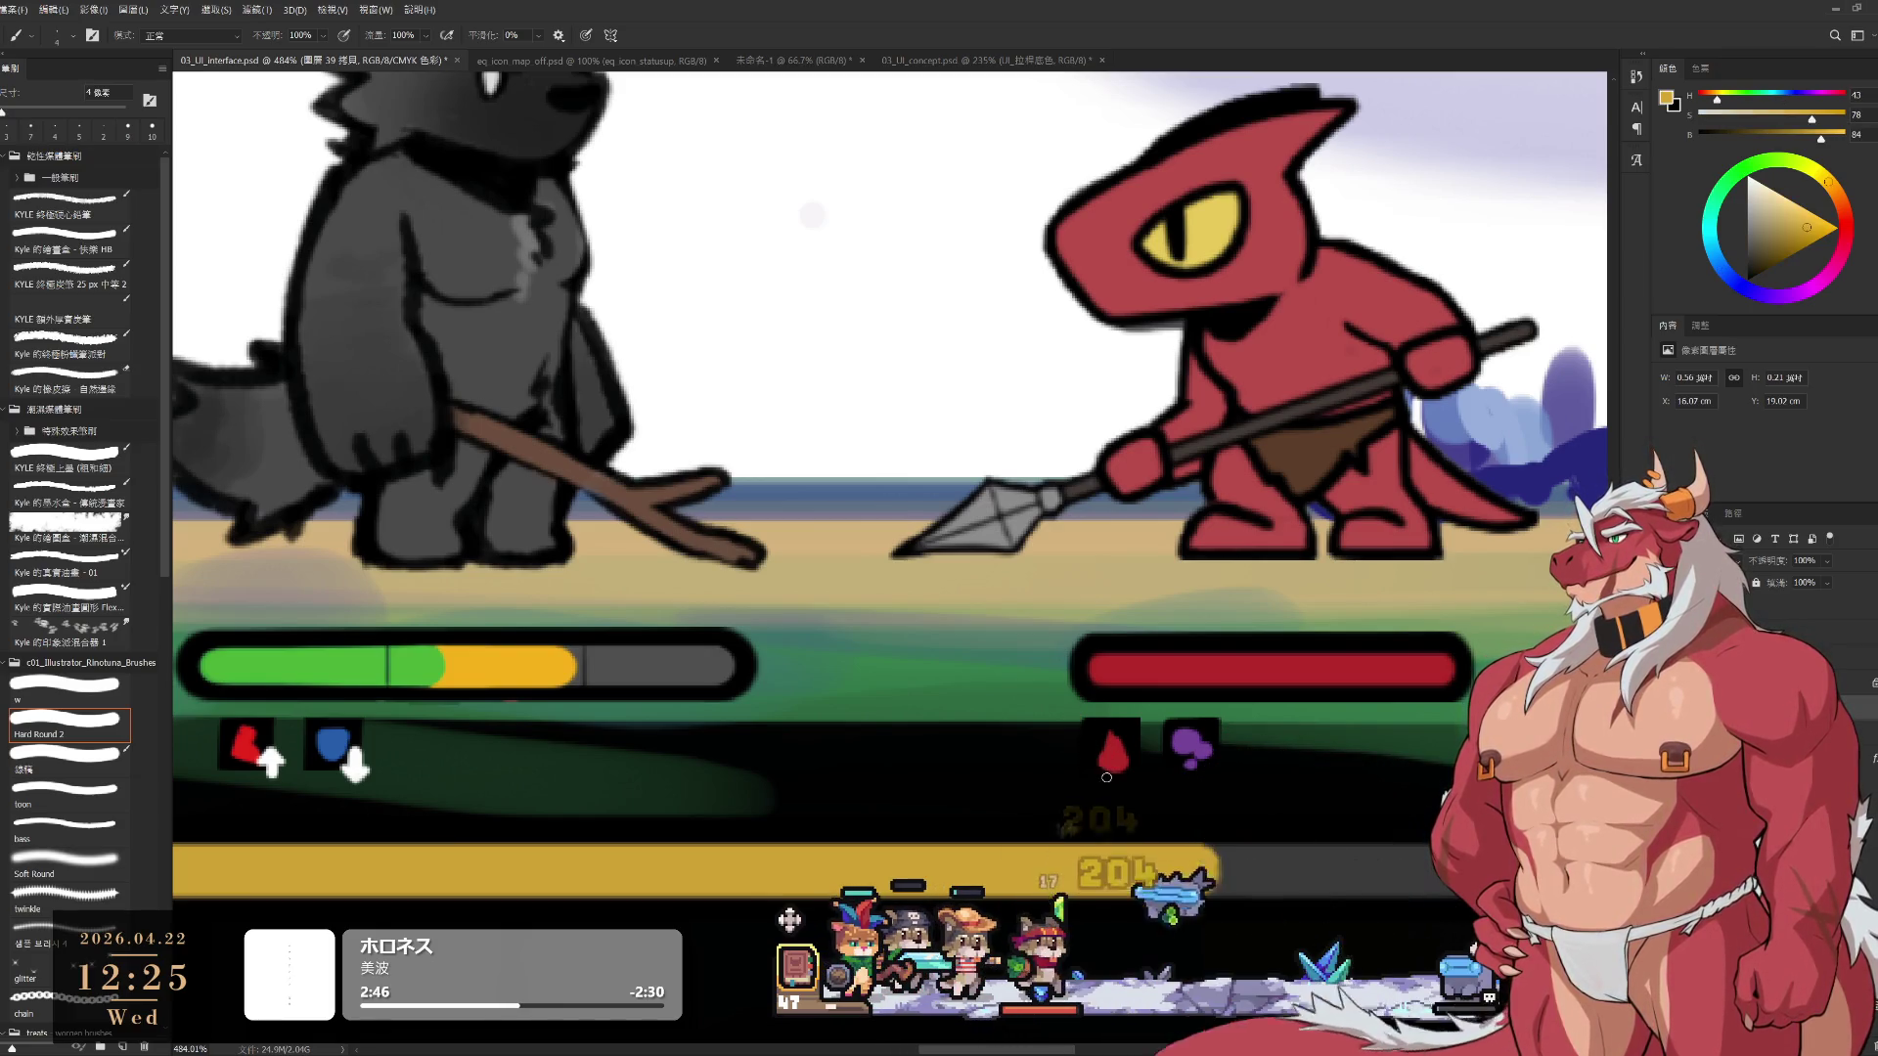
pyautogui.moveTo(1111, 765); pyautogui.dragTo(1103, 780)
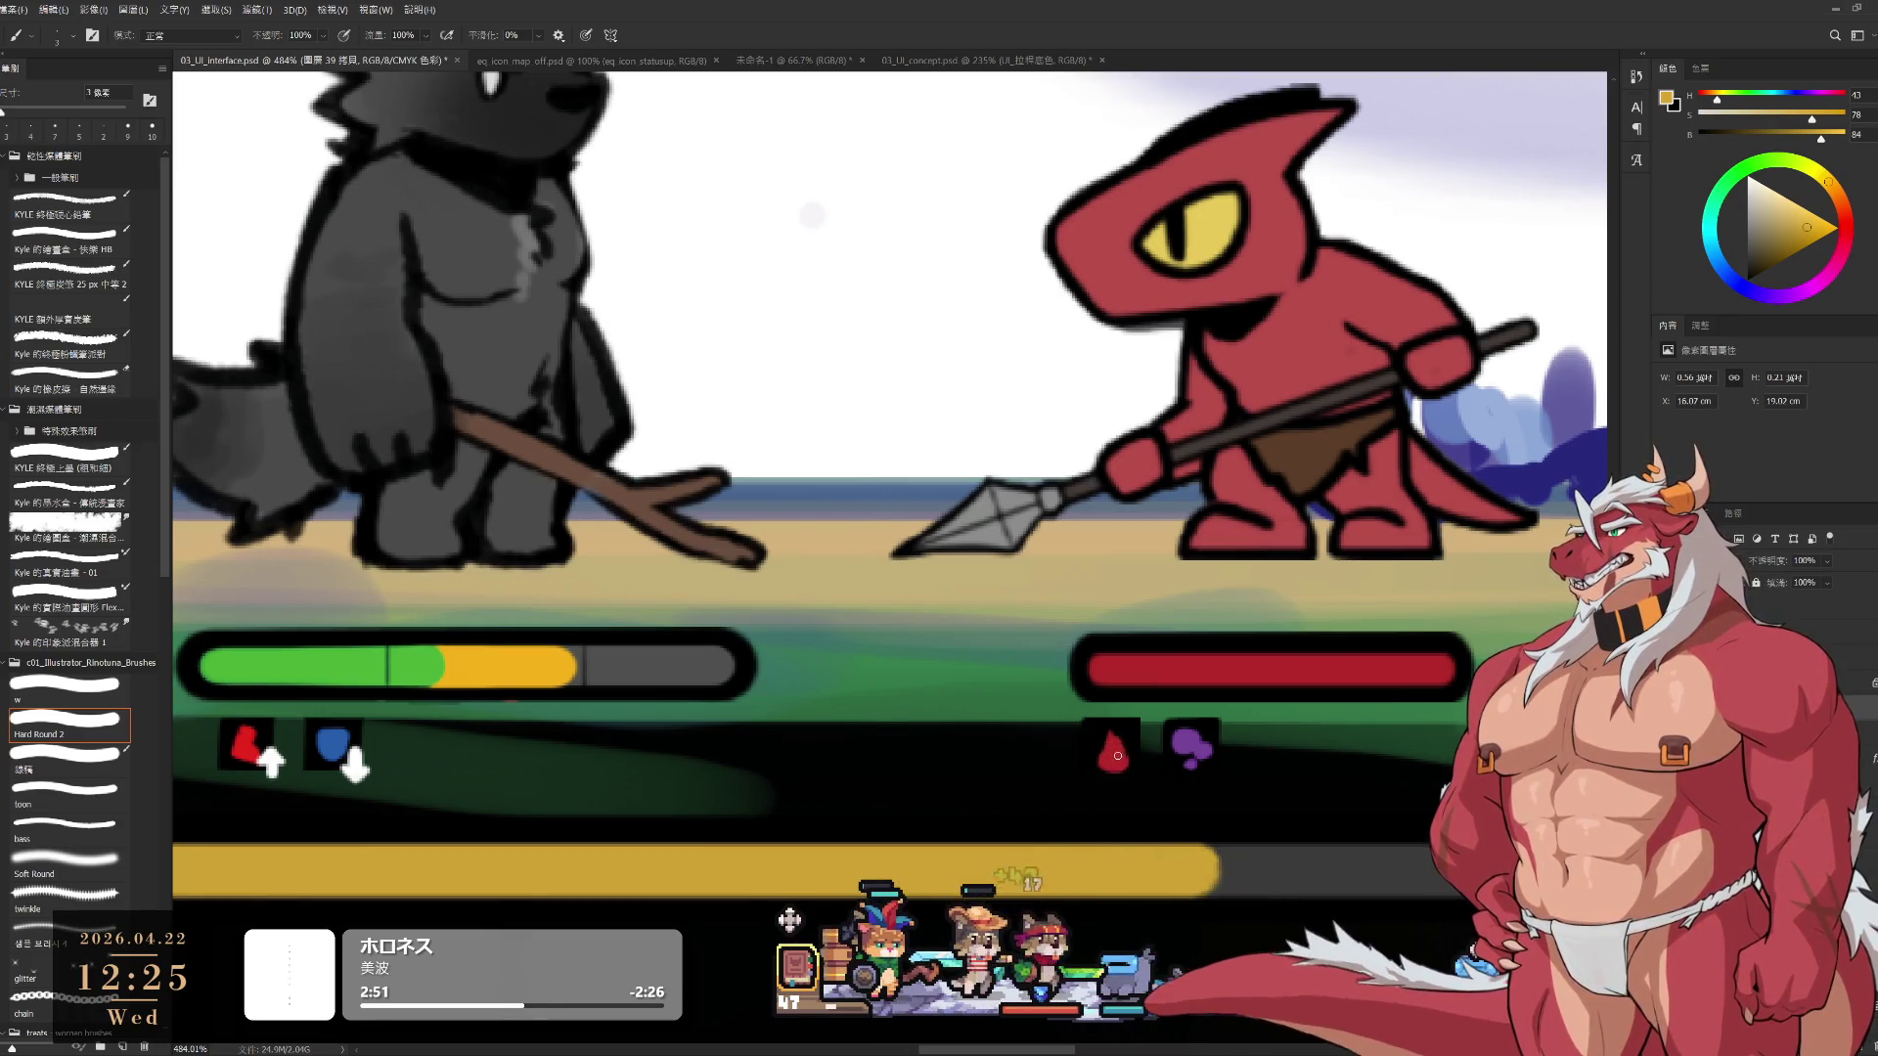
pyautogui.moveTo(1132, 755); pyautogui.dragTo(1135, 756)
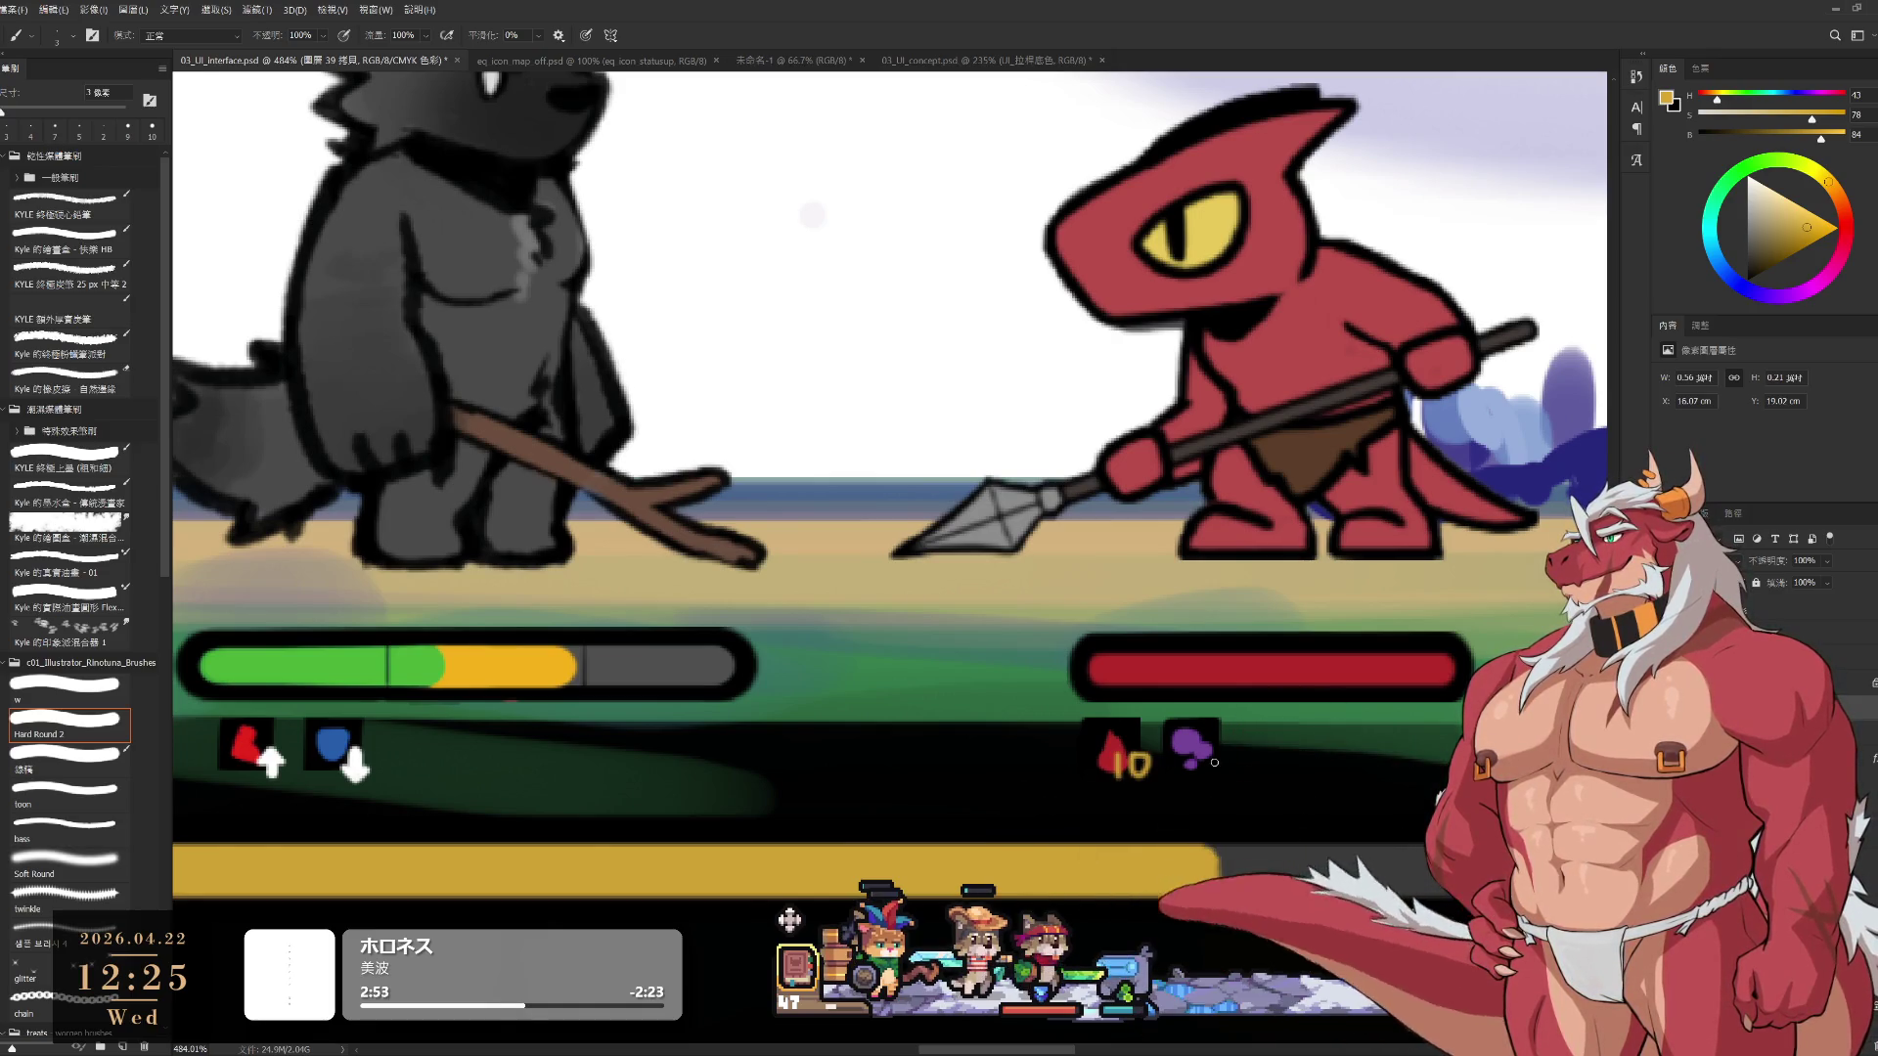
pyautogui.moveTo(1215, 752); pyautogui.dragTo(1211, 766)
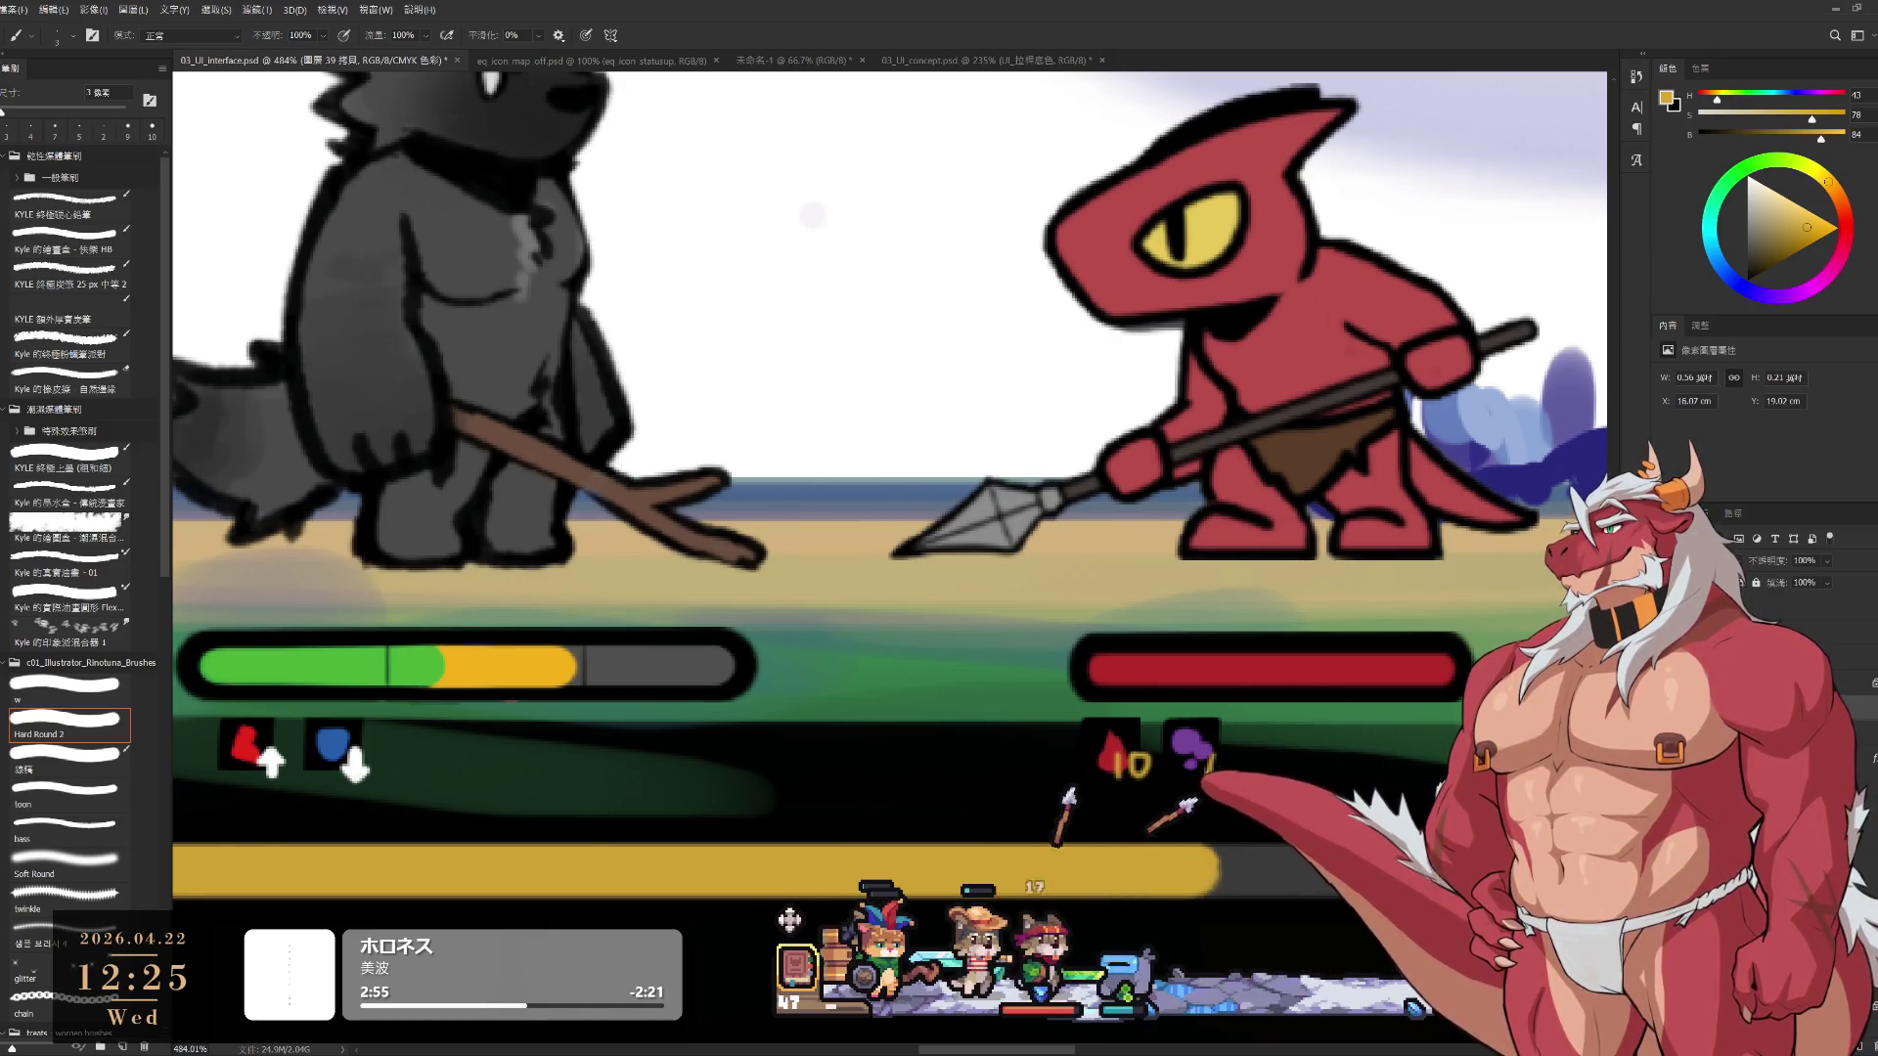
# Undo the trial marks, sample white, and paint a white 4 and 6 on the lizard's tiles
pyautogui.scroll(-2, 1143, 777)
pyautogui.scroll(-5, 1142, 778)
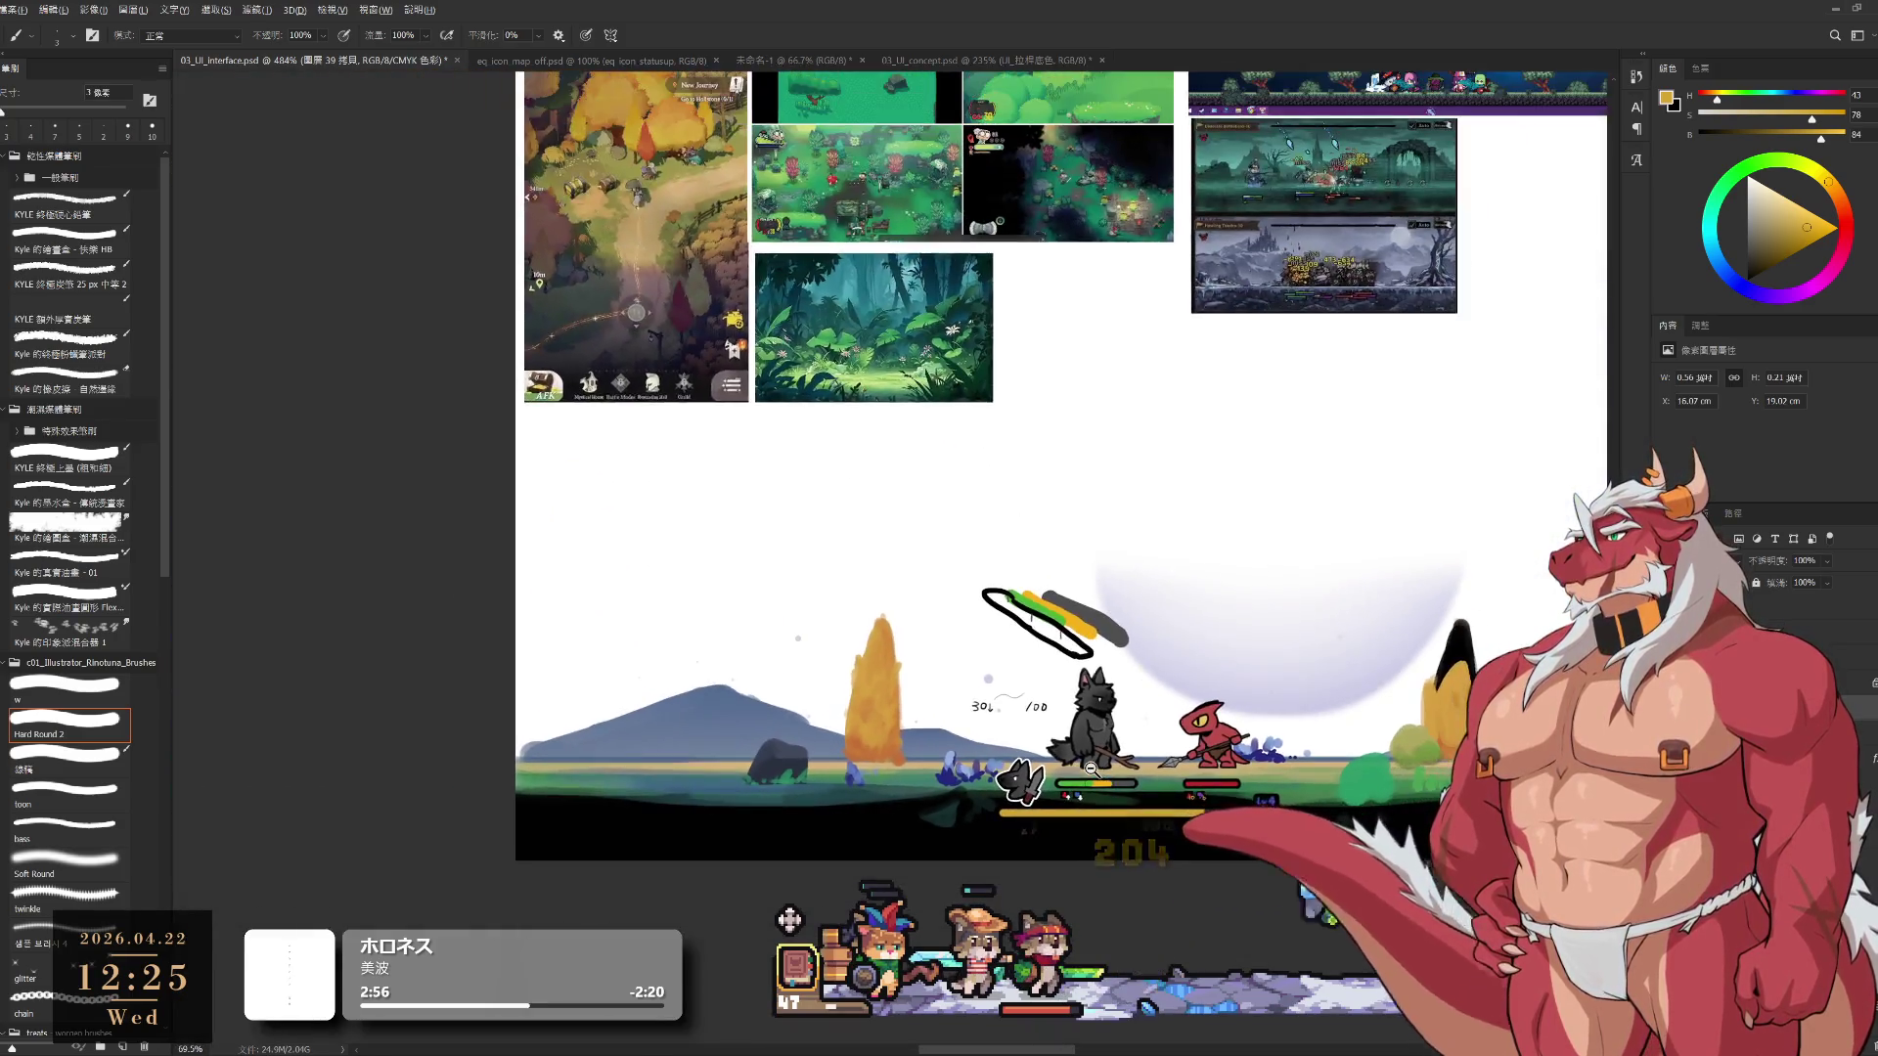
pyautogui.scroll(6, 1090, 760)
pyautogui.scroll(1, 1090, 760)
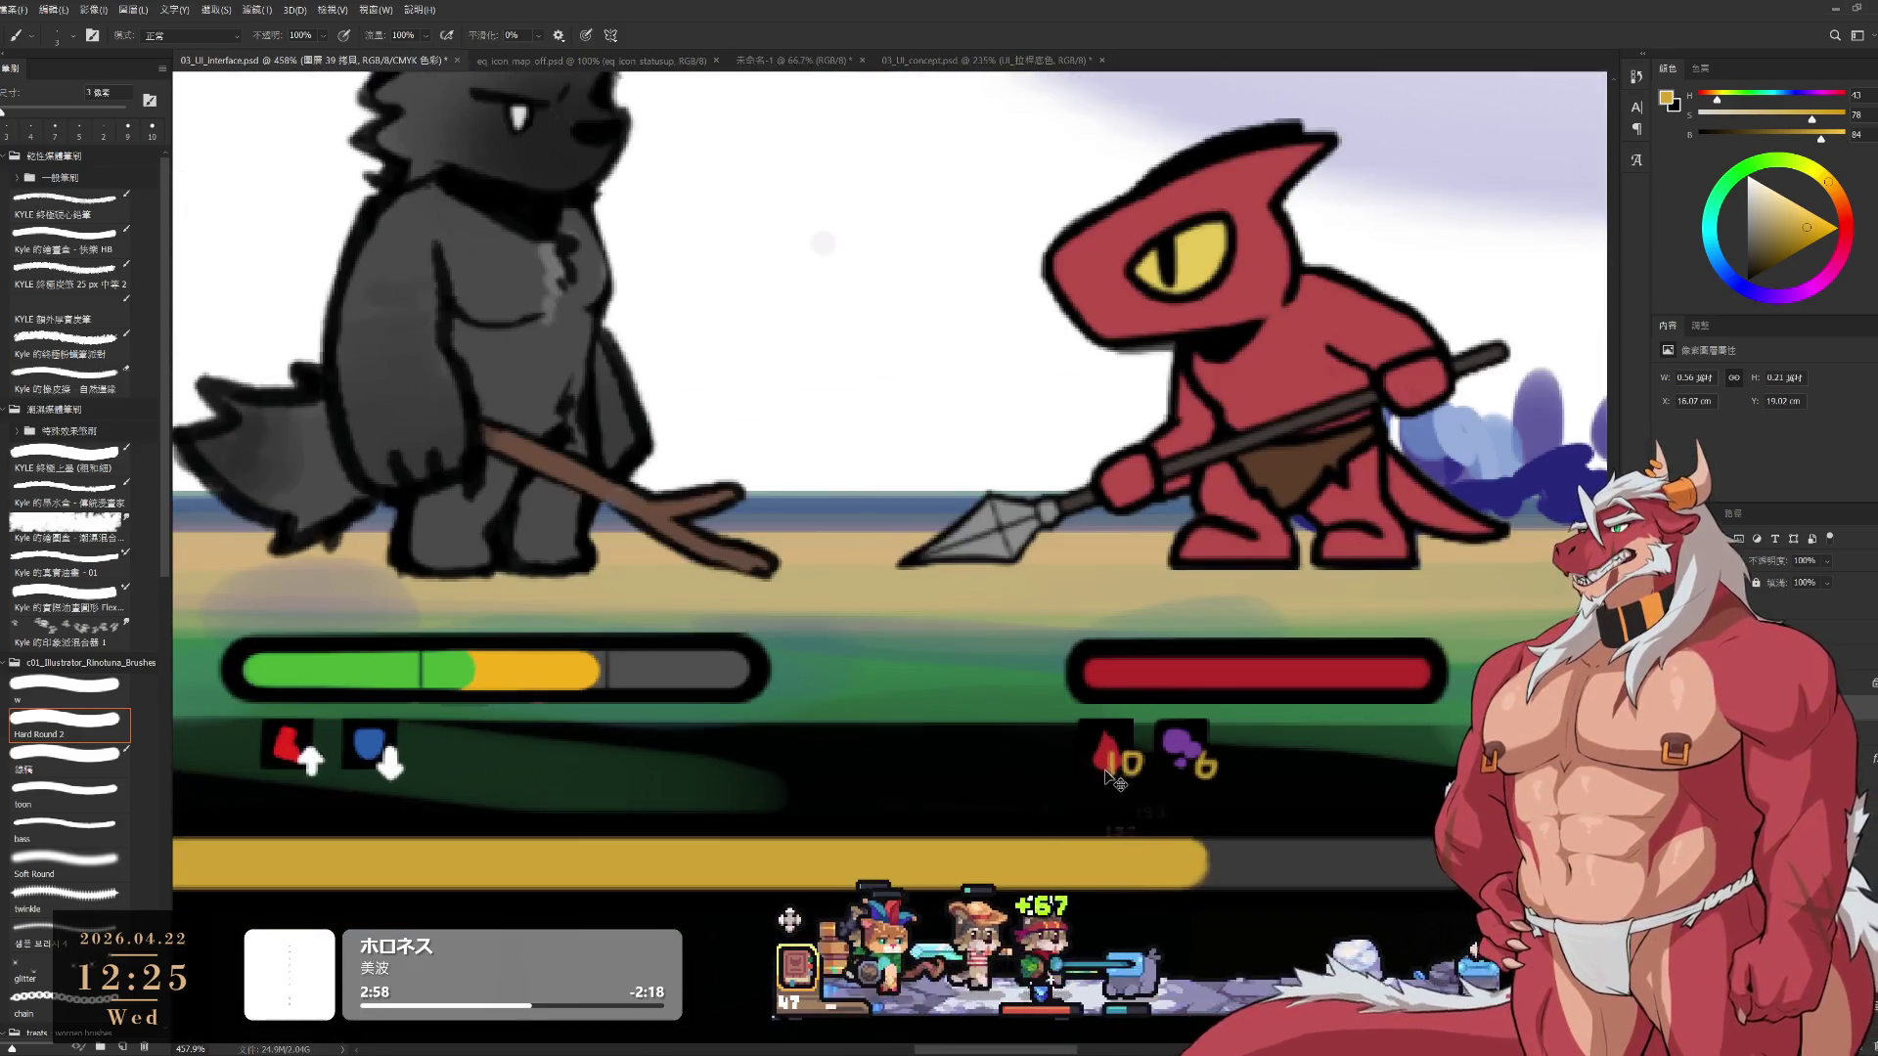
pyautogui.hotkey('ctrl', 'z')
pyautogui.keyDown('alt'); pyautogui.click(394, 765); pyautogui.keyUp('alt')
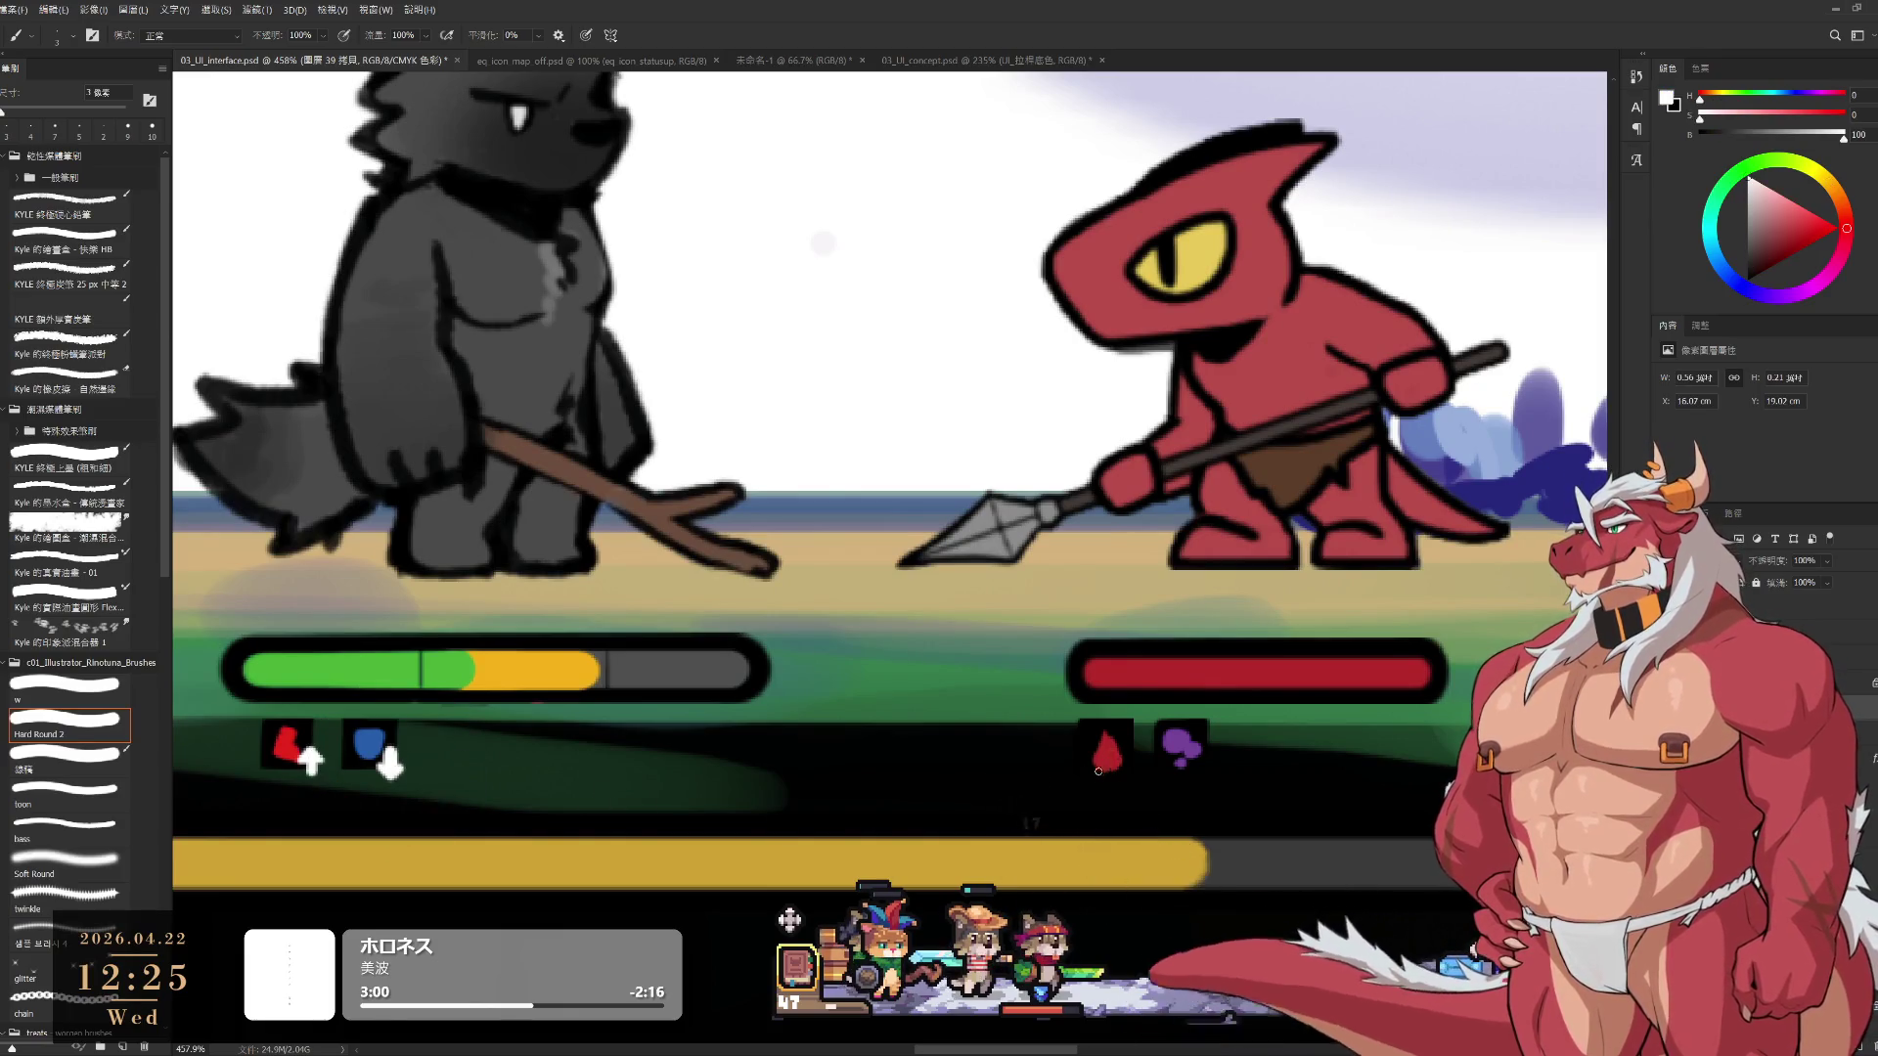
pyautogui.hotkey('ctrl', 'z')
pyautogui.moveTo(1119, 752); pyautogui.dragTo(1123, 772)
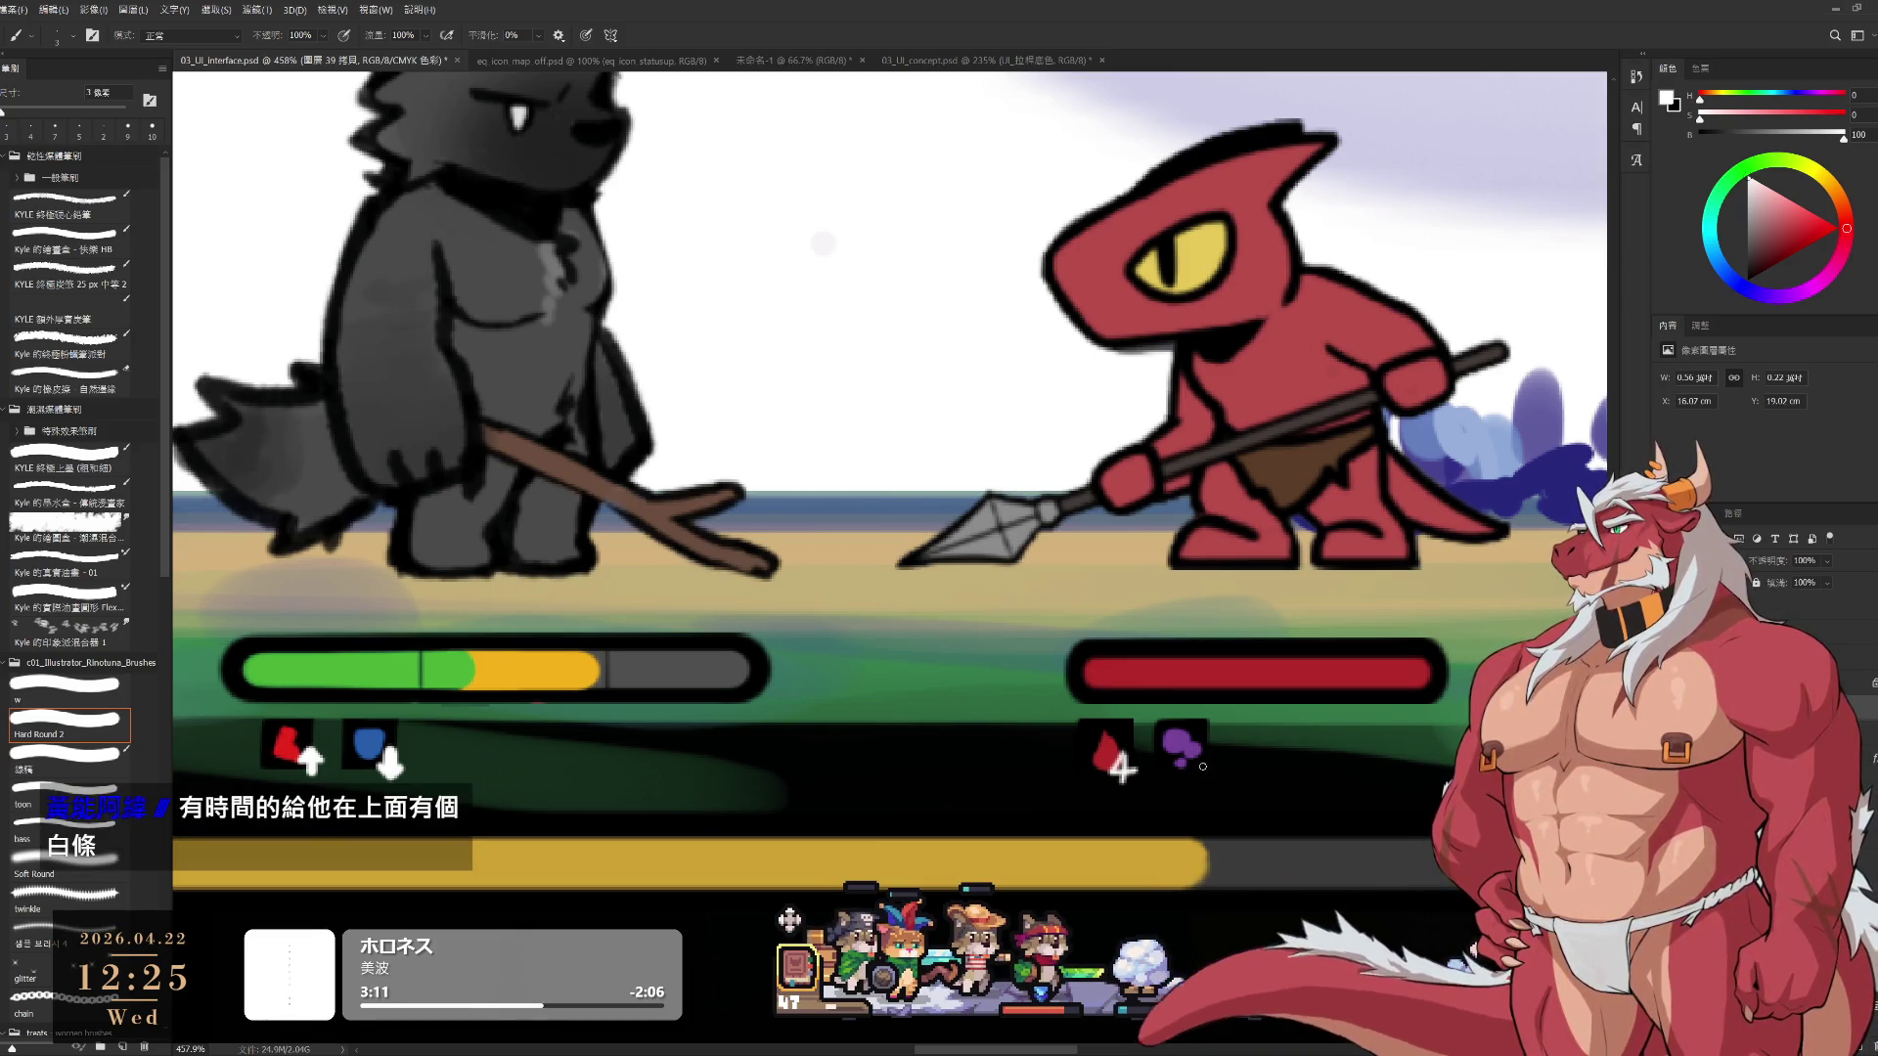
pyautogui.moveTo(1203, 756); pyautogui.dragTo(1197, 775)
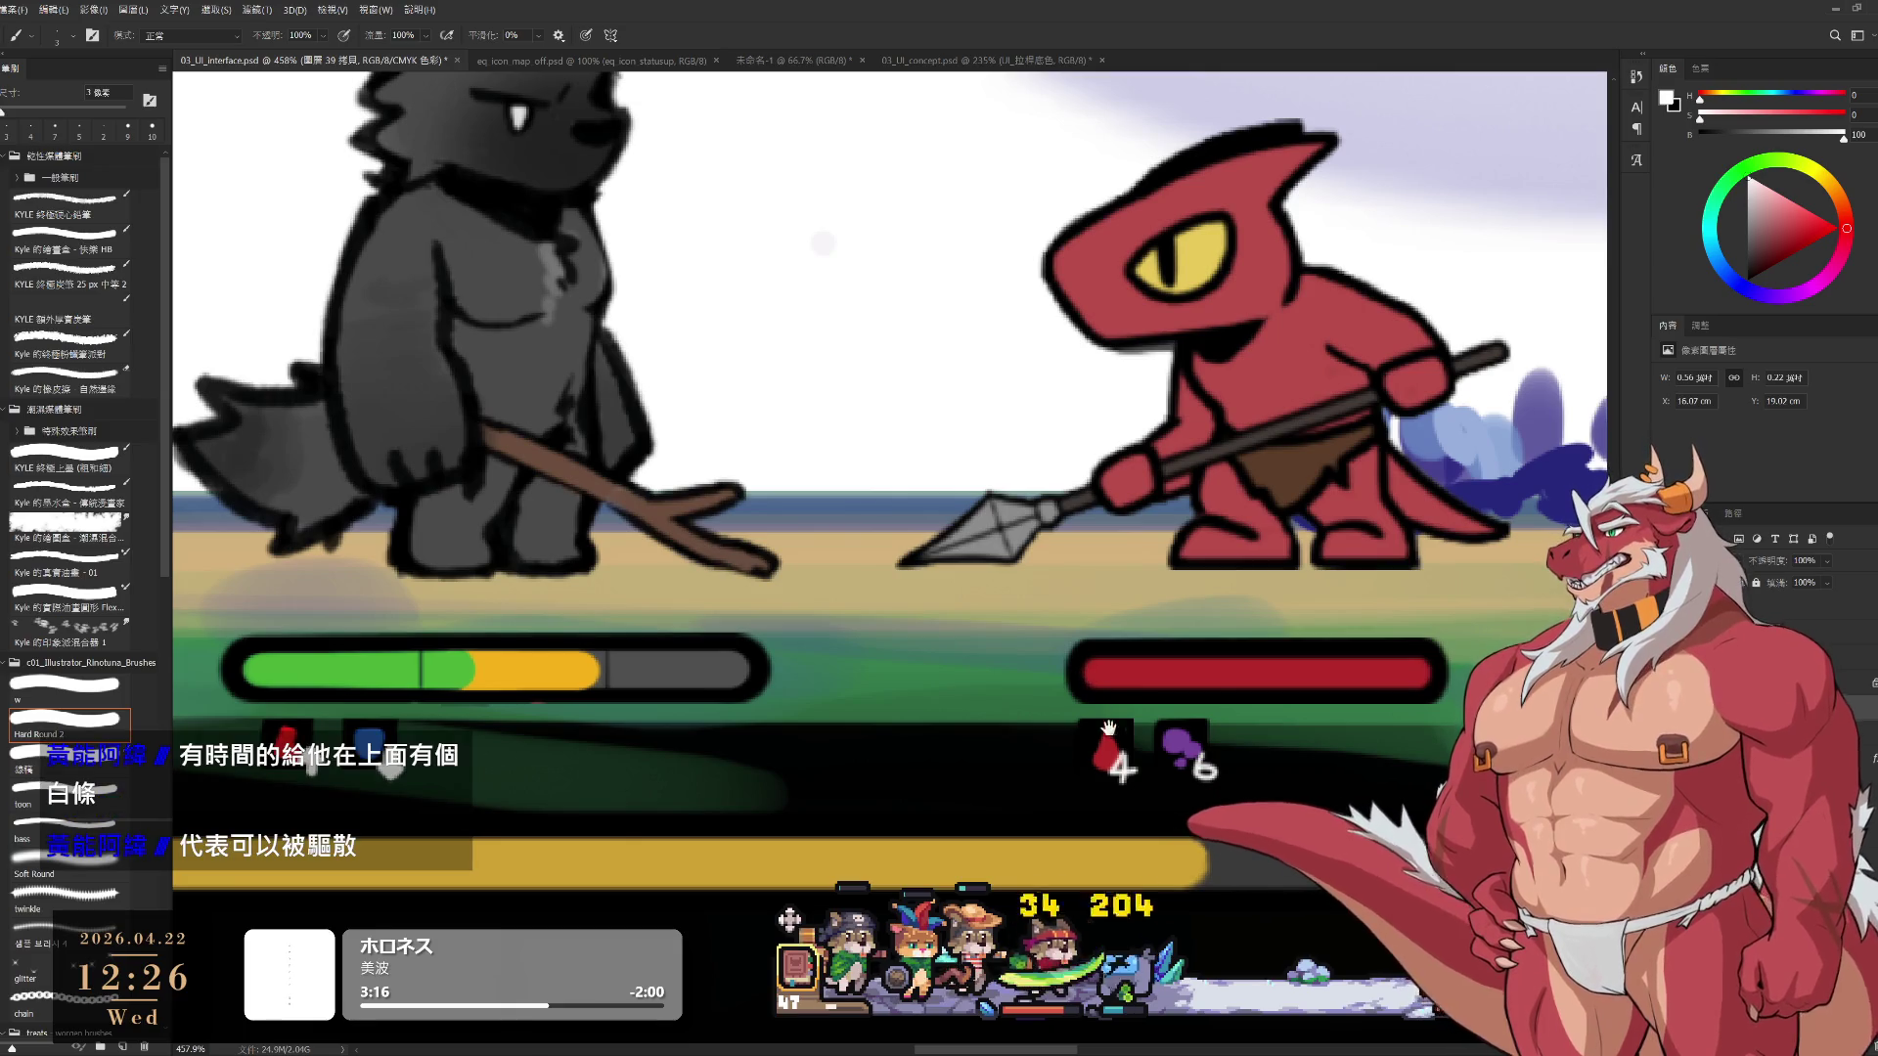
# Zoom in on the lizard's status tiles and brush a short white bar along their tops
pyautogui.scroll(-3, 1097, 782)
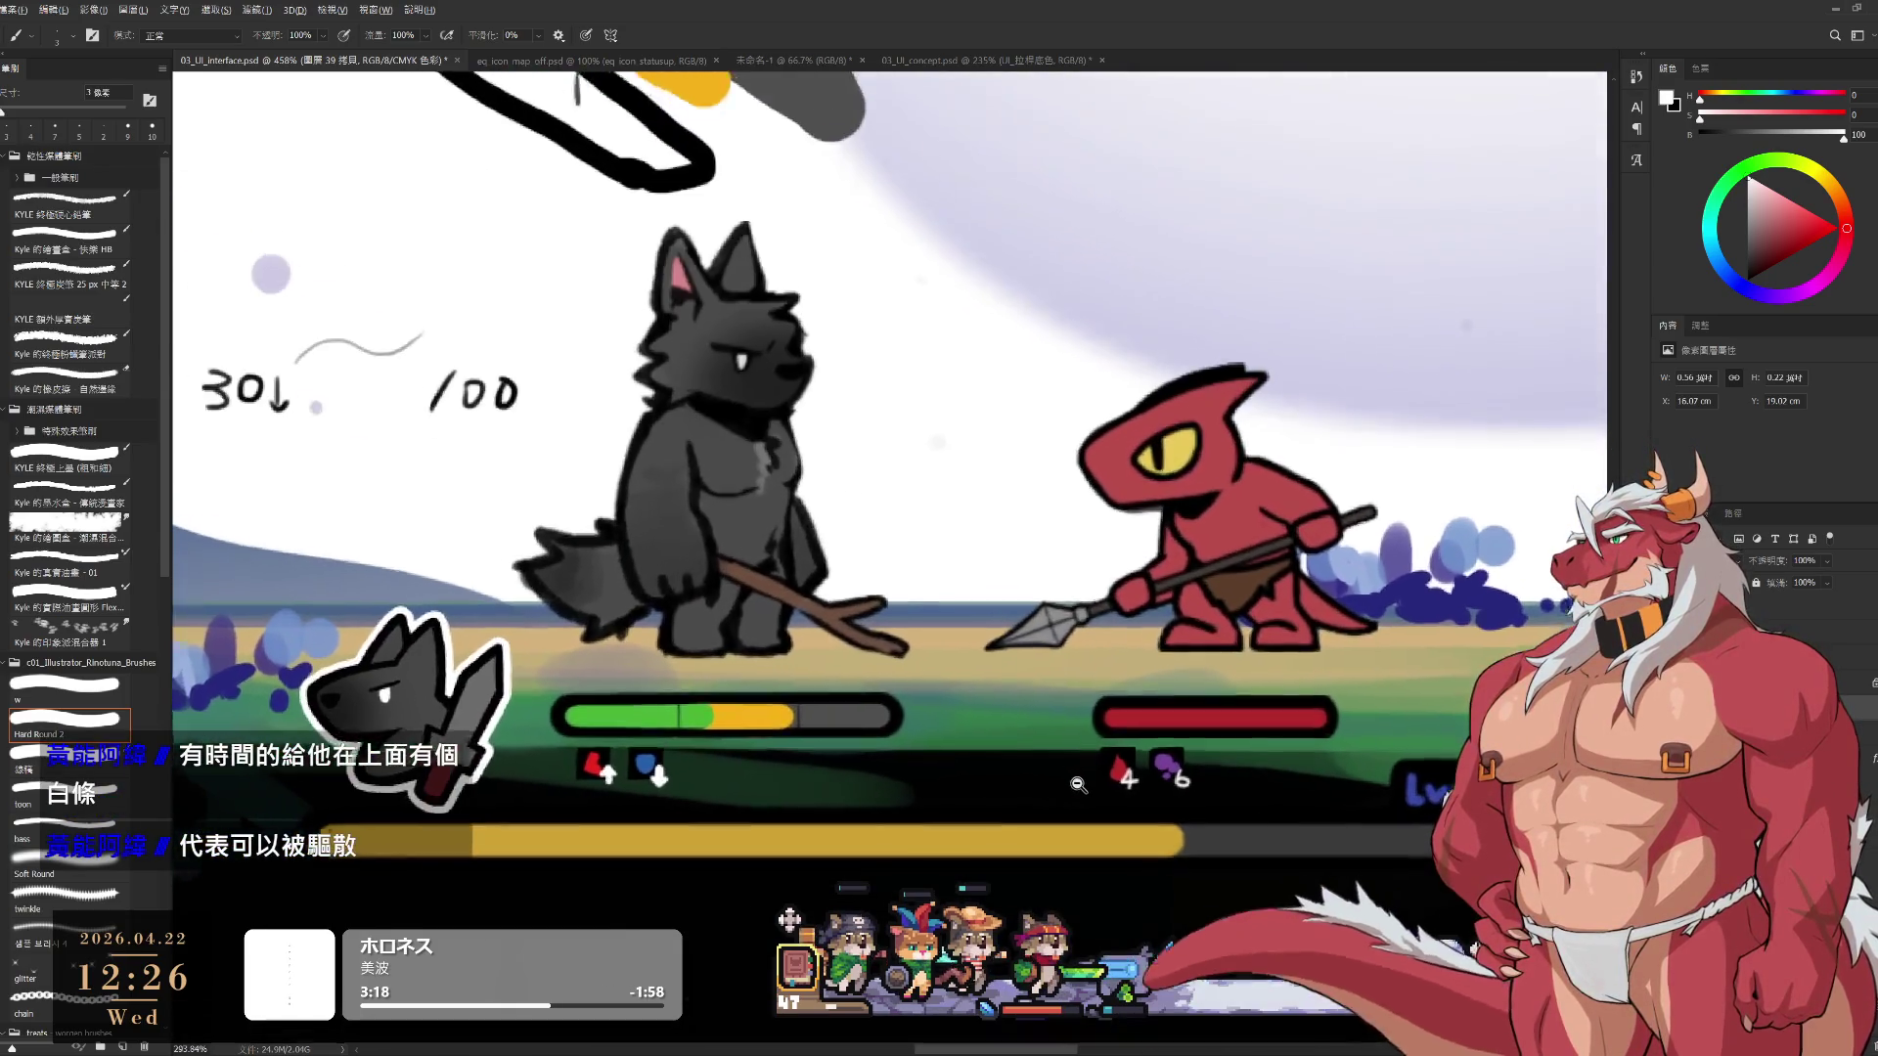
pyautogui.moveTo(1116, 815); pyautogui.dragTo(1173, 850)
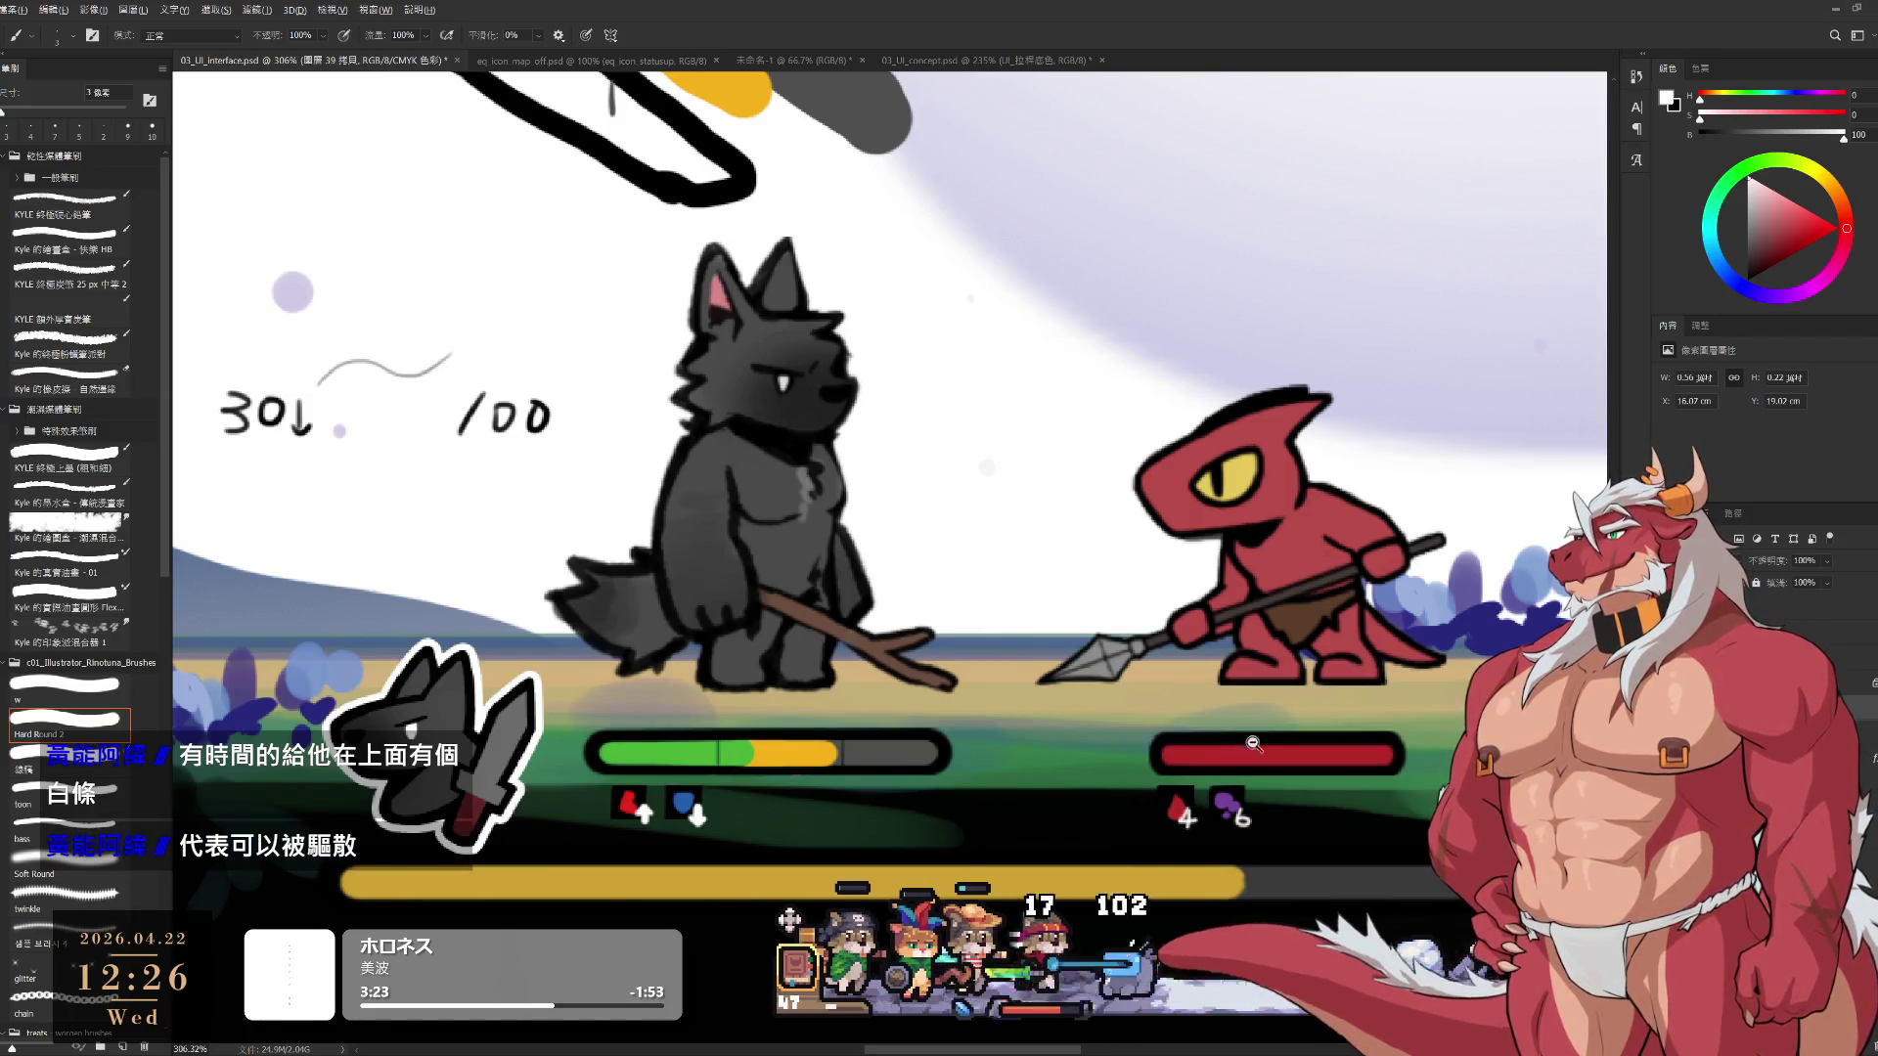
pyautogui.moveTo(1255, 819); pyautogui.dragTo(1314, 825)
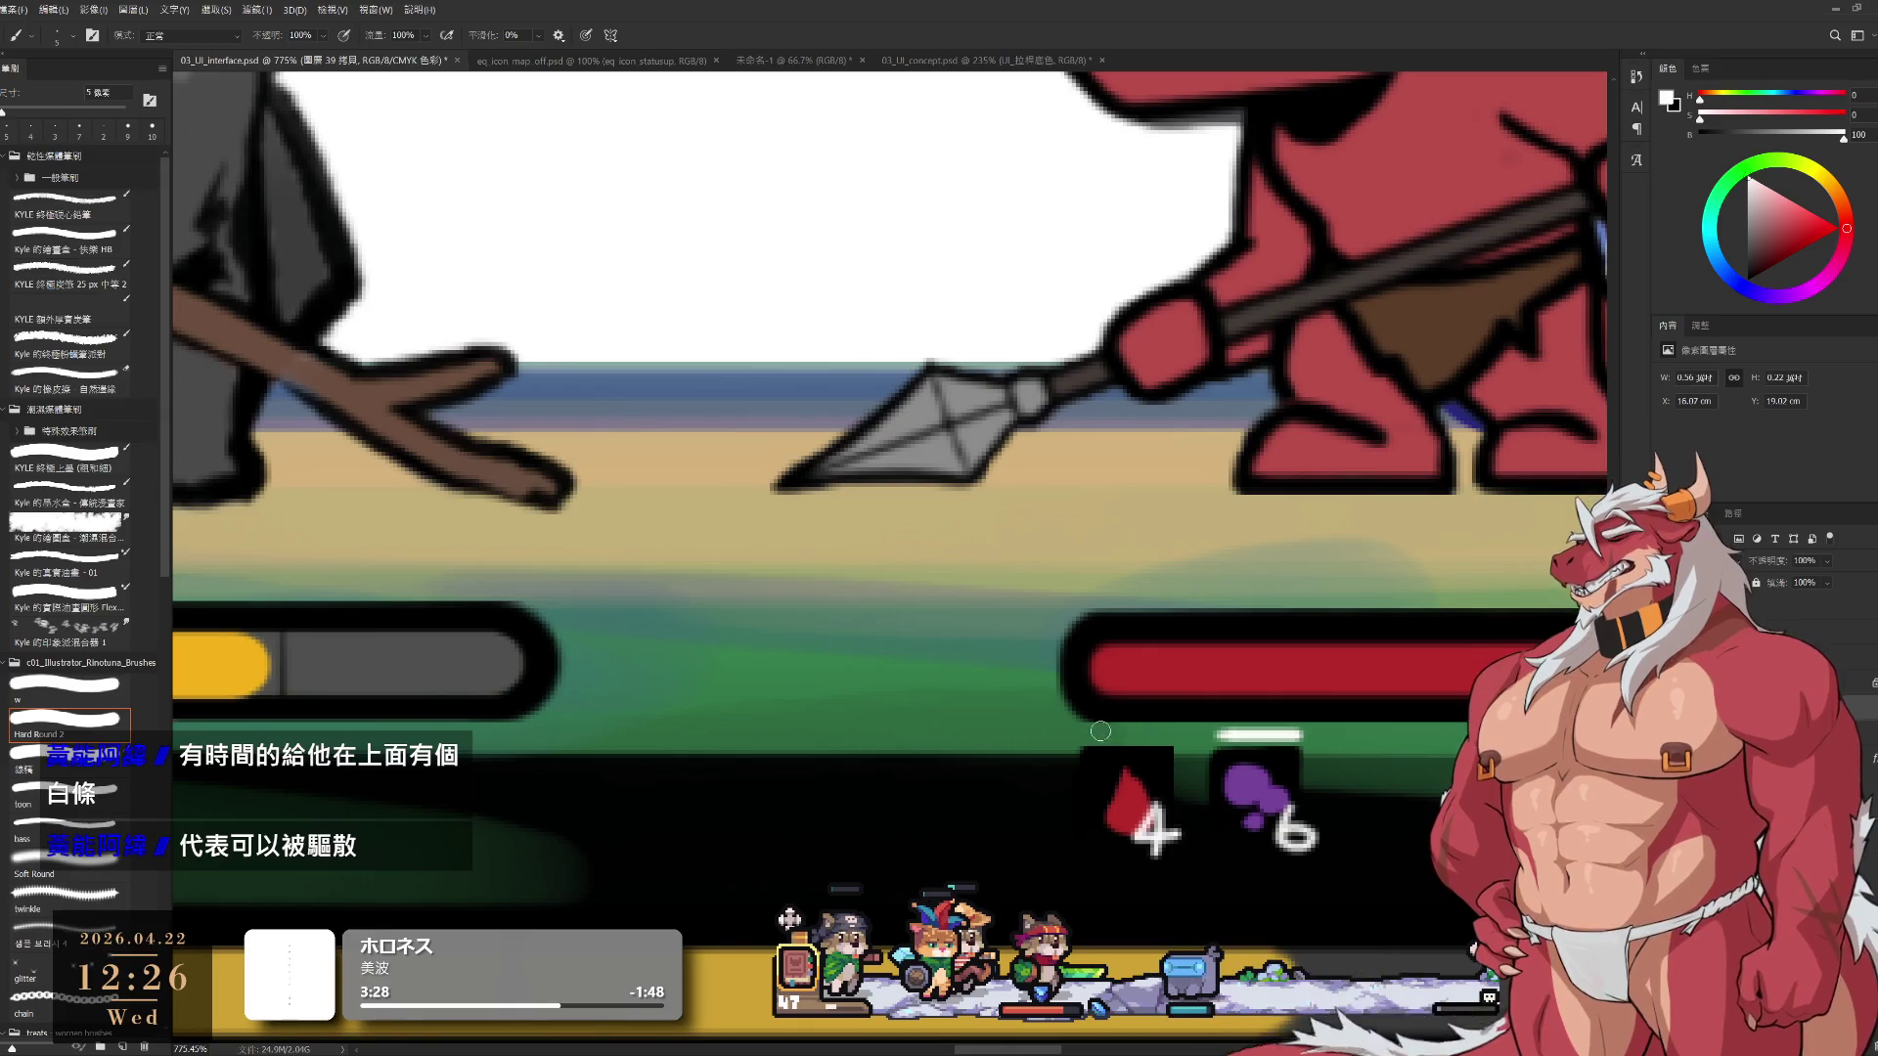
pyautogui.moveTo(1121, 732)
pyautogui.mouseDown()
pyautogui.moveTo(1171, 732)
pyautogui.moveTo(1145, 759)
pyautogui.mouseUp()
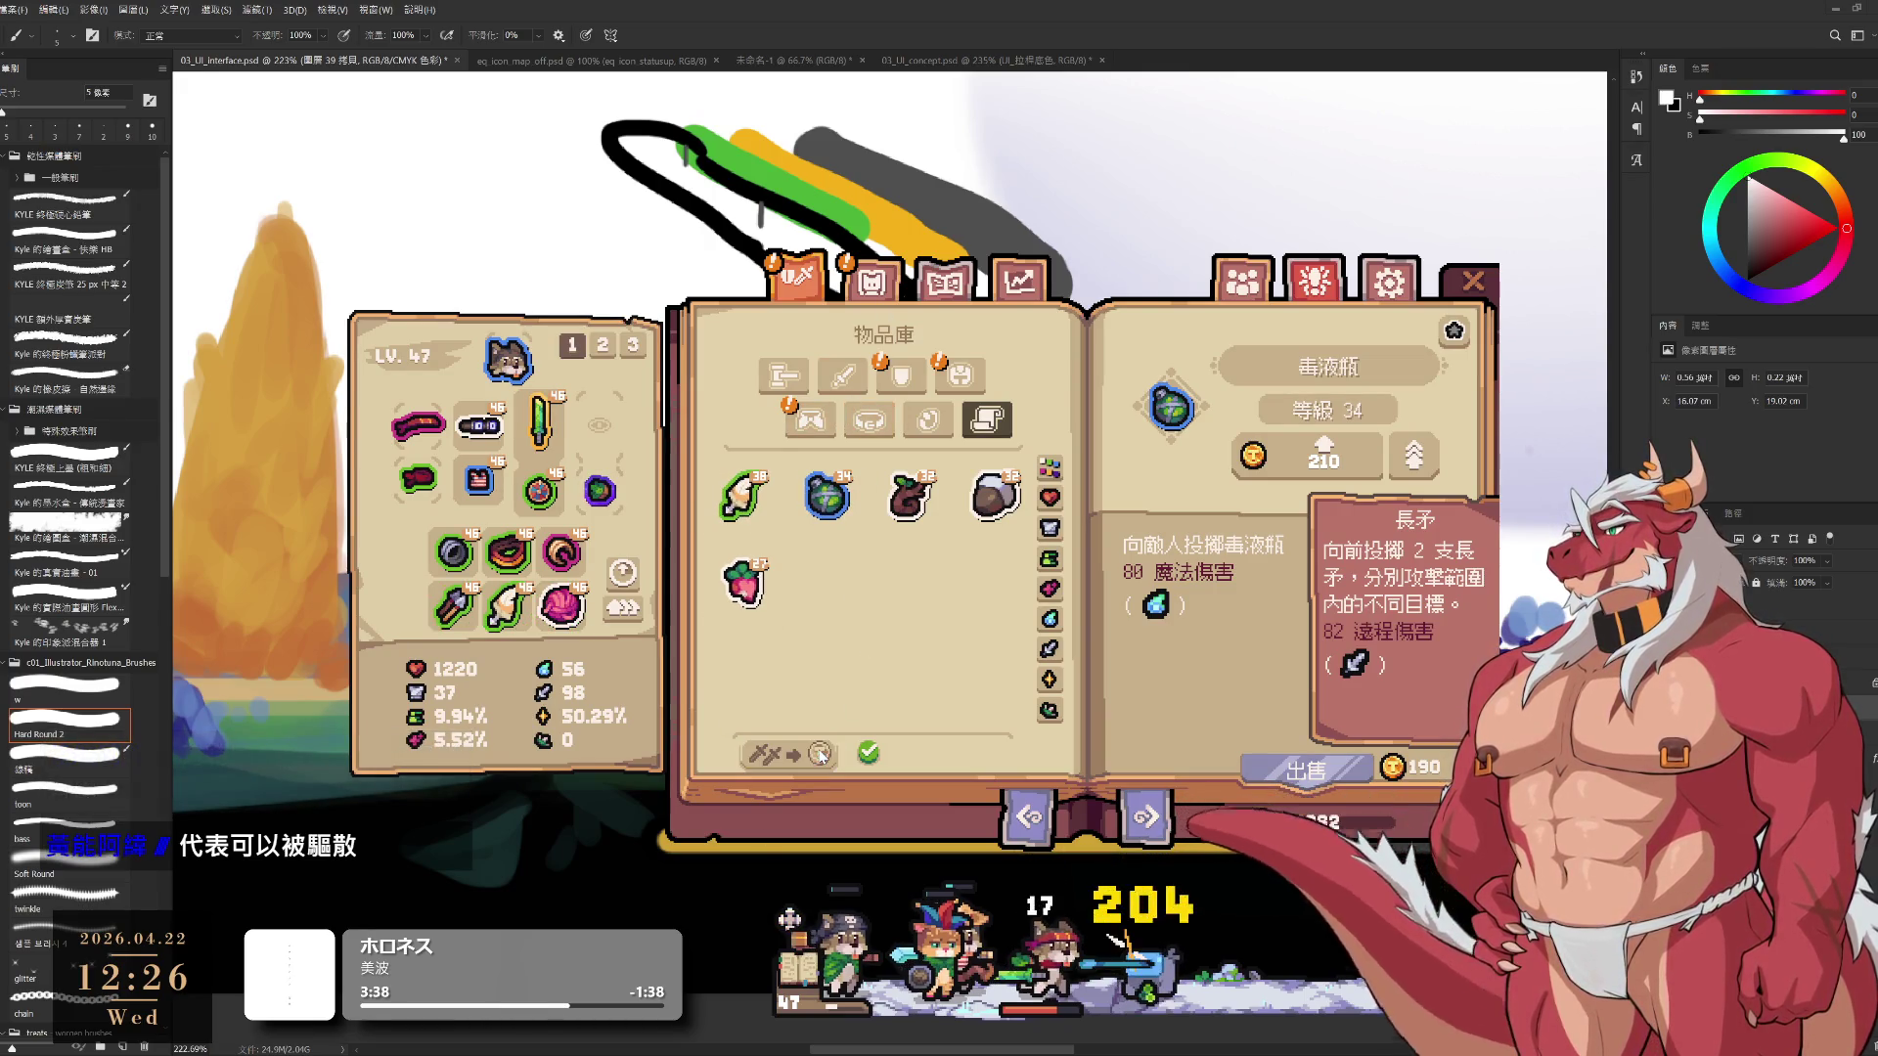
# Filter the inventory to shield, then helmet items, and look over the hay bale's stats
pyautogui.click(901, 374)
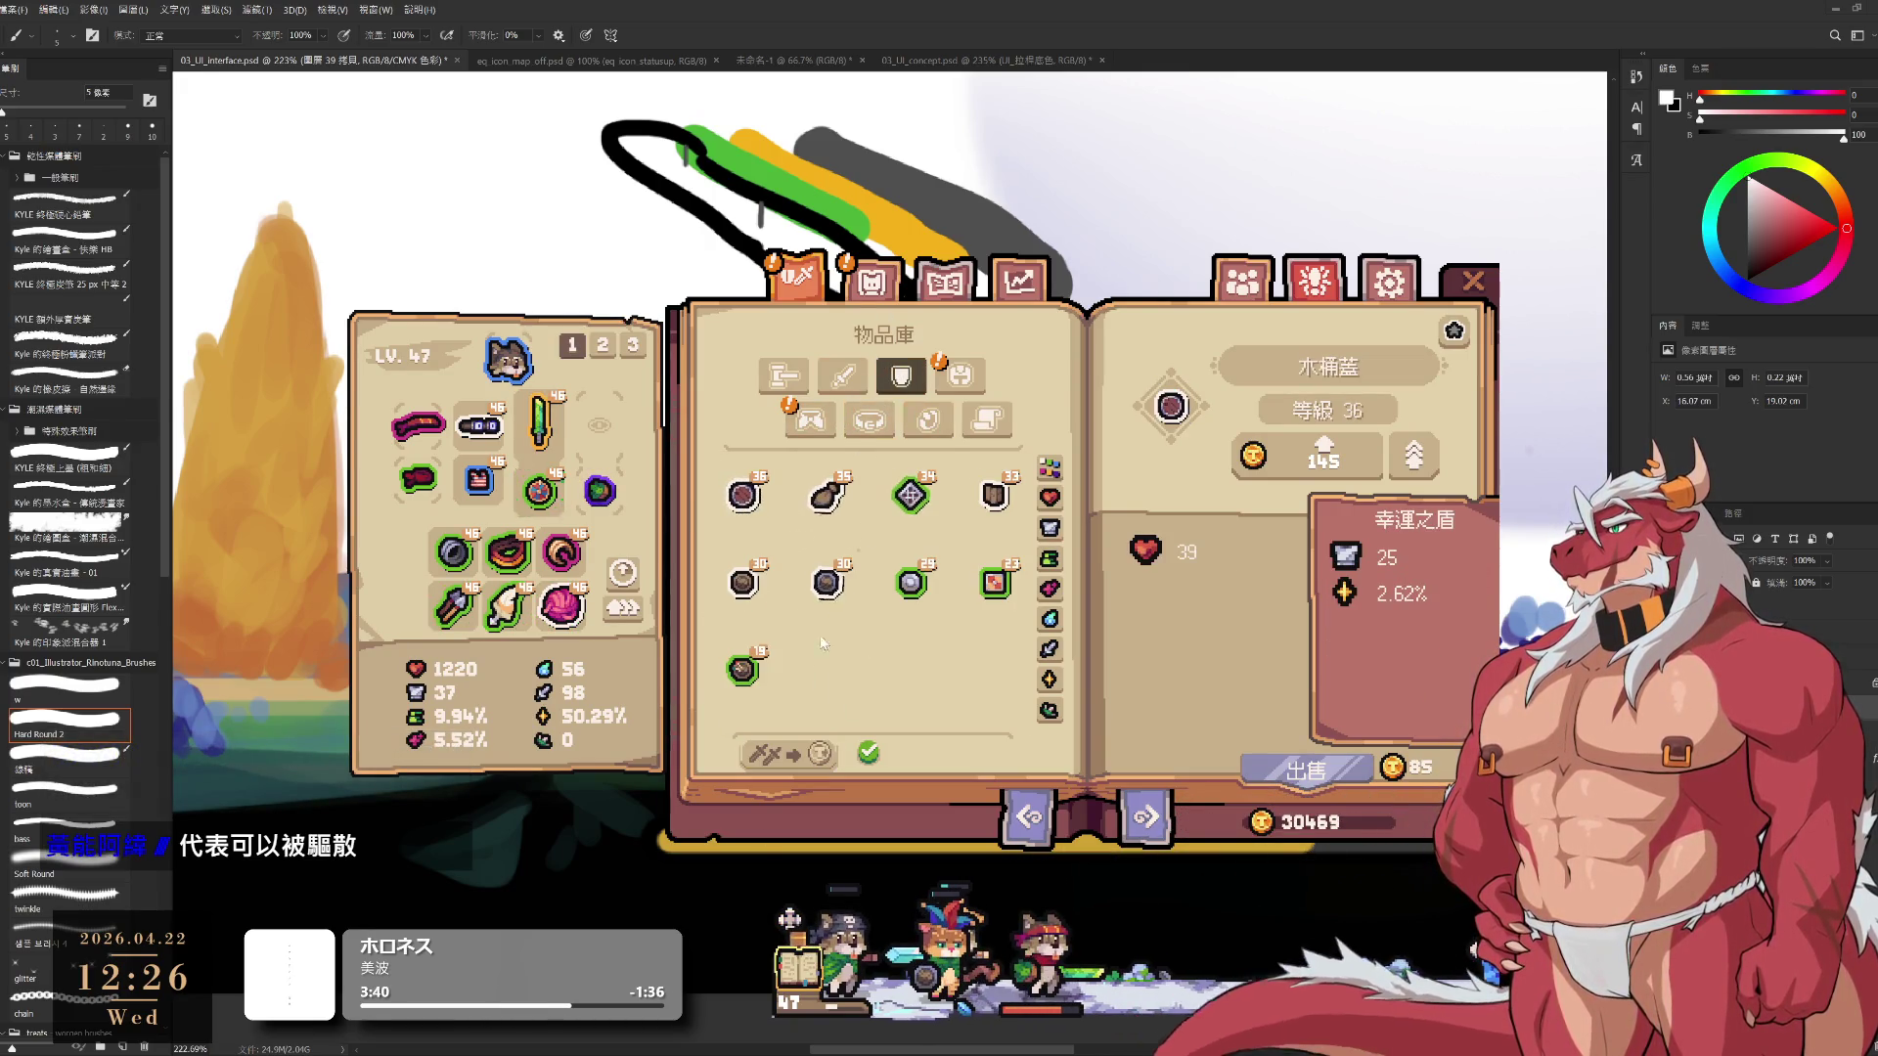
pyautogui.click(959, 375)
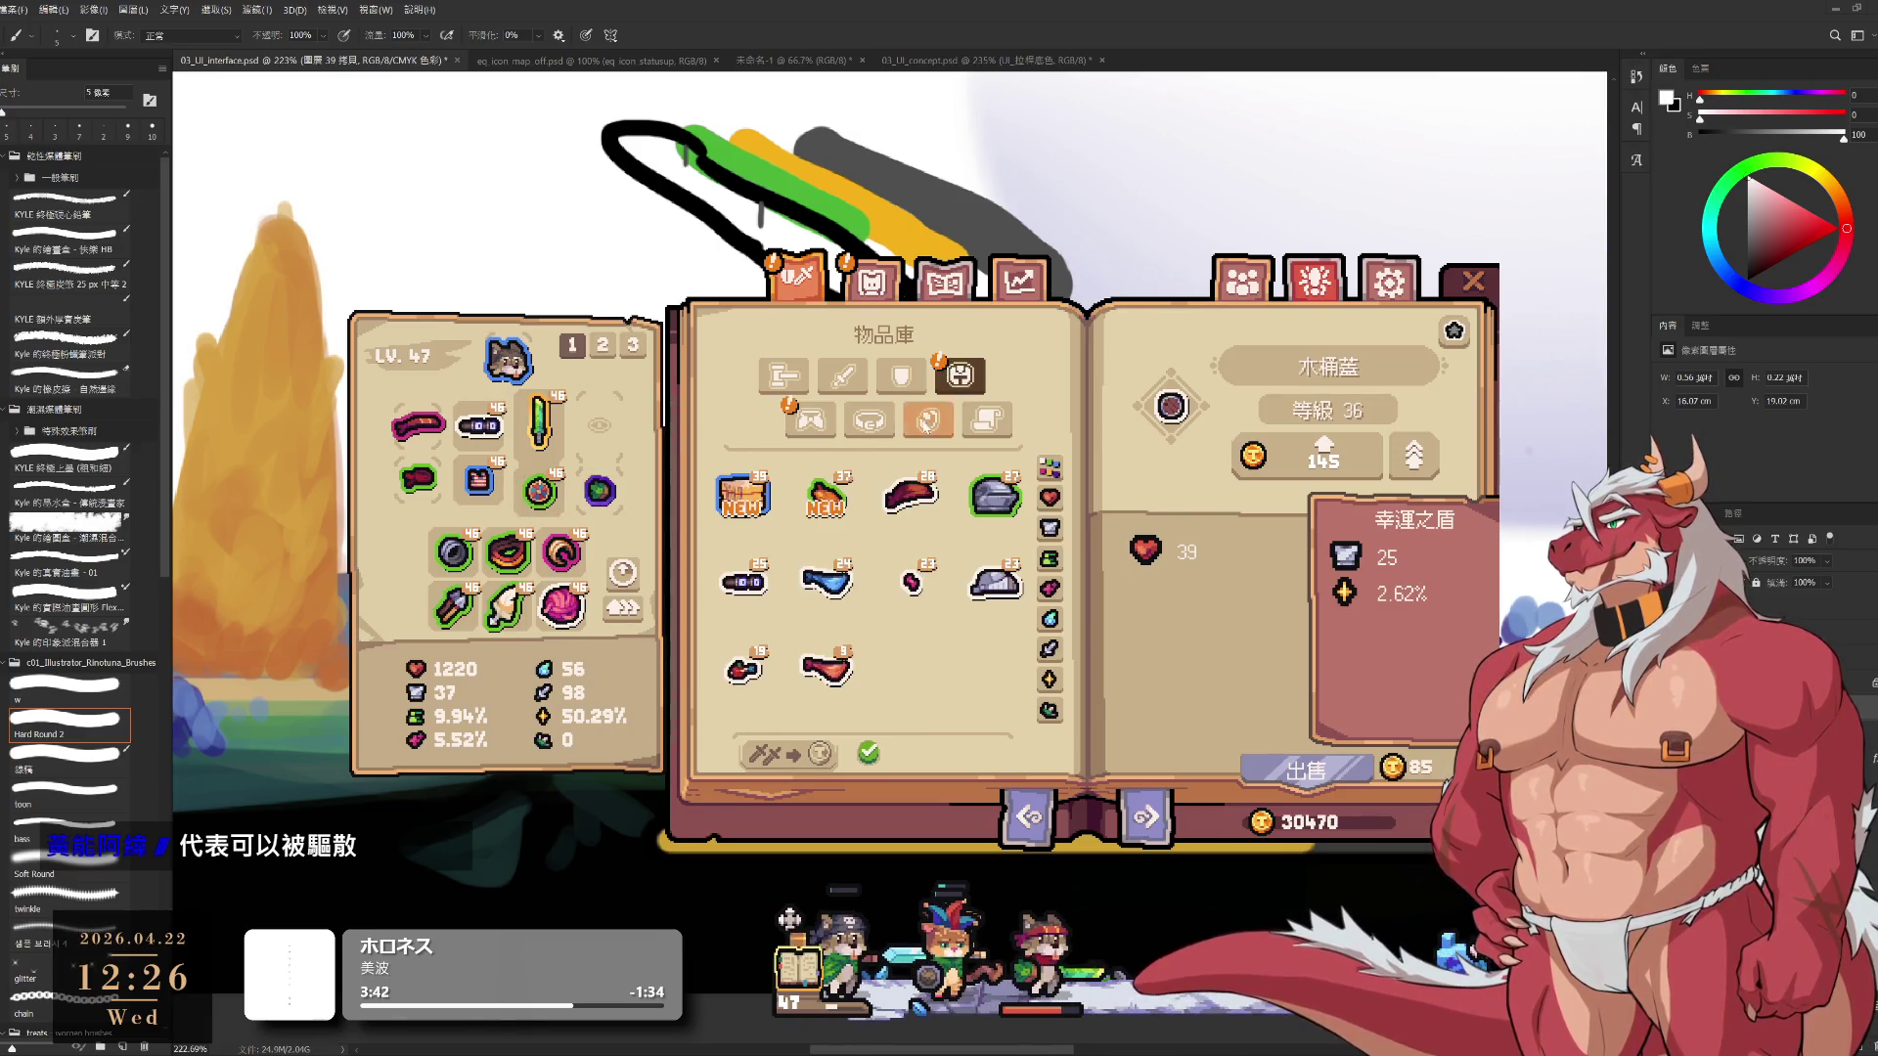
pyautogui.moveTo(762, 506)
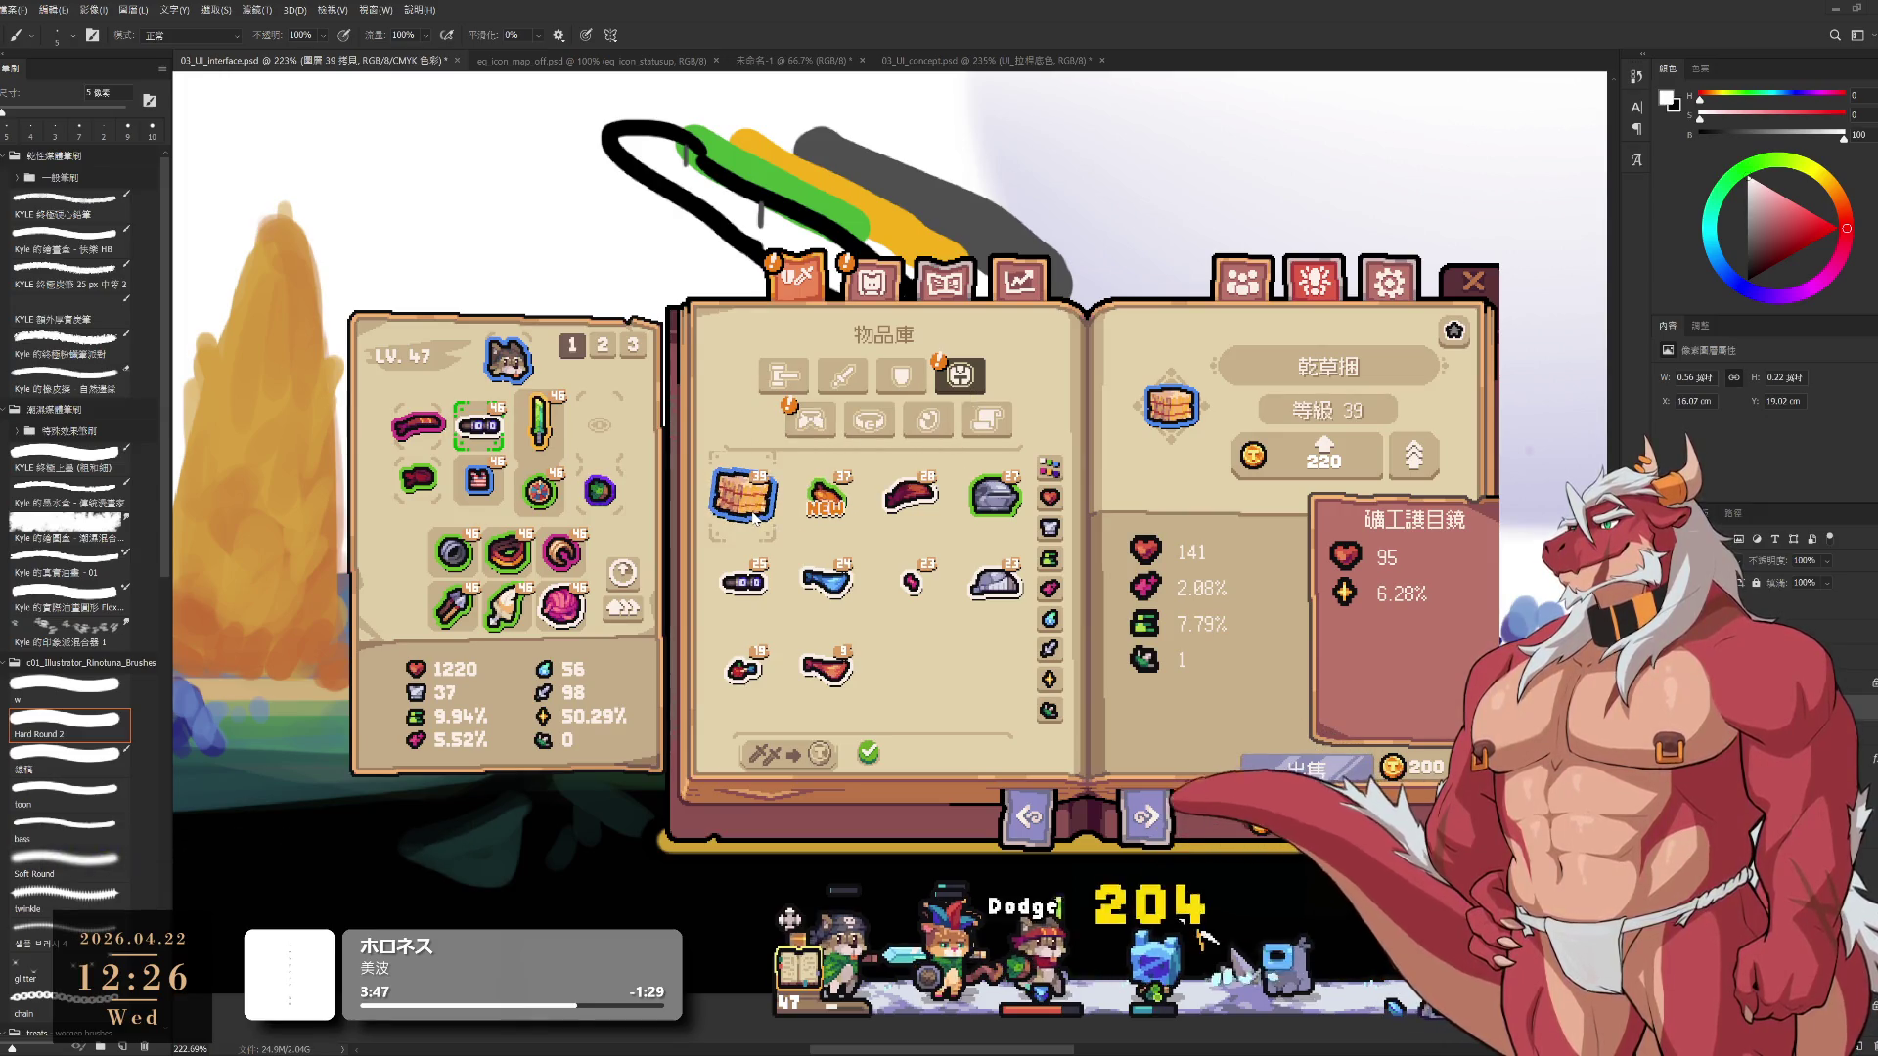
pyautogui.moveTo(1152, 634)
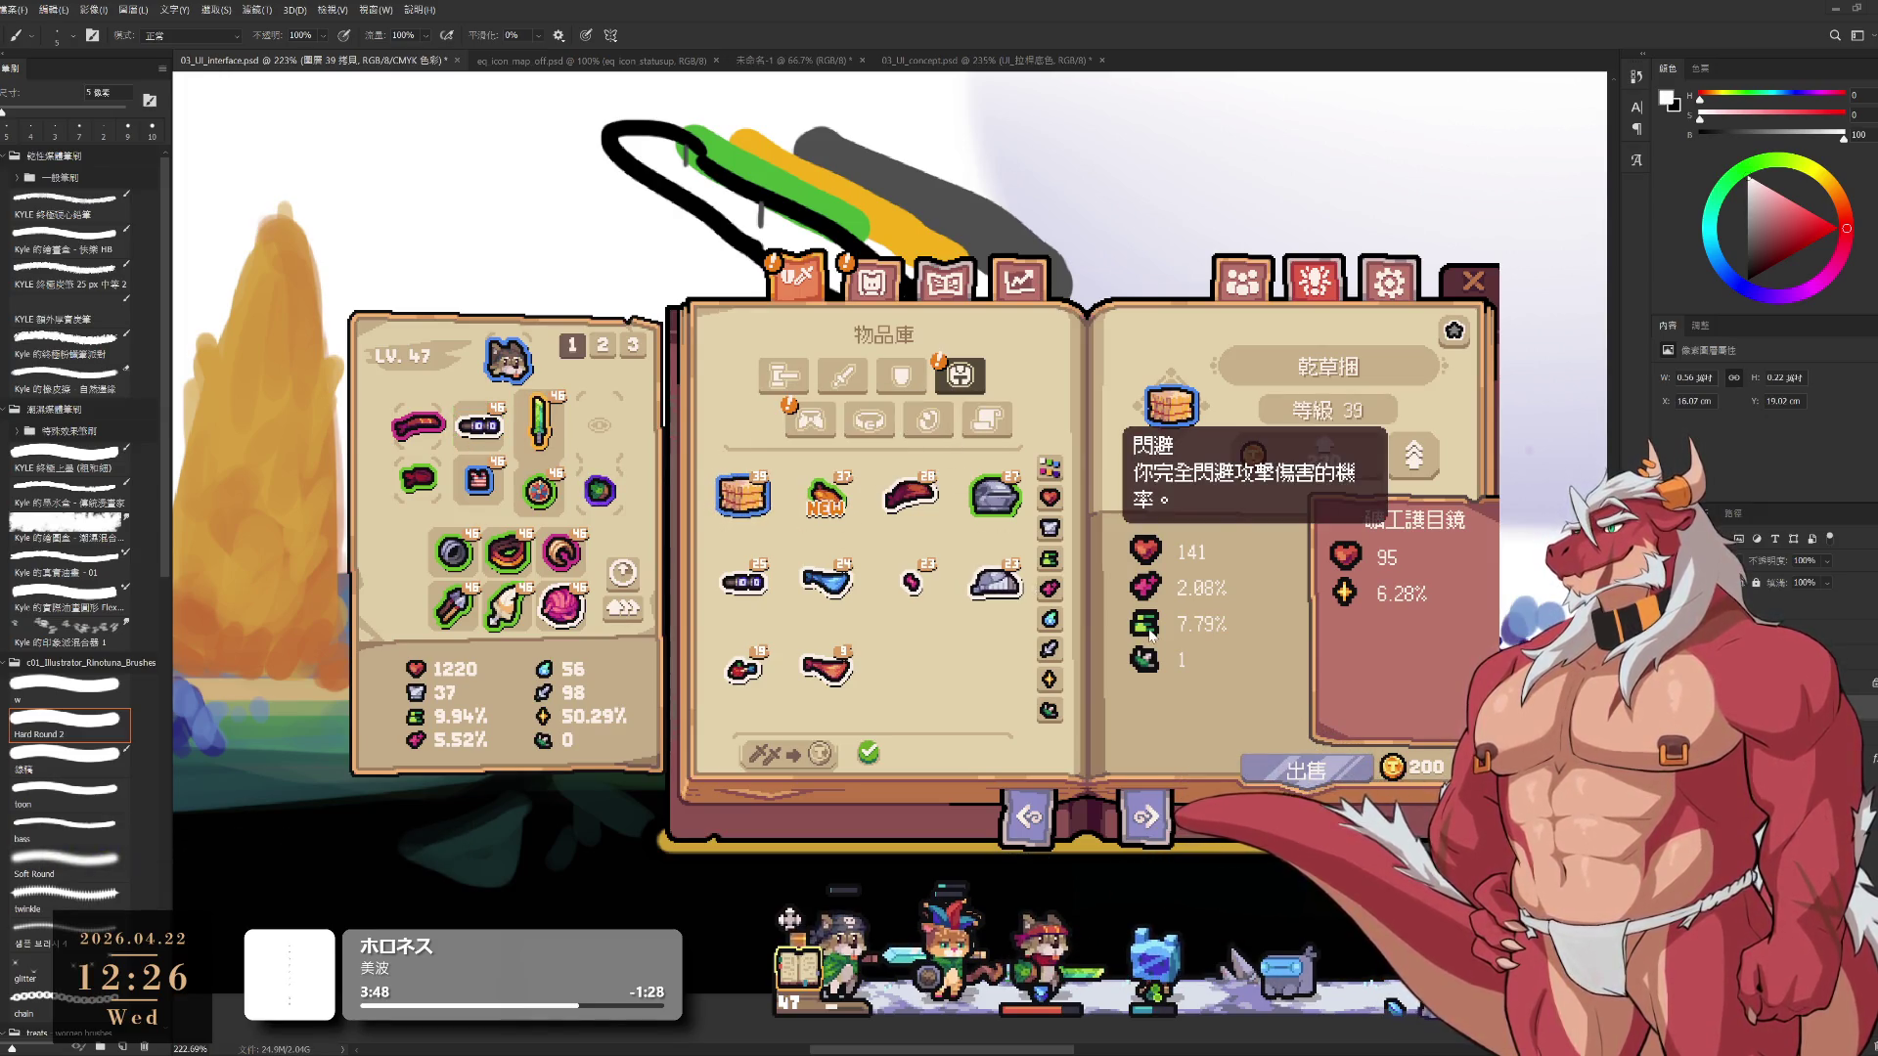
pyautogui.moveTo(1152, 670)
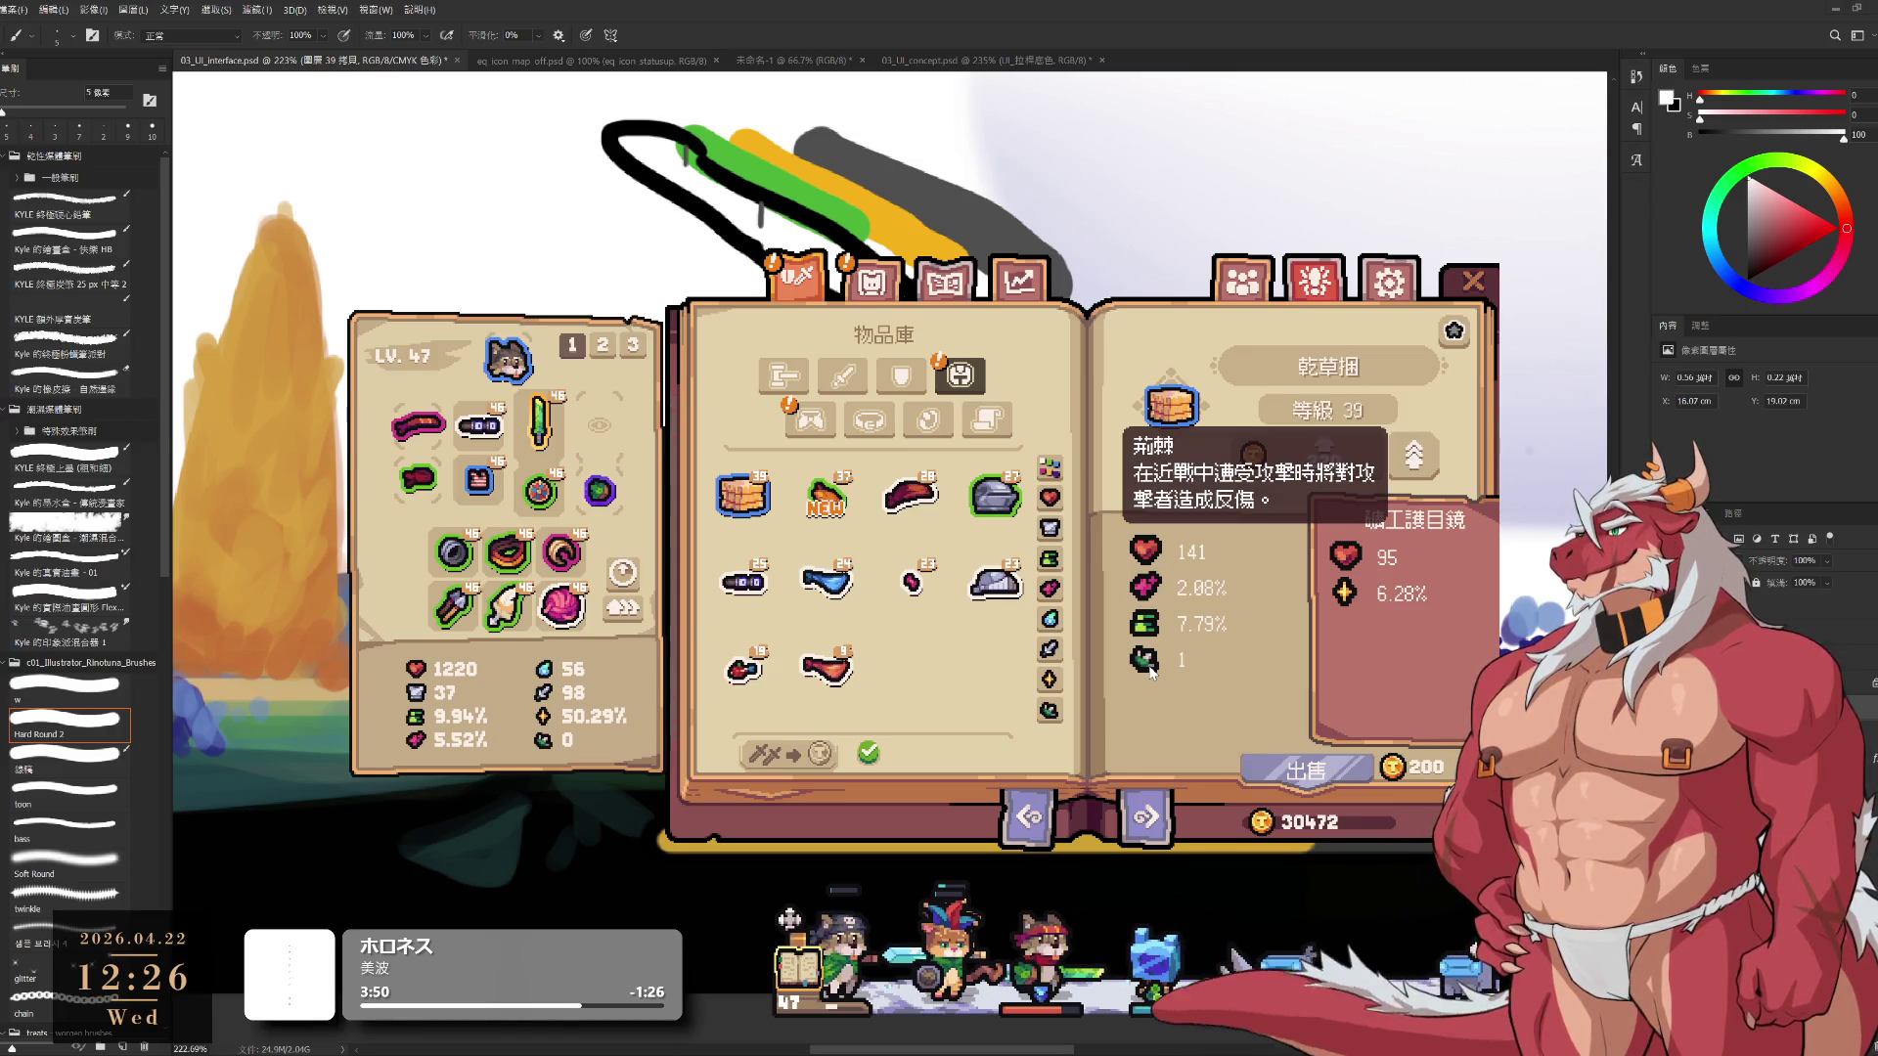
pyautogui.moveTo(1146, 590)
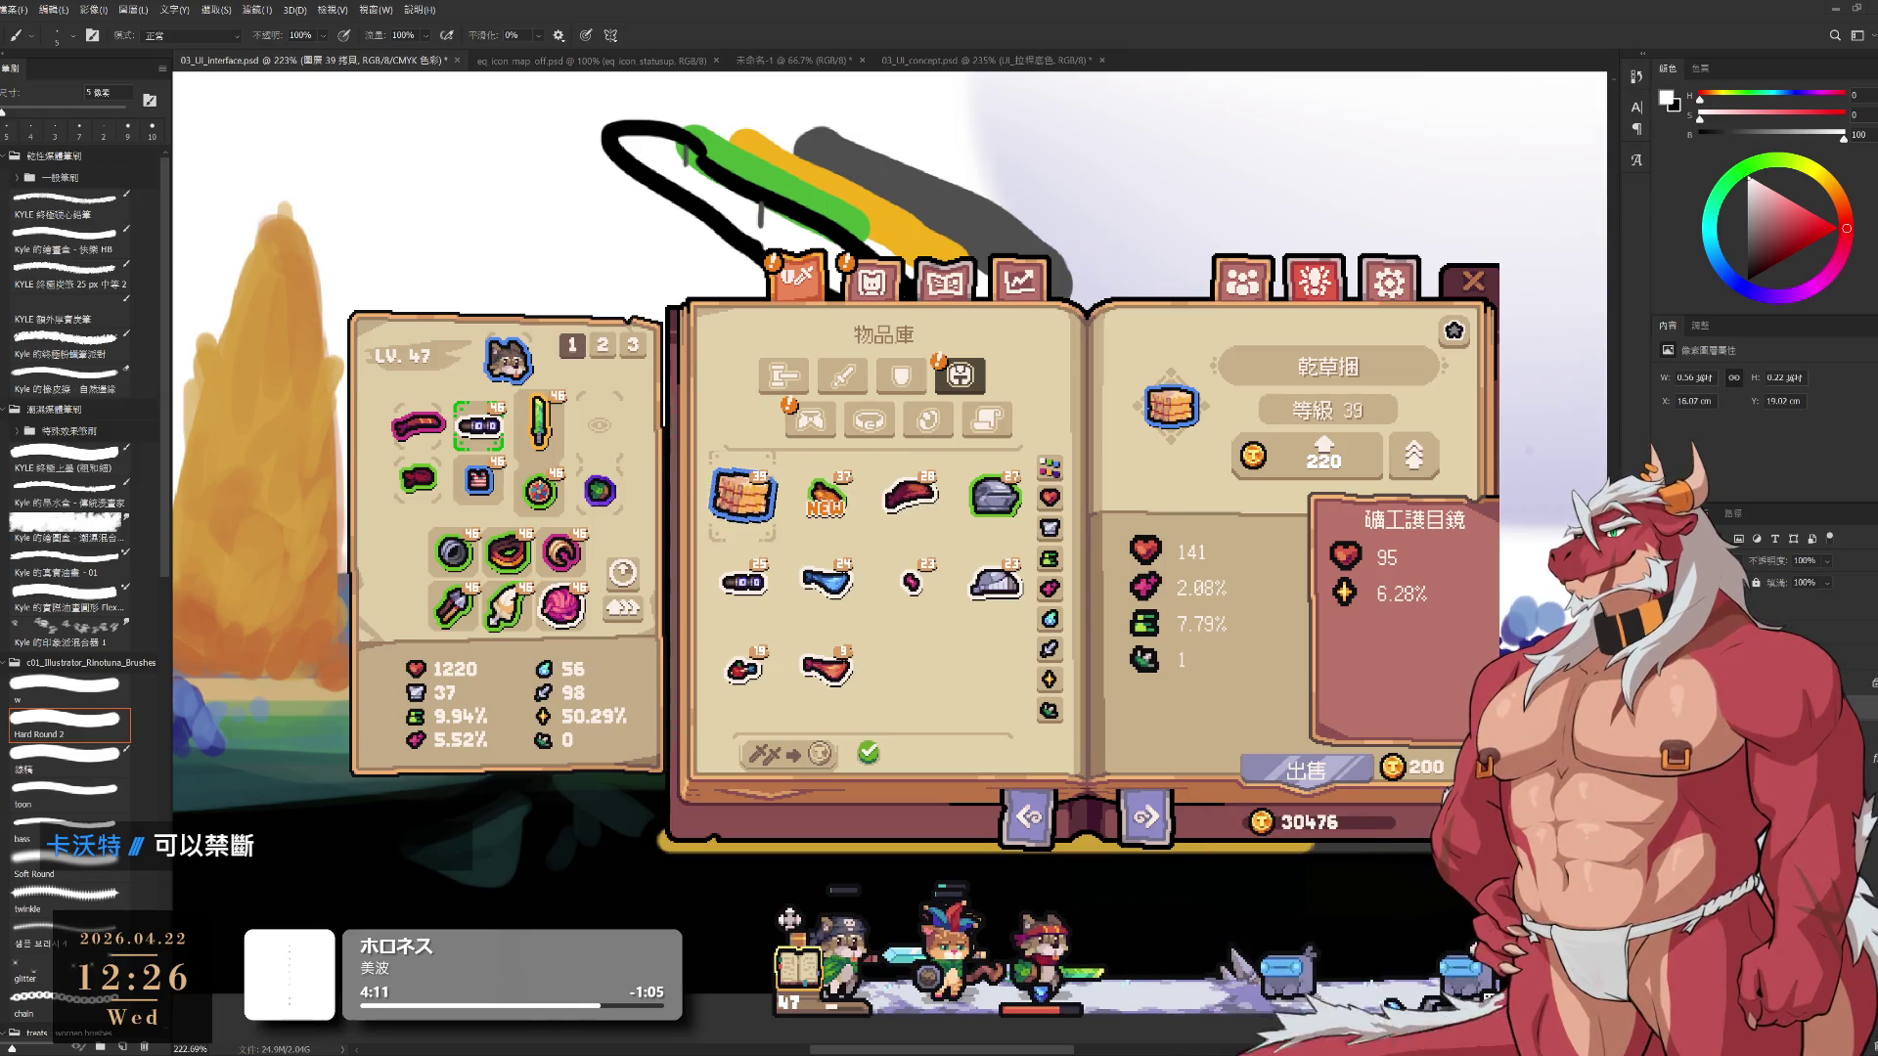
# Equip the 乾草捆 hay bale over the goggles (health 1220→1266), then equip 秋葉
pyautogui.click(499, 437)
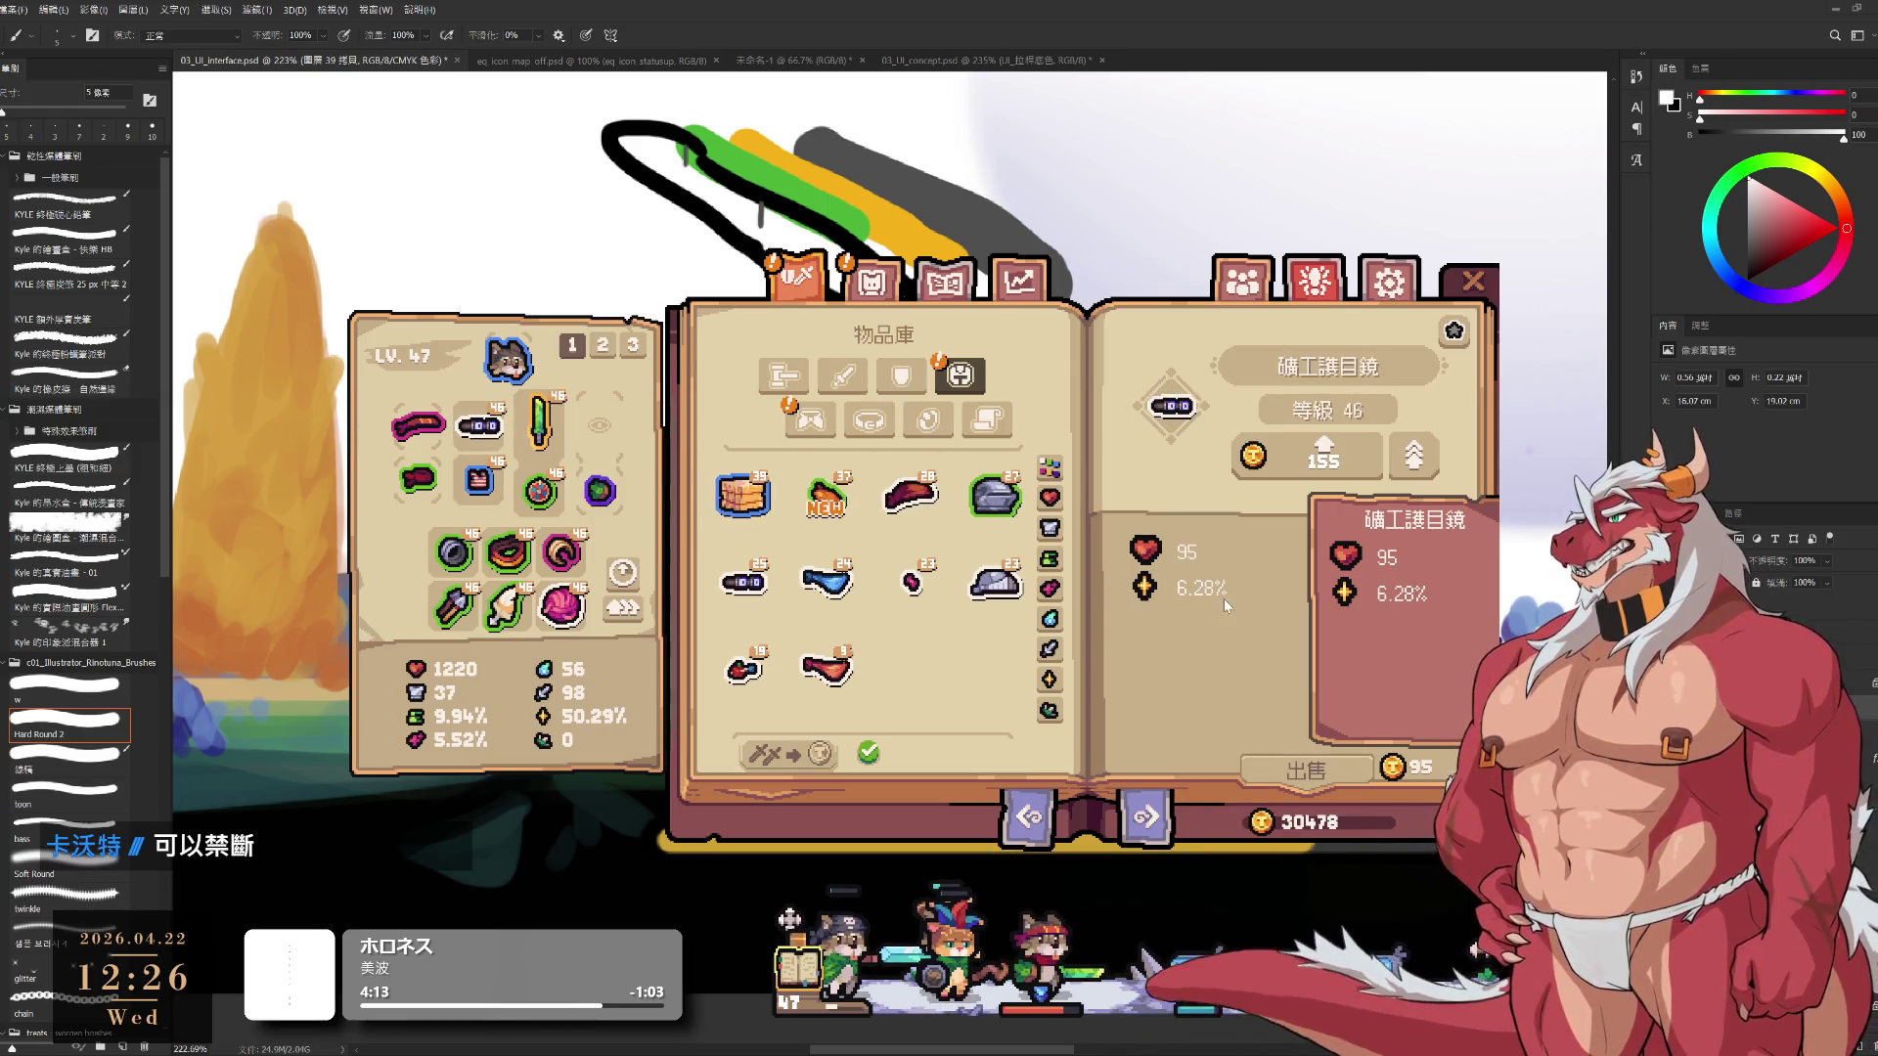
pyautogui.click(753, 501)
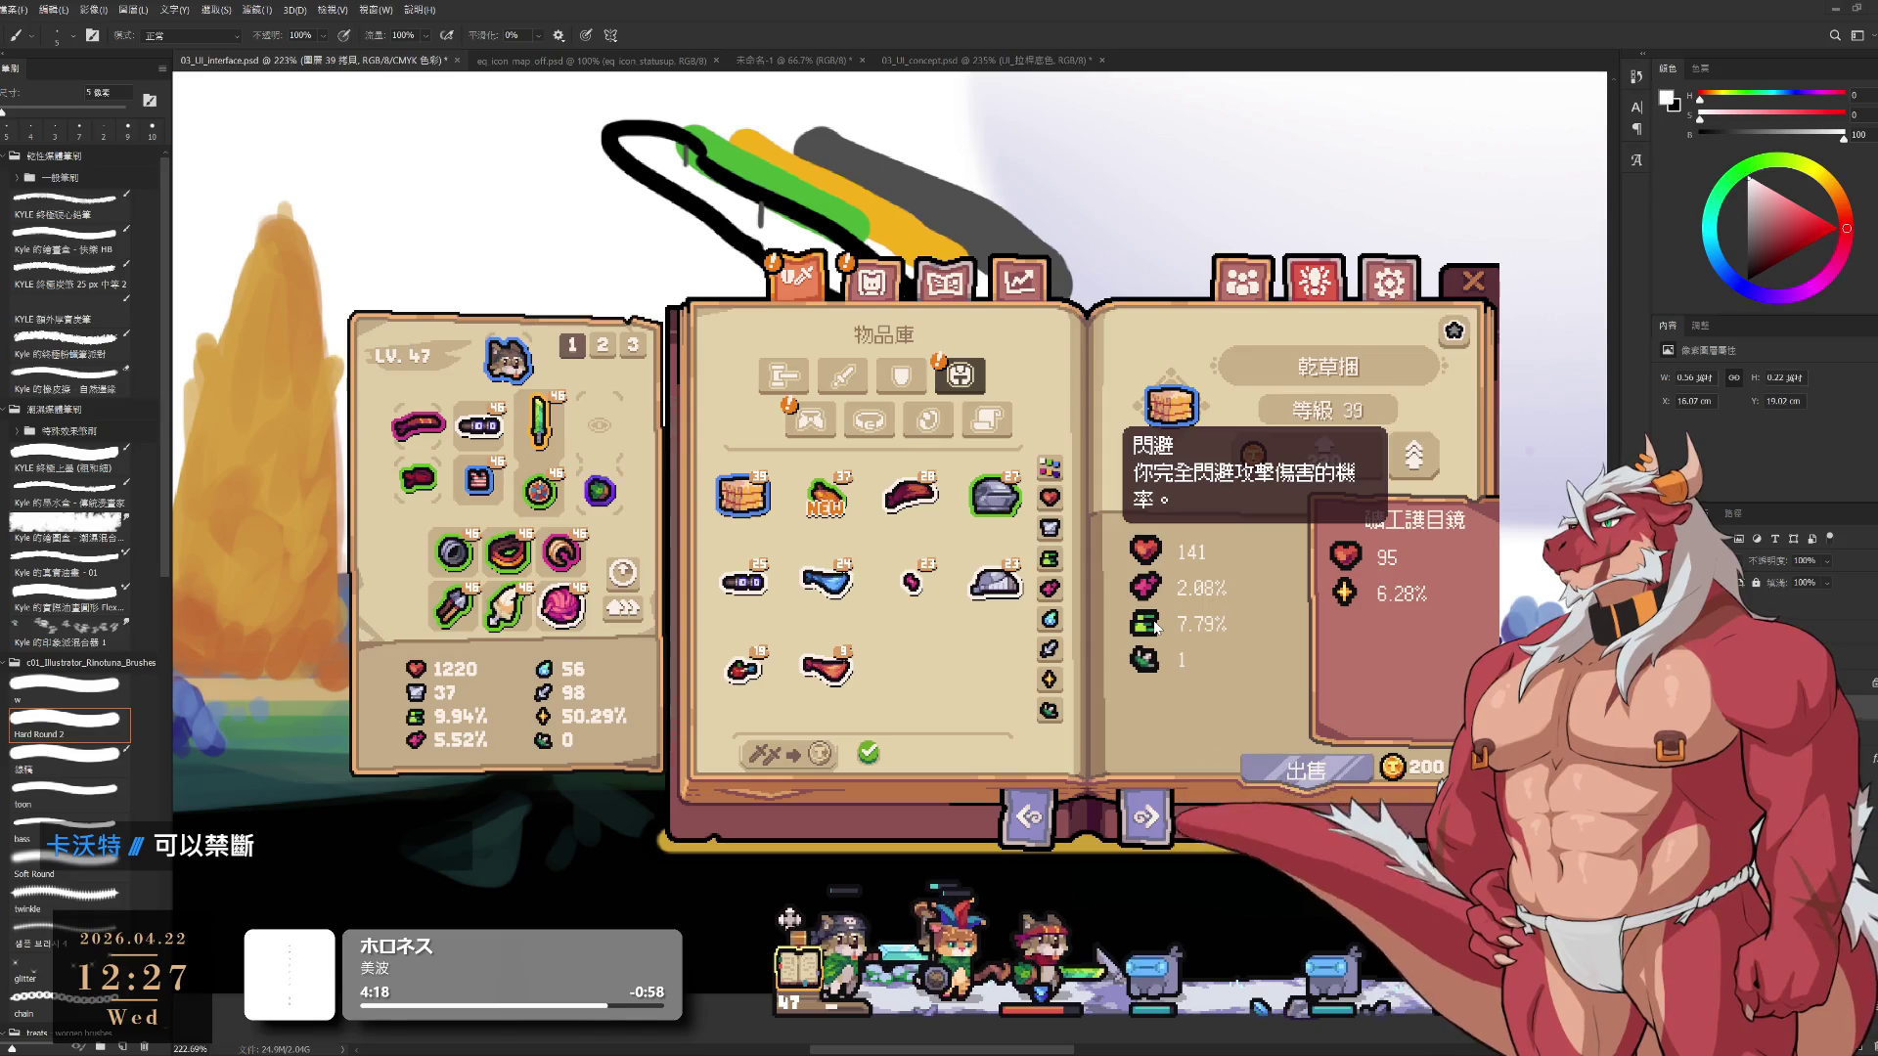
pyautogui.doubleClick(744, 494)
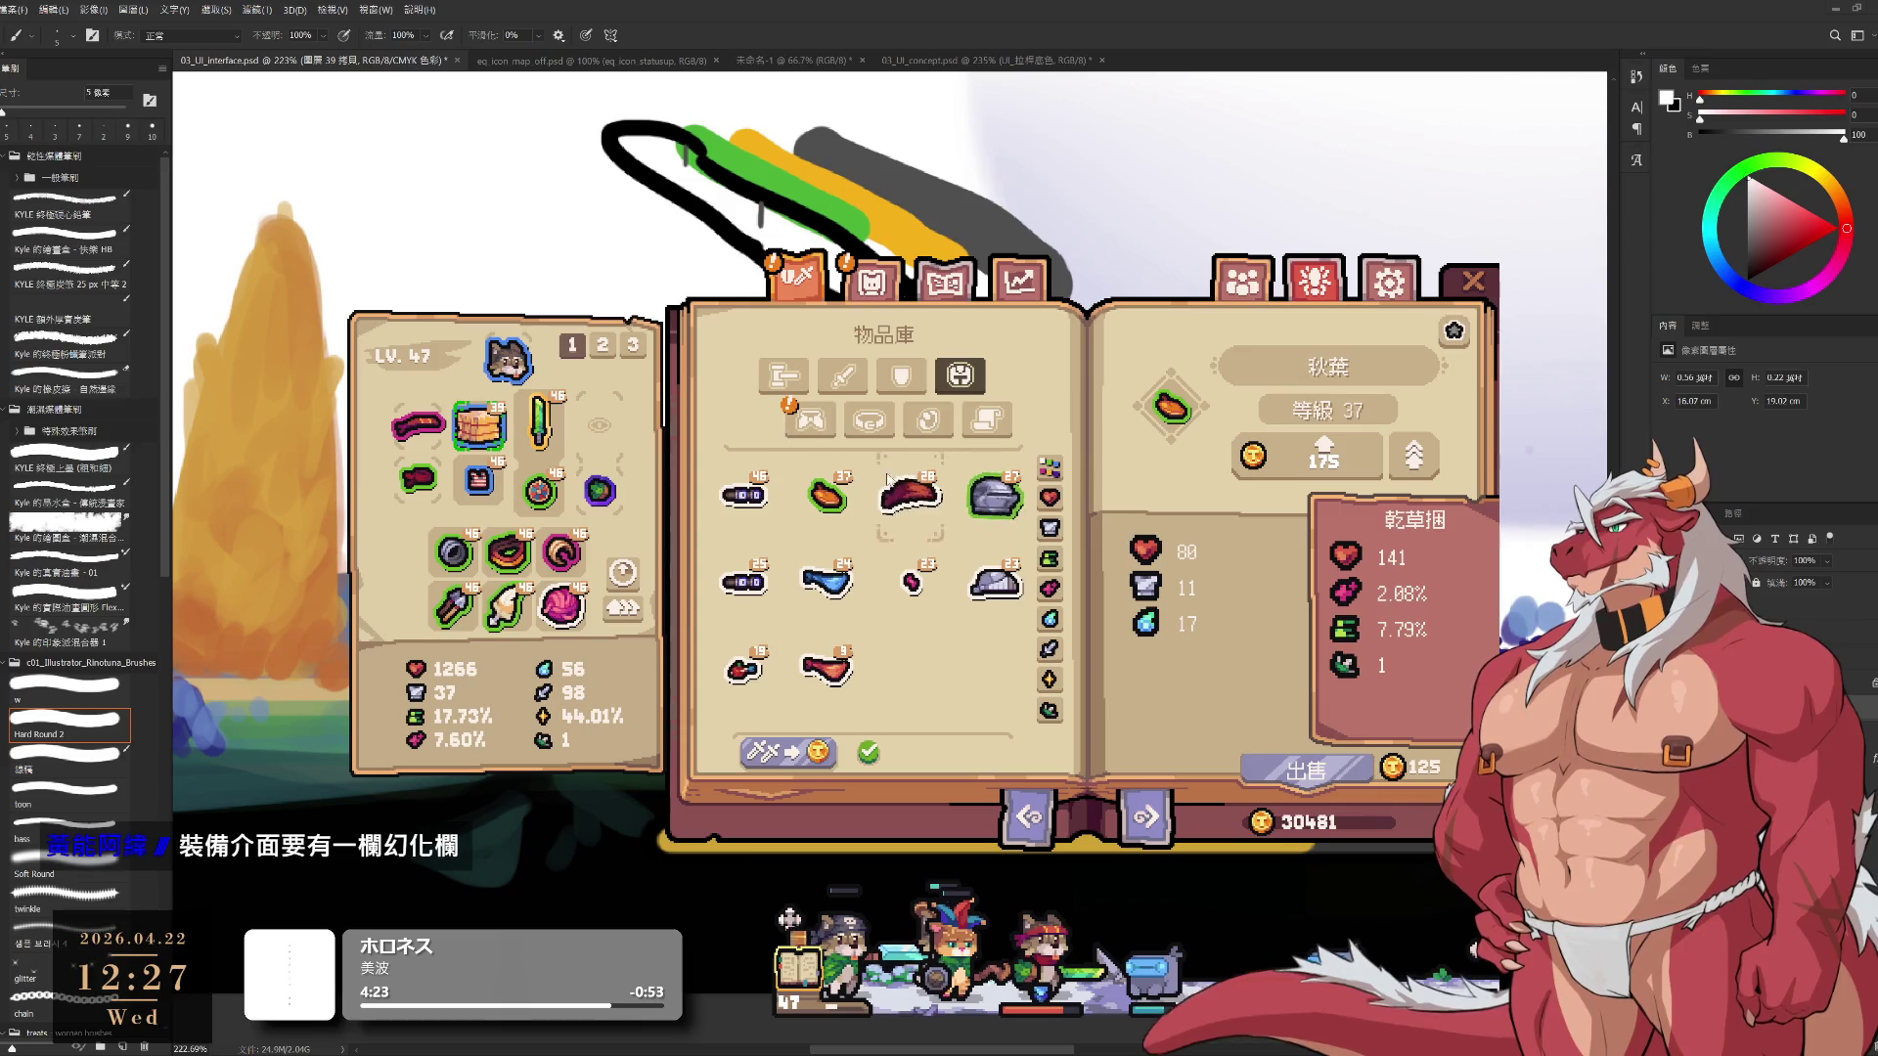
pyautogui.click(827, 499)
pyautogui.doubleClick(764, 492)
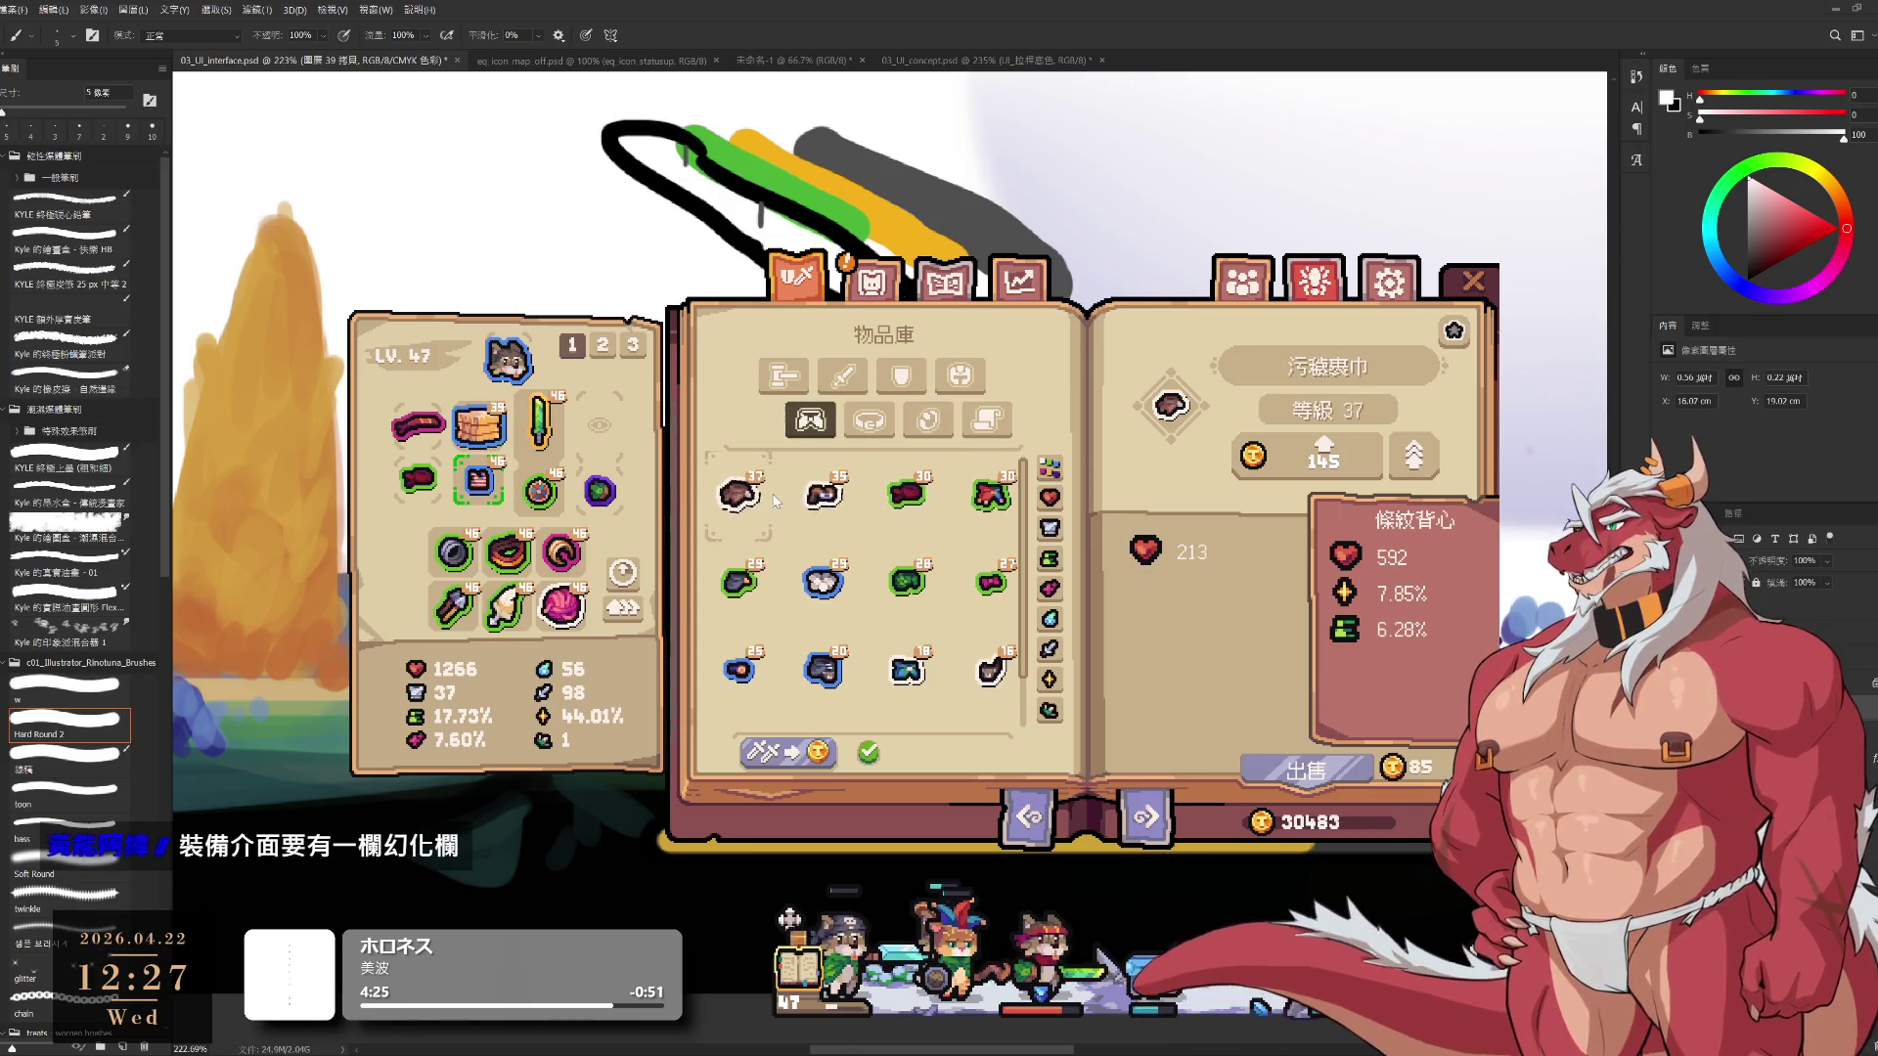
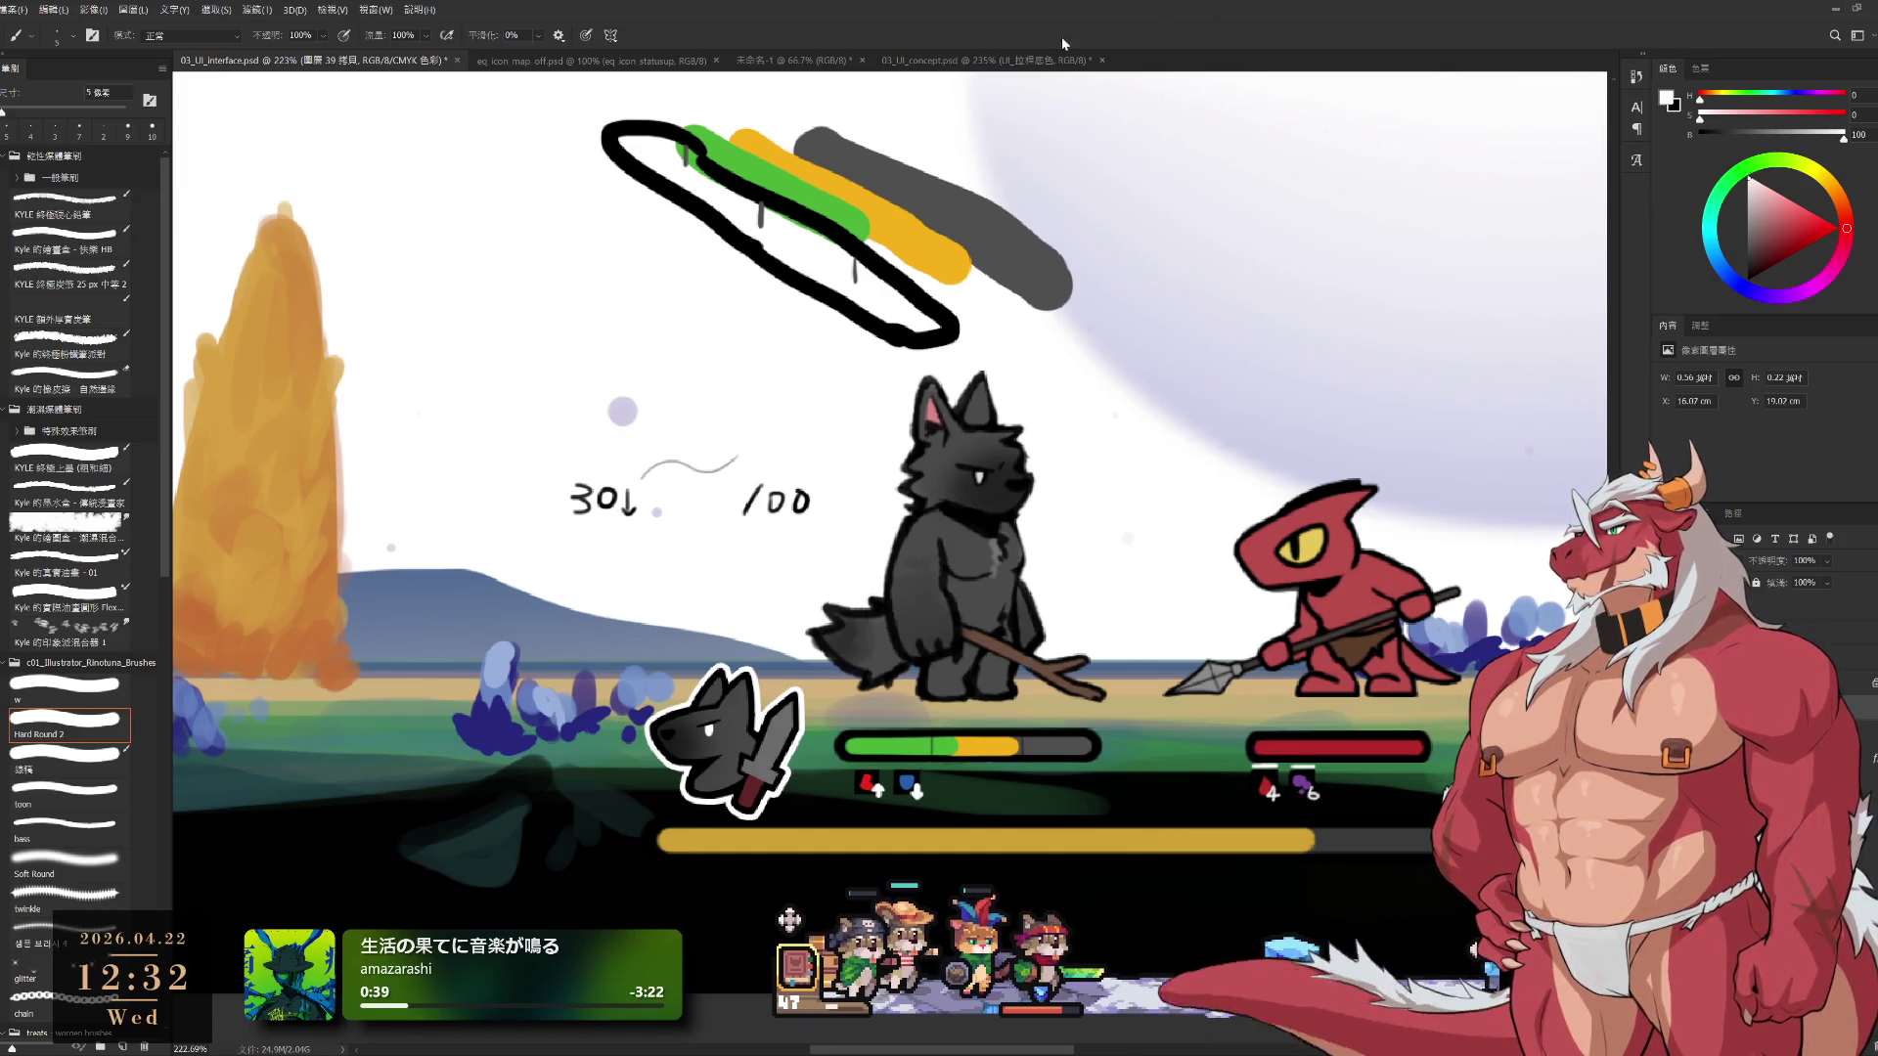
# Delete the rough HP-bar sketch strokes and handwritten numbers
pyautogui.keyDown('ctrl'); pyautogui.moveTo(936, 248); pyautogui.dragTo(896, 309); pyautogui.keyUp('ctrl')
pyautogui.hotkey('ctrl', 'z')
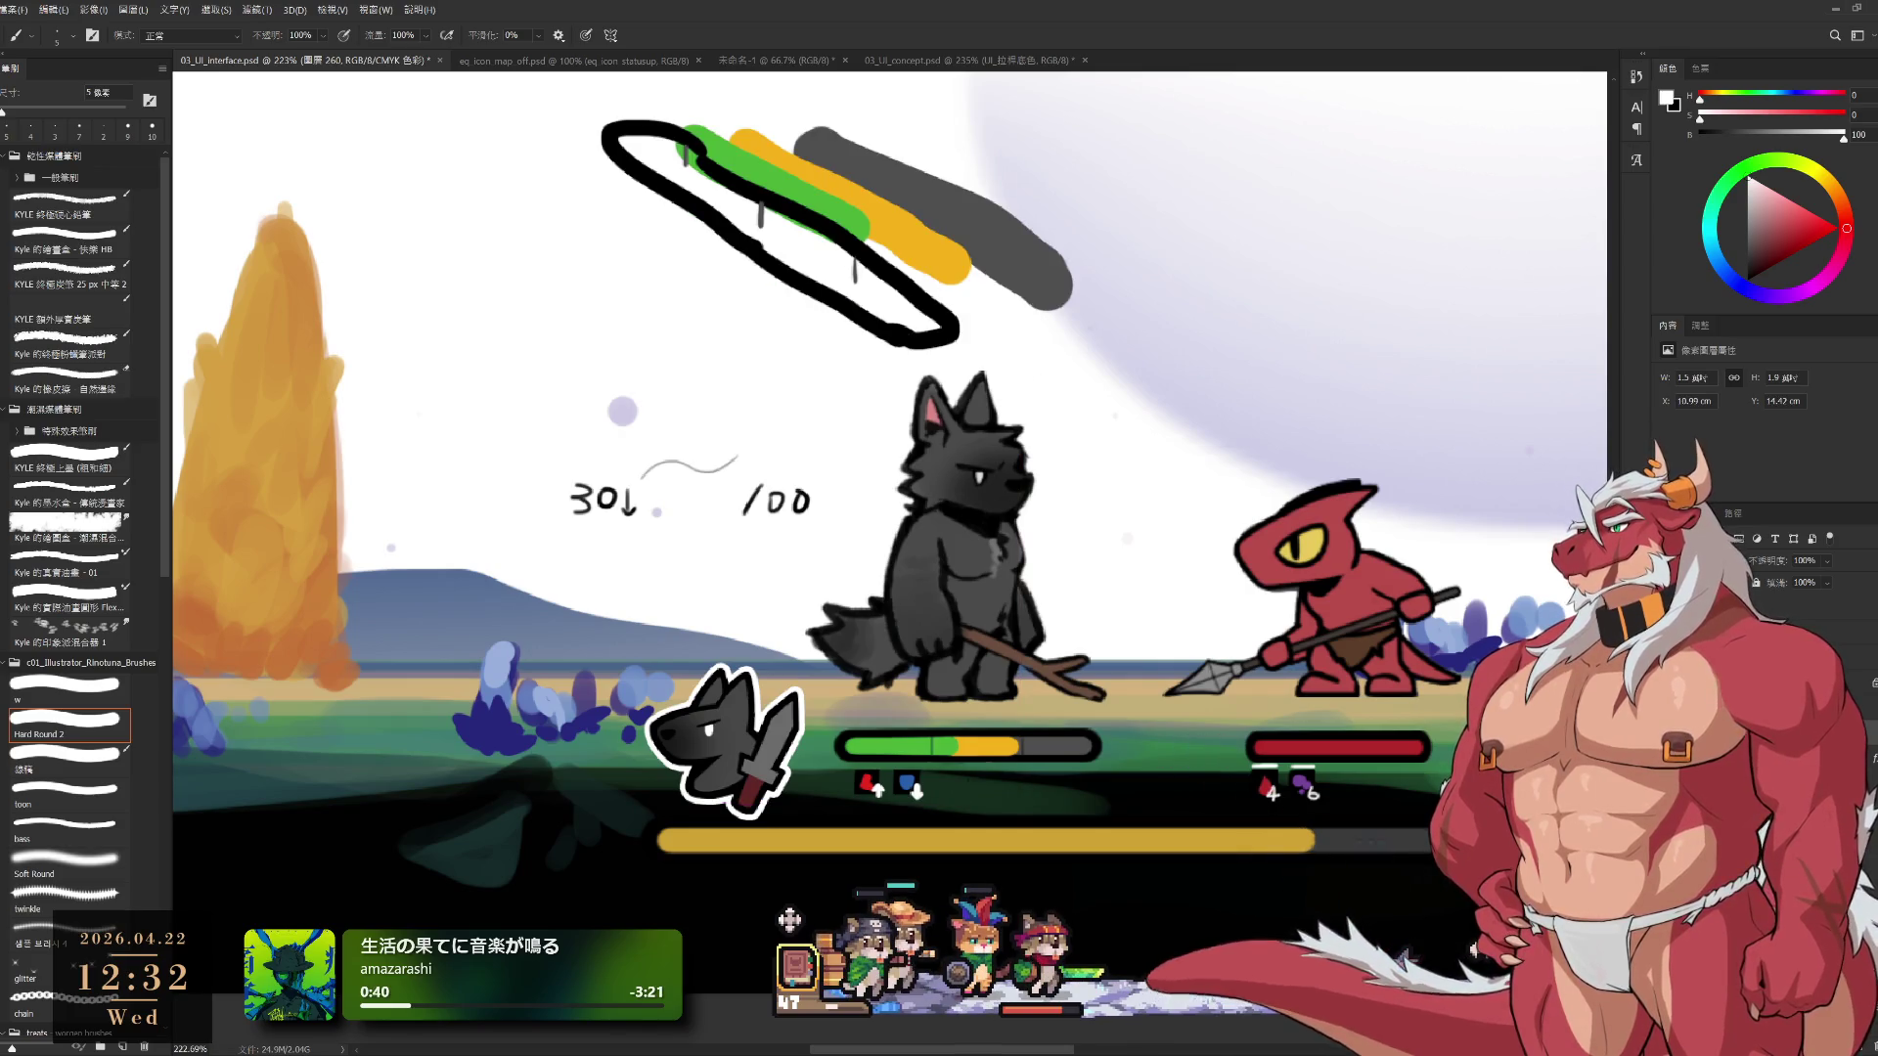
pyautogui.press('Delete')
# Fill the Background layer with black for the night scene
pyautogui.keyDown('alt'); pyautogui.scroll(-5, 995, 641); pyautogui.keyUp('alt')
pyautogui.keyDown('alt'); pyautogui.scroll(-2, 995, 641); pyautogui.keyUp('alt')
pyautogui.hotkey('alt', ',')
pyautogui.press('x')
pyautogui.hotkey('alt', 'BackSpace')
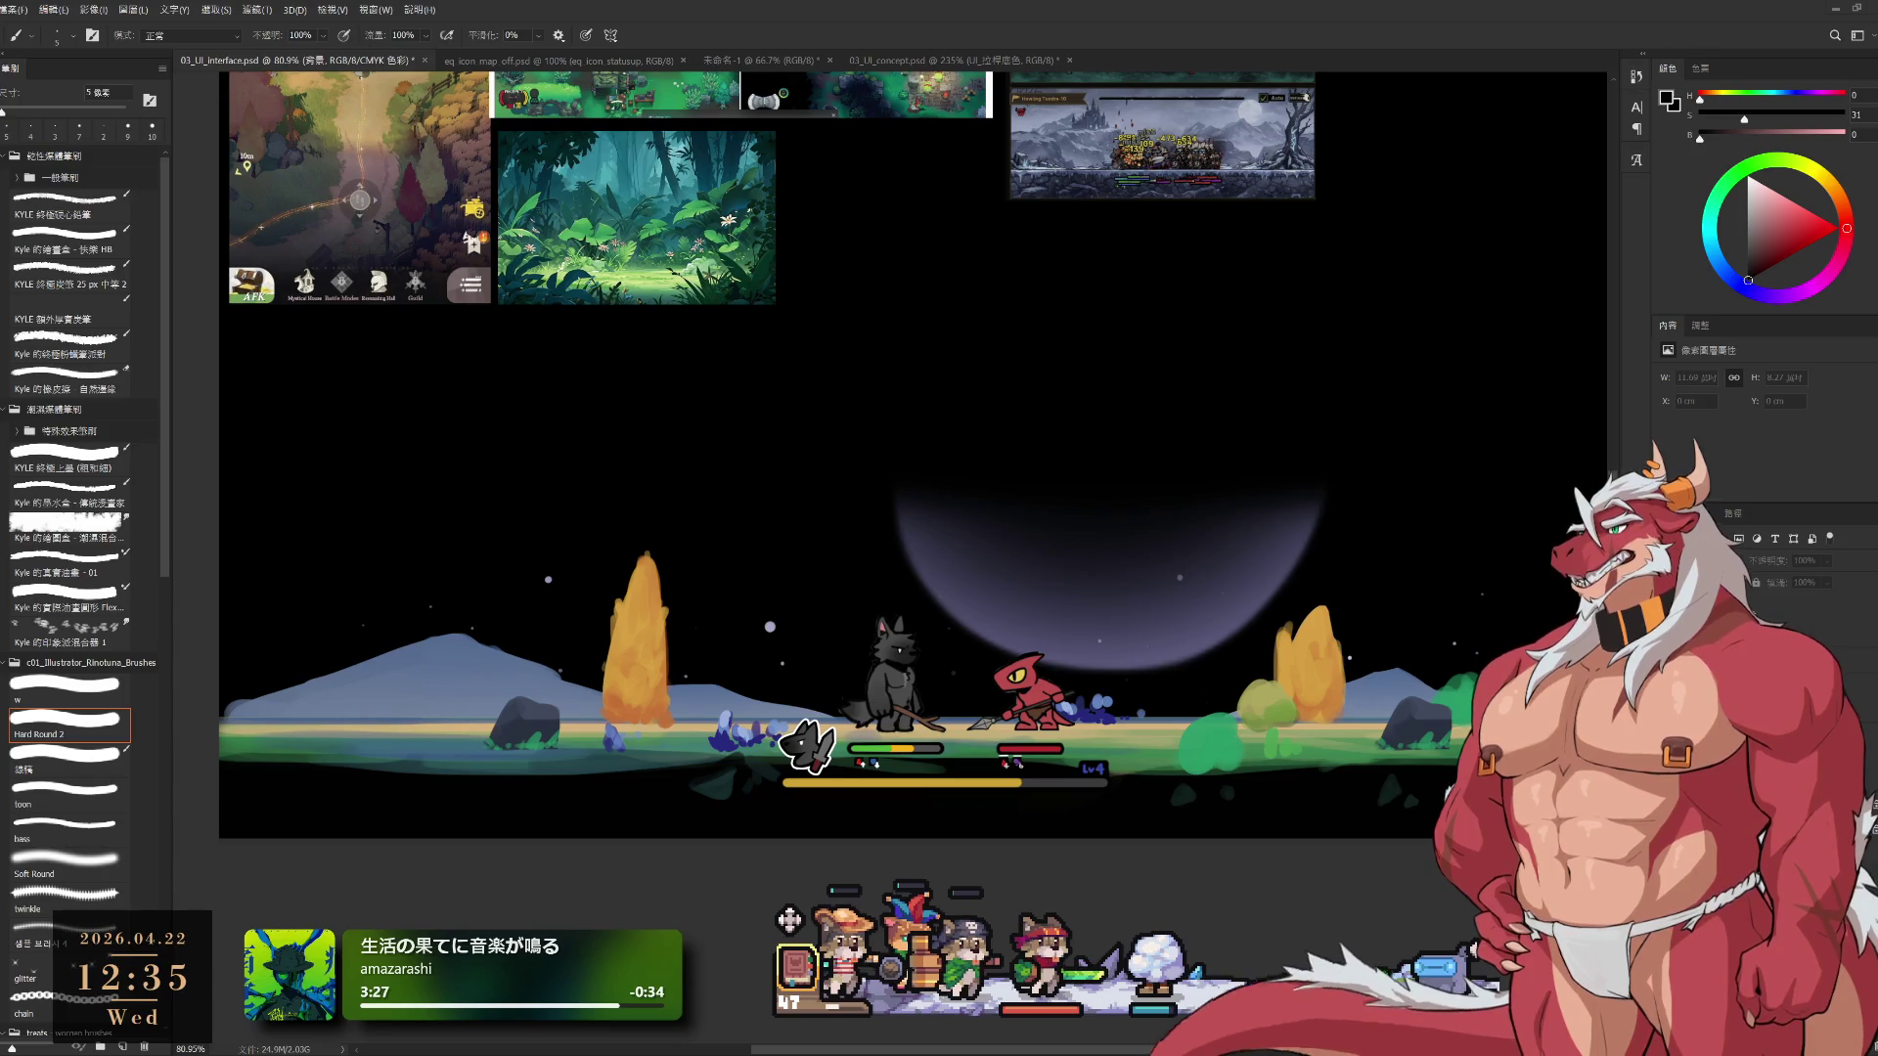
# Zoom in and pan to examine the Desolate Battlefield and Howling Tundra screenshots closely
pyautogui.scroll(3, 1095, 249)
pyautogui.scroll(-2, 1174, 587)
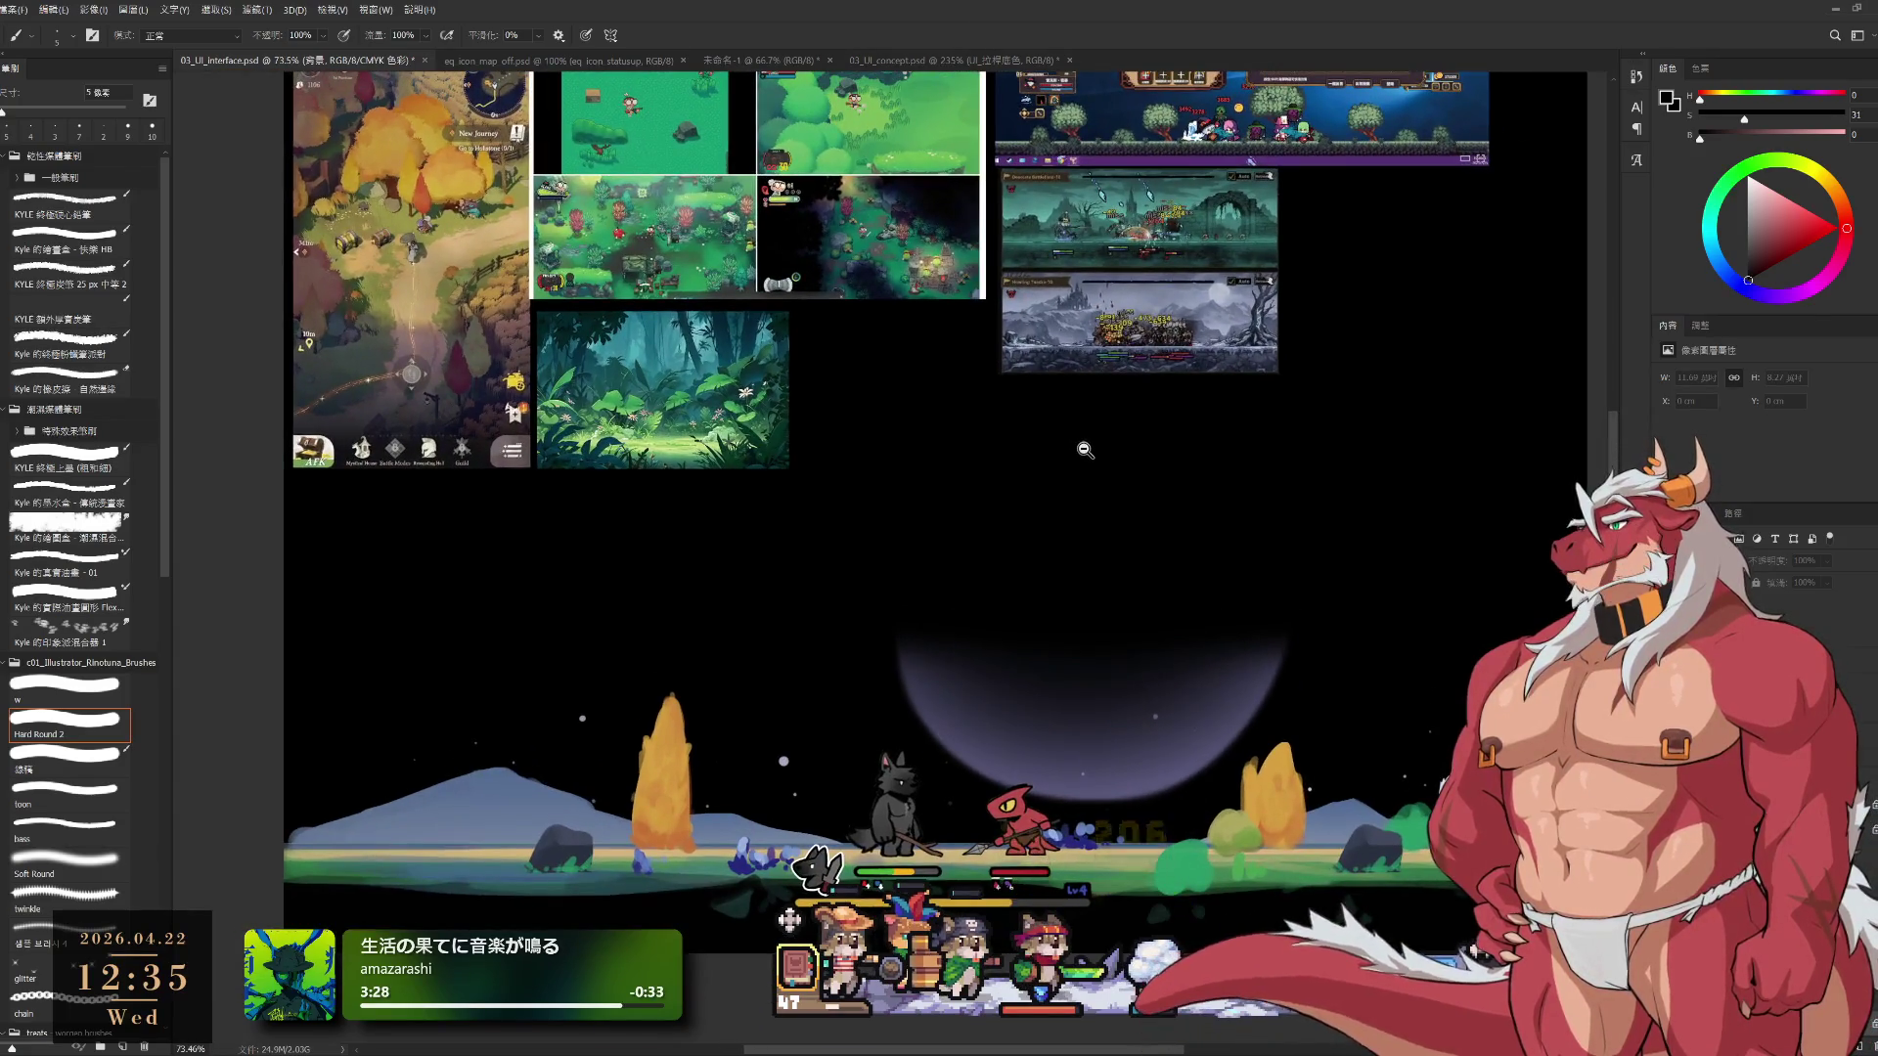
pyautogui.scroll(5, 1196, 309)
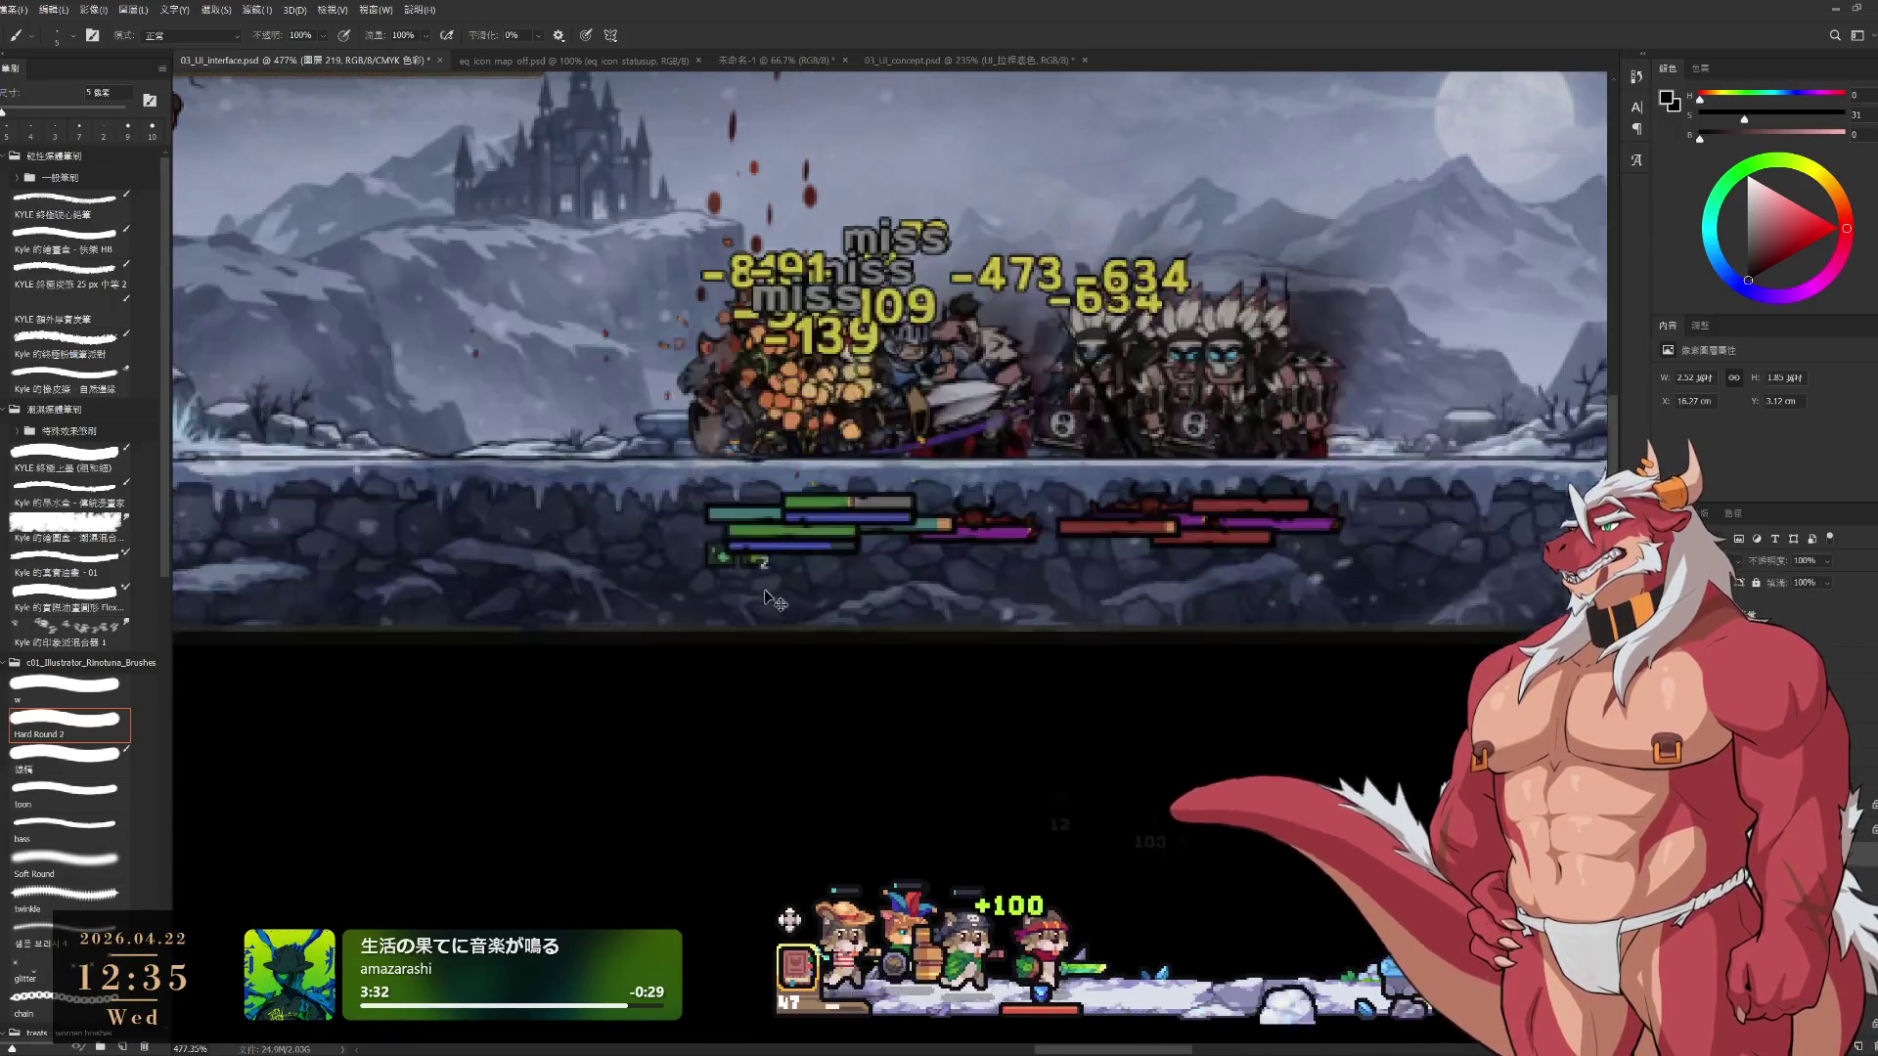
pyautogui.scroll(2, 951, 818)
pyautogui.scroll(3, 951, 817)
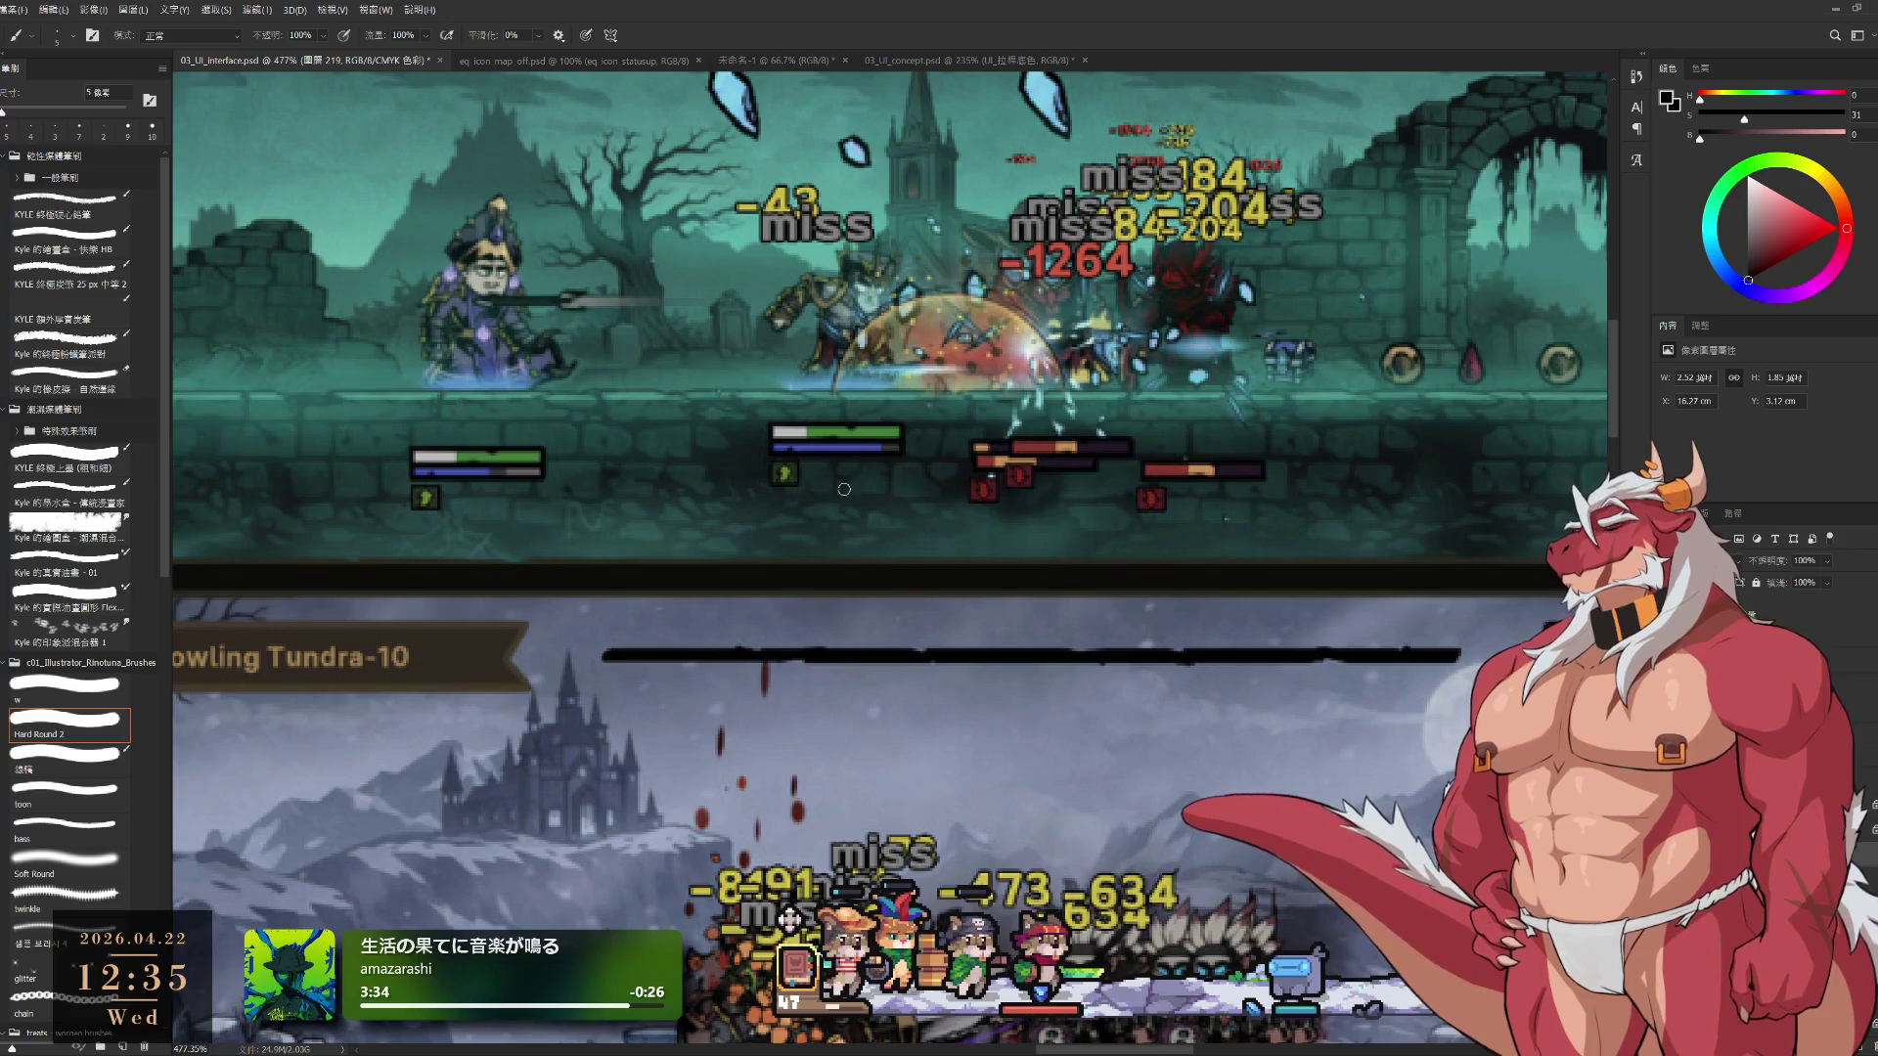
pyautogui.scroll(2, 1110, 590)
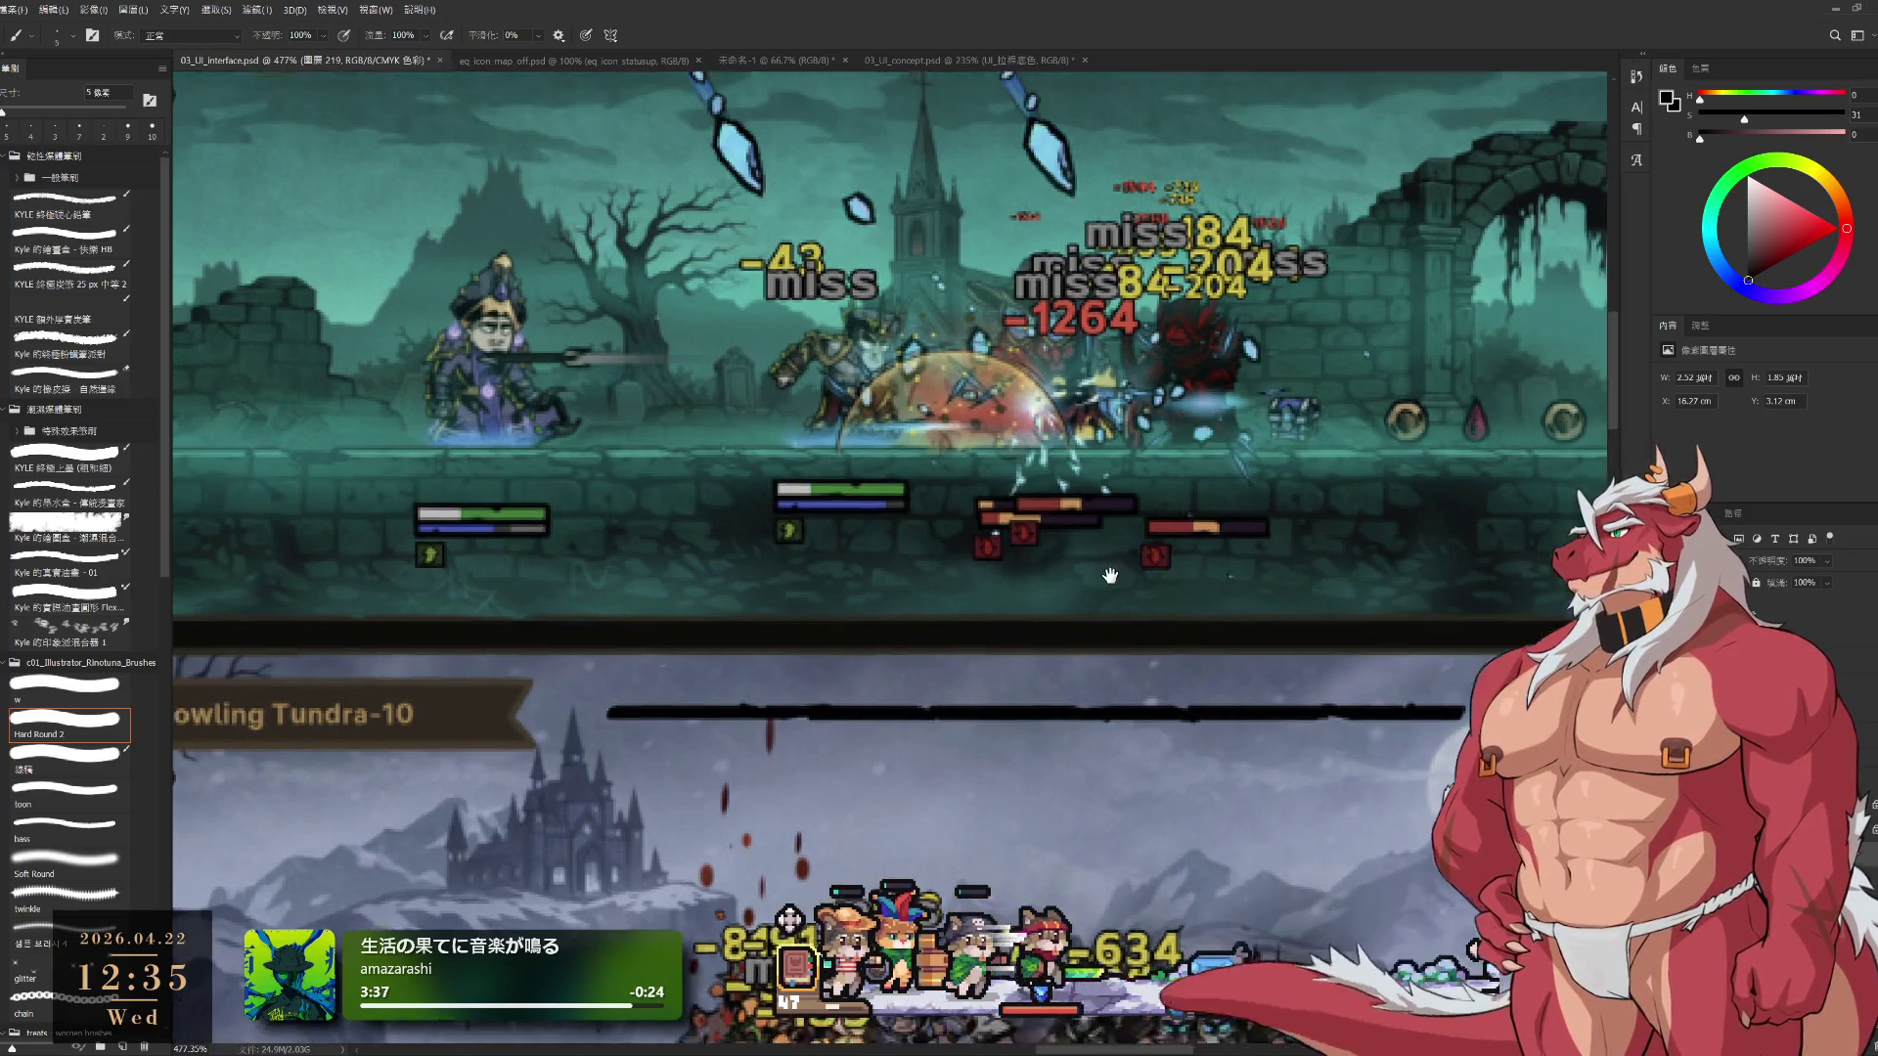
pyautogui.scroll(-2, 1109, 591)
pyautogui.scroll(4, 1069, 620)
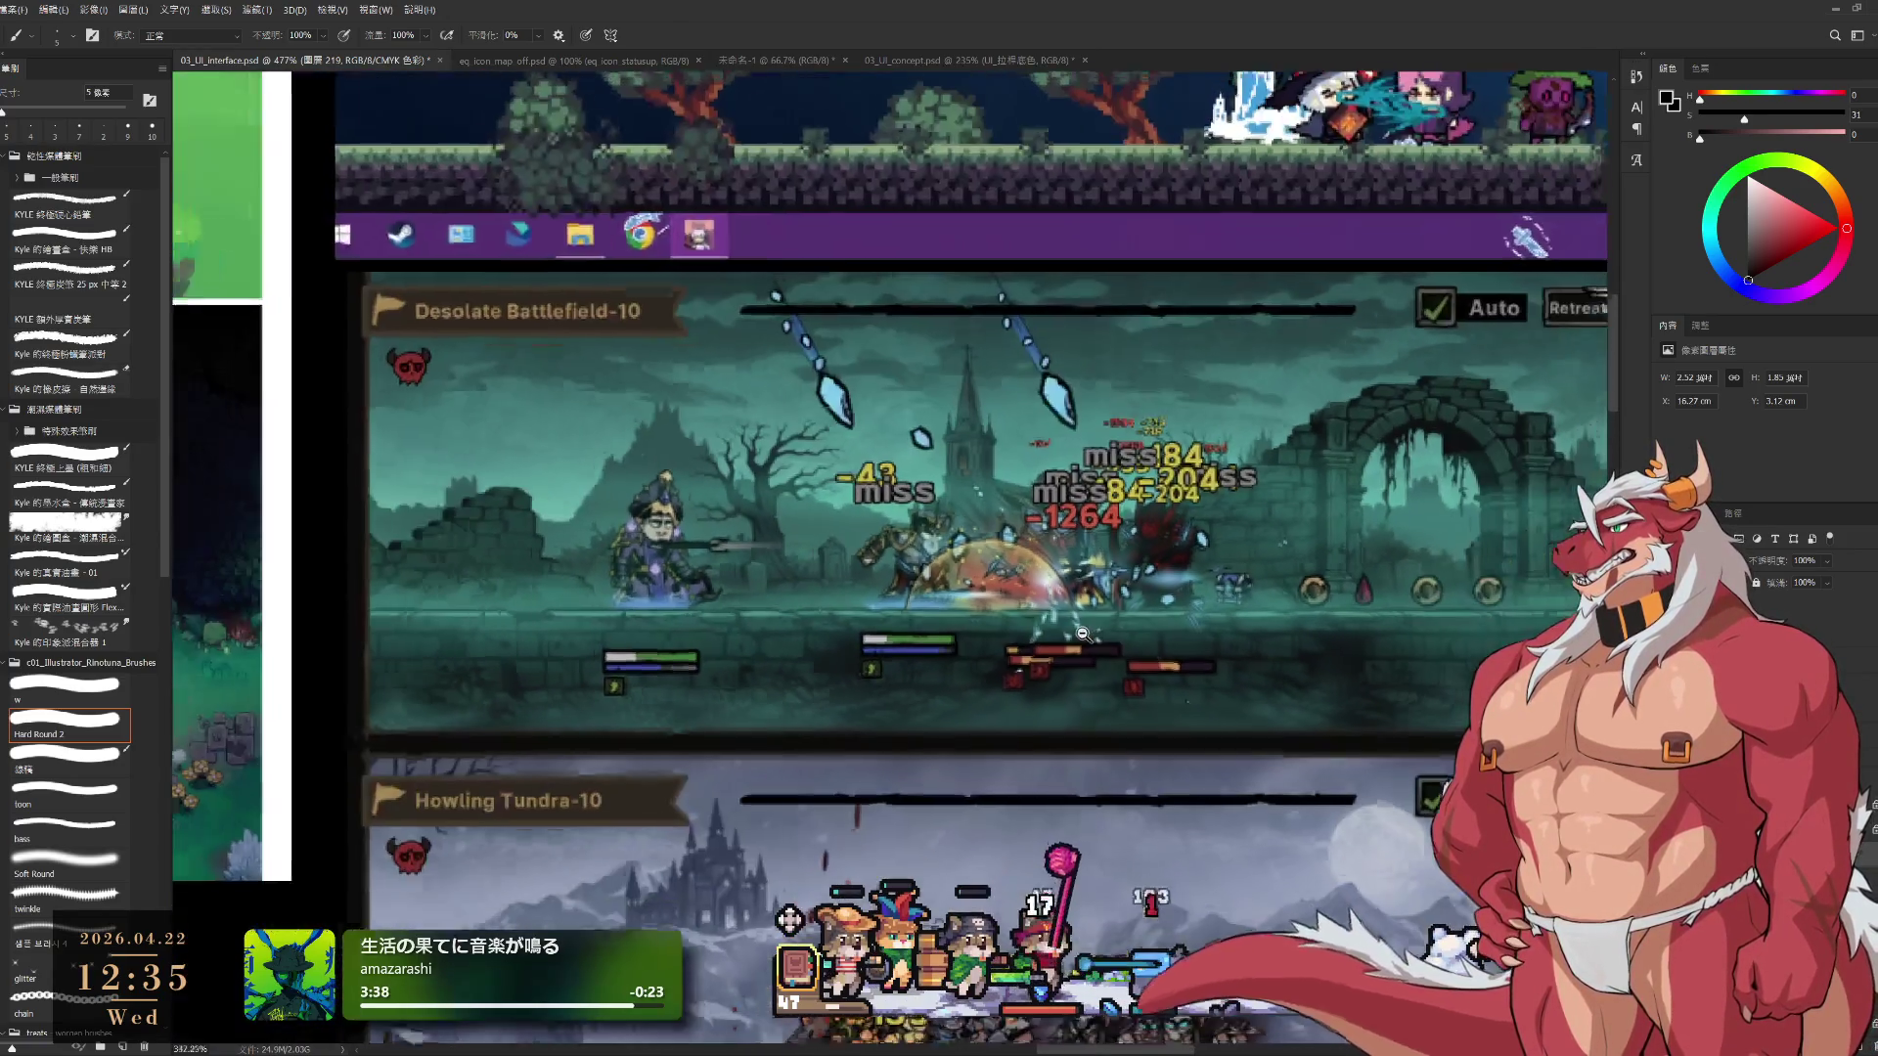
pyautogui.moveTo(1069, 620)
pyautogui.mouseDown()
pyautogui.moveTo(1018, 700)
pyautogui.moveTo(1168, 330)
pyautogui.mouseUp()
pyautogui.moveTo(1086, 658); pyautogui.dragTo(1106, 626)
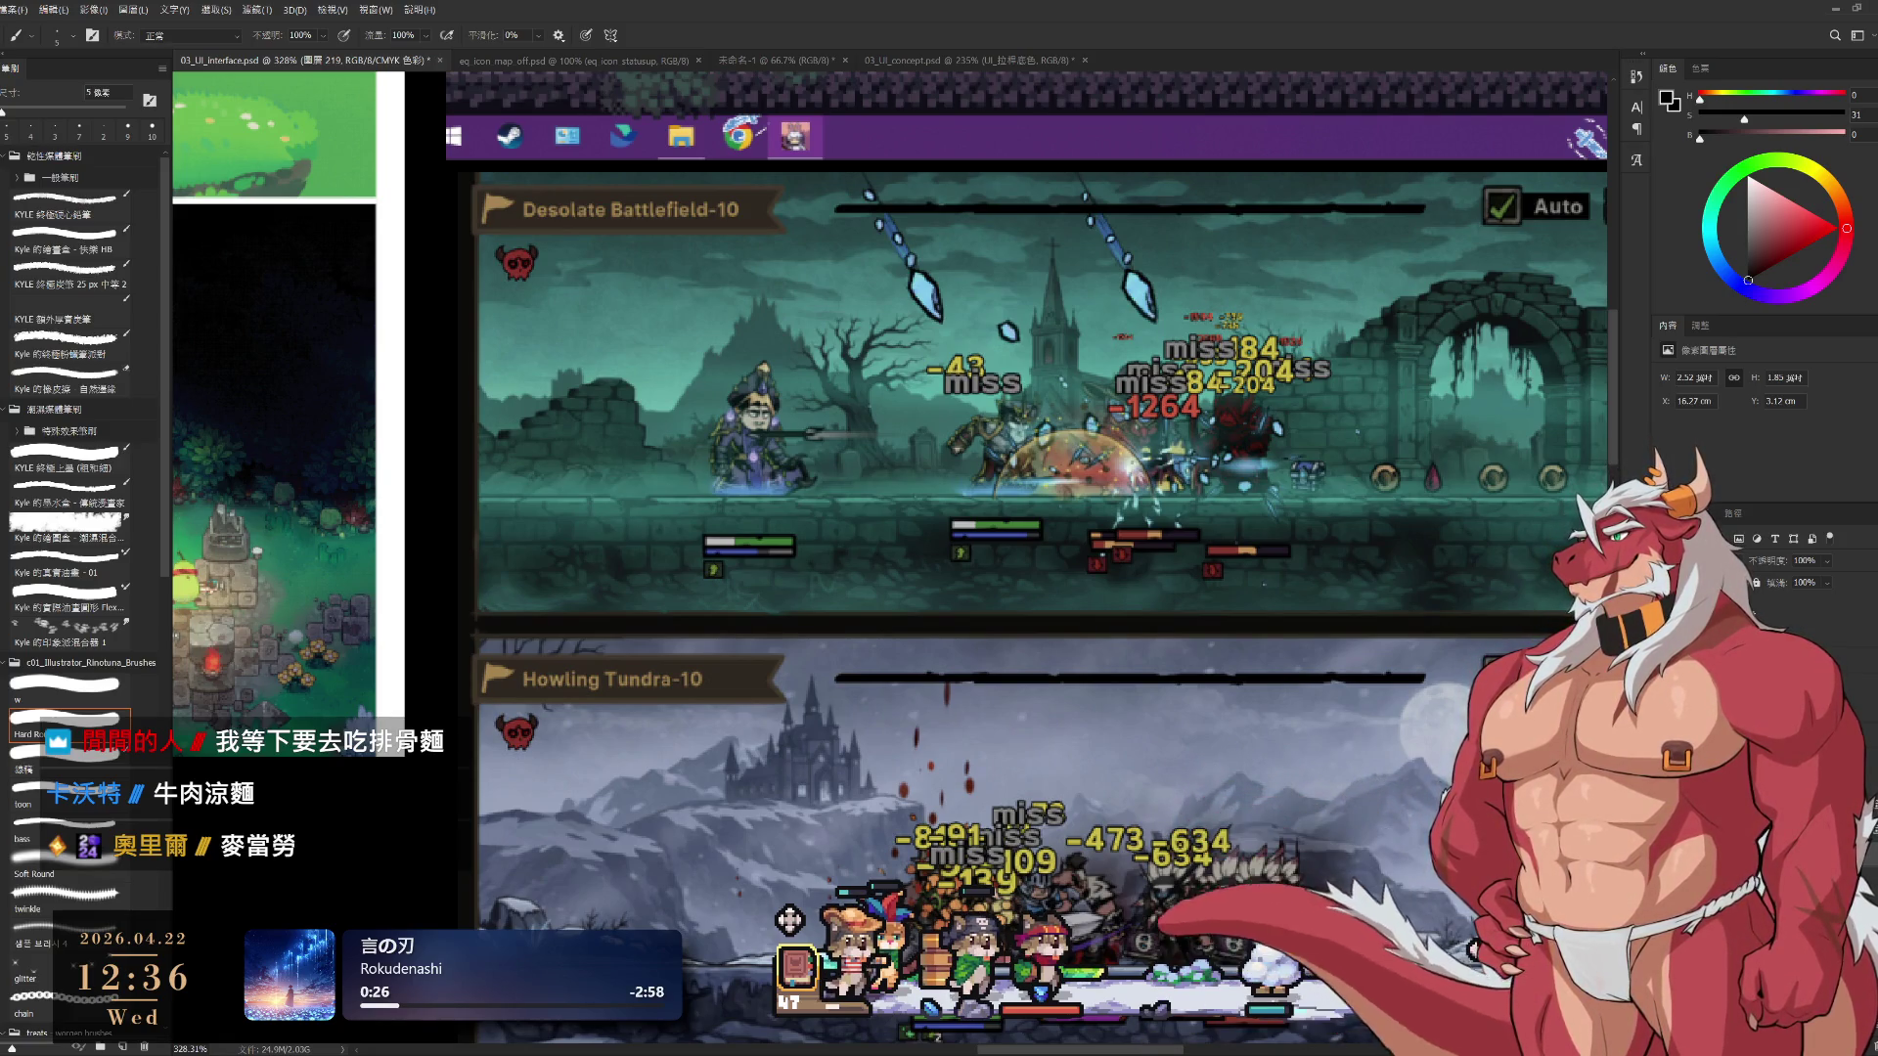
pyautogui.scroll(-5, 1179, 636)
# Center the moon battle scene with the cat hero and red lizard, then save with Ctrl+S
pyautogui.scroll(5, 1179, 637)
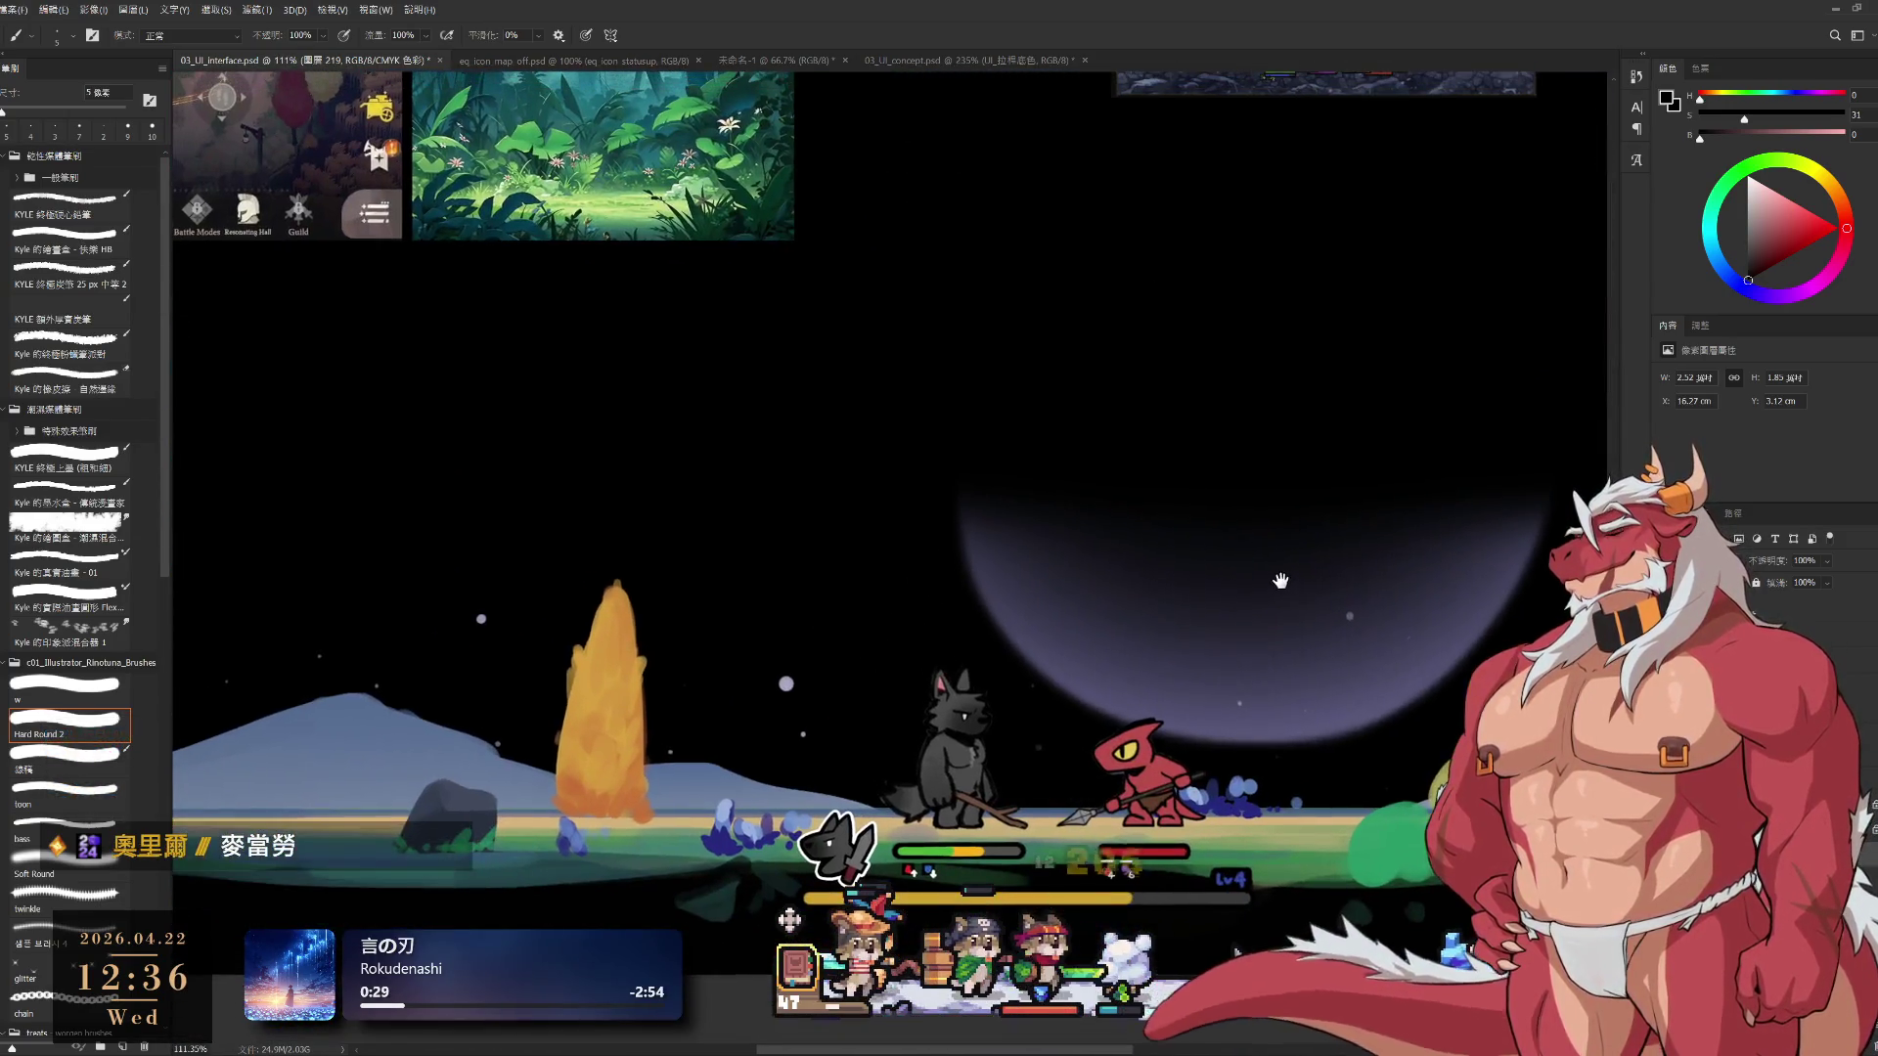
pyautogui.scroll(2, 1203, 567)
pyautogui.moveTo(1203, 567)
pyautogui.mouseDown()
pyautogui.moveTo(1226, 494)
pyautogui.moveTo(1187, 459)
pyautogui.moveTo(1203, 440)
pyautogui.moveTo(1173, 410)
pyautogui.moveTo(1183, 388)
pyautogui.mouseUp()
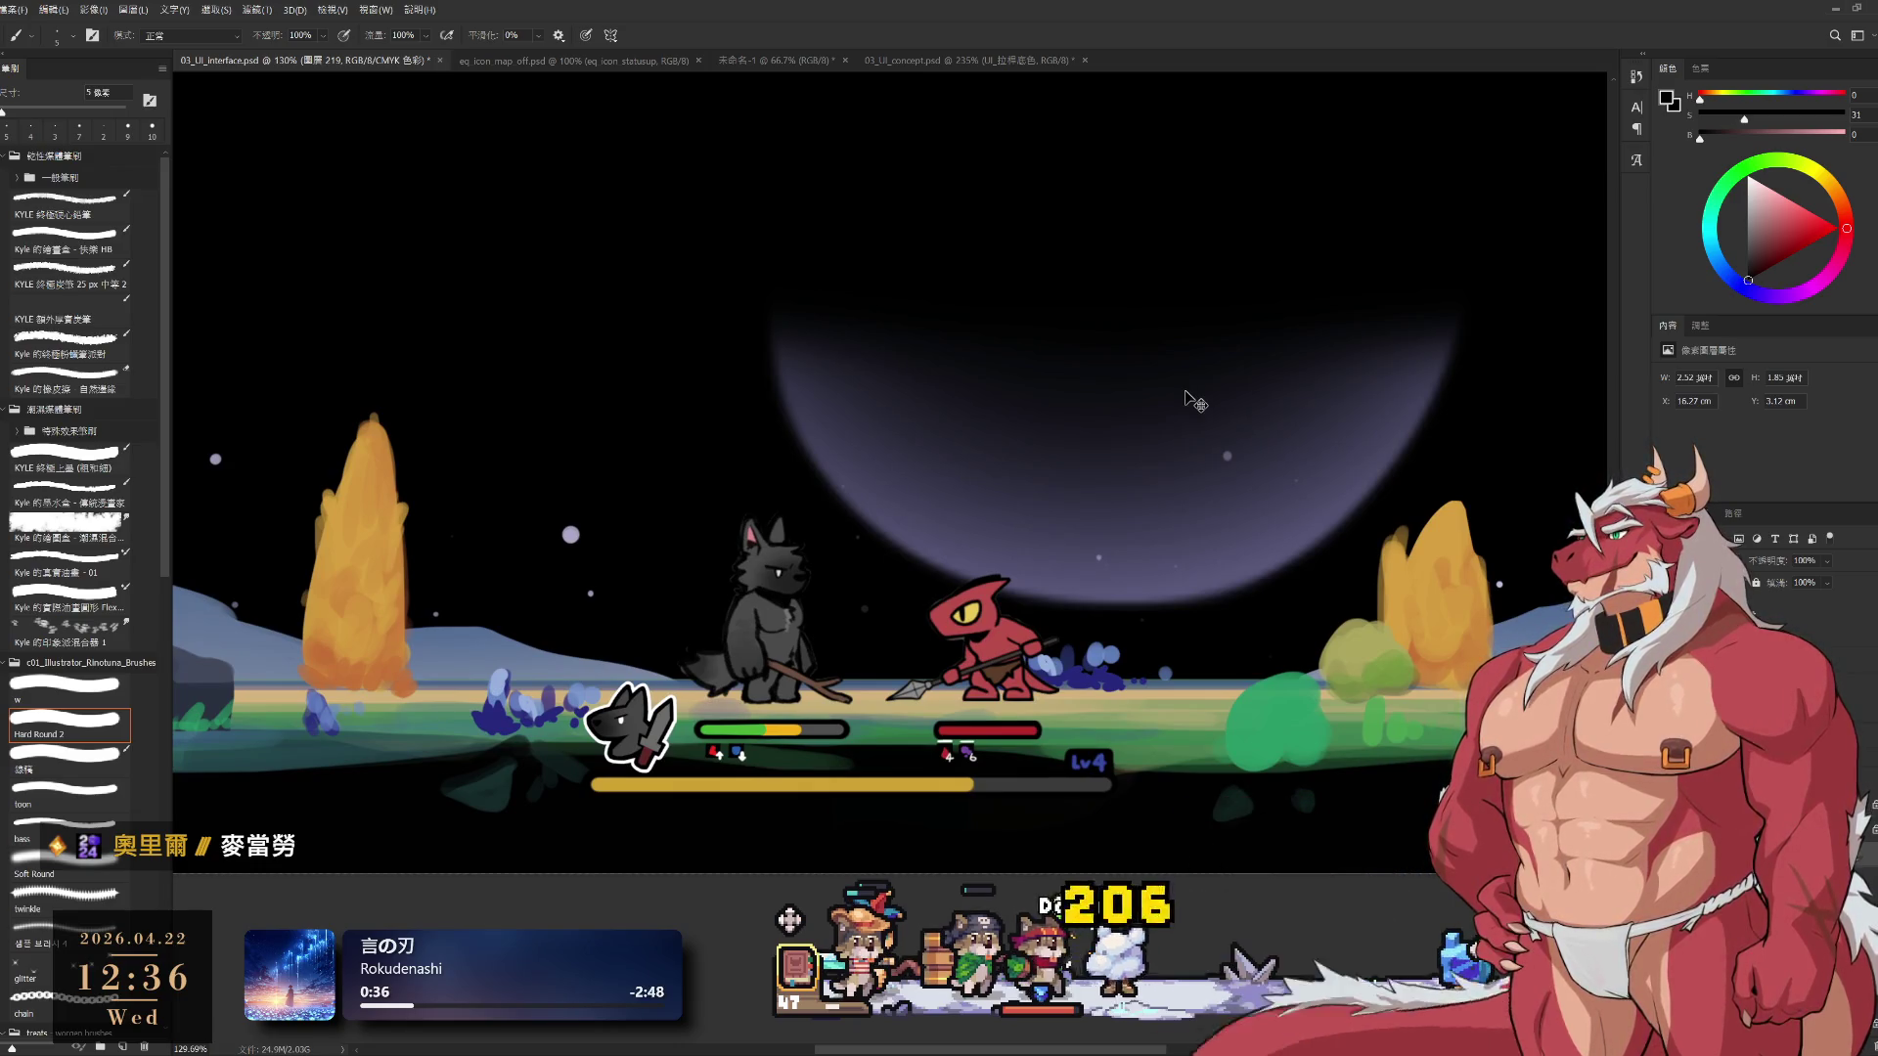
pyautogui.hotkey('ctrl', 's')
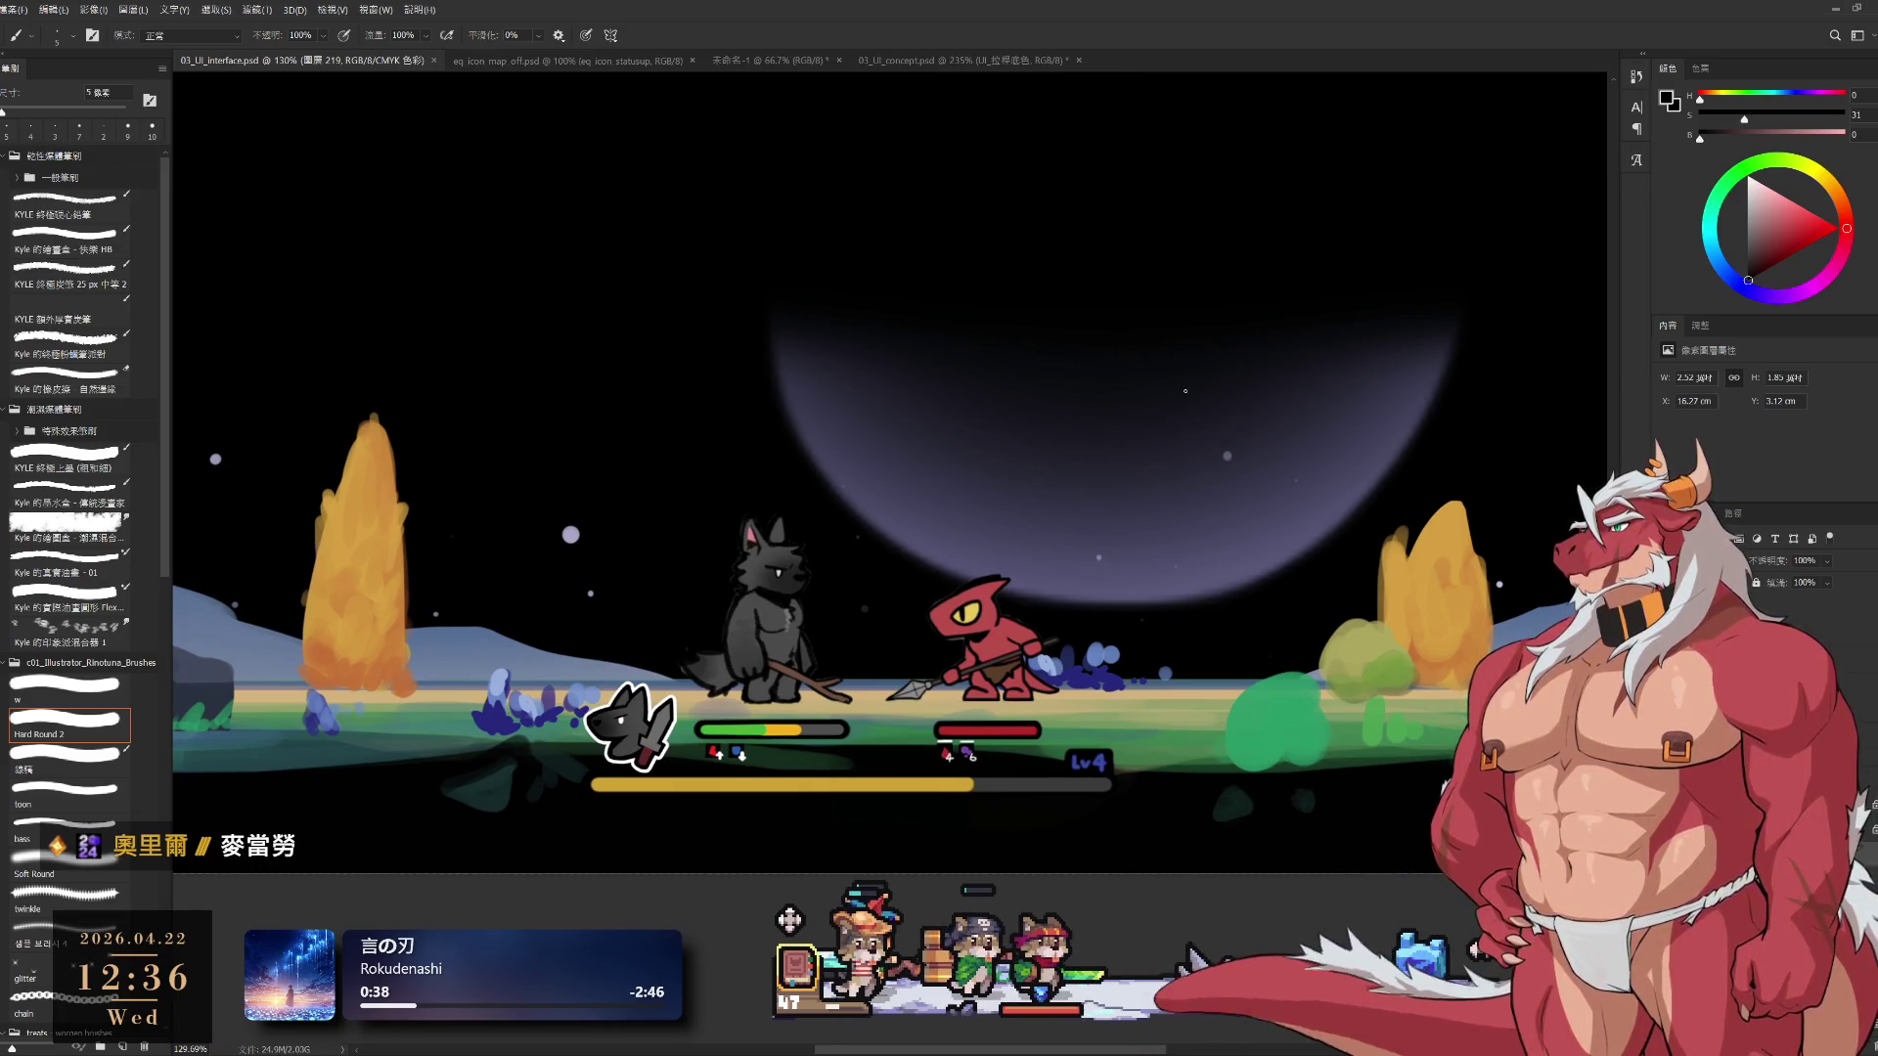